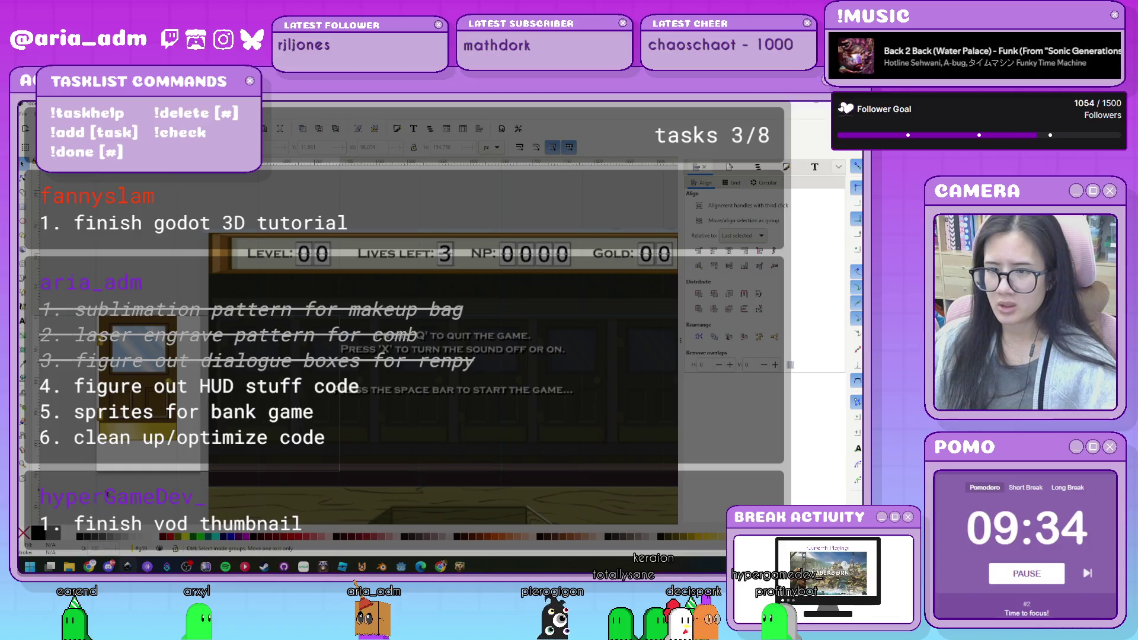
Reposition the game screenshot slightly lower on the Inkscape canvas.
{"action": "mouse_move", "coordinate": [147, 449]}
{"action": "left_mouse_down"}
{"action": "mouse_move", "coordinate": [200, 342]}
{"action": "mouse_move", "coordinate": [212, 351]}
{"action": "mouse_move", "coordinate": [250, 326]}
{"action": "left_mouse_up"}
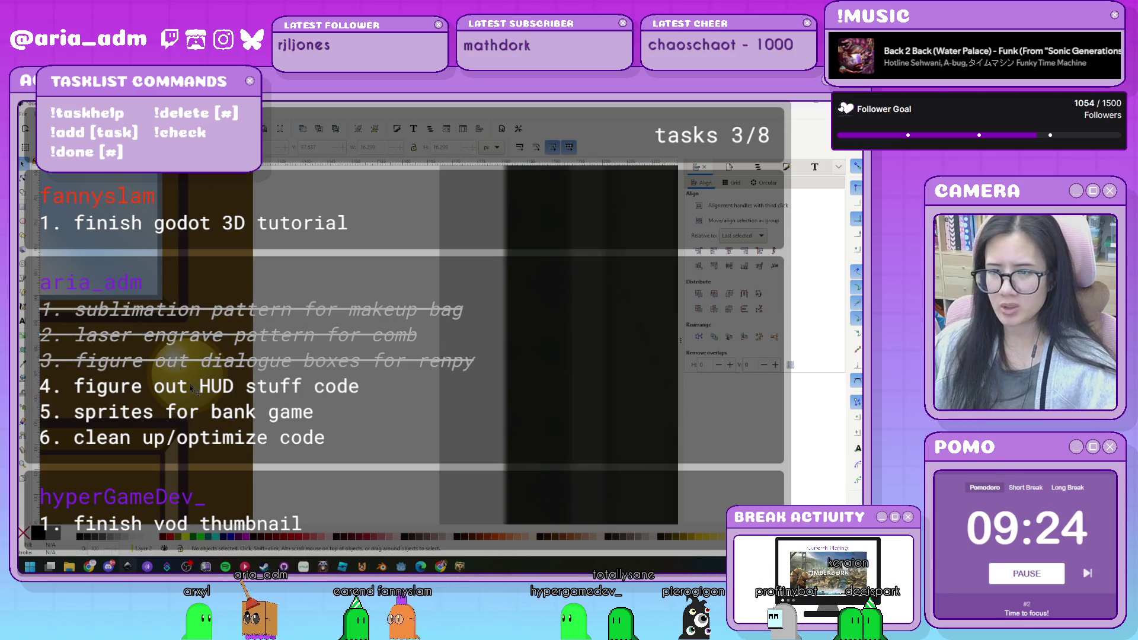
{"action": "left_click_drag", "start_coordinate": [235, 387], "coordinate": [313, 377]}
{"action": "key", "text": "Escape"}
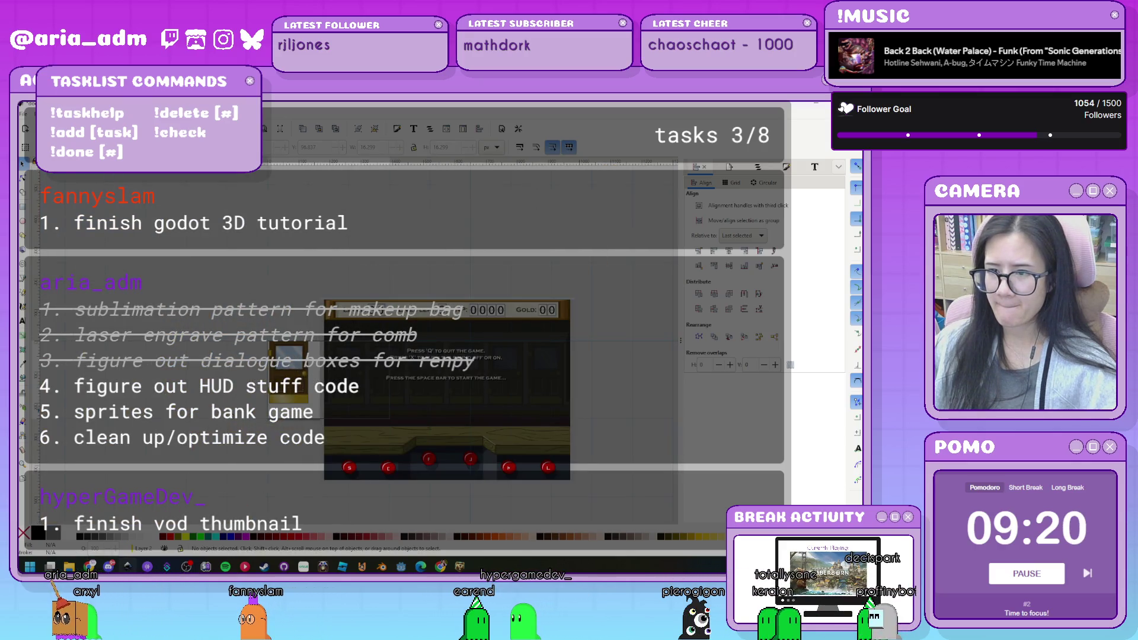
Zoom in on the door and switch to the Ellipse tool.
{"action": "scroll", "coordinate": [312, 377], "scroll_direction": "down", "scroll_amount": 2}
{"action": "scroll", "coordinate": [176, 464], "scroll_direction": "up", "scroll_amount": 3}
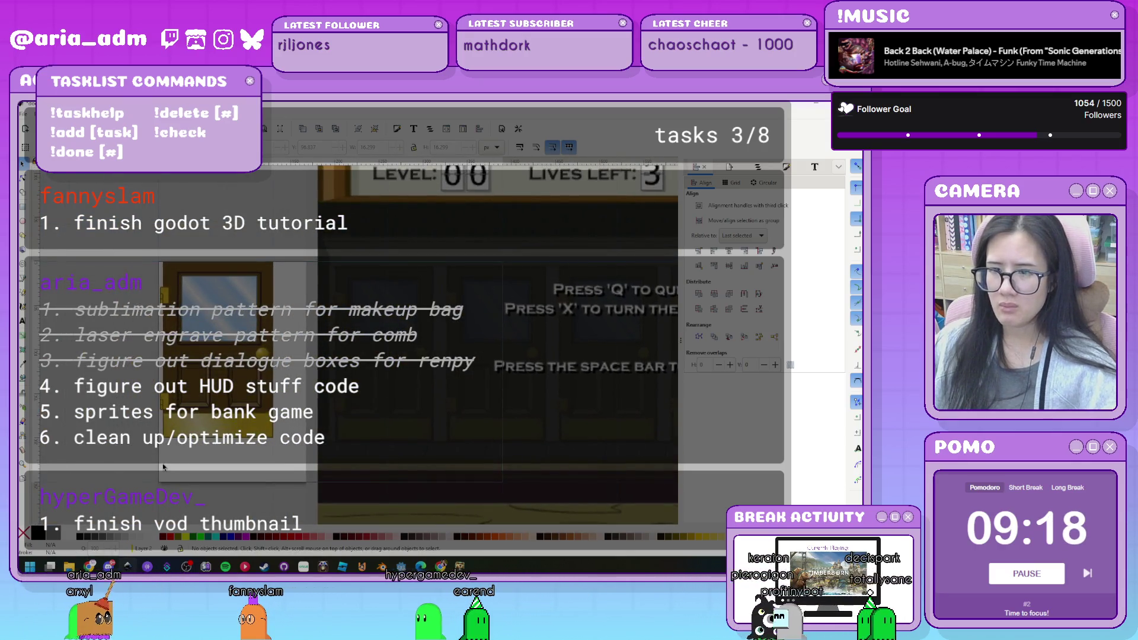
{"action": "scroll", "coordinate": [175, 464], "scroll_direction": "up", "scroll_amount": 3}
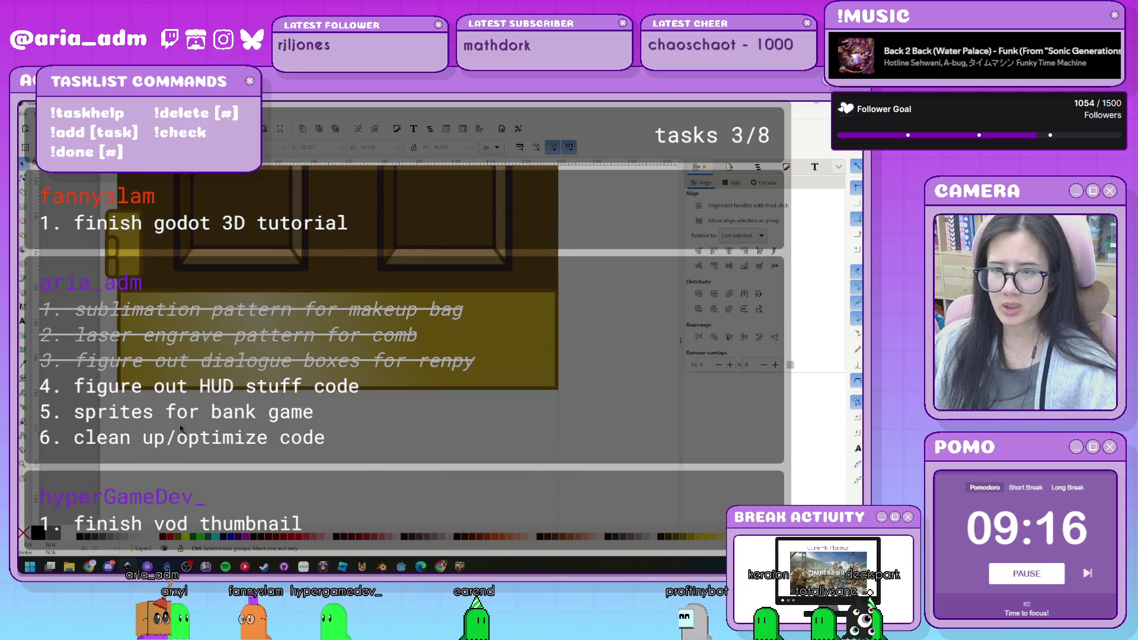
{"action": "left_click", "coordinate": [23, 220]}
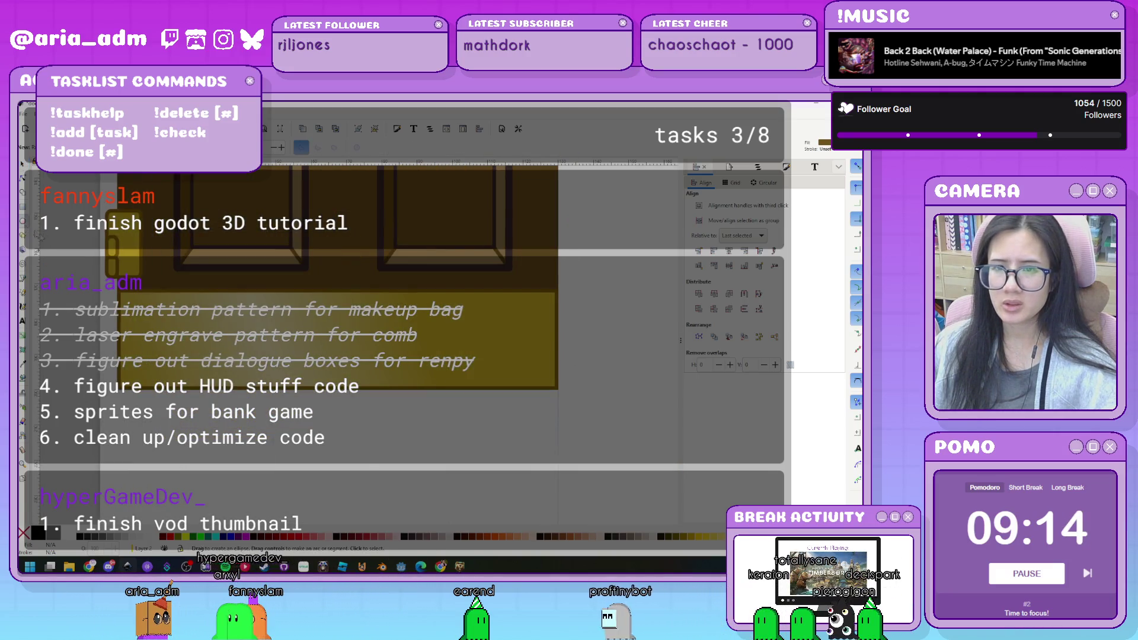
{"action": "scroll", "coordinate": [160, 319], "scroll_direction": "up", "scroll_amount": 2}
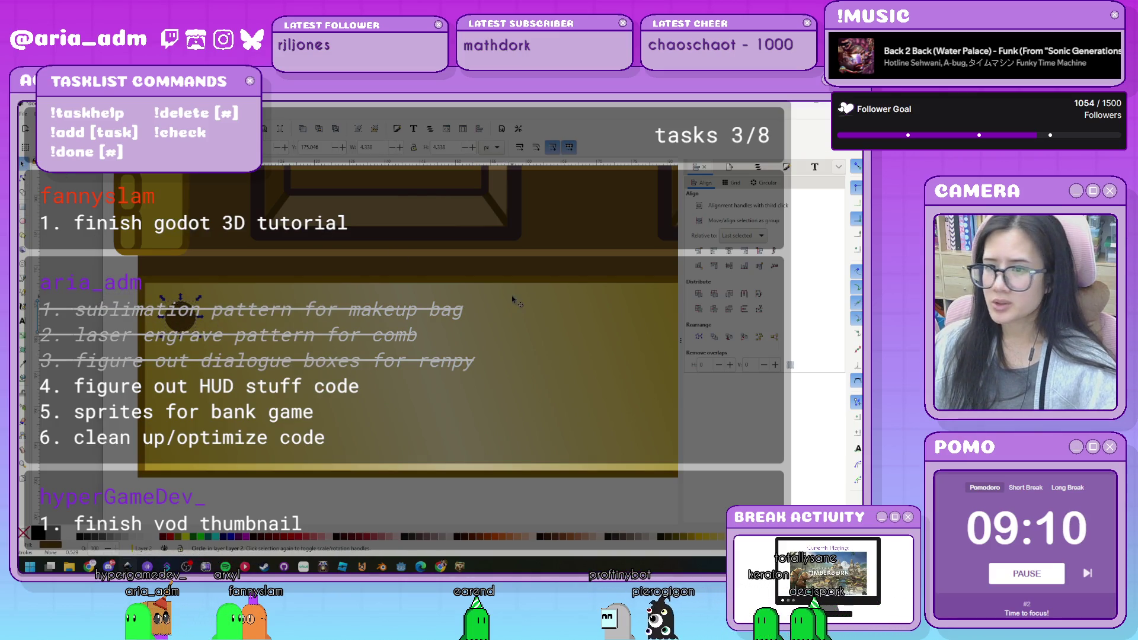
Give the circle a golden-yellow fill and a saturated deeper-gold outline.
{"action": "key", "text": "ctrl+shift+f"}
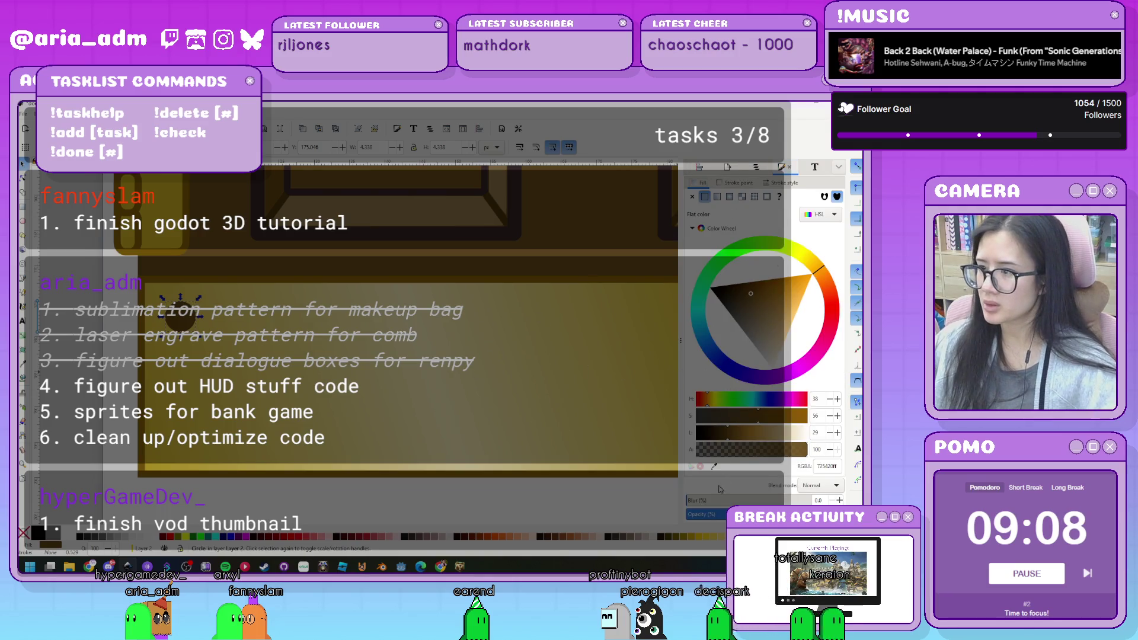
{"action": "left_click", "coordinate": [714, 467]}
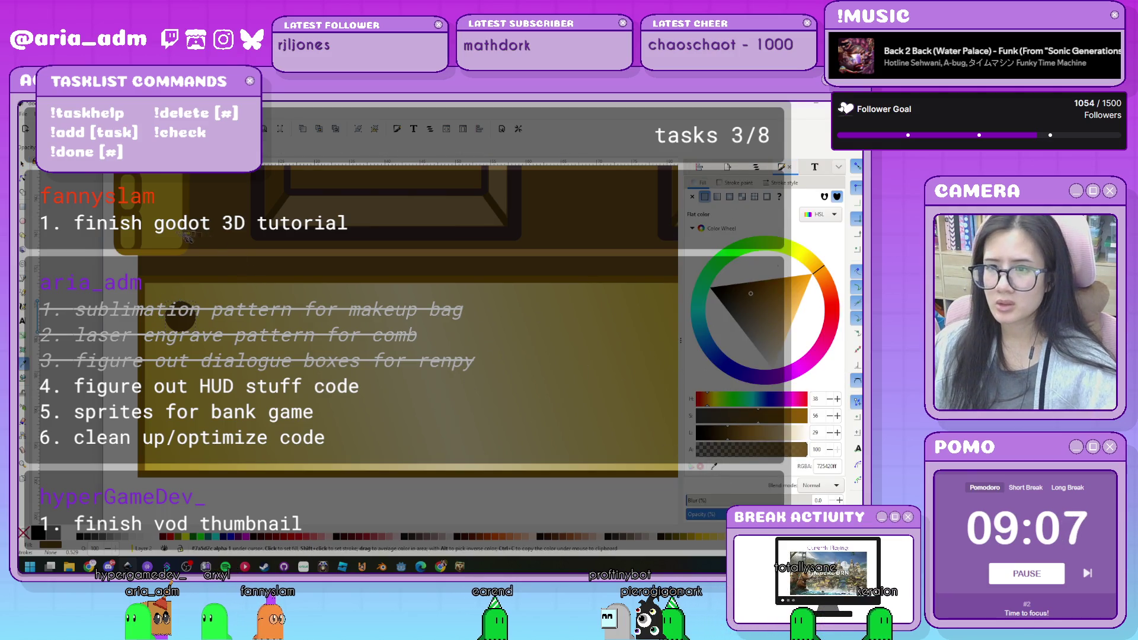
{"action": "left_click", "coordinate": [150, 230]}
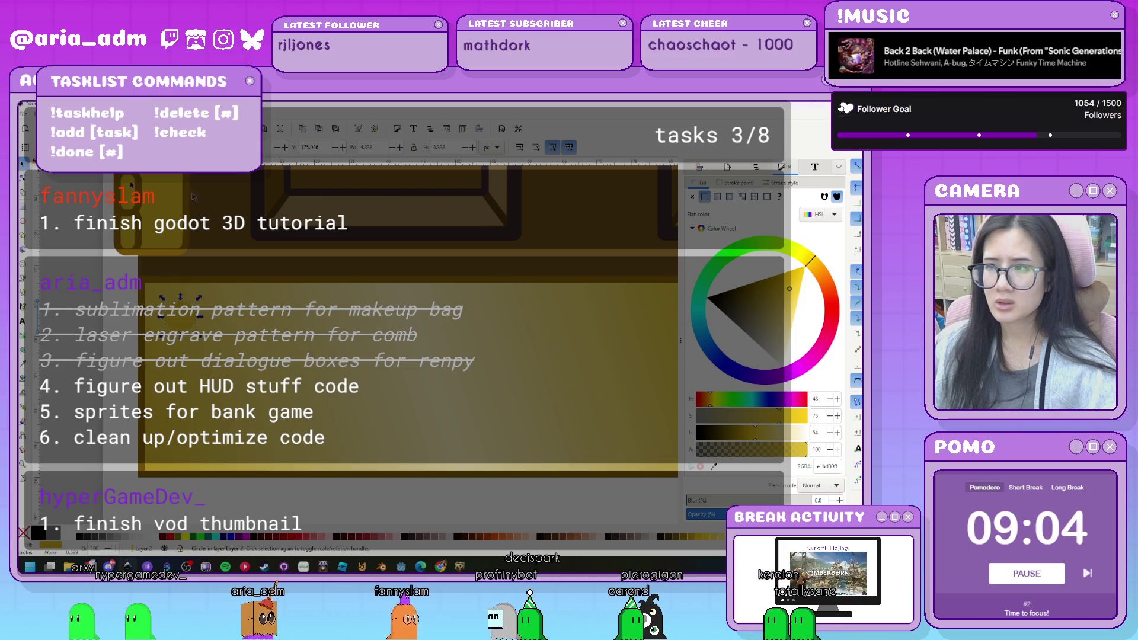
{"action": "left_click", "coordinate": [735, 182]}
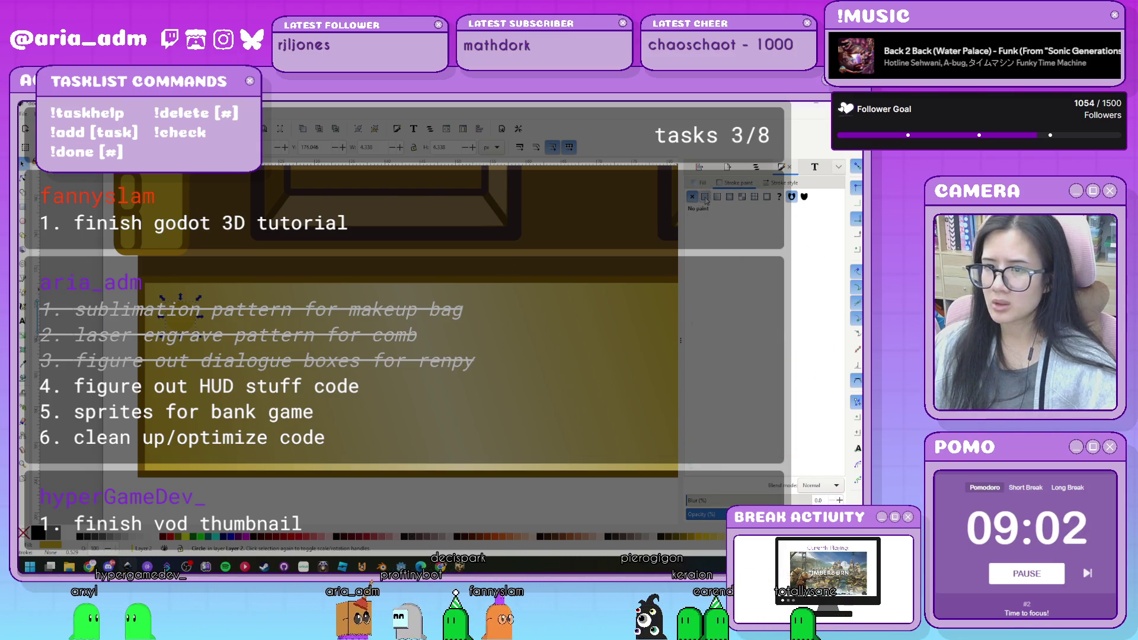
{"action": "left_click", "coordinate": [240, 282]}
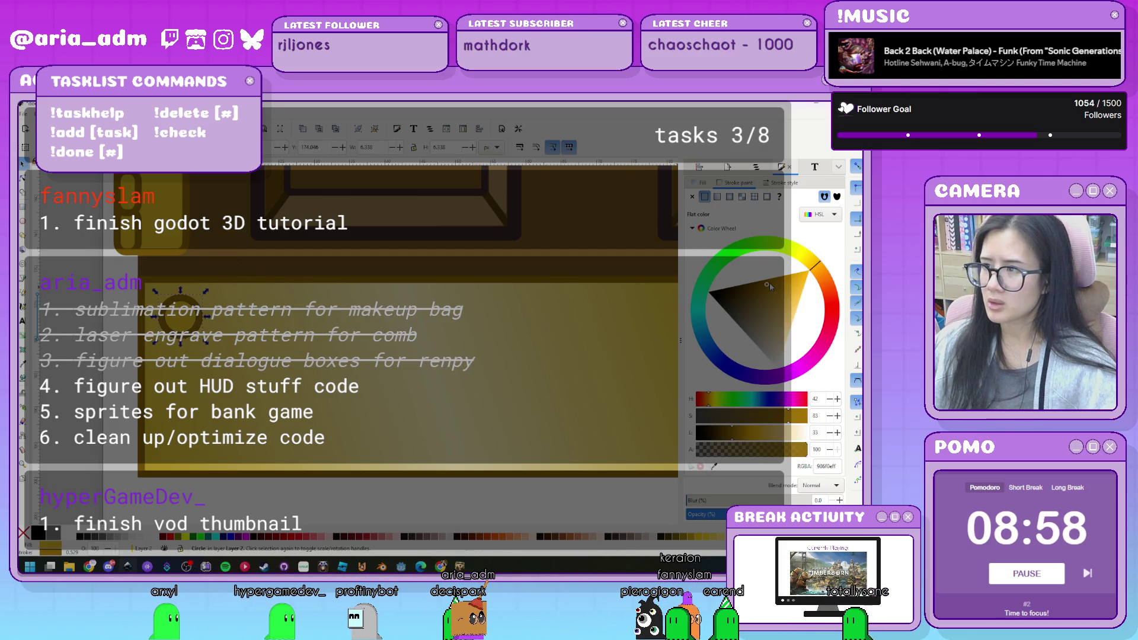
{"action": "left_click", "coordinate": [788, 273]}
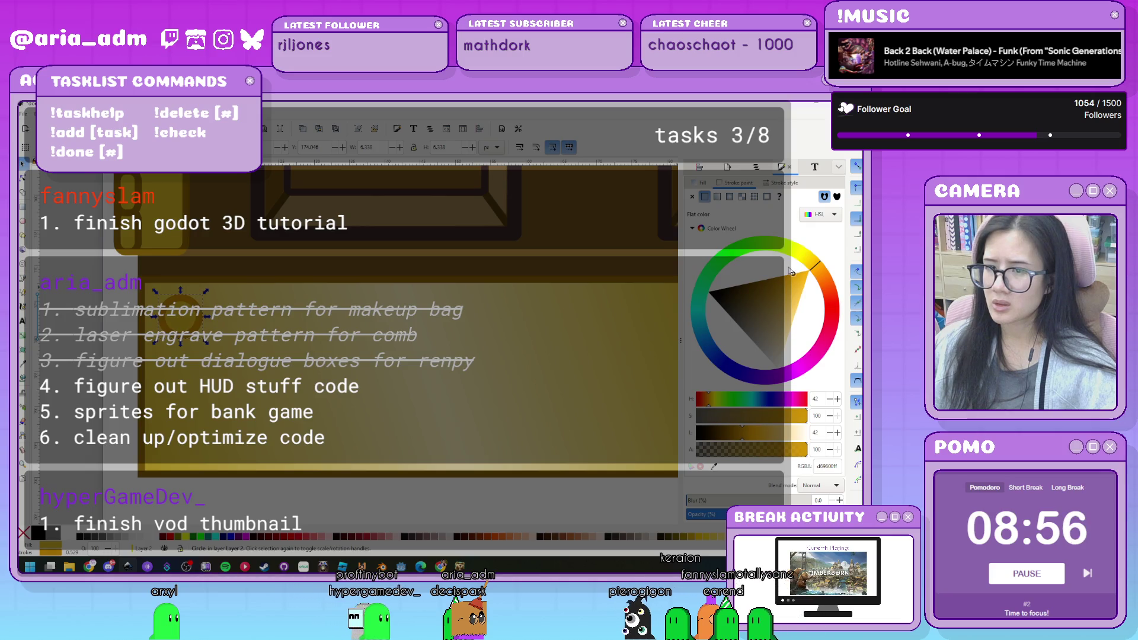
Set the circle's outline width to 0.5.
{"action": "left_click", "coordinate": [781, 182]}
{"action": "type", "text": "1"}
{"action": "key", "text": "Return"}
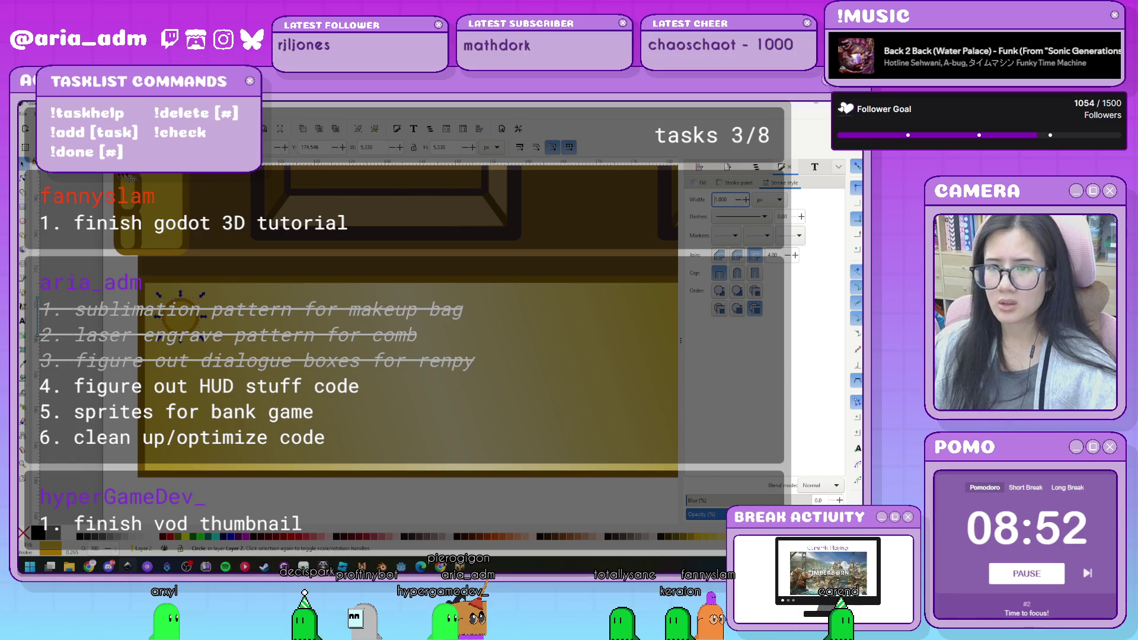
{"action": "left_click_drag", "start_coordinate": [727, 200], "coordinate": [699, 200]}
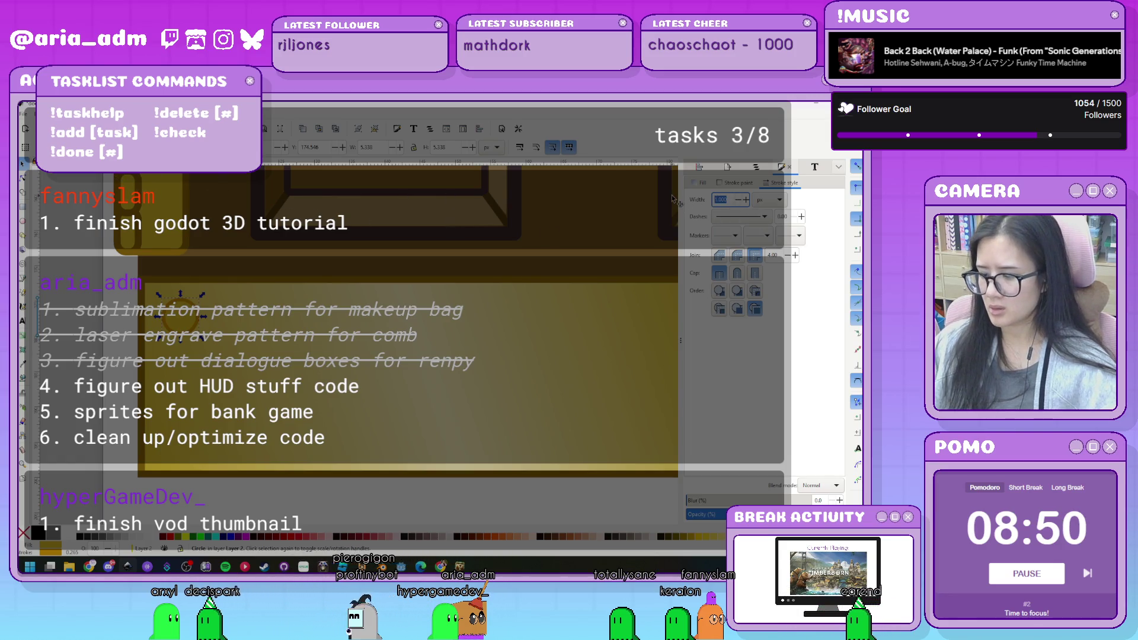
{"action": "type", "text": "0.5"}
{"action": "key", "text": "Return"}
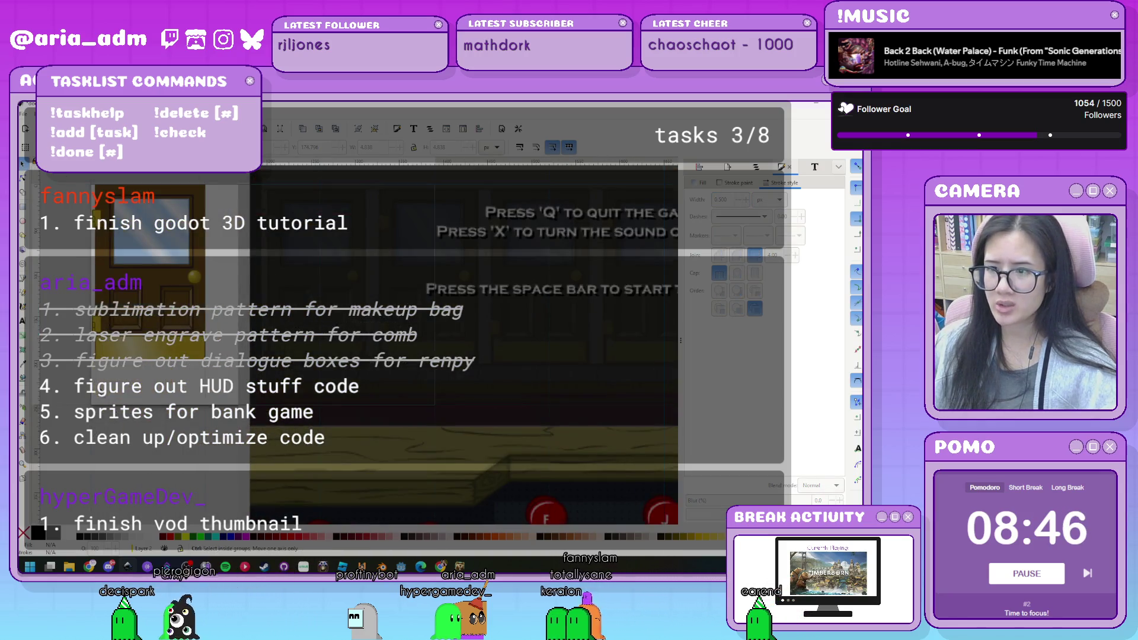
Nudge the gold circle lower down the door.
{"action": "key", "text": "space"}
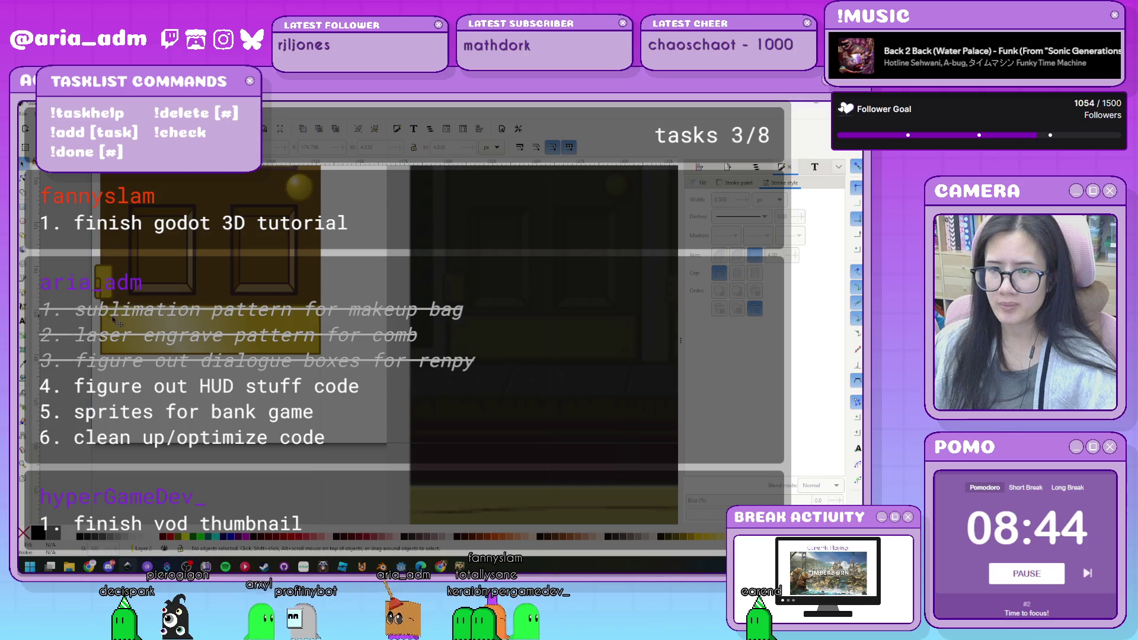
{"action": "left_click", "coordinate": [115, 321]}
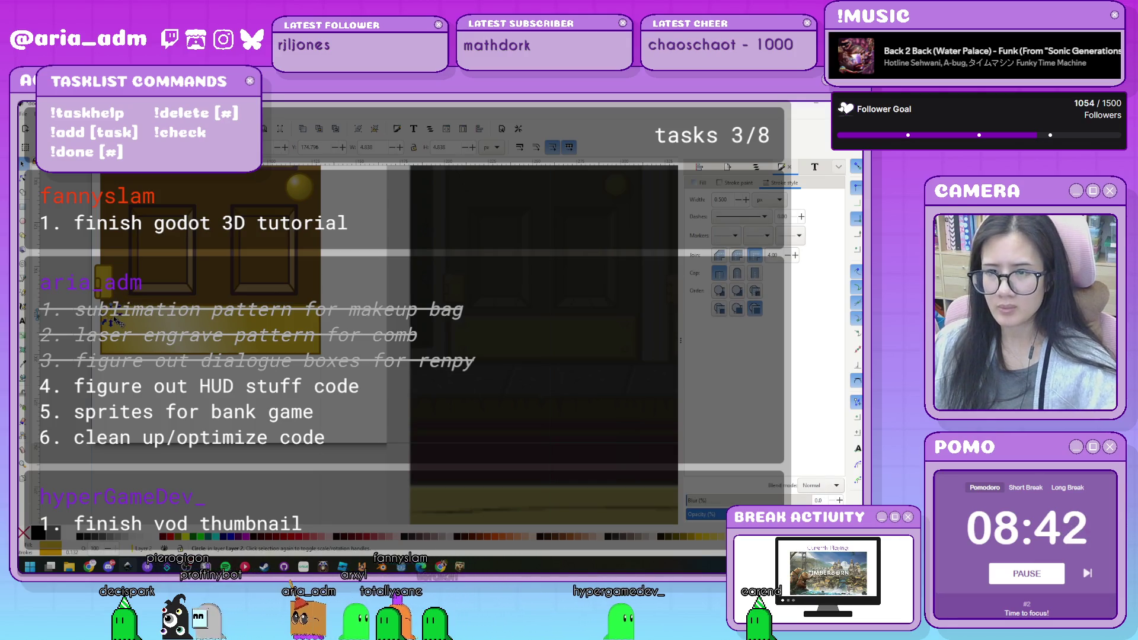
{"action": "key", "text": "Down"}
{"action": "key", "text": "Down"}
{"action": "key", "text": "Down"}
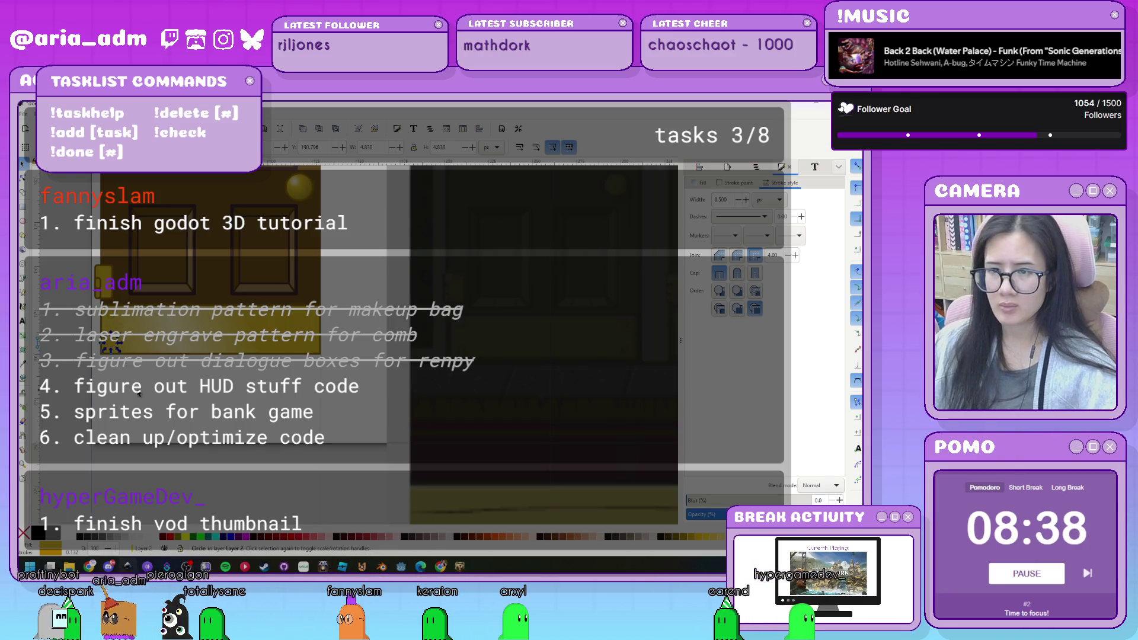
{"action": "left_click", "coordinate": [109, 326]}
Select both gold circles, cancel the Save As prompt, and close the game window.
{"action": "key", "text": "ctrl+a"}
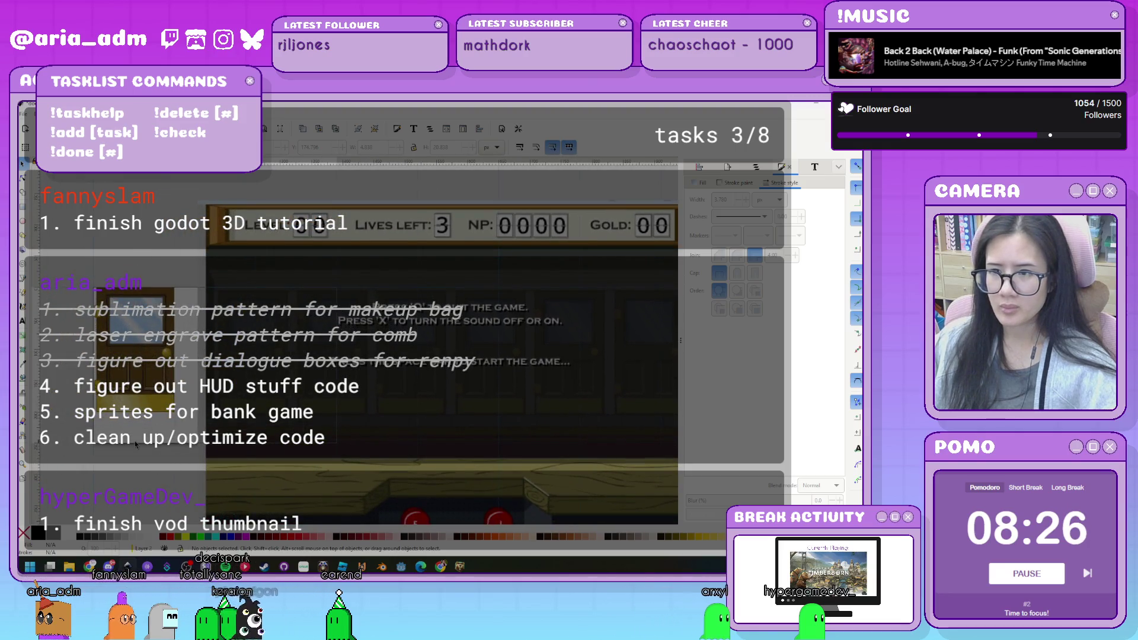
{"action": "key", "text": "ctrl"}
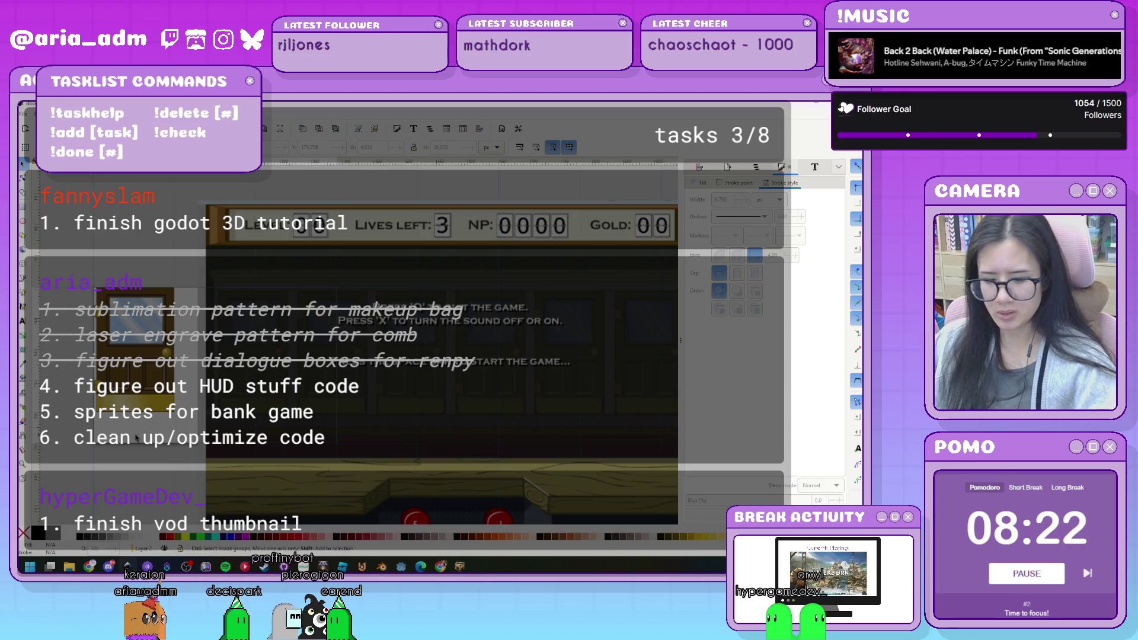
{"action": "key", "text": "ctrl+shift+s"}
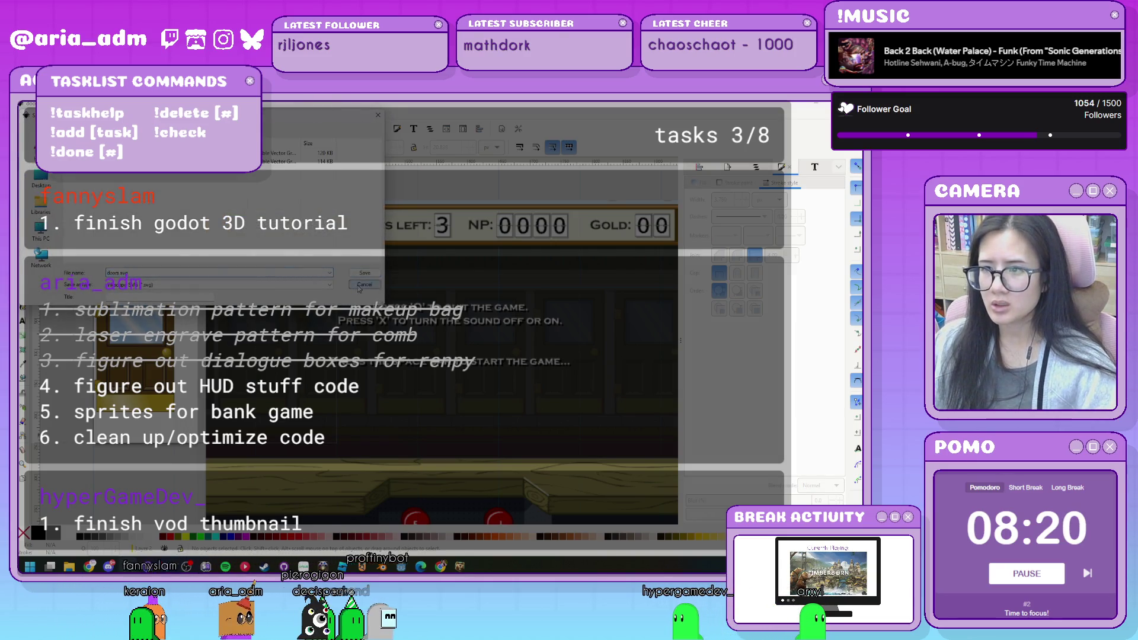
{"action": "key", "text": "Escape"}
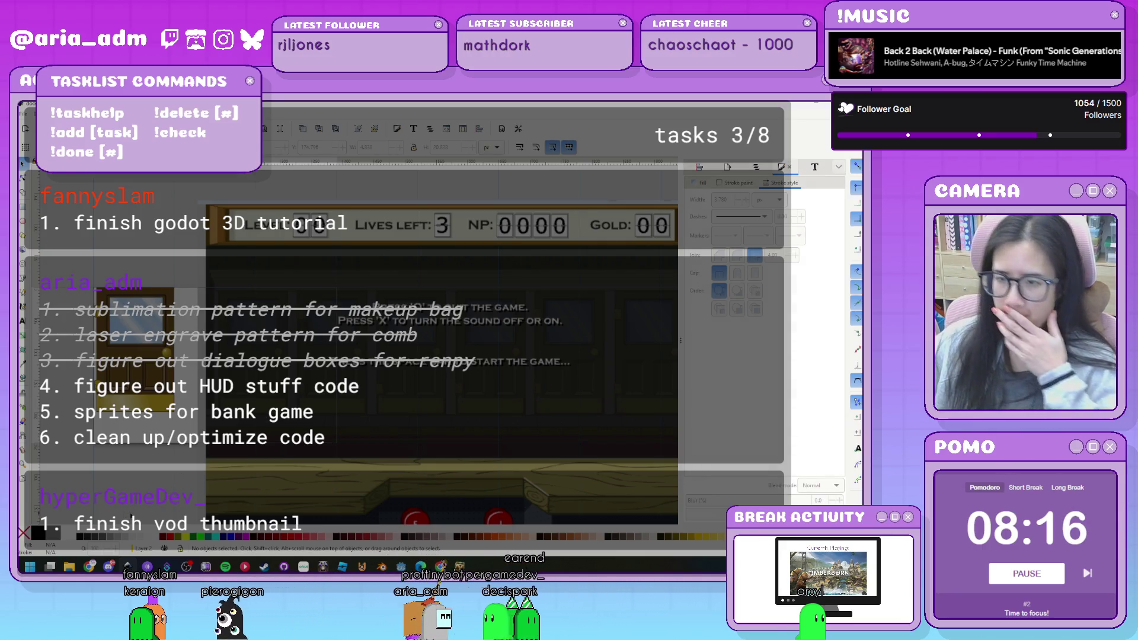
{"action": "key", "text": "alt+F4"}
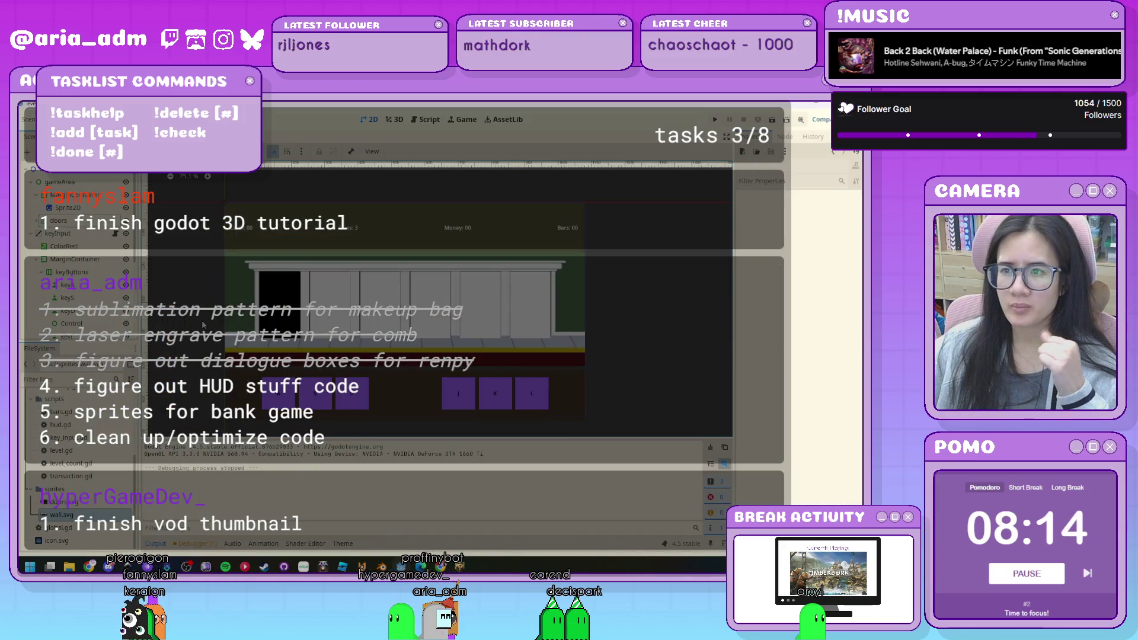
Add an AnimatedSprite2D child under doorA, undoing a mistaken Sprite2D first.
{"action": "left_click", "coordinate": [37, 221]}
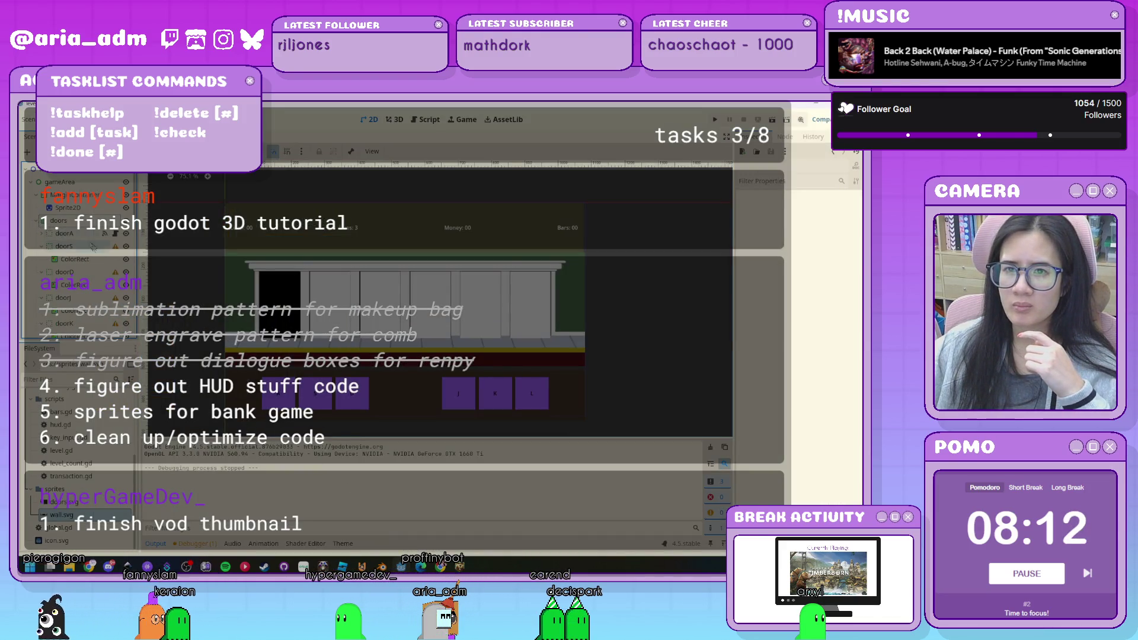
{"action": "left_click", "coordinate": [40, 234]}
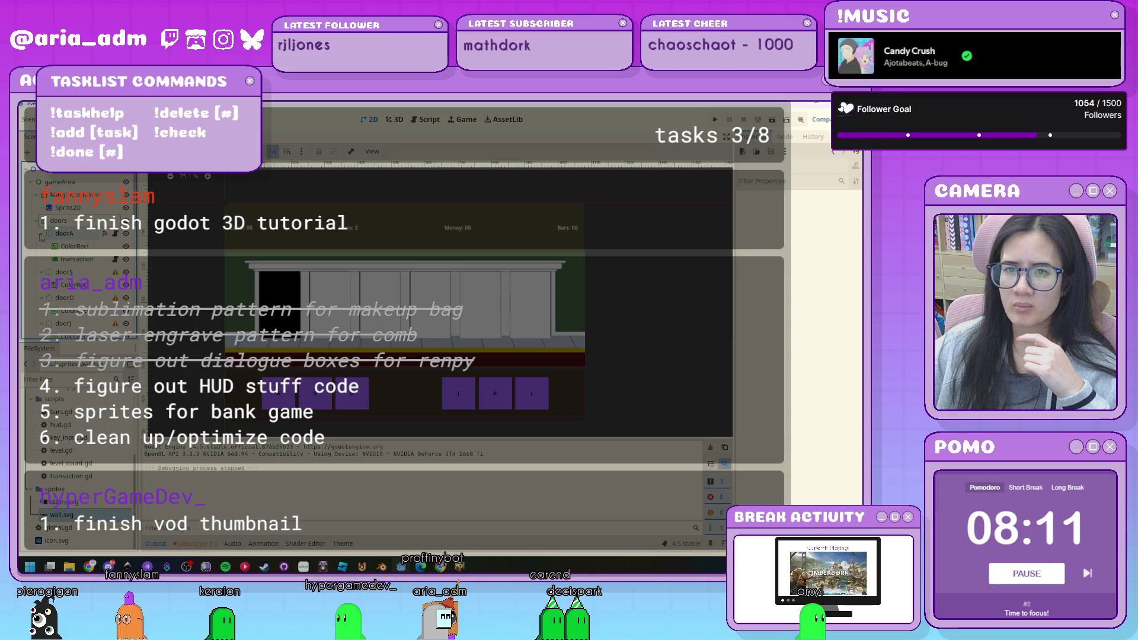
{"action": "left_click", "coordinate": [70, 237]}
{"action": "key", "text": "ctrl+a"}
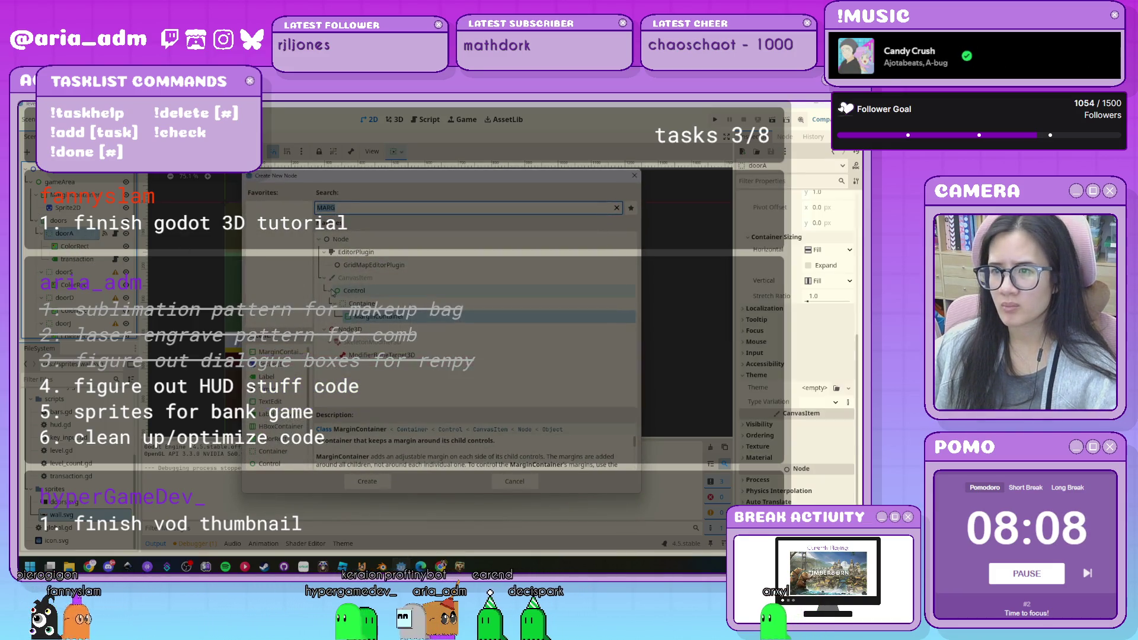
{"action": "double_click", "coordinate": [284, 371]}
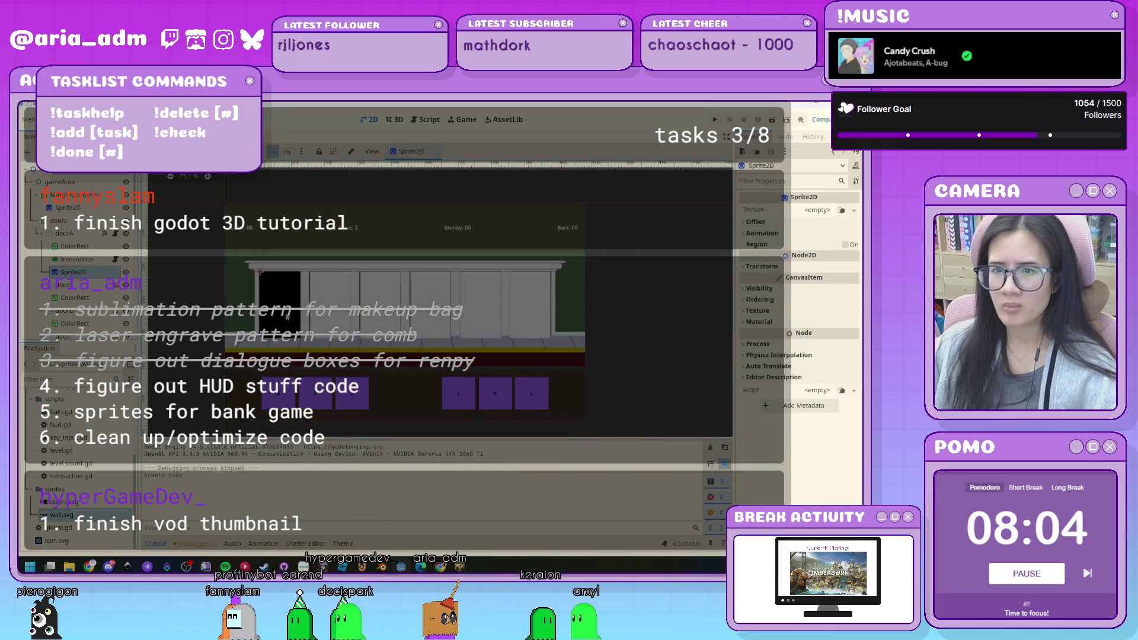
{"action": "key", "text": "ctrl+z"}
{"action": "left_click", "coordinate": [71, 238]}
{"action": "key", "text": "ctrl+a"}
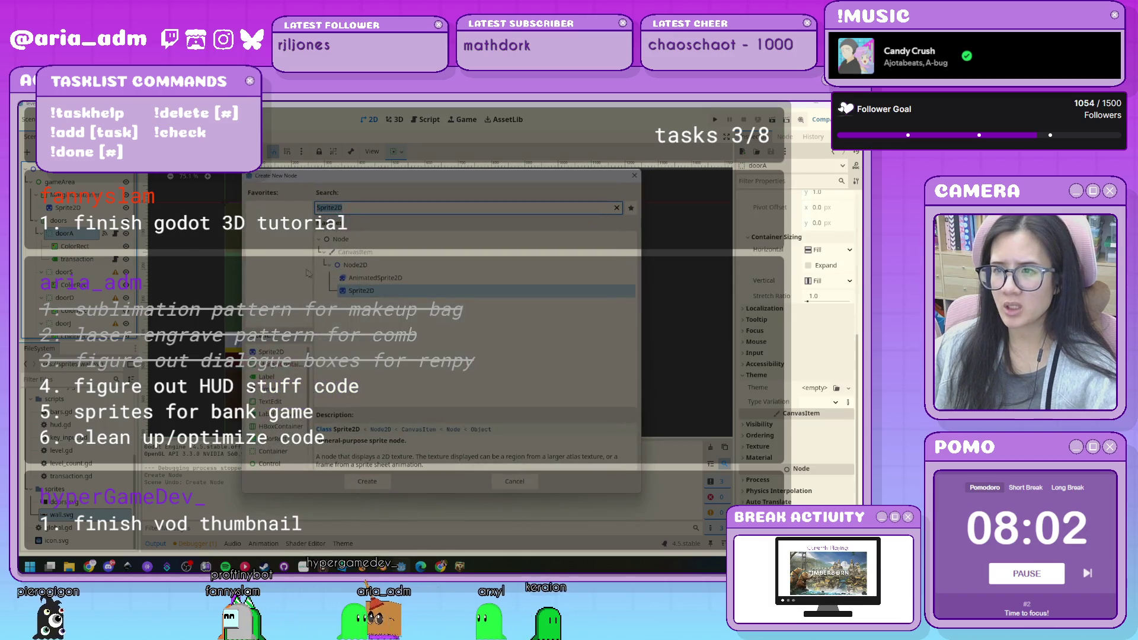
{"action": "double_click", "coordinate": [379, 278]}
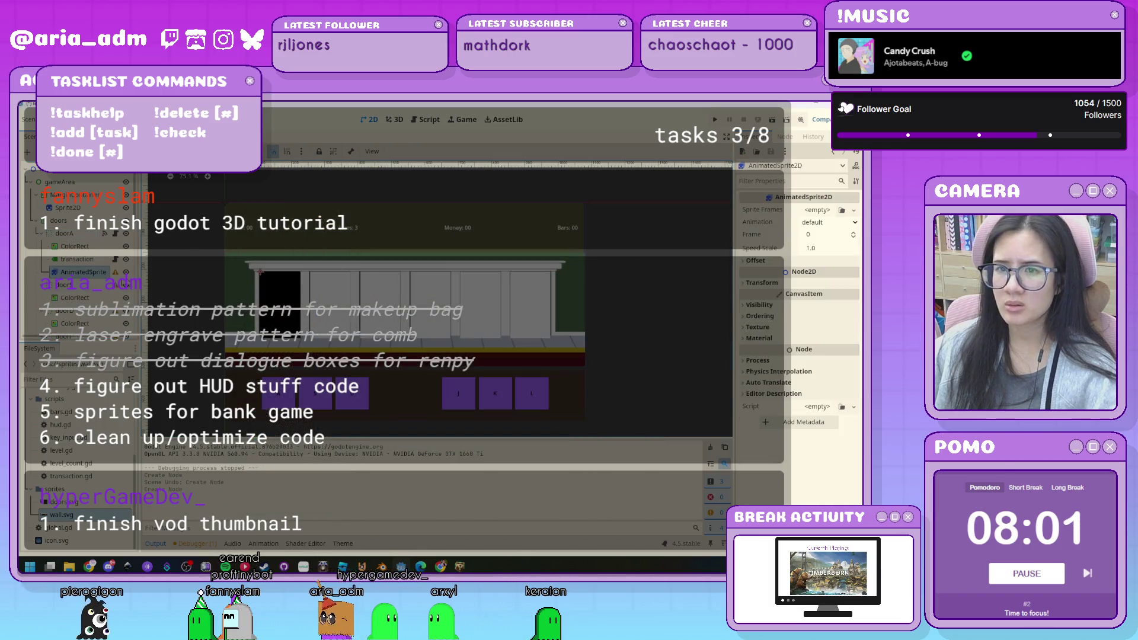
Give it a new SpriteFrames resource with an animation named 'closed', then open the sprite-sheet file picker.
{"action": "left_click", "coordinate": [817, 211]}
{"action": "left_click", "coordinate": [823, 237]}
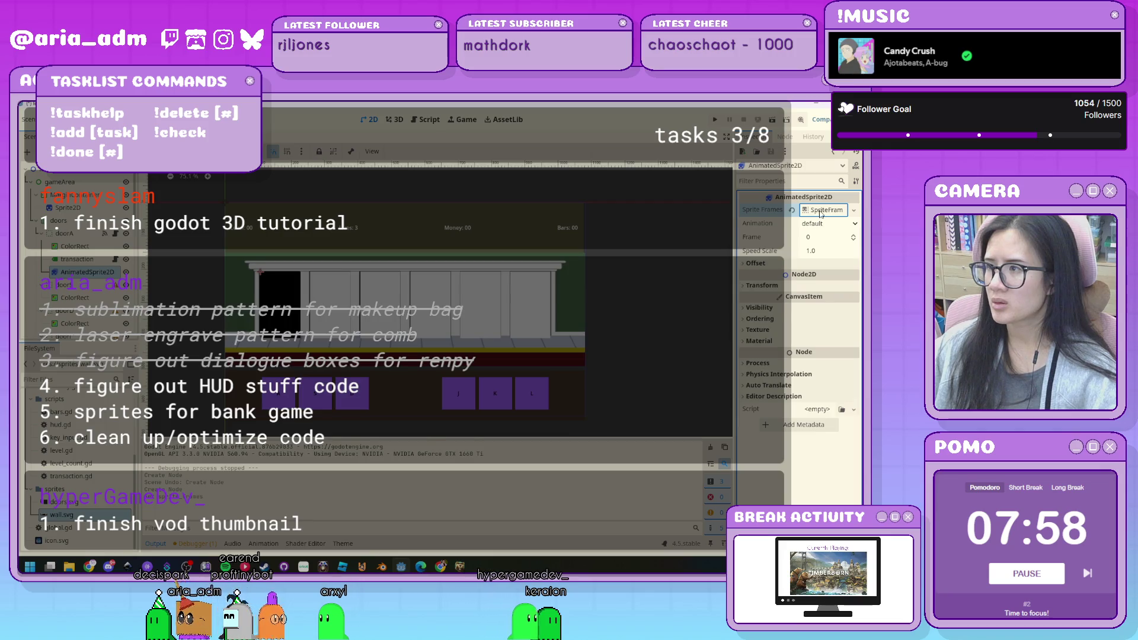
{"action": "left_click", "coordinate": [821, 211]}
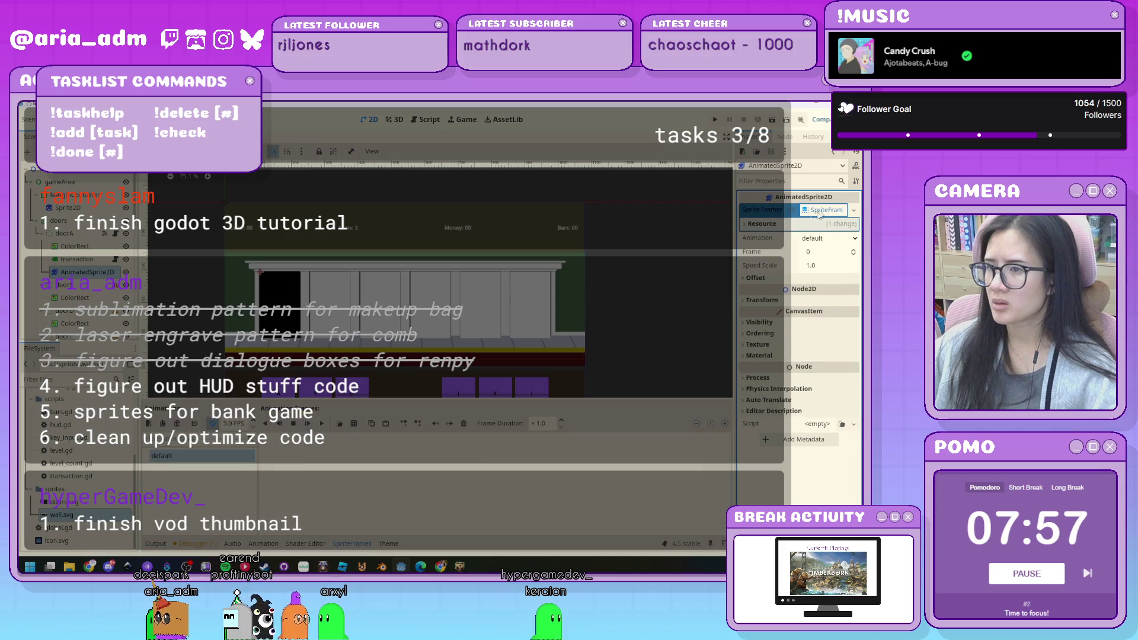
{"action": "double_click", "coordinate": [179, 457]}
{"action": "type", "text": "closed"}
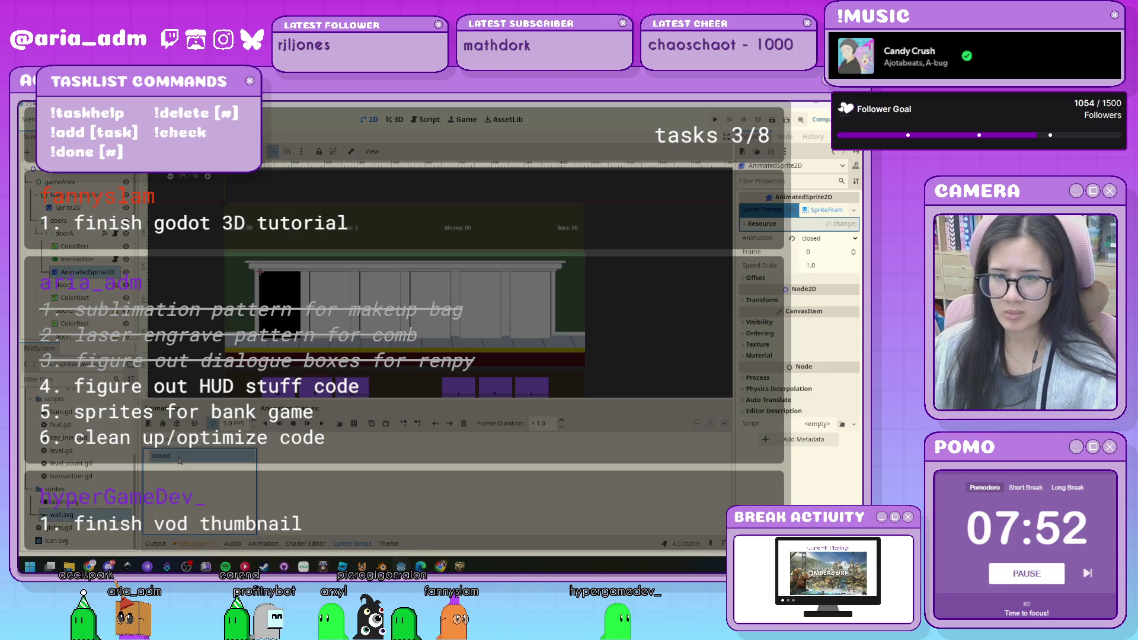
{"action": "left_click", "coordinate": [355, 425]}
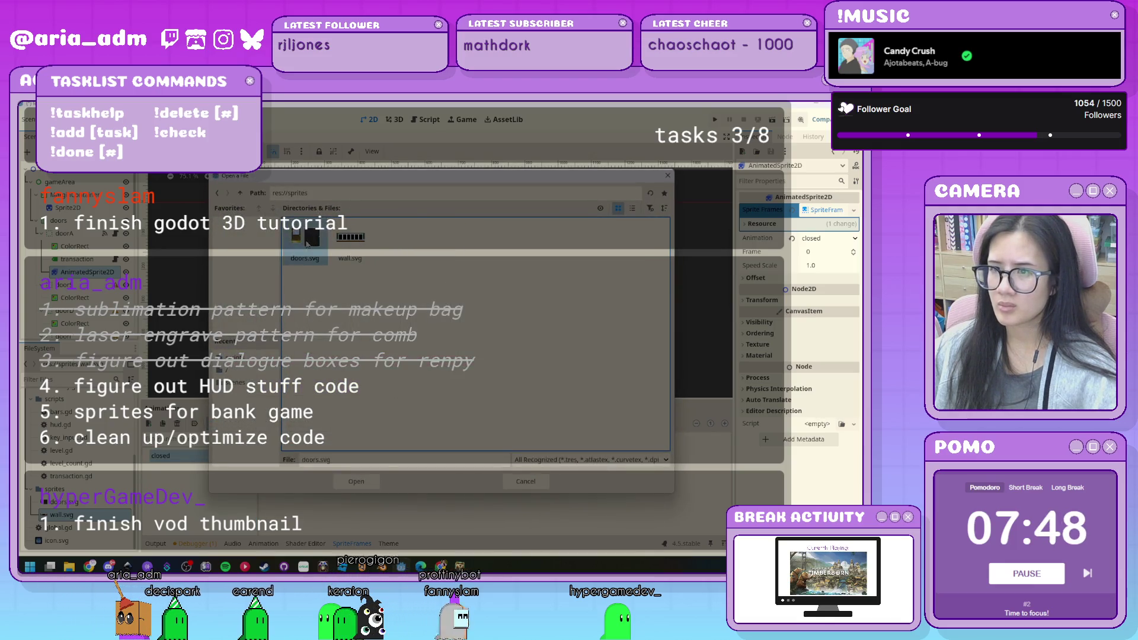
Add the first frame of doors.svg to the 'closed' animation.
{"action": "double_click", "coordinate": [307, 243]}
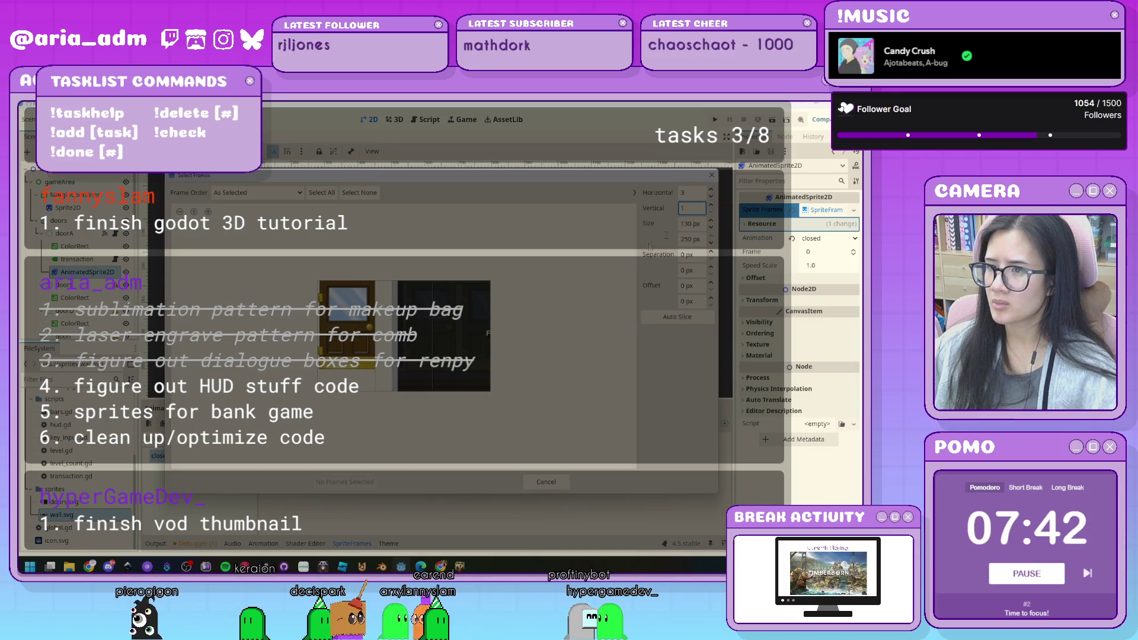
{"action": "left_click", "coordinate": [336, 341]}
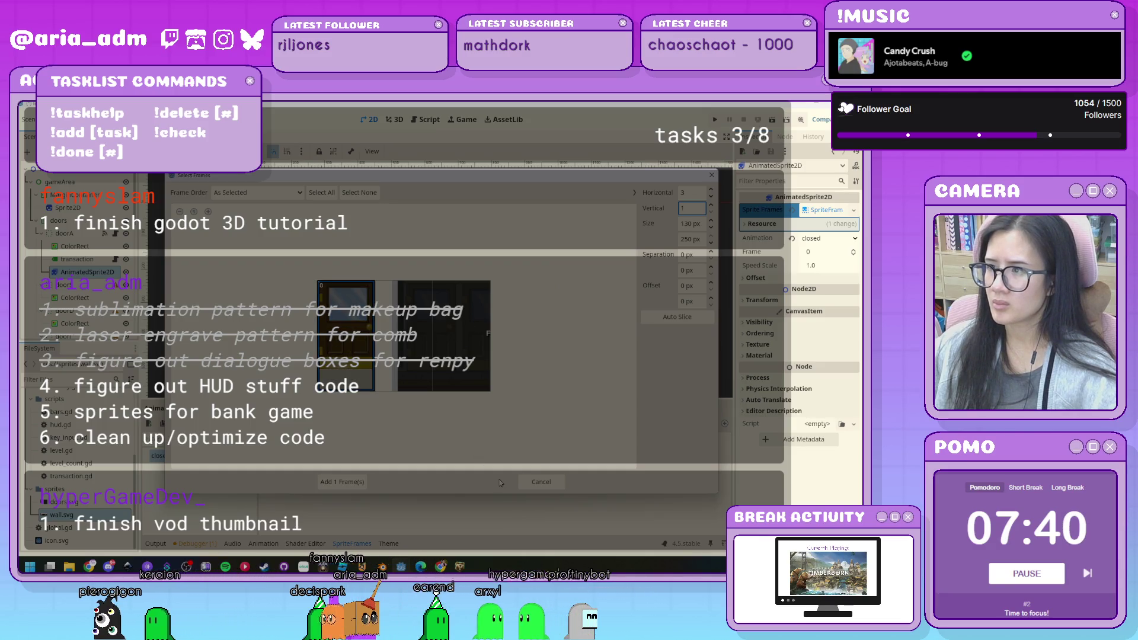
{"action": "left_click", "coordinate": [342, 482]}
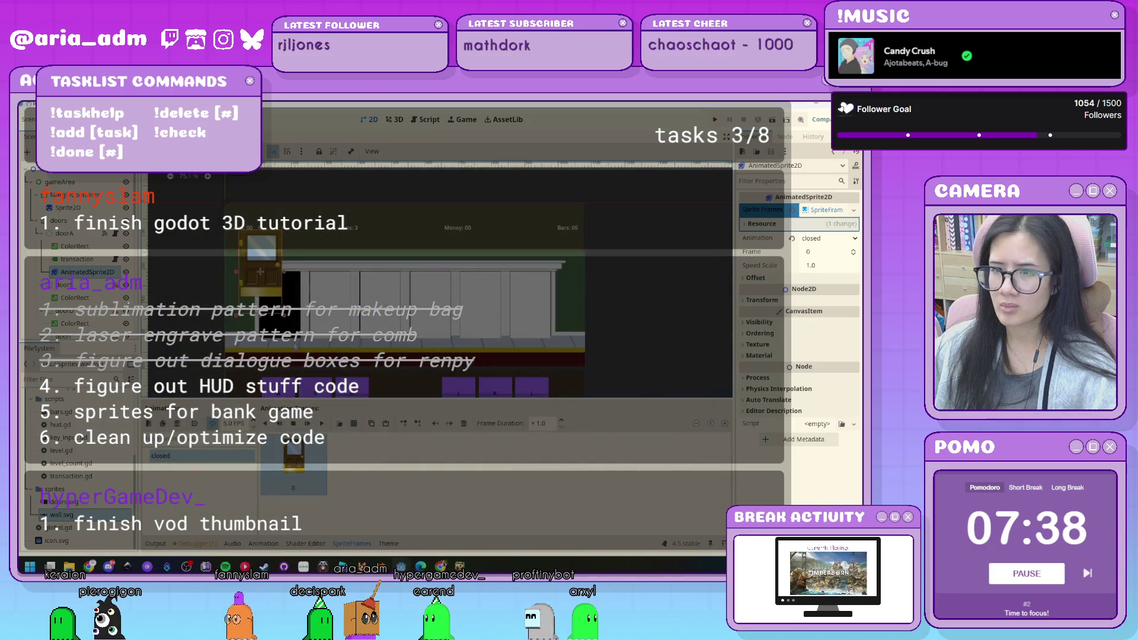
Turn off Centered in the door sprite's Offset settings.
{"action": "scroll", "coordinate": [291, 330], "scroll_direction": "up", "scroll_amount": 4}
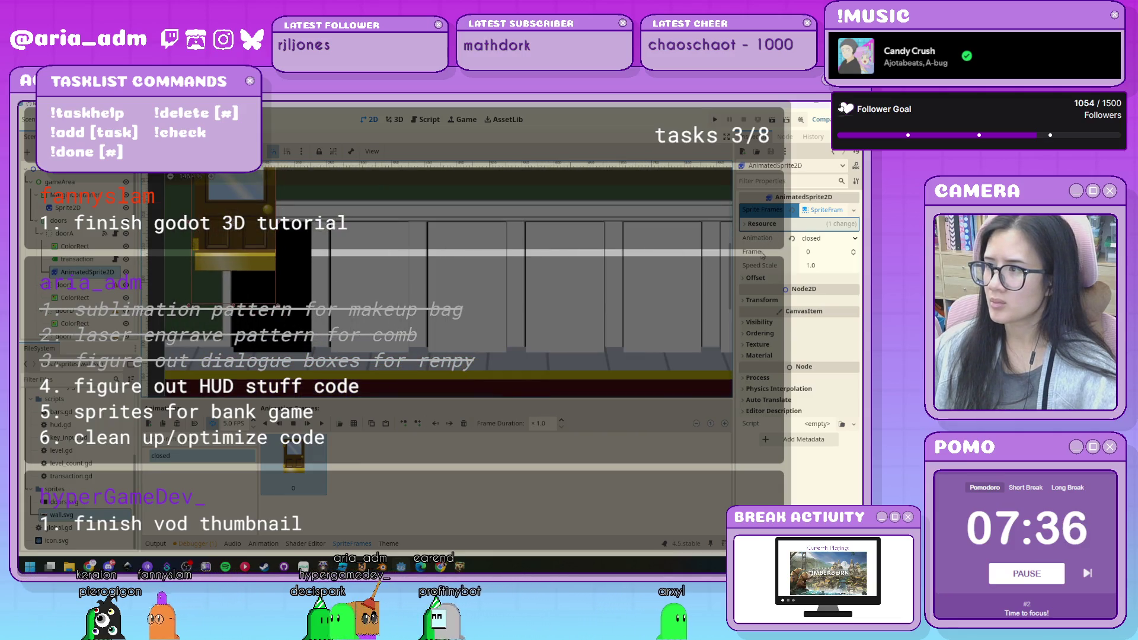
{"action": "left_click", "coordinate": [755, 278]}
{"action": "left_click", "coordinate": [809, 290]}
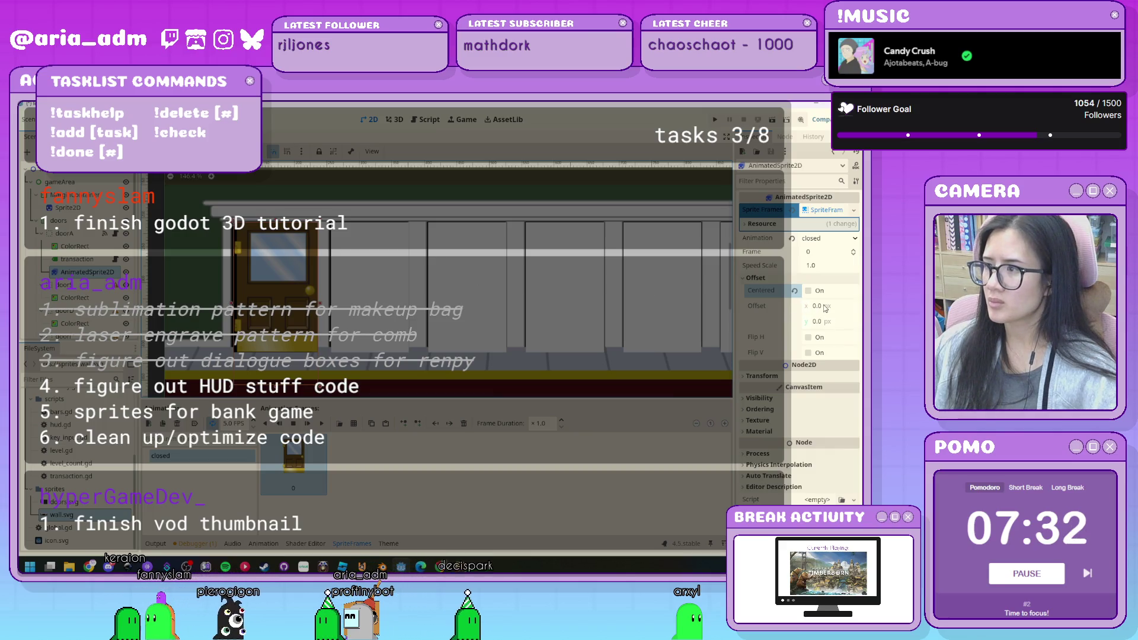
Set the door sprite's horizontal offset to -10.05 px.
{"action": "left_click_drag", "start_coordinate": [826, 308], "coordinate": [817, 308]}
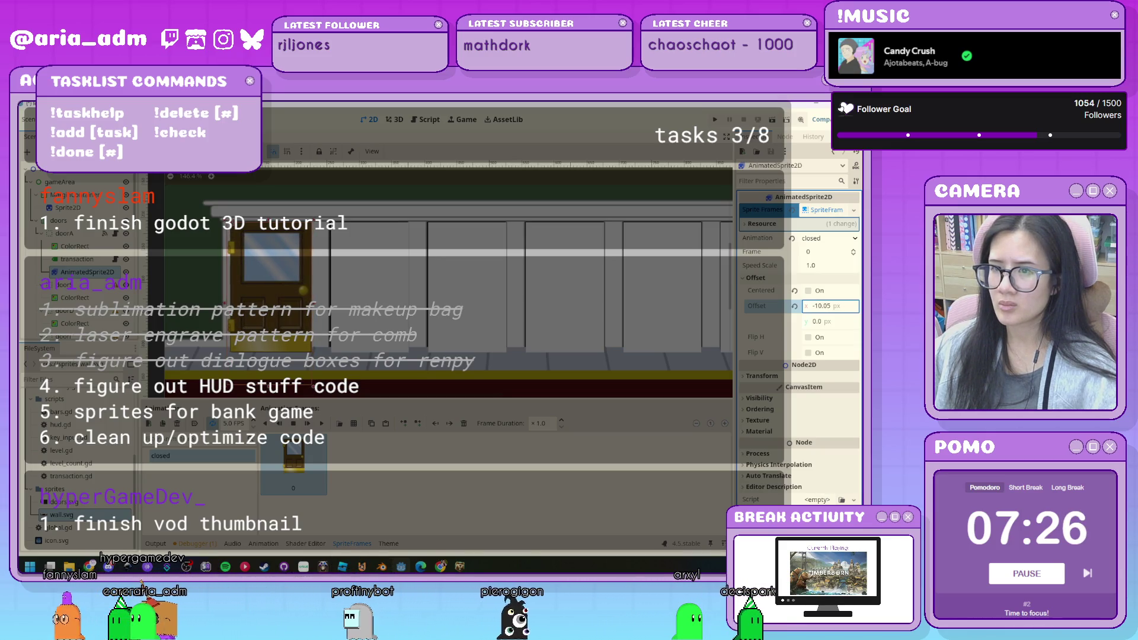
{"action": "key", "text": "Return"}
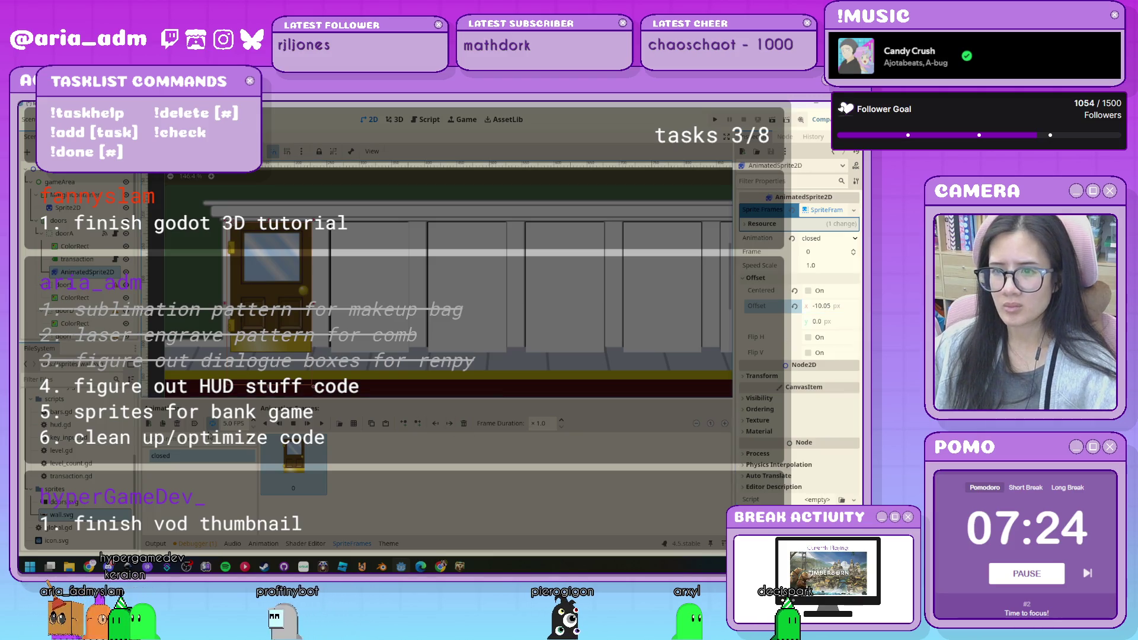
{"action": "left_click", "coordinate": [442, 479]}
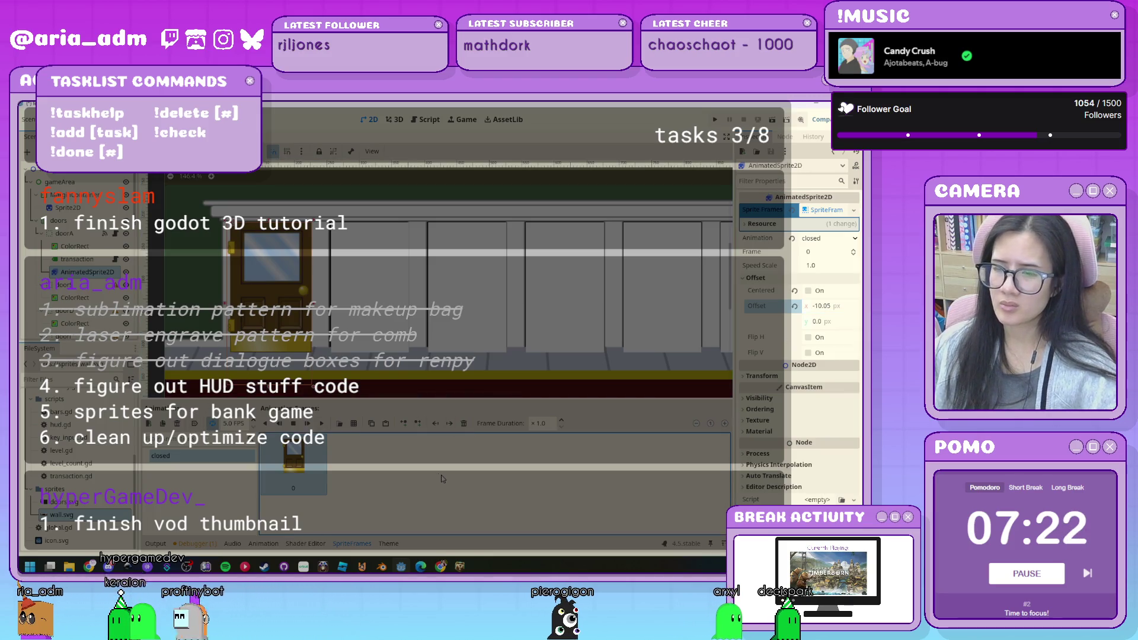
{"action": "scroll", "coordinate": [621, 339], "scroll_direction": "down", "scroll_amount": 4}
{"action": "left_click", "coordinate": [621, 339]}
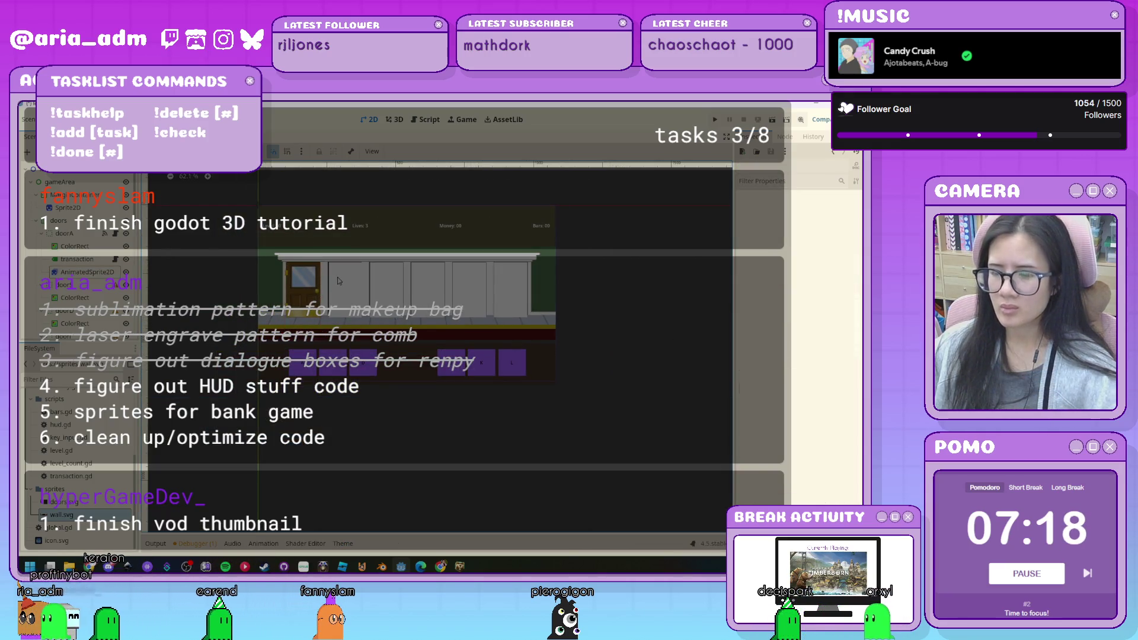
{"action": "scroll", "coordinate": [285, 279], "scroll_direction": "up", "scroll_amount": 2}
{"action": "scroll", "coordinate": [295, 332], "scroll_direction": "up", "scroll_amount": 5}
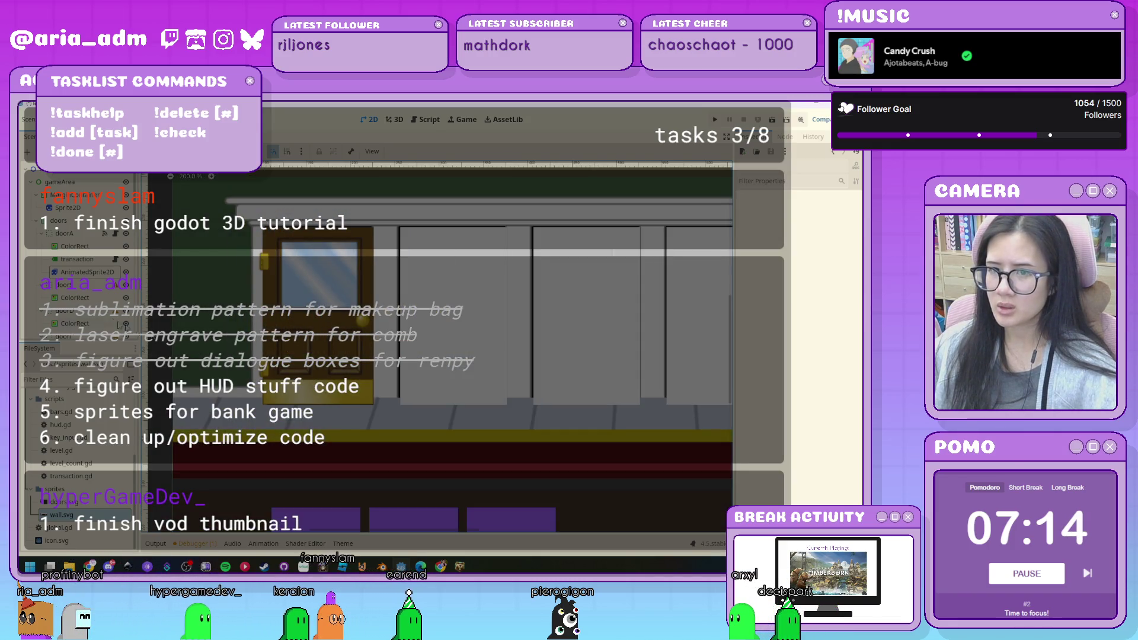
Set the sprite's vertical offset to -1.77 px and switch to Inkscape.
{"action": "left_click", "coordinate": [87, 272]}
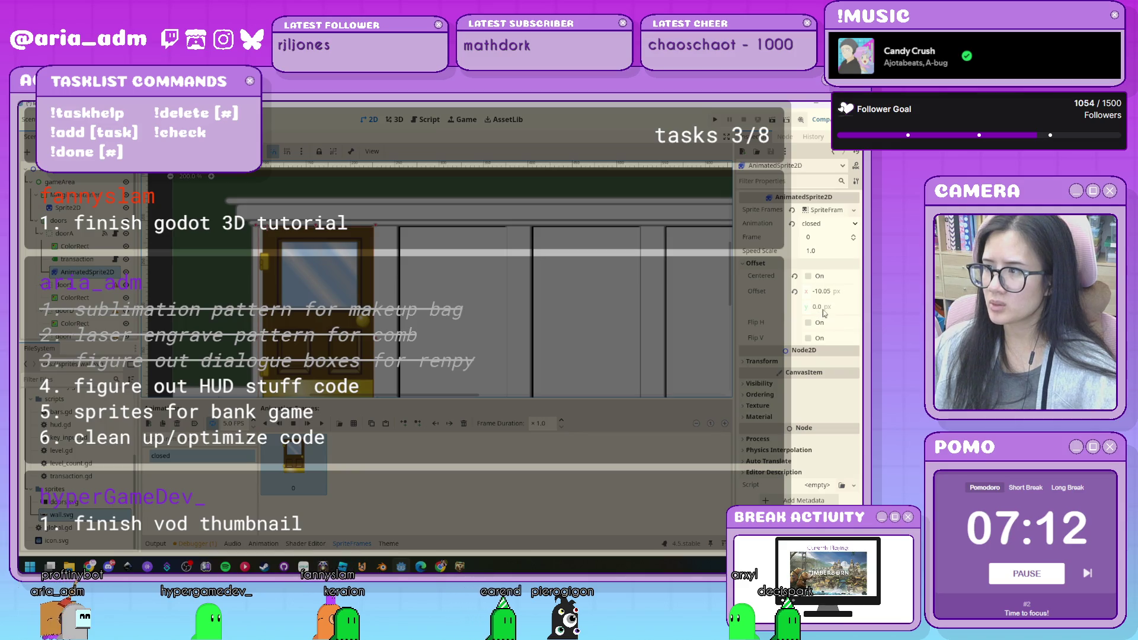
{"action": "left_click_drag", "start_coordinate": [824, 309], "coordinate": [808, 310]}
{"action": "scroll", "coordinate": [342, 265], "scroll_direction": "down", "scroll_amount": 2}
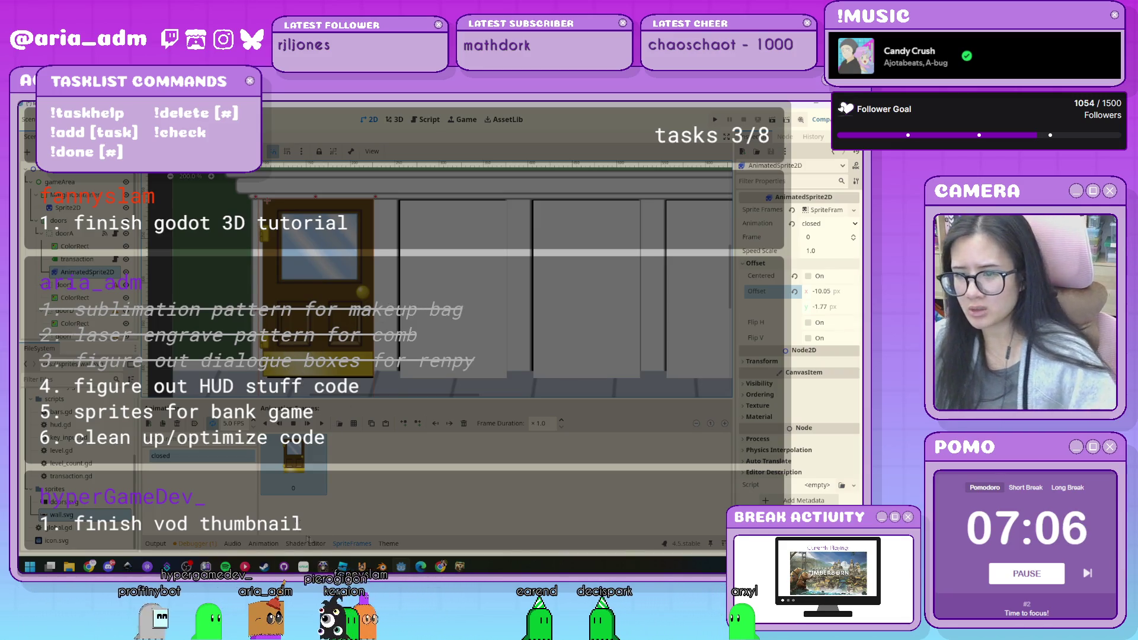
{"action": "left_click", "coordinate": [112, 518]}
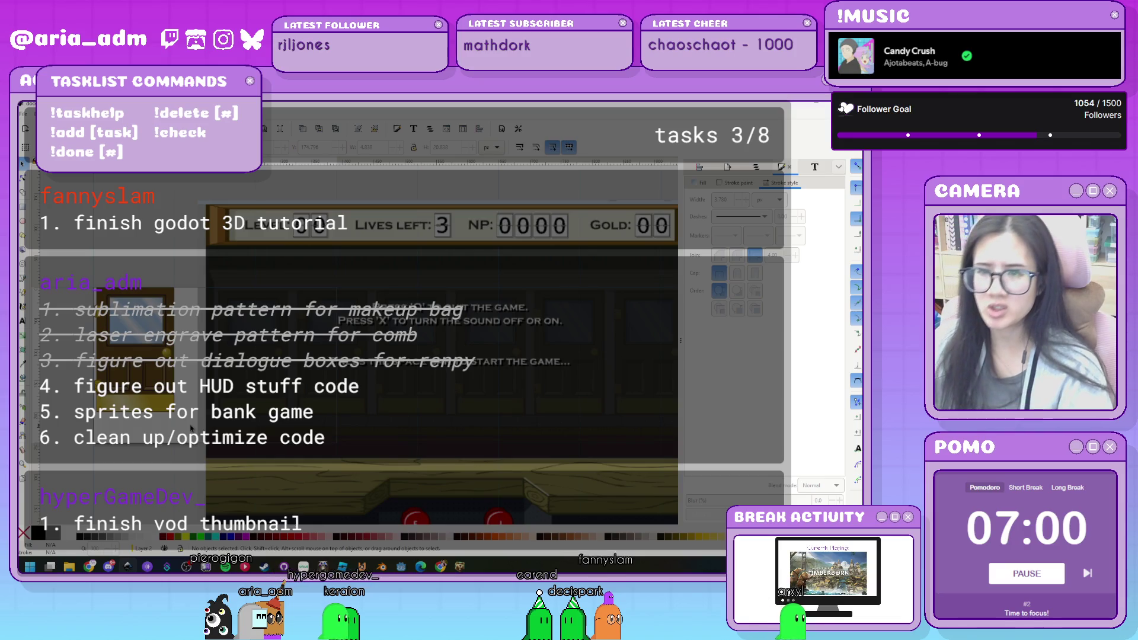
Resize all door artwork except the circle to 190 px tall, then return to Godot.
{"action": "key", "text": "ctrl+a"}
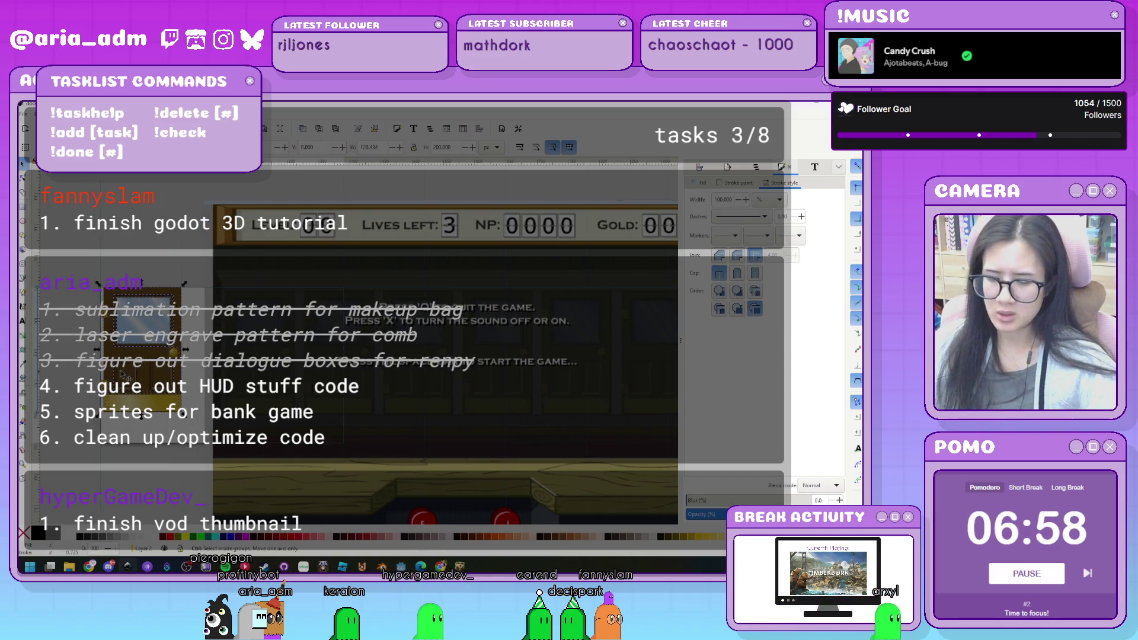
{"action": "scroll", "coordinate": [122, 374], "scroll_direction": "up", "scroll_amount": 1}
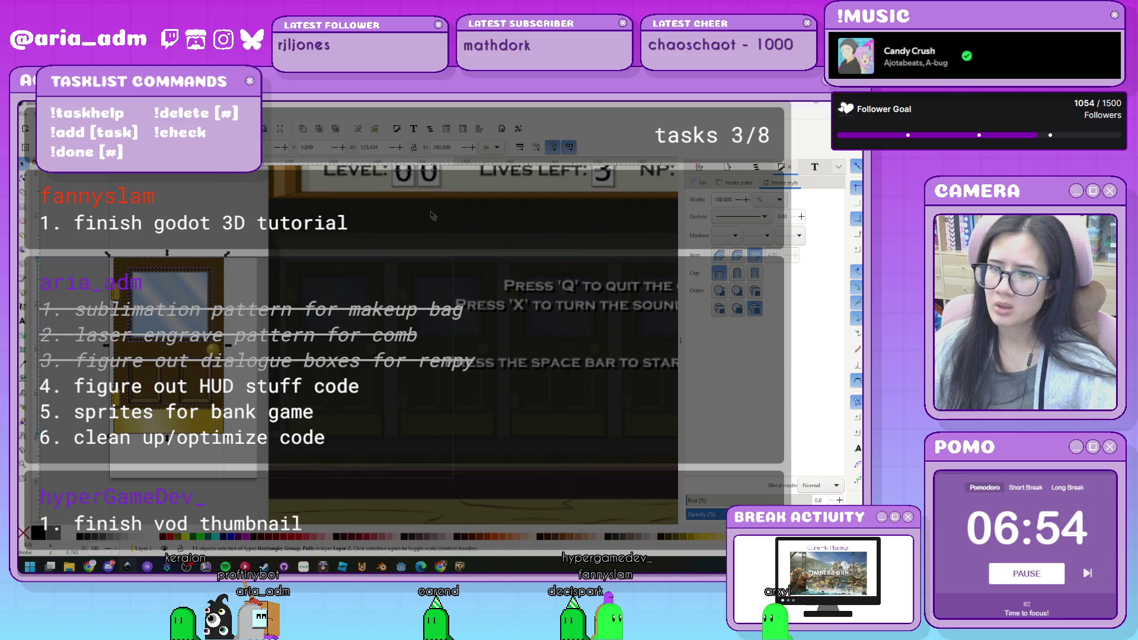
{"action": "left_click", "coordinate": [447, 172], "text": "shift"}
{"action": "left_click", "coordinate": [442, 147]}
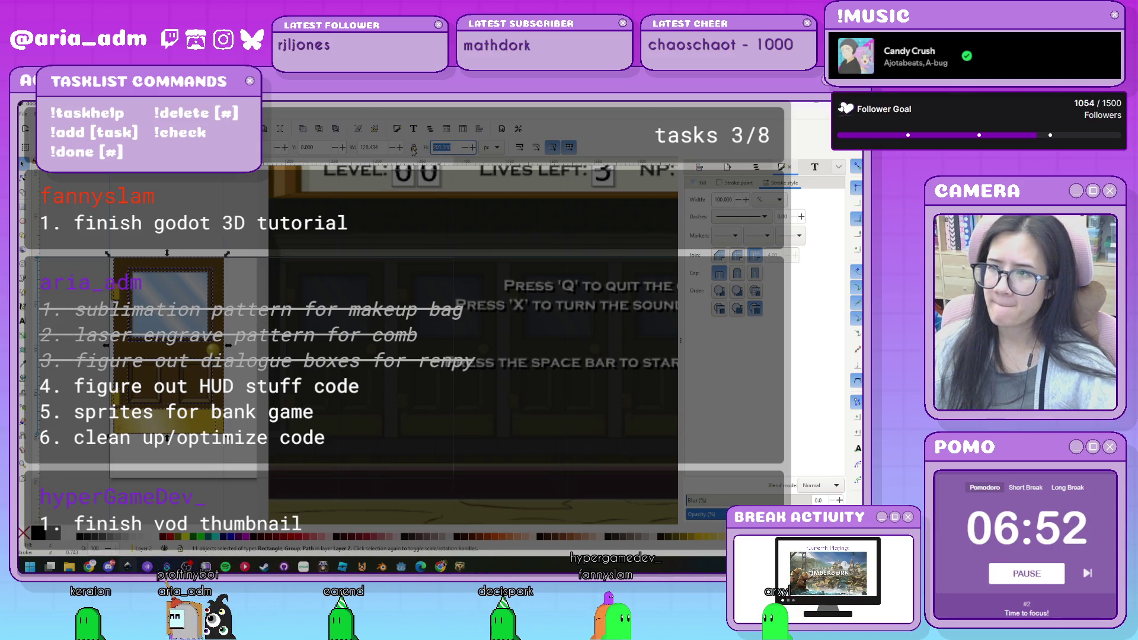
{"action": "type", "text": "1"}
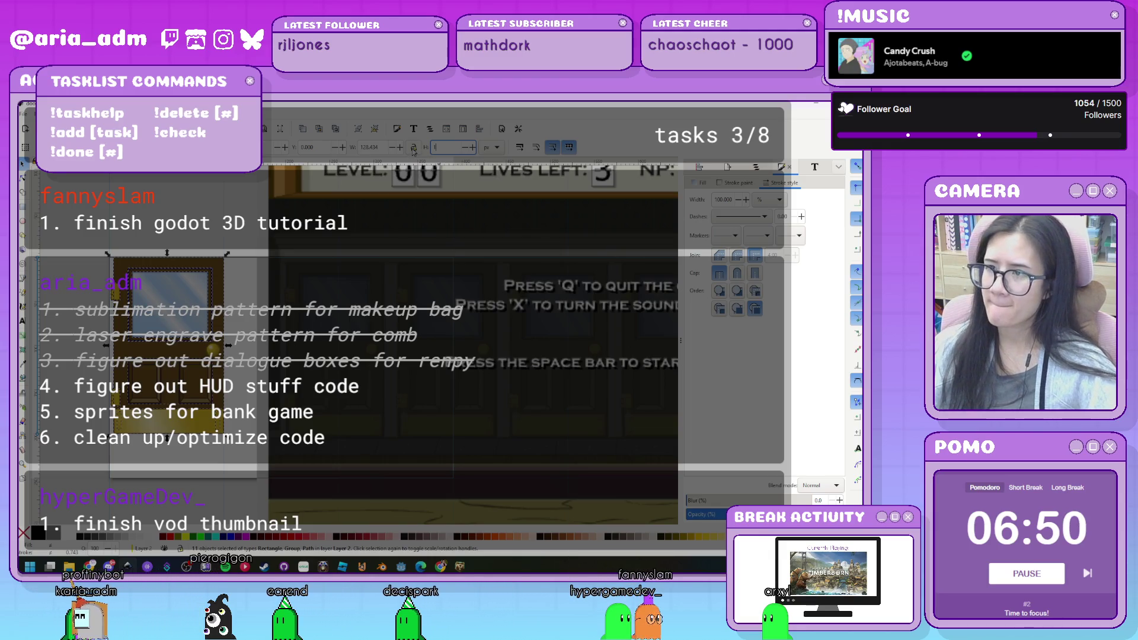
{"action": "type", "text": "90"}
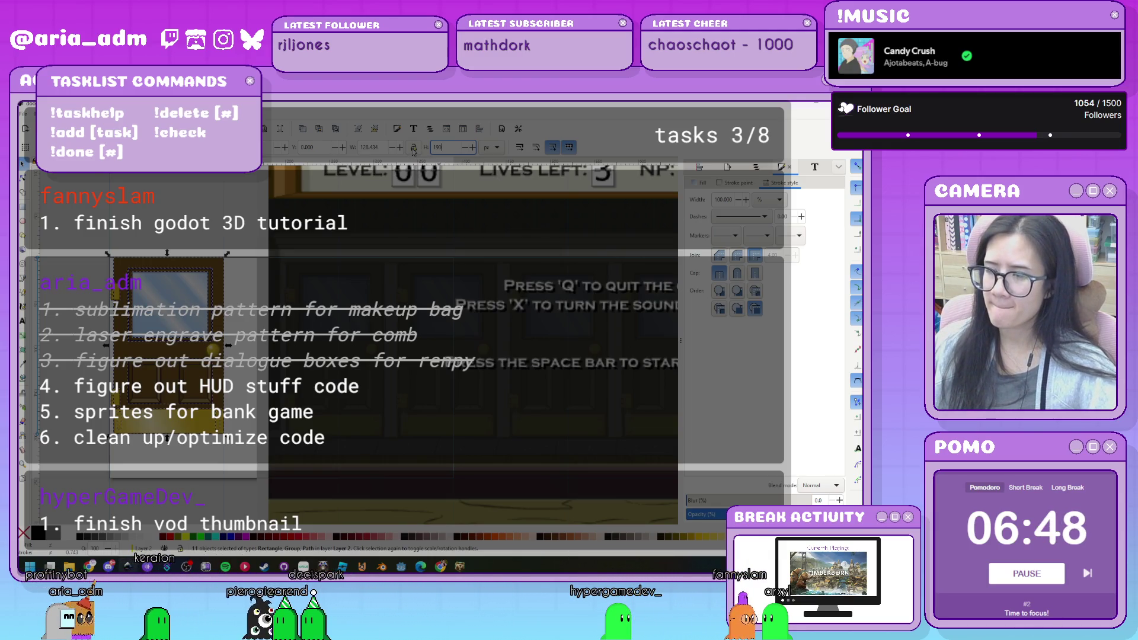
{"action": "key", "text": "Return"}
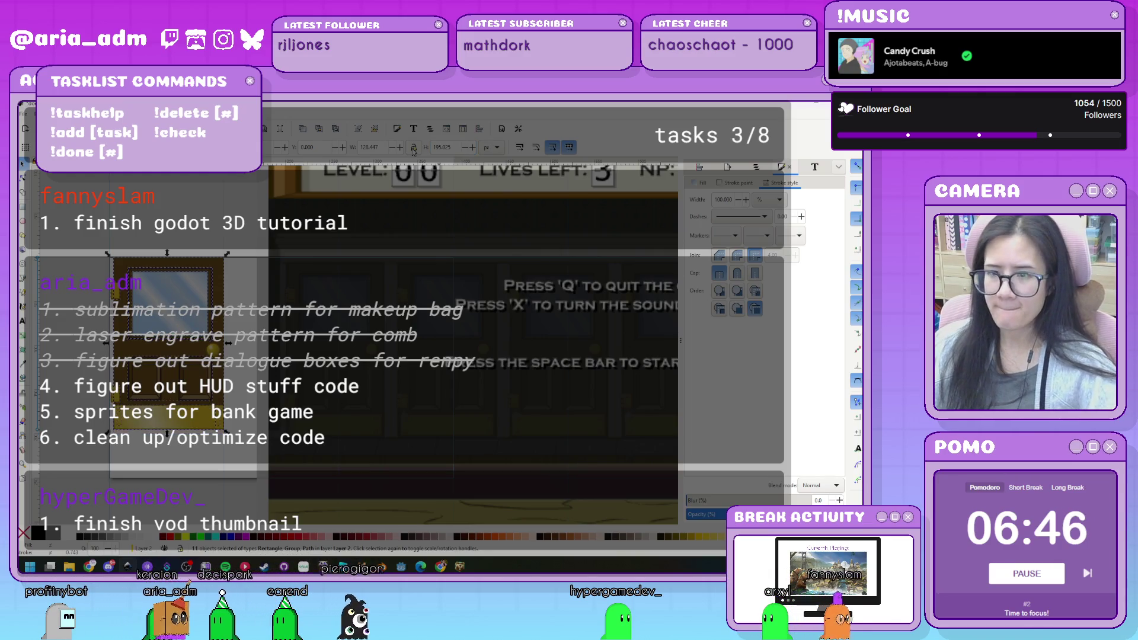
{"action": "left_click", "coordinate": [209, 470]}
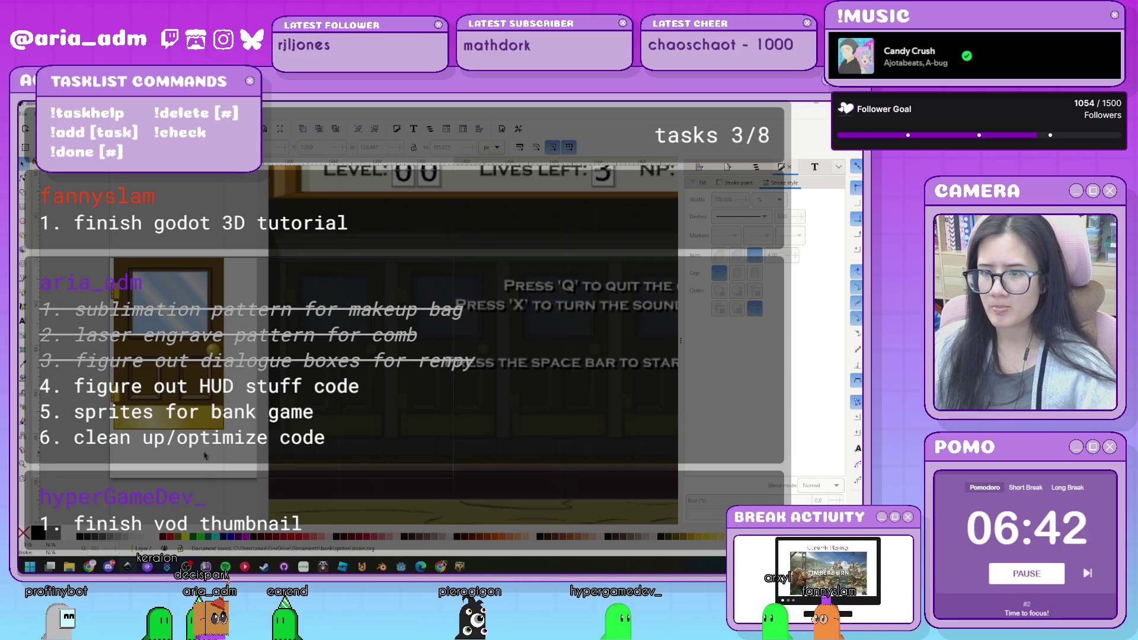
{"action": "key", "text": "alt+Tab"}
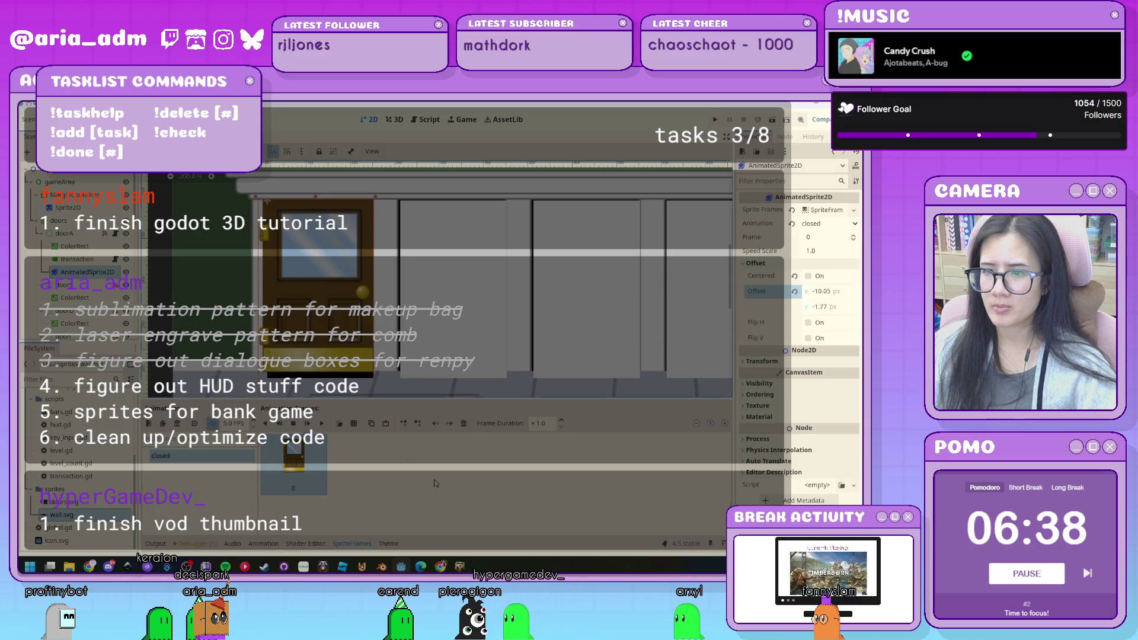
Set doorA's ColorRect custom minimum height to 194 px.
{"action": "left_click", "coordinate": [416, 382]}
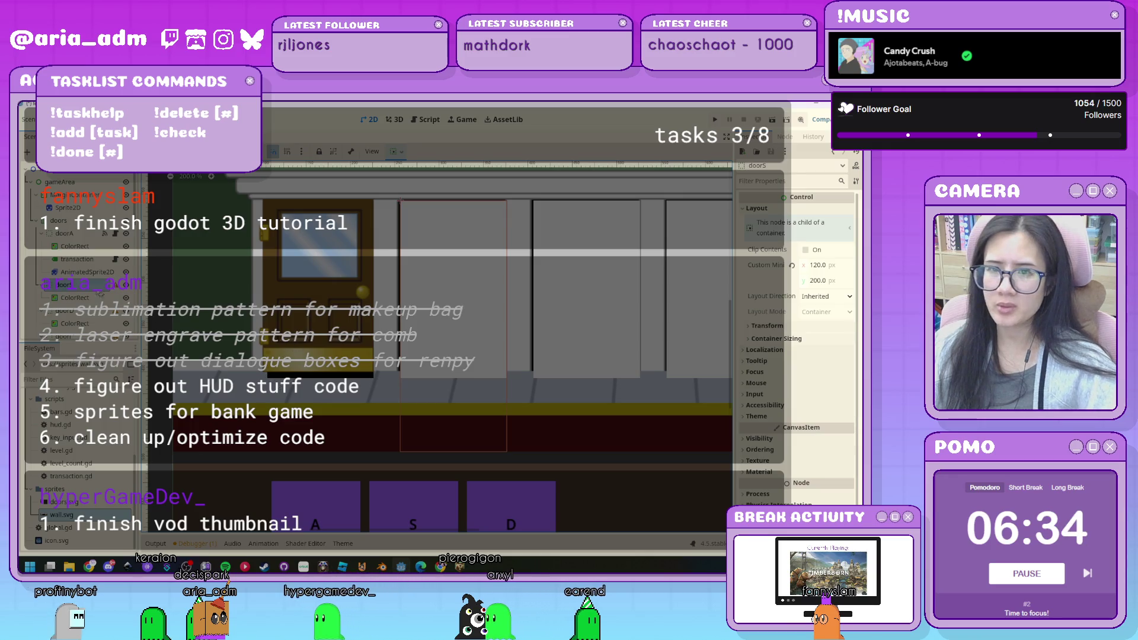
{"action": "left_click", "coordinate": [76, 246]}
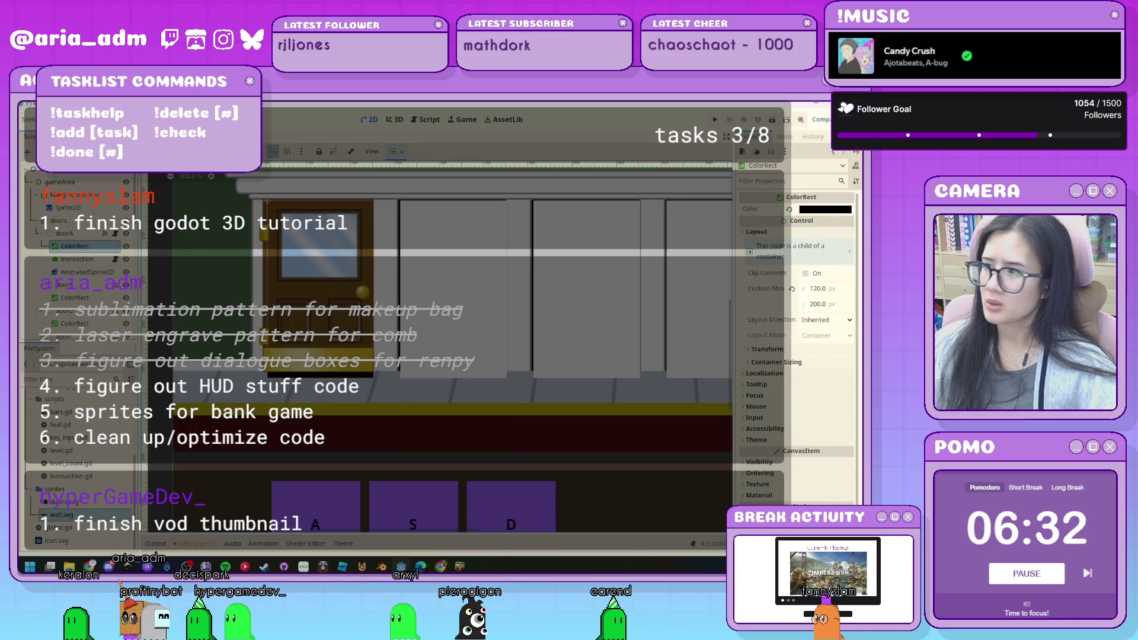
{"action": "left_click", "coordinate": [835, 304]}
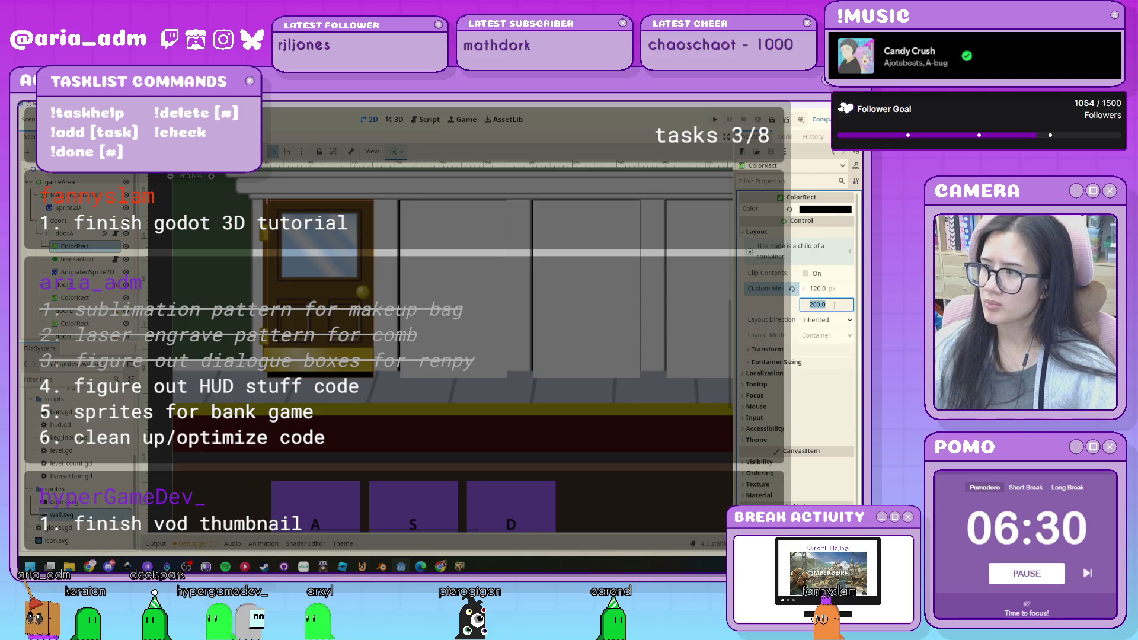
{"action": "type", "text": "194"}
{"action": "key", "text": "Return"}
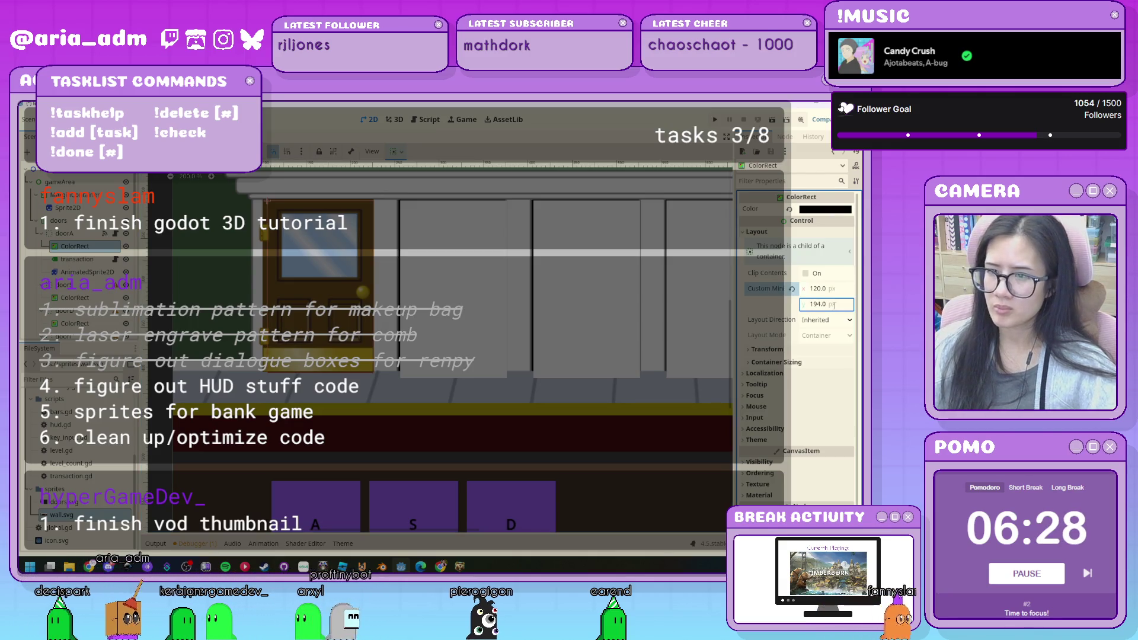
Check the door's fit by selecting the AnimatedSprite2D, doorA and ColorRect nodes.
{"action": "left_click", "coordinate": [87, 272]}
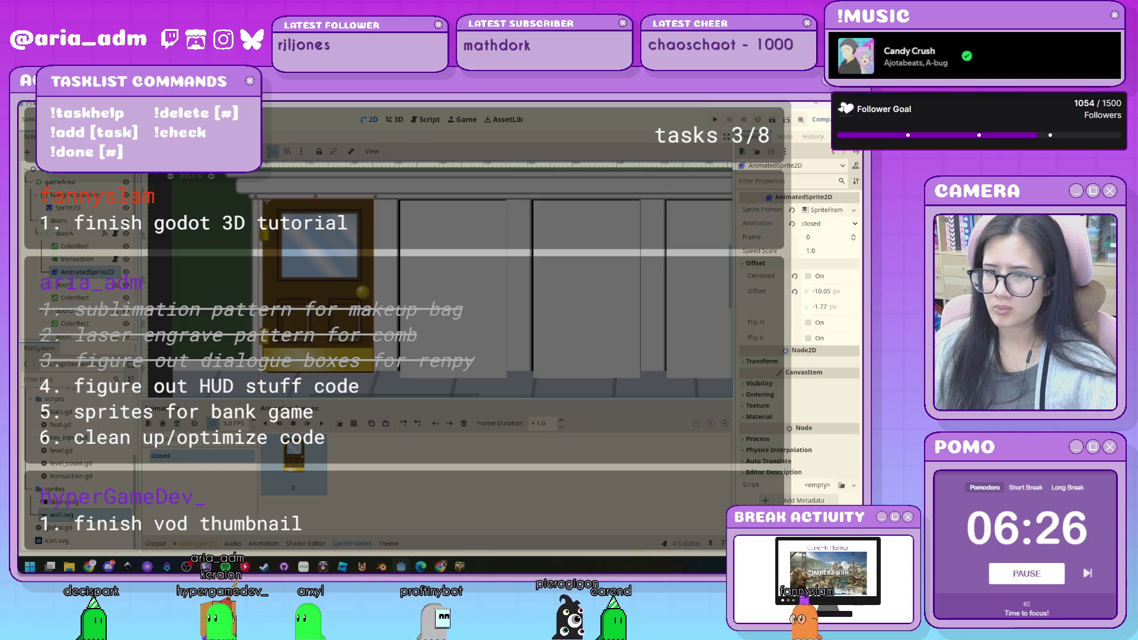
{"action": "scroll", "coordinate": [343, 351], "scroll_direction": "up", "scroll_amount": 2}
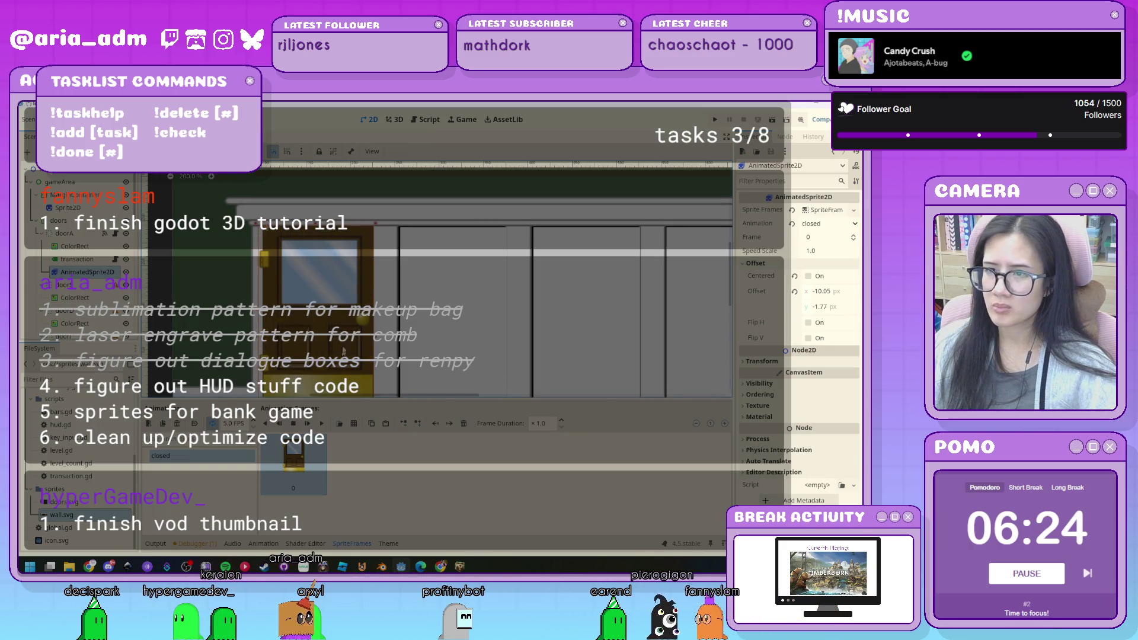
{"action": "scroll", "coordinate": [294, 358], "scroll_direction": "up", "scroll_amount": 3}
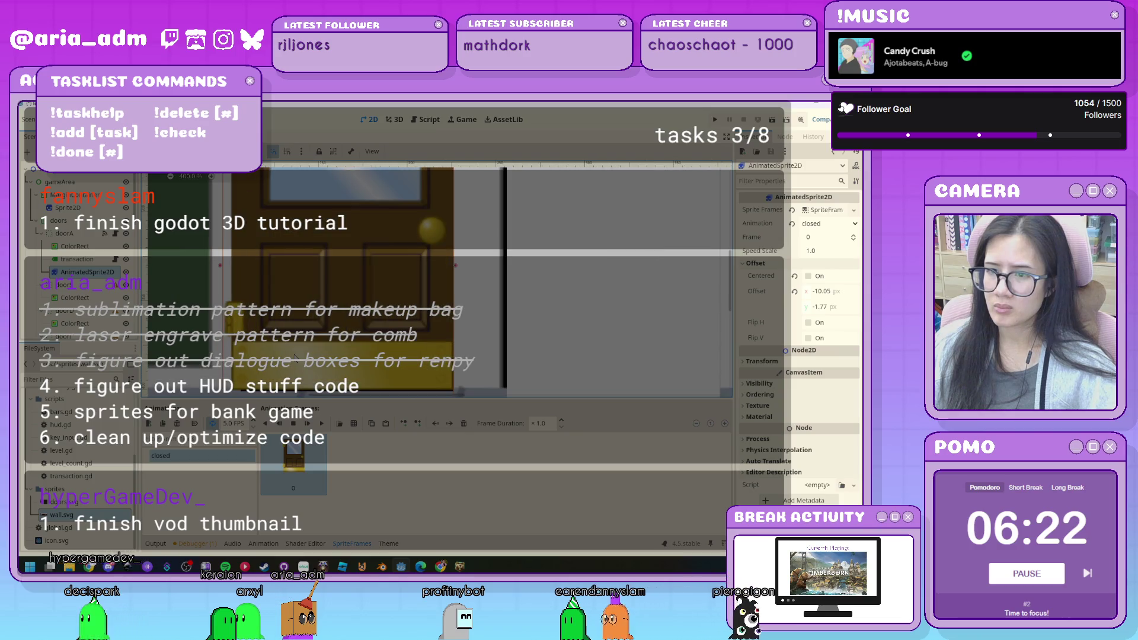
{"action": "scroll", "coordinate": [294, 357], "scroll_direction": "down", "scroll_amount": 3}
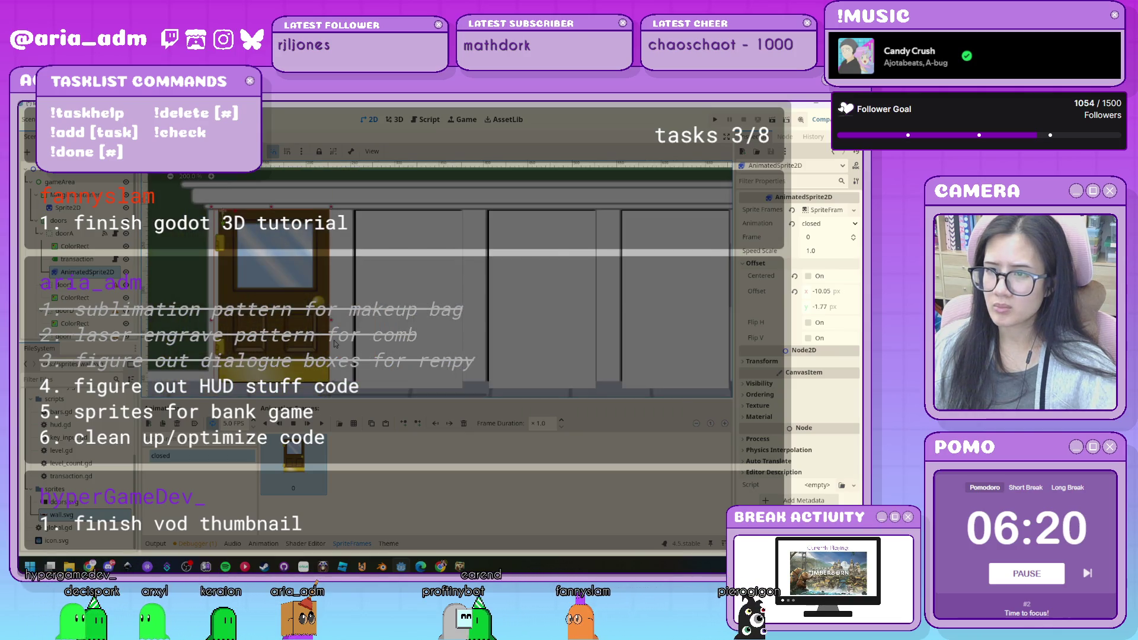
{"action": "left_click", "coordinate": [68, 234]}
{"action": "left_click", "coordinate": [72, 248]}
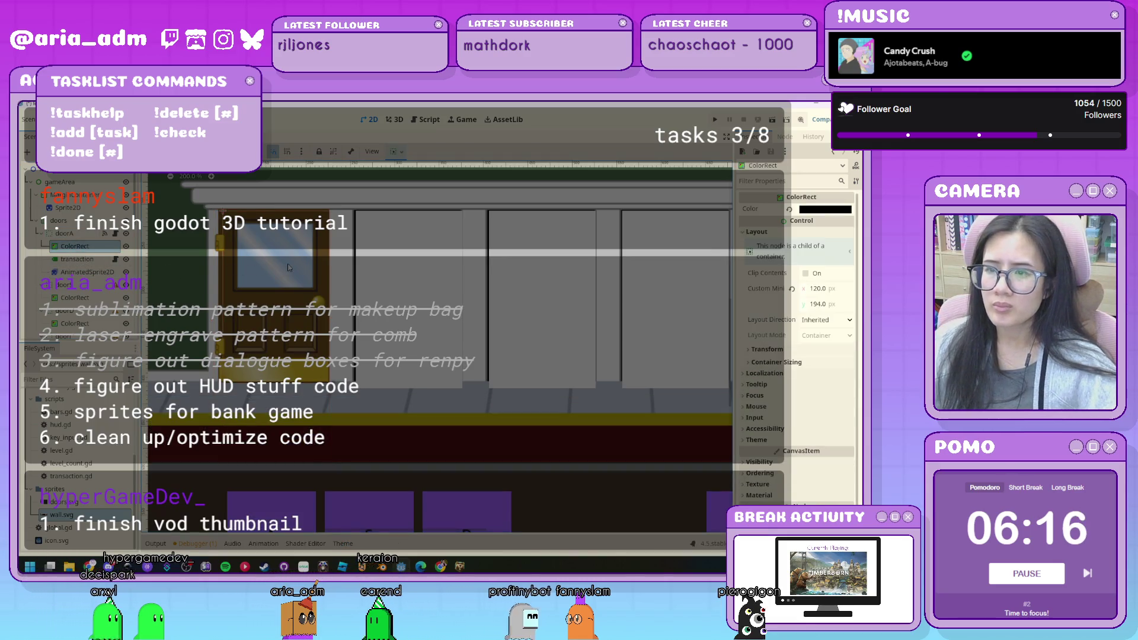
{"action": "left_click", "coordinate": [69, 234]}
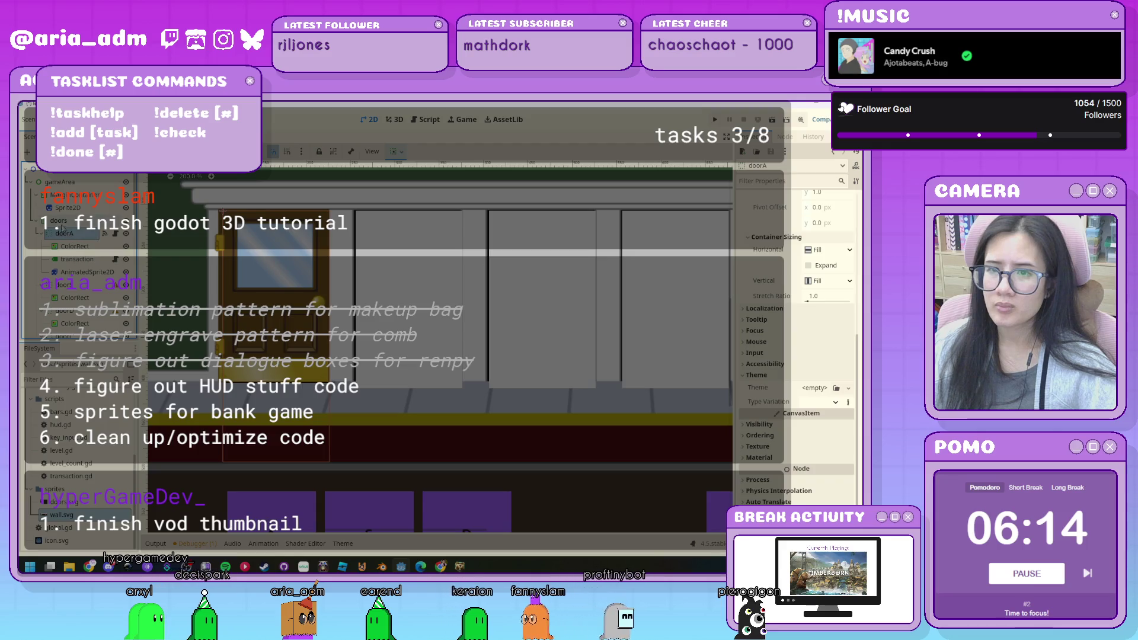
Nudge the doors container slightly down in the viewport.
{"action": "left_click", "coordinate": [59, 220]}
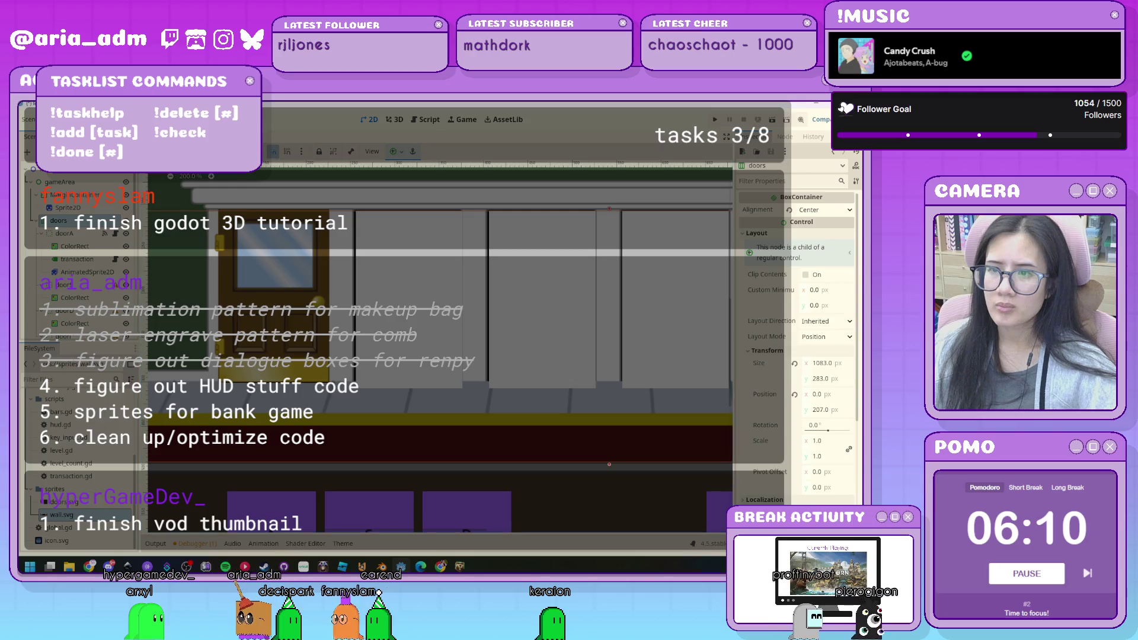
{"action": "scroll", "coordinate": [376, 291], "scroll_direction": "down", "scroll_amount": 6}
{"action": "scroll", "coordinate": [376, 291], "scroll_direction": "up", "scroll_amount": 7}
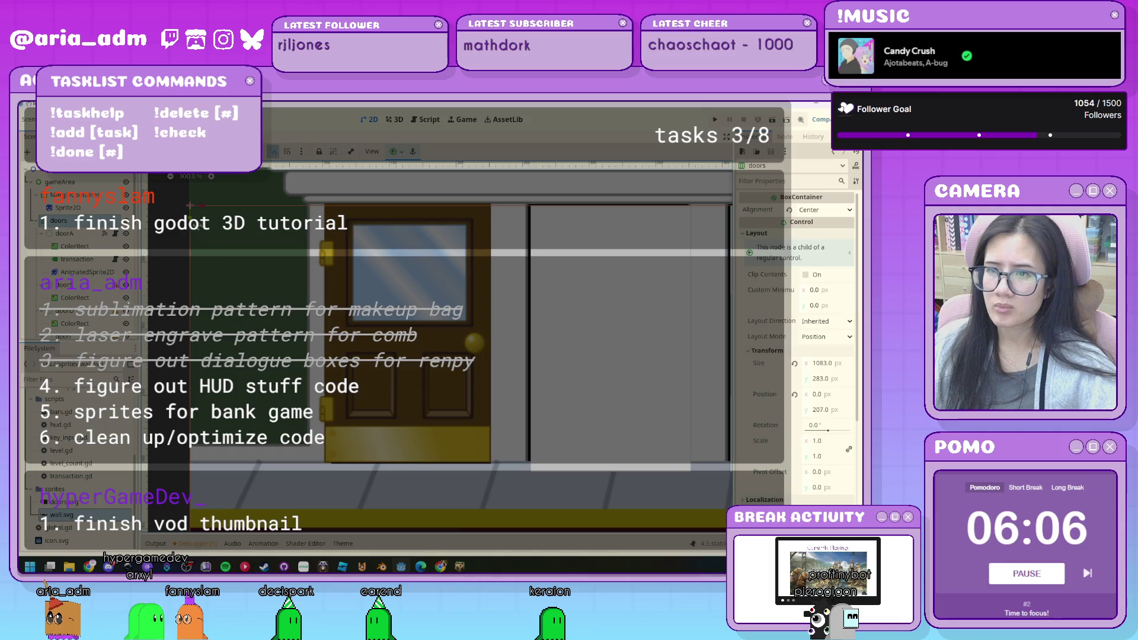
{"action": "left_click_drag", "start_coordinate": [191, 217], "coordinate": [190, 205]}
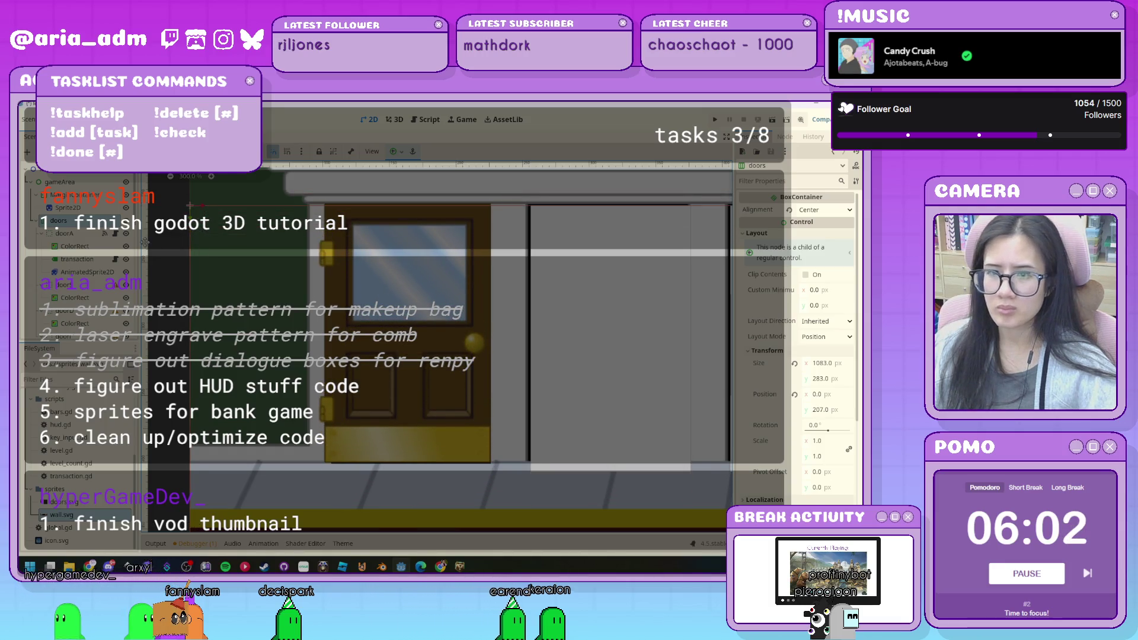
Reduce doorA's ColorRect minimum height to 190 px.
{"action": "left_click", "coordinate": [88, 248]}
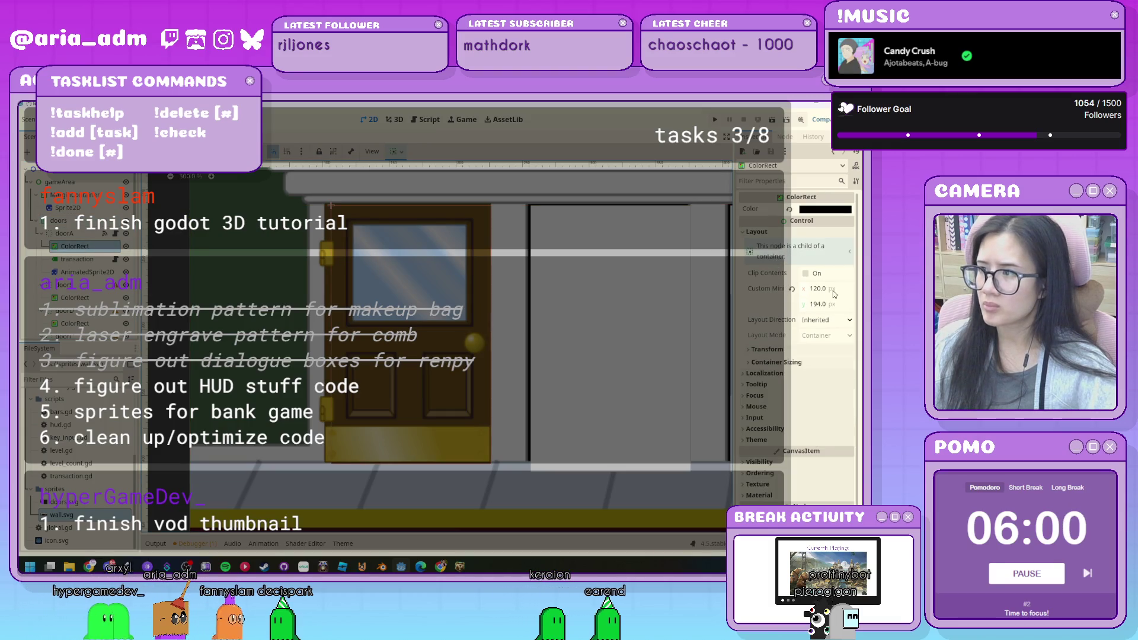
{"action": "left_click_drag", "start_coordinate": [830, 304], "coordinate": [824, 304]}
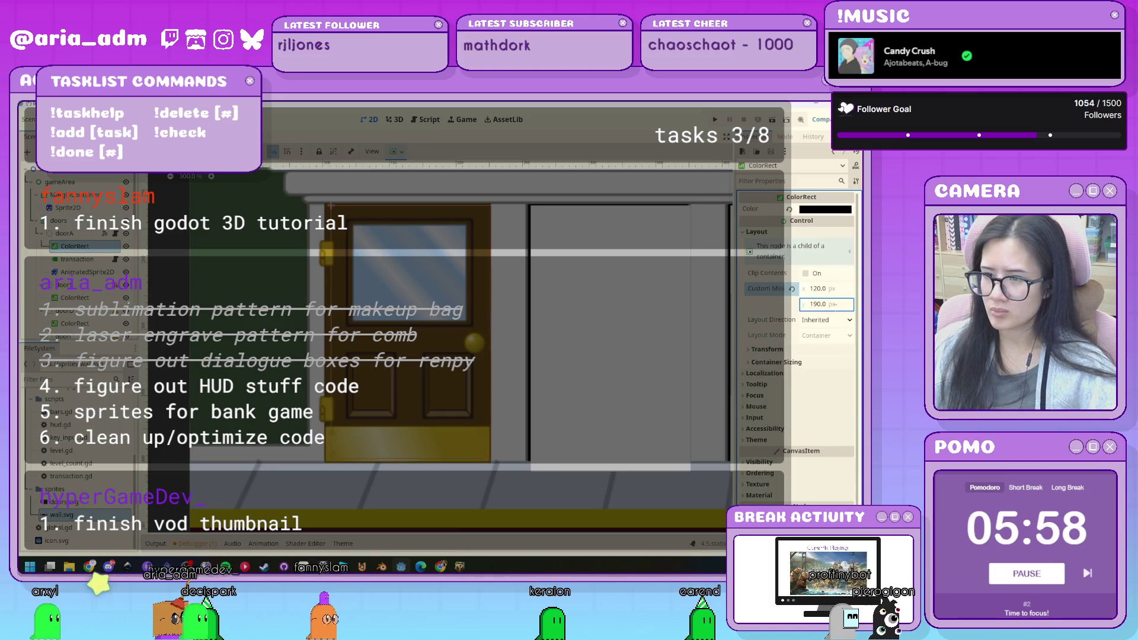
{"action": "left_click", "coordinate": [237, 235]}
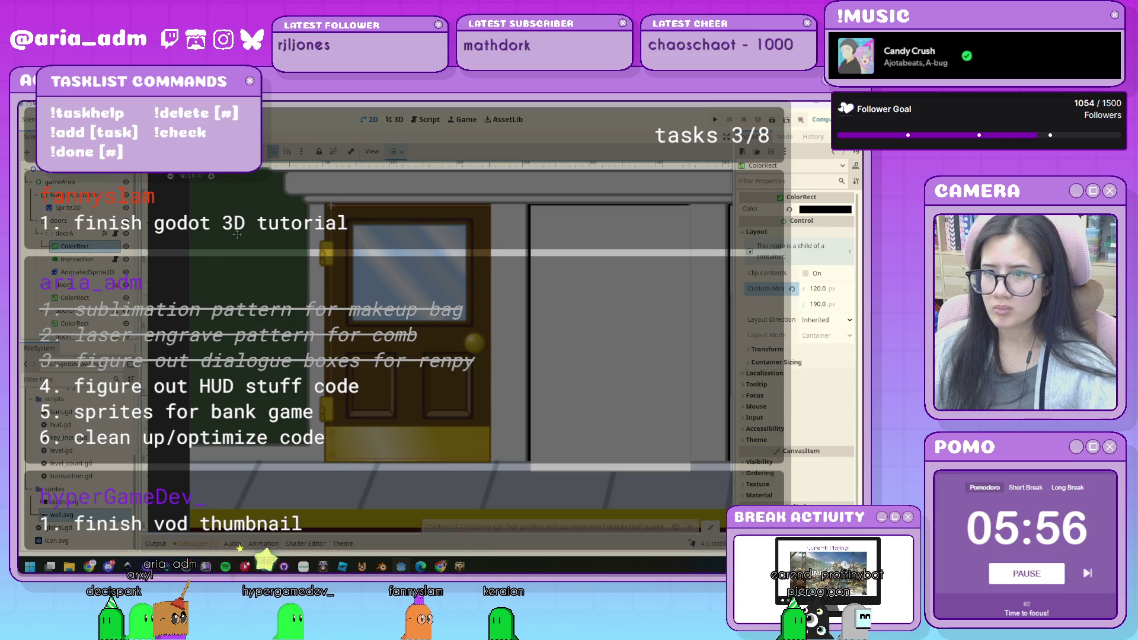
{"action": "scroll", "coordinate": [236, 234], "scroll_direction": "down", "scroll_amount": 2}
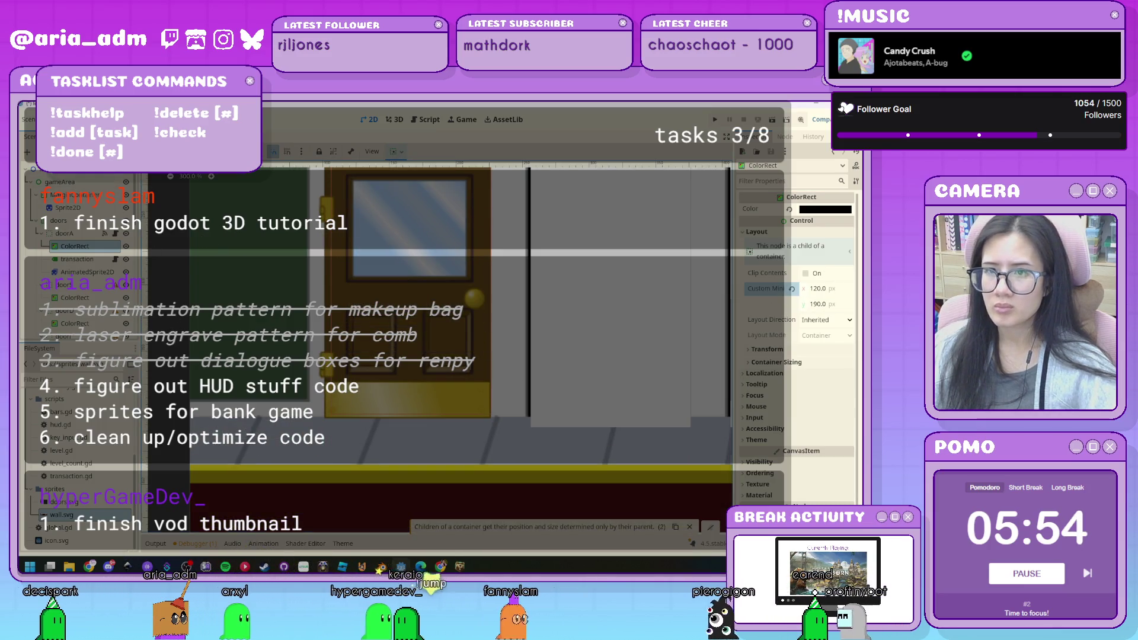
{"action": "scroll", "coordinate": [213, 338], "scroll_direction": "down", "scroll_amount": 3}
{"action": "scroll", "coordinate": [213, 338], "scroll_direction": "down", "scroll_amount": 6}
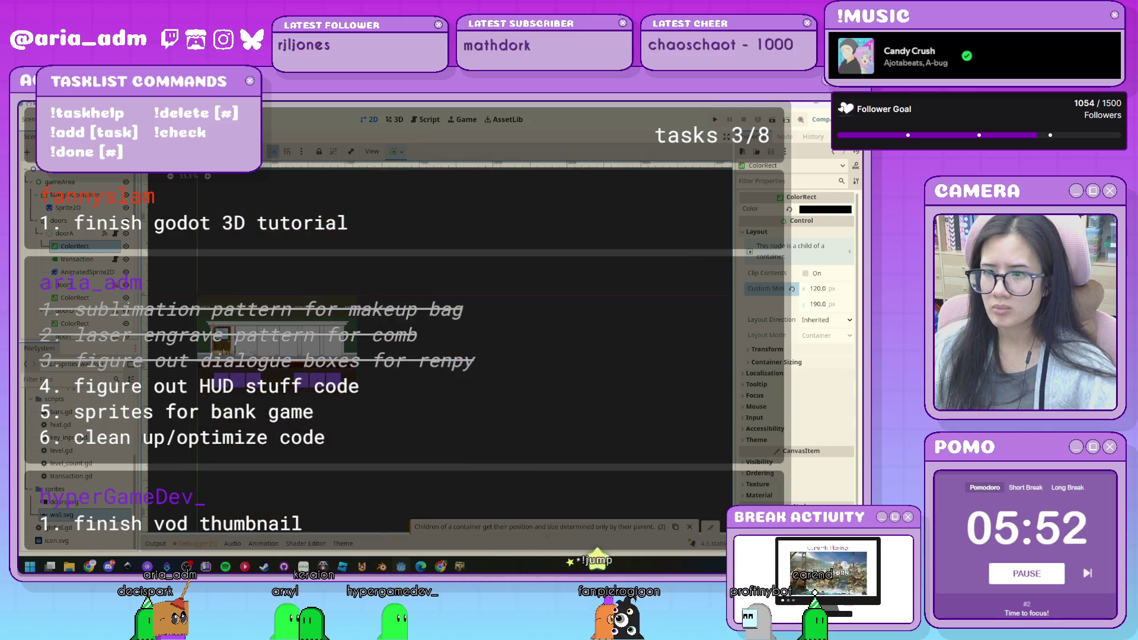
{"action": "scroll", "coordinate": [237, 337], "scroll_direction": "up", "scroll_amount": 1}
{"action": "left_click", "coordinate": [325, 353]}
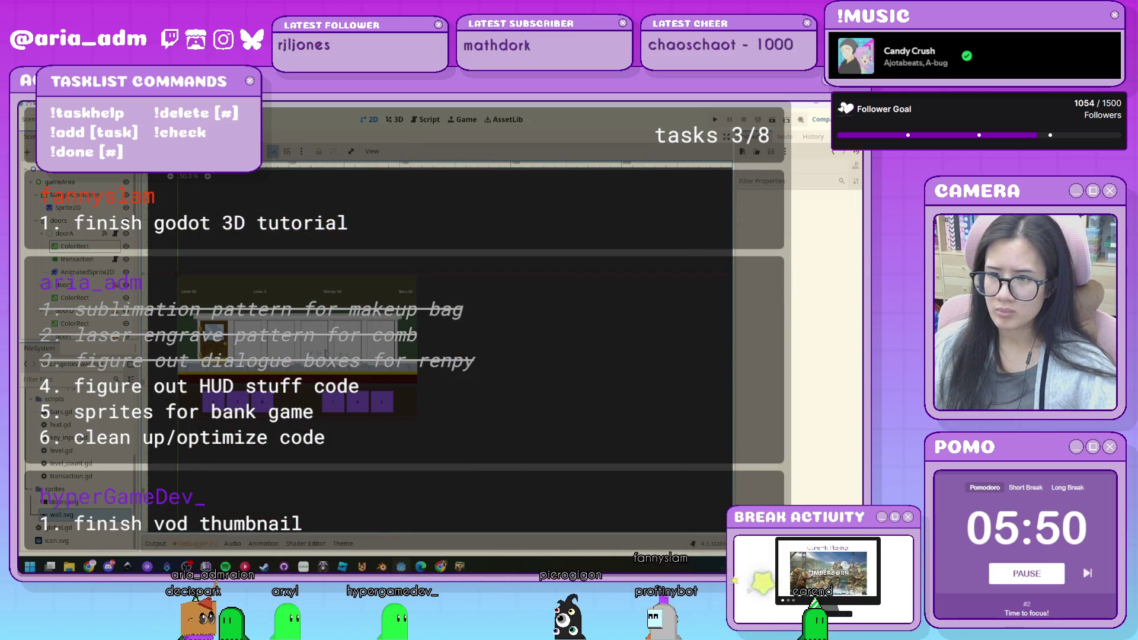
{"action": "scroll", "coordinate": [223, 365], "scroll_direction": "up", "scroll_amount": 2}
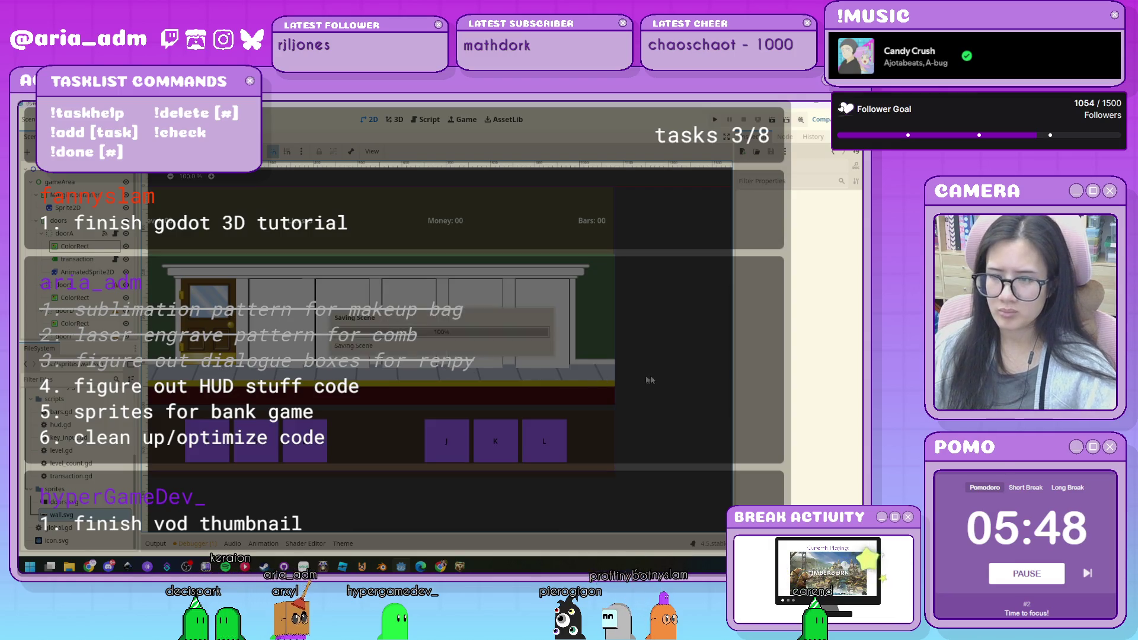
Make doorB's ColorRect black with a 190 px minimum height.
{"action": "left_click", "coordinate": [74, 298]}
{"action": "left_click", "coordinate": [824, 211]}
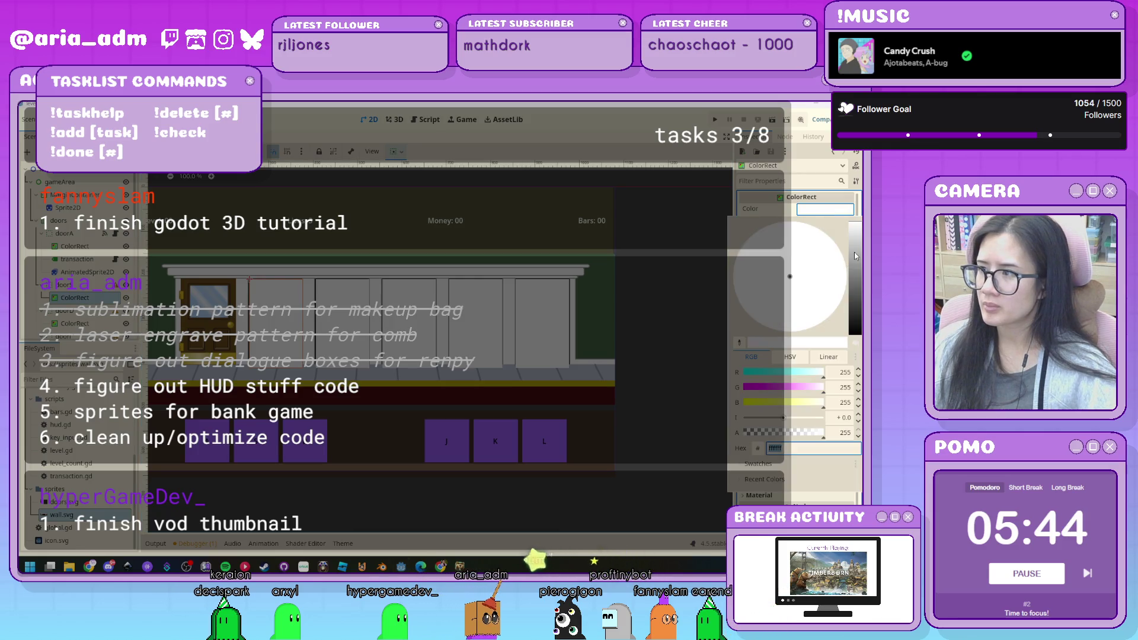
{"action": "left_click_drag", "start_coordinate": [855, 254], "coordinate": [856, 334]}
{"action": "left_click", "coordinate": [642, 303]}
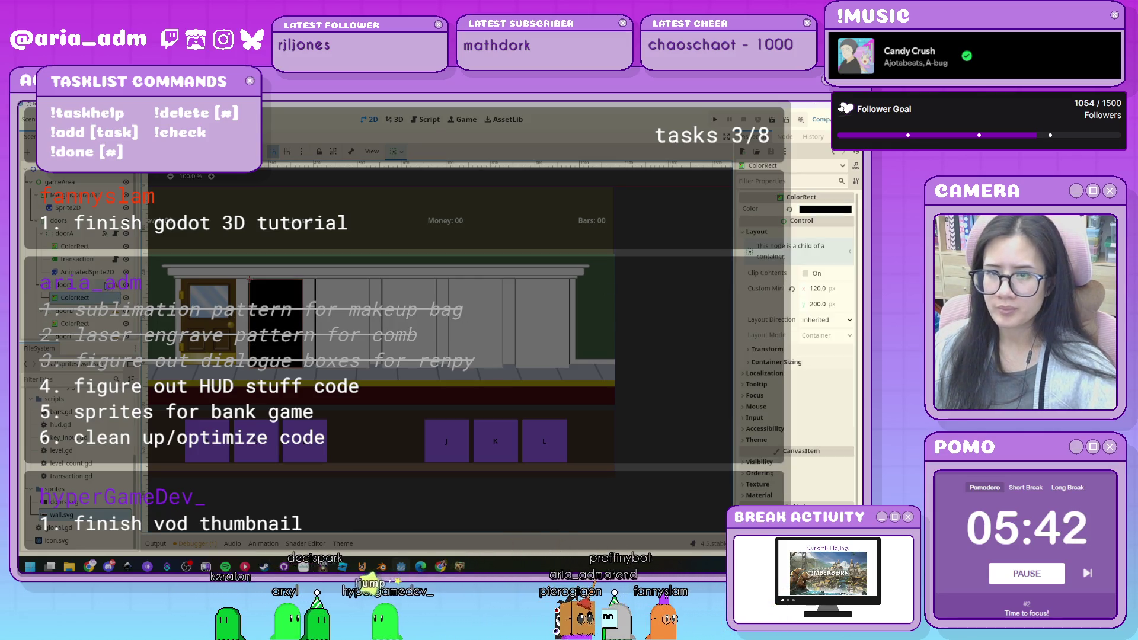
{"action": "double_click", "coordinate": [818, 303]}
{"action": "type", "text": "190"}
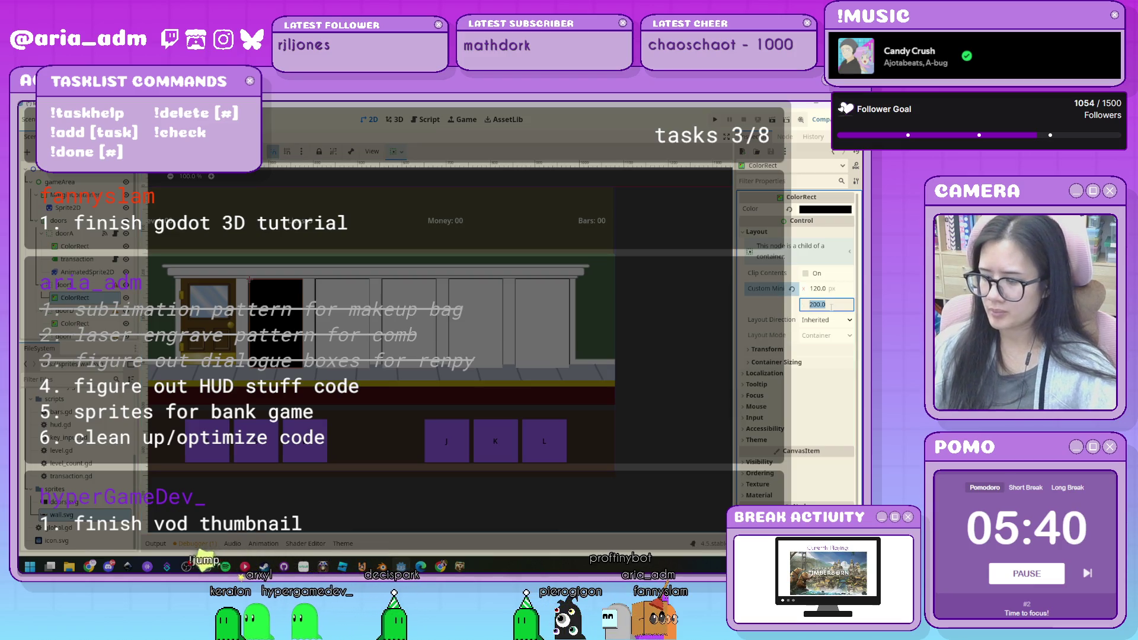
{"action": "key", "text": "Return"}
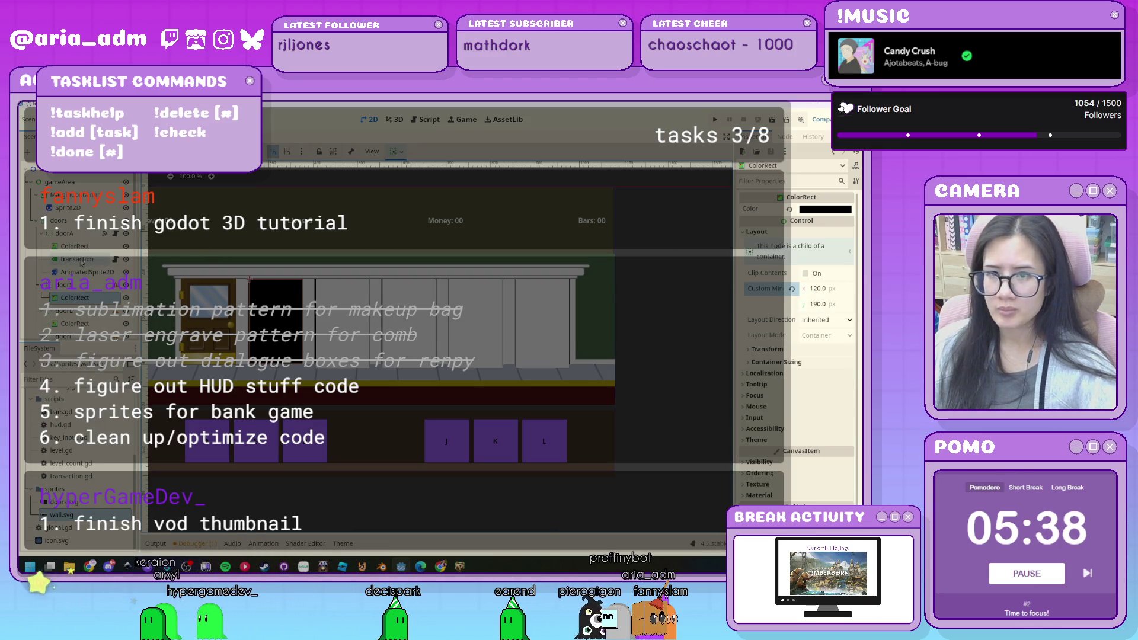
{"action": "left_click", "coordinate": [79, 248]}
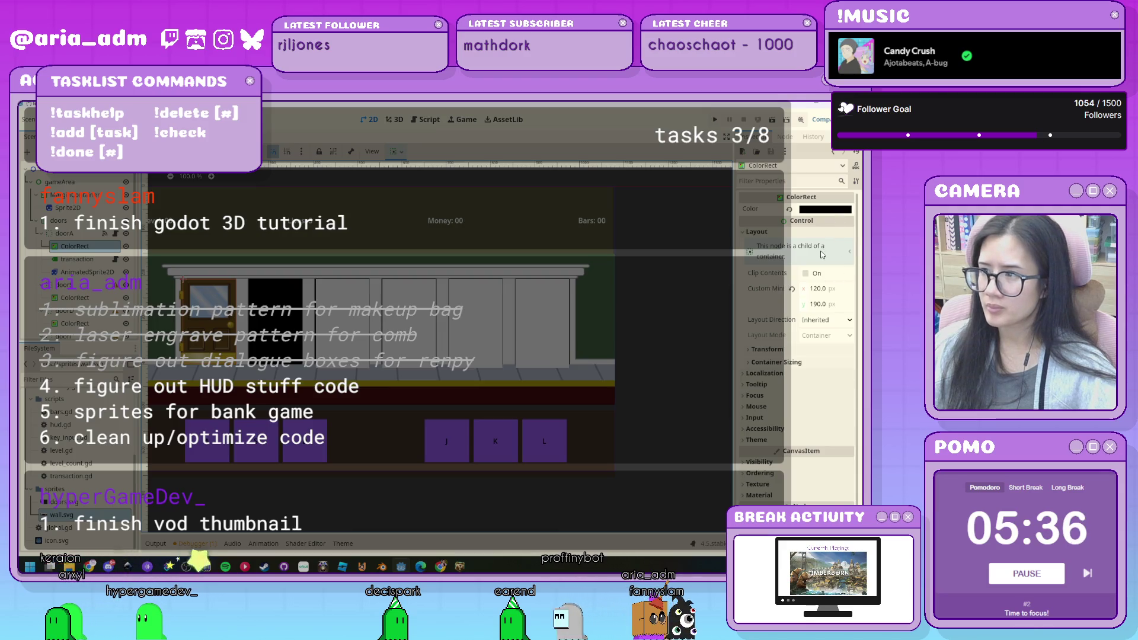
{"action": "scroll", "coordinate": [73, 274], "scroll_direction": "down", "scroll_amount": 3}
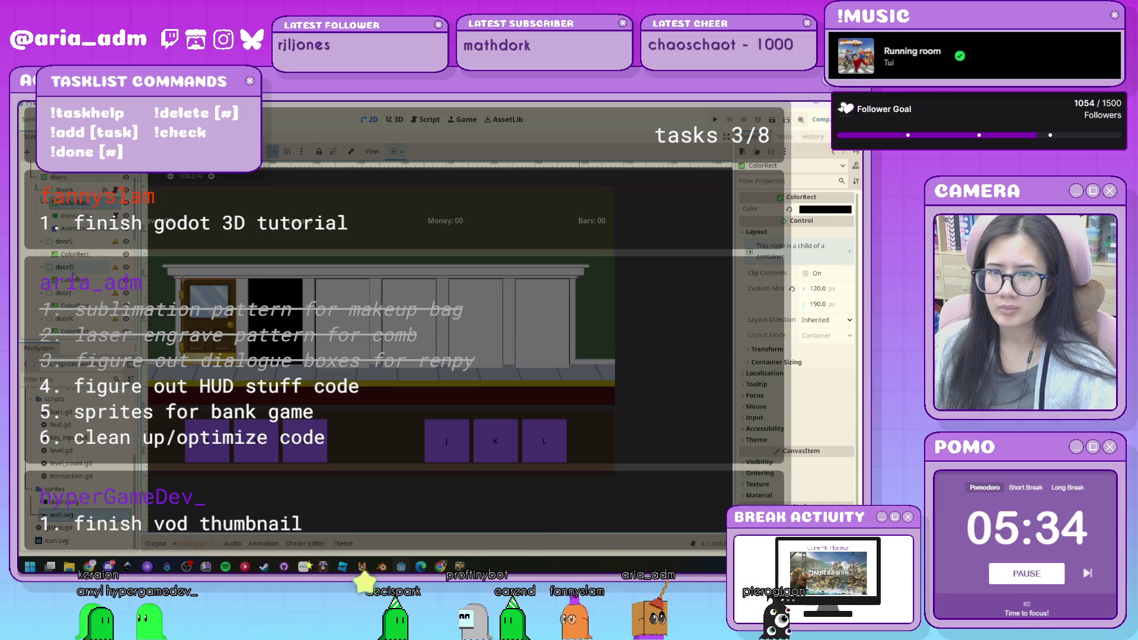
Make doorD's ColorRect black with a 190 px minimum height.
{"action": "left_click", "coordinate": [74, 279]}
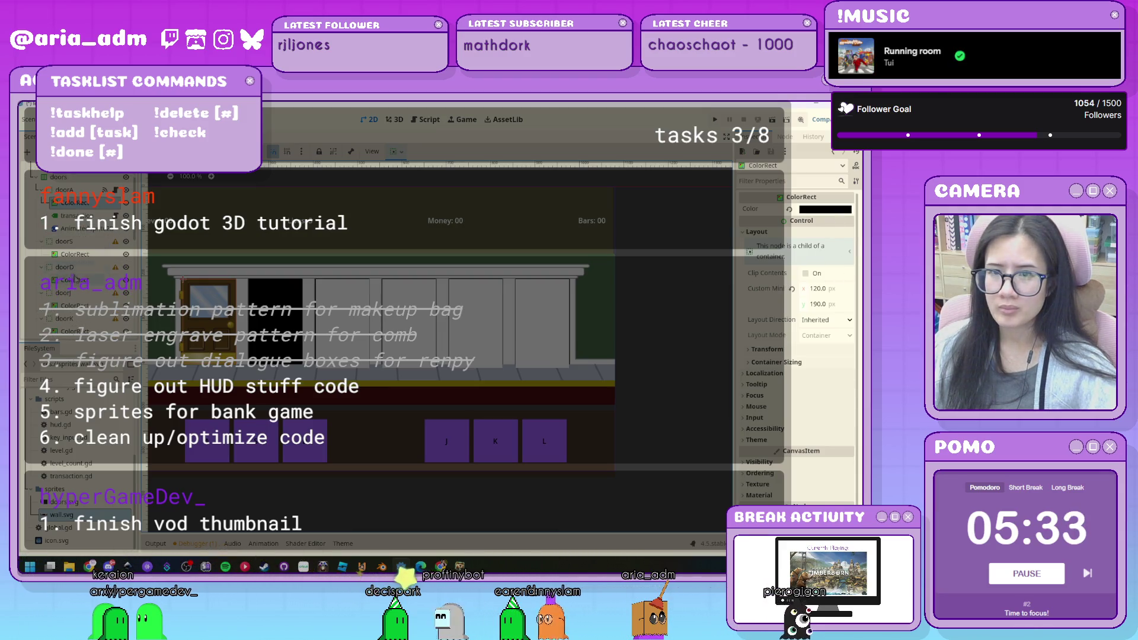
{"action": "left_click", "coordinate": [823, 209]}
{"action": "left_click_drag", "start_coordinate": [854, 225], "coordinate": [851, 384]}
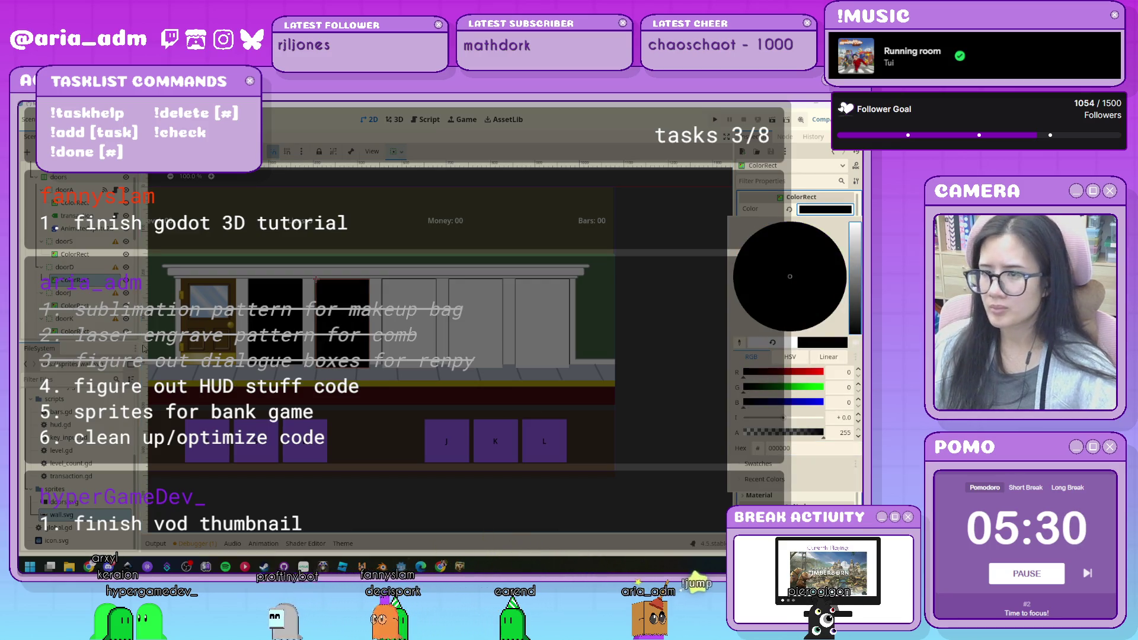
{"action": "left_click", "coordinate": [800, 475]}
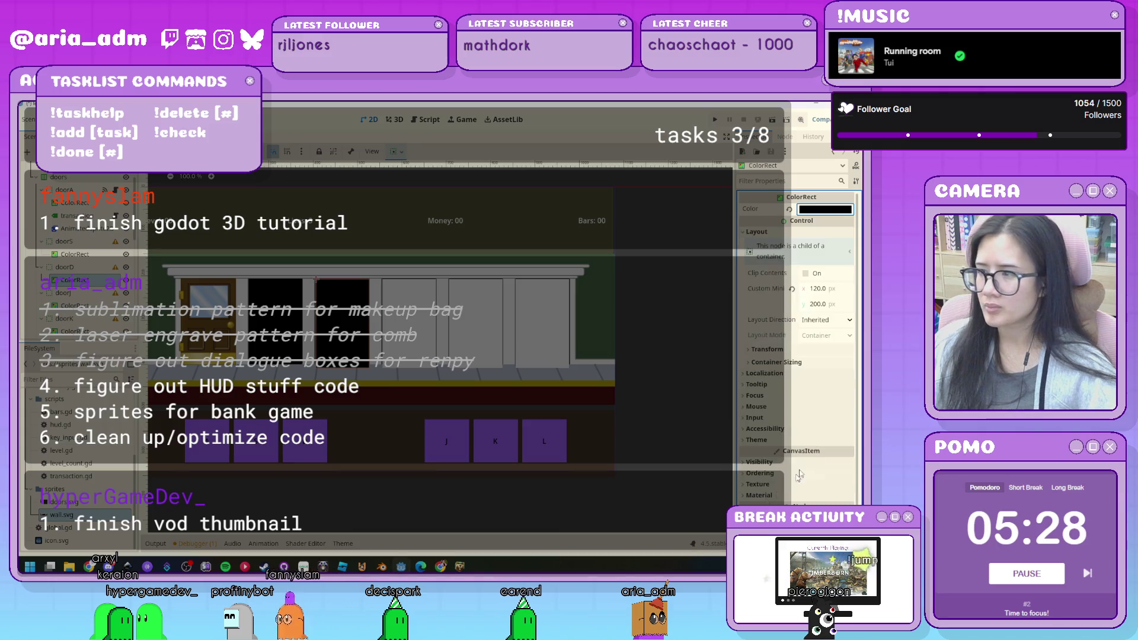
{"action": "type", "text": "90"}
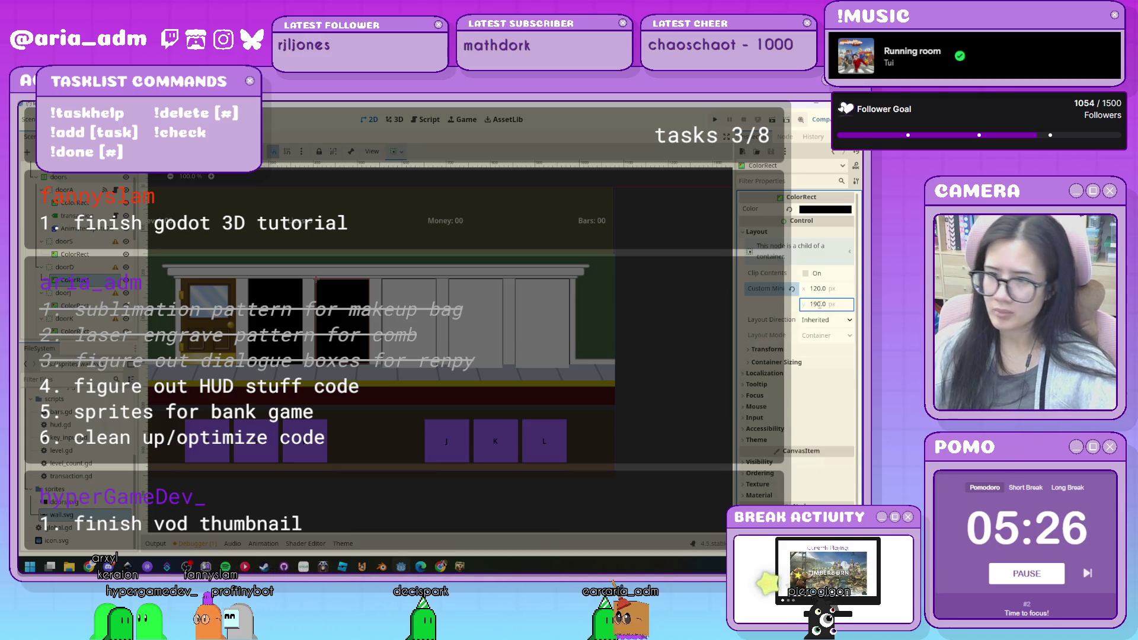
{"action": "key", "text": "Return"}
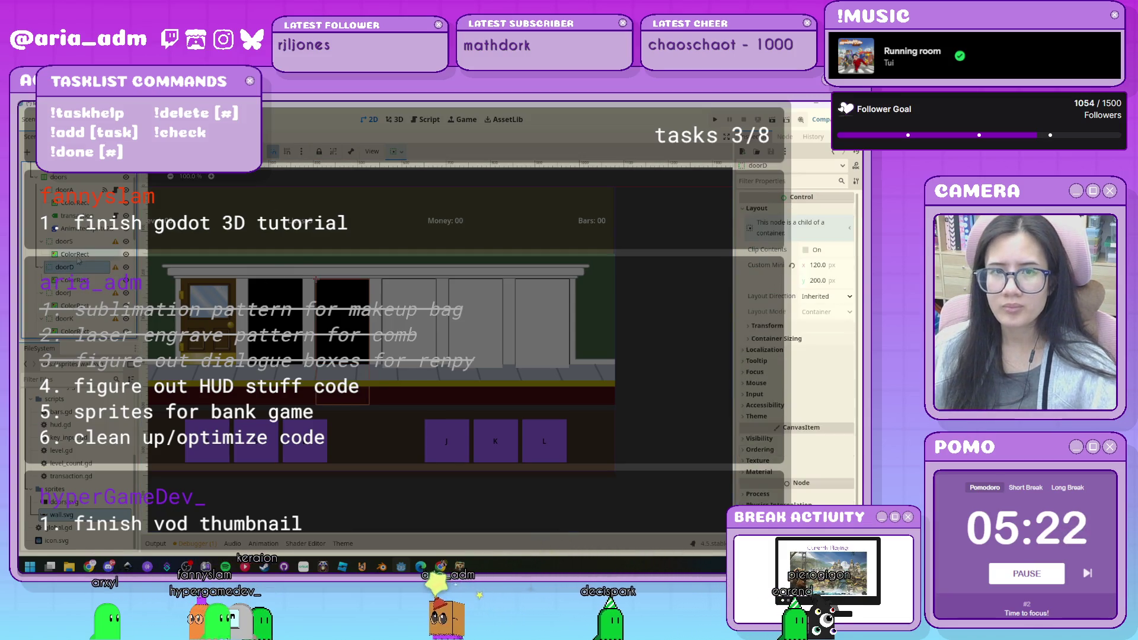
Set doorS's ColorRect colour to black, redoing it after an undo.
{"action": "left_click", "coordinate": [73, 256]}
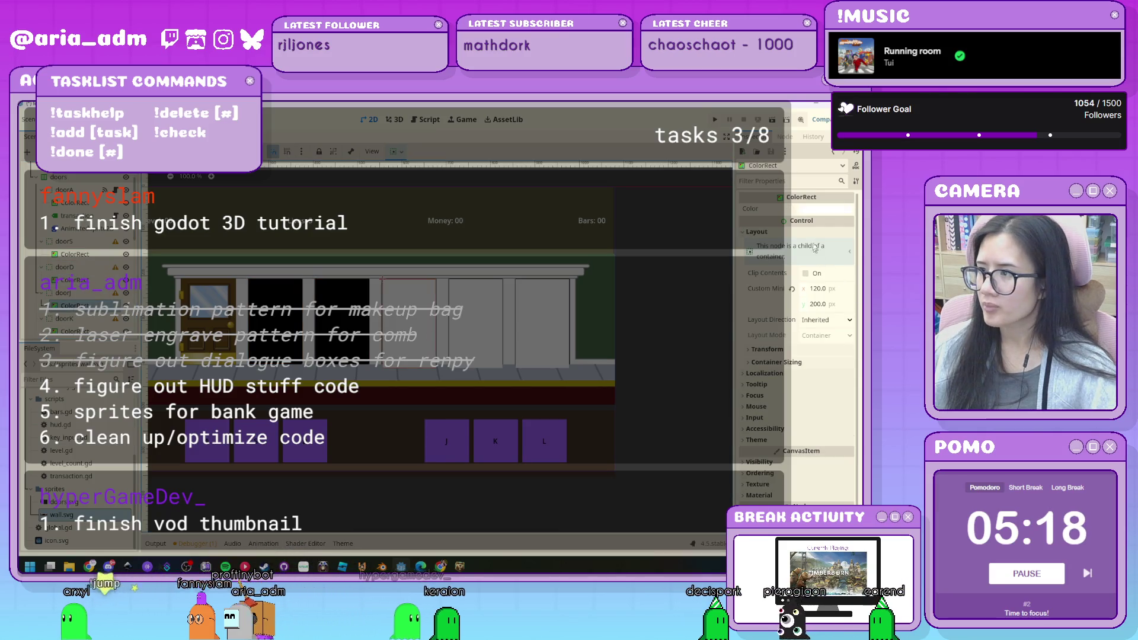
{"action": "left_click", "coordinate": [825, 209]}
{"action": "mouse_move", "coordinate": [859, 271]}
{"action": "left_mouse_down"}
{"action": "mouse_move", "coordinate": [855, 332]}
{"action": "mouse_move", "coordinate": [826, 304]}
{"action": "left_mouse_up"}
{"action": "key", "text": "Escape"}
{"action": "key", "text": "ctrl+z"}
{"action": "key", "text": "ctrl+z"}
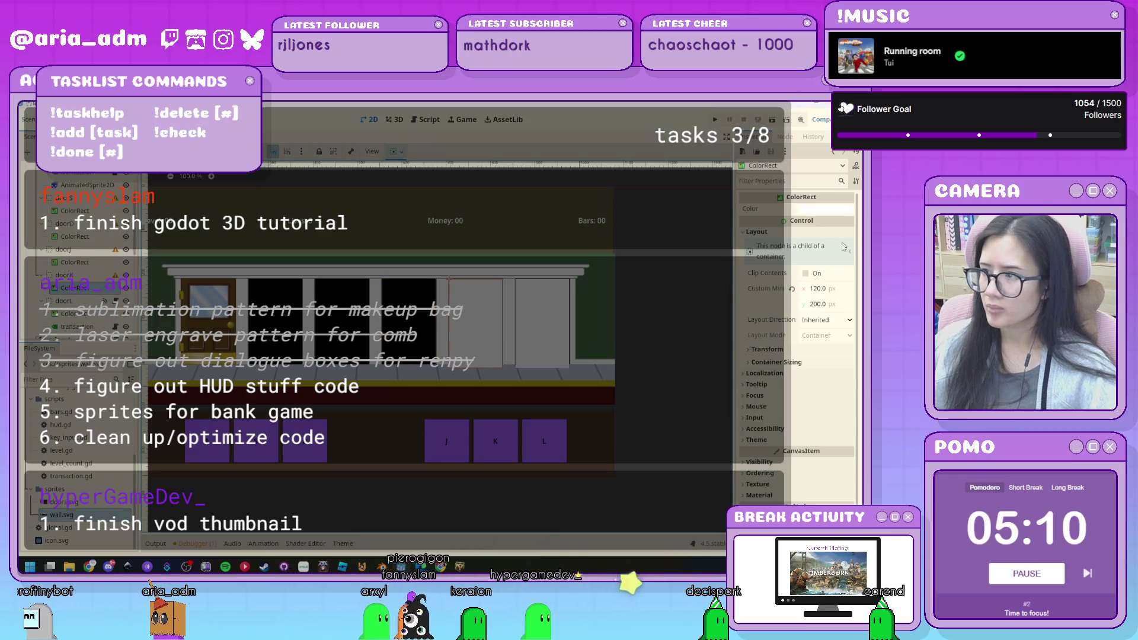
{"action": "left_click", "coordinate": [831, 306]}
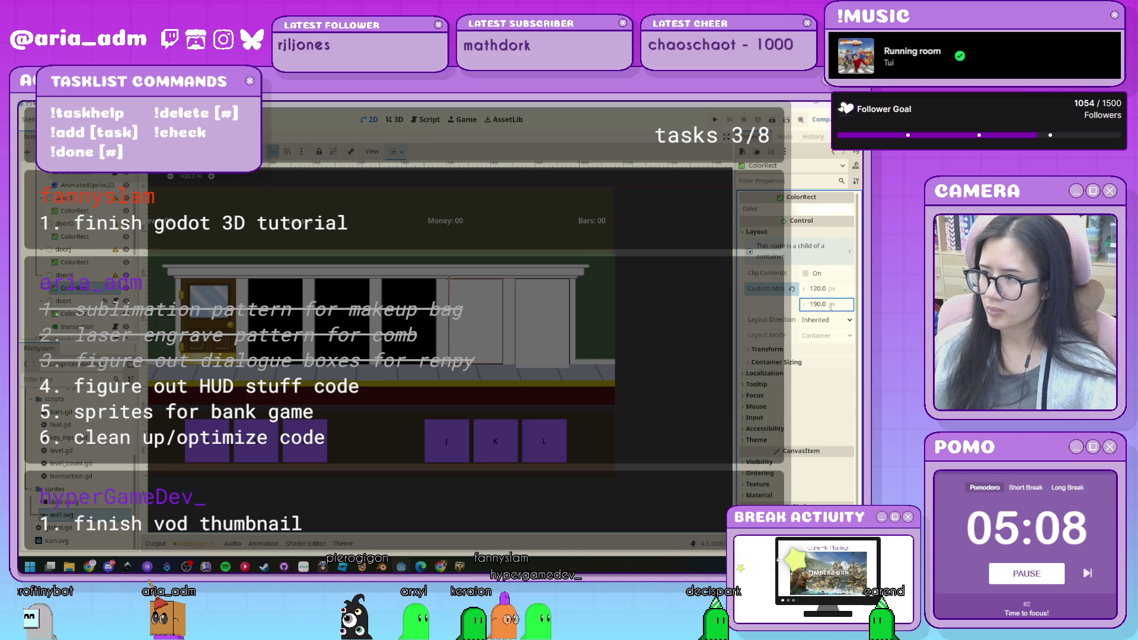
{"action": "left_click", "coordinate": [822, 211]}
{"action": "left_click_drag", "start_coordinate": [860, 263], "coordinate": [854, 333]}
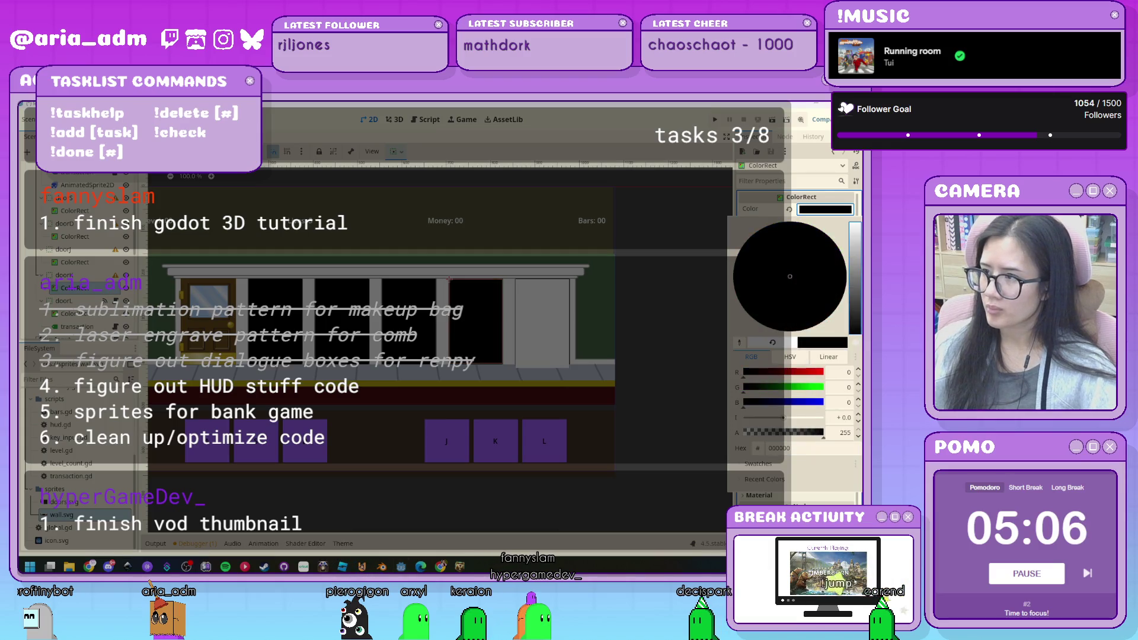
{"action": "left_click", "coordinate": [674, 349]}
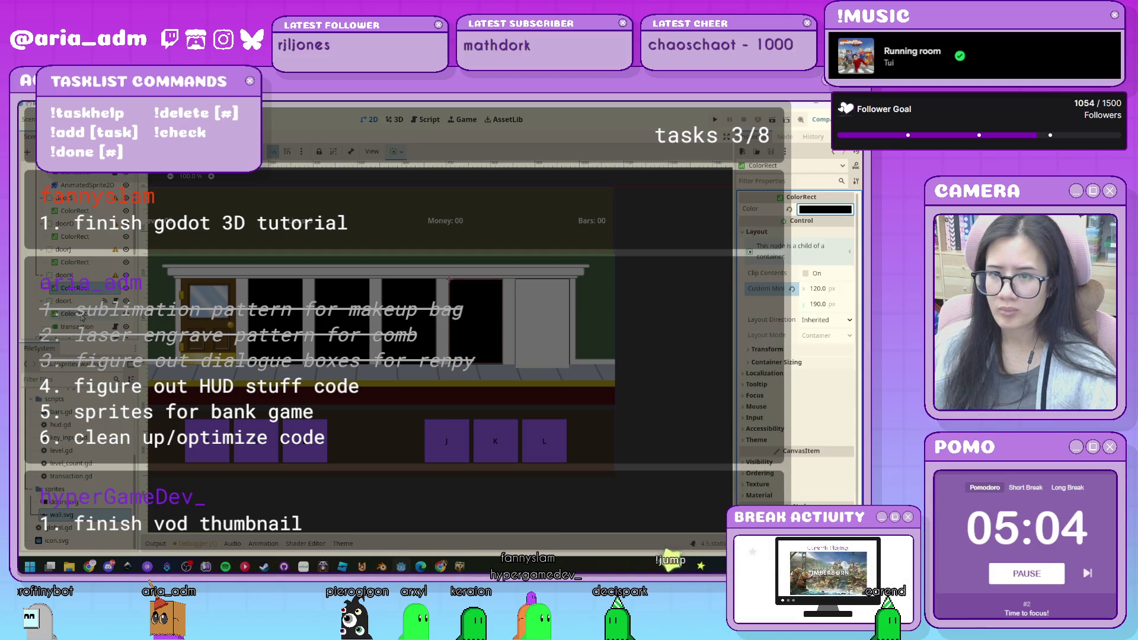
Deepen doorS's ColorRect to pure black and set its minimum height to 190 px.
{"action": "left_click", "coordinate": [853, 210]}
{"action": "left_click_drag", "start_coordinate": [856, 228], "coordinate": [858, 333]}
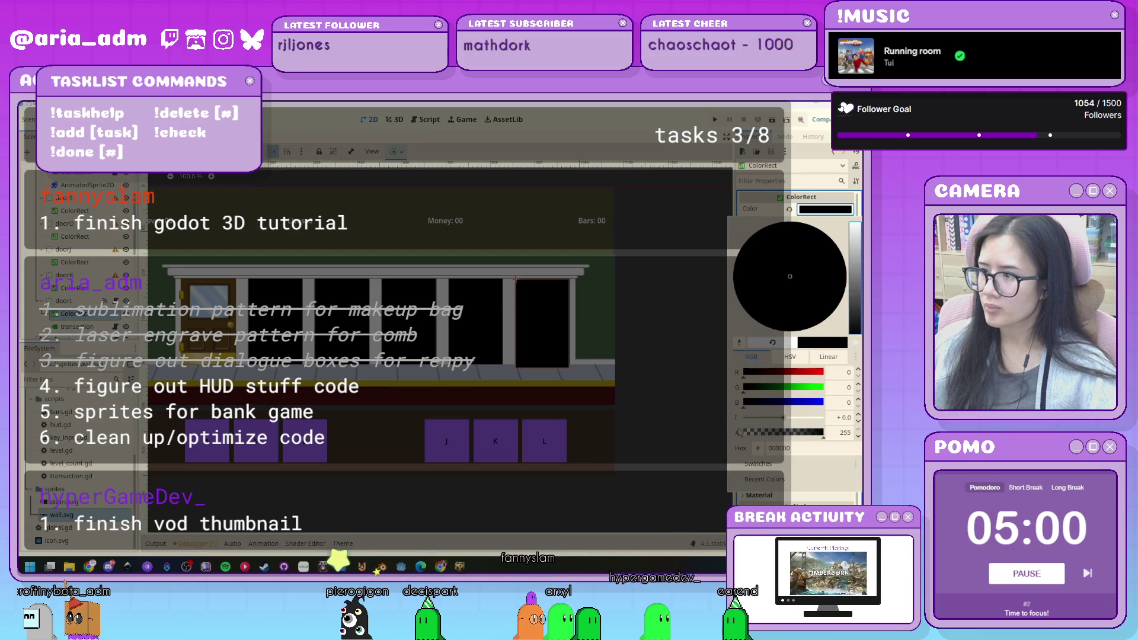
{"action": "left_click", "coordinate": [727, 446]}
{"action": "left_click", "coordinate": [824, 304]}
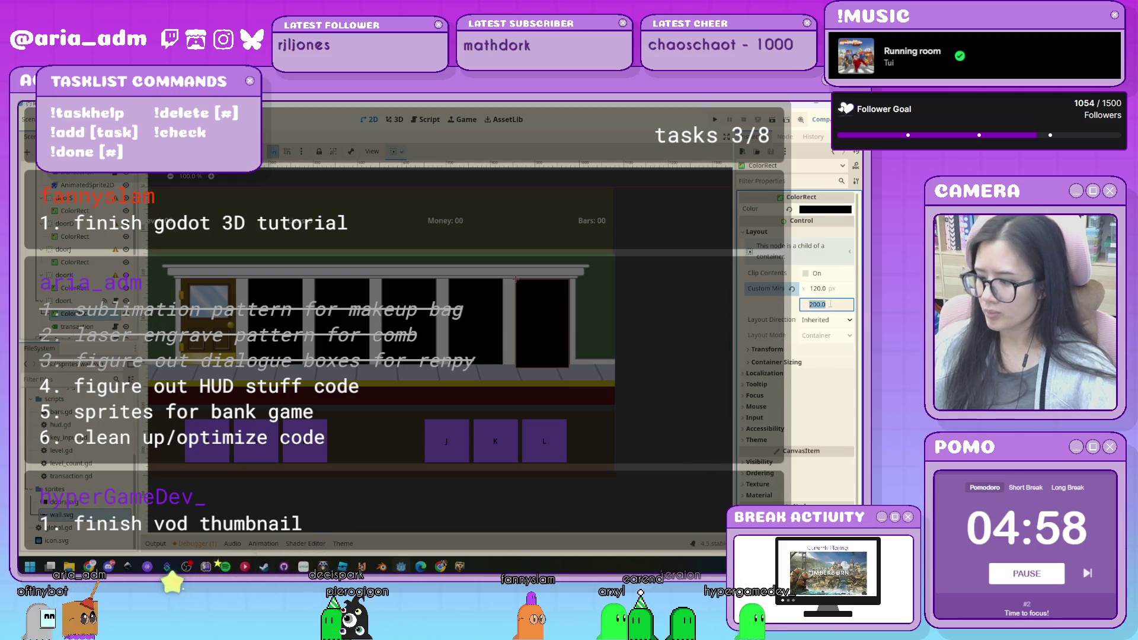
{"action": "type", "text": "190"}
{"action": "key", "text": "Return"}
{"action": "key", "text": "Escape"}
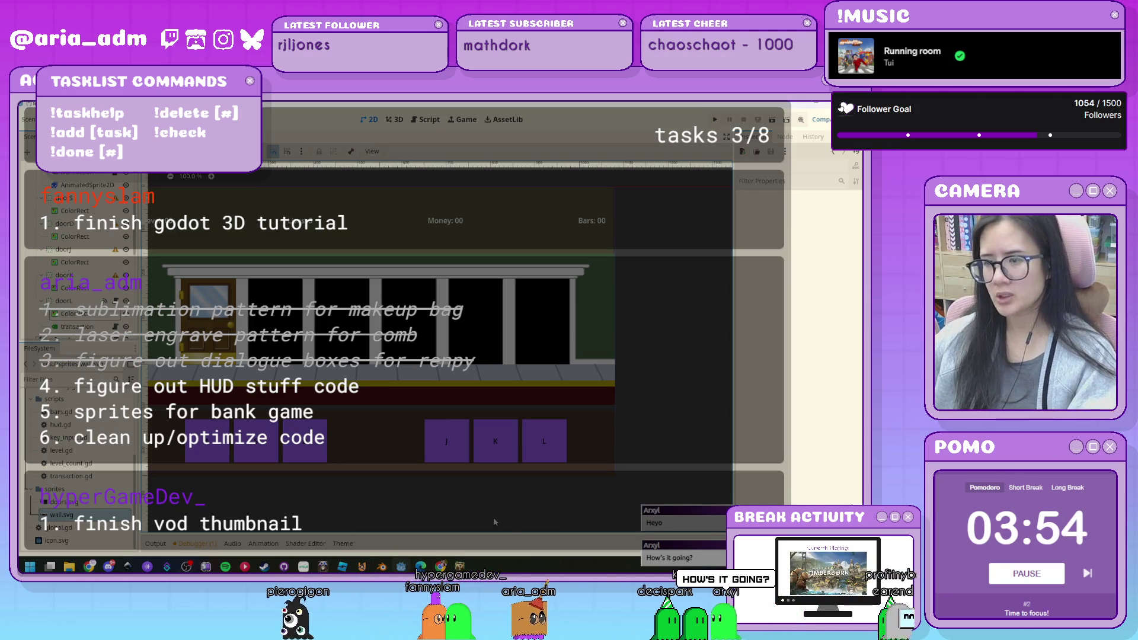
{"action": "mouse_move", "coordinate": [460, 566]}
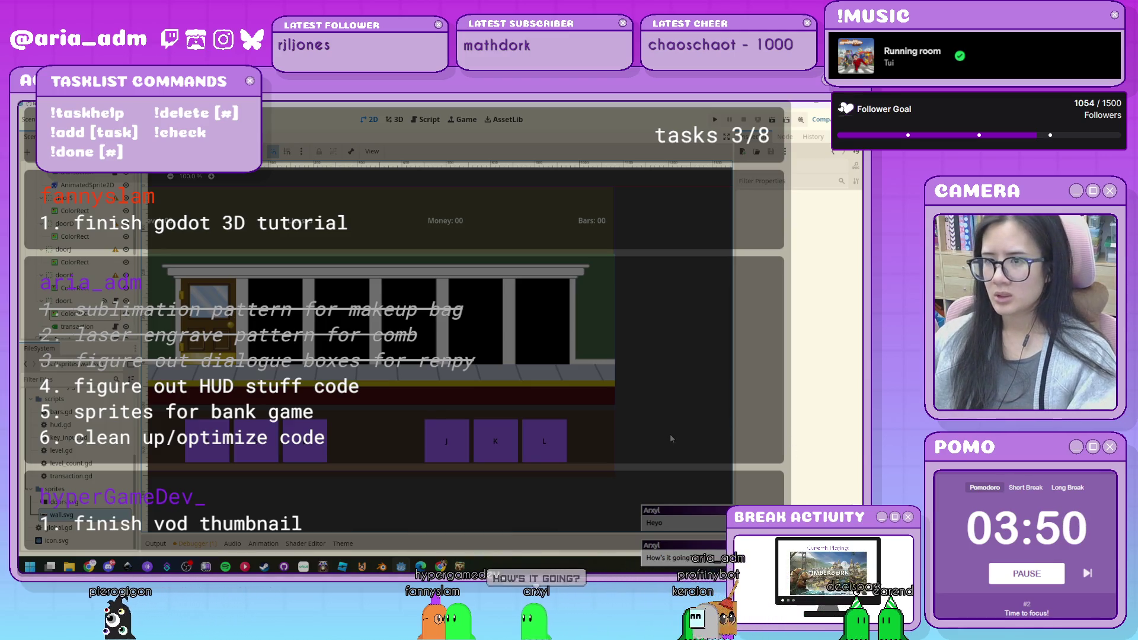
Select the door AnimatedSprite2D in Godot, then bring the Inkscape bank-scene drawing forward.
{"action": "mouse_move", "coordinate": [373, 440]}
{"action": "left_mouse_down"}
{"action": "mouse_move", "coordinate": [447, 456]}
{"action": "mouse_move", "coordinate": [423, 444]}
{"action": "left_mouse_up"}
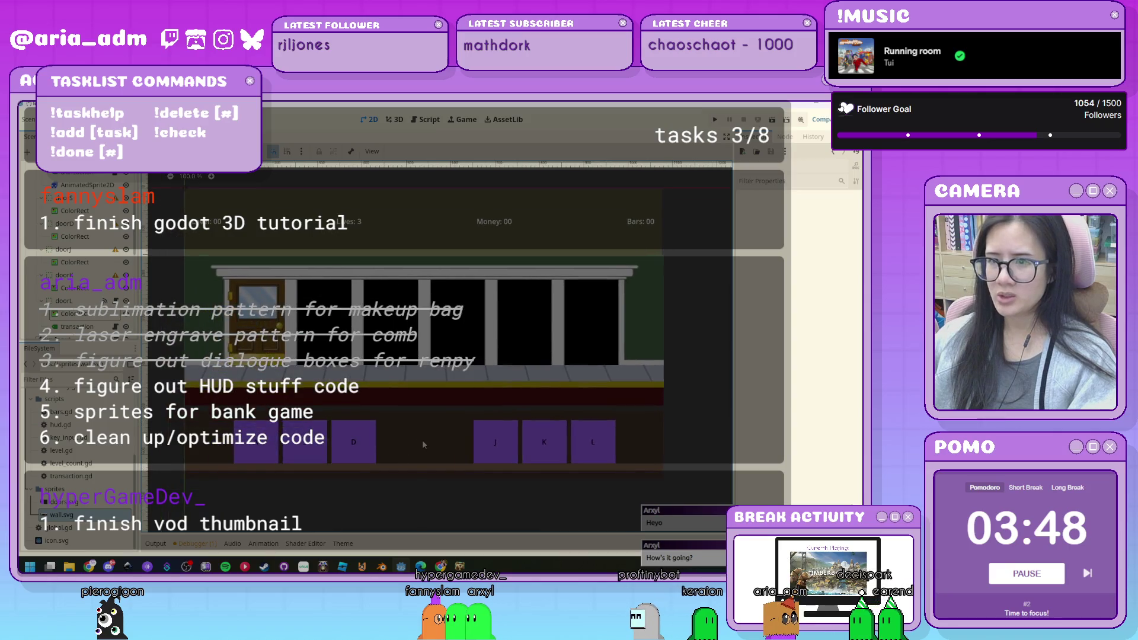
{"action": "left_click", "coordinate": [386, 400]}
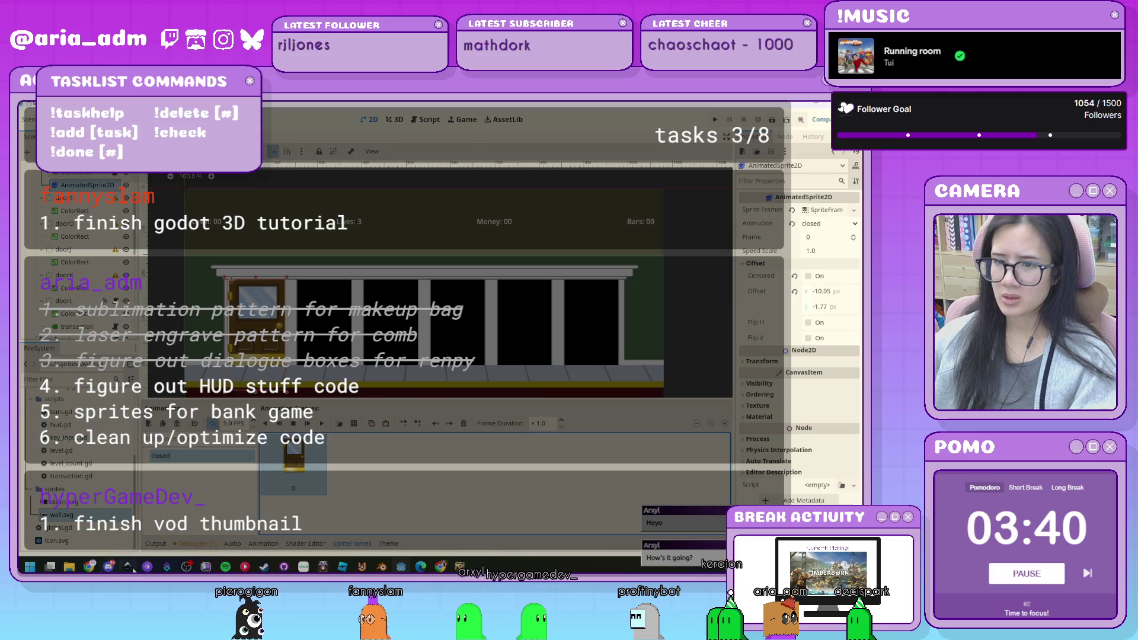
{"action": "left_click", "coordinate": [132, 568]}
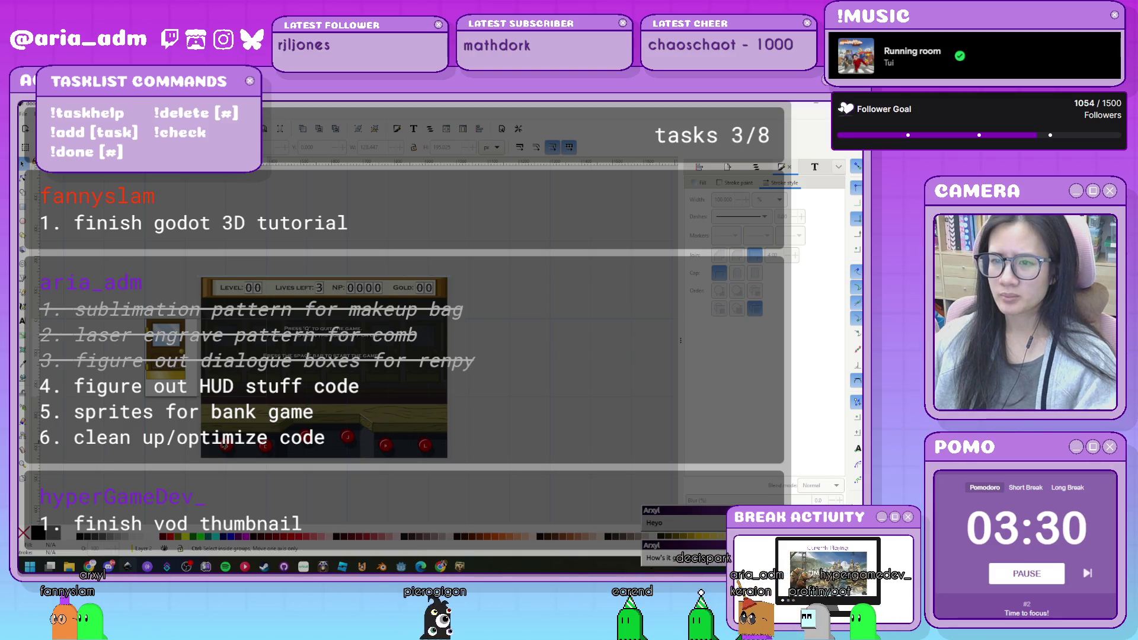
Open and close the Document Properties page settings twice.
{"action": "key", "text": "ctrl+shift+d"}
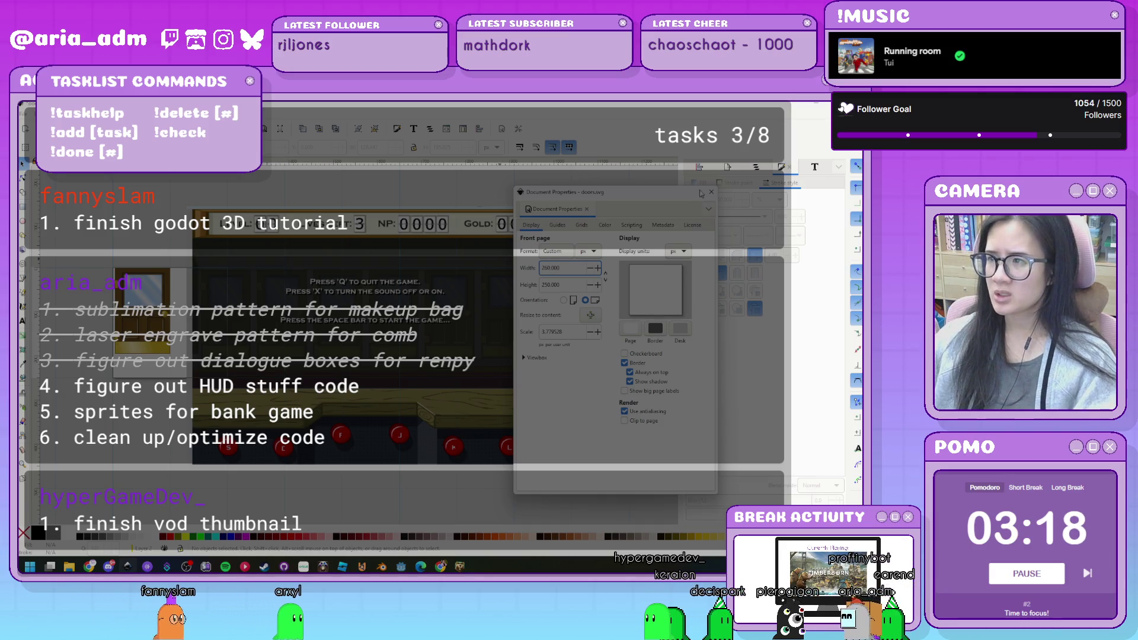
{"action": "key", "text": "ctrl+shift+d"}
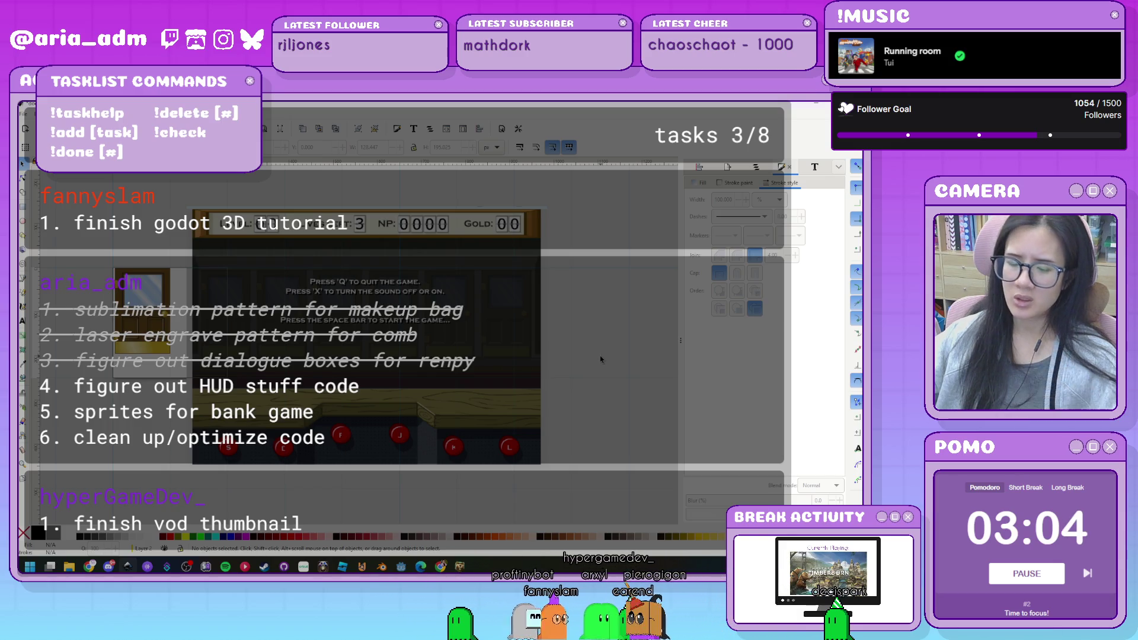
{"action": "key", "text": "ctrl"}
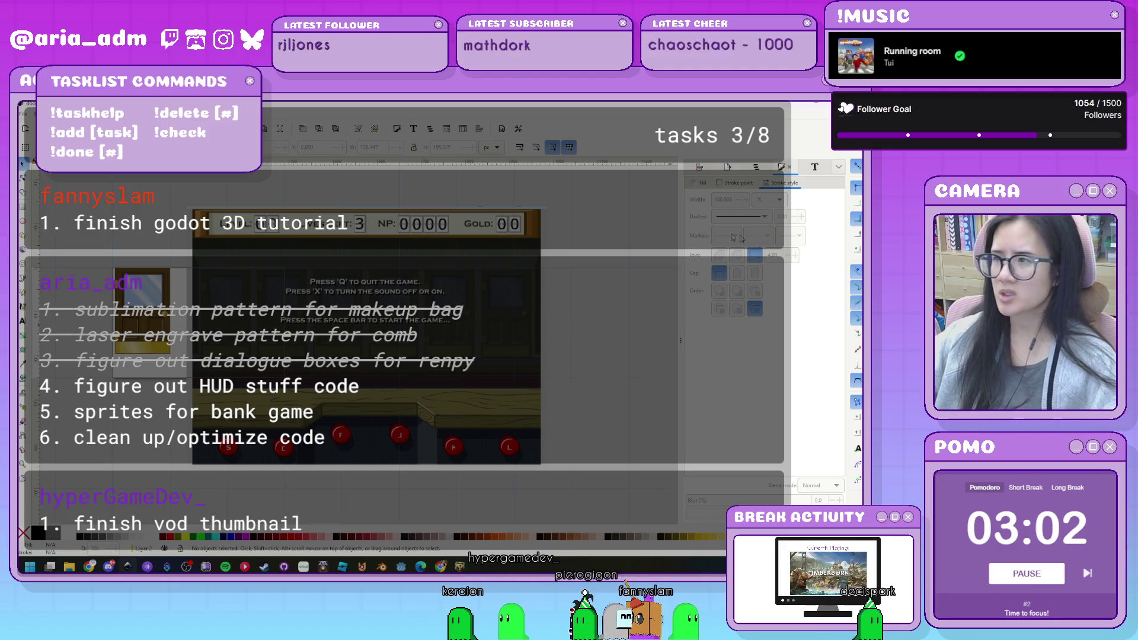
{"action": "key", "text": "ctrl+shift+d"}
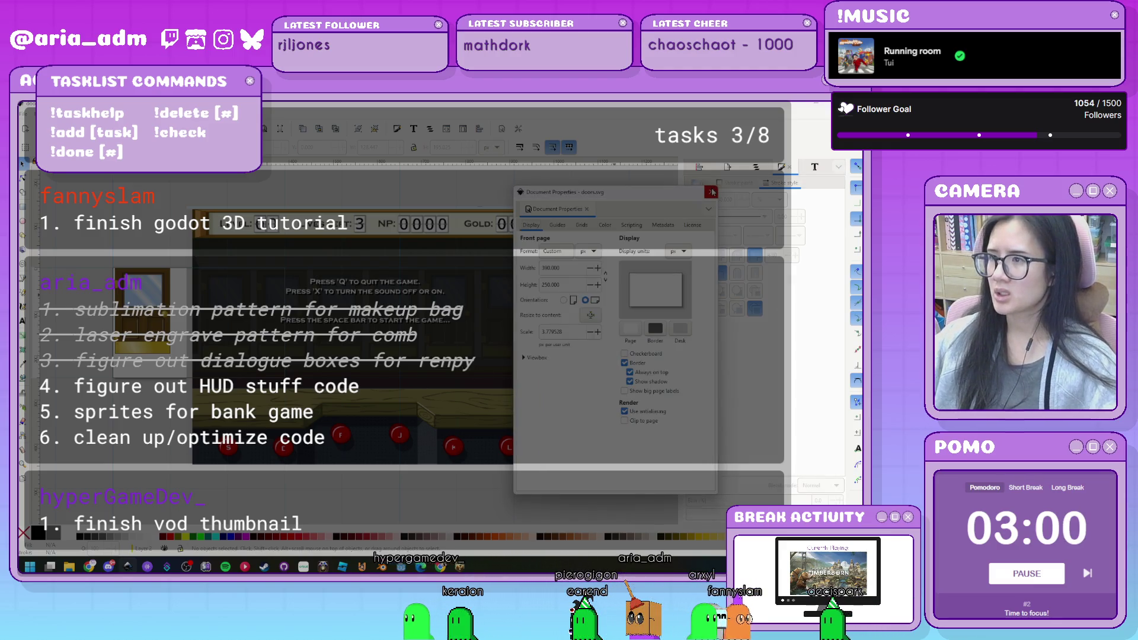
{"action": "left_click", "coordinate": [712, 192]}
Select image1 in the Layers panel and drag the game screenshot right, clear of the door.
{"action": "left_click", "coordinate": [754, 168]}
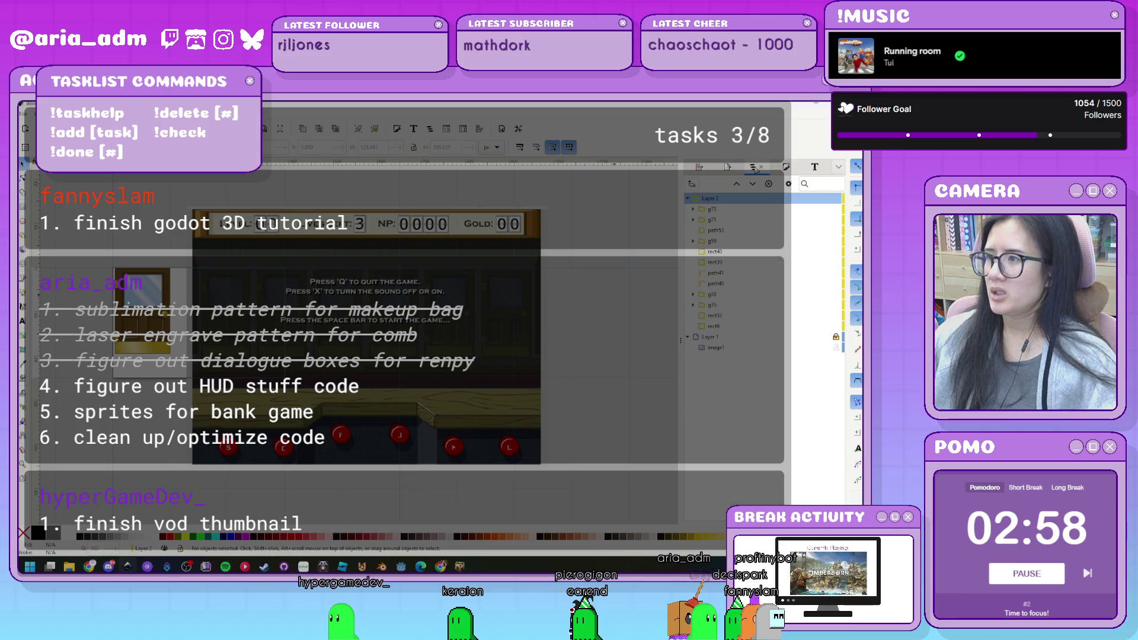
{"action": "left_click", "coordinate": [819, 347]}
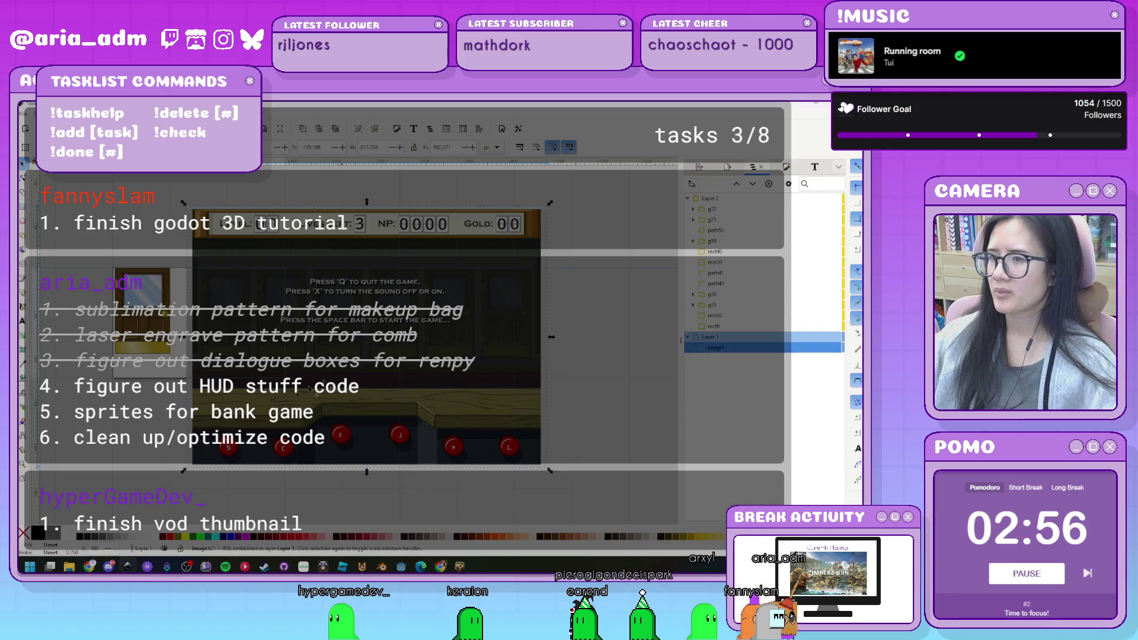
{"action": "left_click_drag", "start_coordinate": [281, 413], "coordinate": [417, 405]}
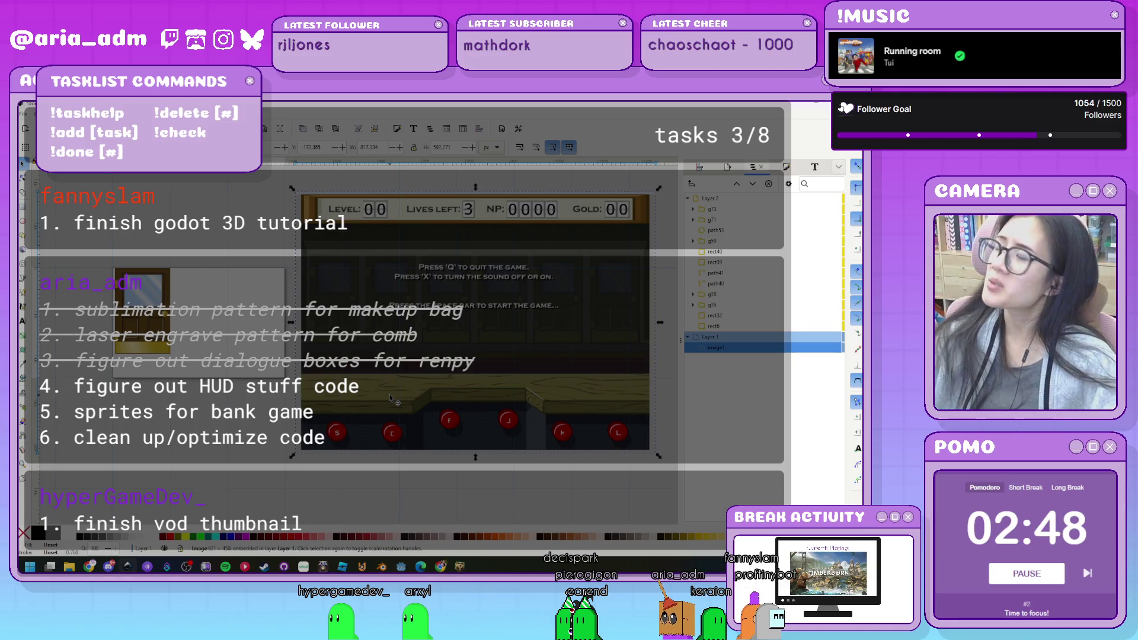
{"action": "left_click", "coordinate": [143, 477]}
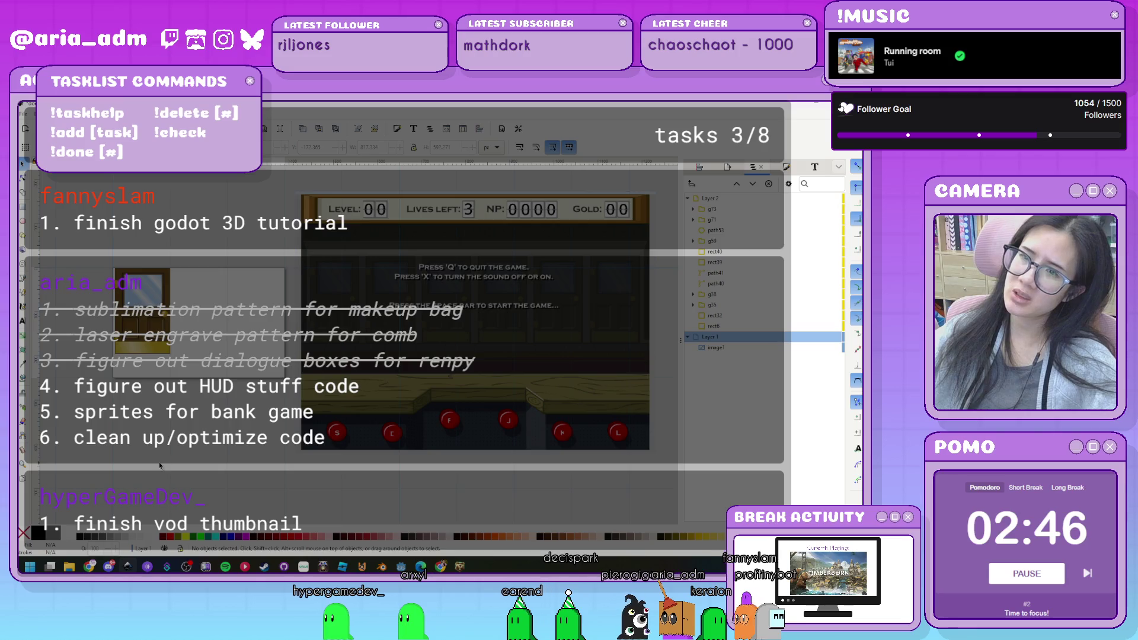
{"action": "scroll", "coordinate": [94, 326], "scroll_direction": "up", "scroll_amount": 2}
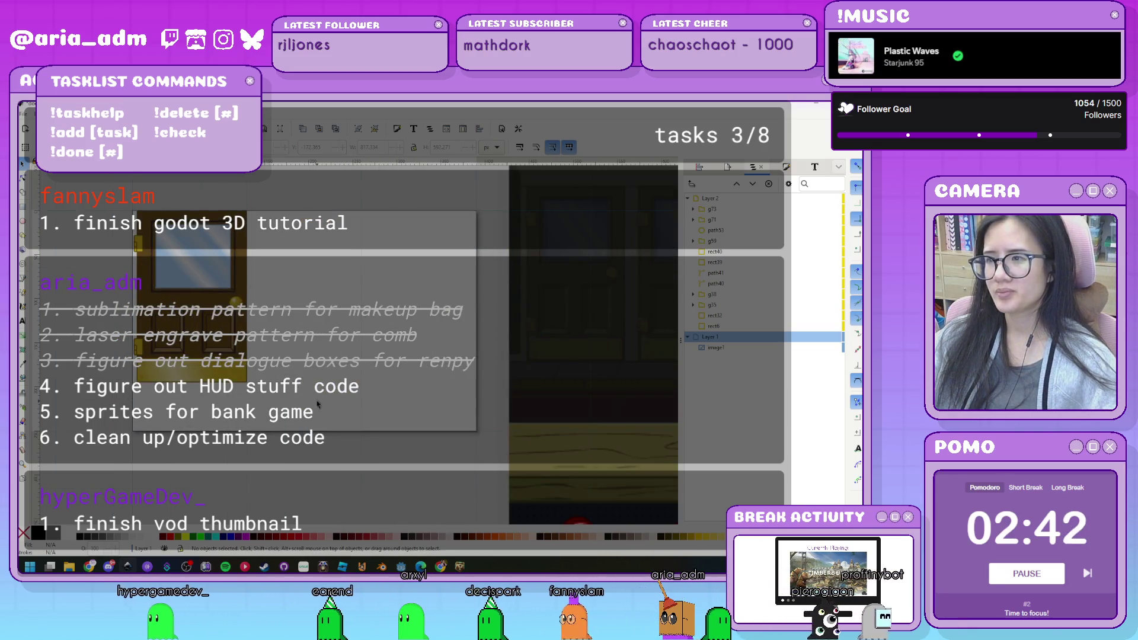
Group the door's 12 parts, duplicate it and place the copy flush beside the original.
{"action": "key", "text": "ctrl+a"}
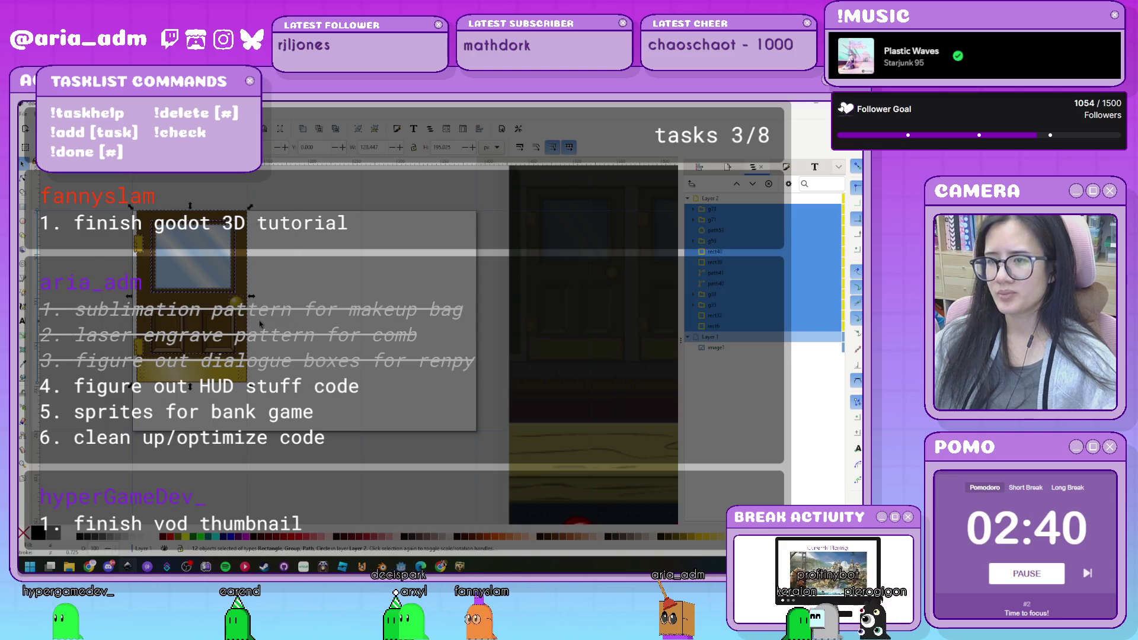
{"action": "key", "text": "ctrl+g"}
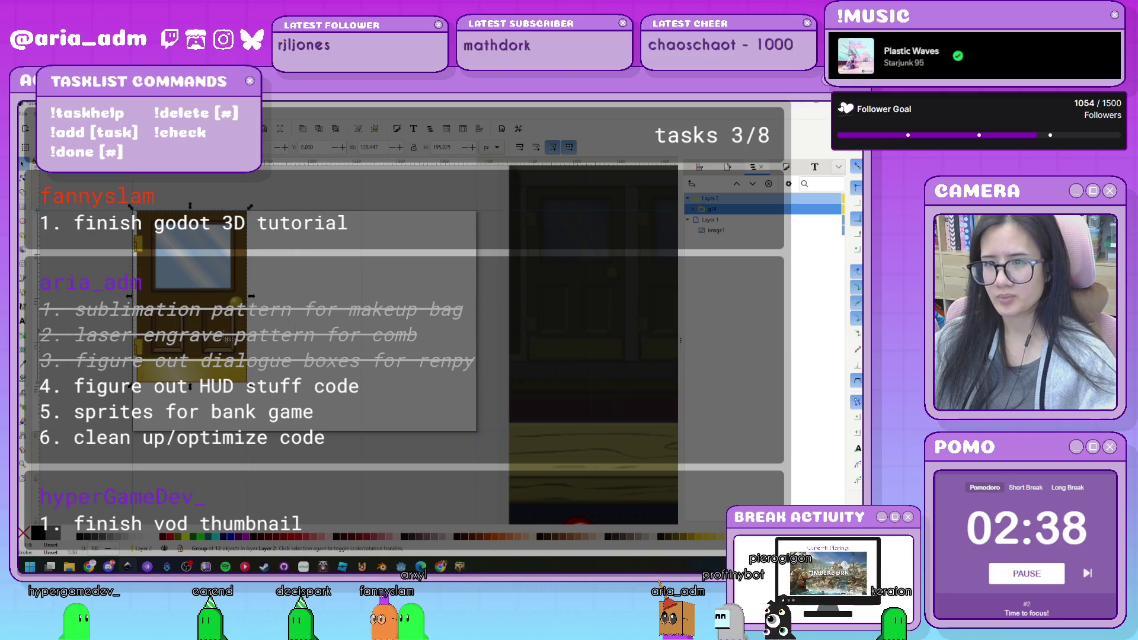
{"action": "key", "text": "ctrl+d"}
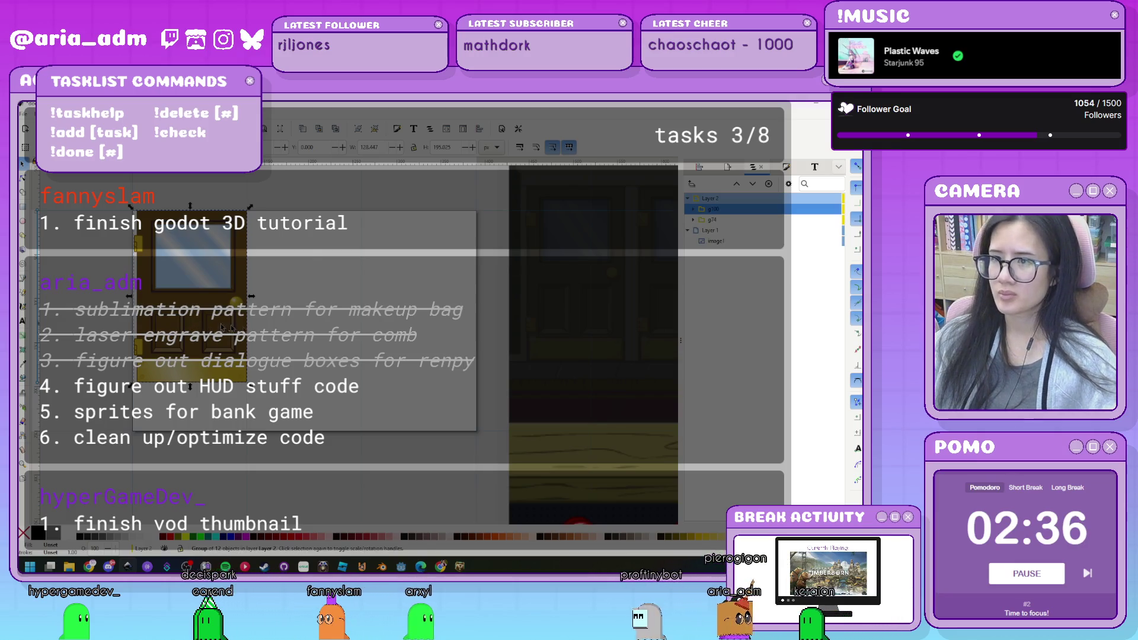
{"action": "left_click_drag", "start_coordinate": [200, 326], "coordinate": [337, 328]}
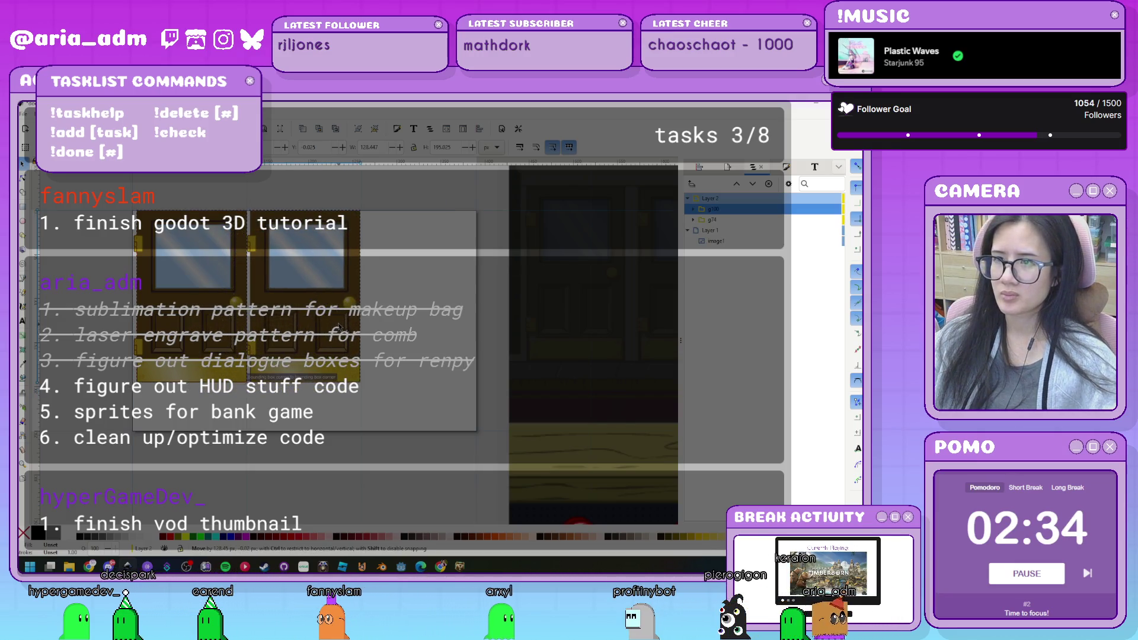
{"action": "scroll", "coordinate": [393, 187], "scroll_direction": "up", "scroll_amount": 3}
{"action": "left_click_drag", "start_coordinate": [282, 274], "coordinate": [313, 293]}
{"action": "left_click", "coordinate": [379, 306]}
{"action": "scroll", "coordinate": [378, 305], "scroll_direction": "down", "scroll_amount": 5}
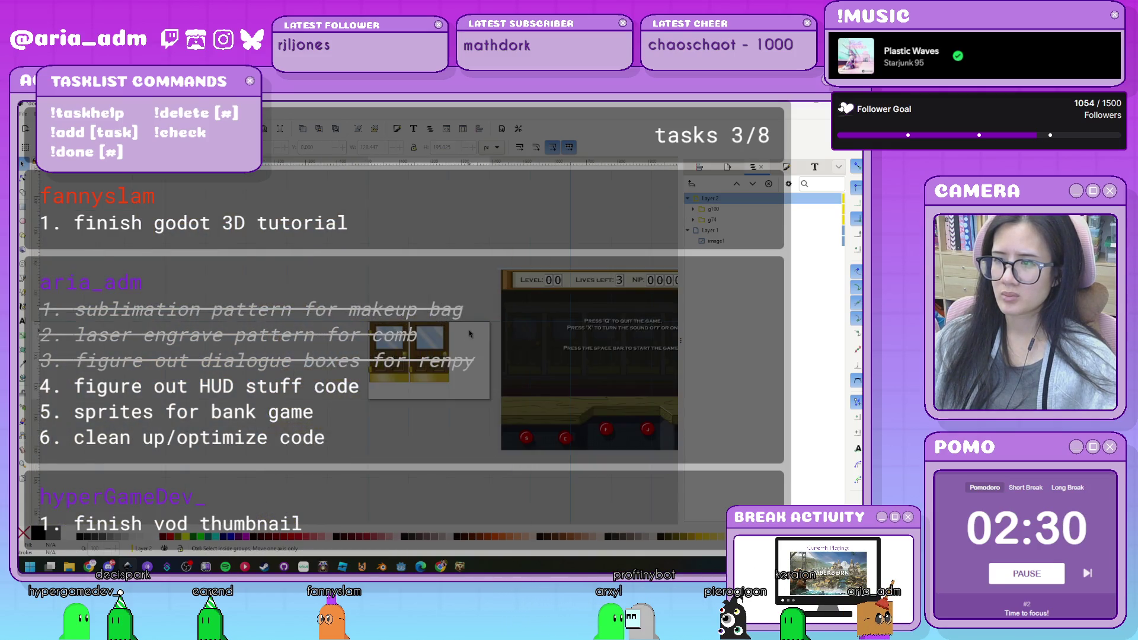
{"action": "scroll", "coordinate": [404, 358], "scroll_direction": "up", "scroll_amount": 2}
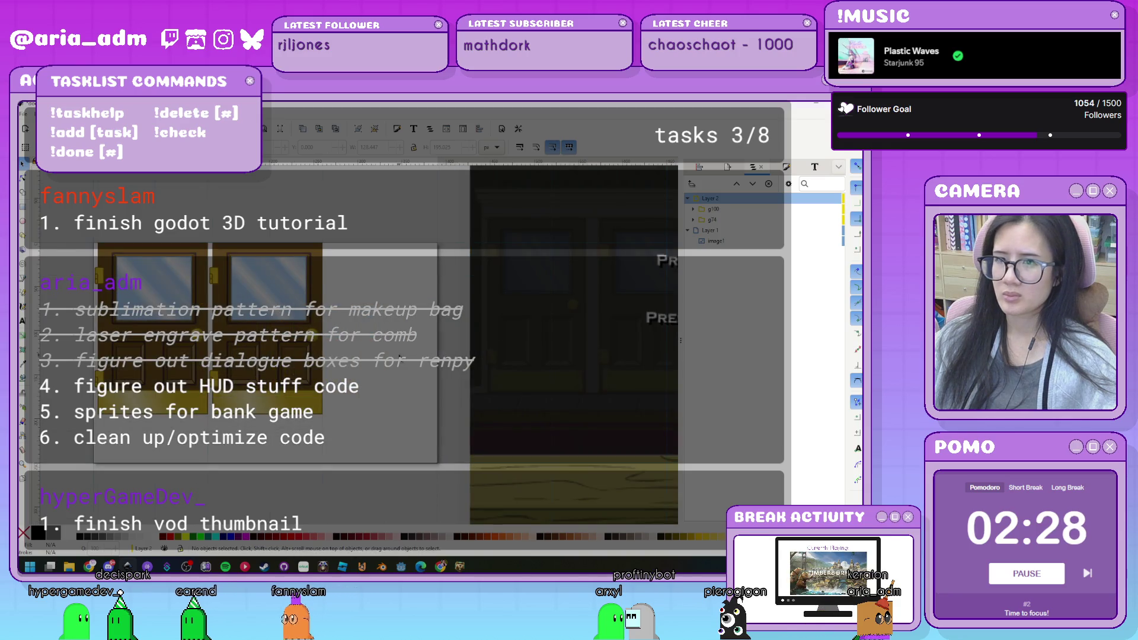
Try a third door copy and a flipped right door, then remove both trials.
{"action": "key", "text": "ctrl+v"}
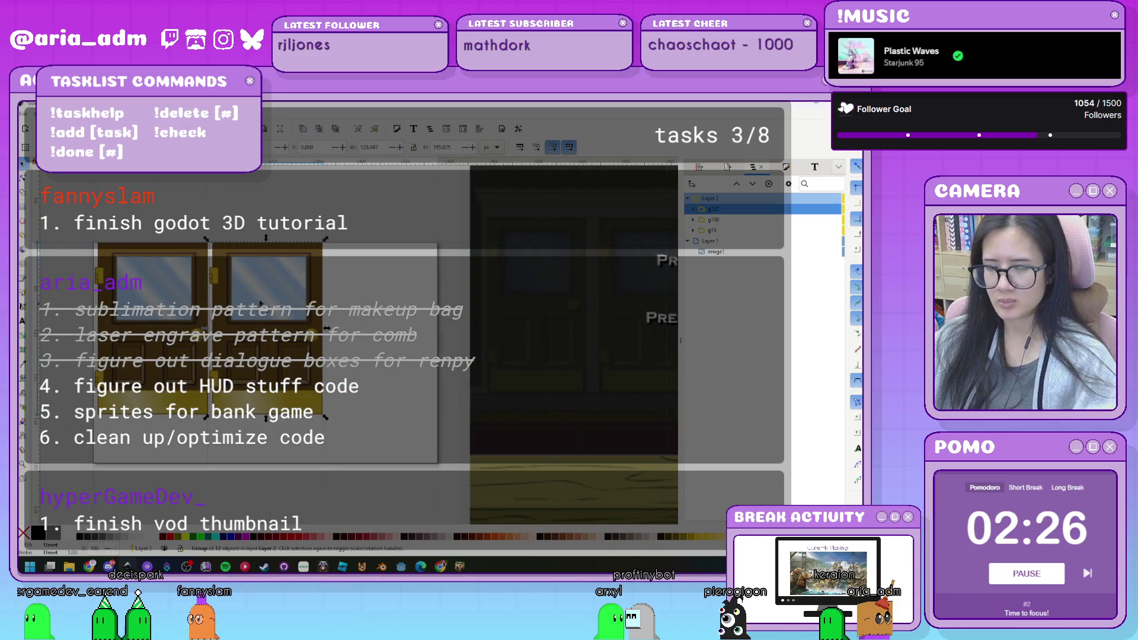
{"action": "mouse_move", "coordinate": [248, 302]}
{"action": "left_mouse_down"}
{"action": "mouse_move", "coordinate": [430, 306]}
{"action": "mouse_move", "coordinate": [384, 307]}
{"action": "left_mouse_up"}
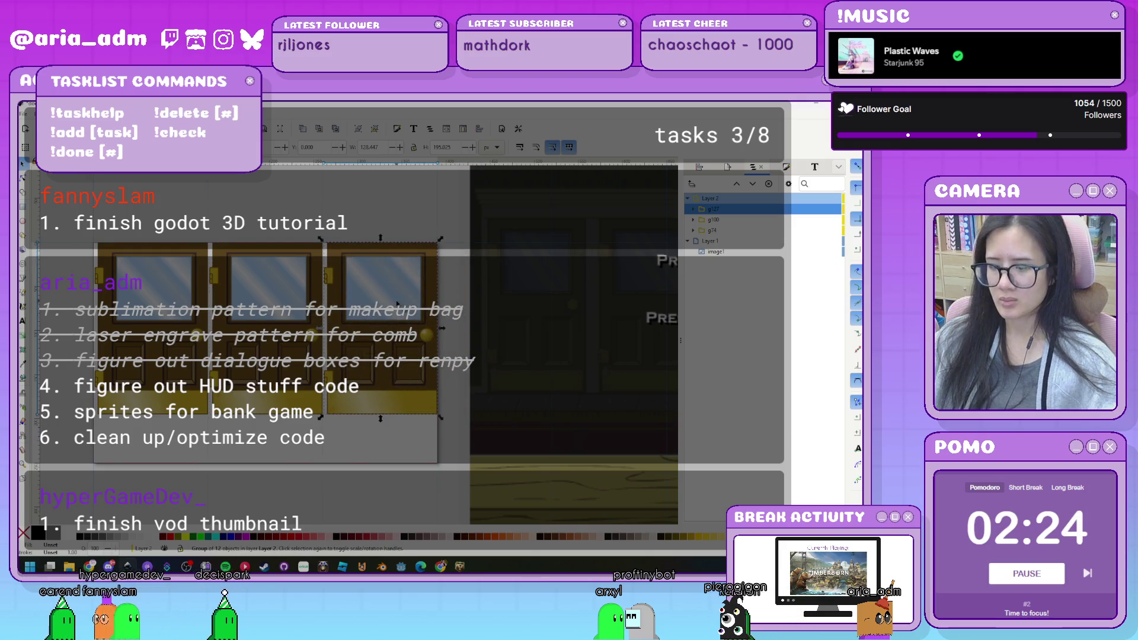
{"action": "key", "text": "Delete"}
{"action": "left_click", "coordinate": [326, 318]}
{"action": "left_click", "coordinate": [326, 318]}
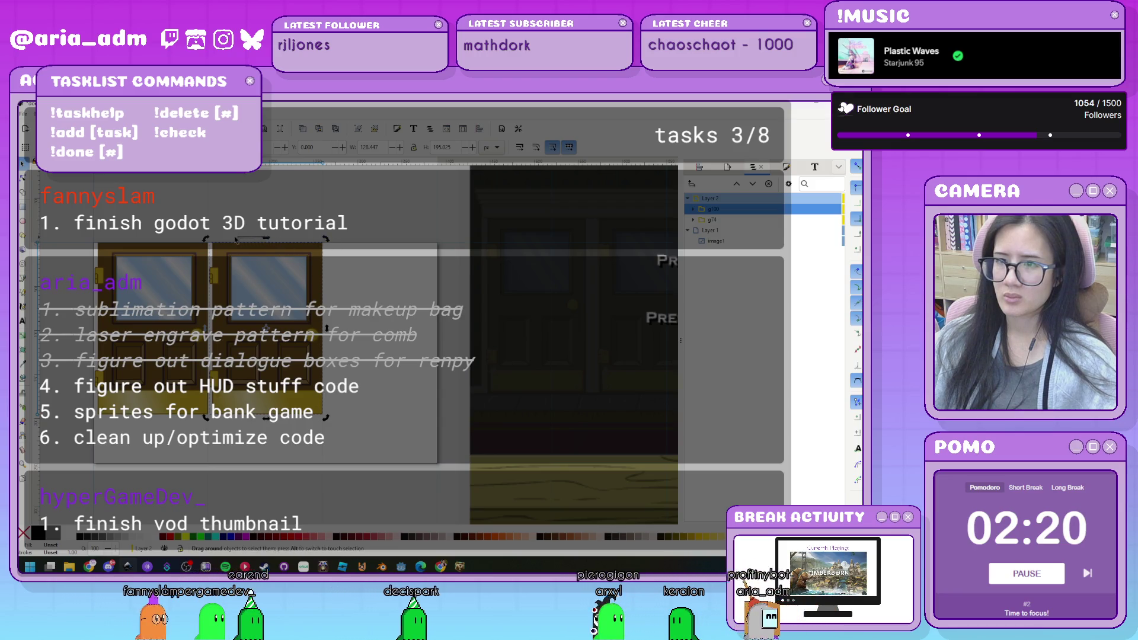
{"action": "key", "text": "Escape"}
{"action": "left_click", "coordinate": [277, 256]}
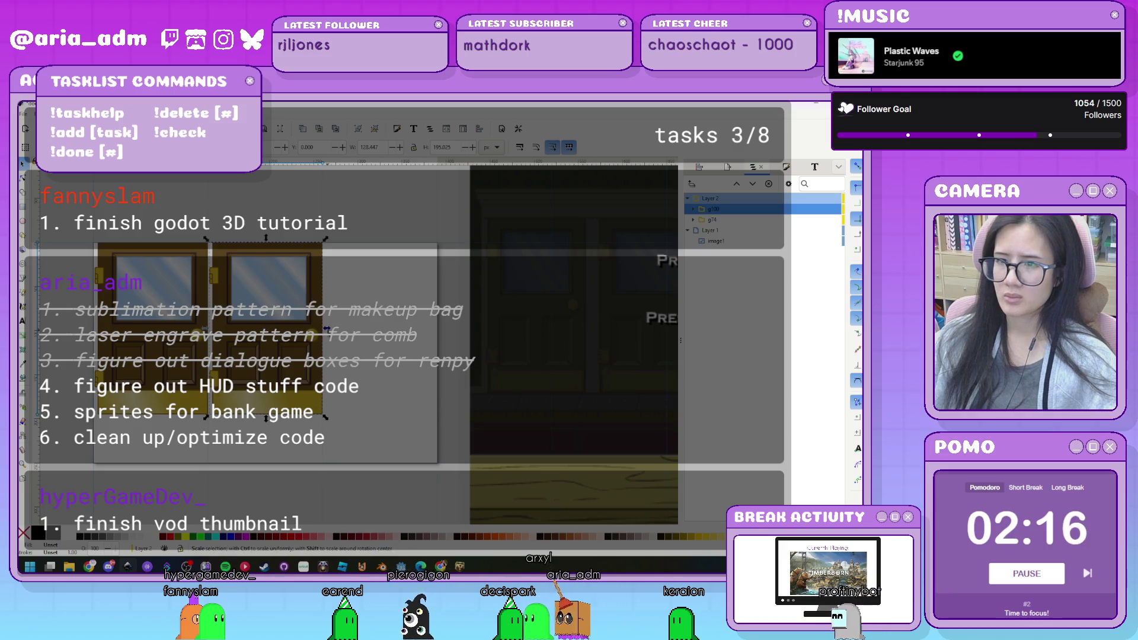
{"action": "mouse_move", "coordinate": [327, 328]}
{"action": "left_mouse_down"}
{"action": "mouse_move", "coordinate": [256, 325]}
{"action": "mouse_move", "coordinate": [265, 330]}
{"action": "left_mouse_up"}
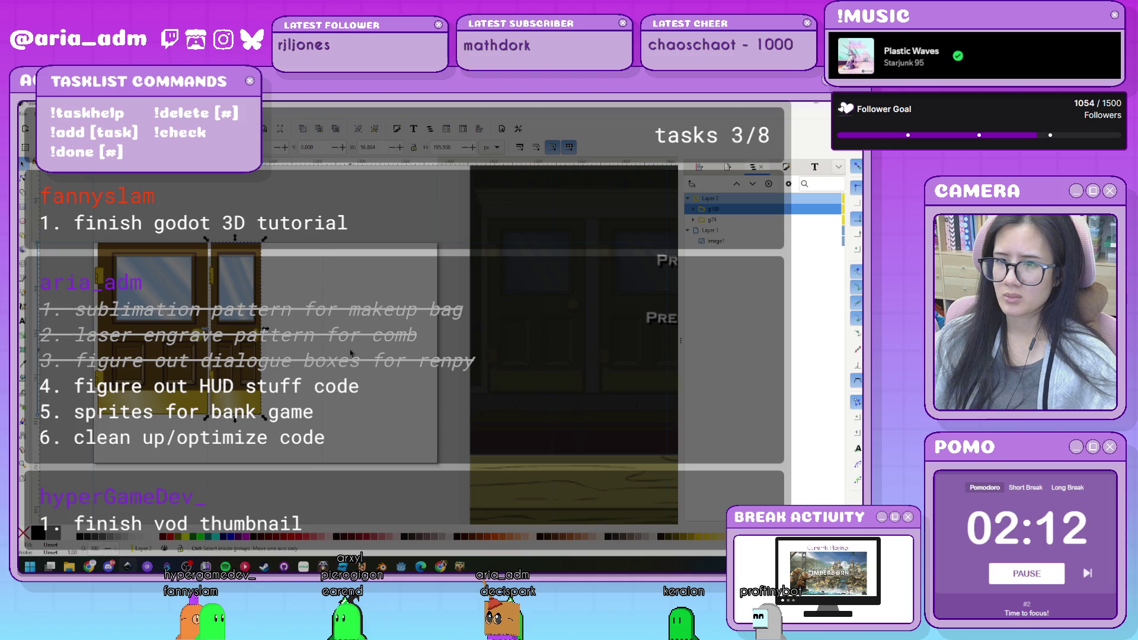
{"action": "key", "text": "ctrl+z"}
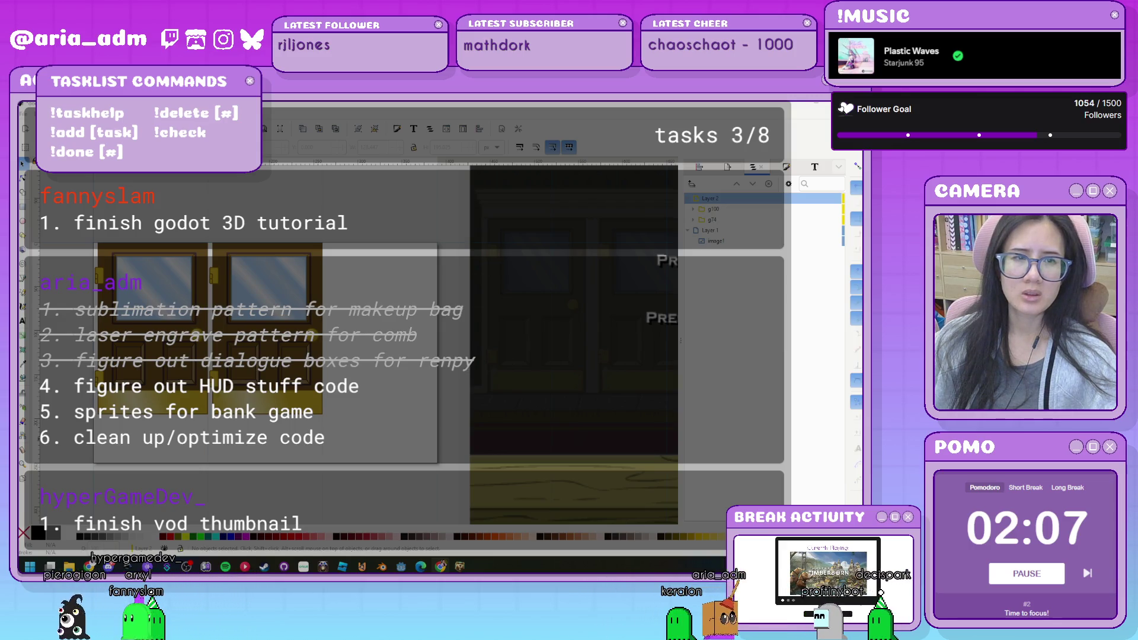
{"action": "key", "text": "alt+Tab"}
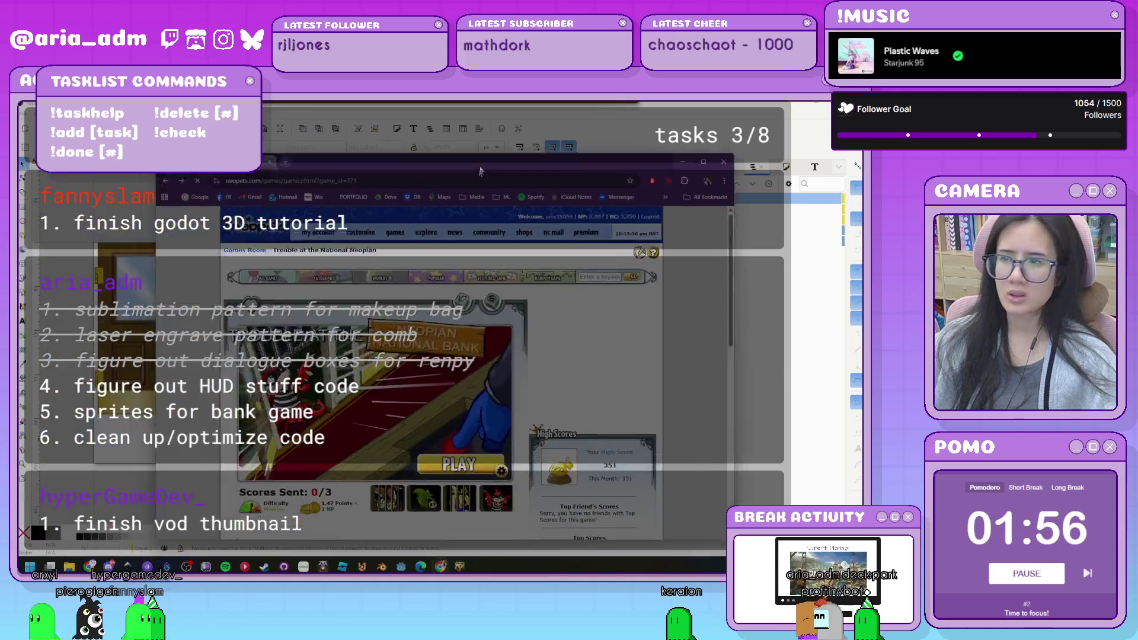
Enlarge the bank-doors screenshot on the Neopets page, copy the image and paste it into Inkscape.
{"action": "scroll", "coordinate": [381, 323], "scroll_direction": "down", "scroll_amount": 3}
{"action": "left_click", "coordinate": [381, 323]}
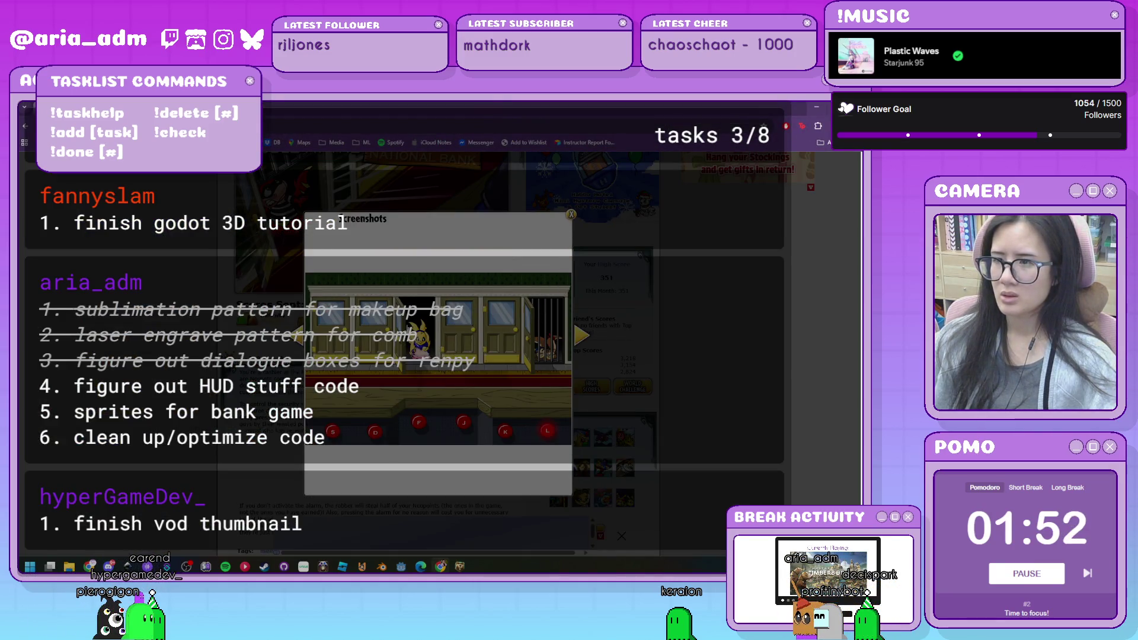
{"action": "right_click", "coordinate": [428, 368]}
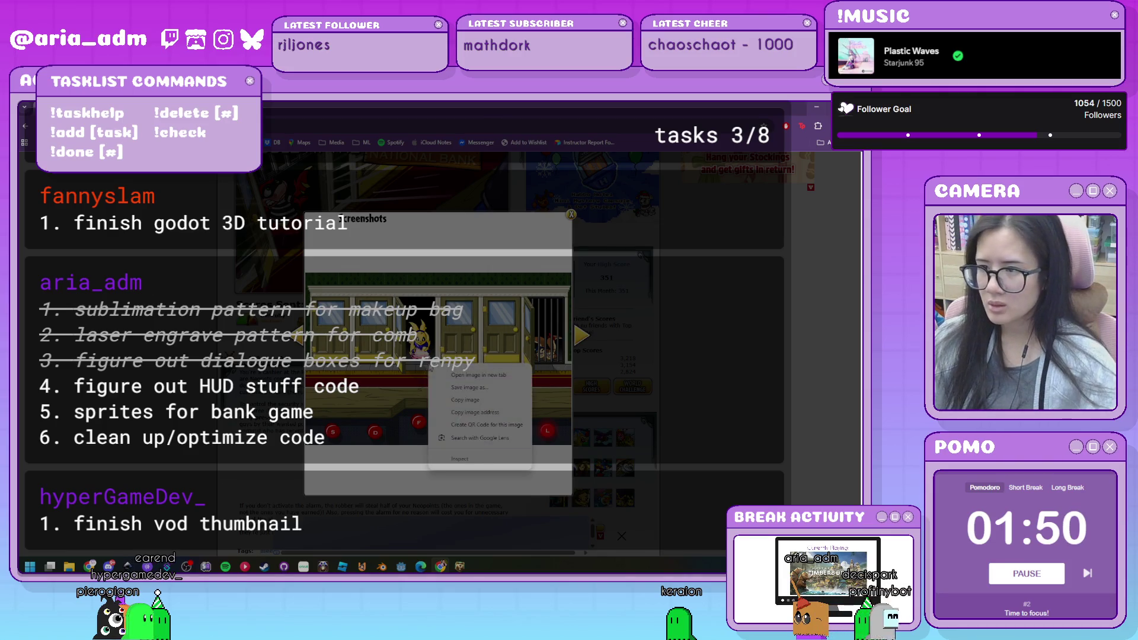
{"action": "left_click", "coordinate": [477, 401]}
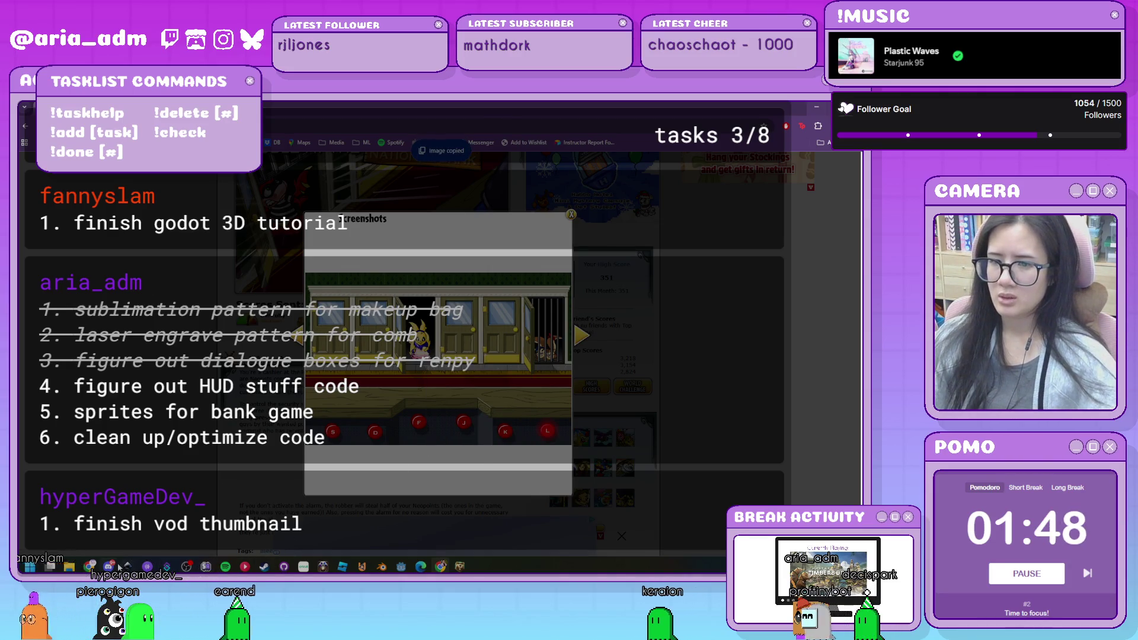
{"action": "left_click", "coordinate": [119, 567]}
{"action": "key", "text": "ctrl+v"}
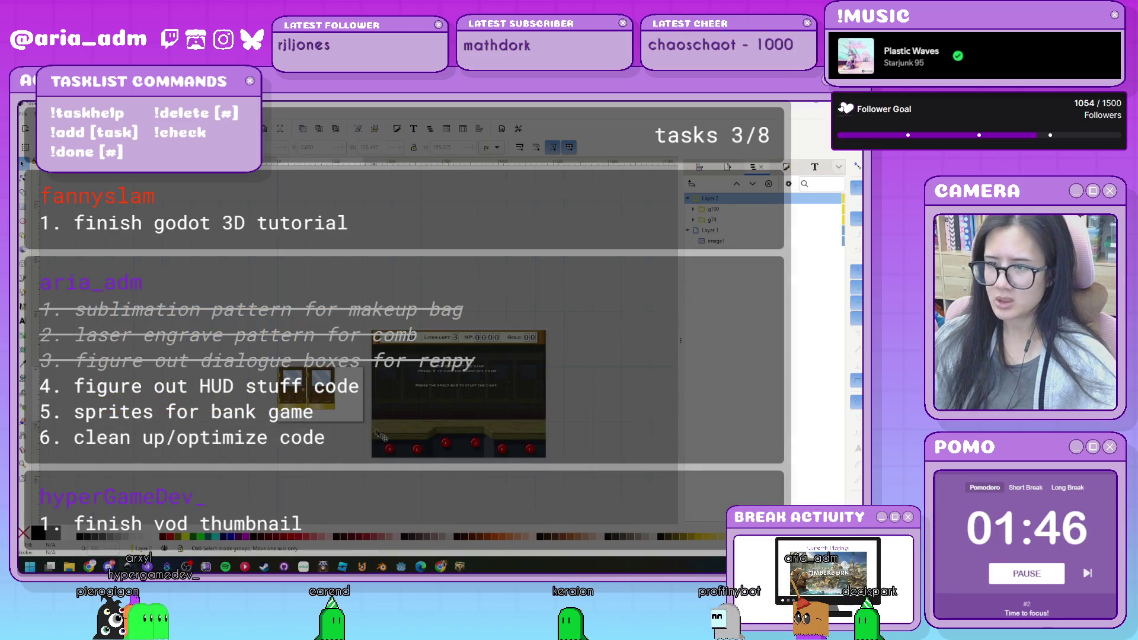
Move the pasted screenshot up, add a second copy below, and lock the layer holding them.
{"action": "mouse_move", "coordinate": [377, 434]}
{"action": "left_mouse_down"}
{"action": "mouse_move", "coordinate": [425, 198]}
{"action": "mouse_move", "coordinate": [447, 243]}
{"action": "left_mouse_up"}
{"action": "key", "text": "ctrl+v"}
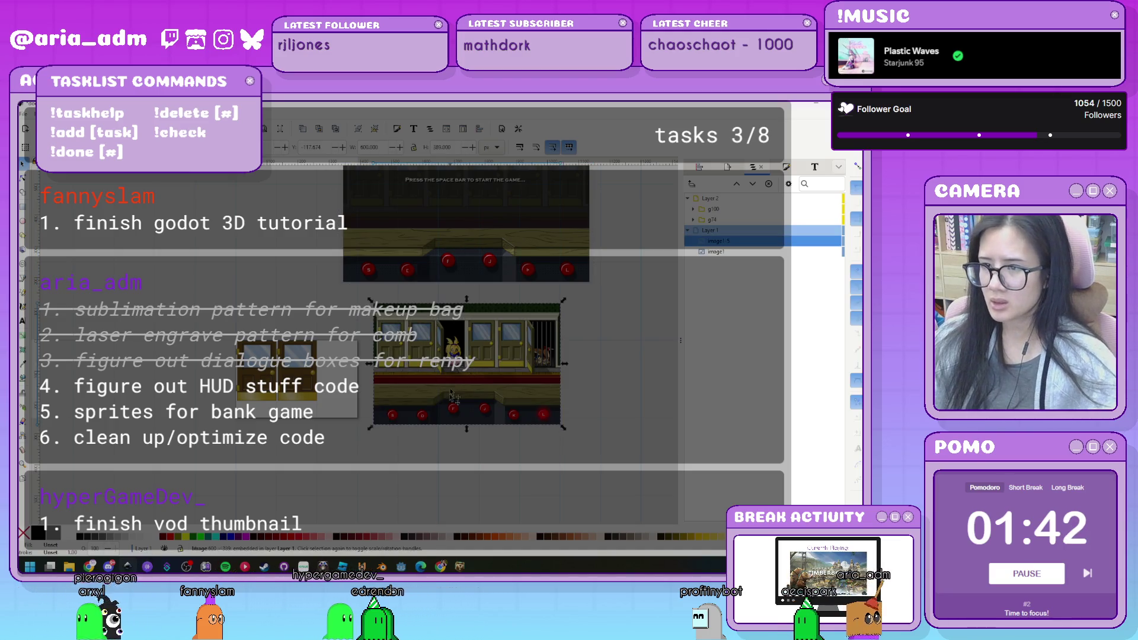
{"action": "left_click_drag", "start_coordinate": [453, 396], "coordinate": [443, 430]}
{"action": "left_click", "coordinate": [811, 251]}
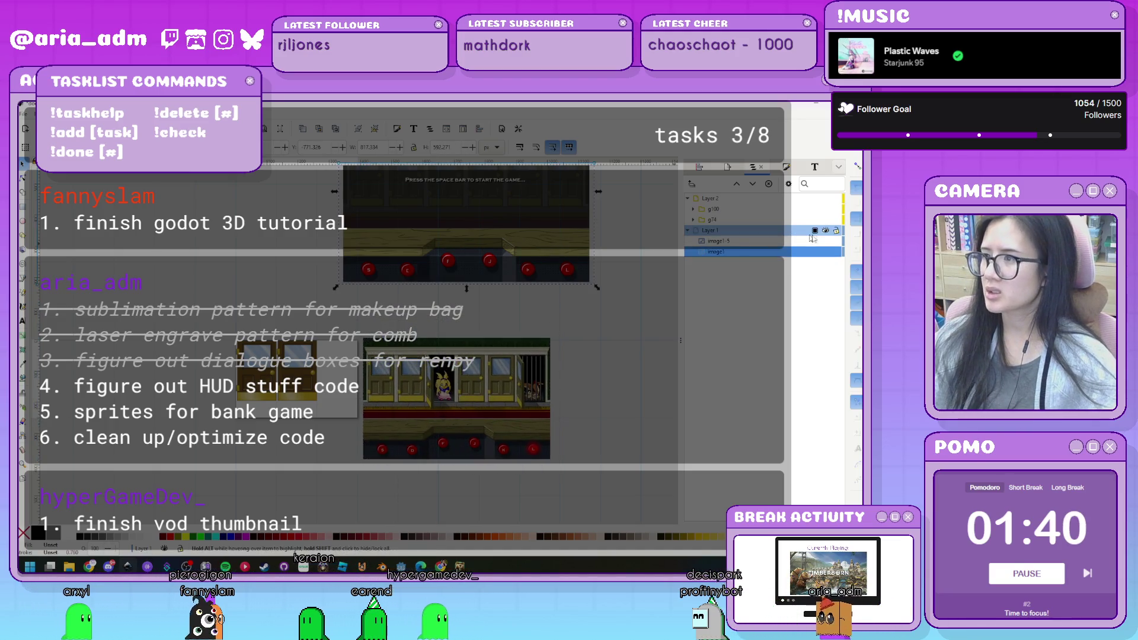
{"action": "left_click", "coordinate": [837, 230]}
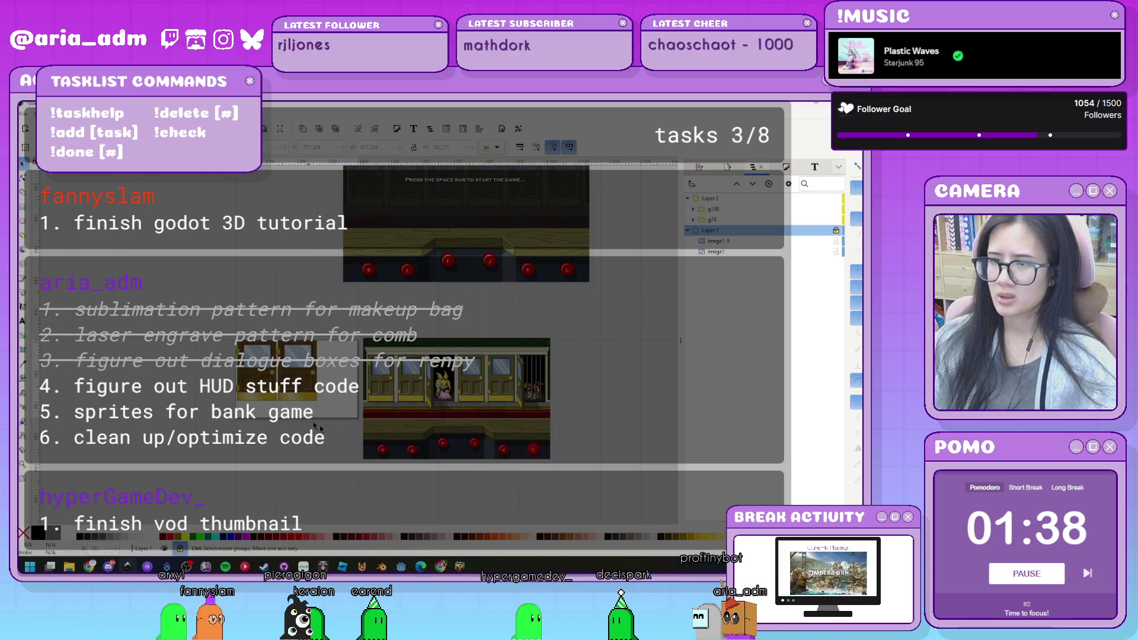
{"action": "scroll", "coordinate": [314, 426], "scroll_direction": "up", "scroll_amount": 3}
{"action": "left_click", "coordinate": [204, 275]}
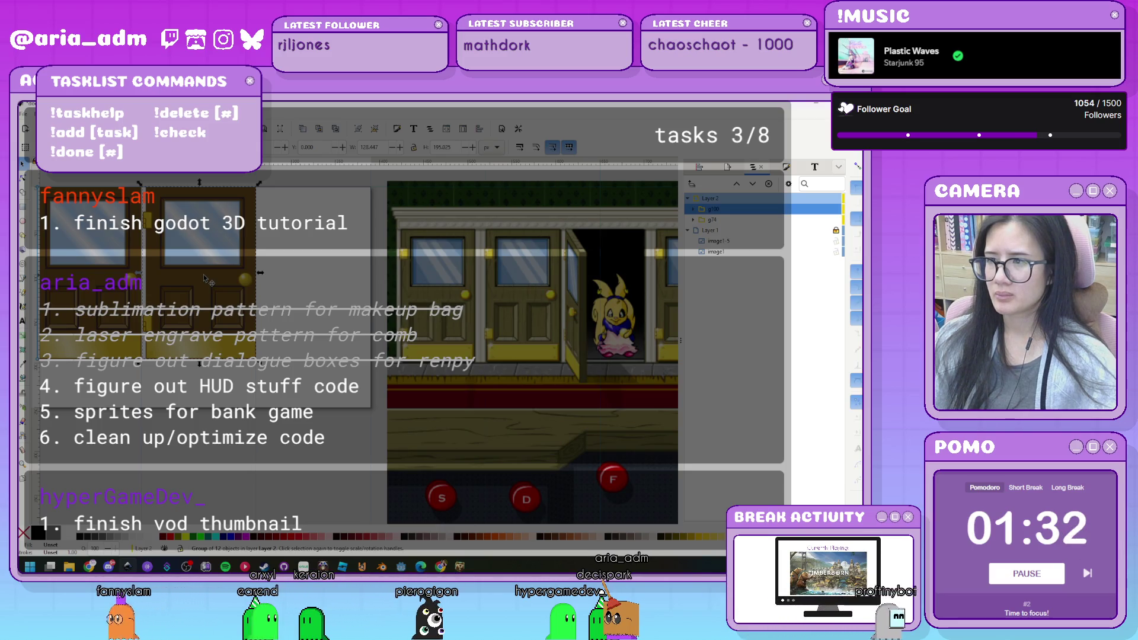
Regroup the 11 door pieces, squeeze to quarter width and skew it to look swung open.
{"action": "key", "text": "Escape"}
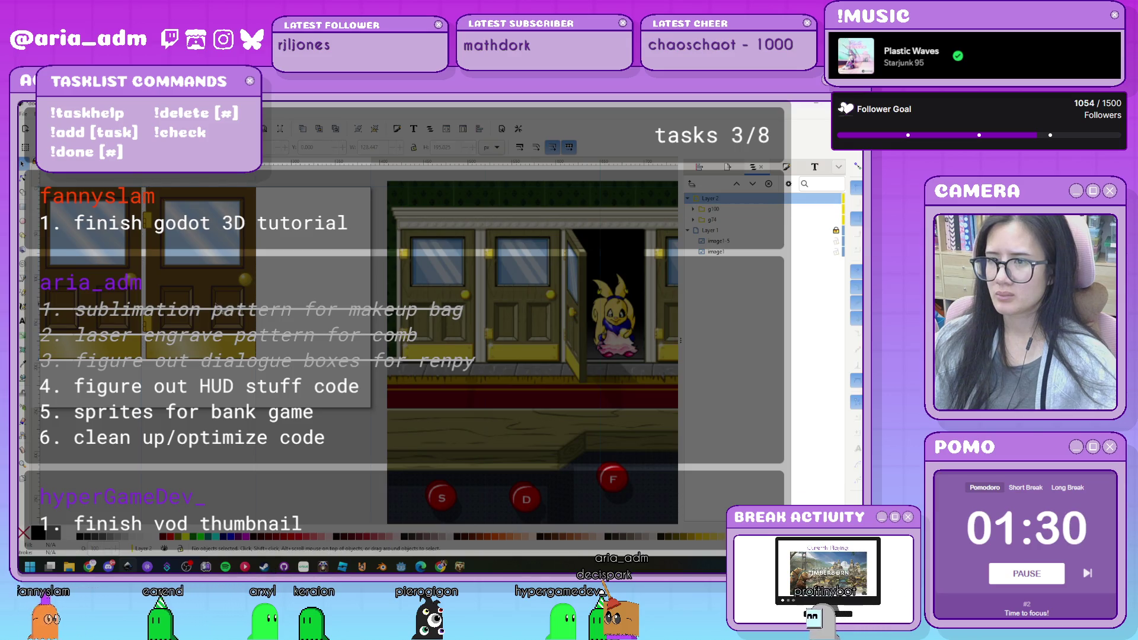
{"action": "left_click", "coordinate": [249, 317]}
{"action": "key", "text": "ctrl+shift+g"}
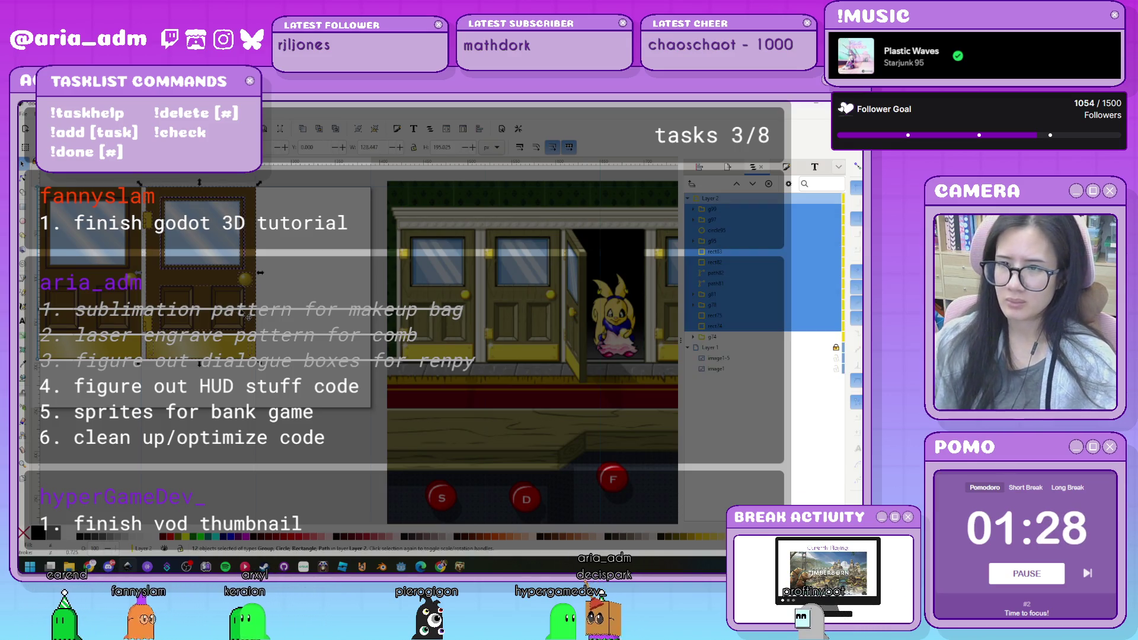
{"action": "key", "text": "Escape"}
{"action": "left_click_drag", "start_coordinate": [311, 378], "coordinate": [163, 187]}
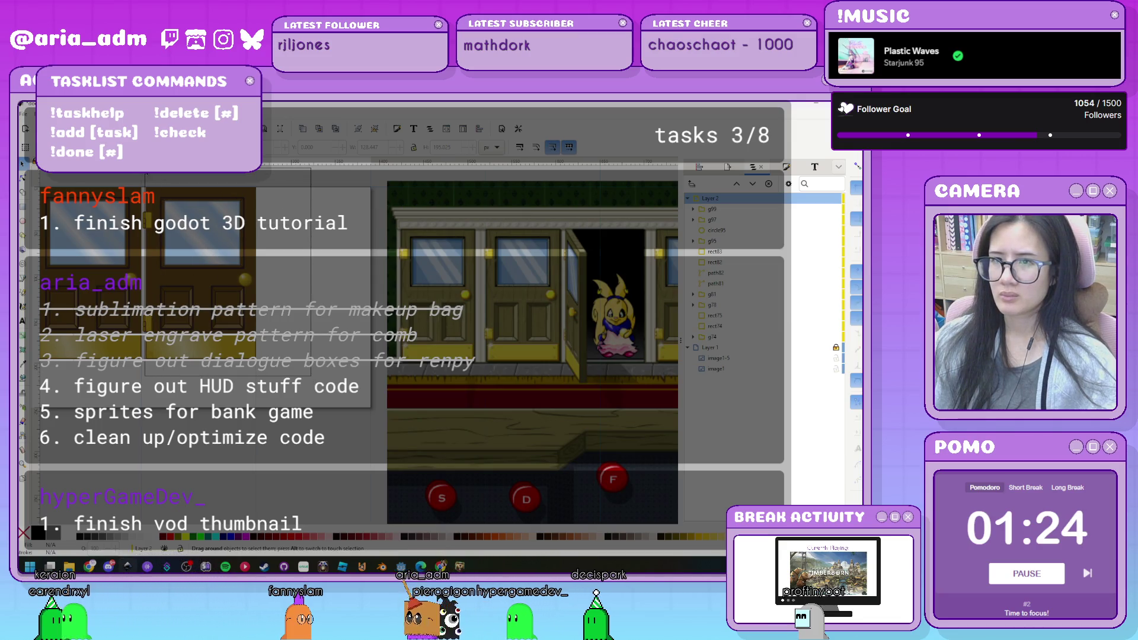
{"action": "left_click_drag", "start_coordinate": [143, 169], "coordinate": [143, 170]}
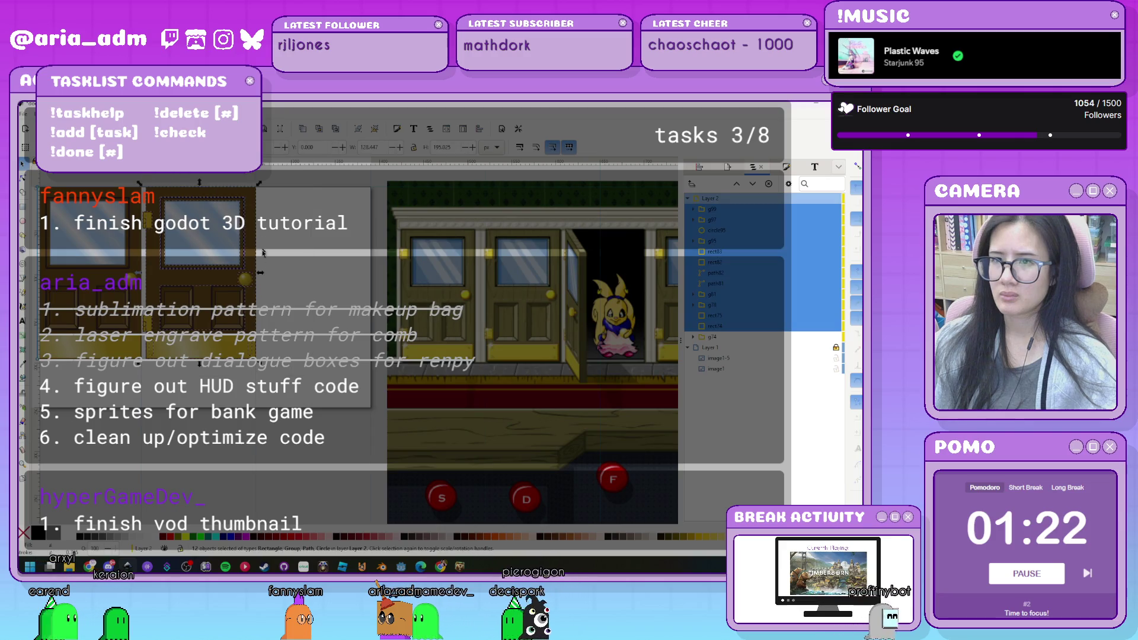
{"action": "key", "text": "ctrl+g"}
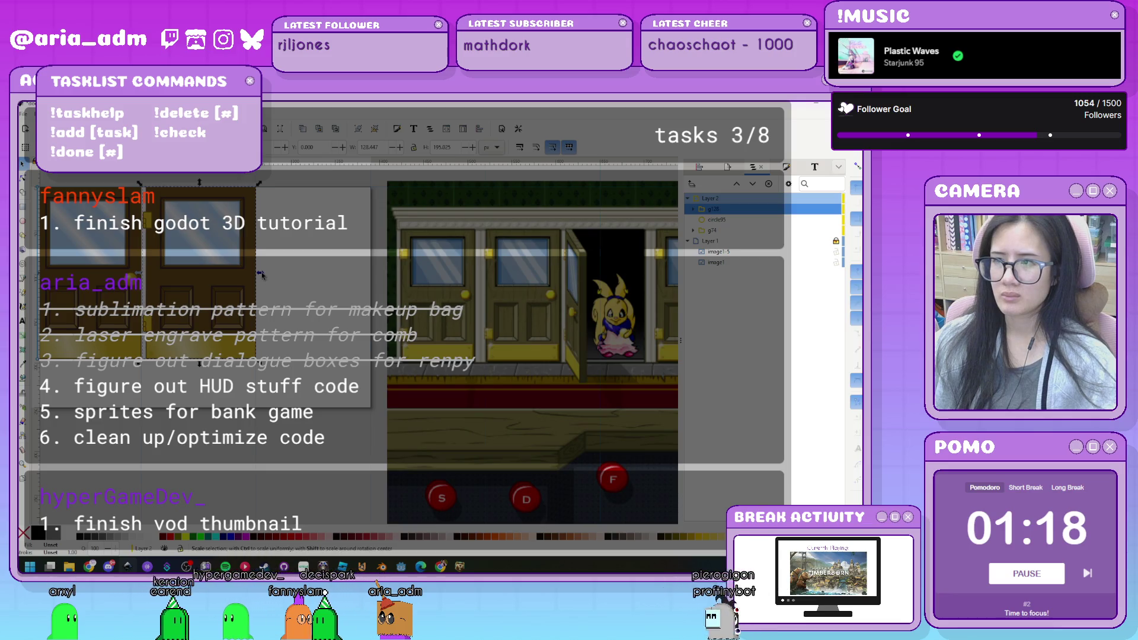
{"action": "left_click_drag", "start_coordinate": [260, 274], "coordinate": [178, 287]}
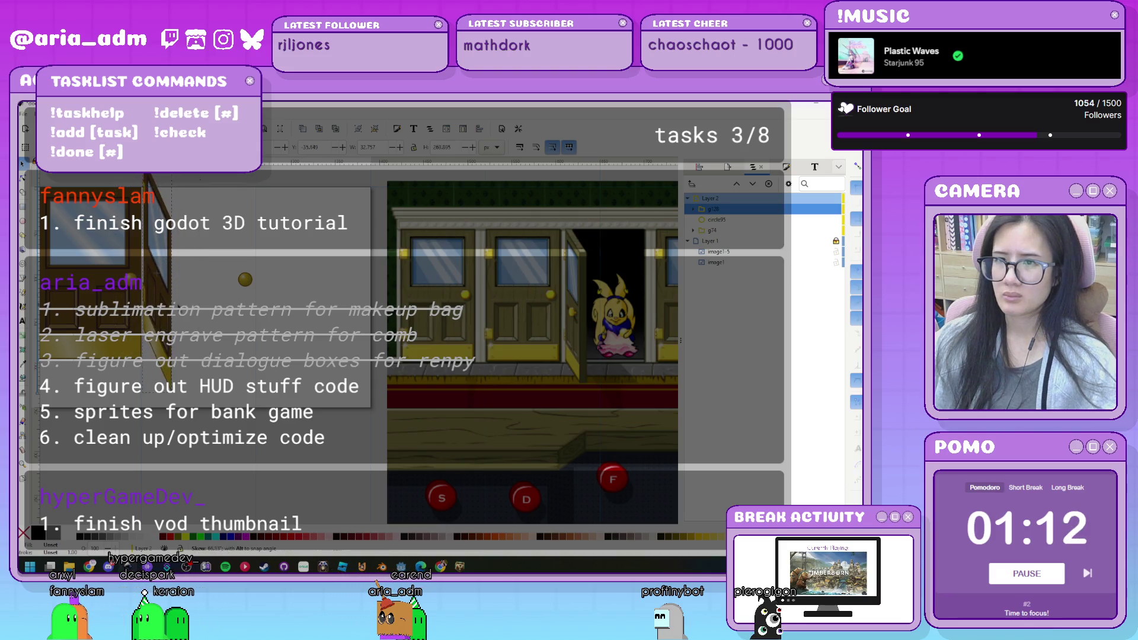
{"action": "left_click_drag", "start_coordinate": [180, 291], "coordinate": [175, 301]}
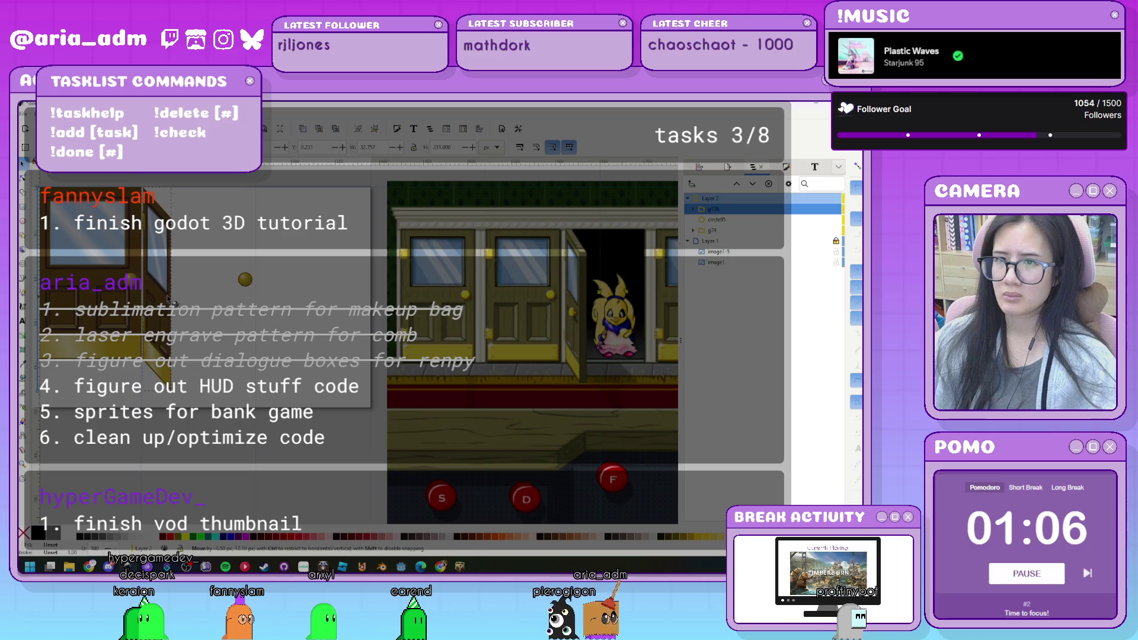
{"action": "key", "text": "Down"}
{"action": "key", "text": "Down"}
{"action": "key", "text": "Down"}
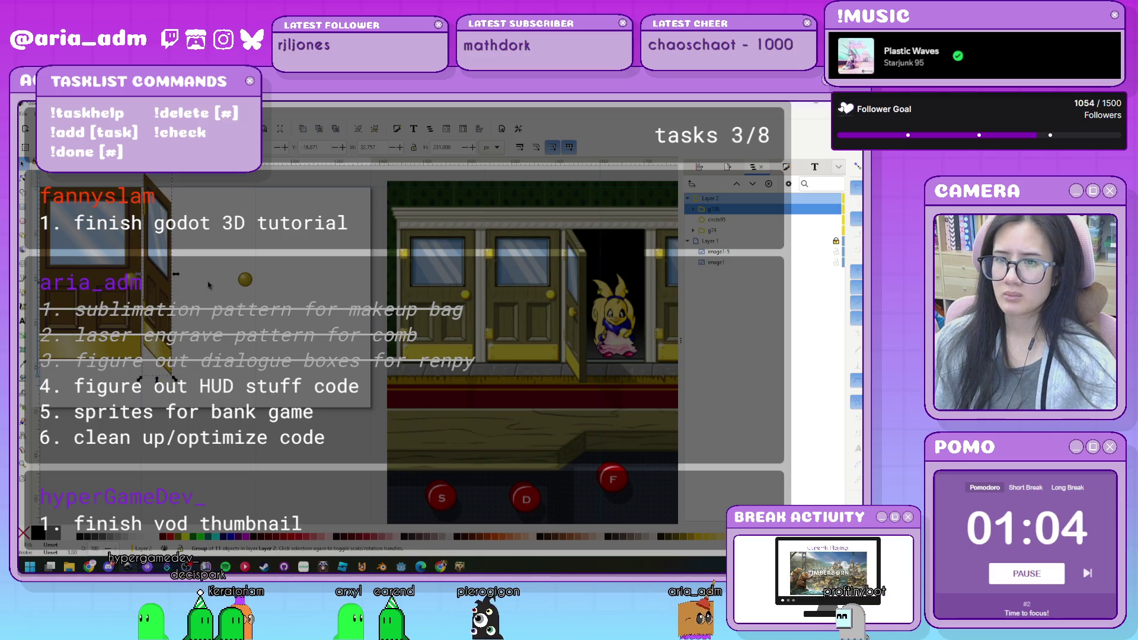
{"action": "key", "text": "Down"}
{"action": "key", "text": "Down"}
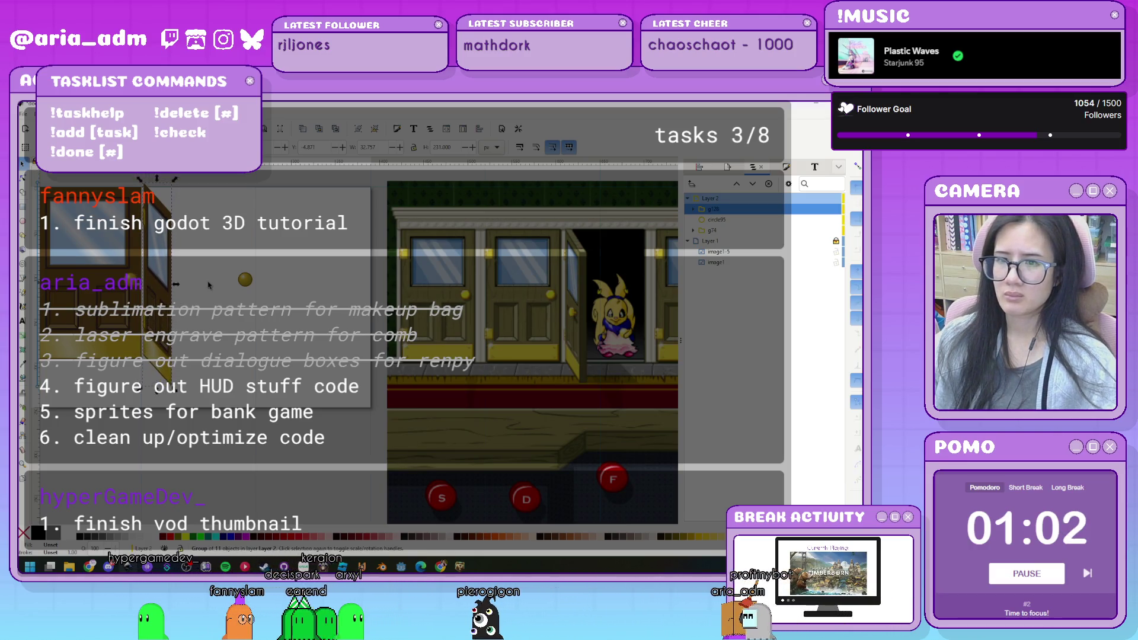
Select both door groups for alignment and move the small yellow doorknob circle left.
{"action": "left_click", "coordinate": [114, 325], "text": "shift"}
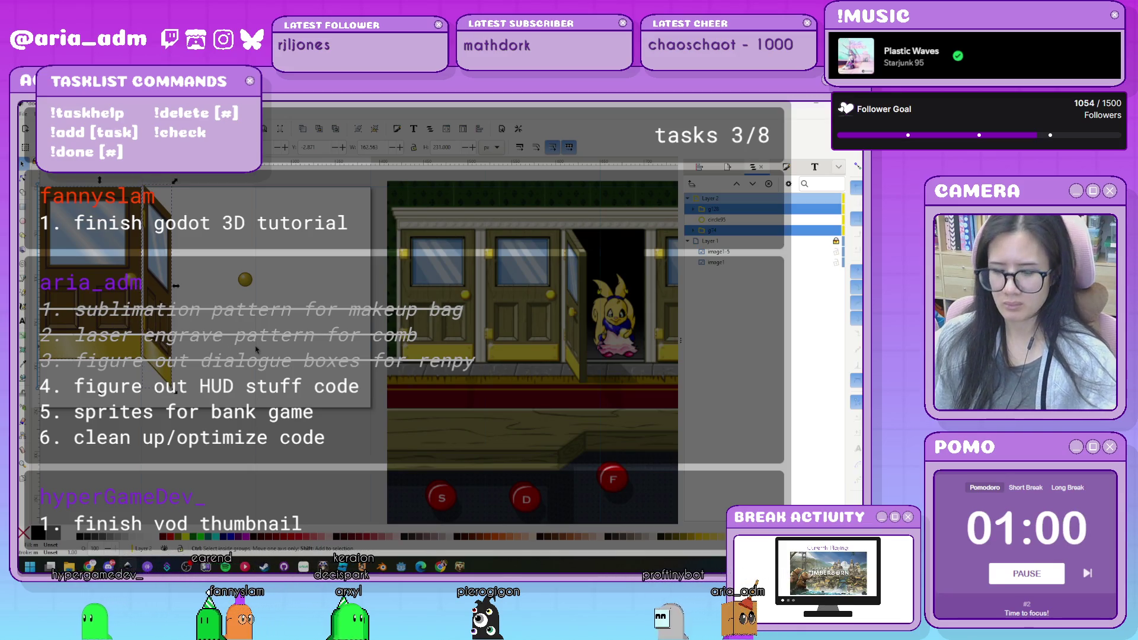
{"action": "key", "text": "ctrl+shift+a"}
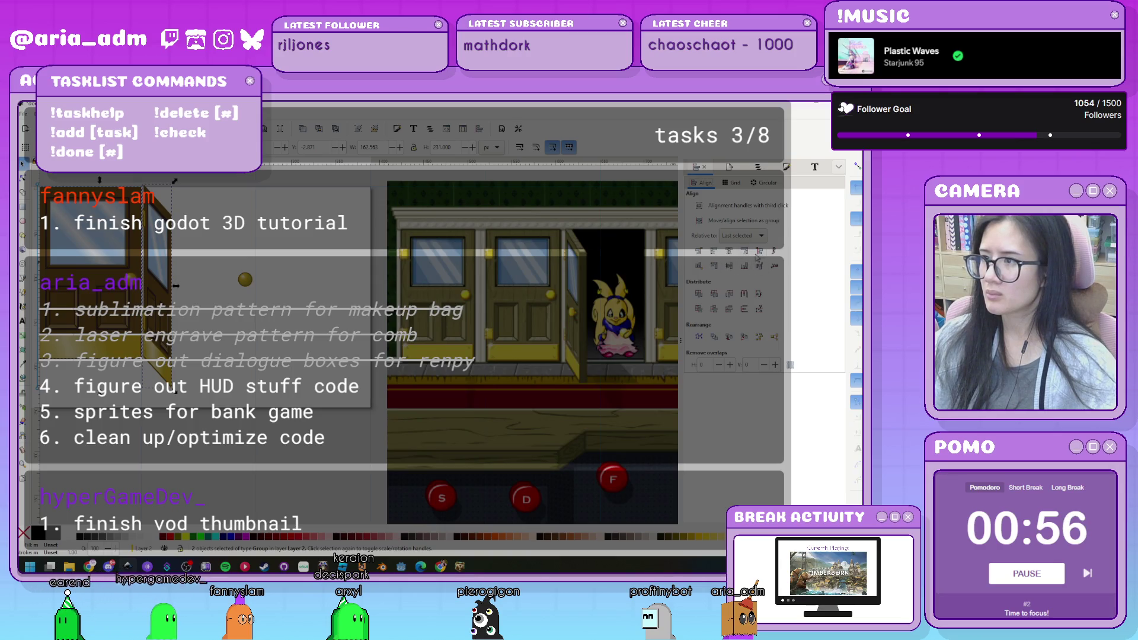
{"action": "left_click", "coordinate": [245, 243]}
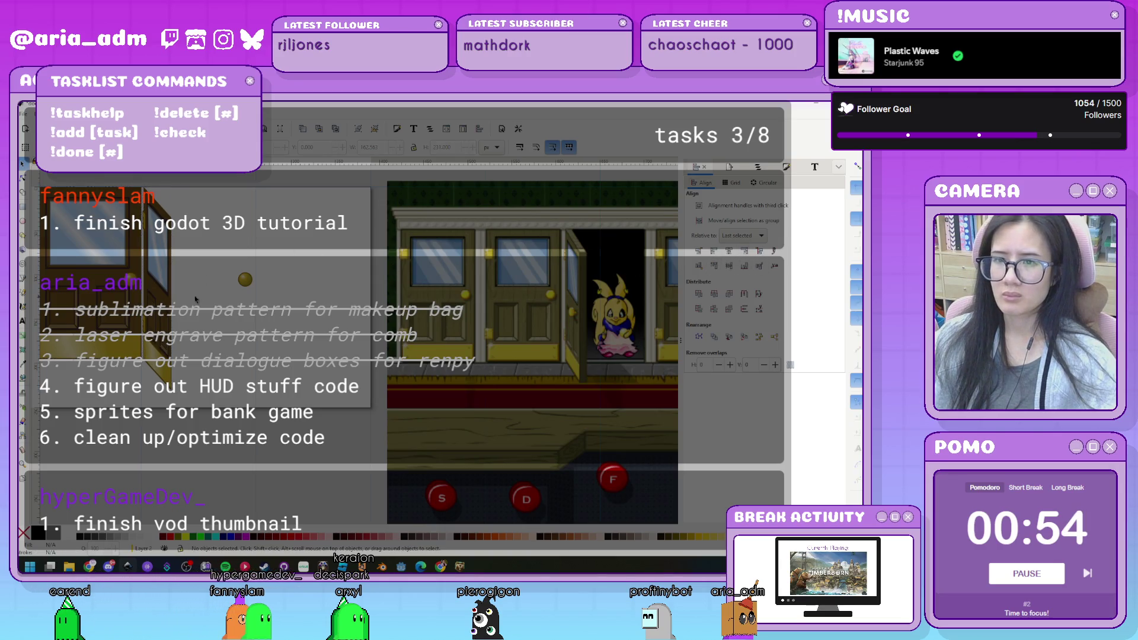
{"action": "mouse_move", "coordinate": [246, 280]}
{"action": "left_mouse_down"}
{"action": "mouse_move", "coordinate": [149, 284]}
{"action": "mouse_move", "coordinate": [111, 301]}
{"action": "mouse_move", "coordinate": [136, 299]}
{"action": "left_mouse_up"}
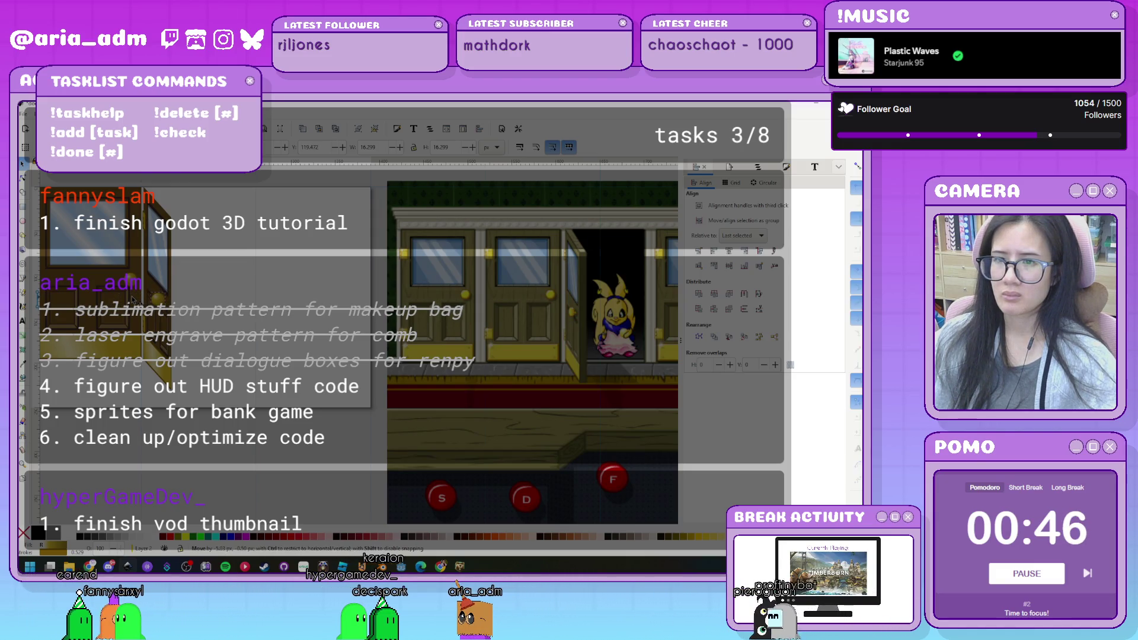
{"action": "left_click", "coordinate": [226, 306]}
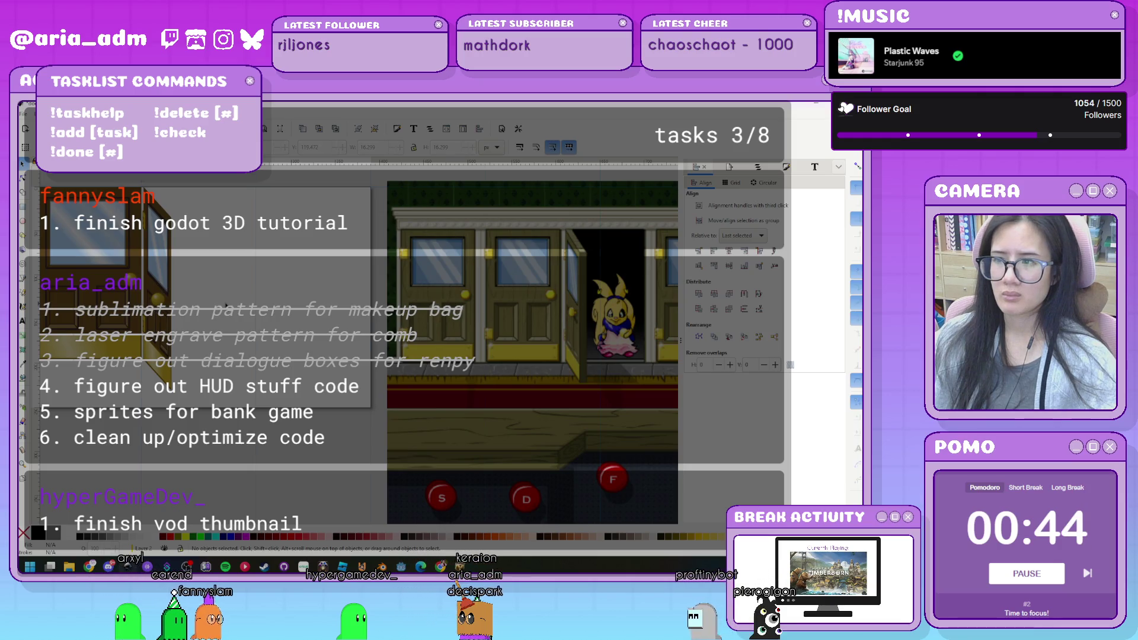
{"action": "scroll", "coordinate": [226, 305], "scroll_direction": "up", "scroll_amount": 2}
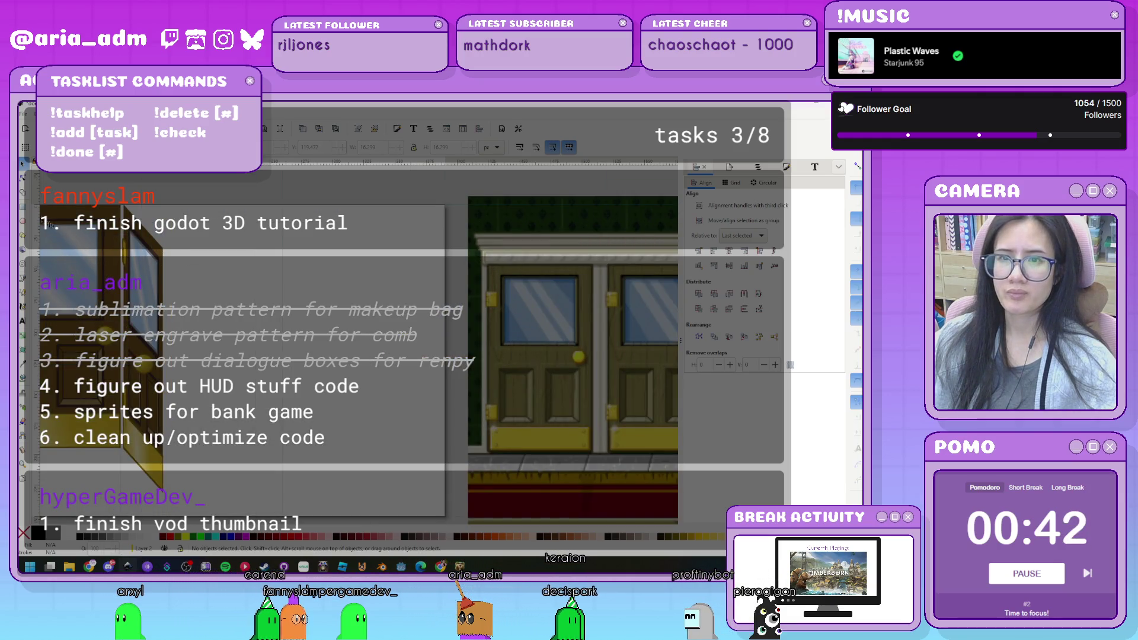
Draw a tall yellow frame strip beside the left door and stretch it slightly taller.
{"action": "left_click", "coordinate": [23, 207]}
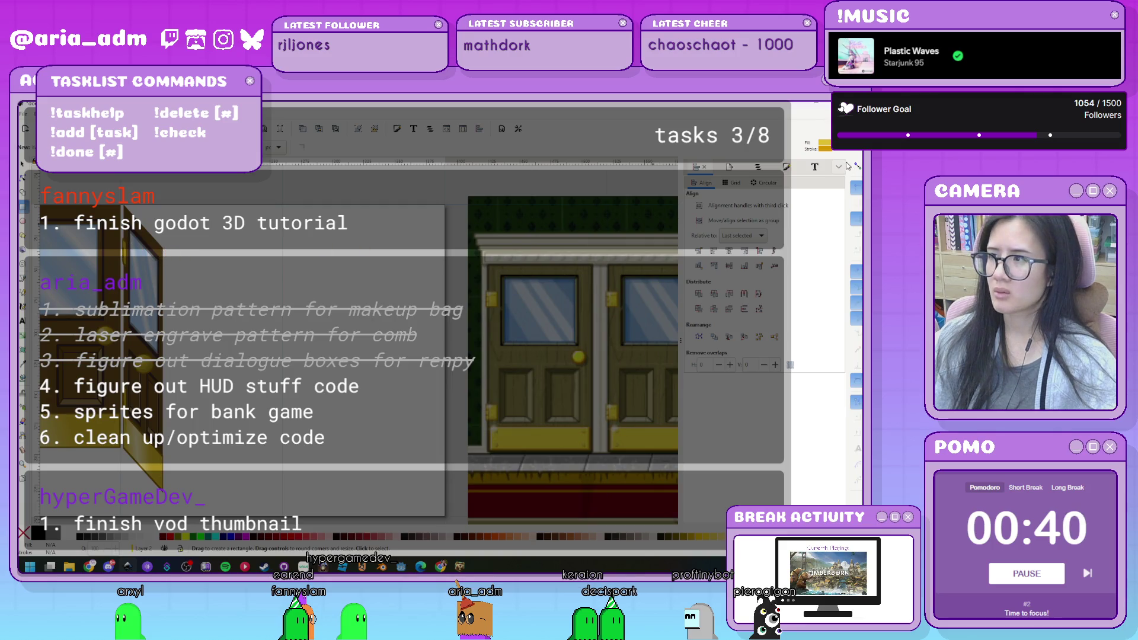
{"action": "mouse_move", "coordinate": [163, 250]}
{"action": "left_mouse_down"}
{"action": "mouse_move", "coordinate": [194, 492]}
{"action": "mouse_move", "coordinate": [180, 490]}
{"action": "left_mouse_up"}
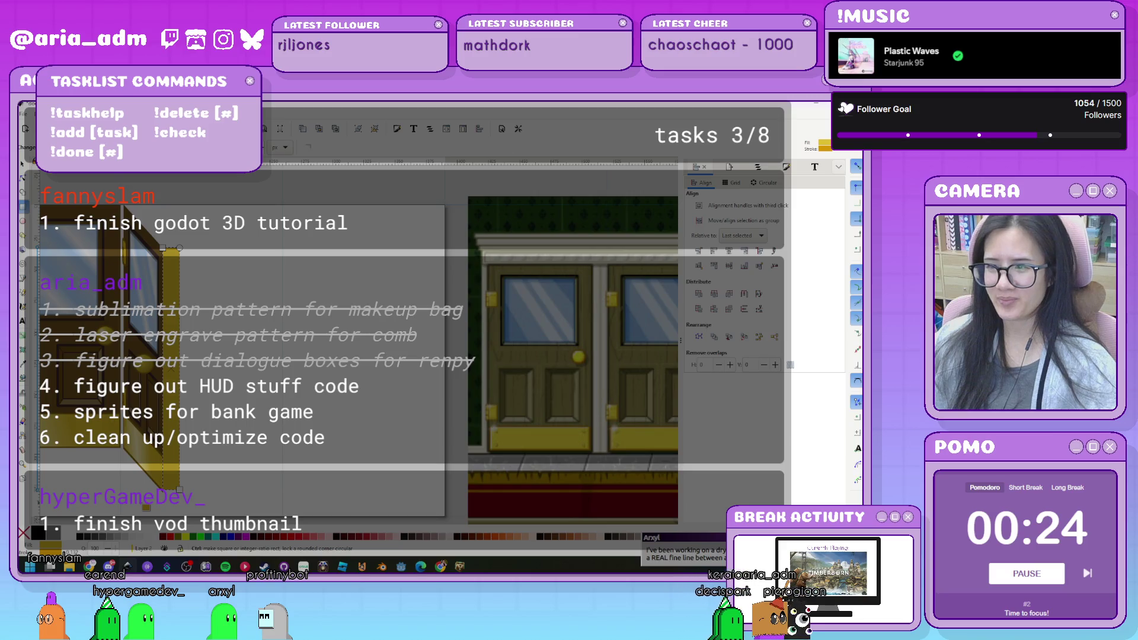
{"action": "scroll", "coordinate": [144, 498], "scroll_direction": "up", "scroll_amount": 2}
{"action": "scroll", "coordinate": [145, 503], "scroll_direction": "up", "scroll_amount": 2}
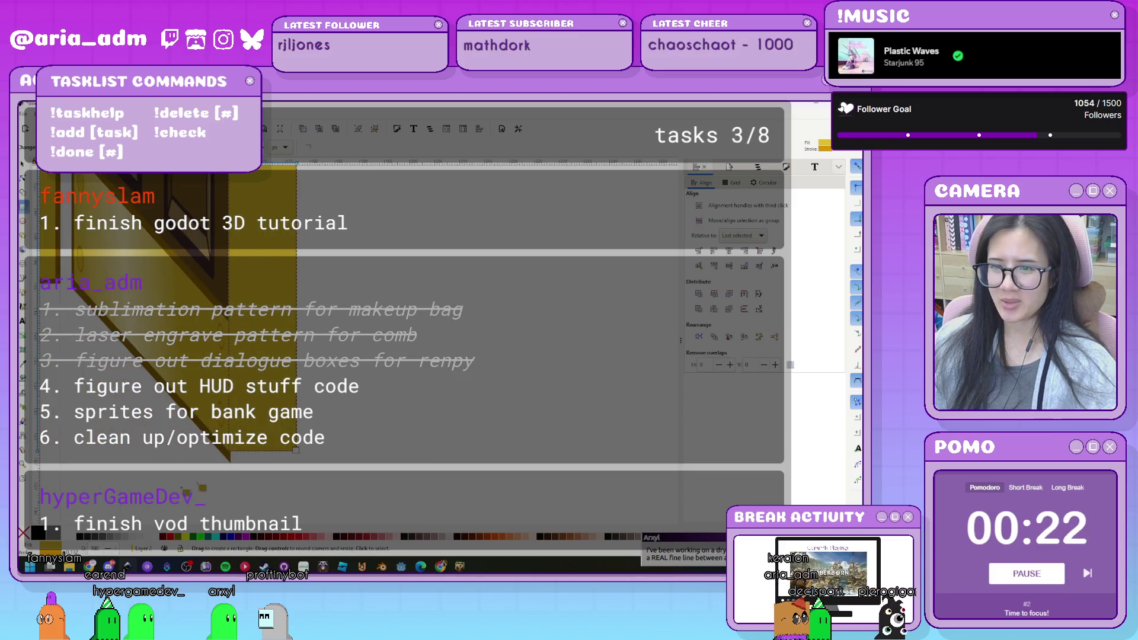
{"action": "left_click", "coordinate": [24, 178]}
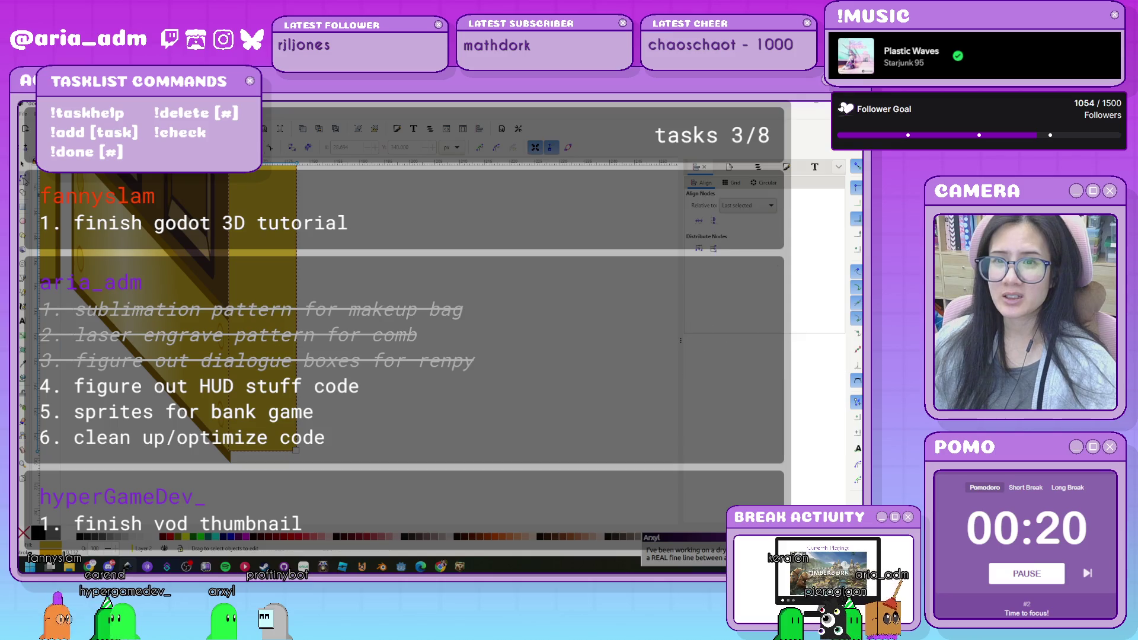
{"action": "left_click", "coordinate": [22, 165]}
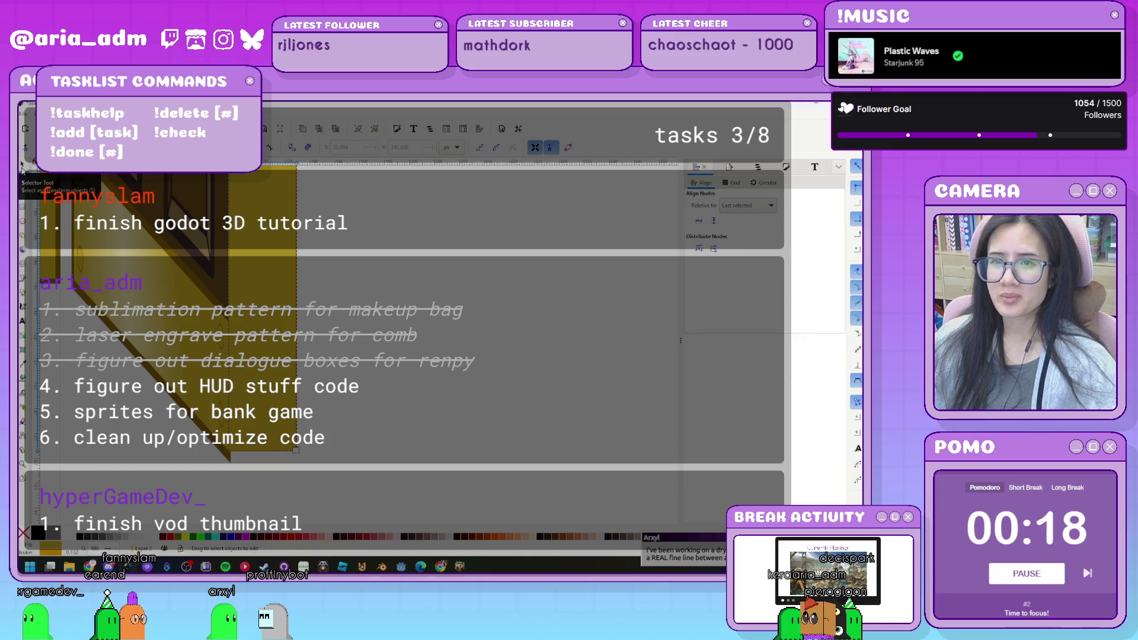
{"action": "left_click_drag", "start_coordinate": [271, 455], "coordinate": [267, 473]}
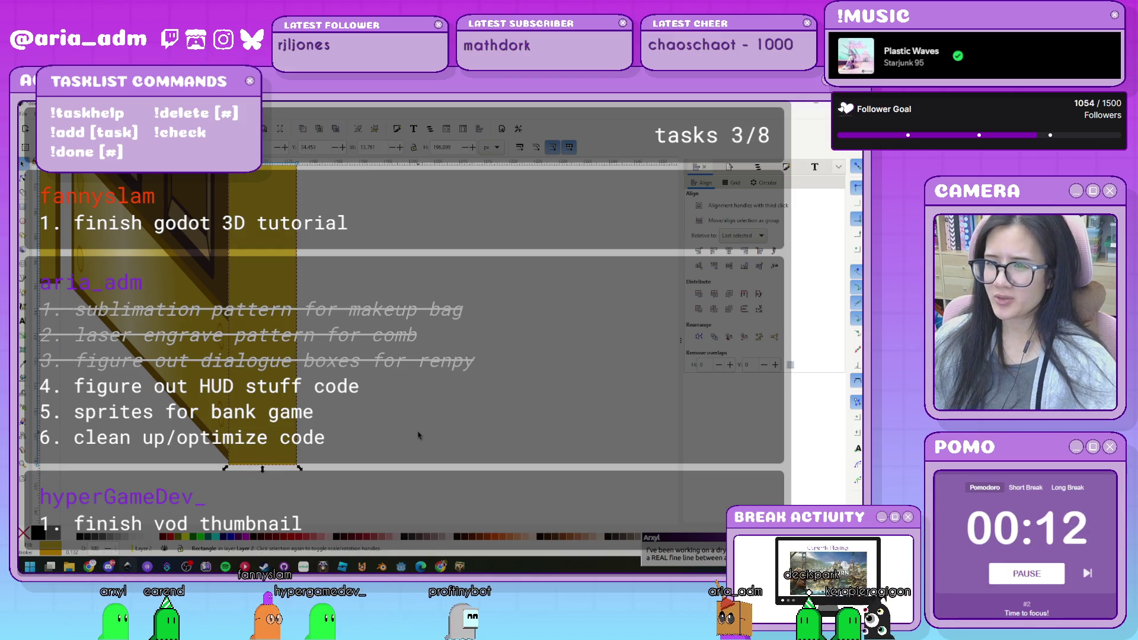
{"action": "left_click", "coordinate": [388, 451]}
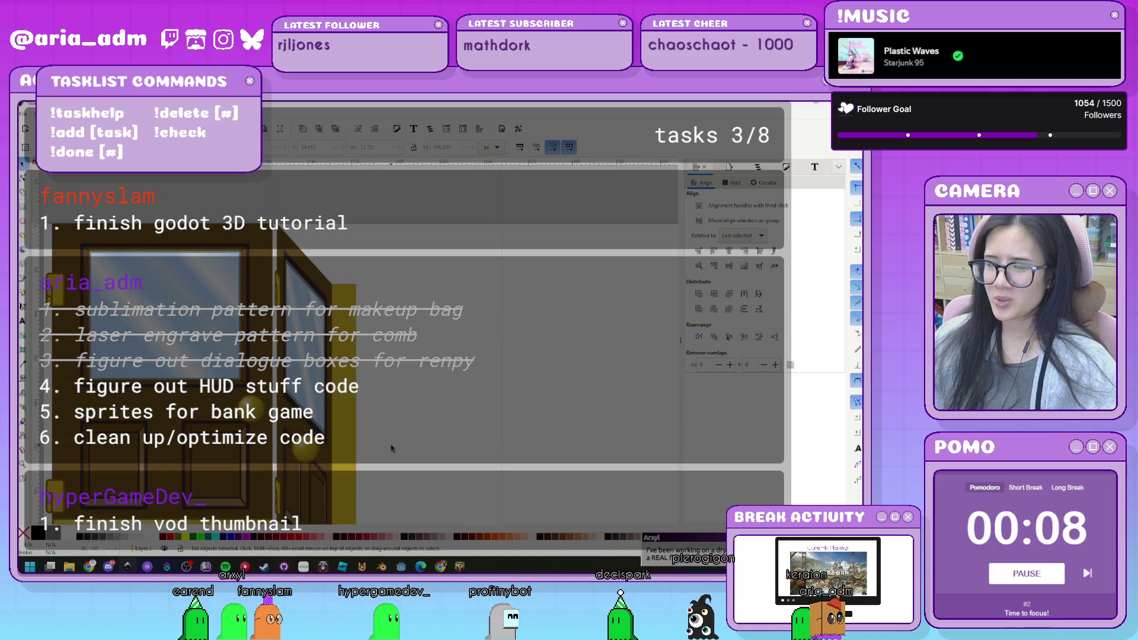
{"action": "scroll", "coordinate": [406, 446], "scroll_direction": "down", "scroll_amount": 3, "text": "ctrl"}
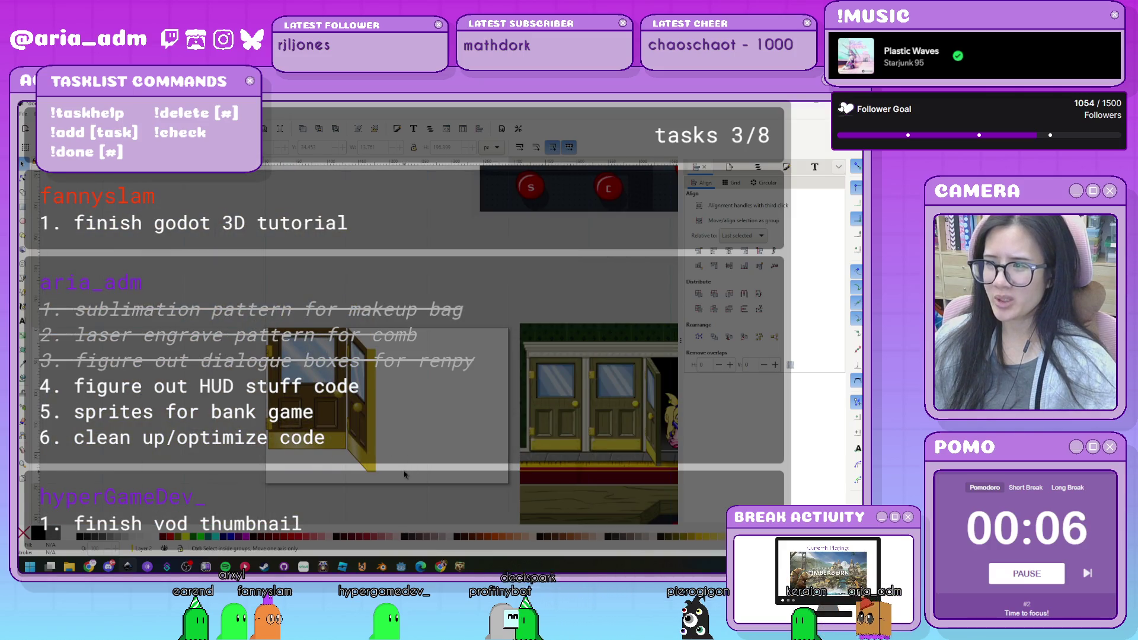
{"action": "scroll", "coordinate": [391, 476], "scroll_direction": "up", "scroll_amount": 5, "text": "ctrl"}
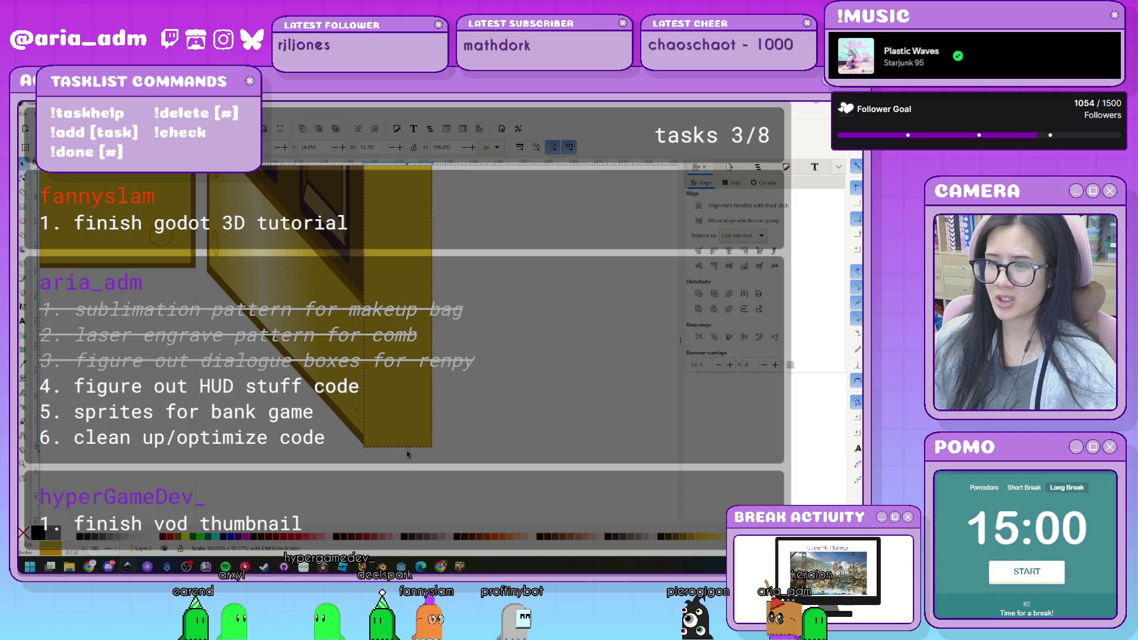
{"action": "key", "text": "Escape"}
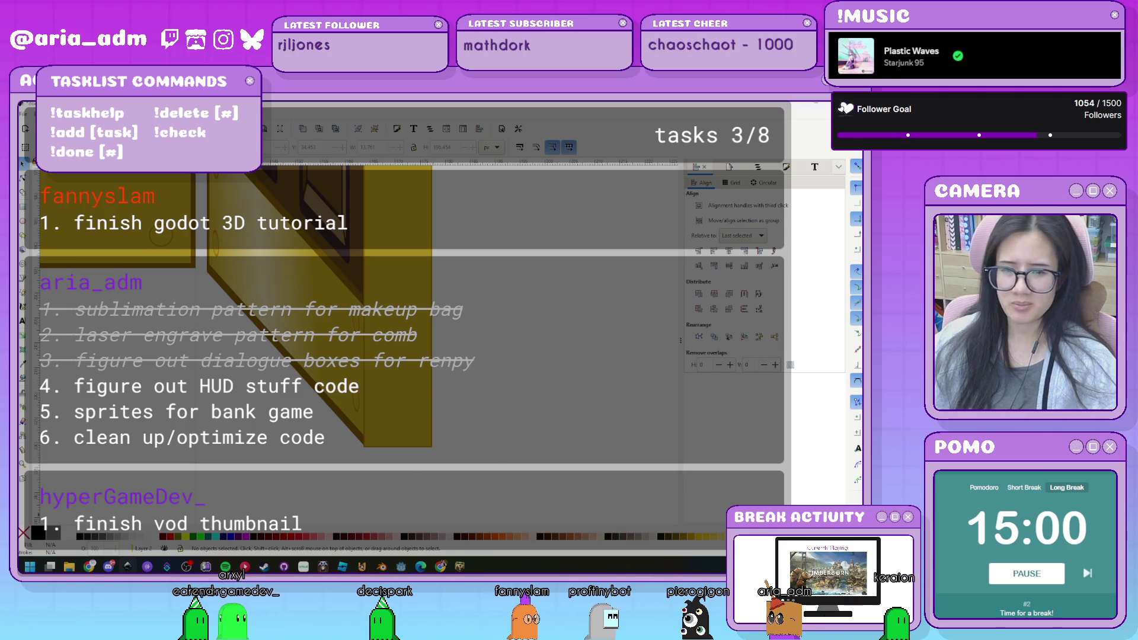
{"action": "key", "text": "alt+Tab"}
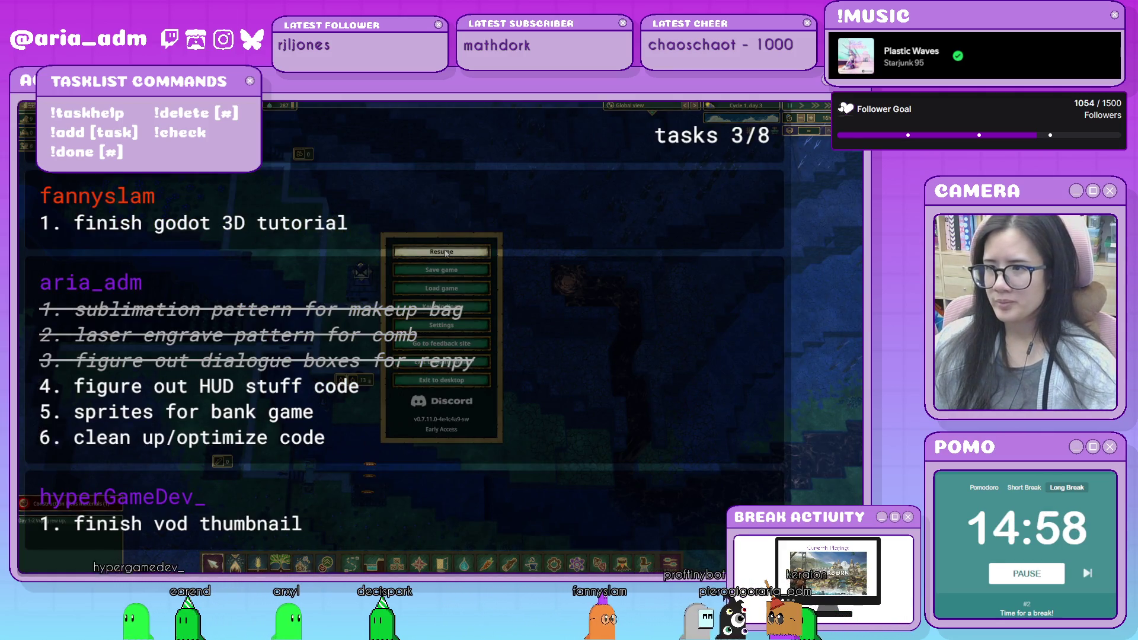
Resume the paused Timberborn game and pan the map over the colony.
{"action": "left_click", "coordinate": [446, 252]}
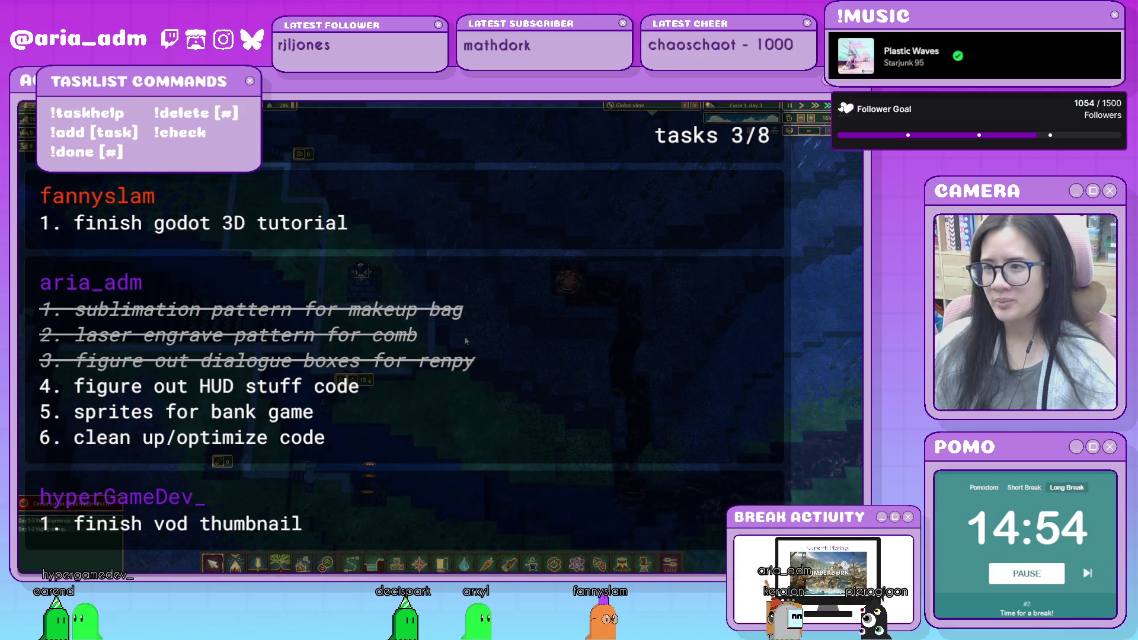
{"action": "scroll", "coordinate": [492, 326], "scroll_direction": "up", "scroll_amount": 1}
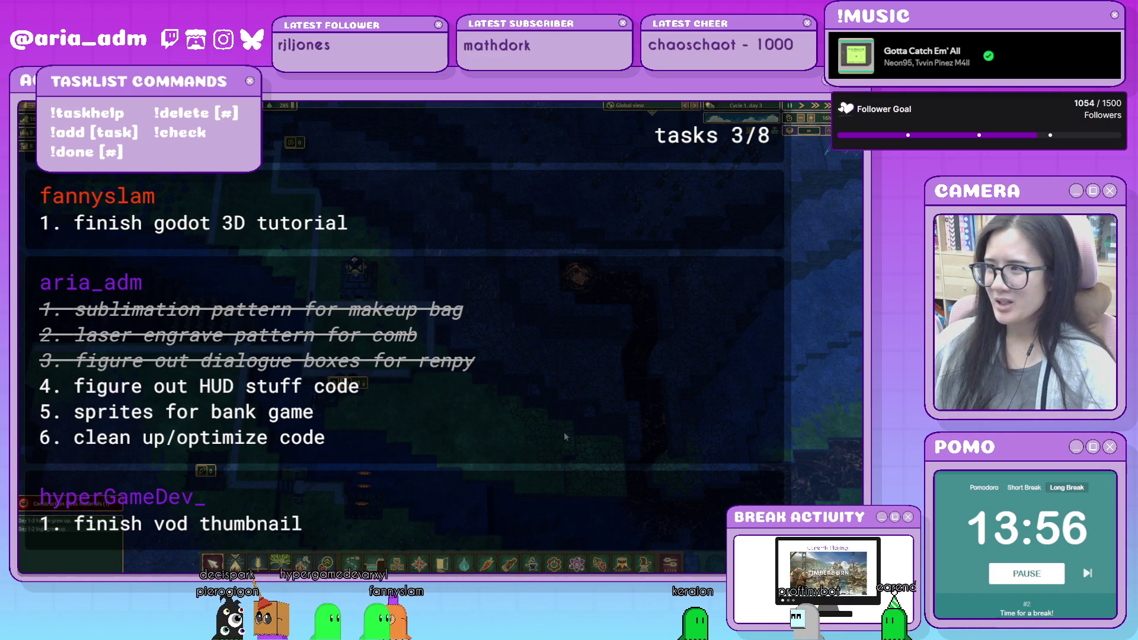
{"action": "left_click_drag", "start_coordinate": [564, 436], "coordinate": [517, 331]}
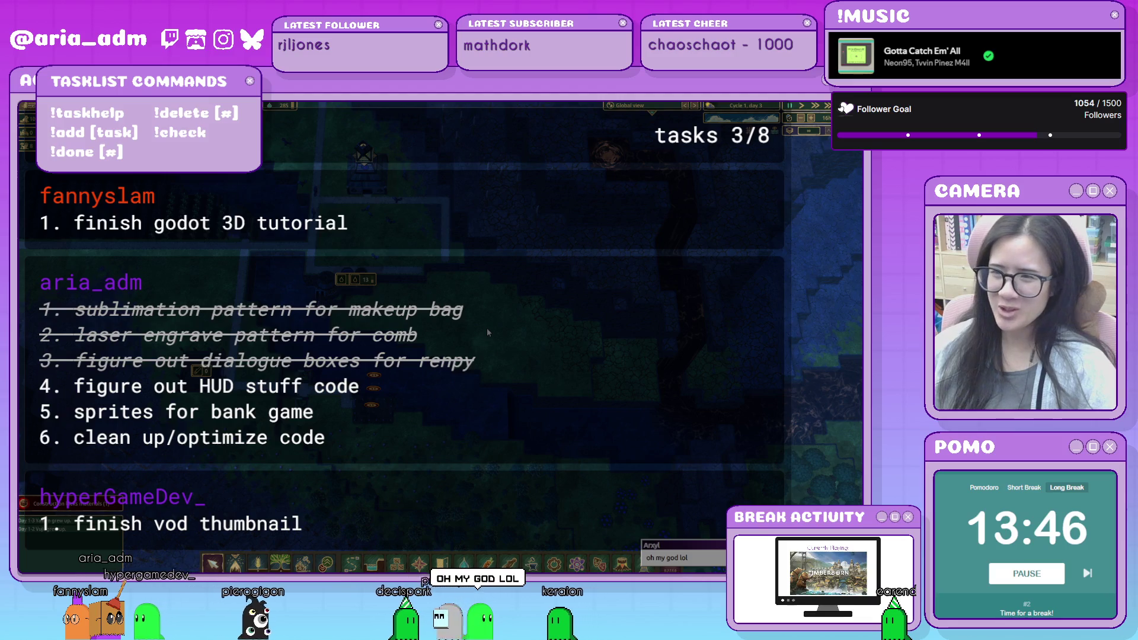
Zoom in and pan across the colony map with WASD.
{"action": "scroll", "coordinate": [483, 328], "scroll_direction": "up", "scroll_amount": 1}
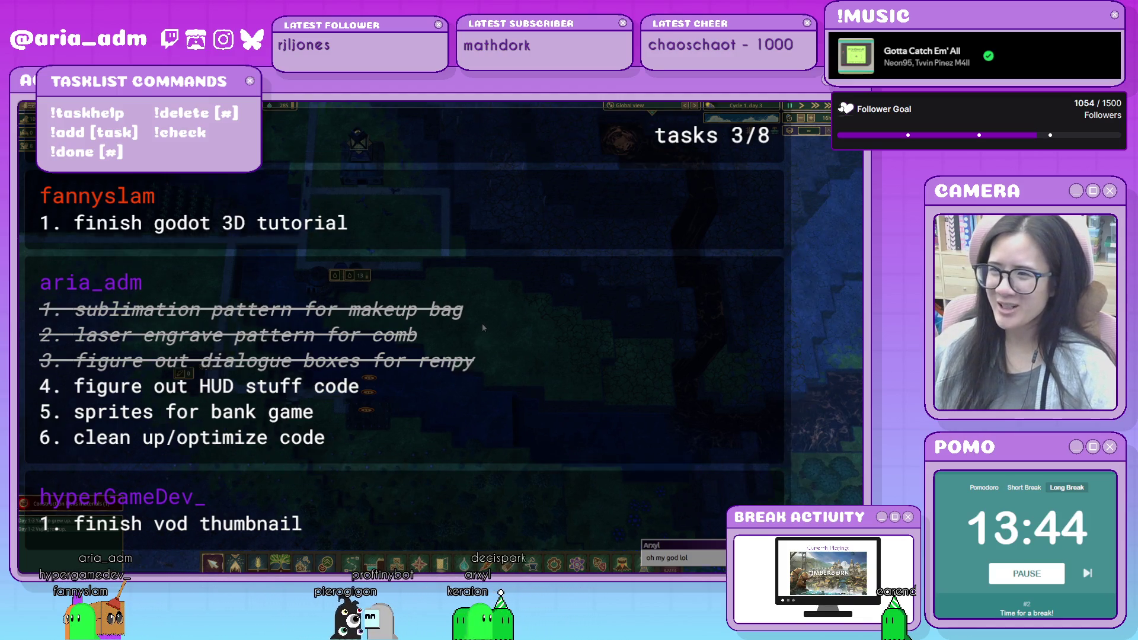
{"action": "scroll", "coordinate": [482, 323], "scroll_direction": "up", "scroll_amount": 1}
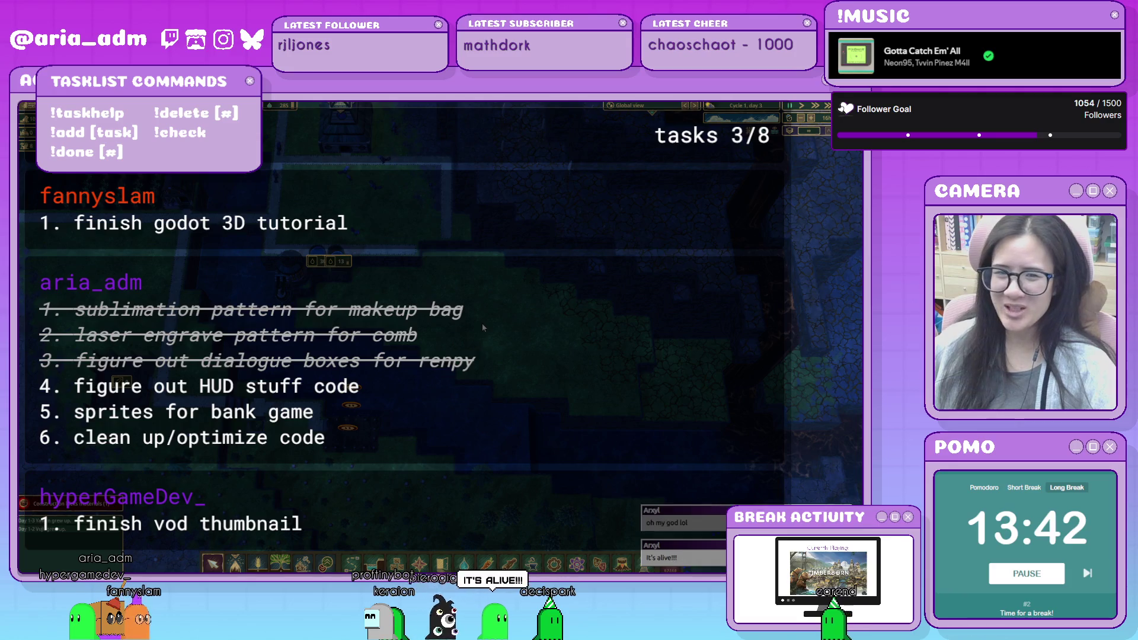
{"action": "key", "text": "w"}
{"action": "key", "text": "a"}
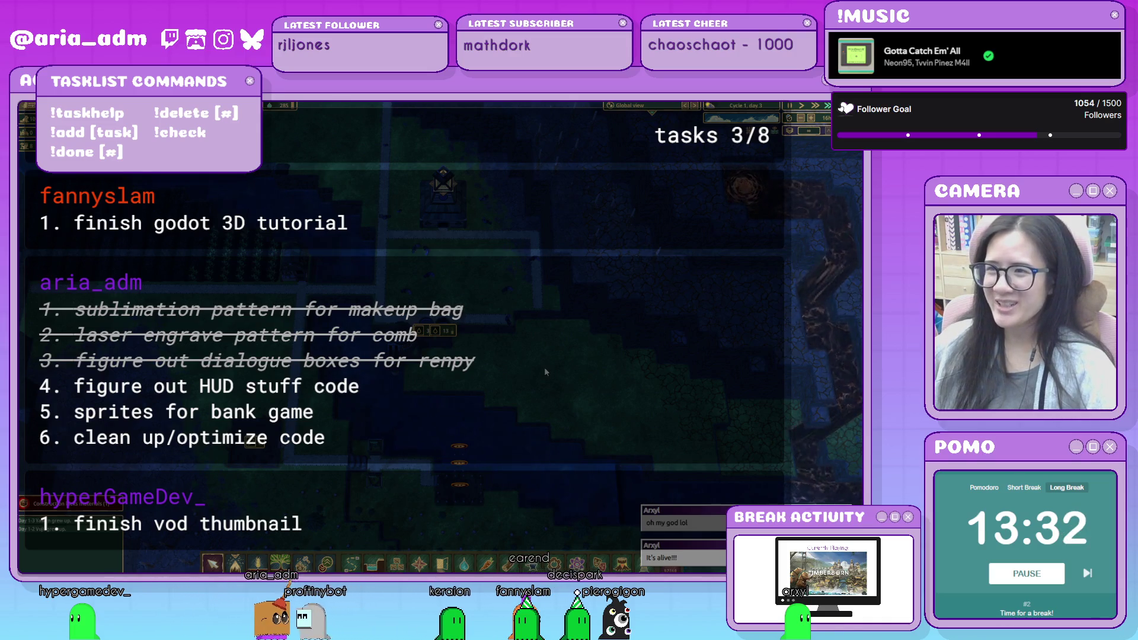
{"action": "scroll", "coordinate": [544, 368], "scroll_direction": "up", "scroll_amount": 1}
{"action": "key", "text": "w"}
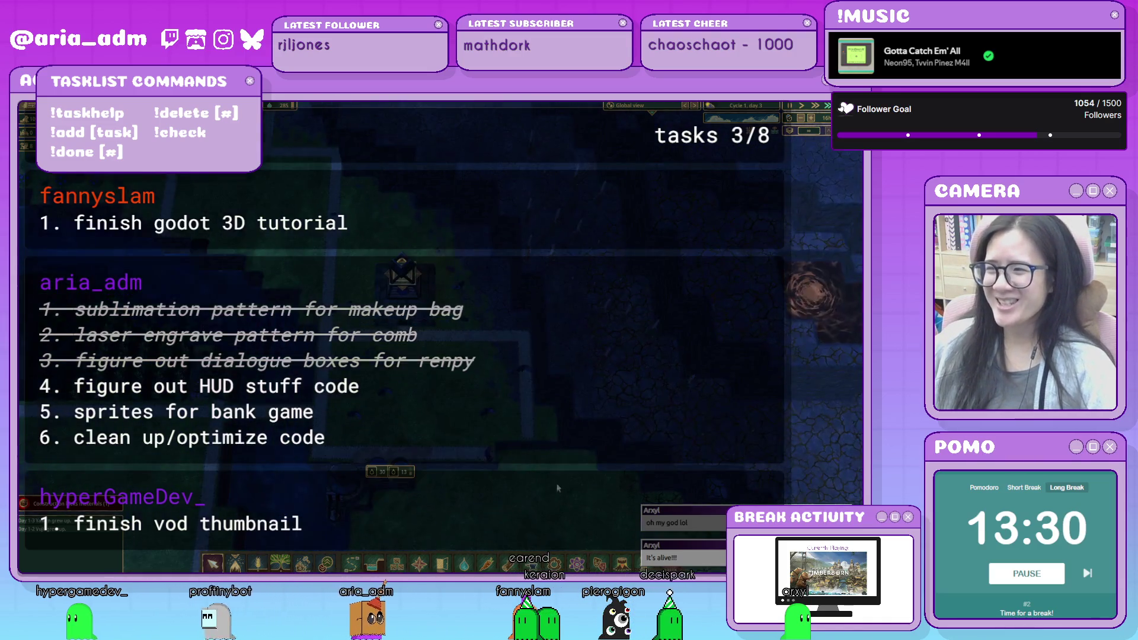
{"action": "key", "text": "w"}
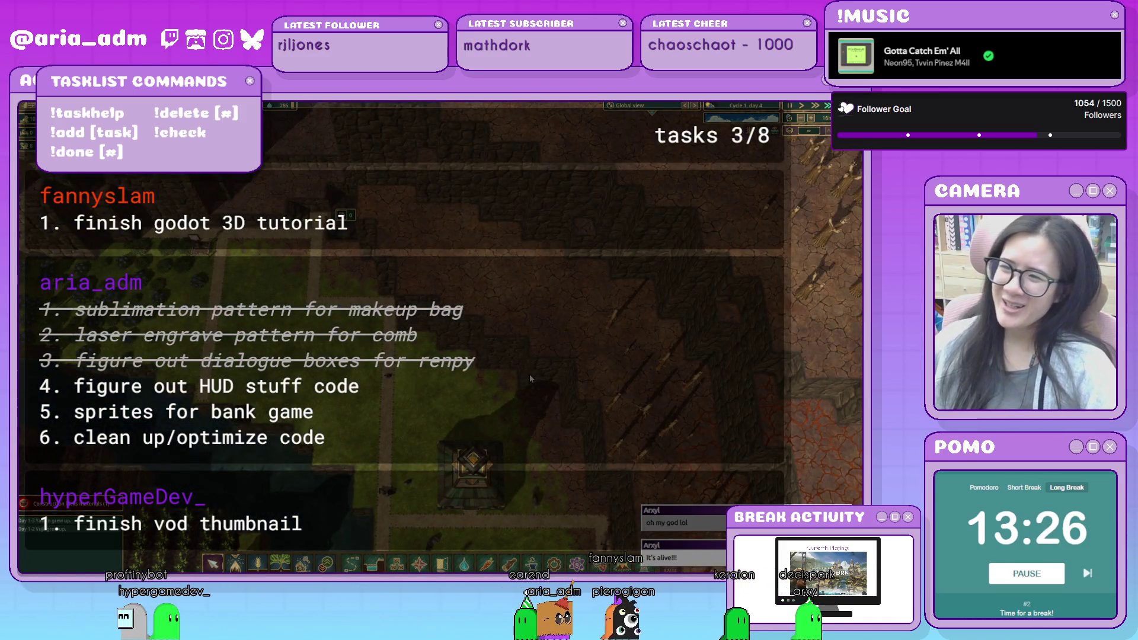
{"action": "key", "text": "s"}
Bring the rocky badlands edge into view and open the housing buildings list.
{"action": "left_click_drag", "start_coordinate": [592, 475], "coordinate": [518, 337]}
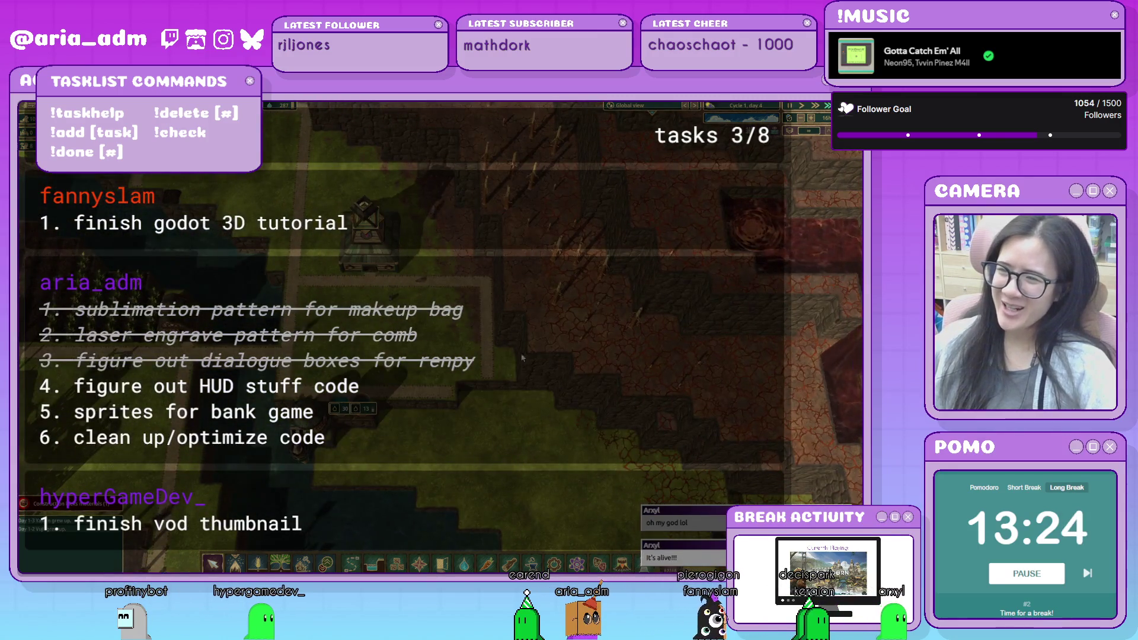
{"action": "key", "text": "s"}
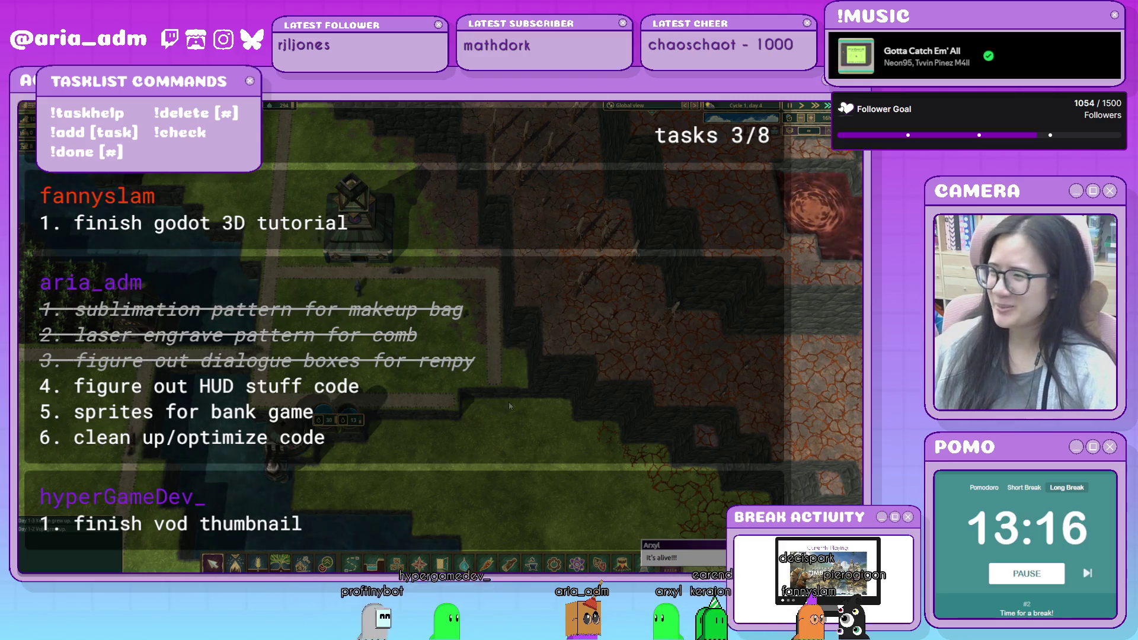
{"action": "scroll", "coordinate": [509, 403], "scroll_direction": "down", "scroll_amount": 2}
{"action": "scroll", "coordinate": [509, 403], "scroll_direction": "down", "scroll_amount": 1}
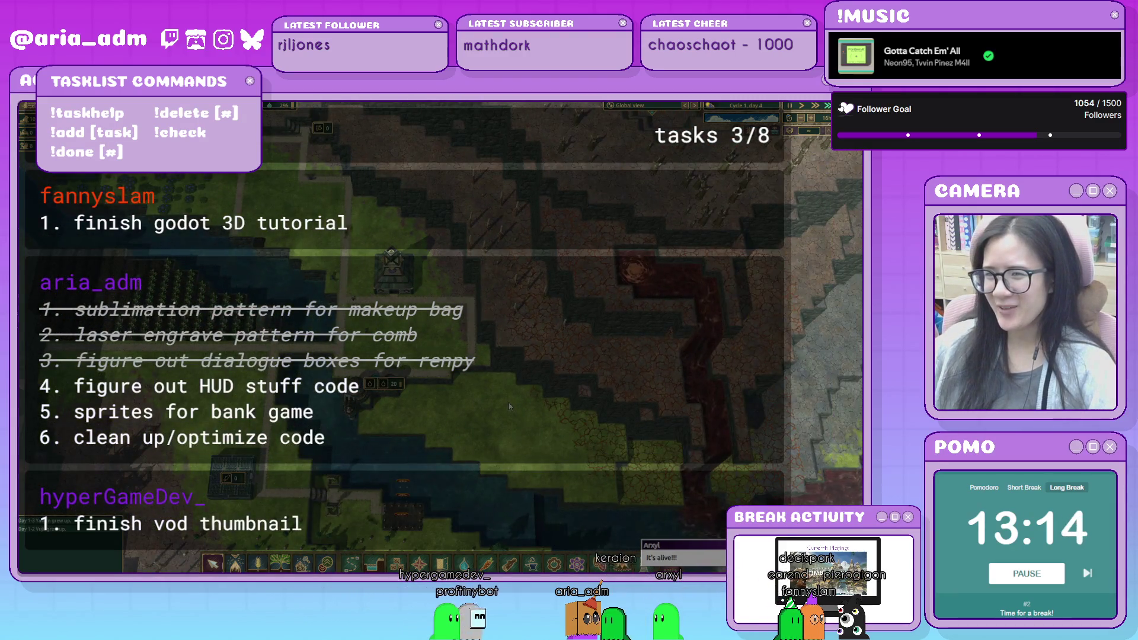
{"action": "scroll", "coordinate": [509, 403], "scroll_direction": "down", "scroll_amount": 1}
{"action": "scroll", "coordinate": [508, 403], "scroll_direction": "up", "scroll_amount": 1}
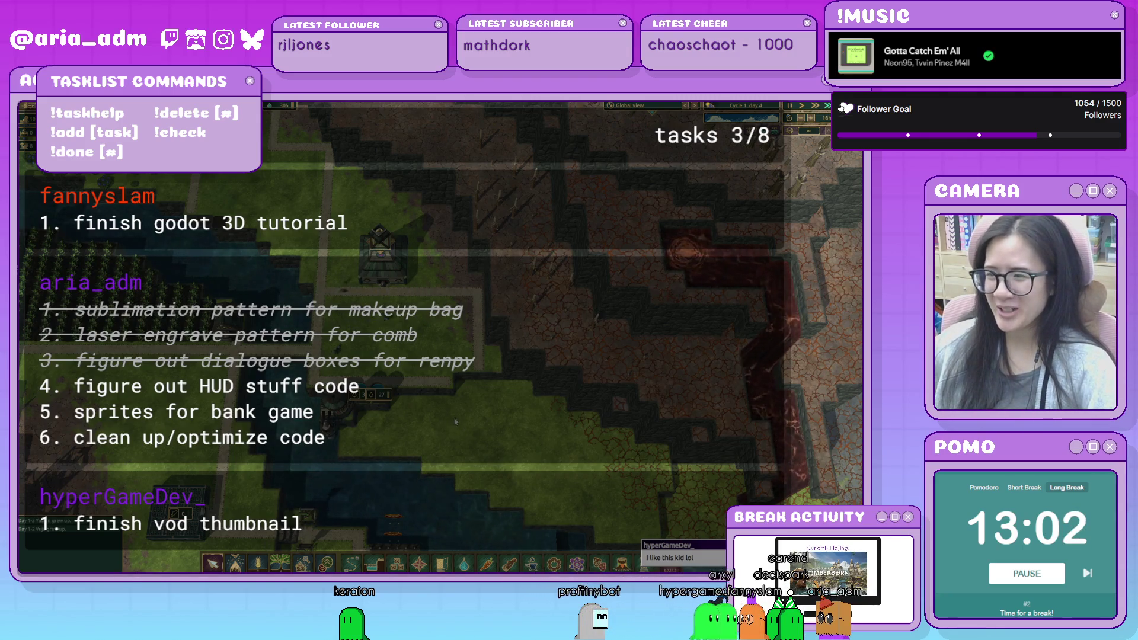
{"action": "mouse_move", "coordinate": [443, 430]}
{"action": "left_mouse_down"}
{"action": "mouse_move", "coordinate": [489, 263]}
{"action": "mouse_move", "coordinate": [516, 320]}
{"action": "mouse_move", "coordinate": [620, 436]}
{"action": "mouse_move", "coordinate": [534, 488]}
{"action": "left_mouse_up"}
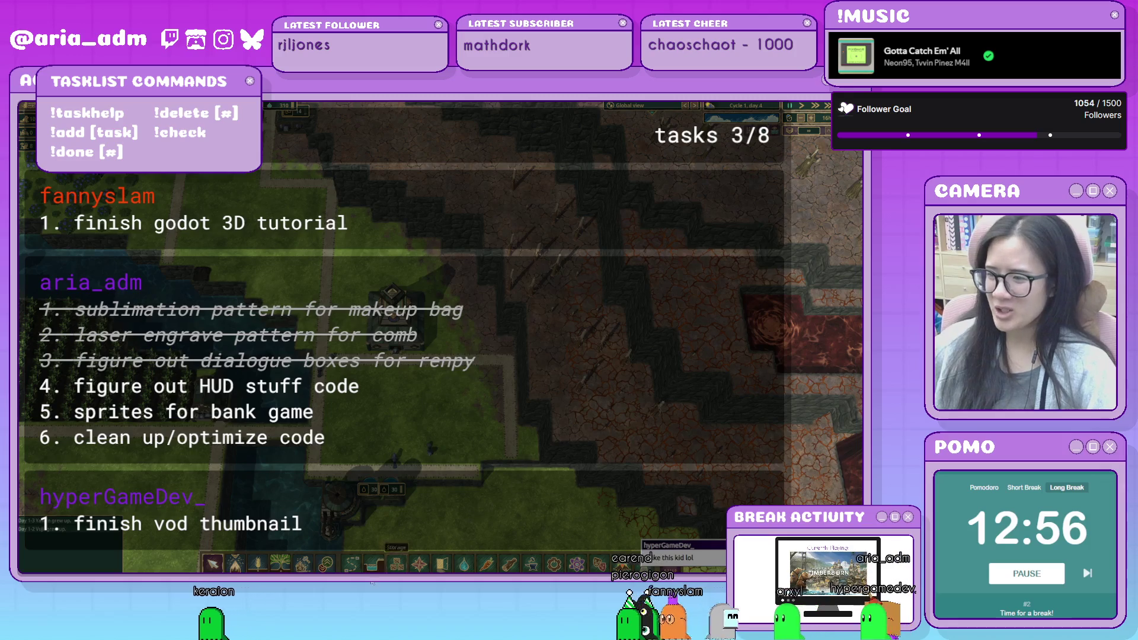
{"action": "left_click", "coordinate": [442, 563]}
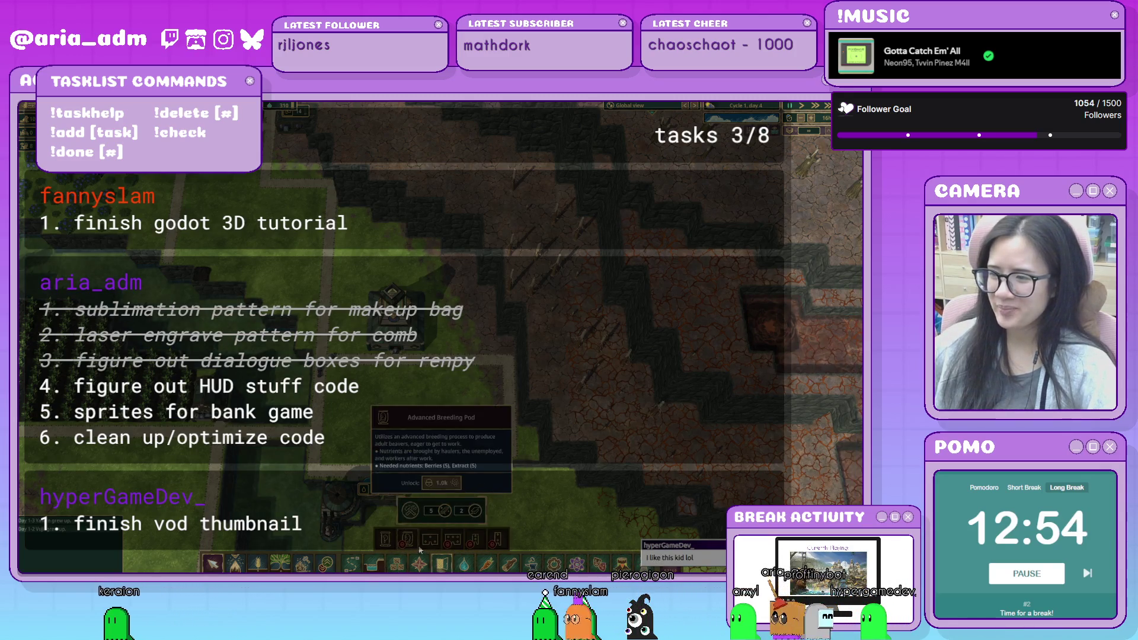
Place a Barrack beside the existing houses, rotated so its entrance faces left.
{"action": "left_click", "coordinate": [429, 540]}
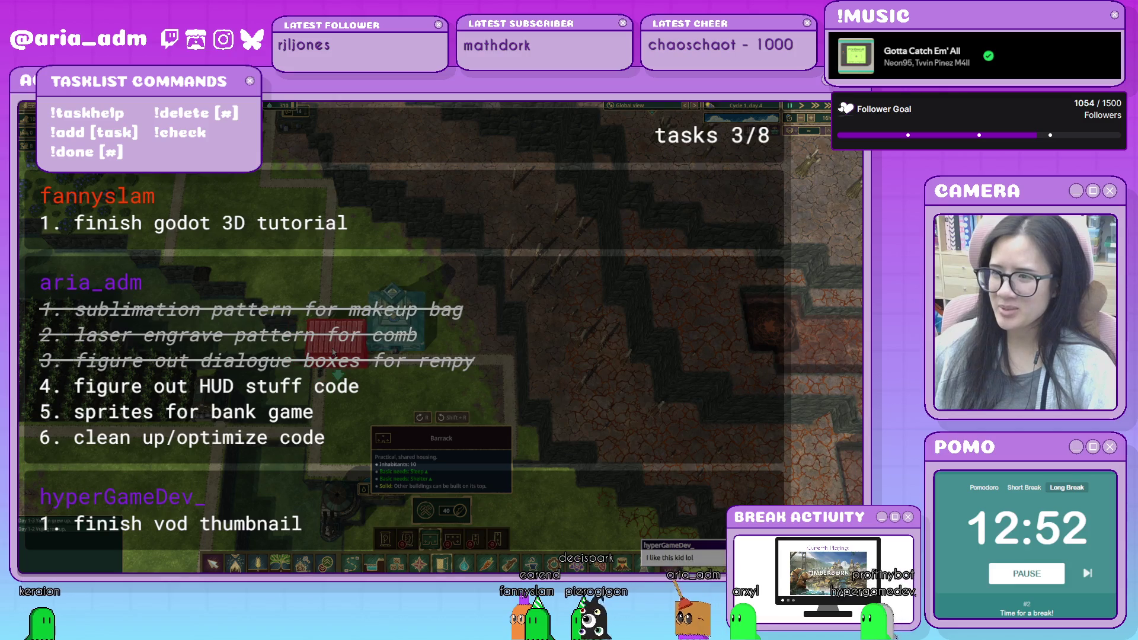
{"action": "key", "text": "w"}
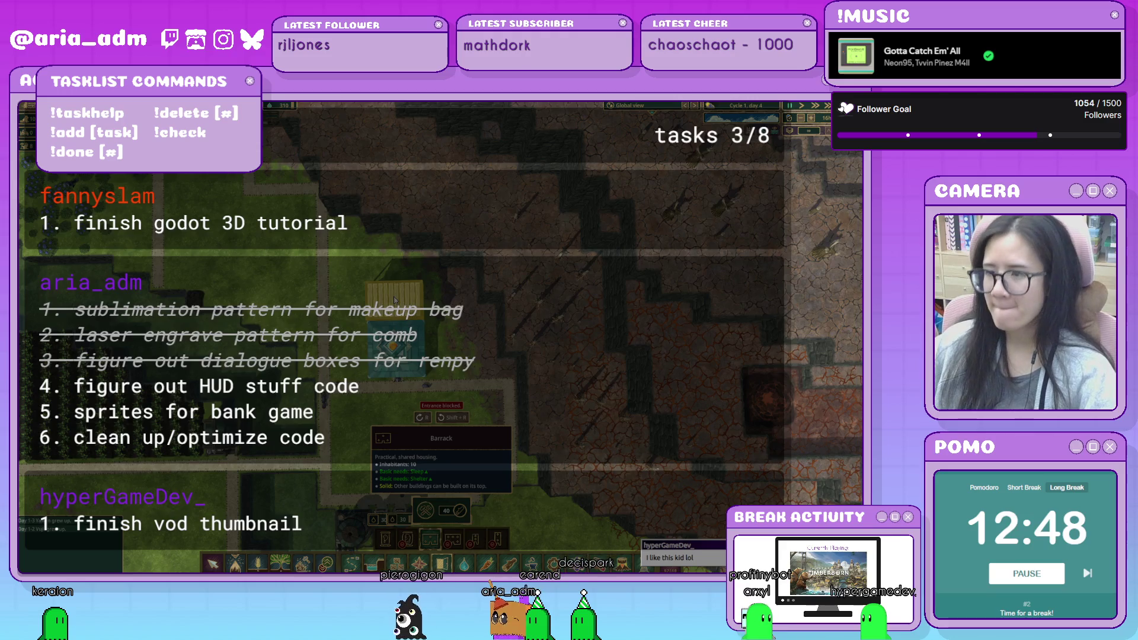
{"action": "key", "text": "r"}
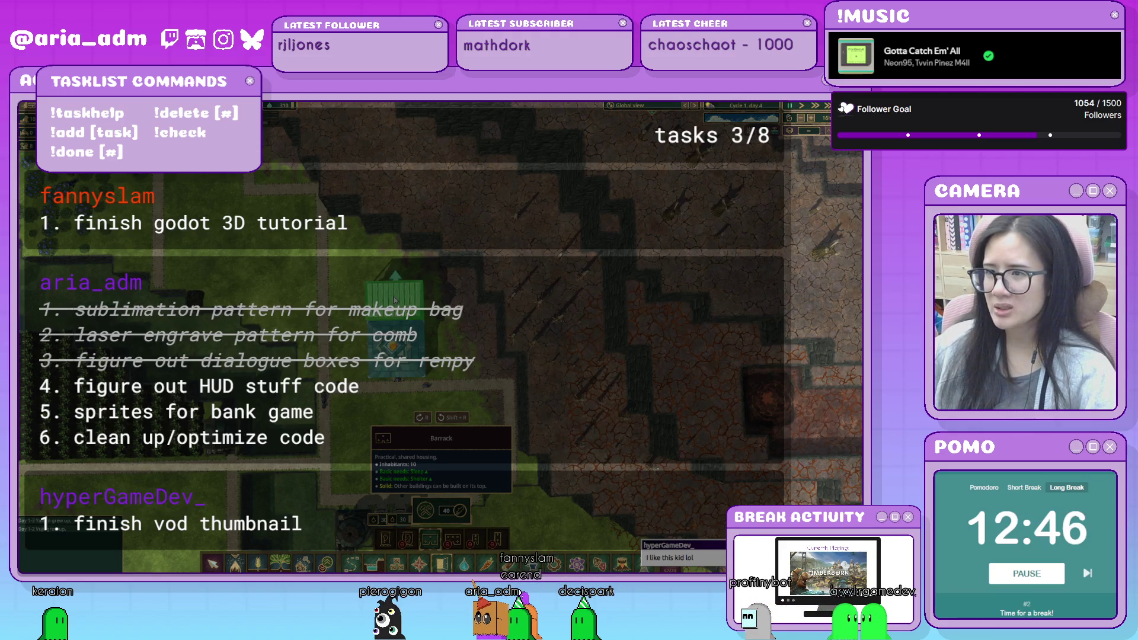
{"action": "key", "text": "r"}
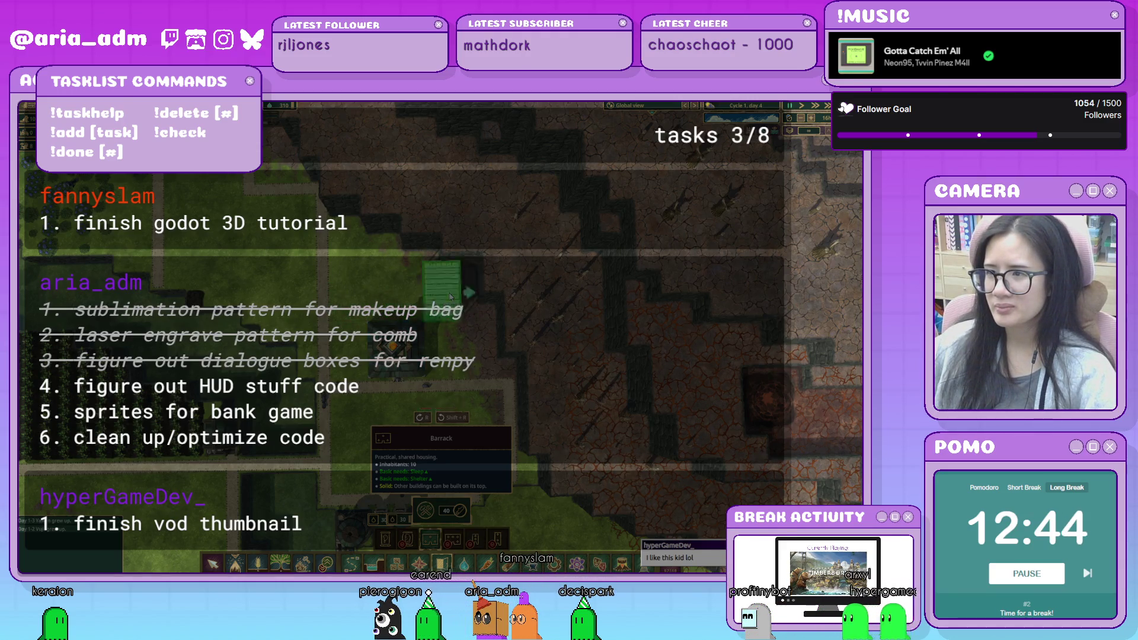
{"action": "key", "text": "r"}
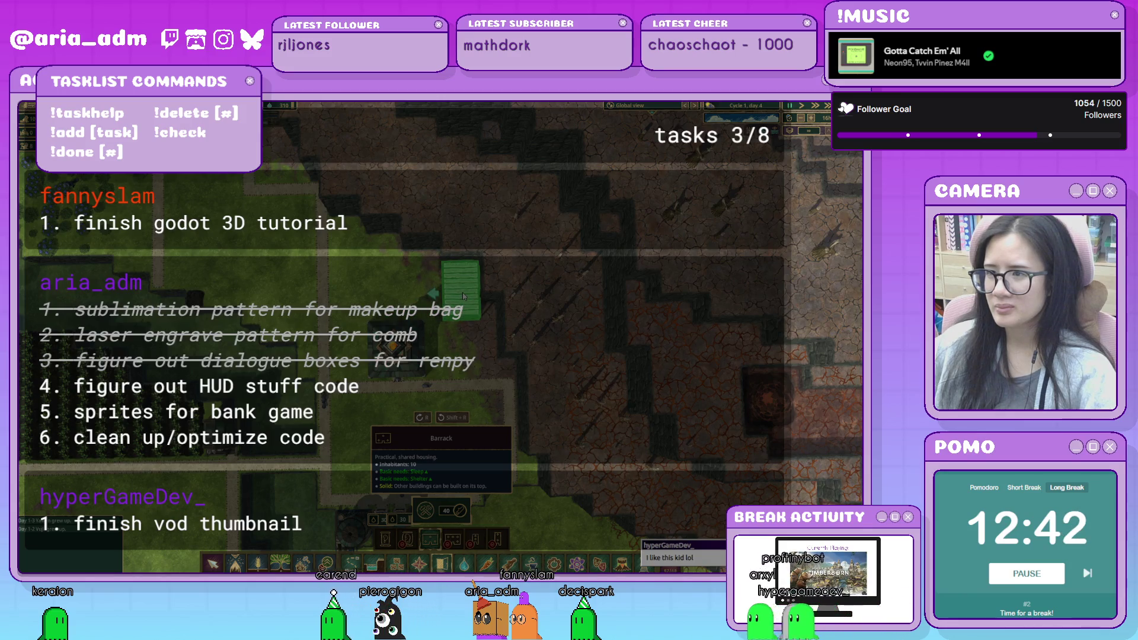
{"action": "left_click", "coordinate": [464, 296]}
{"action": "key", "text": "r"}
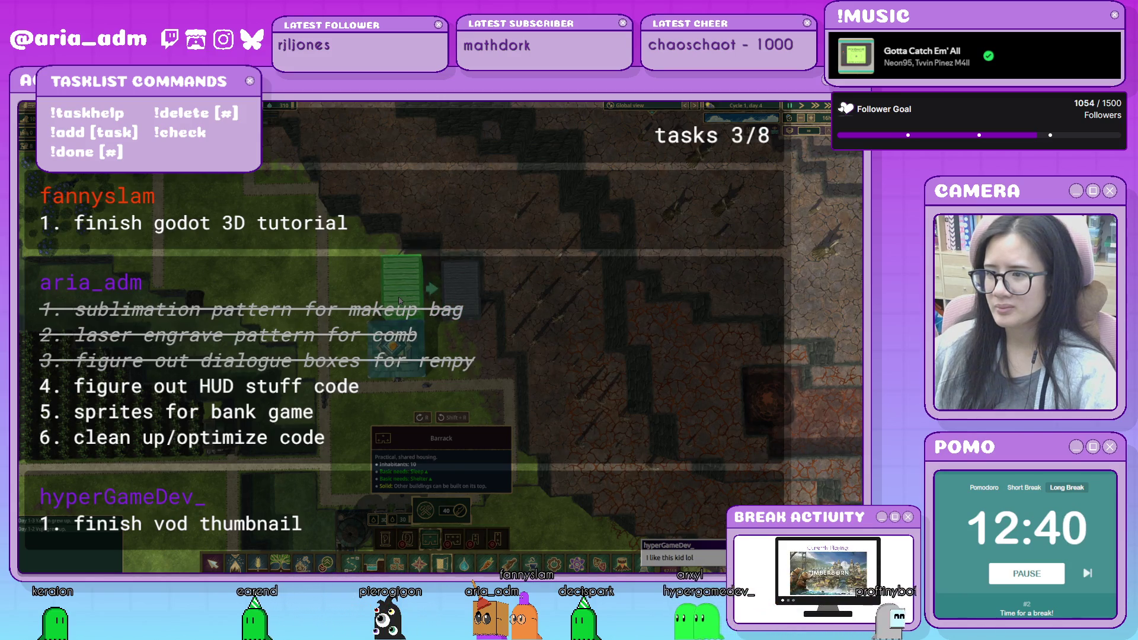
{"action": "key", "text": "Escape"}
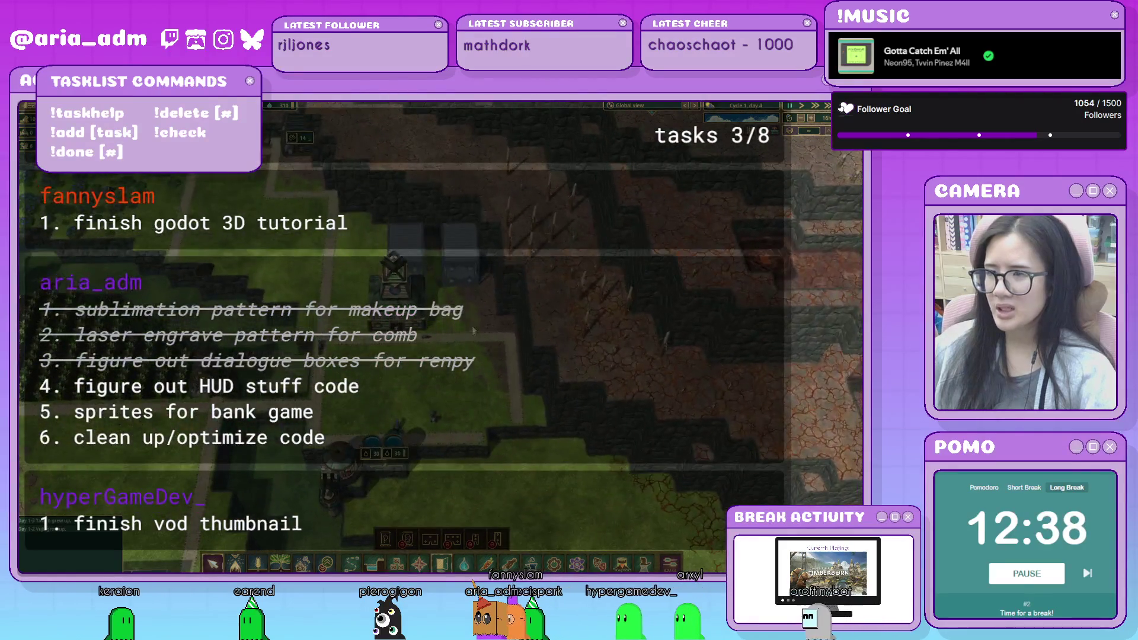
{"action": "left_click", "coordinate": [405, 242]}
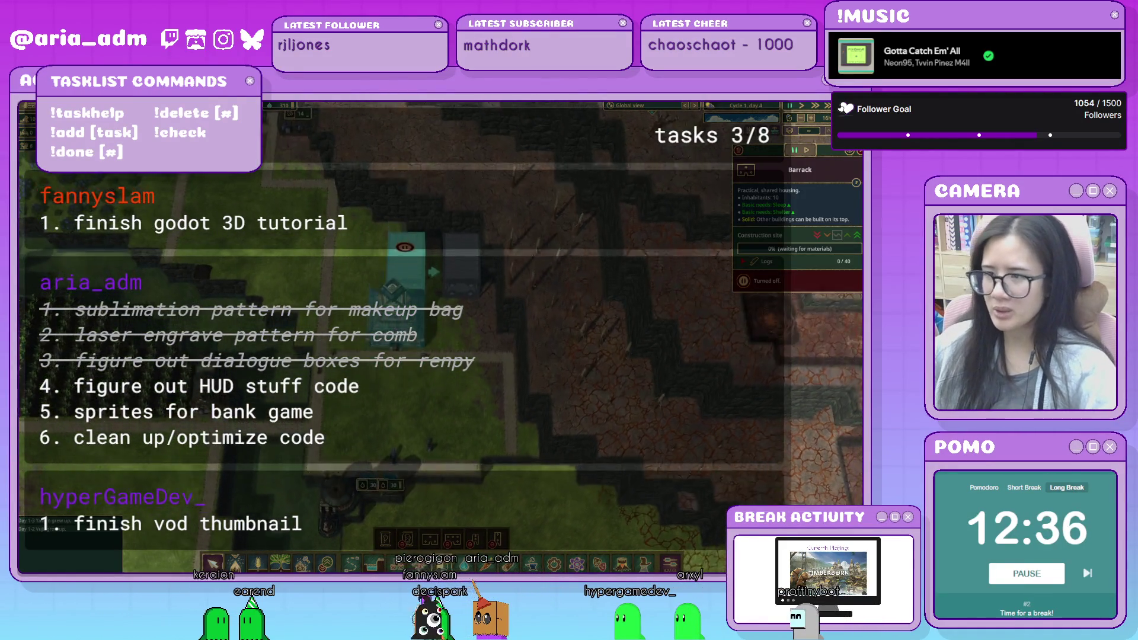
Lay a short path toward the new barrack.
{"action": "key", "text": "p"}
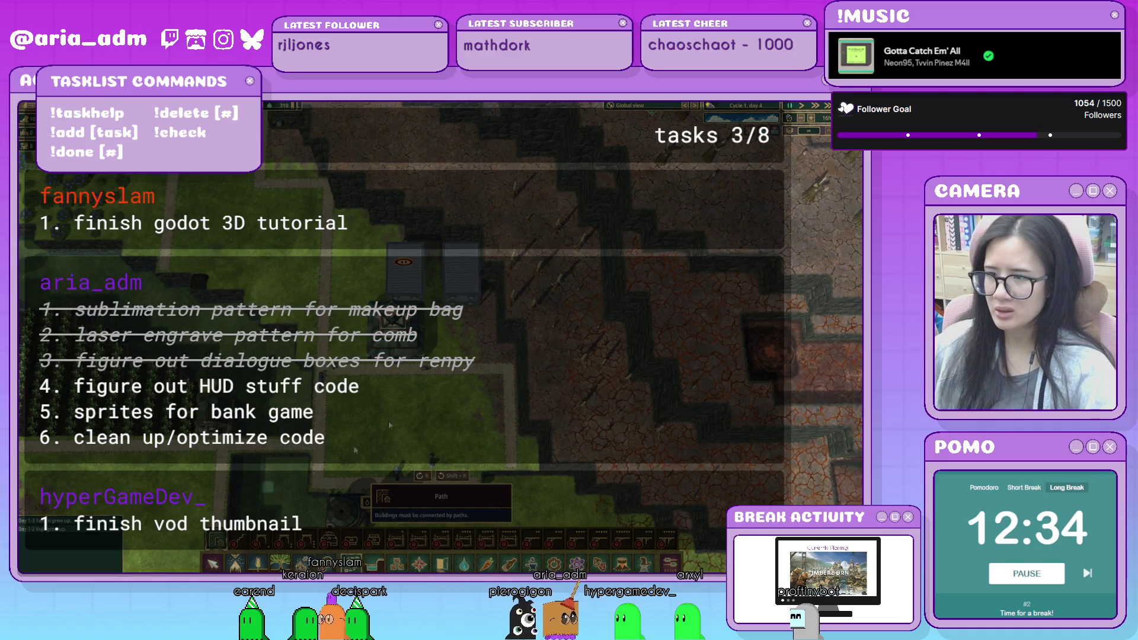
{"action": "left_click_drag", "start_coordinate": [437, 249], "coordinate": [434, 245]}
{"action": "key", "text": "w"}
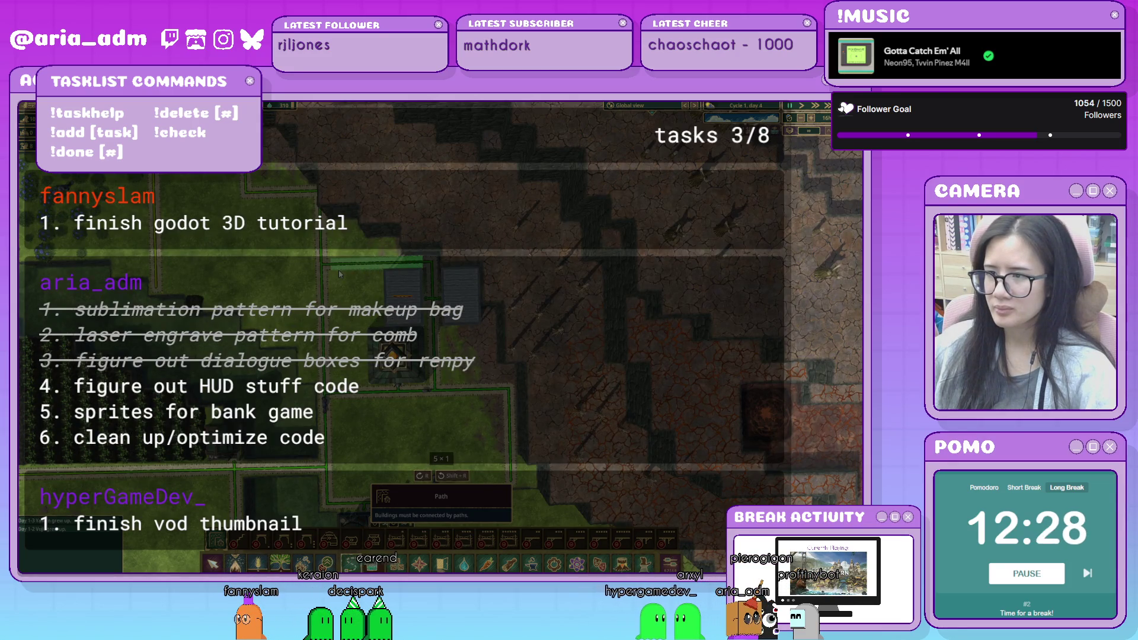
{"action": "key", "text": "d"}
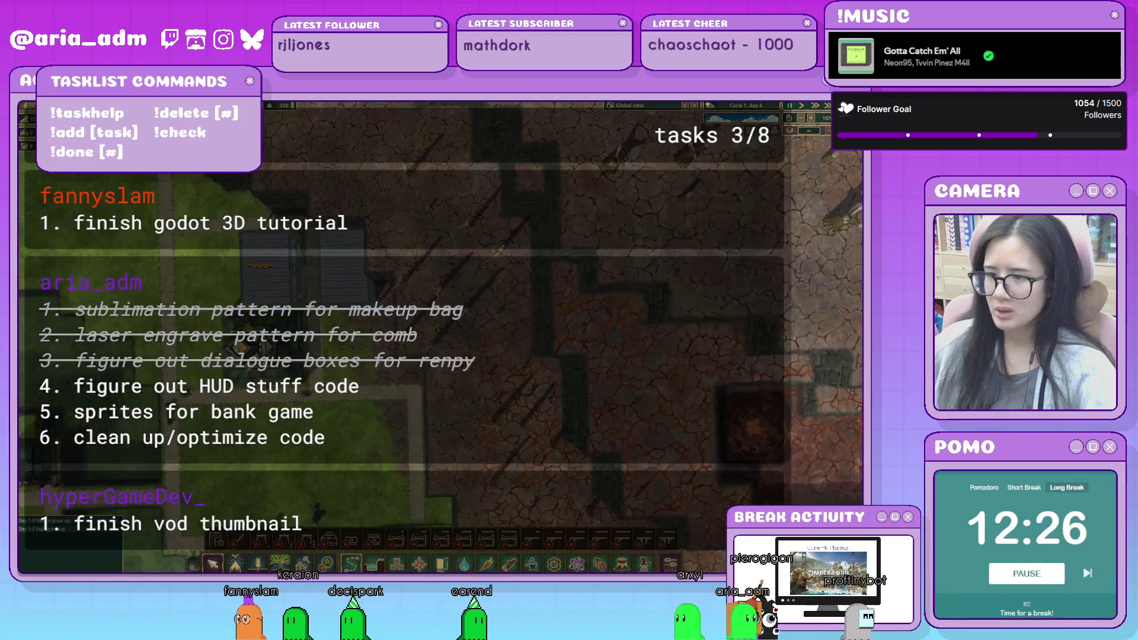
{"action": "left_click", "coordinate": [552, 566]}
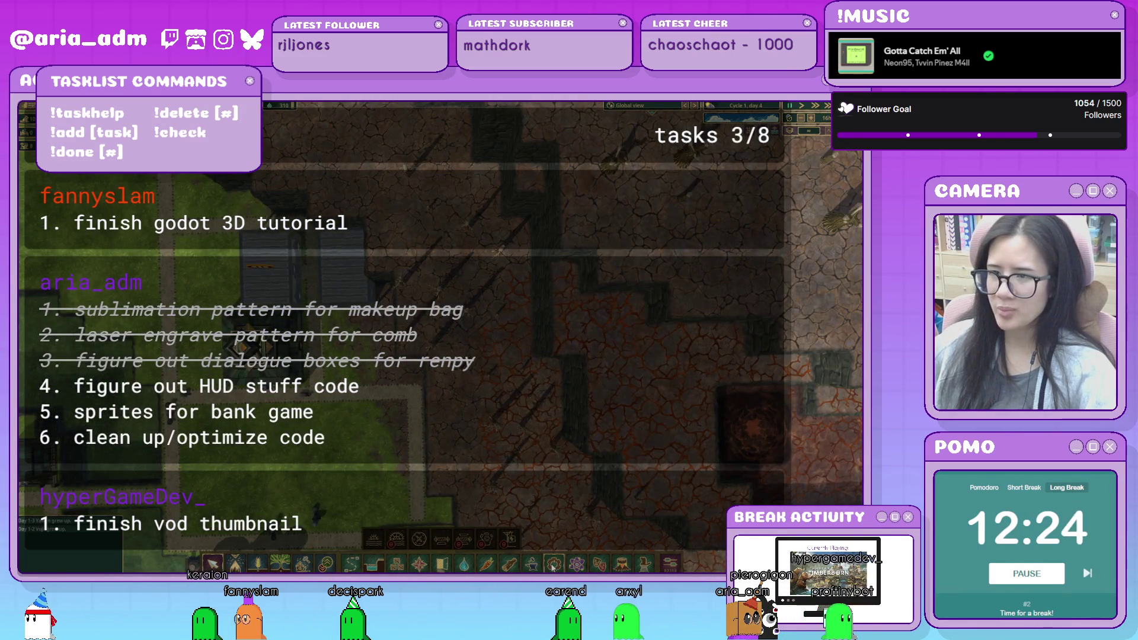
{"action": "scroll", "coordinate": [393, 418], "scroll_direction": "down", "scroll_amount": 5}
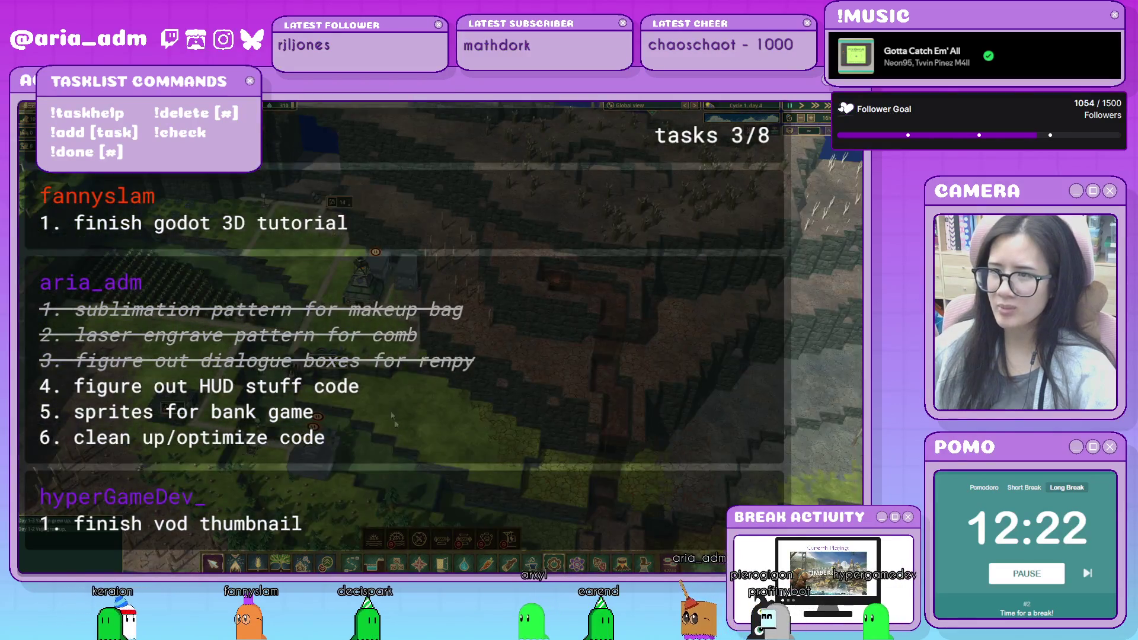
{"action": "key", "text": "w"}
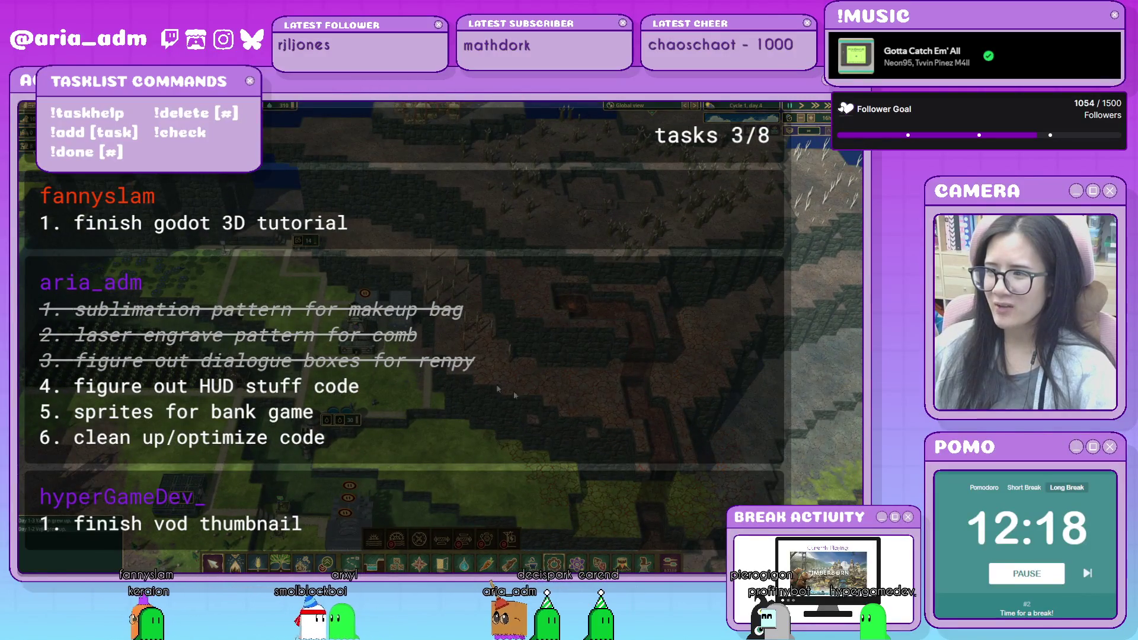
{"action": "key", "text": "s"}
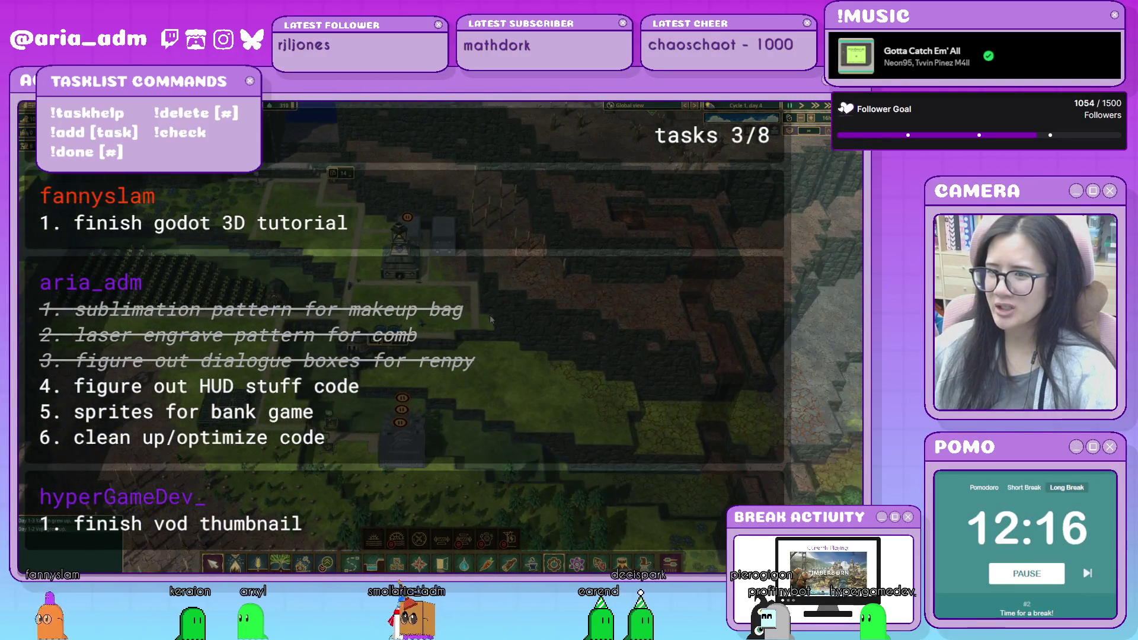
{"action": "scroll", "coordinate": [491, 320], "scroll_direction": "up", "scroll_amount": 5}
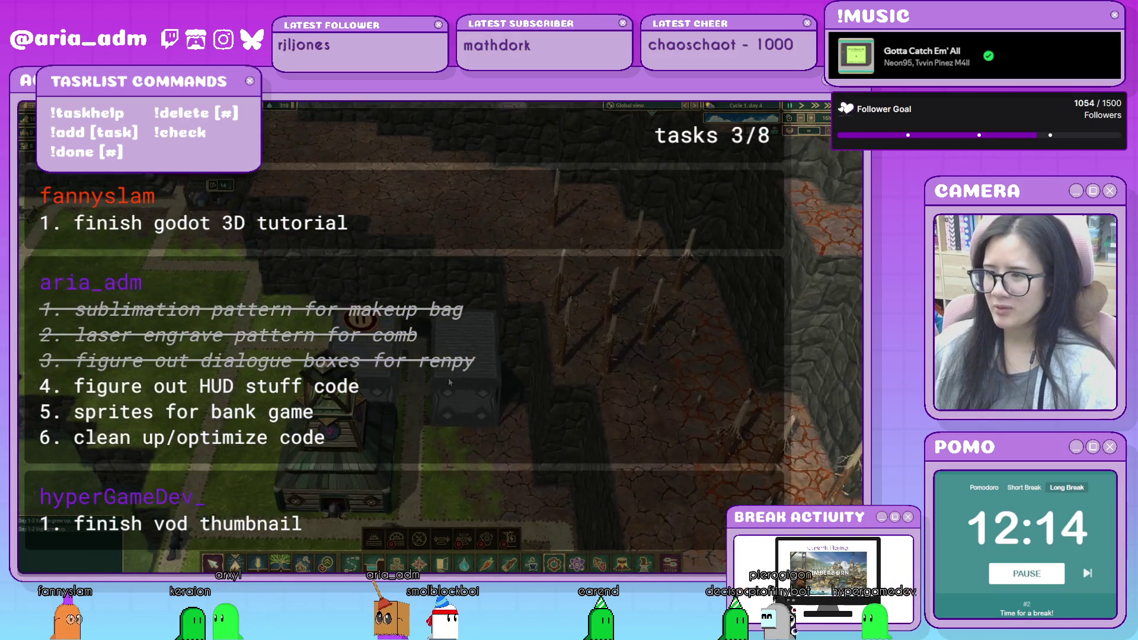
{"action": "scroll", "coordinate": [449, 382], "scroll_direction": "up", "scroll_amount": 2}
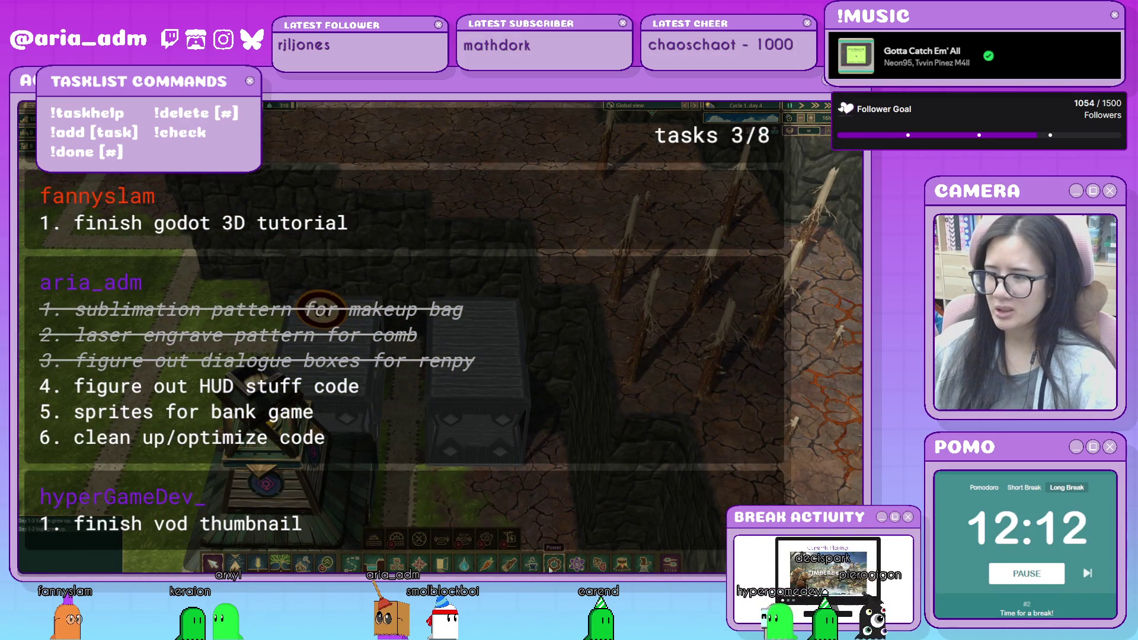
{"action": "scroll", "coordinate": [511, 463], "scroll_direction": "down", "scroll_amount": 2}
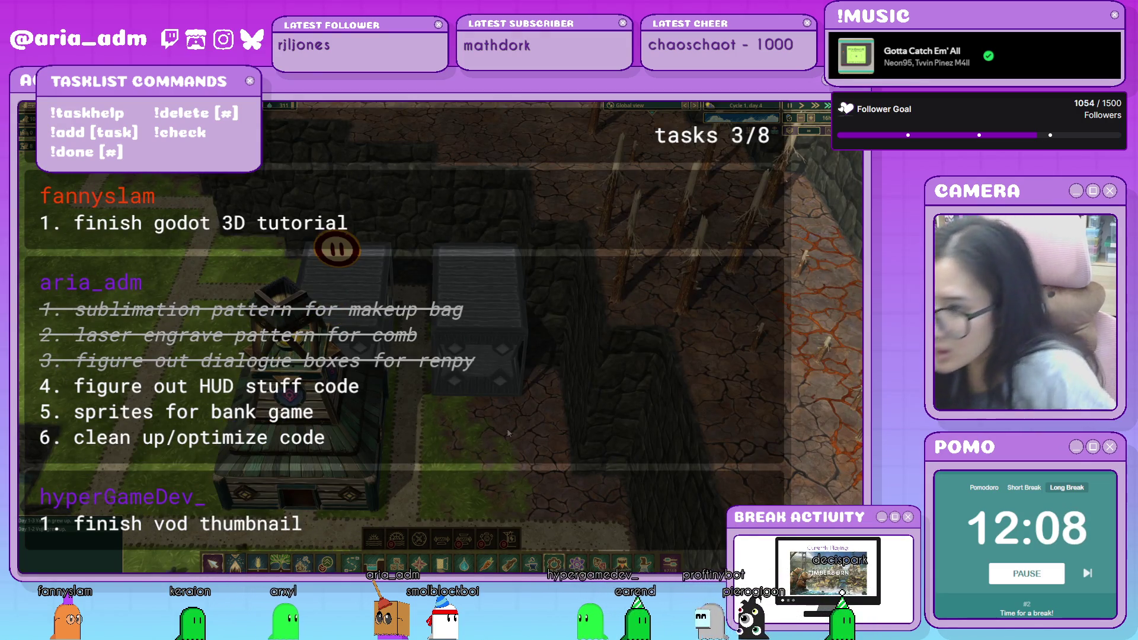
{"action": "left_click", "coordinate": [599, 563]}
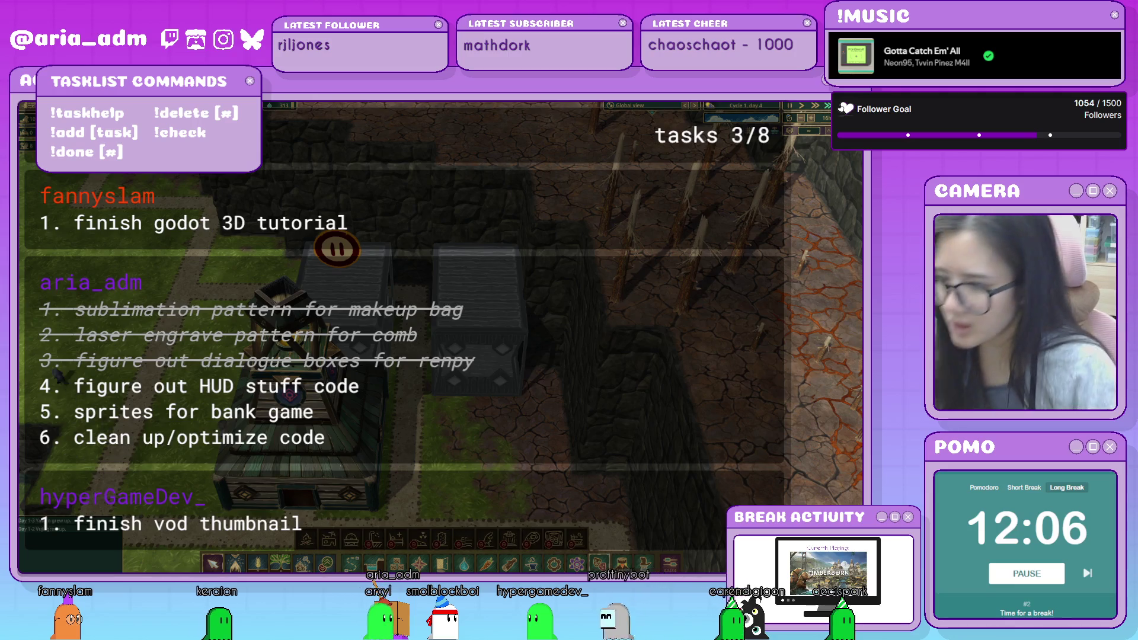
{"action": "left_click", "coordinate": [306, 539]}
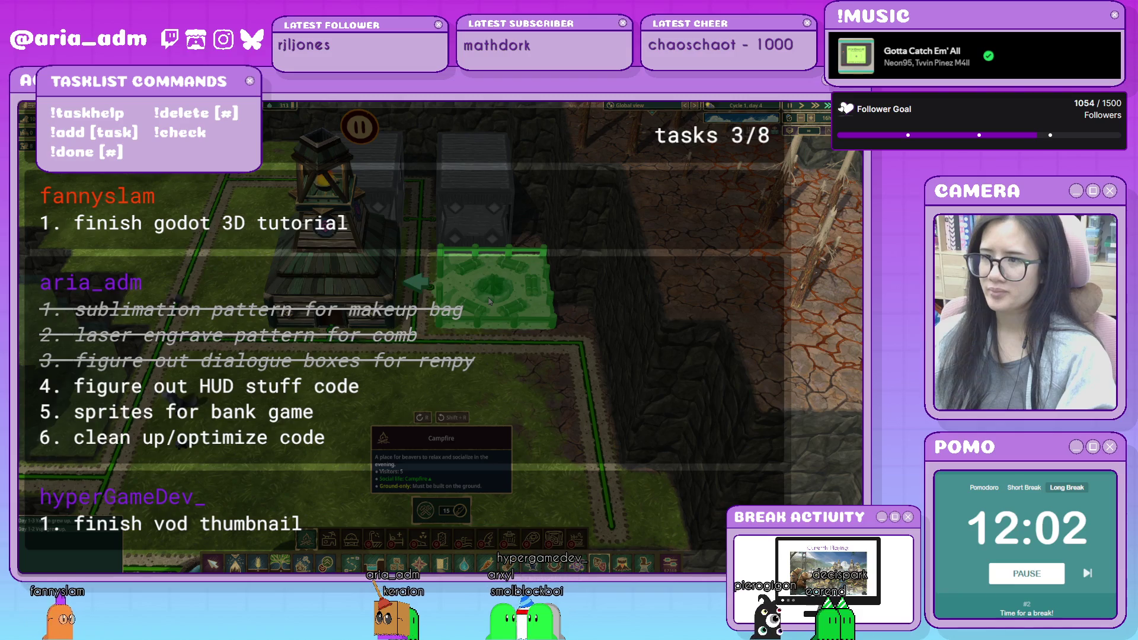
{"action": "left_click", "coordinate": [490, 301]}
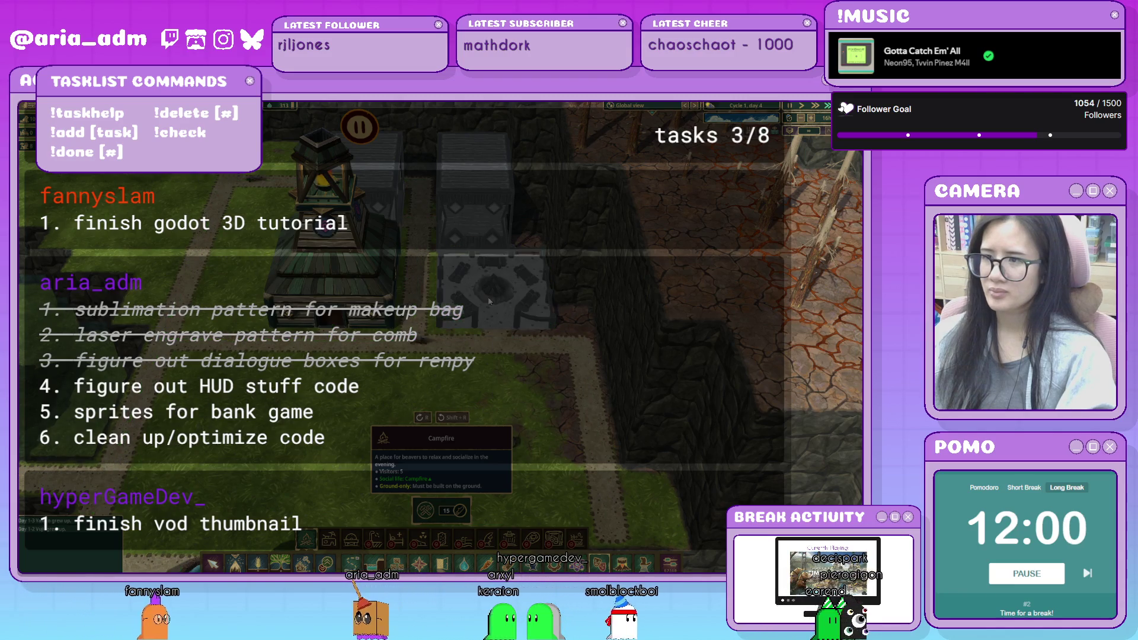
{"action": "scroll", "coordinate": [493, 340], "scroll_direction": "down", "scroll_amount": 2}
{"action": "scroll", "coordinate": [480, 333], "scroll_direction": "down", "scroll_amount": 3}
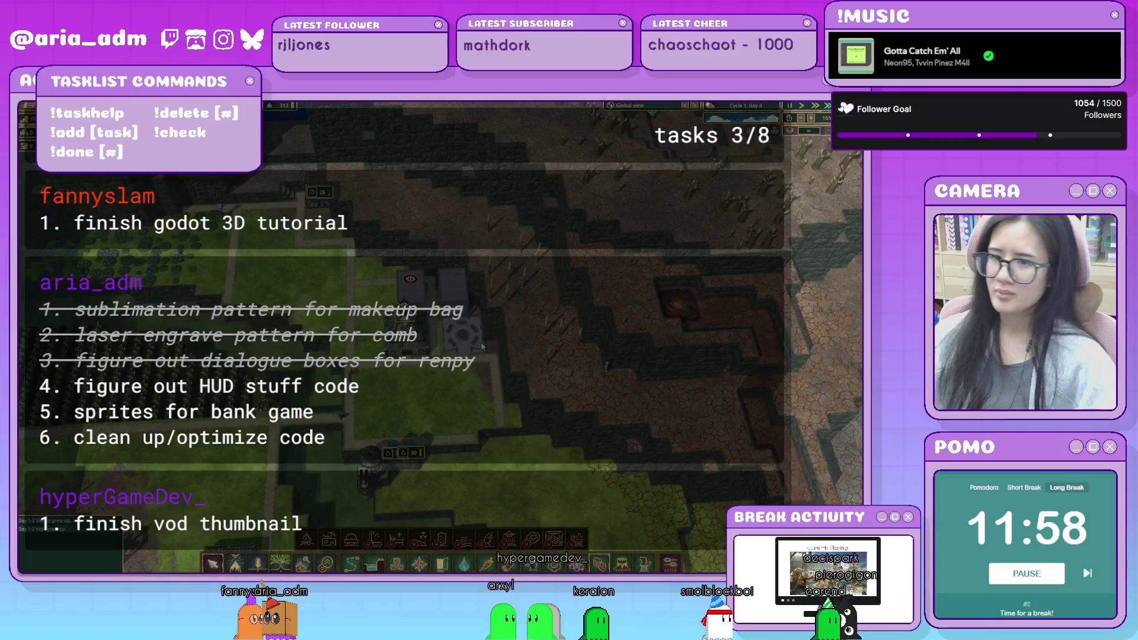
{"action": "scroll", "coordinate": [480, 333], "scroll_direction": "down", "scroll_amount": 1}
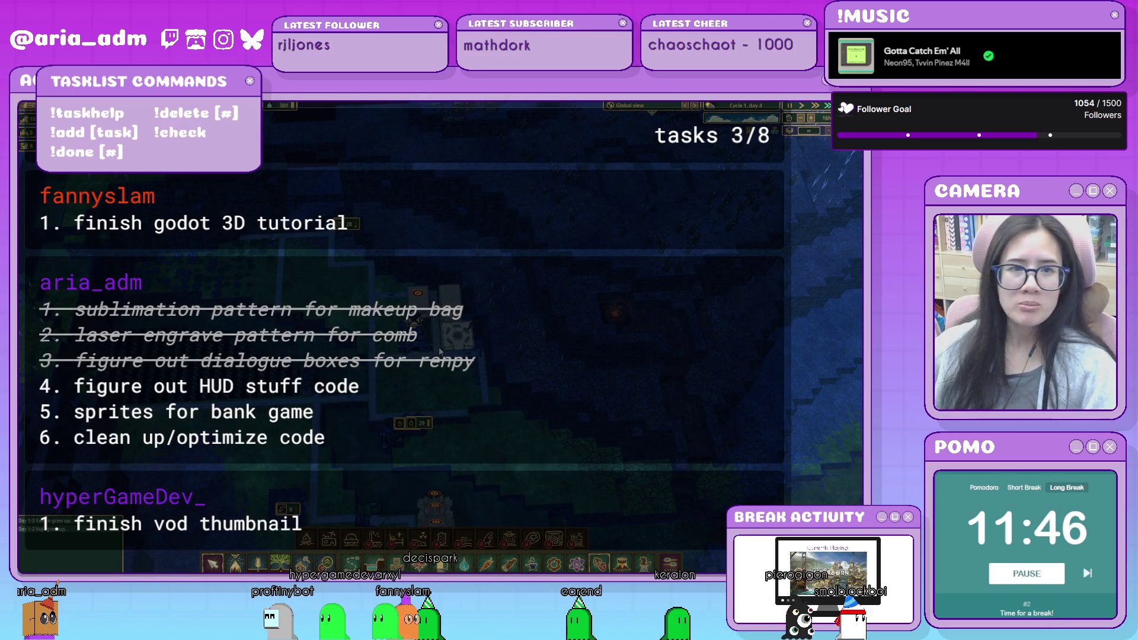
{"action": "scroll", "coordinate": [463, 382], "scroll_direction": "up", "scroll_amount": 3}
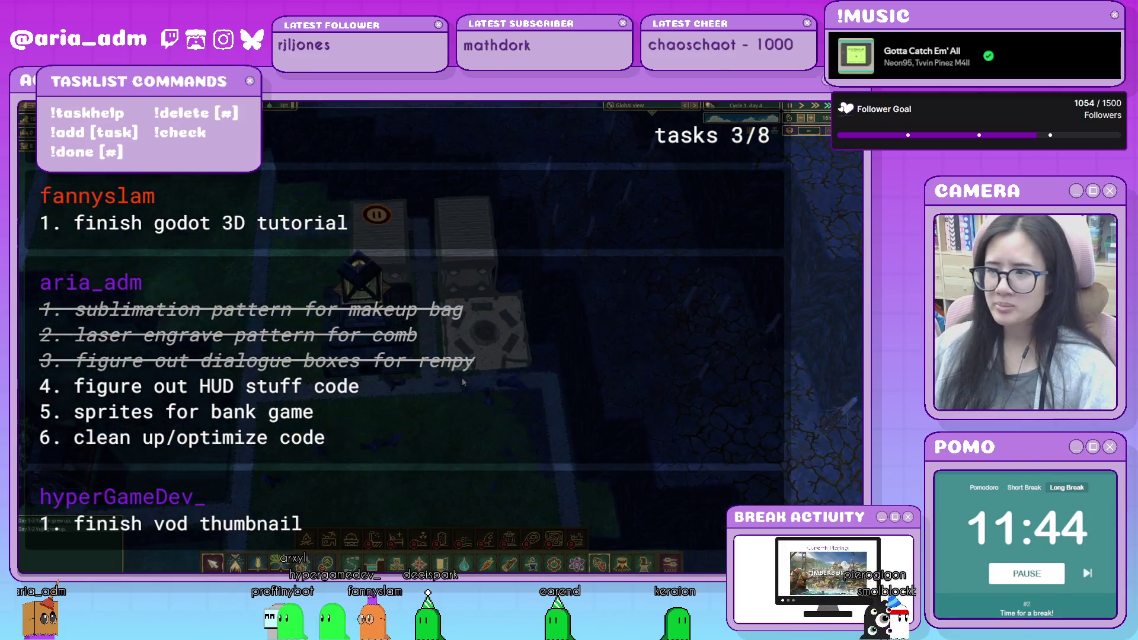
{"action": "scroll", "coordinate": [535, 364], "scroll_direction": "down", "scroll_amount": 3}
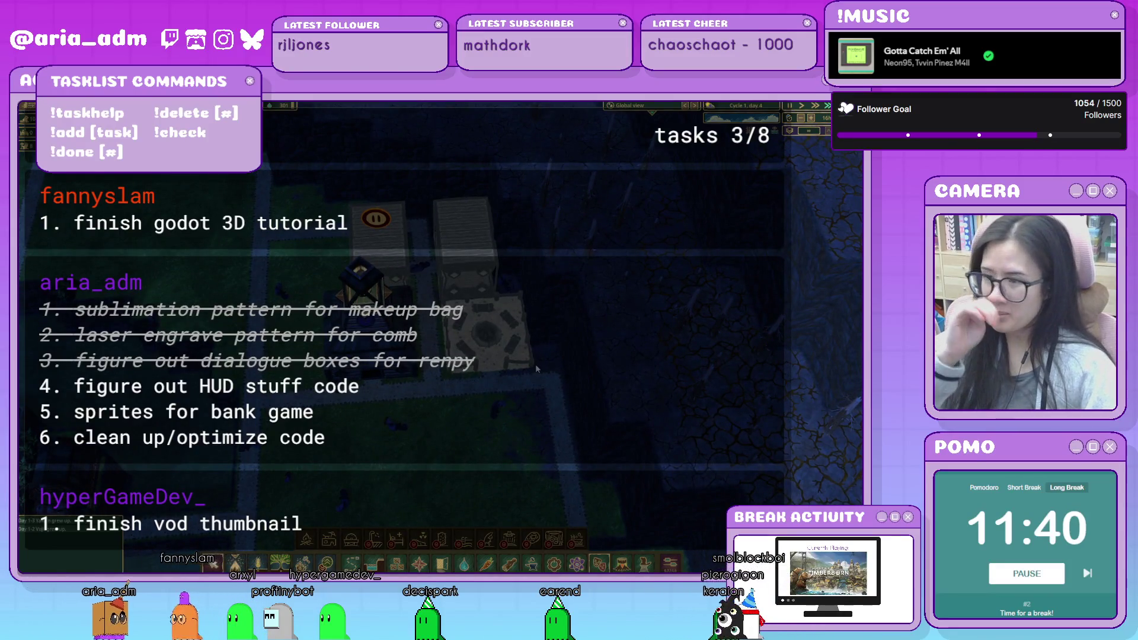
{"action": "scroll", "coordinate": [513, 416], "scroll_direction": "up", "scroll_amount": 1}
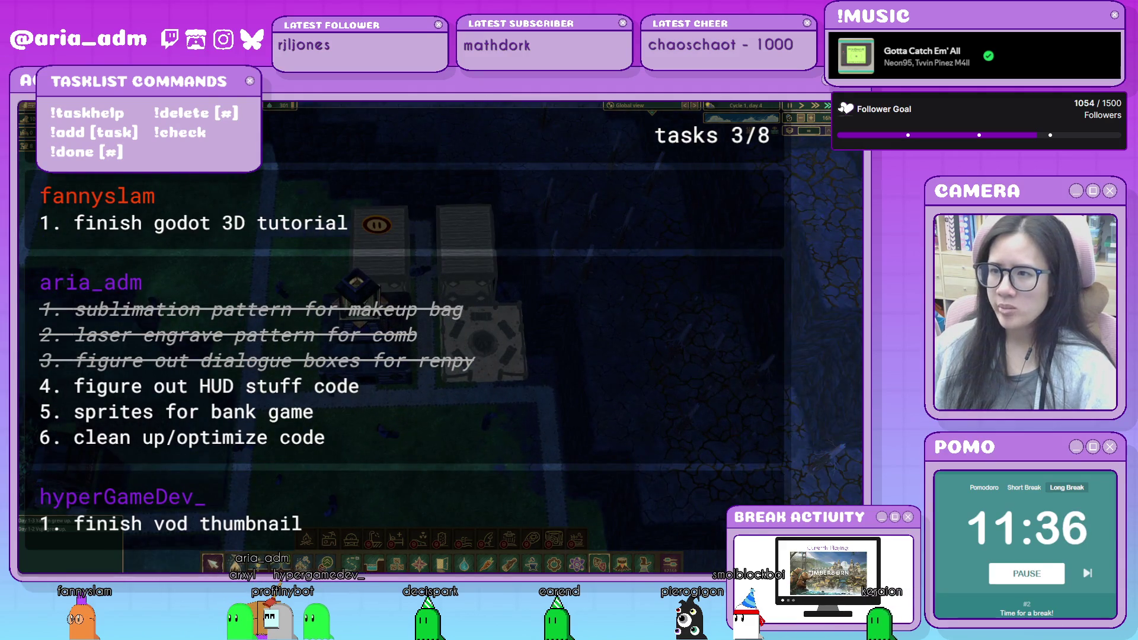
{"action": "key", "text": "w"}
{"action": "key", "text": "a"}
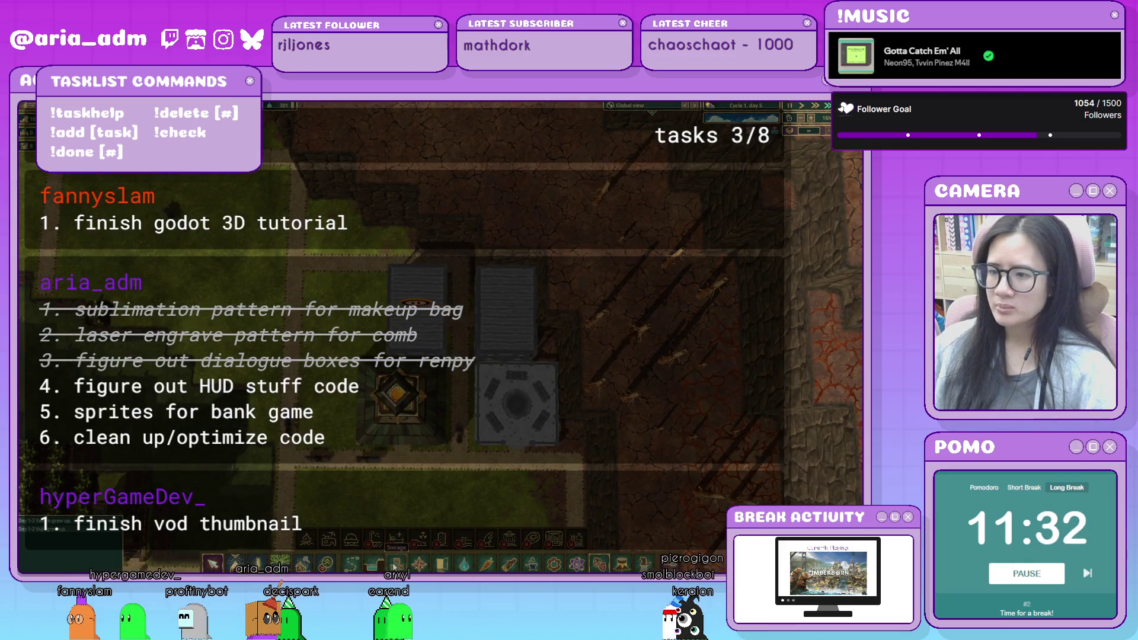
Pick the Breeding Pod from the breeding buildings, then cancel its placement.
{"action": "left_click", "coordinate": [442, 563]}
{"action": "left_click", "coordinate": [384, 538]}
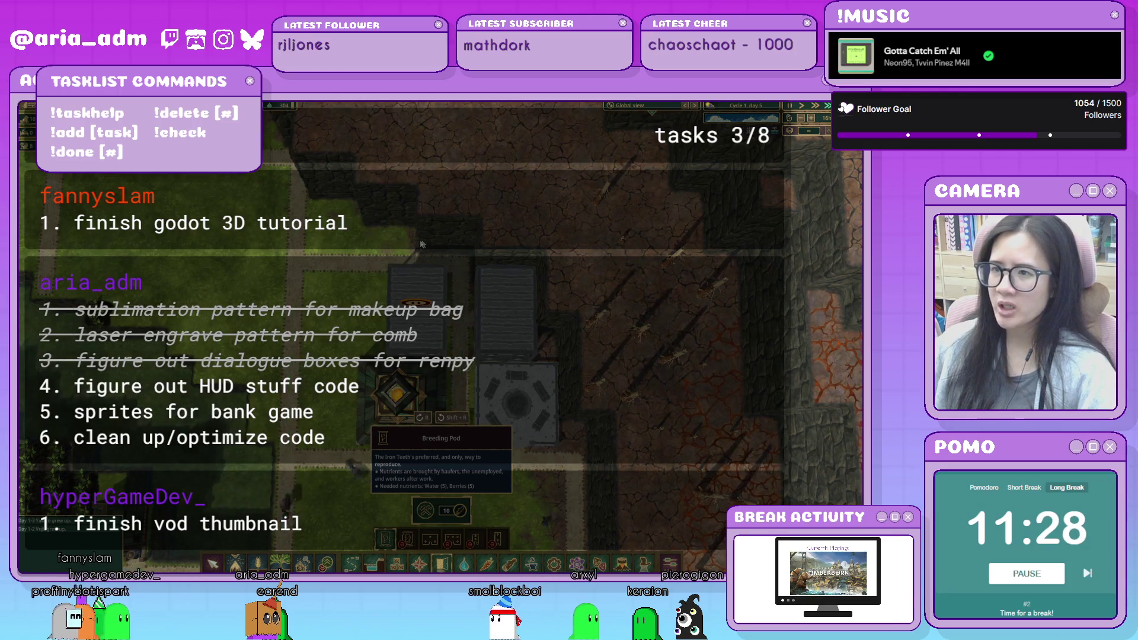
{"action": "right_click", "coordinate": [381, 245]}
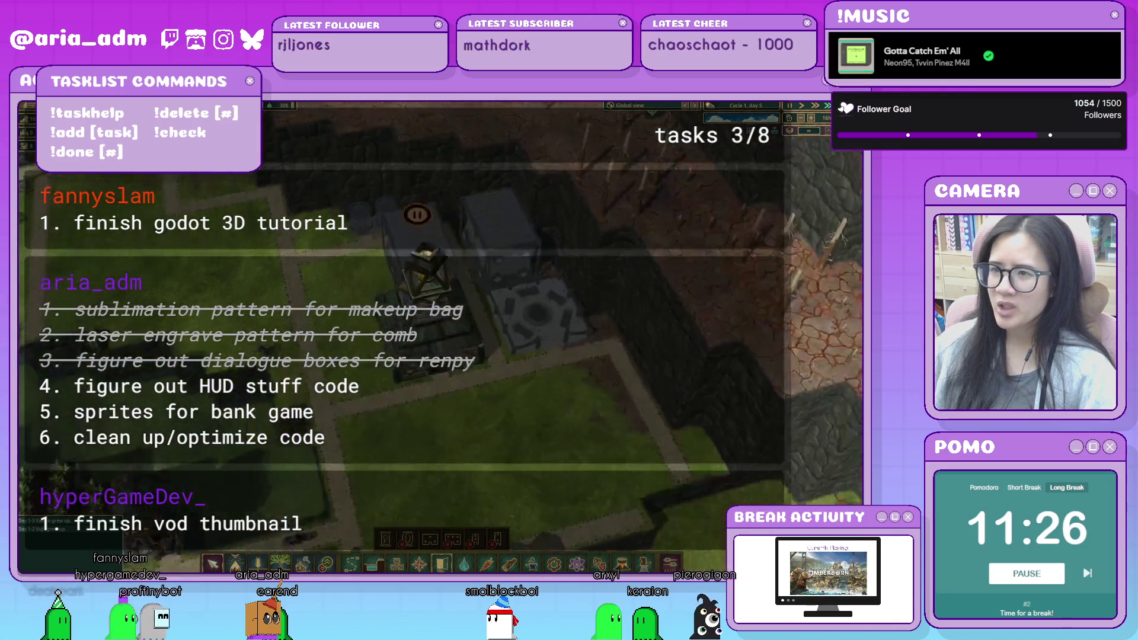
{"action": "scroll", "coordinate": [381, 244], "scroll_direction": "up", "scroll_amount": 3}
{"action": "scroll", "coordinate": [431, 249], "scroll_direction": "down", "scroll_amount": 3}
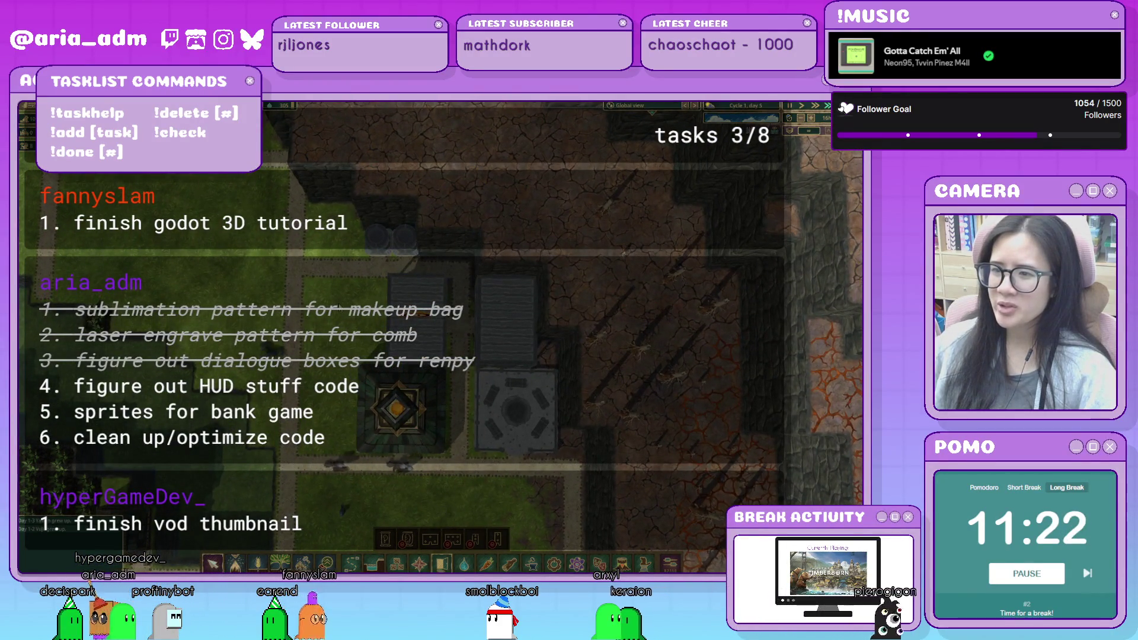
Pan across the map and inspect the Compact Water Wheel, then the Barrack's residents.
{"action": "key", "text": "s"}
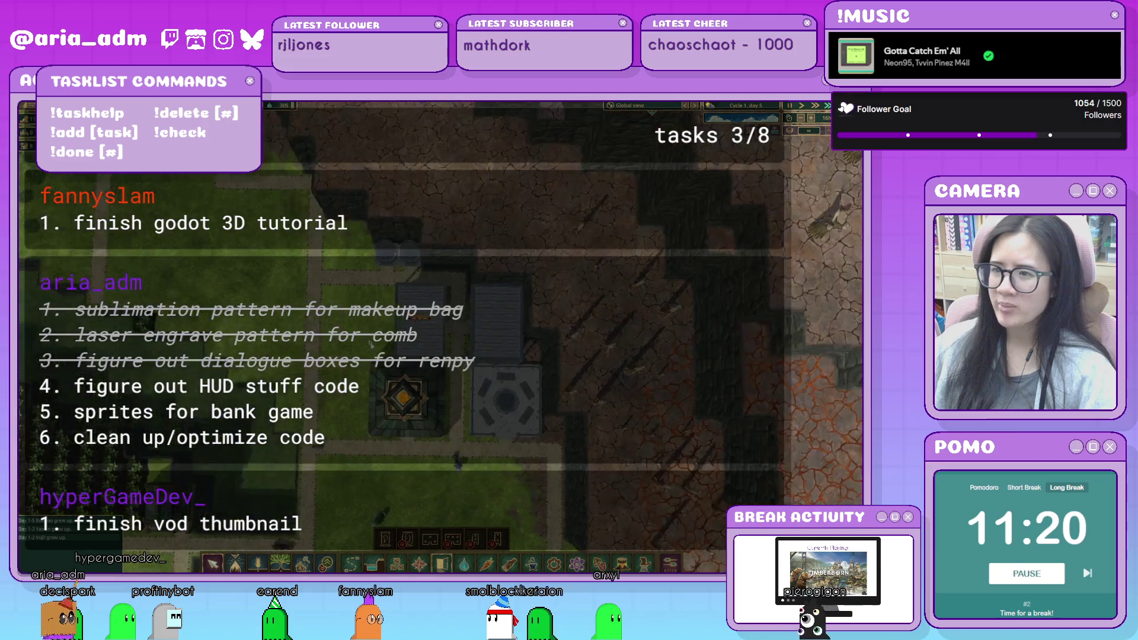
{"action": "scroll", "coordinate": [457, 429], "scroll_direction": "down", "scroll_amount": 3}
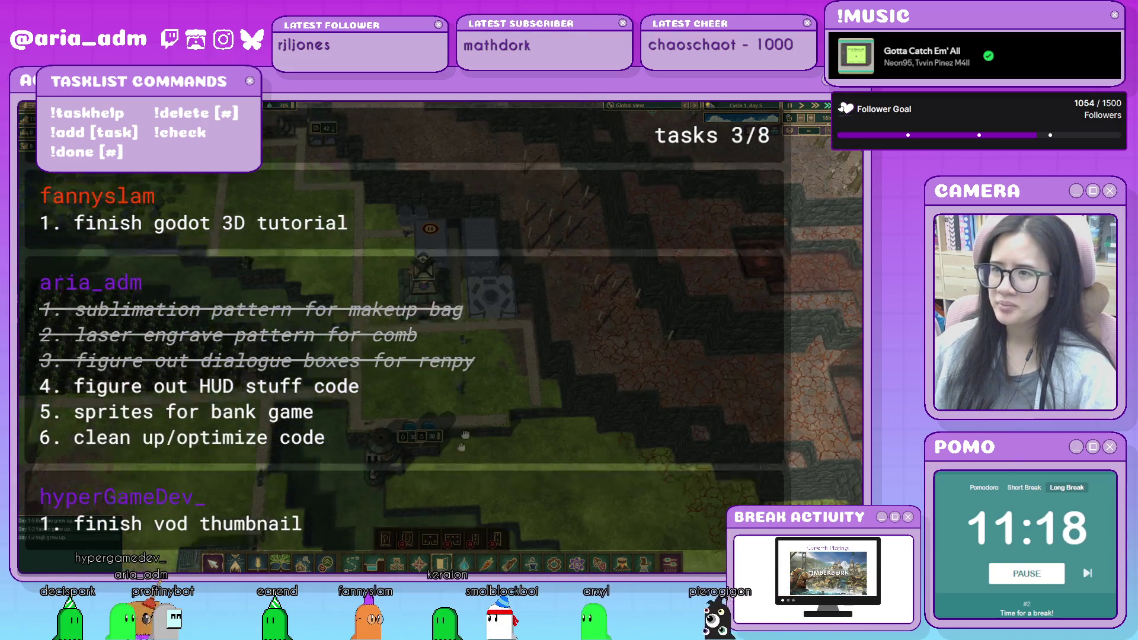
{"action": "scroll", "coordinate": [421, 414], "scroll_direction": "up", "scroll_amount": 2}
{"action": "left_click_drag", "start_coordinate": [533, 300], "coordinate": [402, 282]}
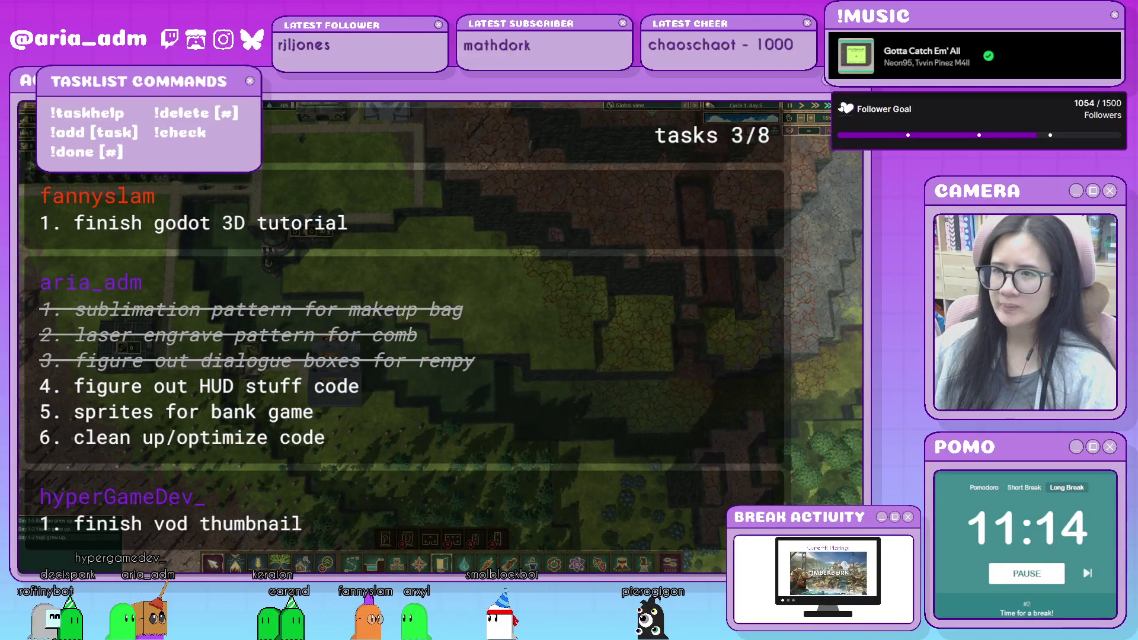
{"action": "left_click_drag", "start_coordinate": [380, 354], "coordinate": [443, 356]}
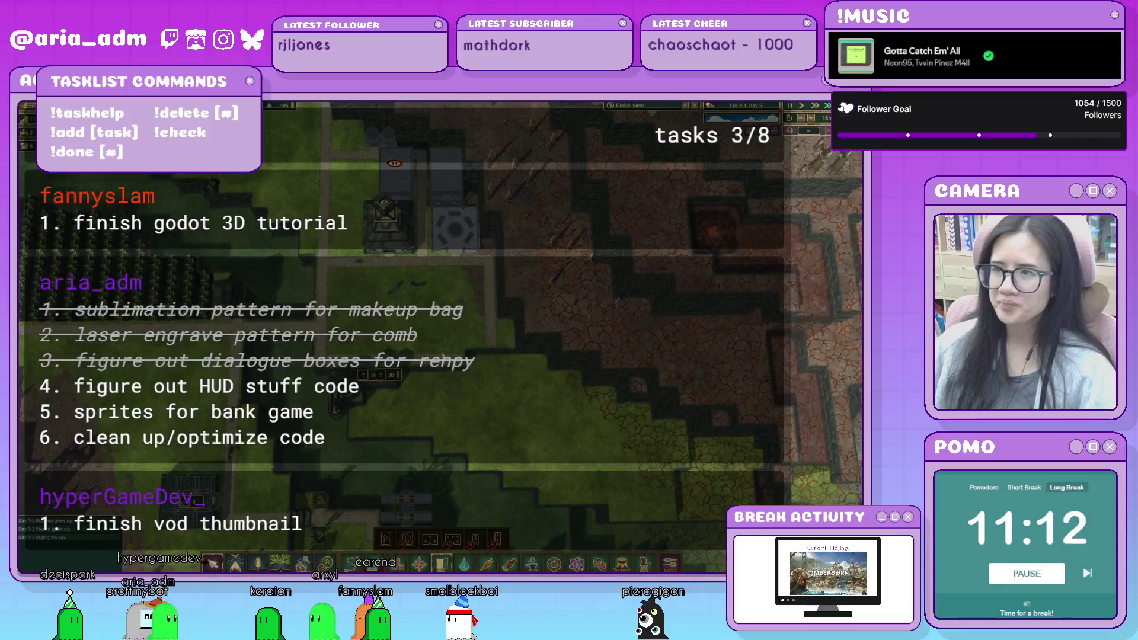
{"action": "mouse_move", "coordinate": [452, 296]}
{"action": "left_mouse_down"}
{"action": "mouse_move", "coordinate": [659, 403]}
{"action": "mouse_move", "coordinate": [465, 316]}
{"action": "left_mouse_up"}
{"action": "key", "text": "w"}
{"action": "key", "text": "d"}
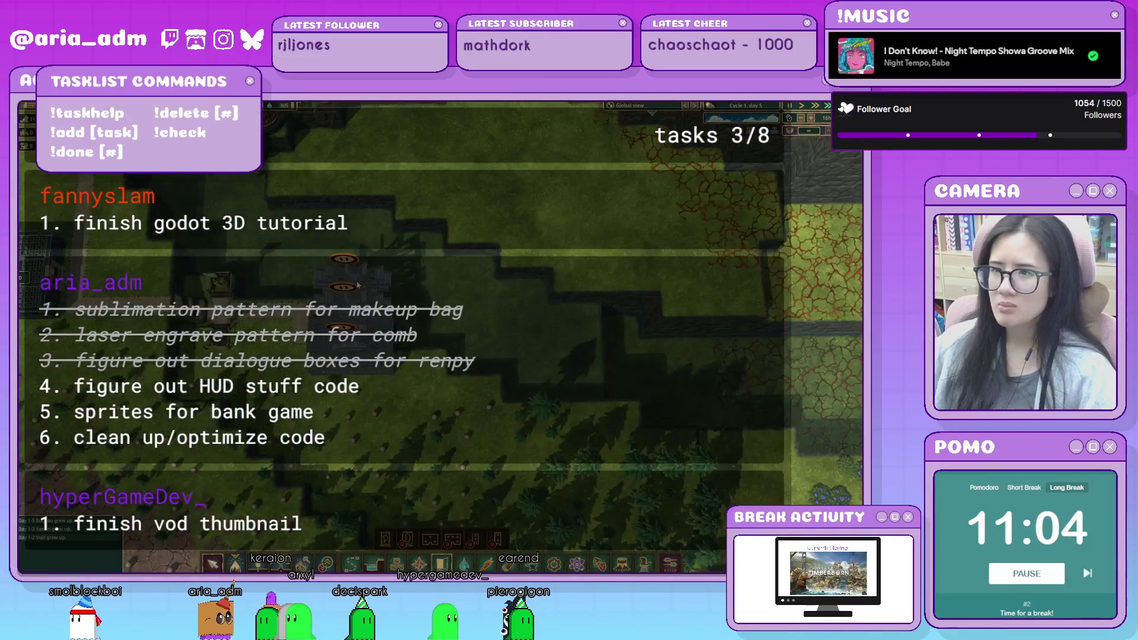
{"action": "left_click", "coordinate": [358, 286]}
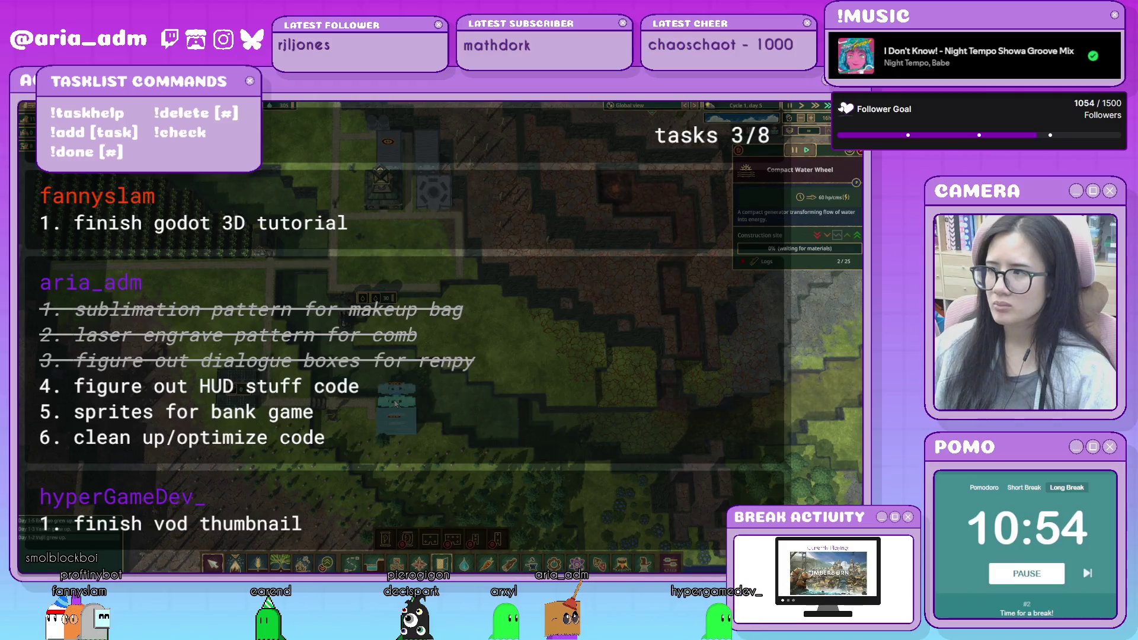
{"action": "left_click", "coordinate": [425, 163]}
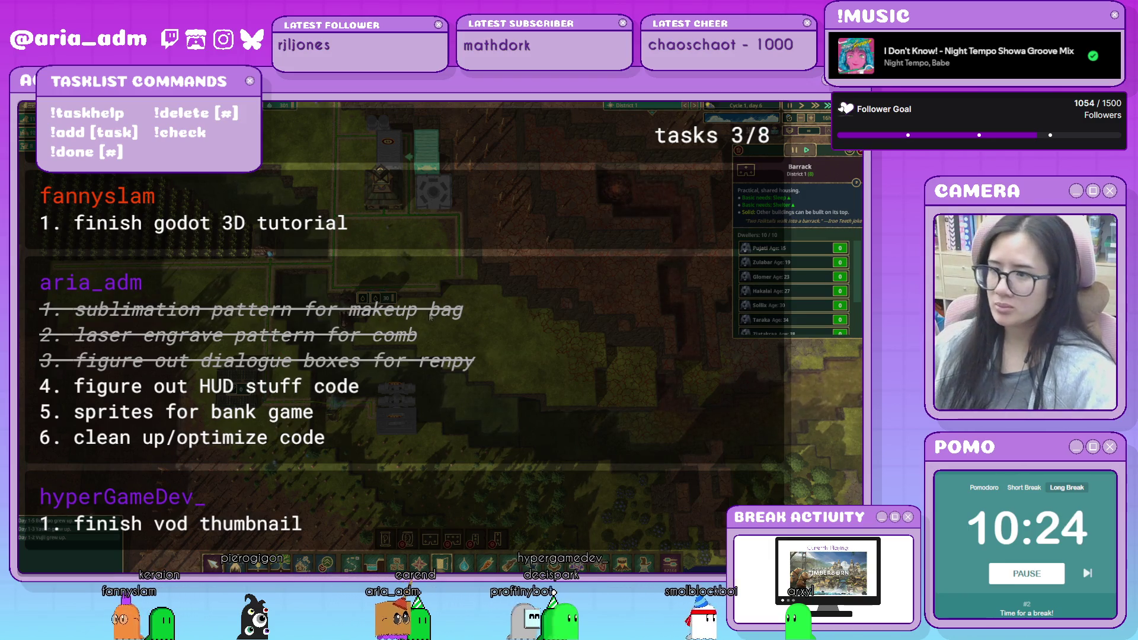
Resume the paused barrack construction site.
{"action": "scroll", "coordinate": [484, 296], "scroll_direction": "up", "scroll_amount": 3}
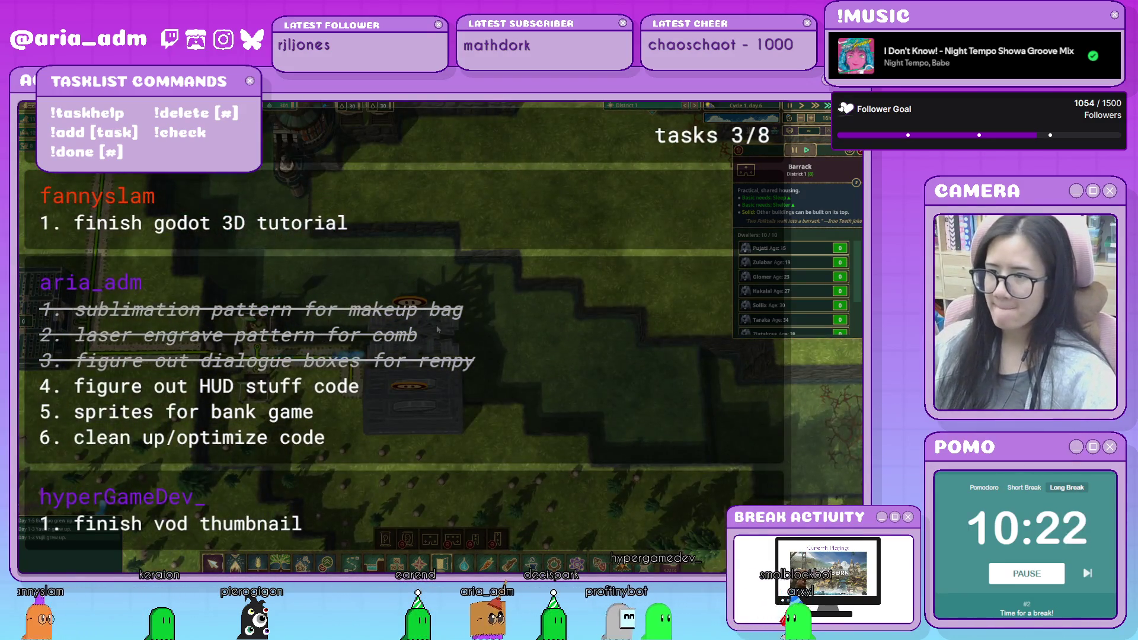
{"action": "left_click", "coordinate": [439, 329]}
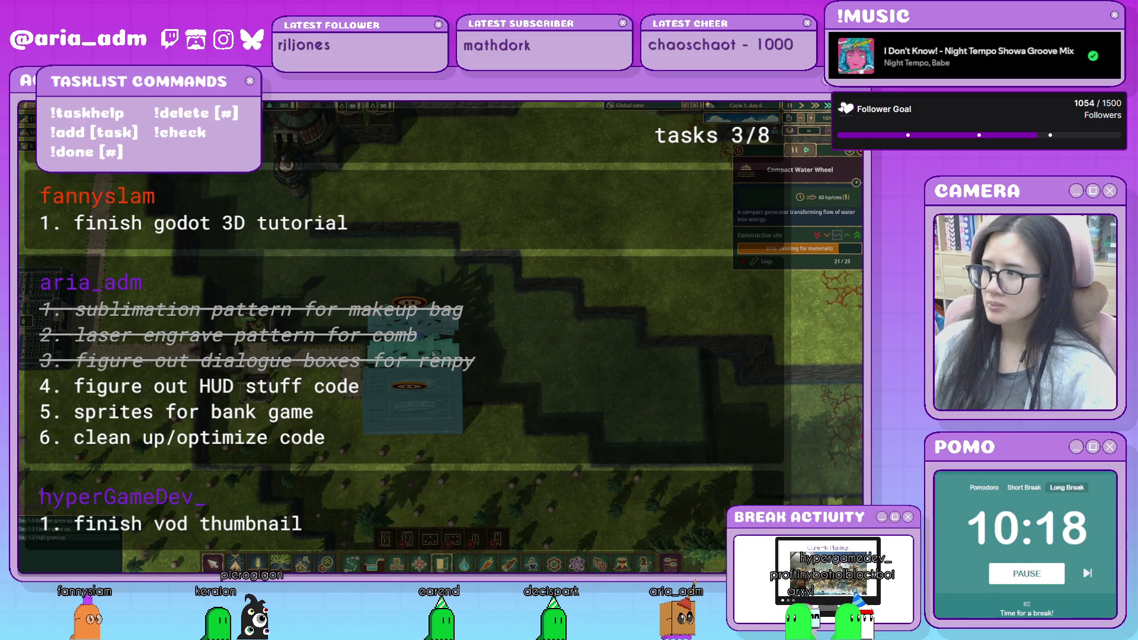
{"action": "scroll", "coordinate": [435, 335], "scroll_direction": "down", "scroll_amount": 3}
{"action": "scroll", "coordinate": [495, 243], "scroll_direction": "up", "scroll_amount": 3}
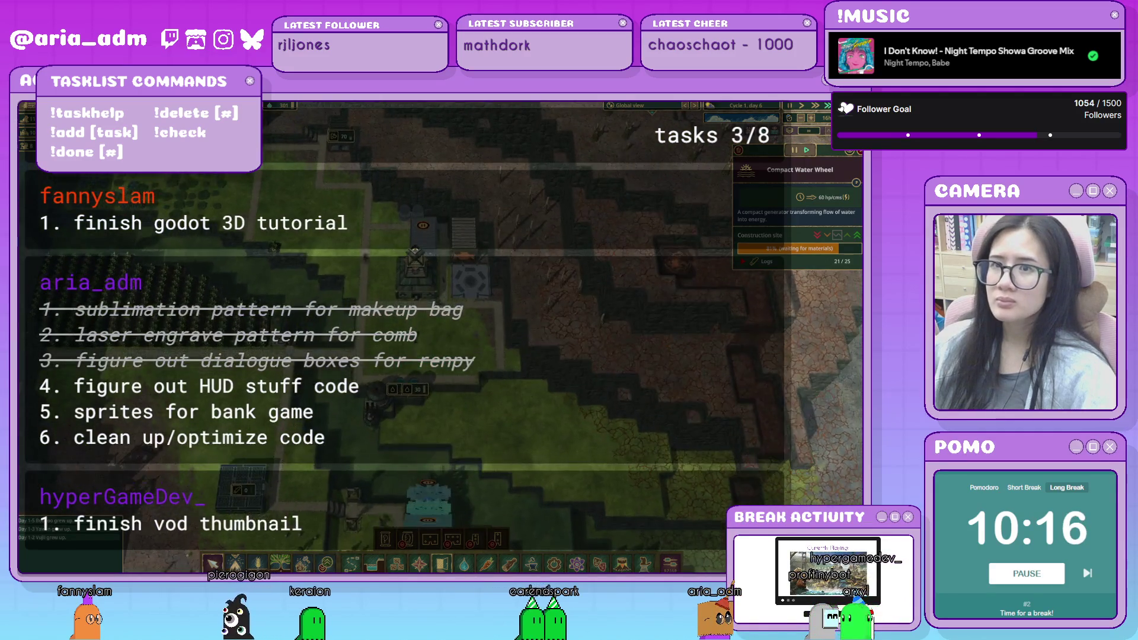
{"action": "scroll", "coordinate": [421, 211], "scroll_direction": "up", "scroll_amount": 2}
{"action": "left_click", "coordinate": [421, 211]}
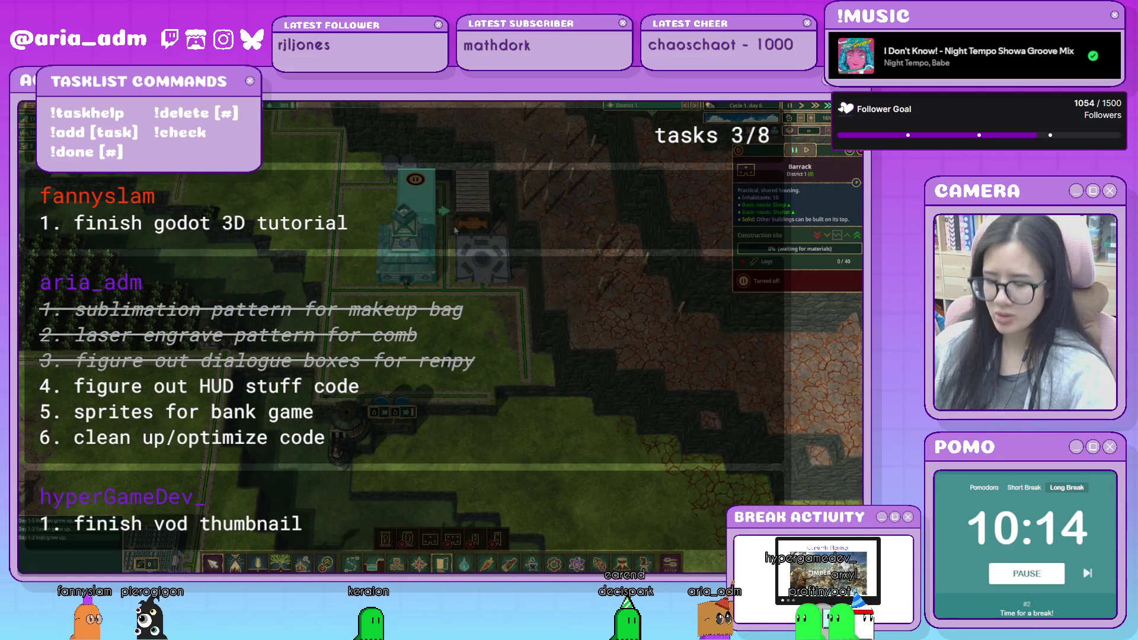
{"action": "key", "text": "p"}
Unpause the Compact Water Wheel construction site so its logs start arriving.
{"action": "key", "text": "s"}
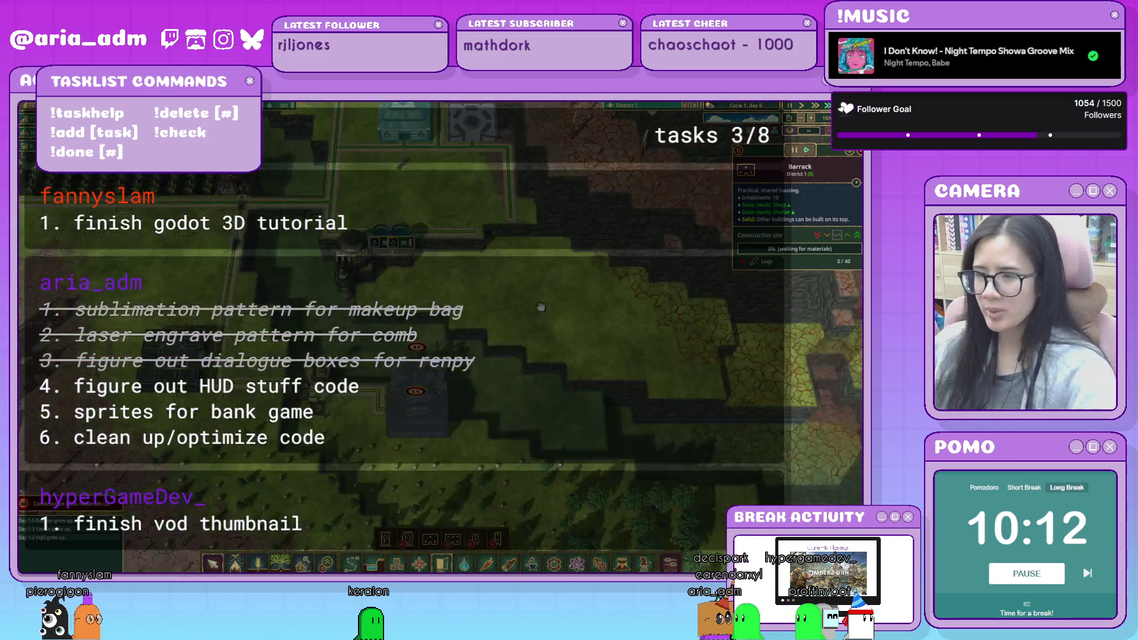
{"action": "left_click", "coordinate": [432, 402]}
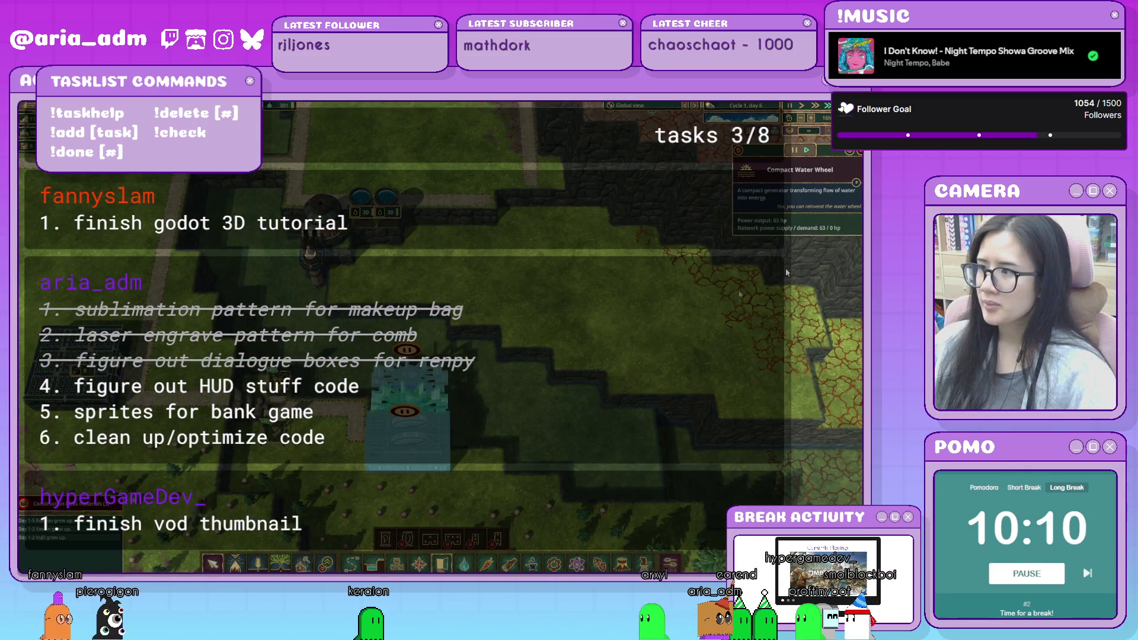
{"action": "key", "text": "p"}
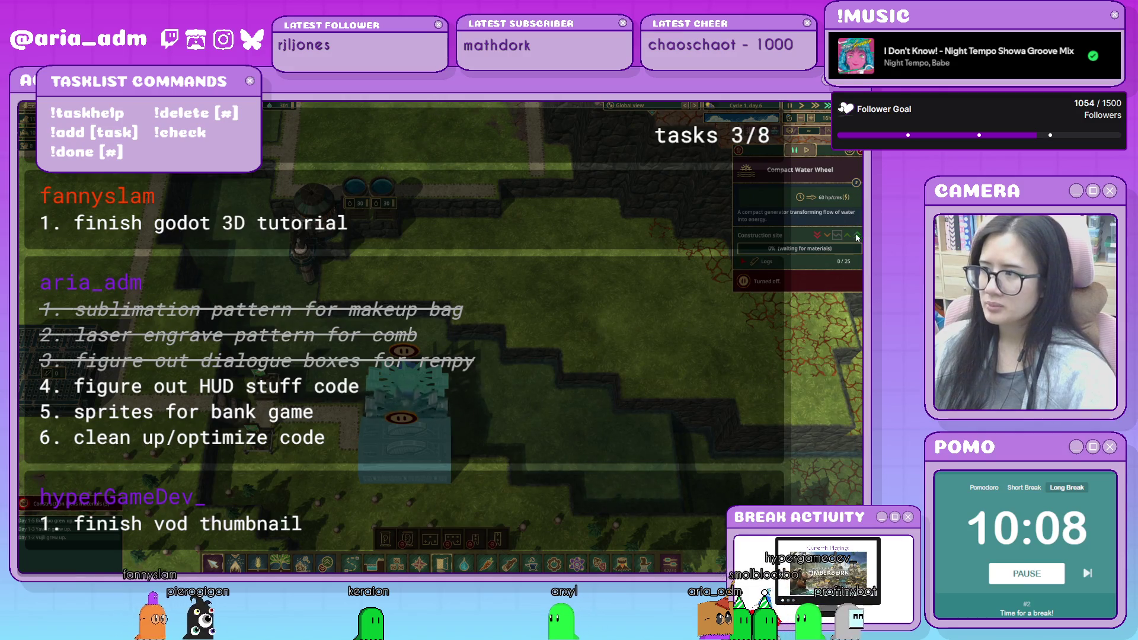
{"action": "left_click", "coordinate": [806, 151]}
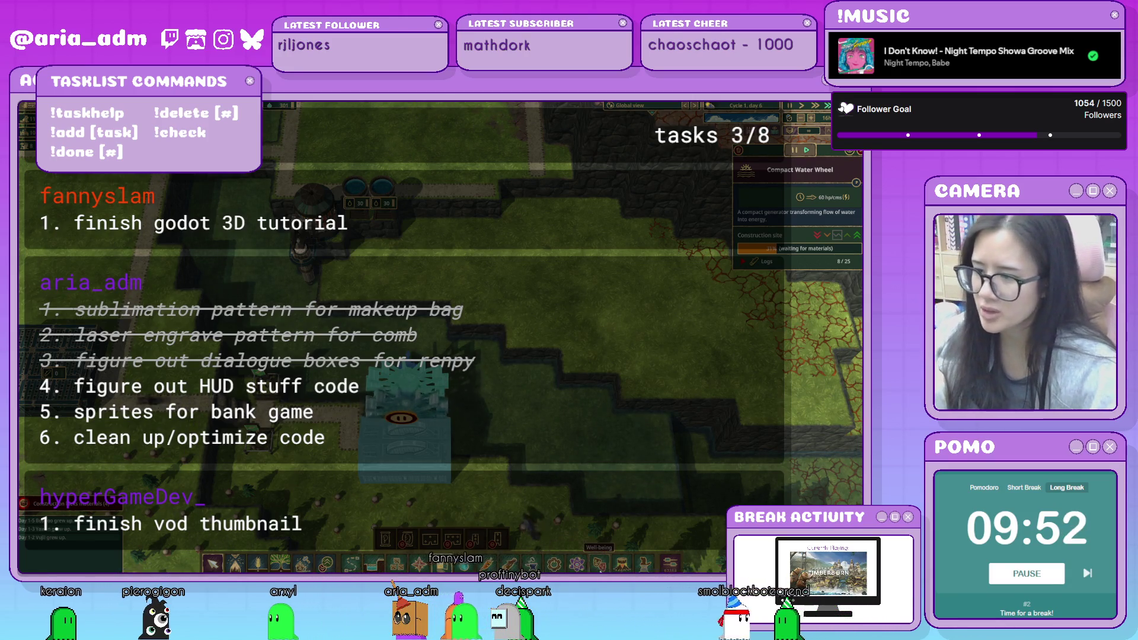
{"action": "left_click", "coordinate": [577, 563]}
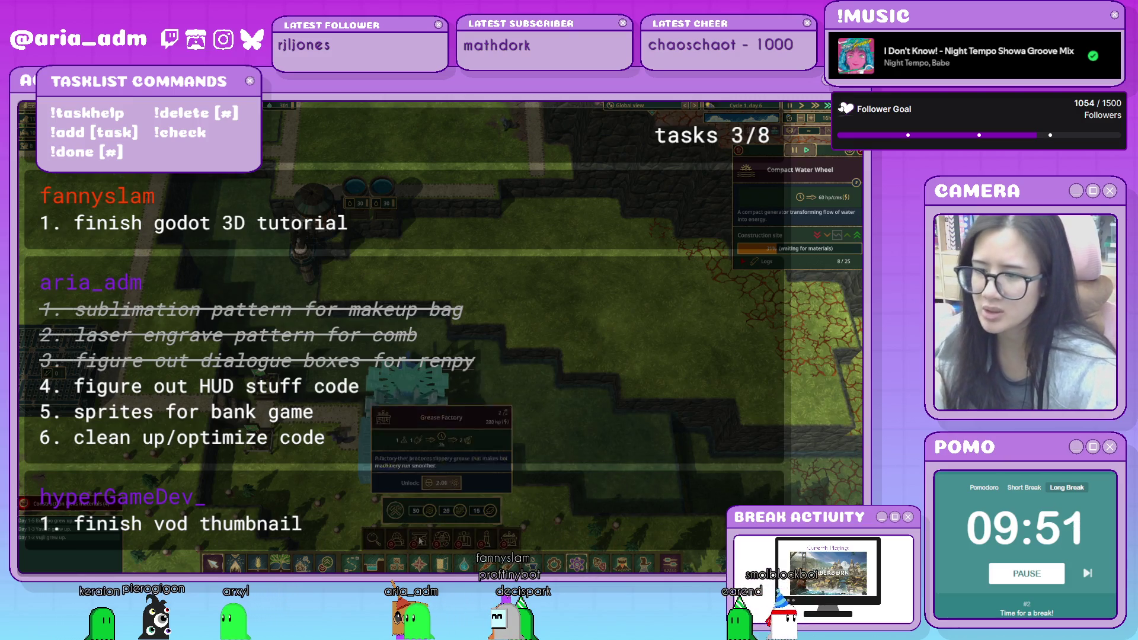
Place an Inventor construction site beside the colony's buildings.
{"action": "left_click", "coordinate": [374, 539]}
{"action": "key", "text": "w"}
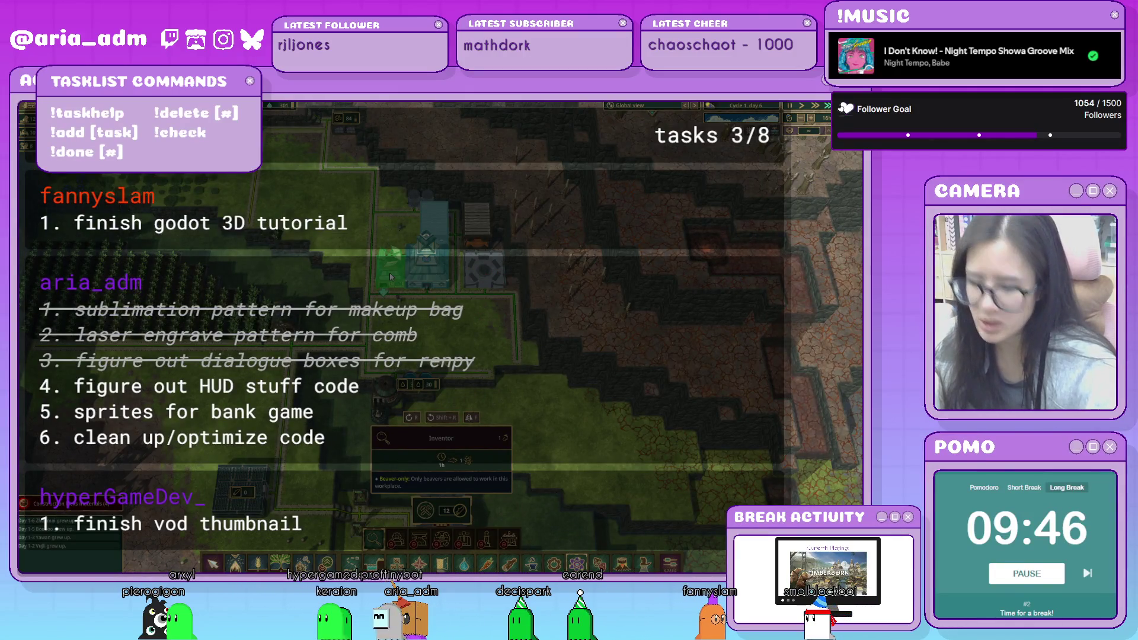
{"action": "left_click", "coordinate": [390, 272]}
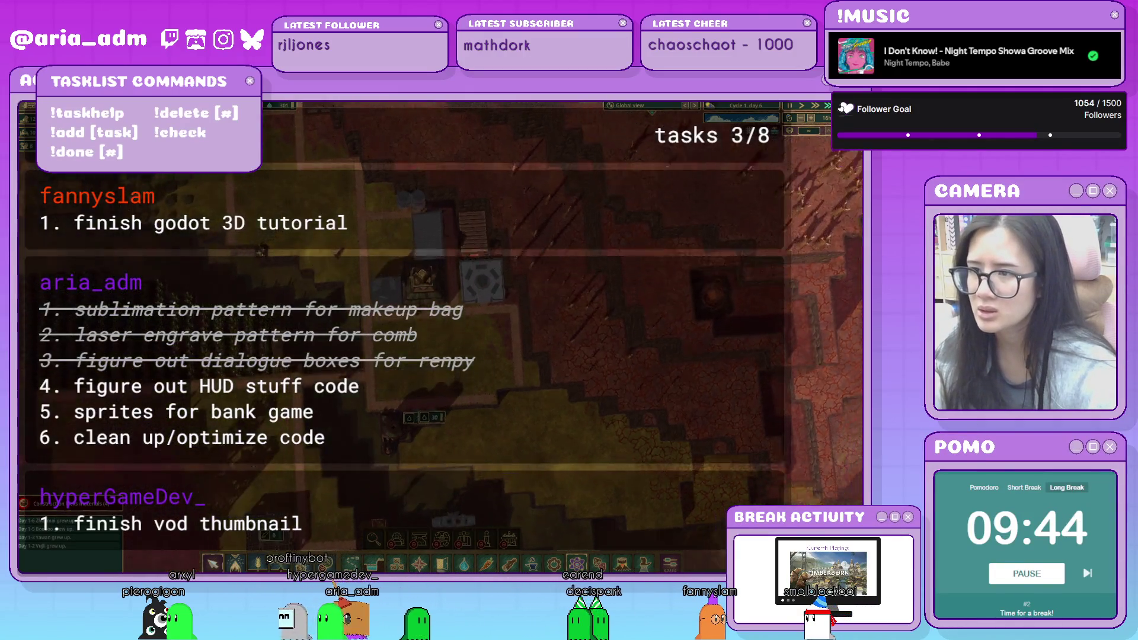
{"action": "scroll", "coordinate": [396, 285], "scroll_direction": "up", "scroll_amount": 3}
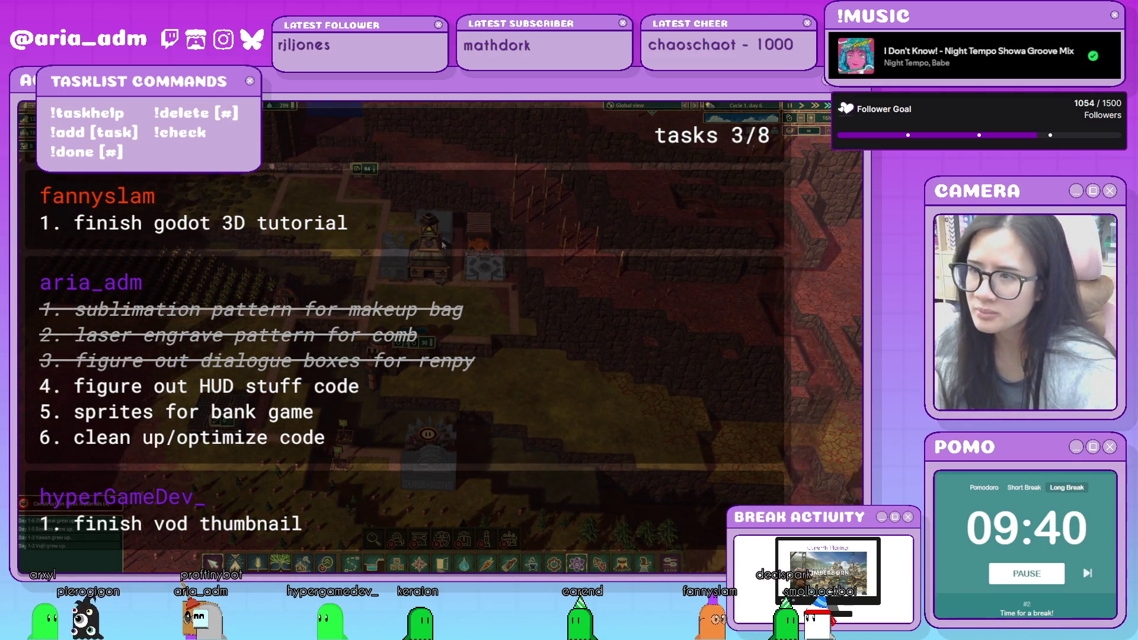
{"action": "scroll", "coordinate": [396, 286], "scroll_direction": "down", "scroll_amount": 2}
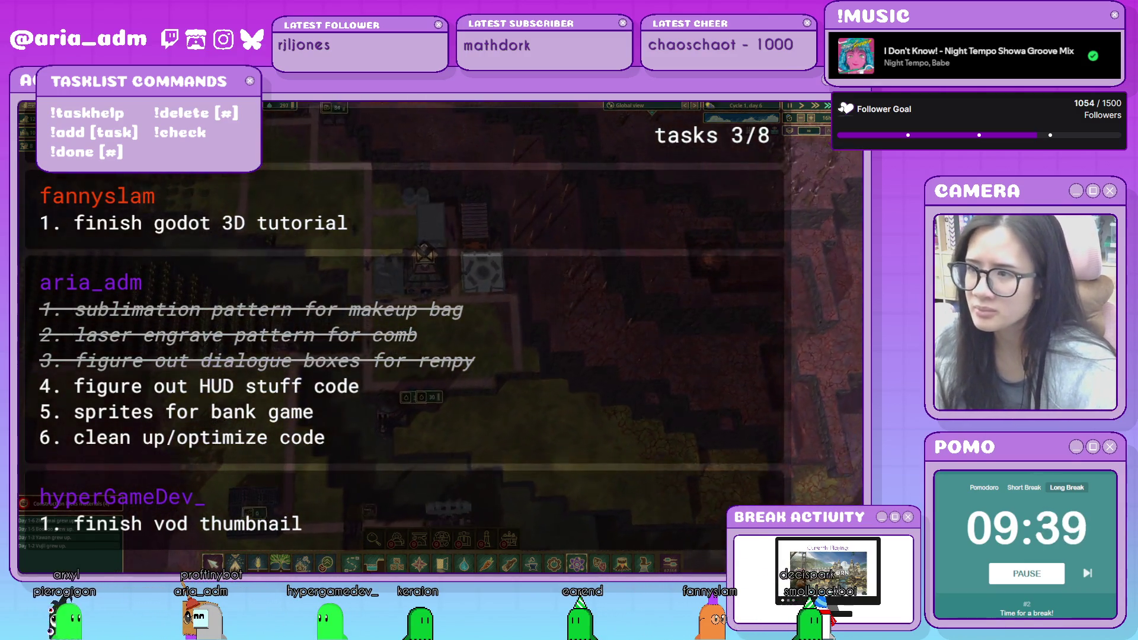
Check the Inventor site awaiting 12 logs, then show the population well-being overview.
{"action": "left_click", "coordinate": [441, 249]}
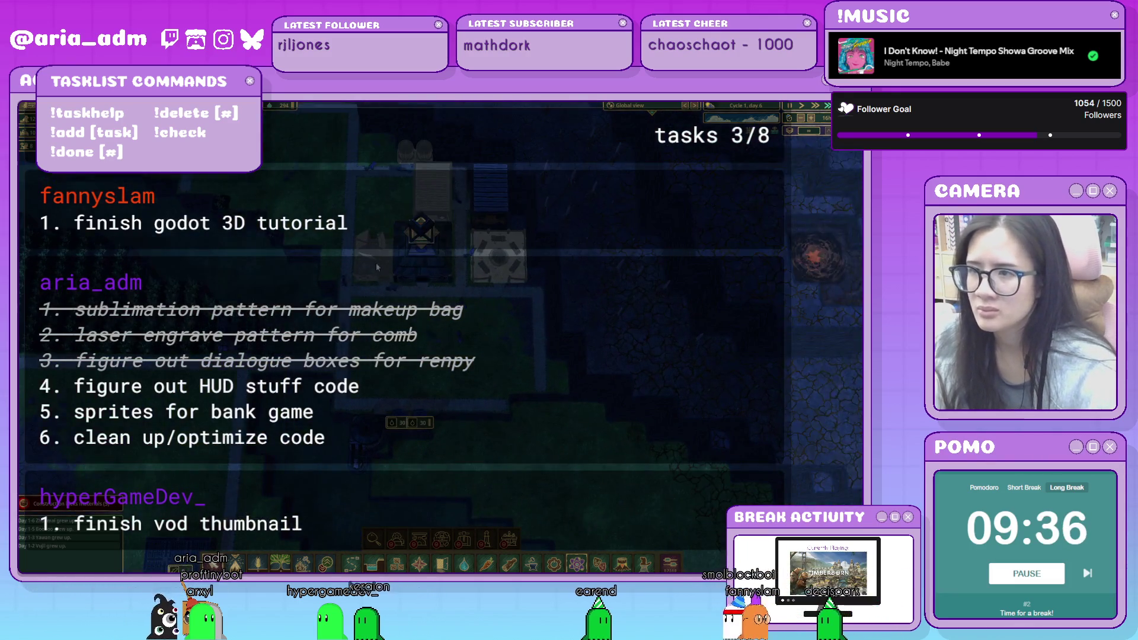
{"action": "scroll", "coordinate": [492, 260], "scroll_direction": "down", "scroll_amount": 3}
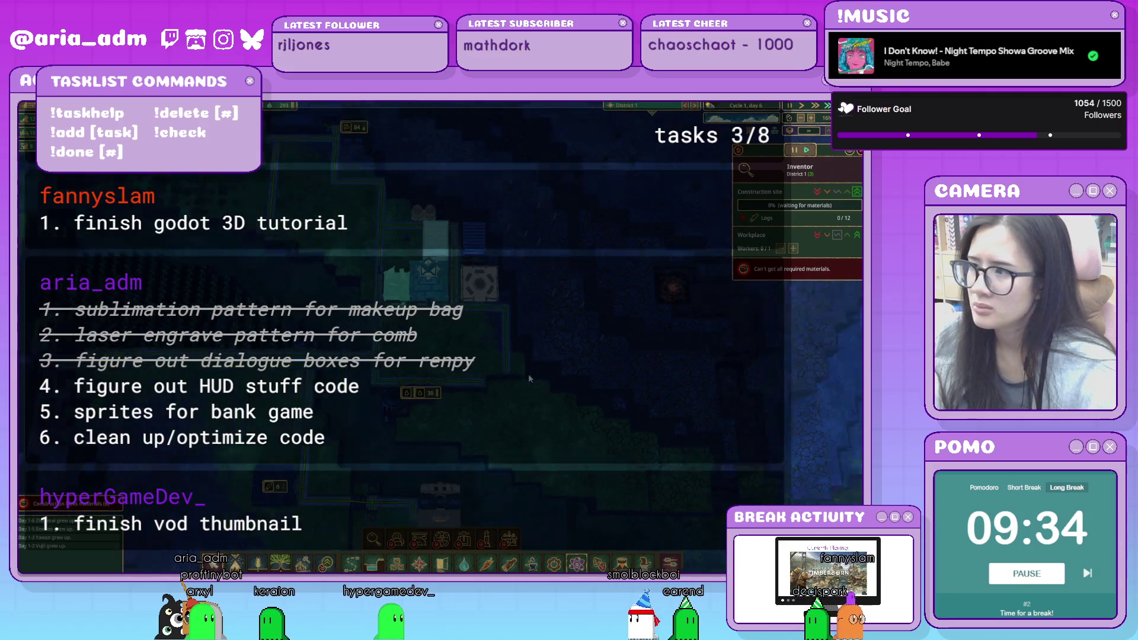
{"action": "left_click_drag", "start_coordinate": [492, 260], "coordinate": [364, 17]}
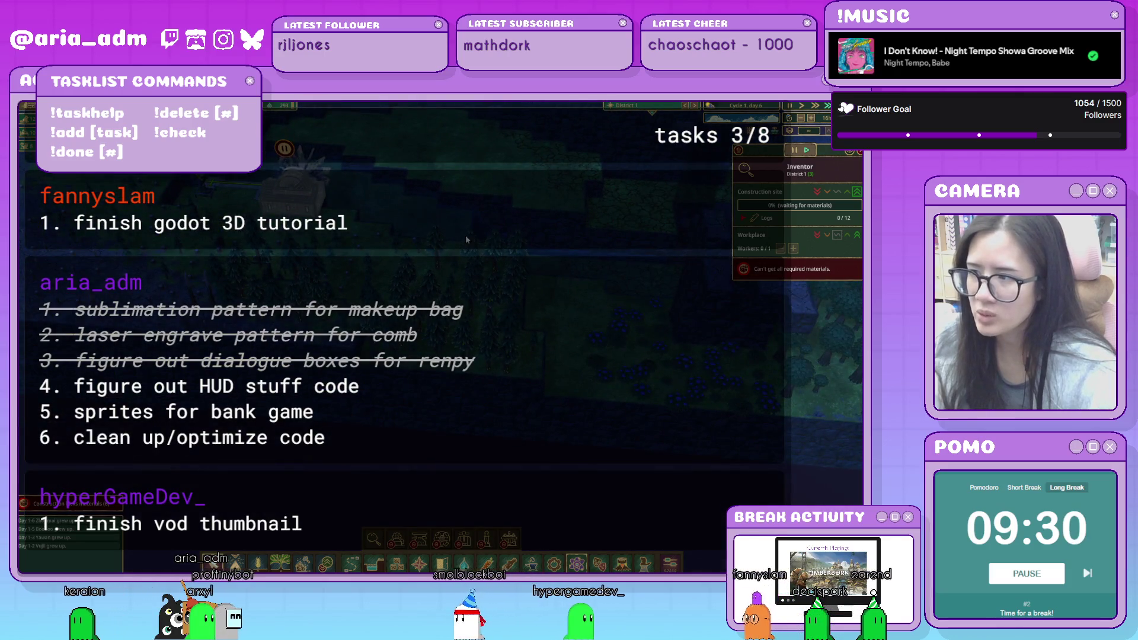
{"action": "mouse_move", "coordinate": [465, 235]}
{"action": "left_mouse_down"}
{"action": "mouse_move", "coordinate": [348, 239]}
{"action": "mouse_move", "coordinate": [531, 227]}
{"action": "mouse_move", "coordinate": [465, 323]}
{"action": "left_mouse_up"}
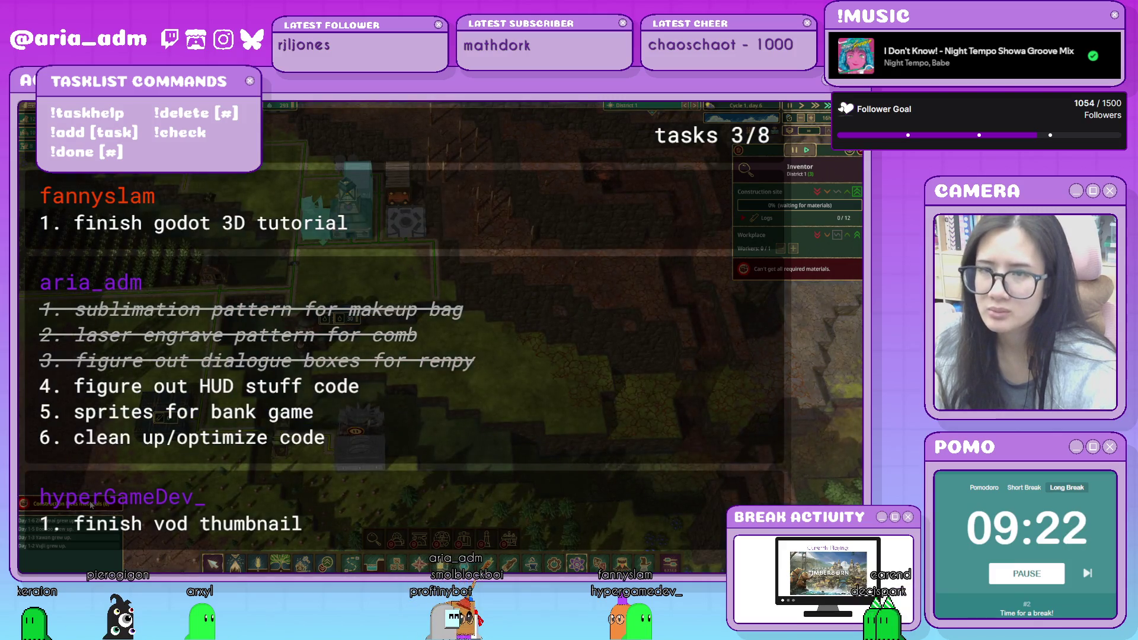
{"action": "scroll", "coordinate": [524, 336], "scroll_direction": "down", "scroll_amount": 3}
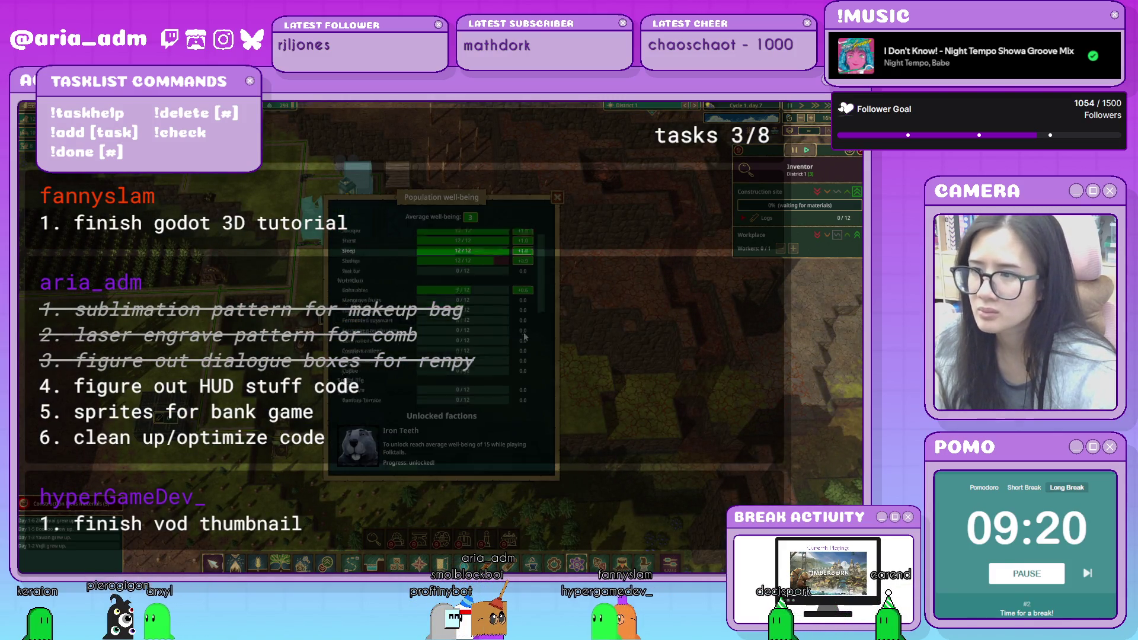
Close the well-being window and zoom in on the colony beside the rocky cliffs.
{"action": "left_click", "coordinate": [558, 198]}
{"action": "mouse_move", "coordinate": [557, 198]}
{"action": "left_mouse_down"}
{"action": "mouse_move", "coordinate": [490, 397]}
{"action": "mouse_move", "coordinate": [442, 377]}
{"action": "left_mouse_up"}
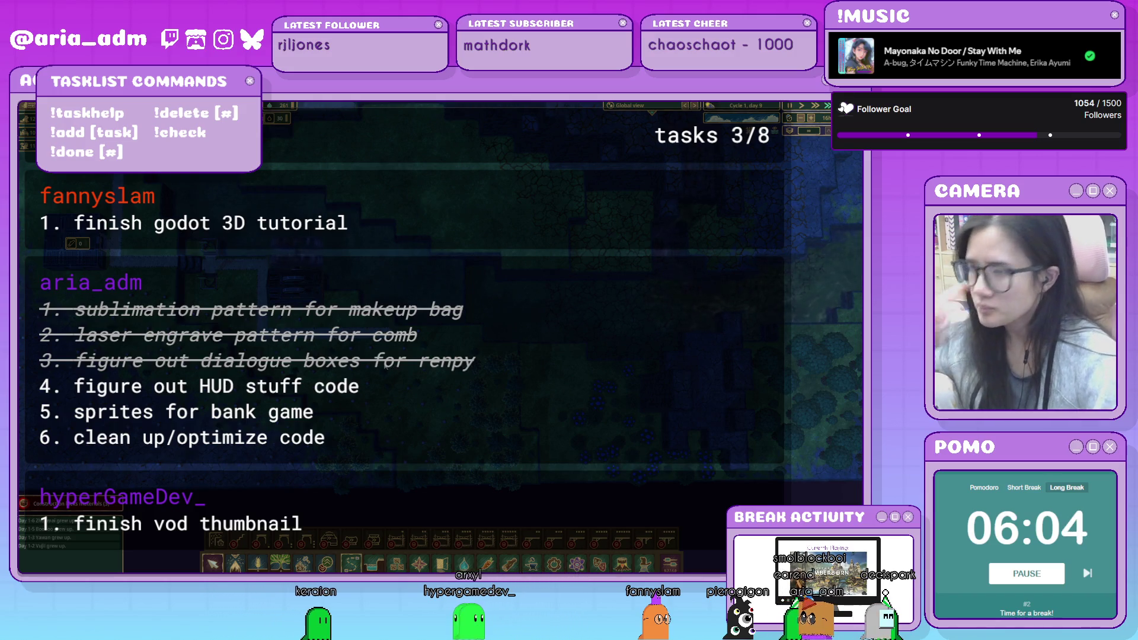
{"action": "scroll", "coordinate": [386, 363], "scroll_direction": "up", "scroll_amount": 5}
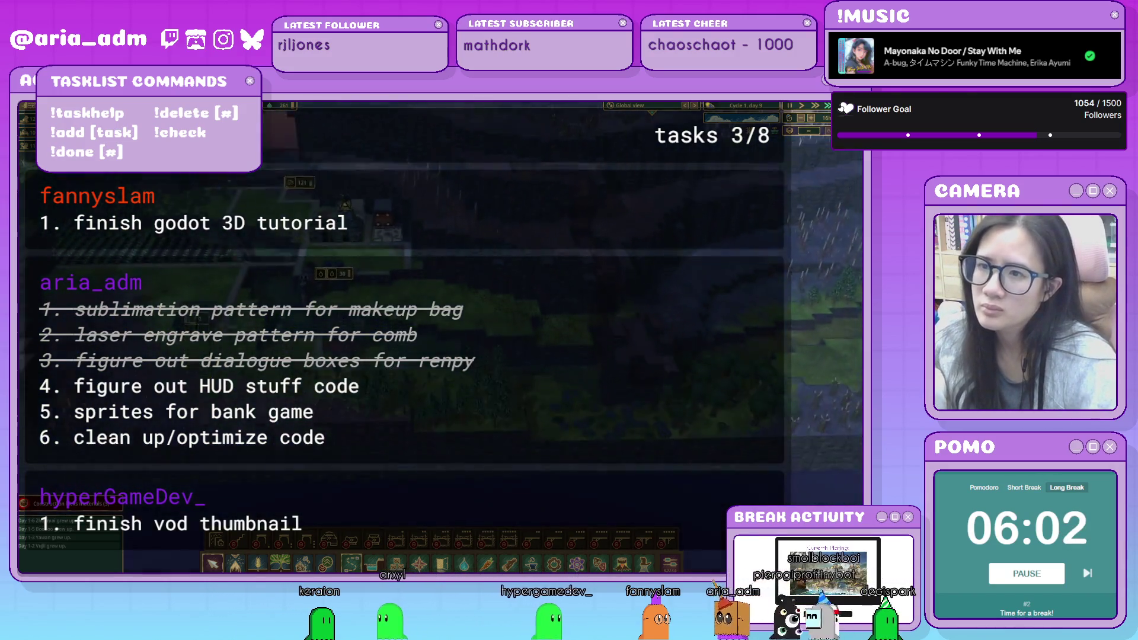
{"action": "scroll", "coordinate": [398, 342], "scroll_direction": "down", "scroll_amount": 2}
{"action": "scroll", "coordinate": [418, 275], "scroll_direction": "up", "scroll_amount": 4}
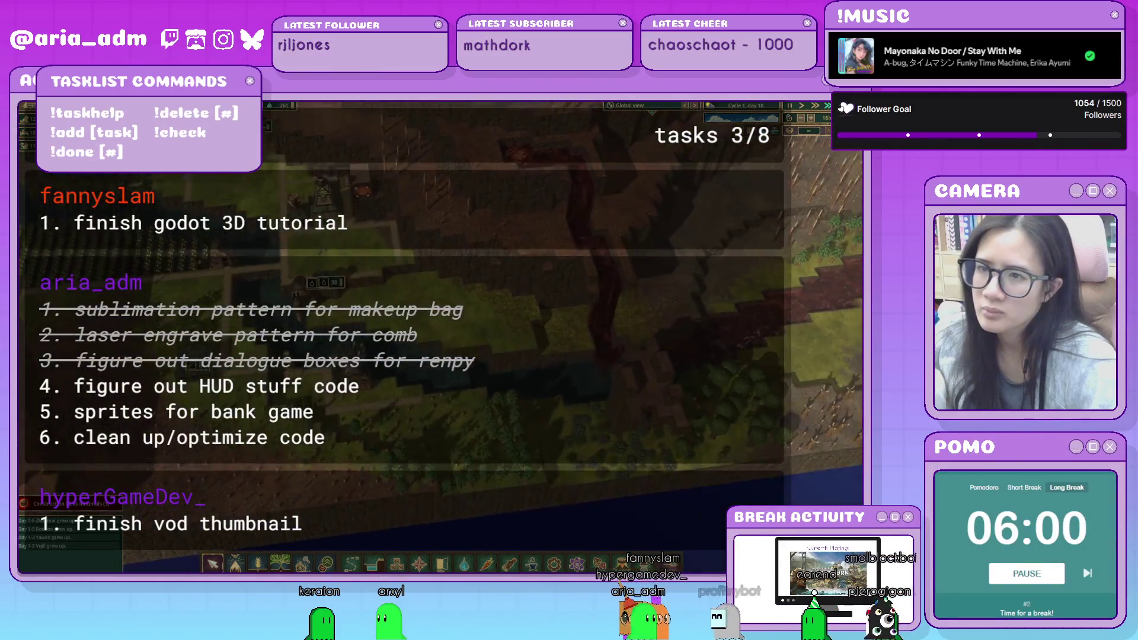
{"action": "scroll", "coordinate": [439, 326], "scroll_direction": "up", "scroll_amount": 3}
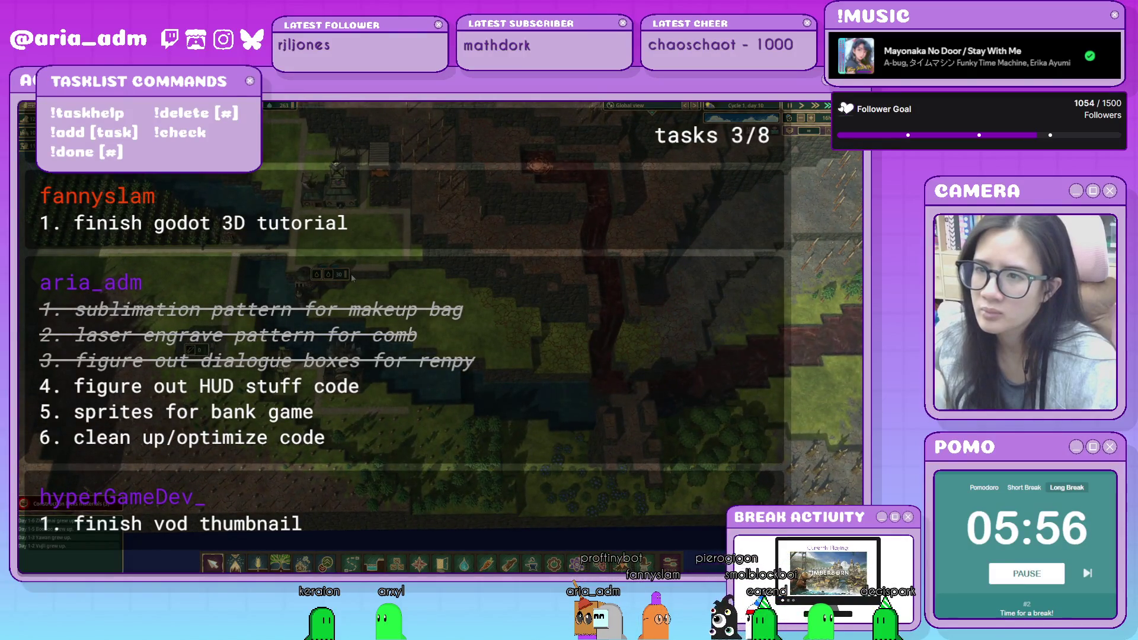
{"action": "scroll", "coordinate": [351, 276], "scroll_direction": "up", "scroll_amount": 5}
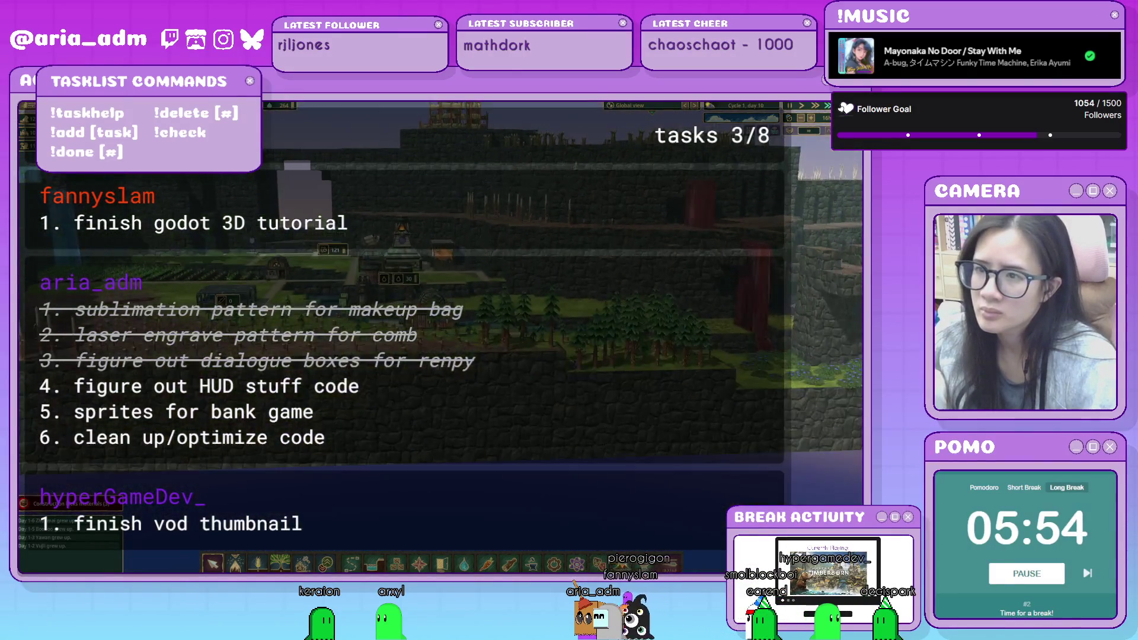
{"action": "scroll", "coordinate": [438, 326], "scroll_direction": "down", "scroll_amount": 5}
{"action": "scroll", "coordinate": [466, 320], "scroll_direction": "up", "scroll_amount": 3}
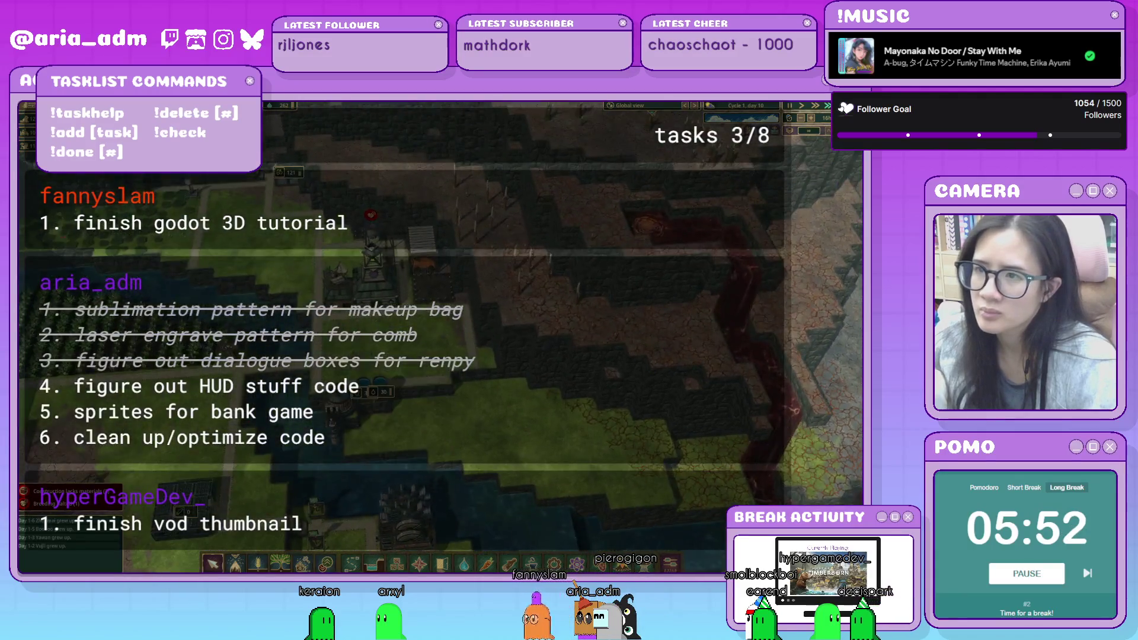
Inspect the Breeding Pod, District Center and barrack construction site.
{"action": "left_click", "coordinate": [382, 228]}
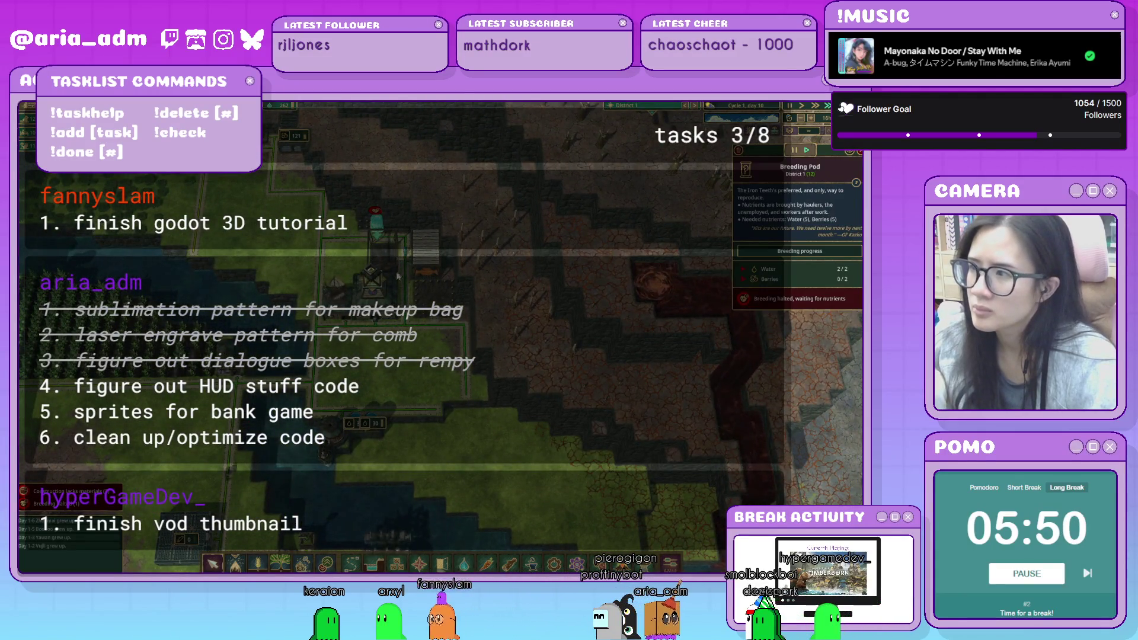
{"action": "left_click", "coordinate": [395, 278]}
{"action": "left_click", "coordinate": [394, 270]}
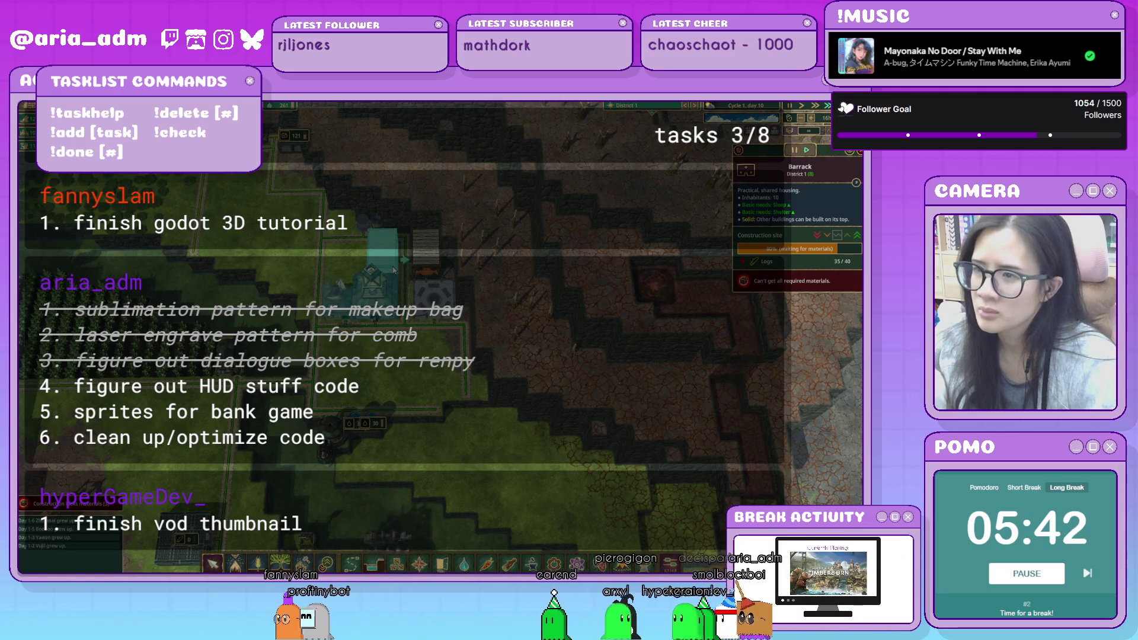
{"action": "key", "text": "s"}
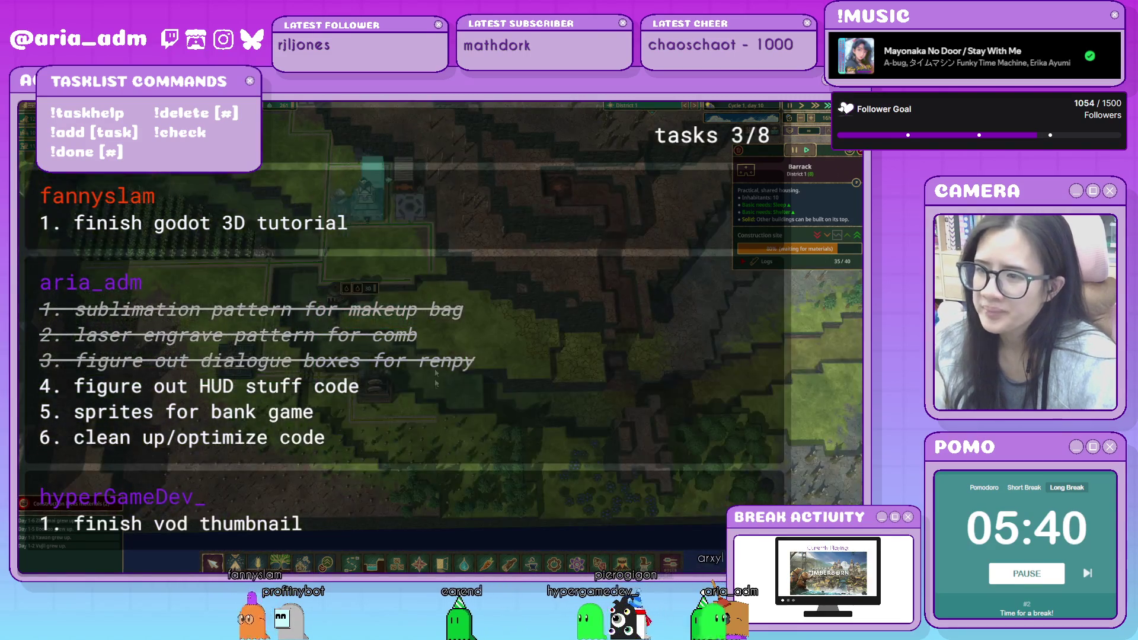
{"action": "key", "text": "s+d"}
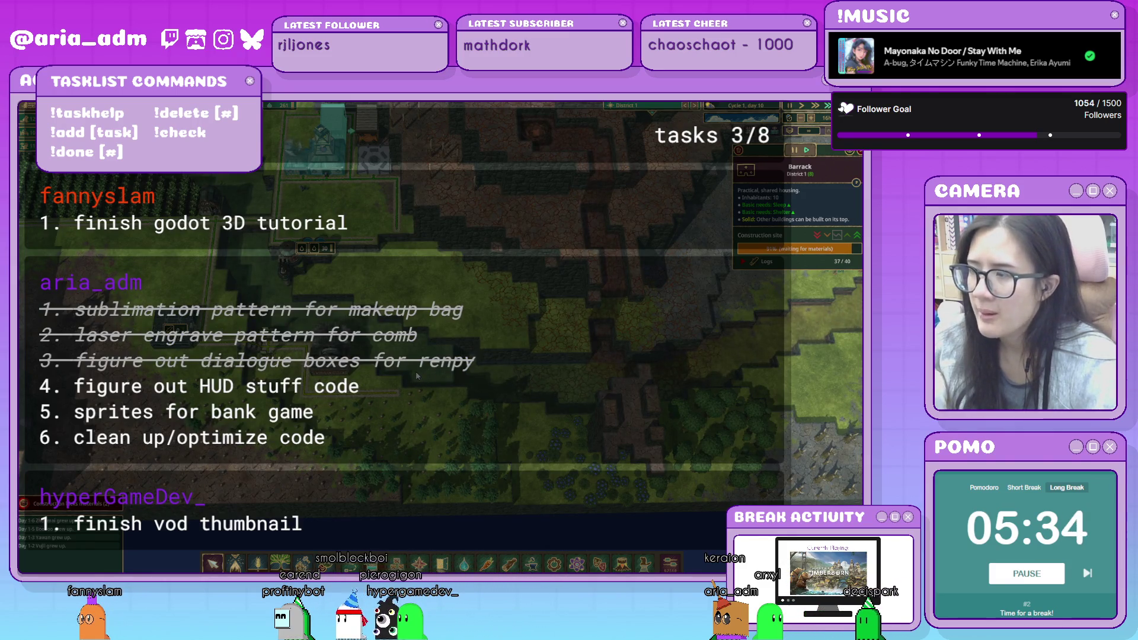
{"action": "key", "text": "w"}
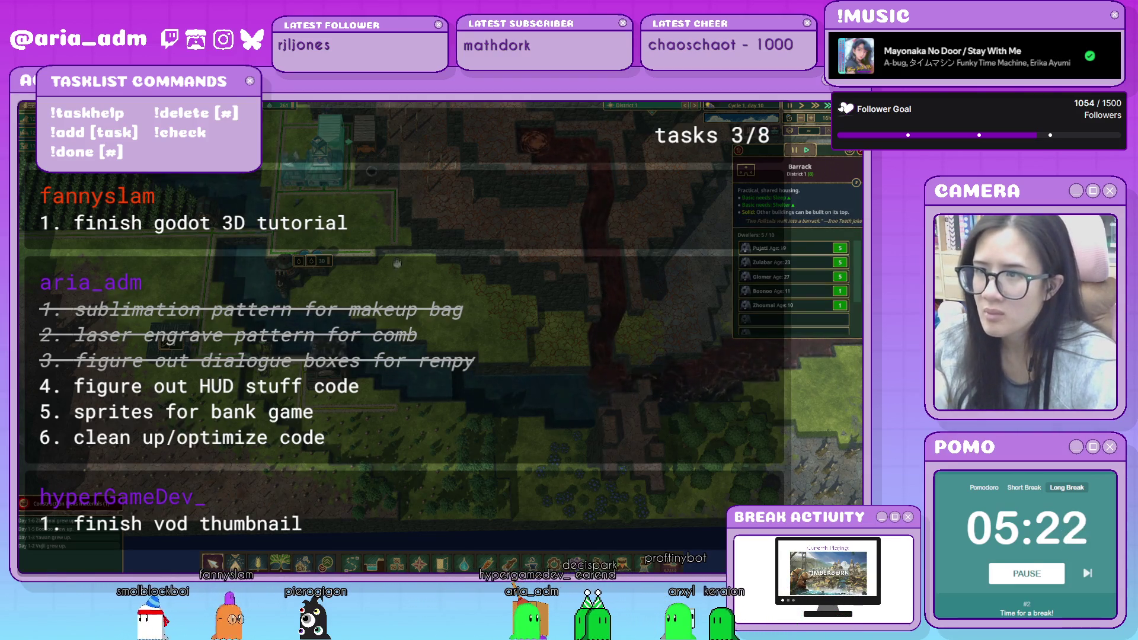
{"action": "left_click", "coordinate": [397, 263]}
{"action": "key", "text": "w"}
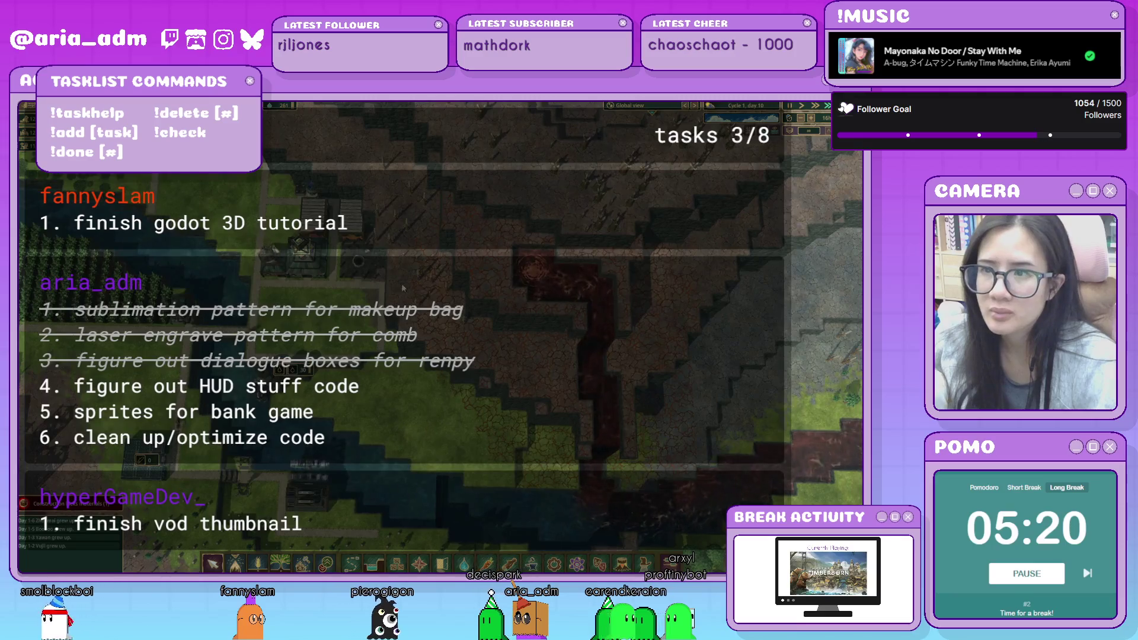
Check the Campfire site, at 9 of 15 logs, and the turned-off Breeding Pod.
{"action": "left_click_drag", "start_coordinate": [403, 289], "coordinate": [495, 384]}
{"action": "left_click", "coordinate": [421, 282]}
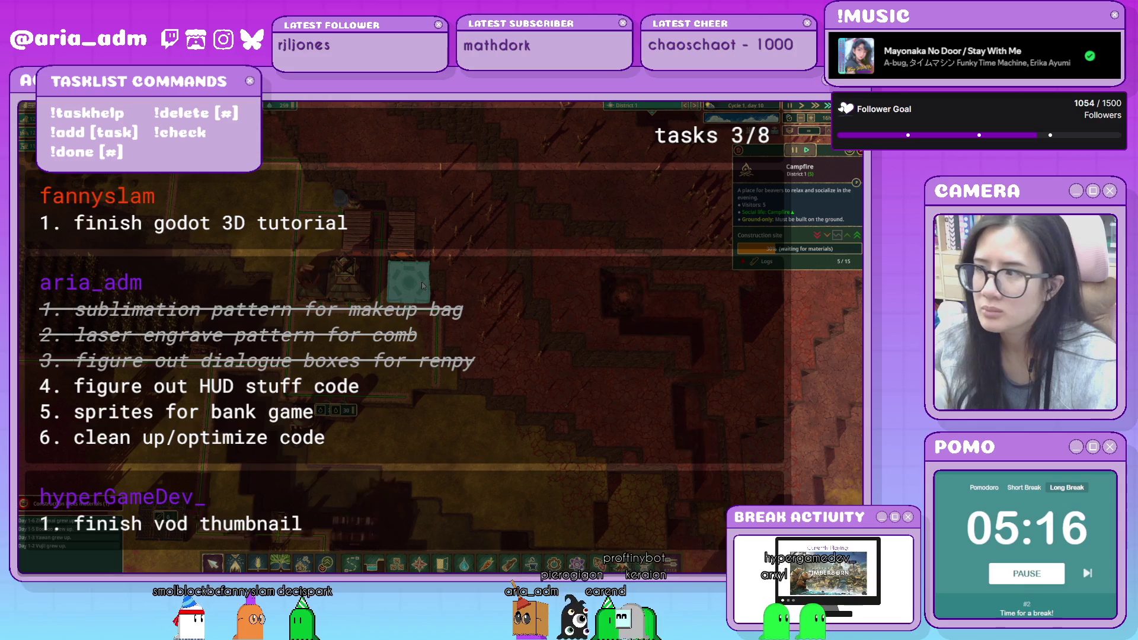
{"action": "left_click", "coordinate": [339, 200]}
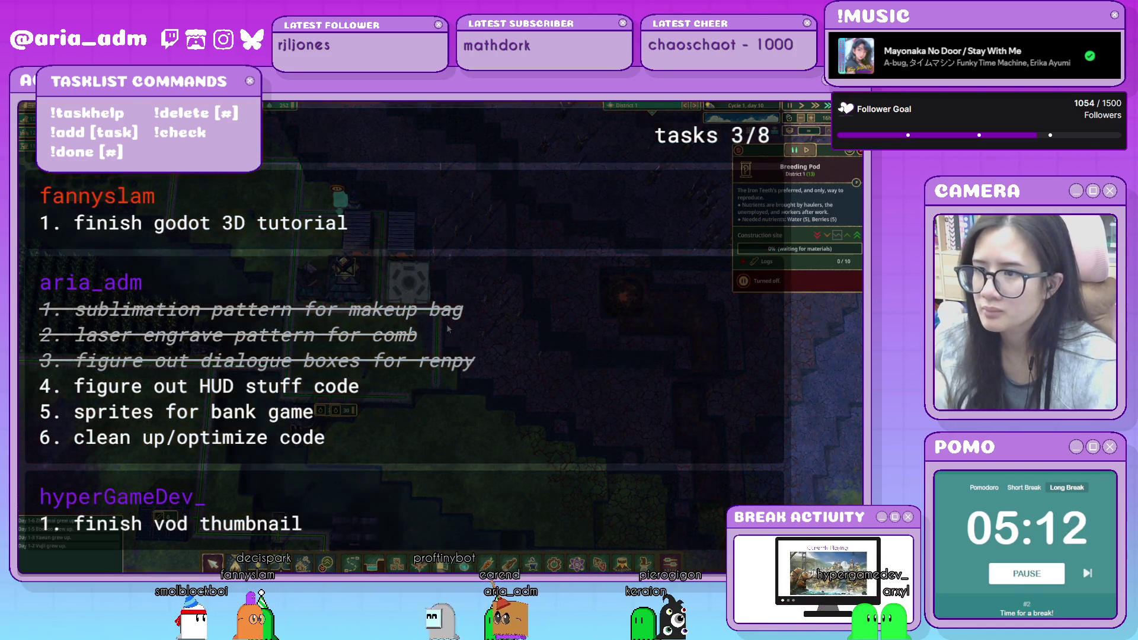
{"action": "left_click", "coordinate": [415, 273]}
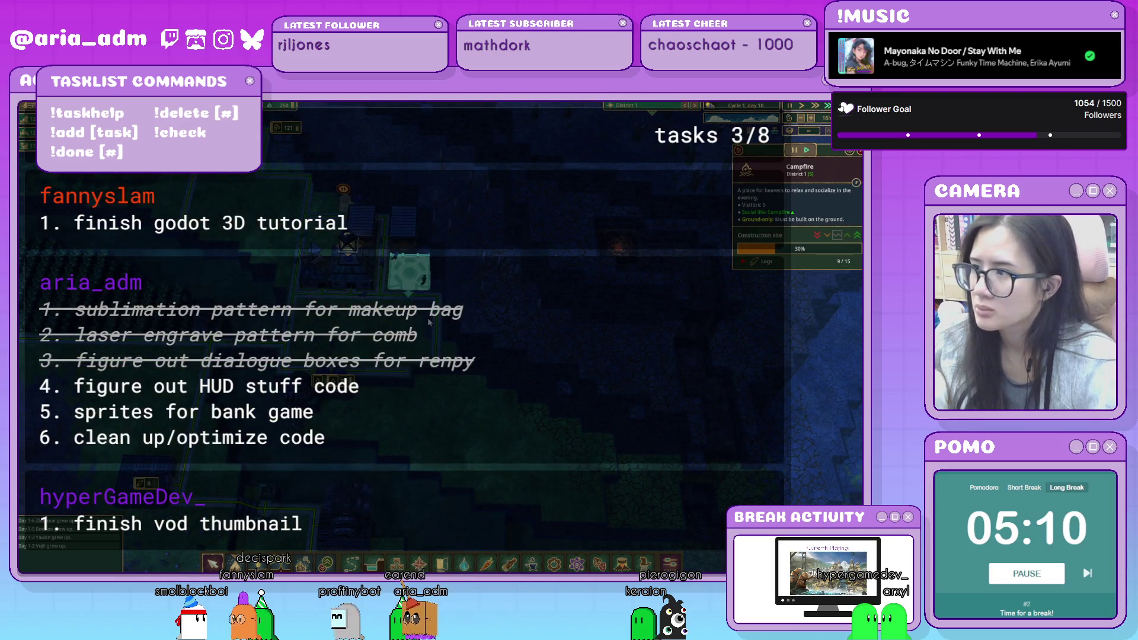
{"action": "left_click_drag", "start_coordinate": [430, 322], "coordinate": [495, 351]}
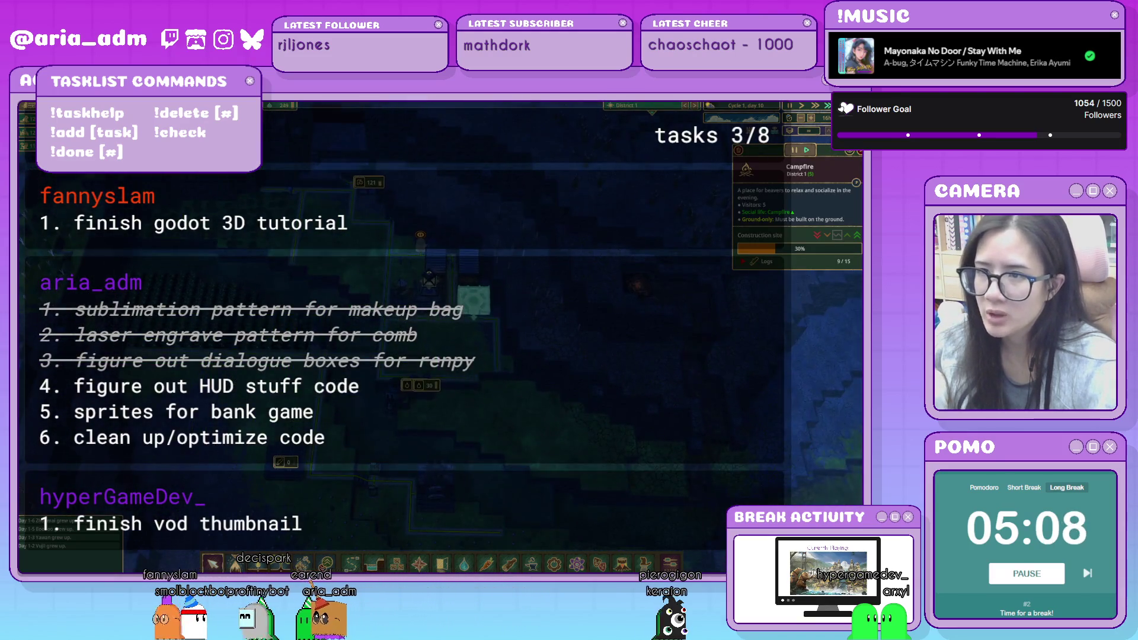
{"action": "left_click", "coordinate": [409, 199]}
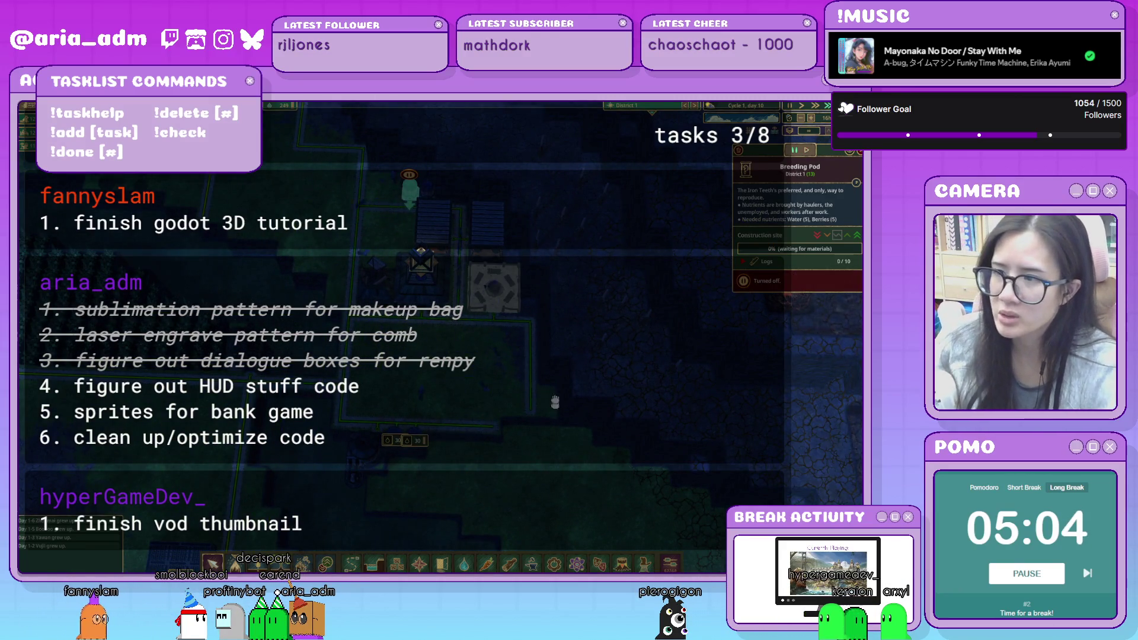
{"action": "left_click_drag", "start_coordinate": [554, 403], "coordinate": [506, 343]}
{"action": "left_click", "coordinate": [454, 253]}
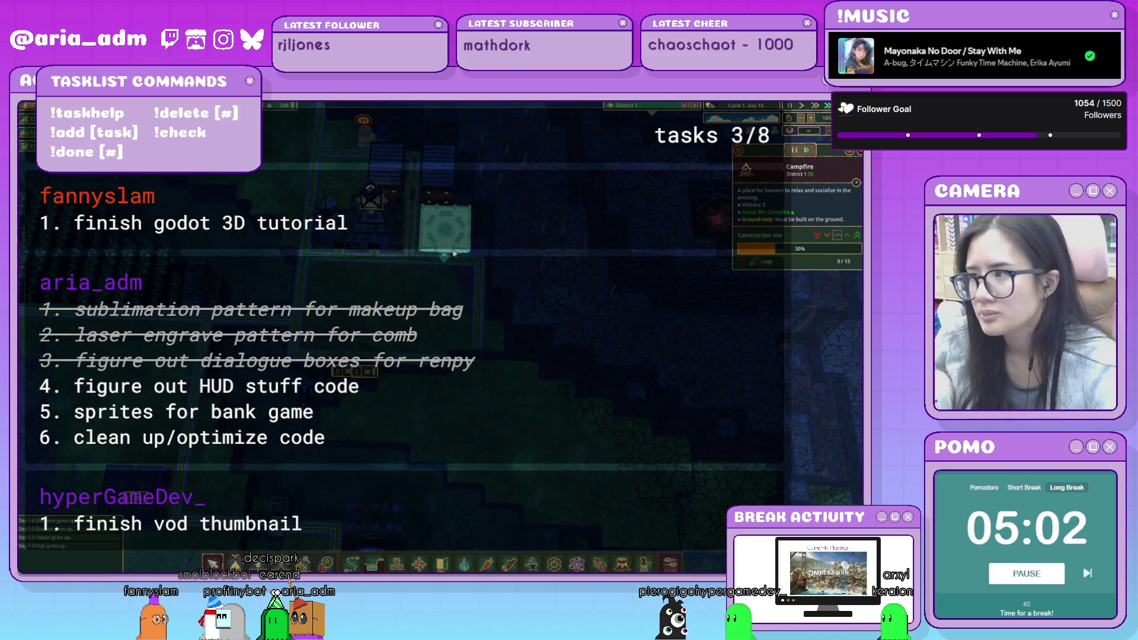
{"action": "left_click_drag", "start_coordinate": [454, 253], "coordinate": [392, 216]}
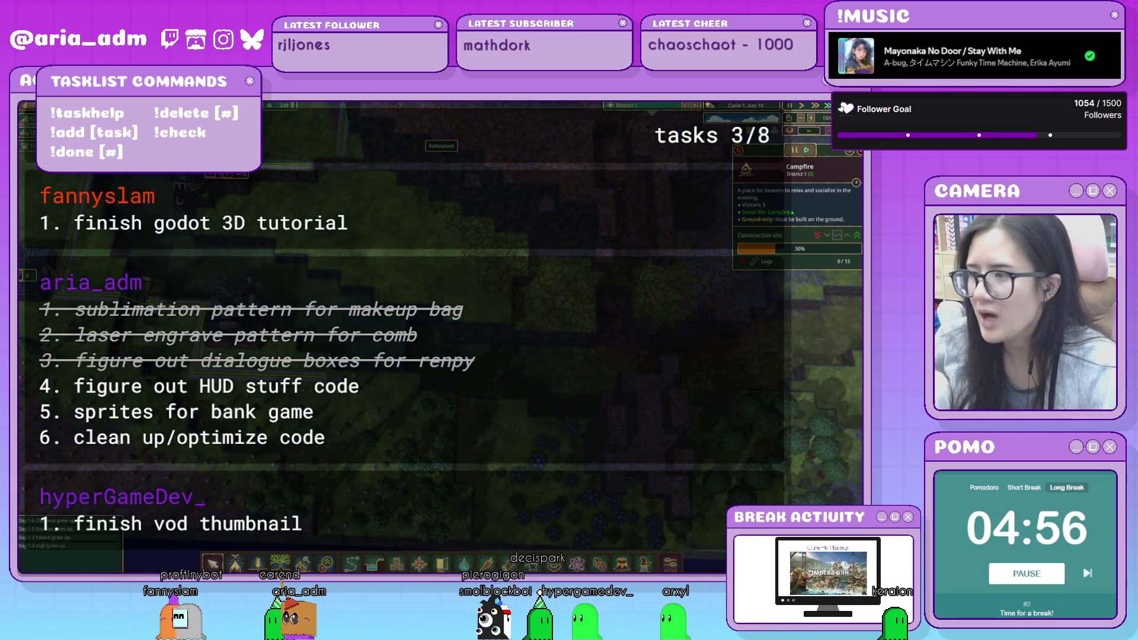
{"action": "left_click", "coordinate": [505, 566]}
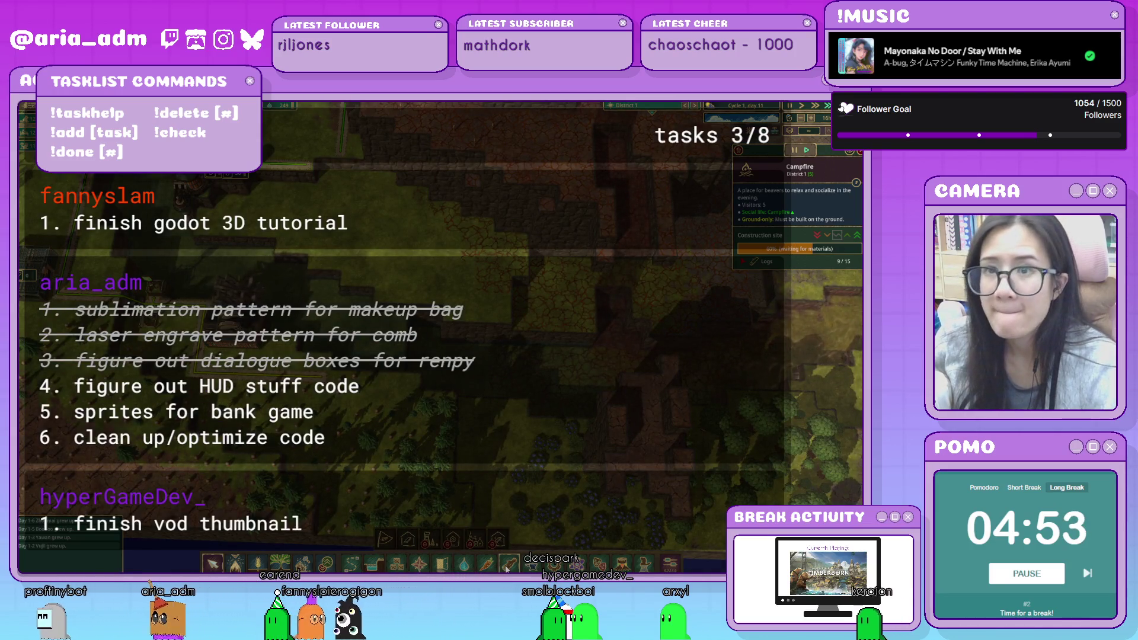
Decline the Forester unlock prompt, leaving the Forester locked.
{"action": "left_click", "coordinate": [426, 541]}
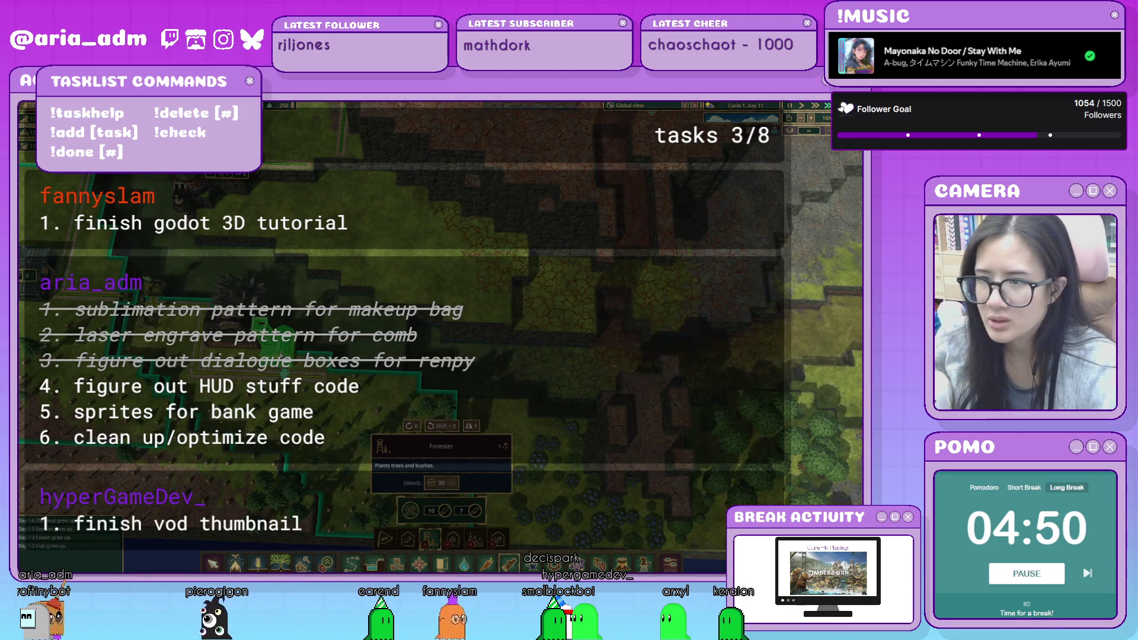
{"action": "left_click", "coordinate": [430, 540]}
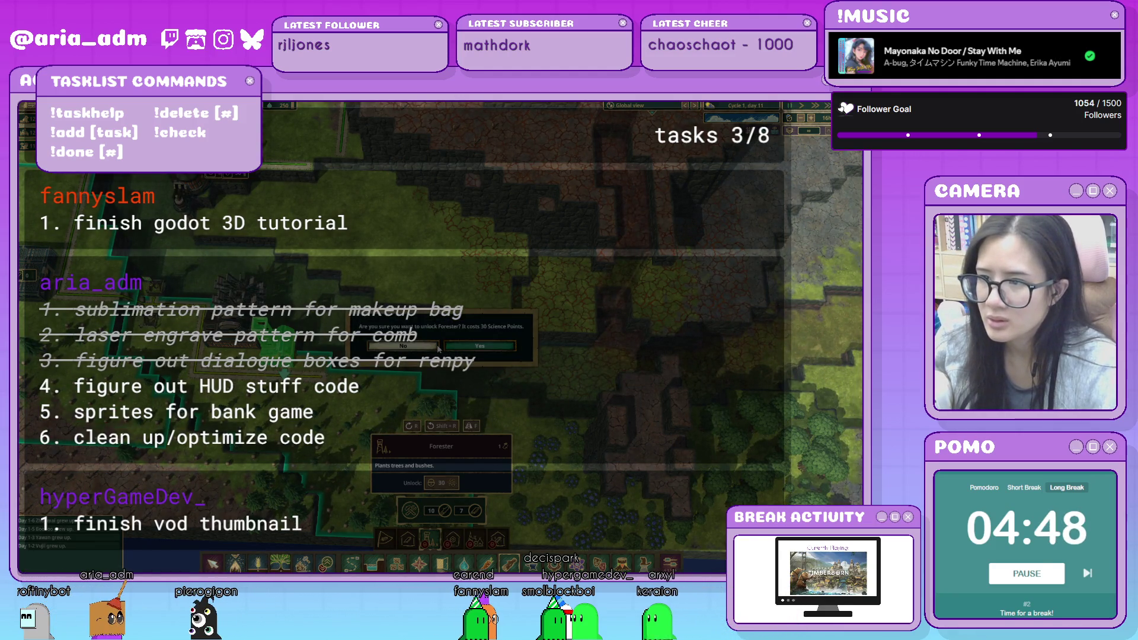
{"action": "key", "text": "Escape"}
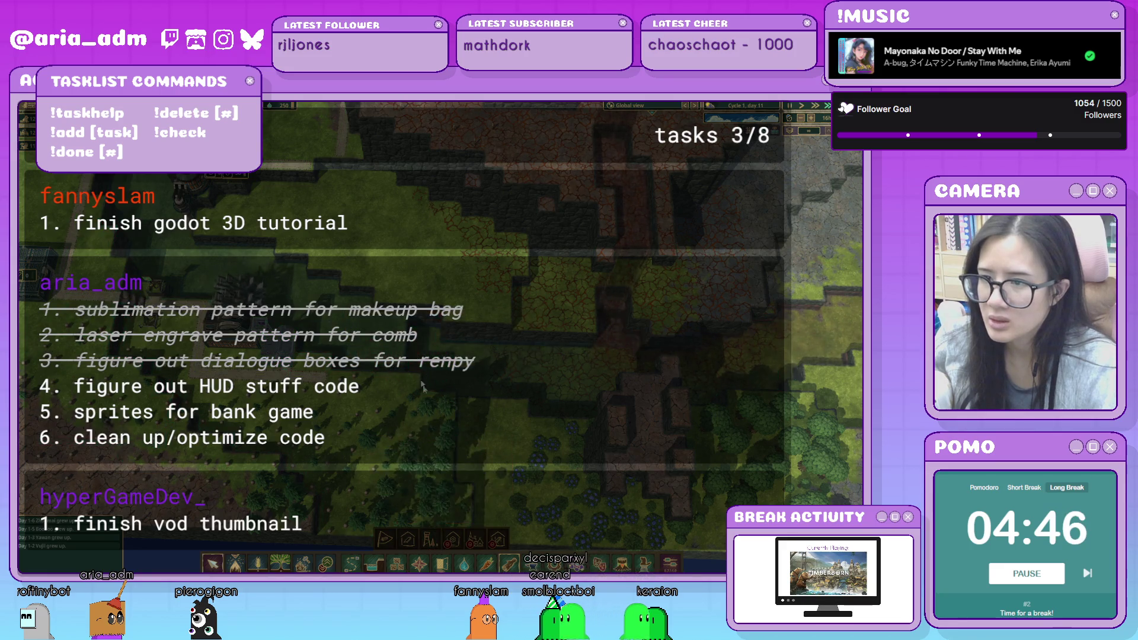
{"action": "key", "text": "s"}
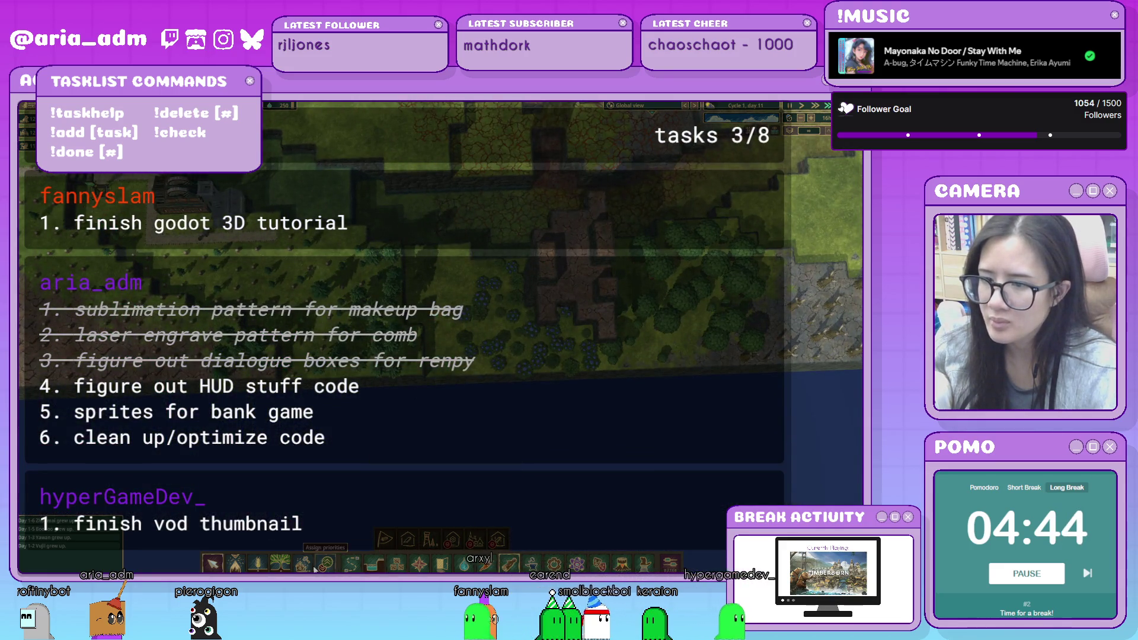
Mark a 17 × 9 area for planting Pine, then switch the planting tool to Oak.
{"action": "left_click", "coordinate": [279, 563]}
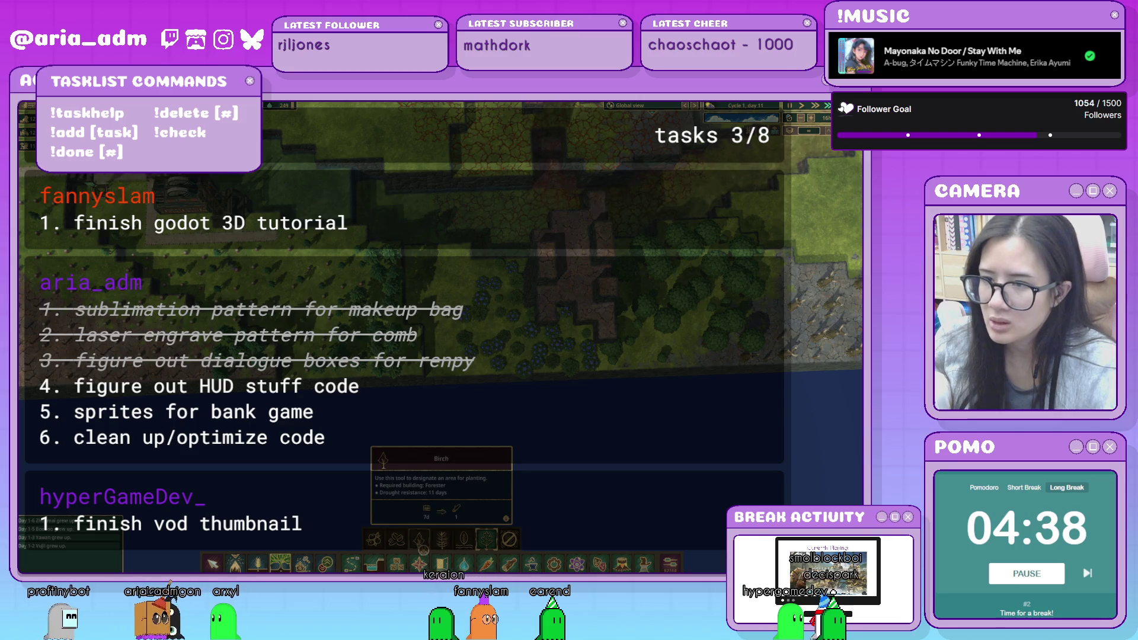
{"action": "left_click", "coordinate": [441, 540]}
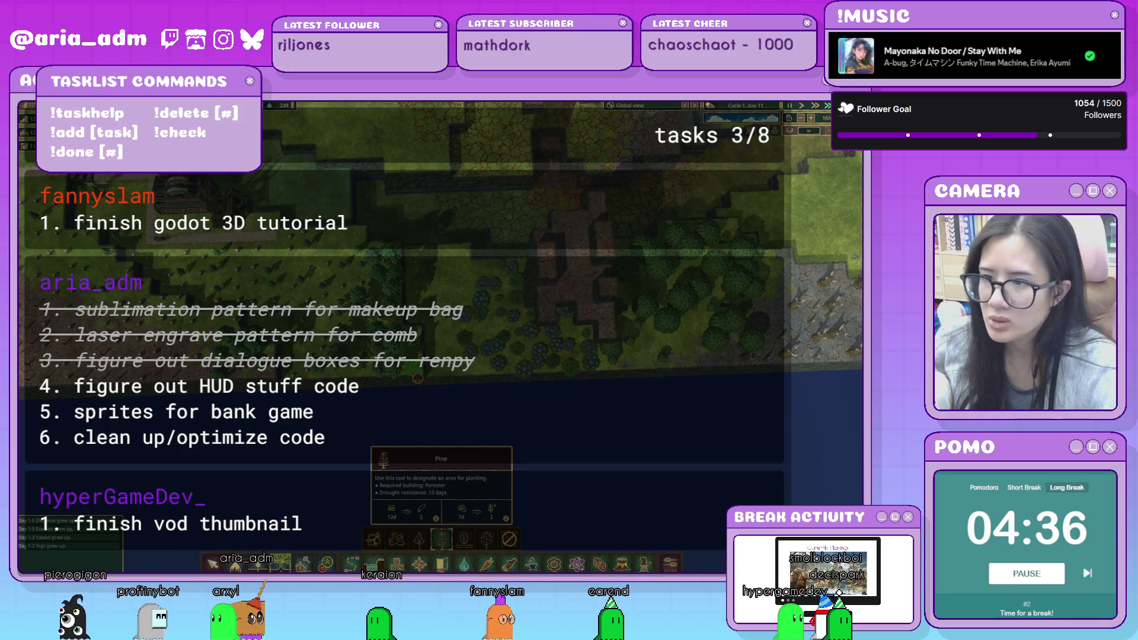
{"action": "left_click_drag", "start_coordinate": [418, 377], "coordinate": [143, 254]}
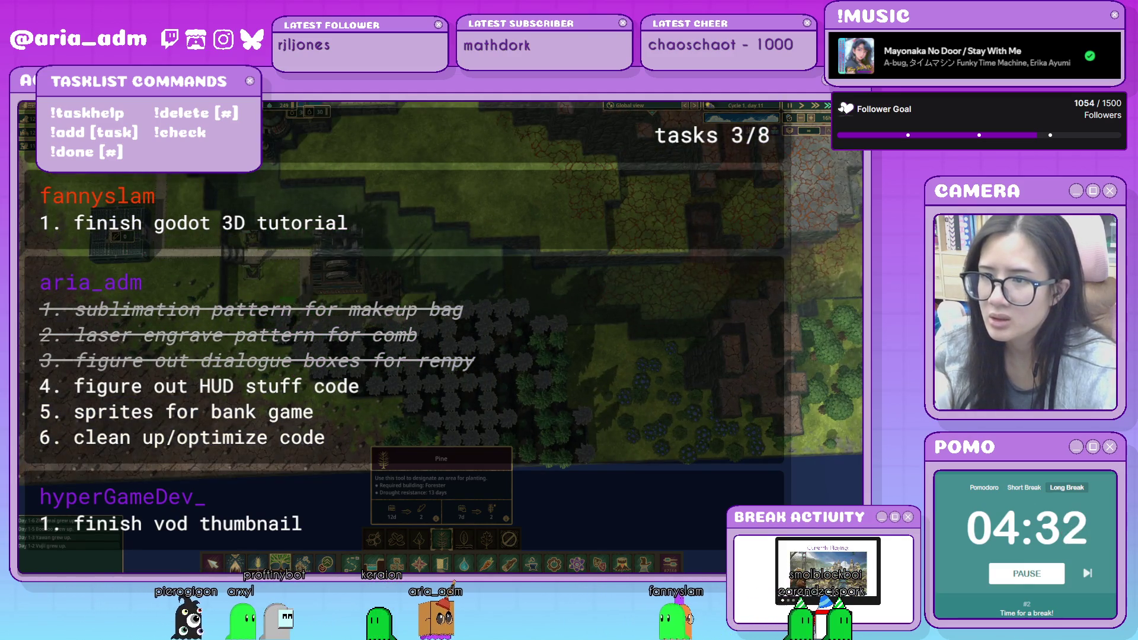
{"action": "key", "text": "w"}
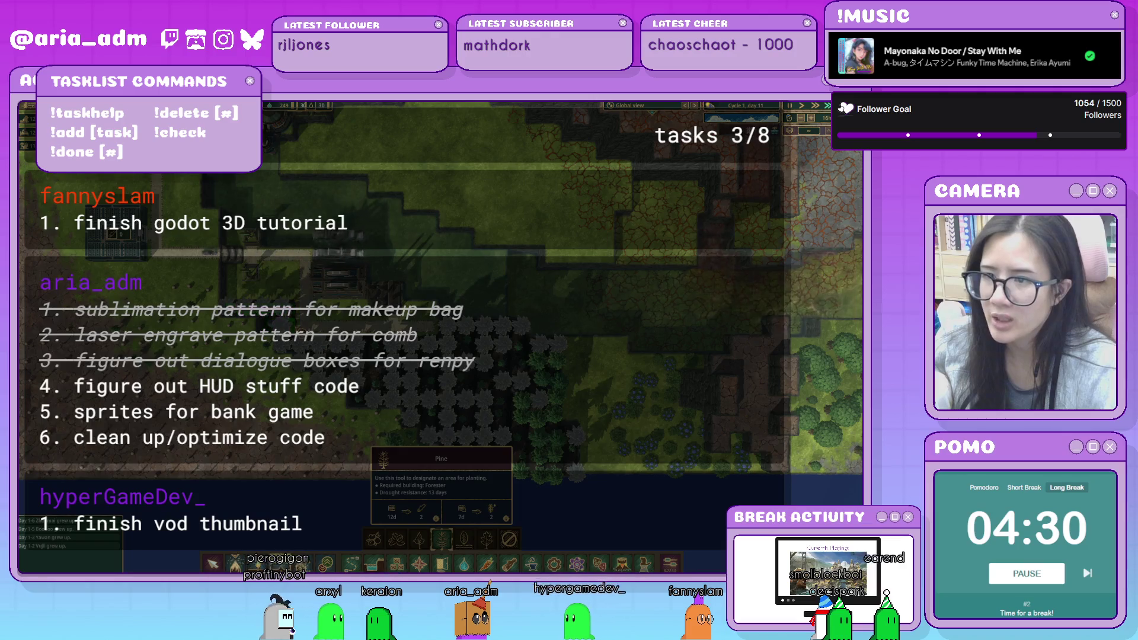
{"action": "left_click", "coordinate": [487, 540]}
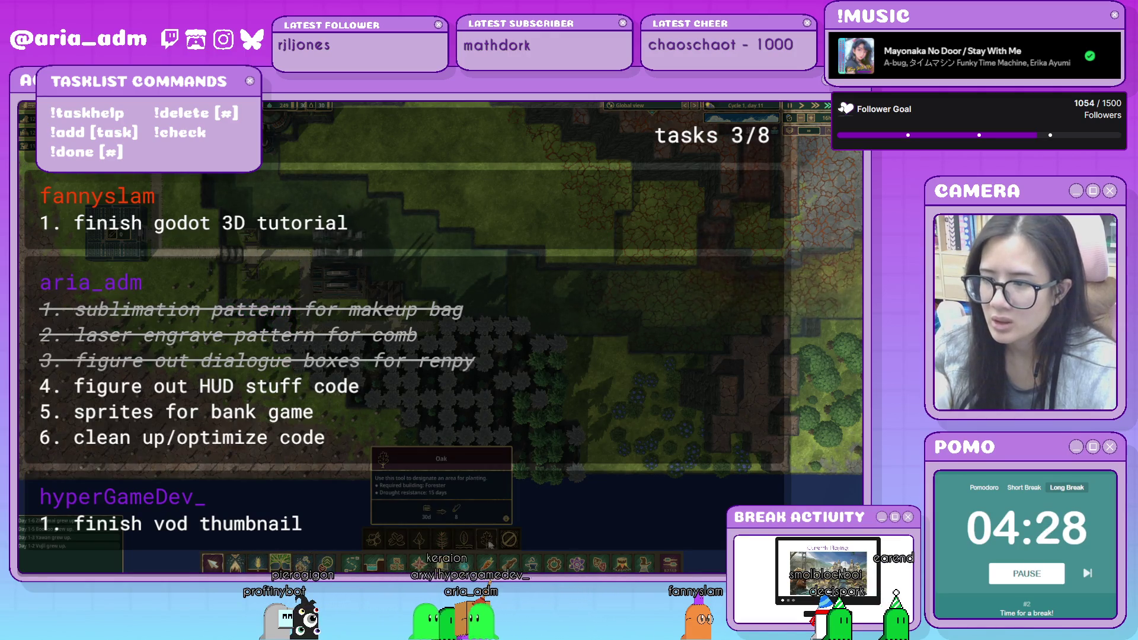
{"action": "key", "text": "s"}
{"action": "key", "text": "a"}
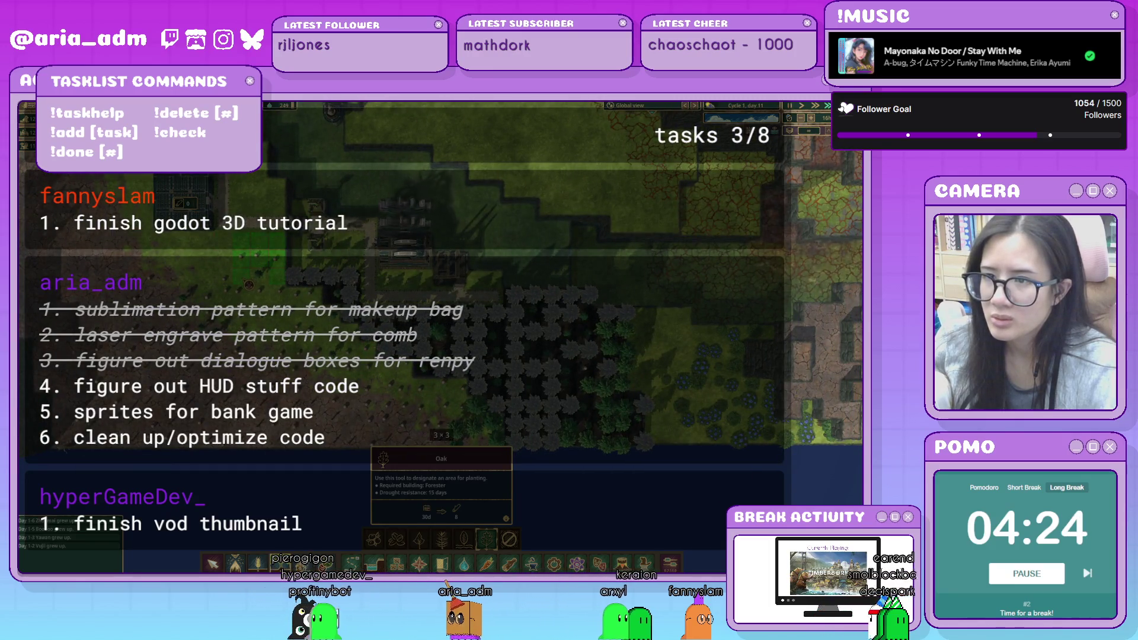
Mark a 5 × 12 and a 5 × 4 area for demolition, then drop the tool.
{"action": "key", "text": "x"}
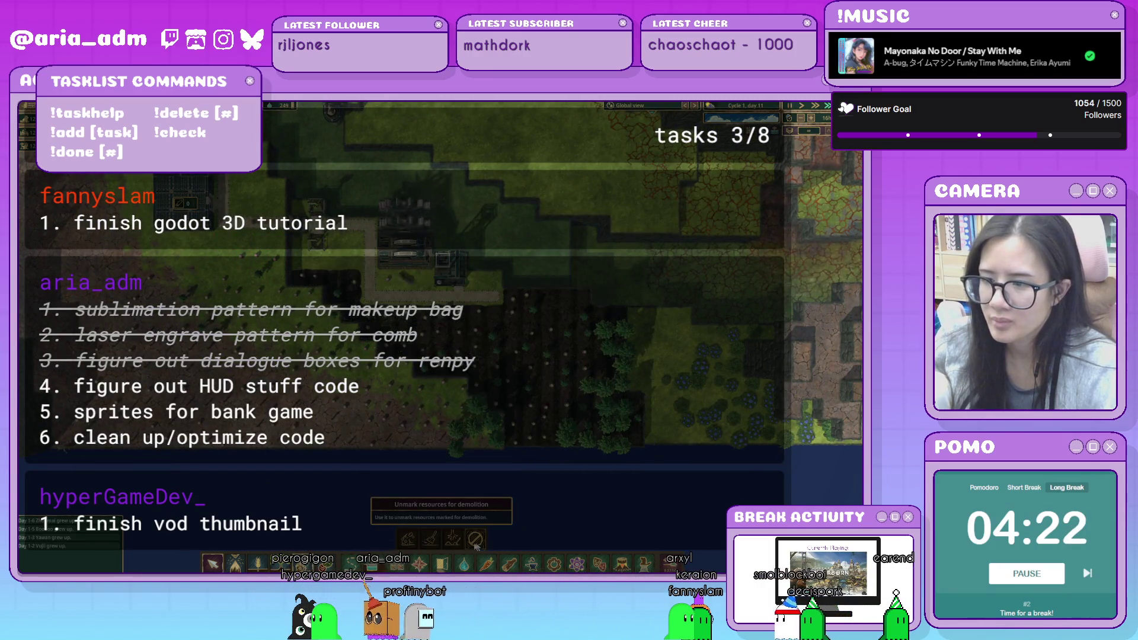
{"action": "mouse_move", "coordinate": [287, 232]}
{"action": "left_mouse_down"}
{"action": "mouse_move", "coordinate": [206, 450]}
{"action": "mouse_move", "coordinate": [196, 451]}
{"action": "mouse_move", "coordinate": [241, 257]}
{"action": "left_mouse_up"}
{"action": "scroll", "coordinate": [439, 332], "scroll_direction": "up", "scroll_amount": 1}
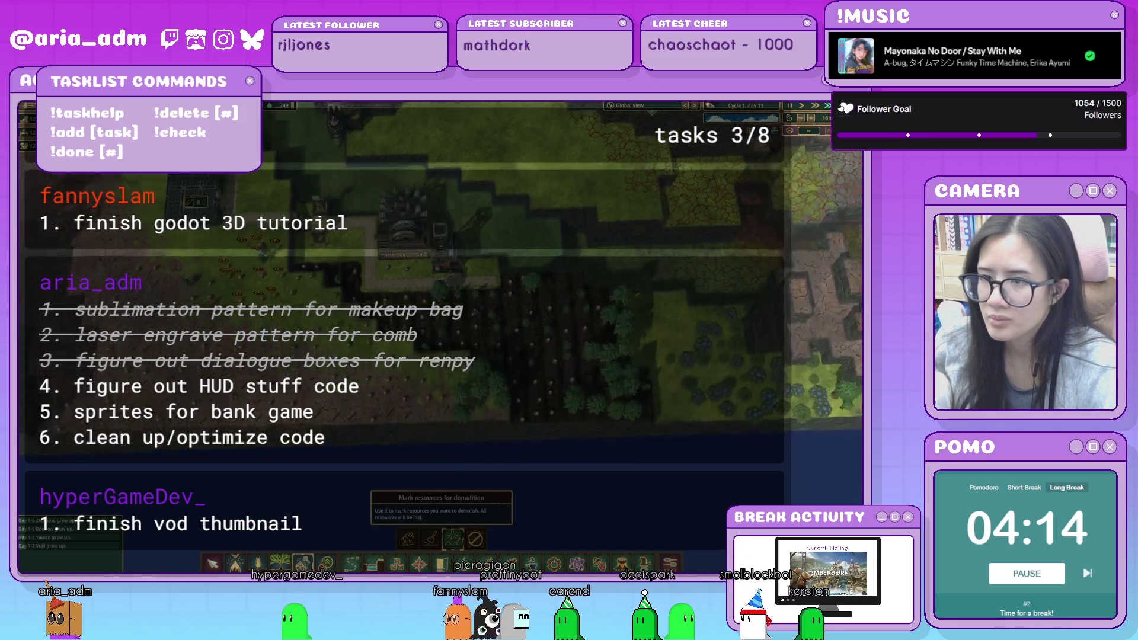
{"action": "left_click_drag", "start_coordinate": [132, 259], "coordinate": [218, 290]}
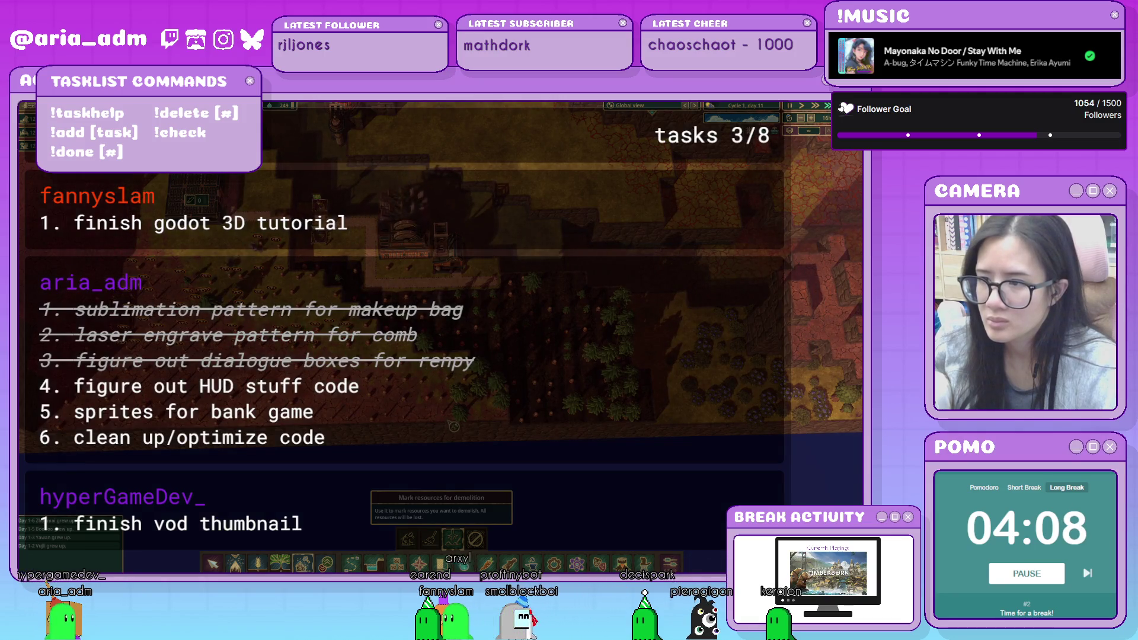
{"action": "key", "text": "Escape"}
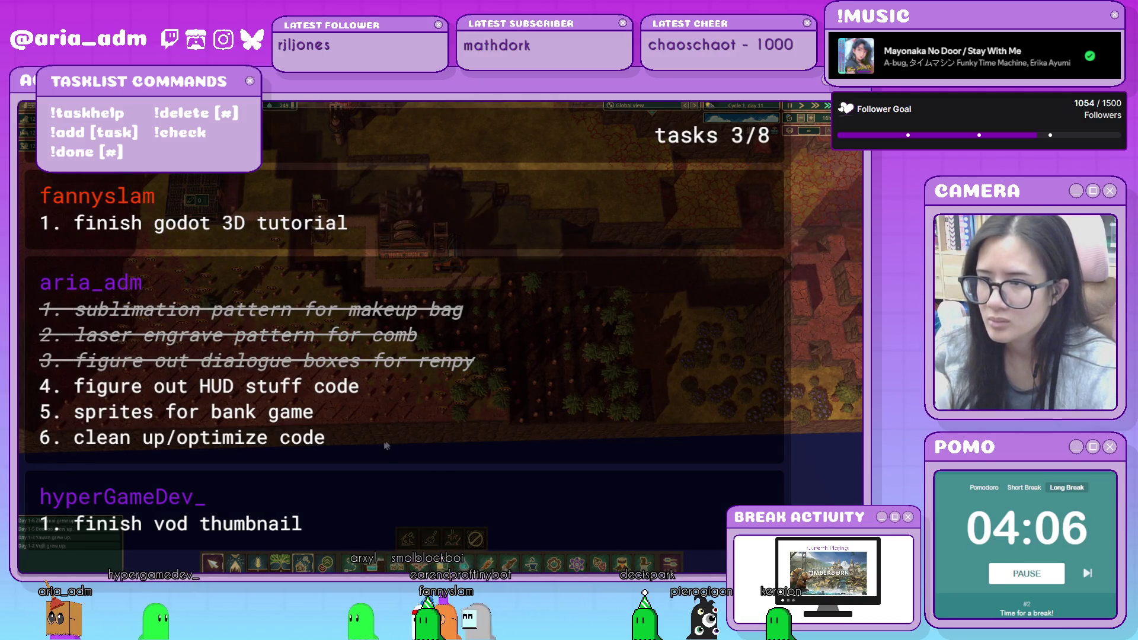
Cancel the Path tool and inspect the Lumberjack Flag, which has one assigned worker.
{"action": "left_click", "coordinate": [313, 554]}
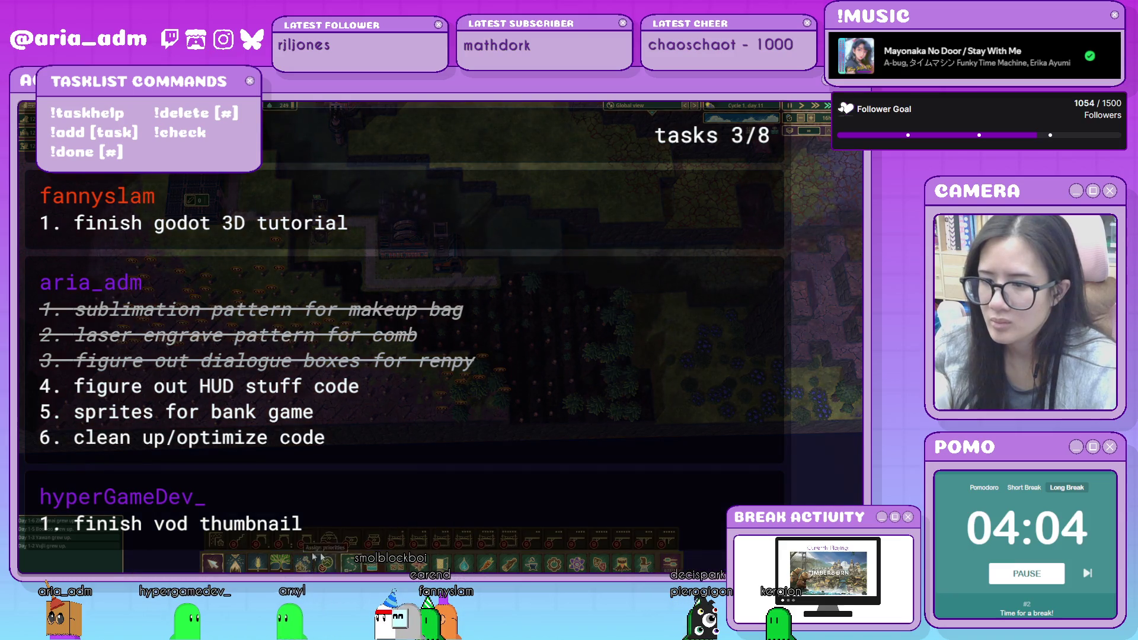
{"action": "left_click", "coordinate": [215, 543]}
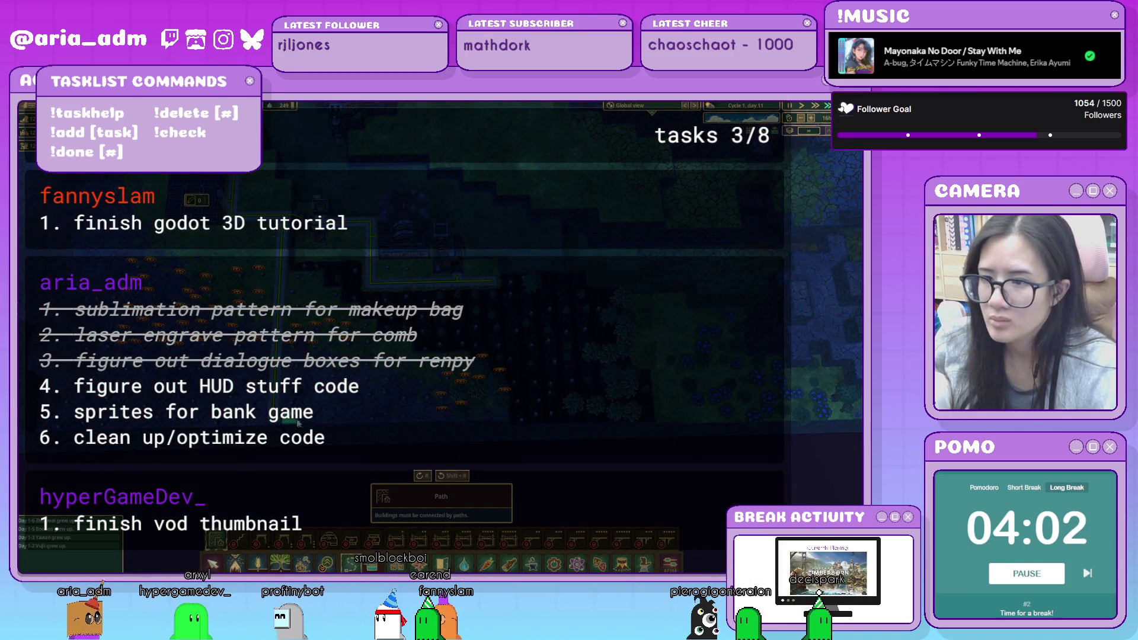
{"action": "right_click", "coordinate": [425, 425]}
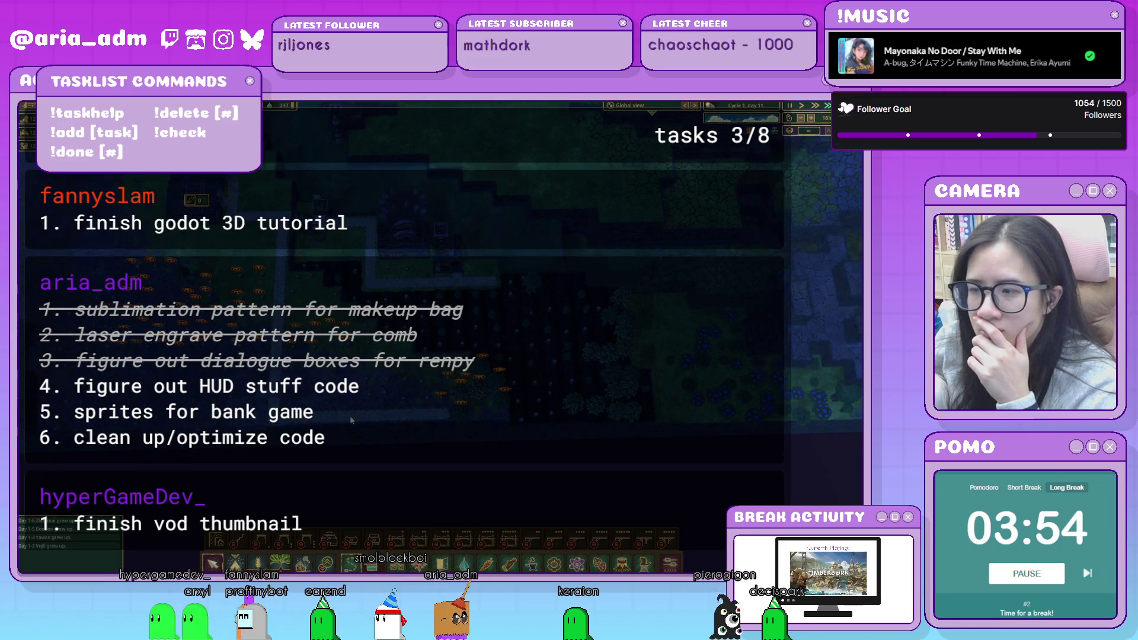
{"action": "left_click_drag", "start_coordinate": [350, 414], "coordinate": [292, 394]}
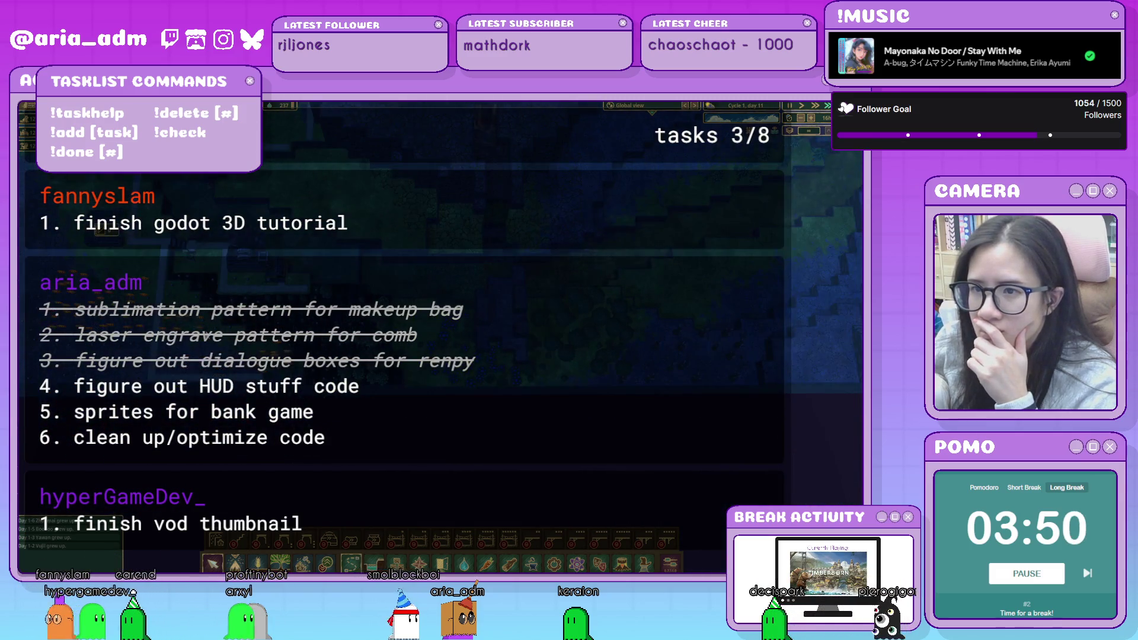
{"action": "key", "text": "a"}
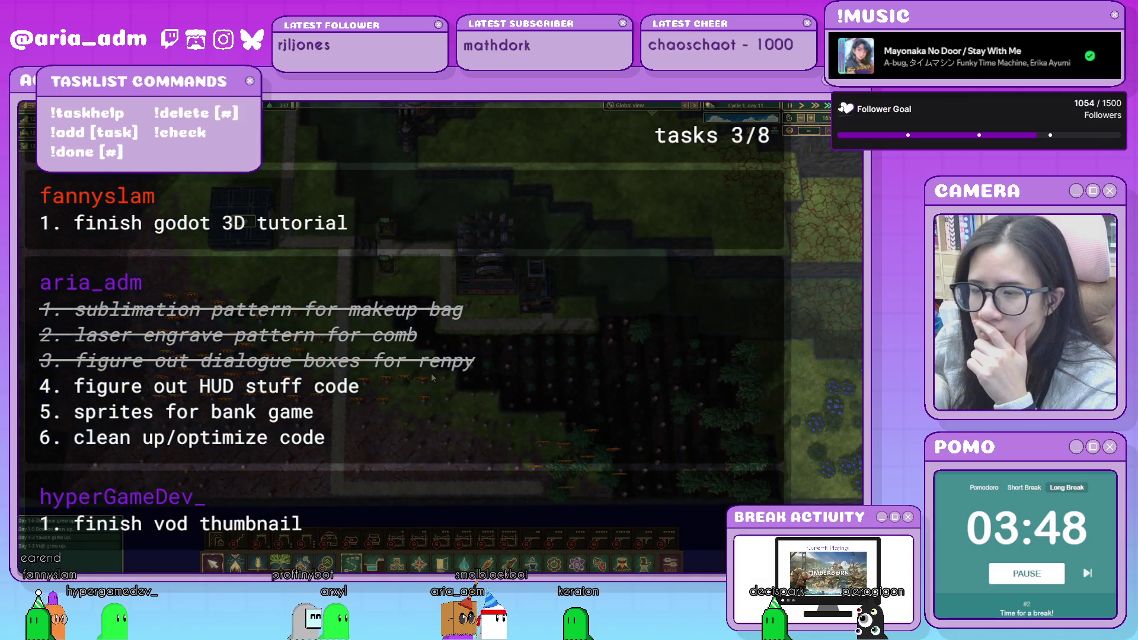
{"action": "left_click", "coordinate": [389, 268]}
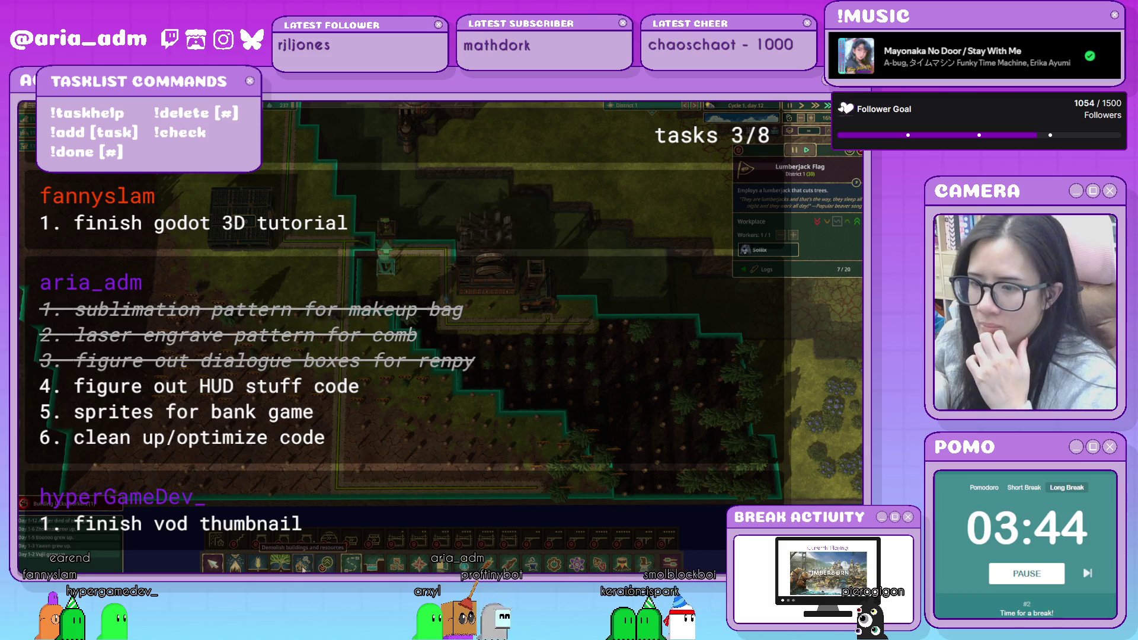
Choose Oak in the tree-planting tools for the field by the lumberjack flag.
{"action": "left_click", "coordinate": [280, 563]}
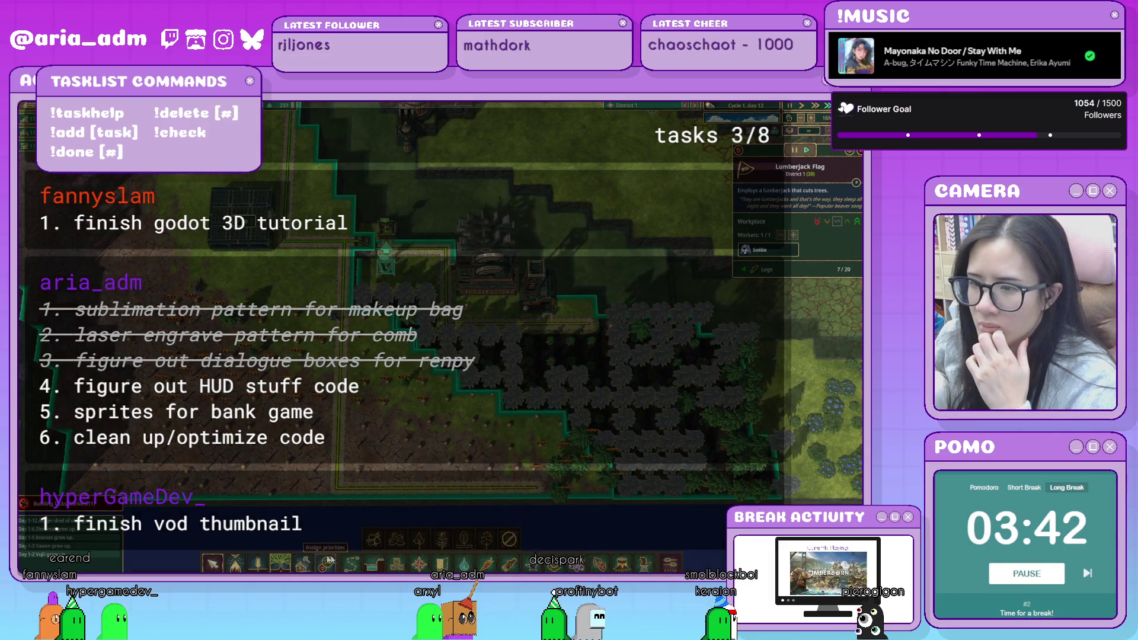
{"action": "left_click", "coordinate": [508, 539]}
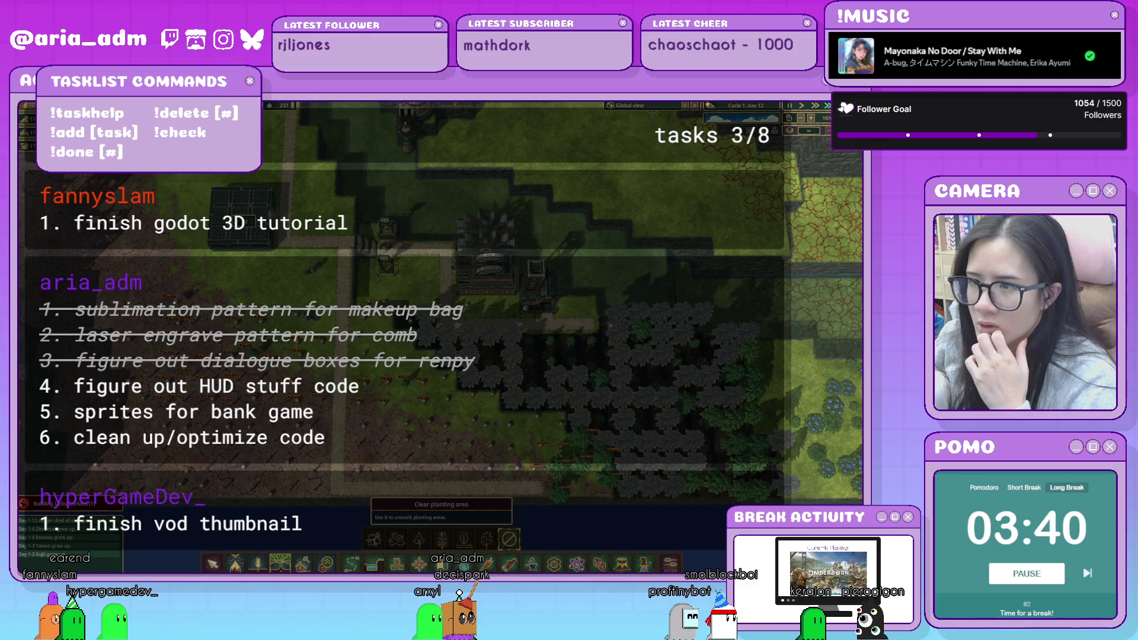
{"action": "left_click", "coordinate": [385, 277]}
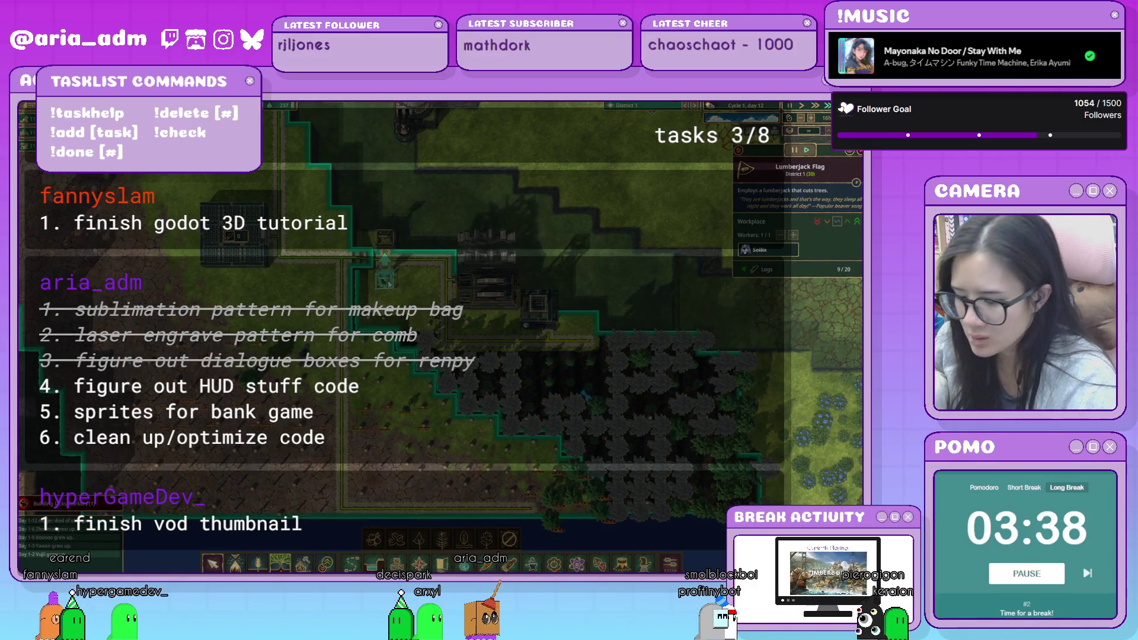
{"action": "left_click", "coordinate": [487, 540]}
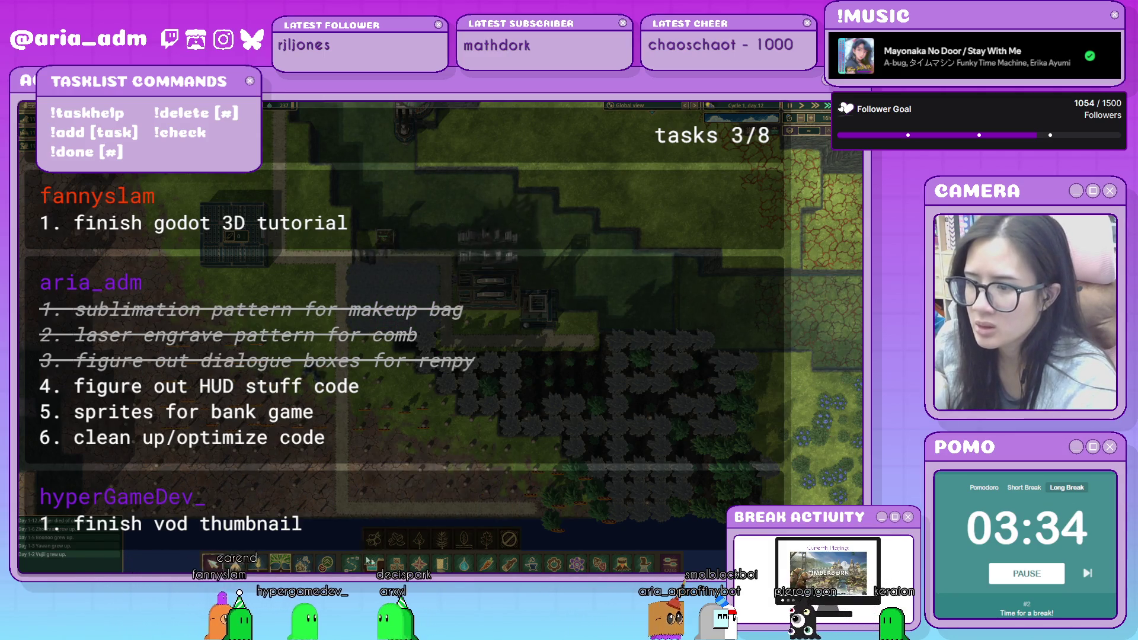
Cancel placing another lumberjack flag from the forestry options.
{"action": "left_click", "coordinate": [508, 563]}
{"action": "left_click", "coordinate": [385, 540]}
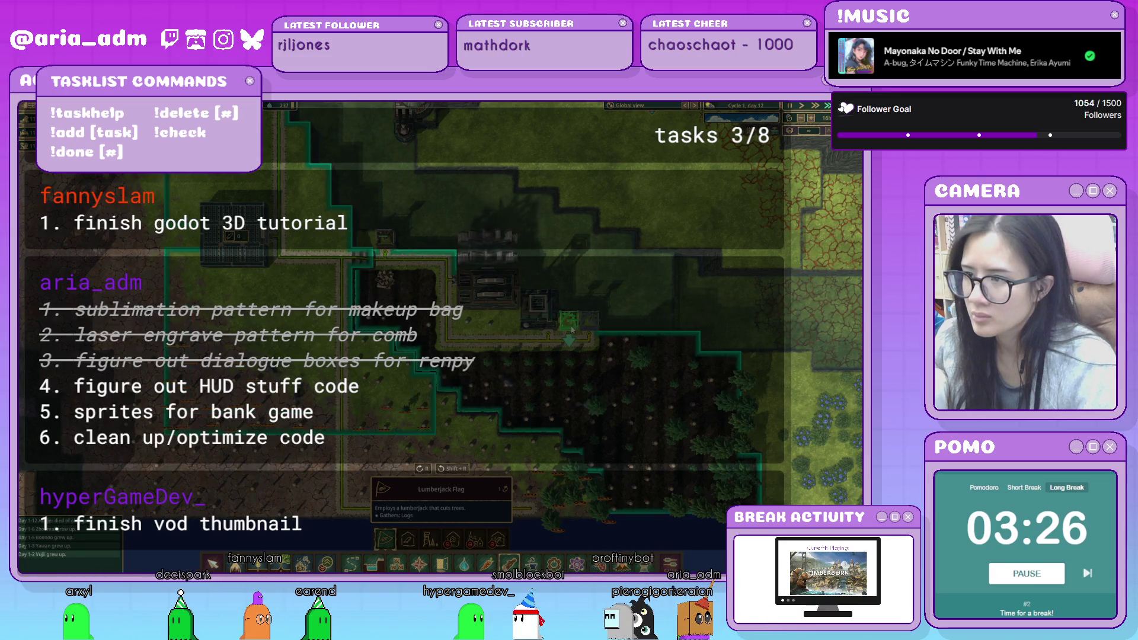
{"action": "right_click", "coordinate": [472, 331]}
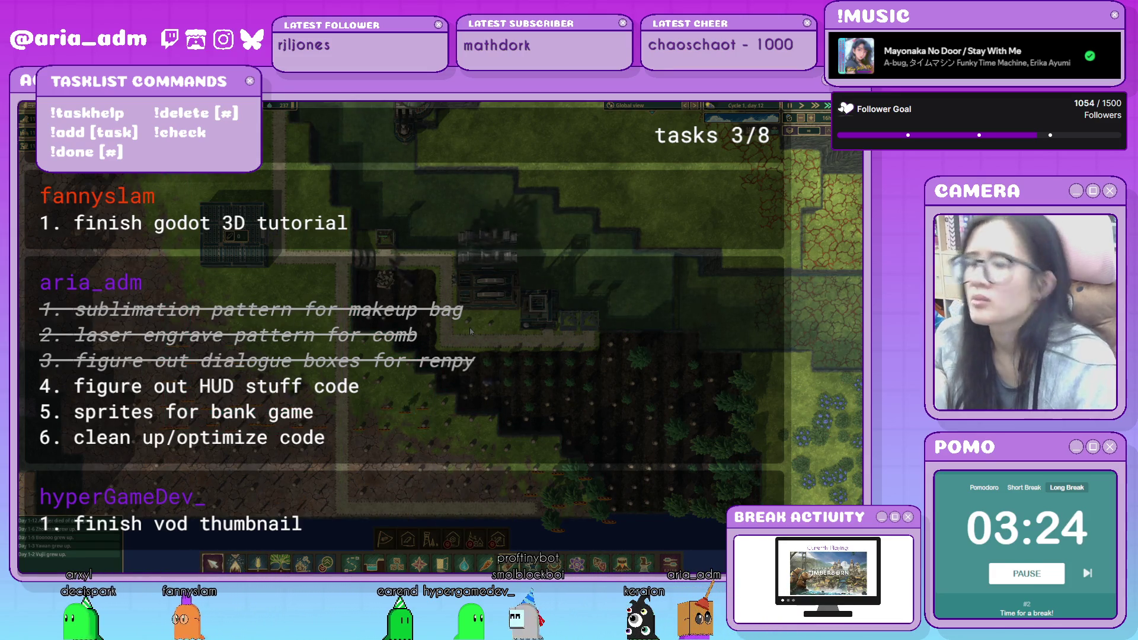
{"action": "scroll", "coordinate": [317, 325], "scroll_direction": "down", "scroll_amount": 2}
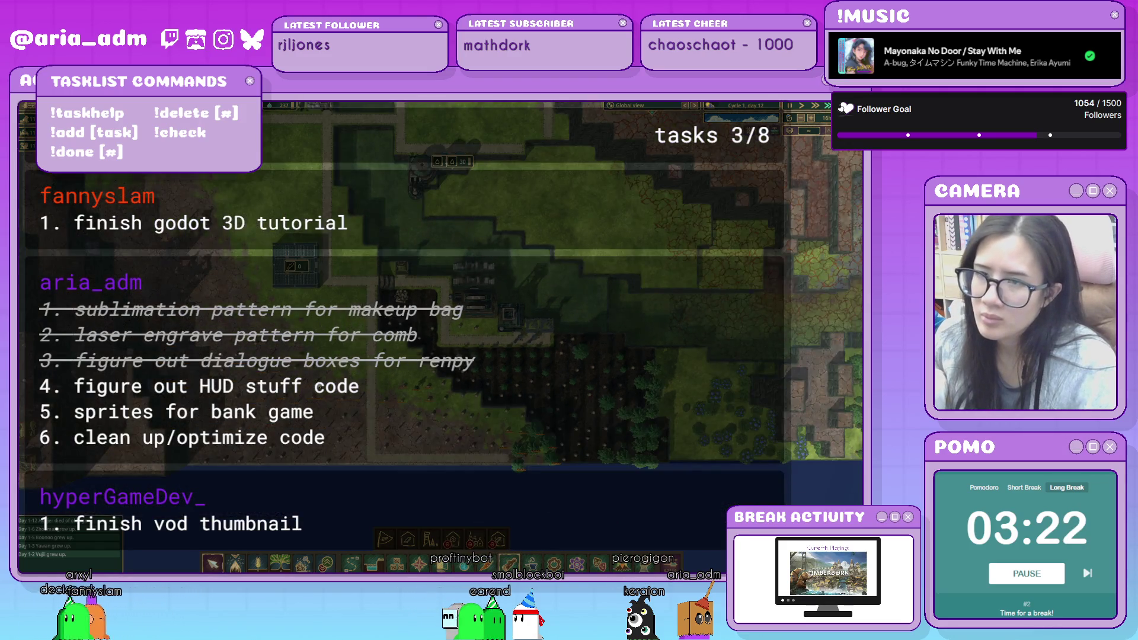
{"action": "scroll", "coordinate": [329, 409], "scroll_direction": "up", "scroll_amount": 3}
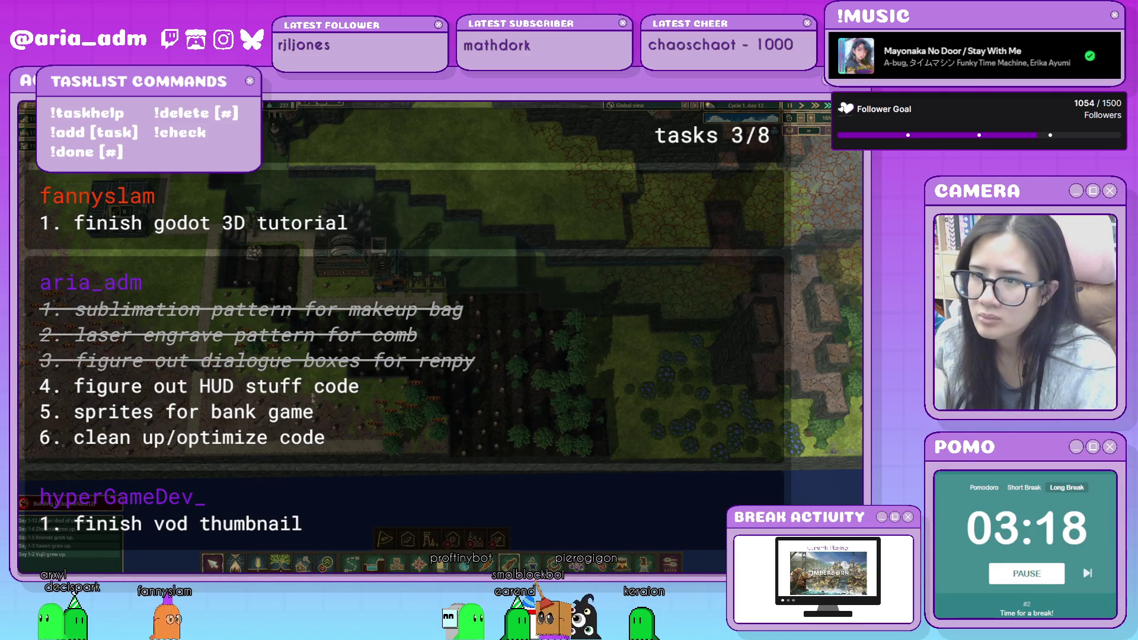
Set the forester's prioritized resource to Oak.
{"action": "left_click", "coordinate": [399, 293]}
{"action": "left_click", "coordinate": [818, 285]}
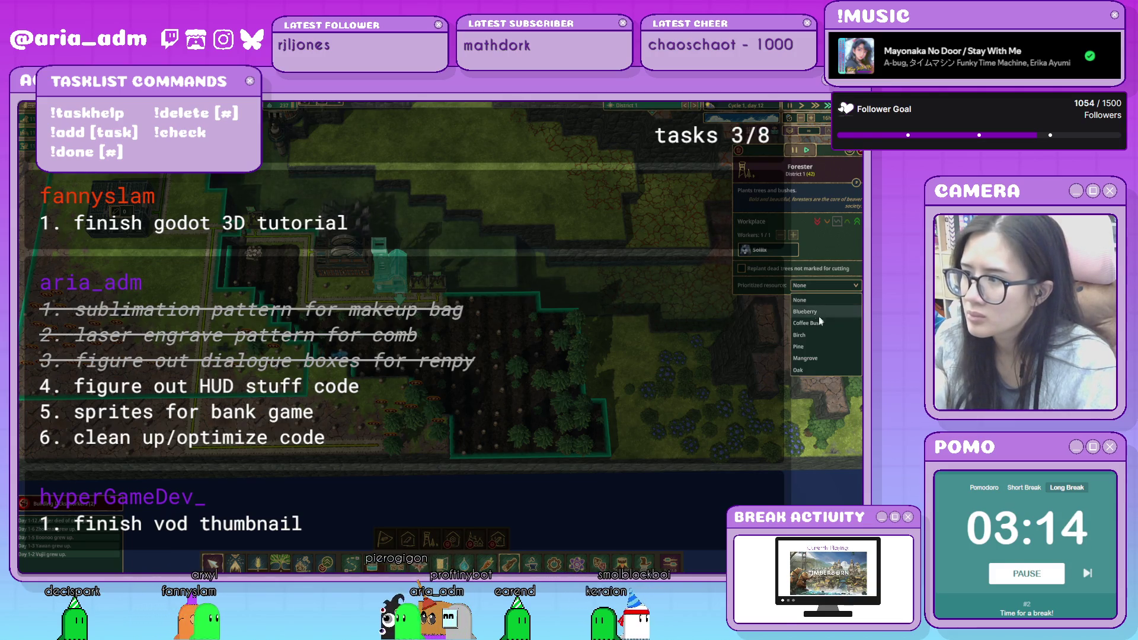
{"action": "left_click", "coordinate": [817, 366]}
{"action": "key", "text": "w"}
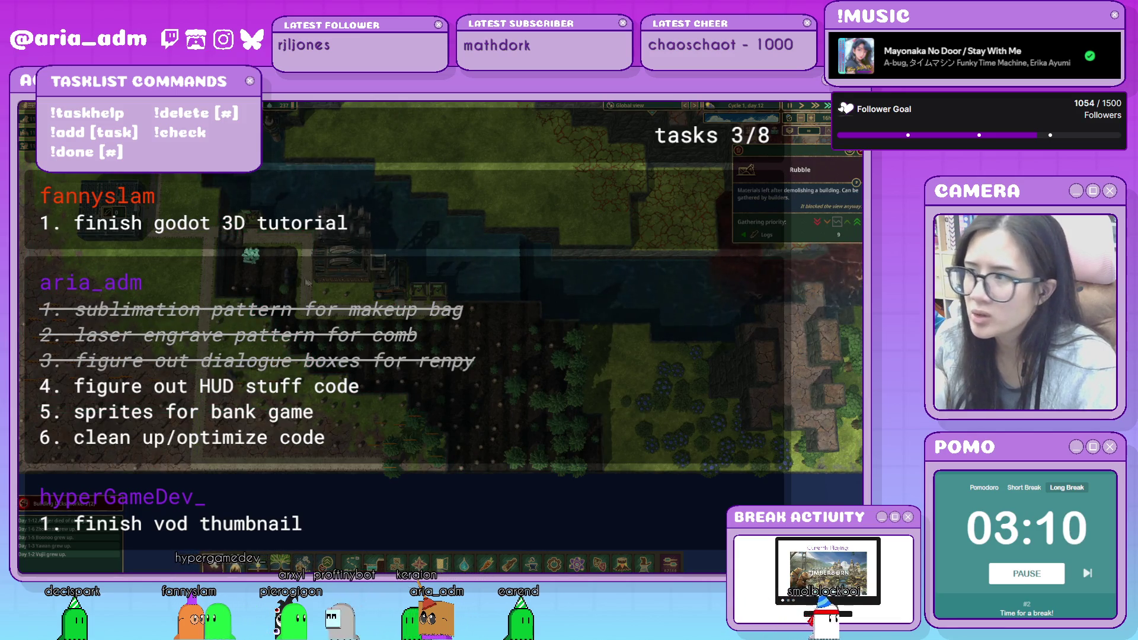
Select the rubble and pan the map across the colony around it.
{"action": "left_click", "coordinate": [254, 257]}
{"action": "left_click_drag", "start_coordinate": [262, 260], "coordinate": [429, 262]}
{"action": "key", "text": "w"}
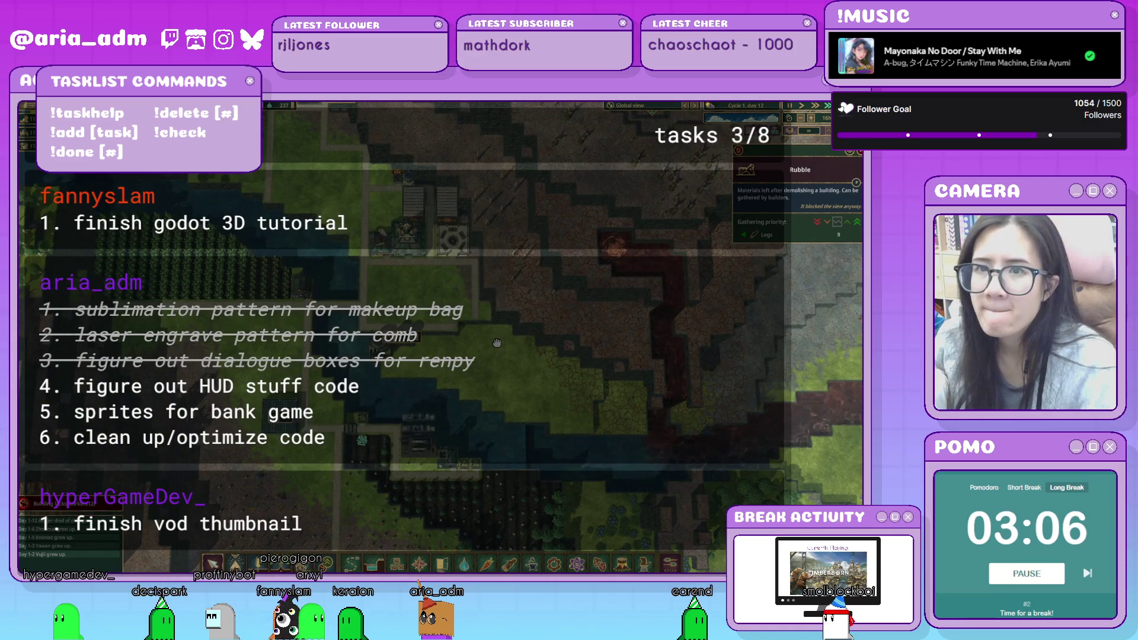
{"action": "left_click_drag", "start_coordinate": [496, 343], "coordinate": [503, 309]}
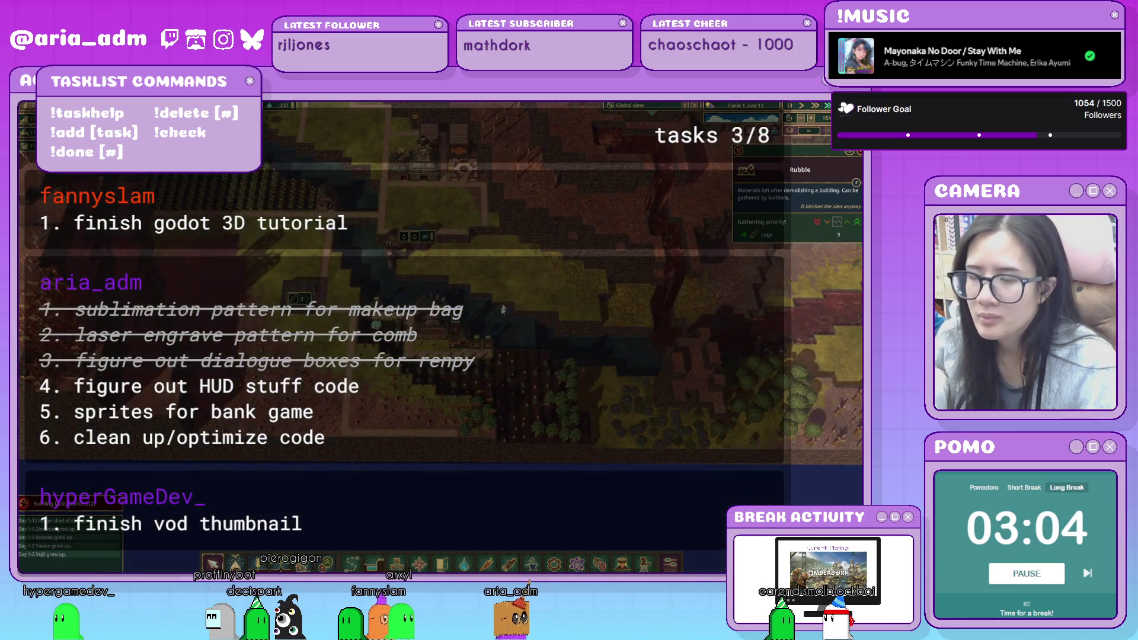
{"action": "key", "text": "s"}
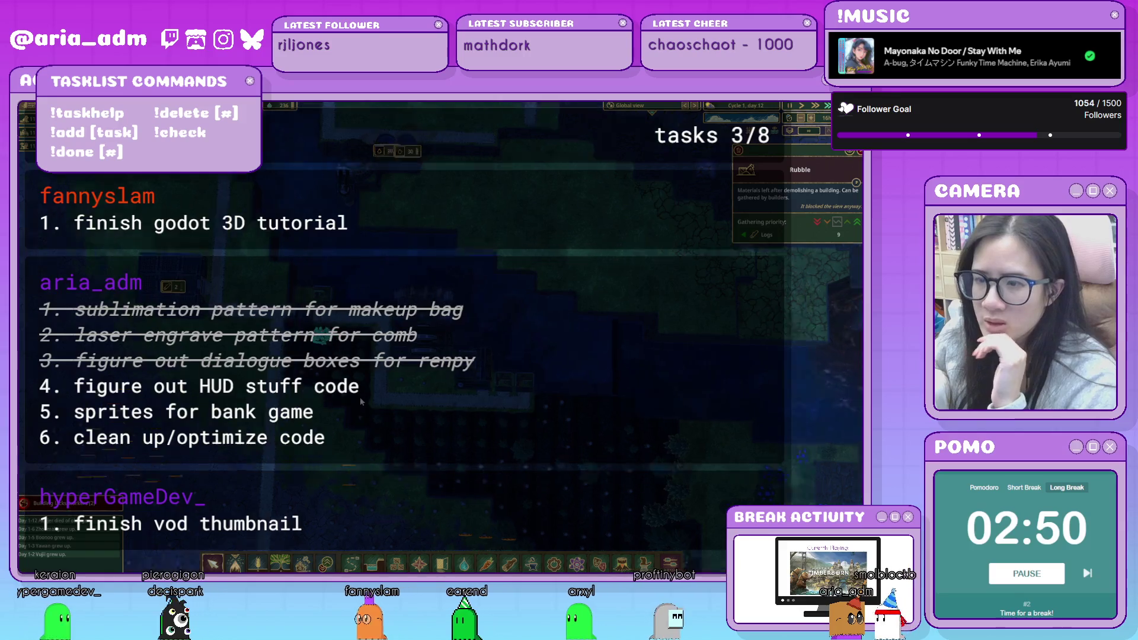
{"action": "key", "text": "s"}
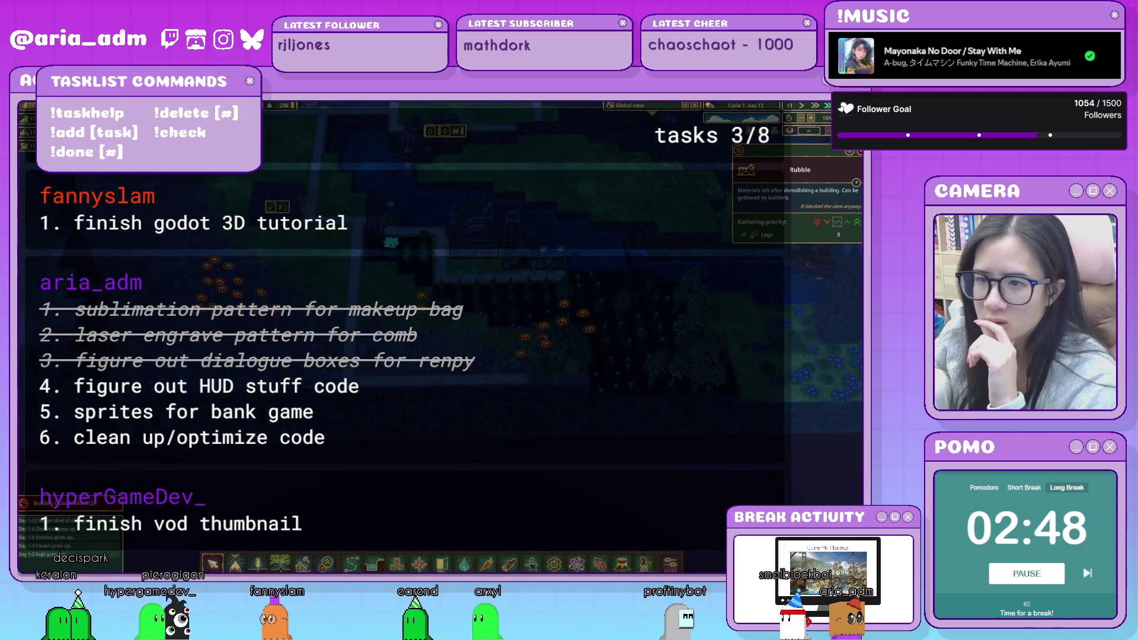
{"action": "key", "text": "a"}
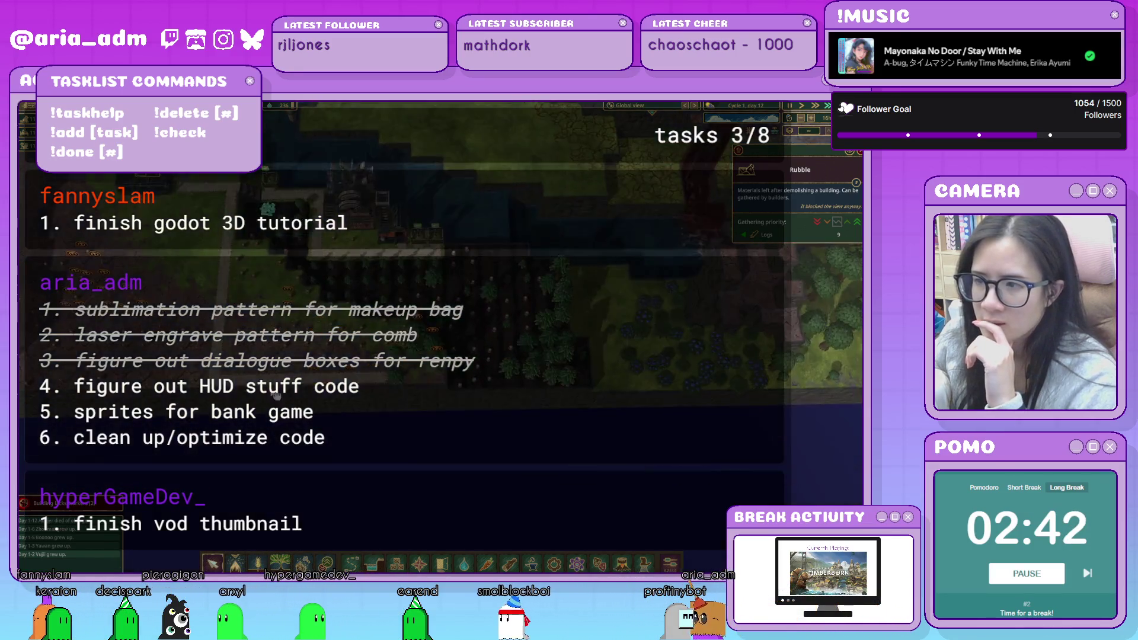
Give the rubble a Very high gathering priority.
{"action": "key", "text": "s"}
{"action": "key", "text": "d"}
{"action": "left_click", "coordinate": [325, 563]}
{"action": "left_click", "coordinate": [490, 540]}
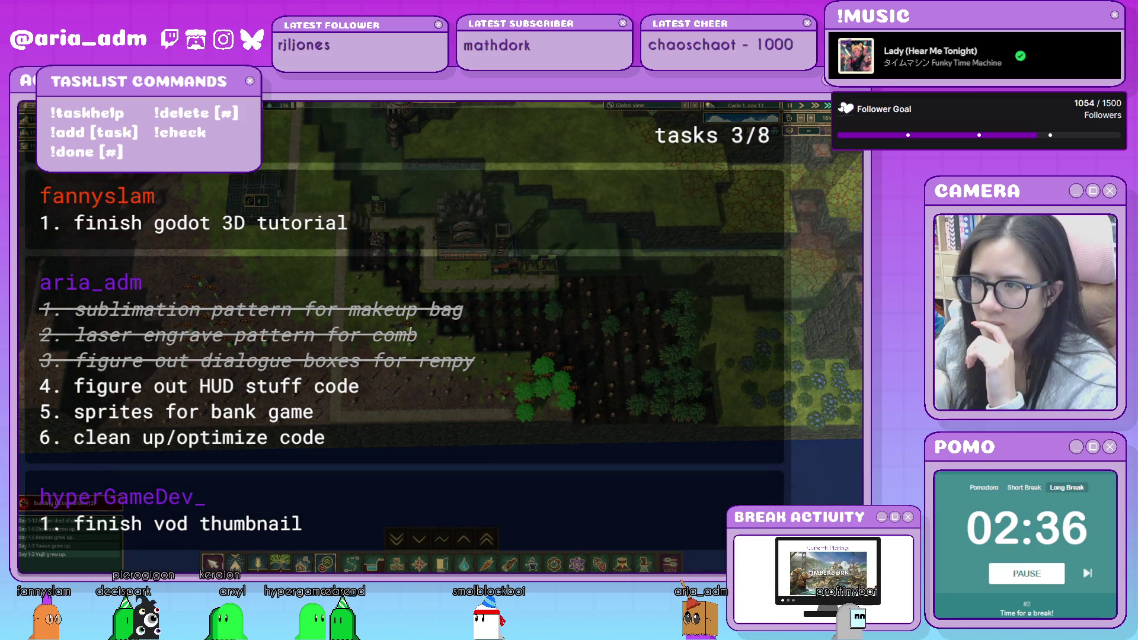
{"action": "scroll", "coordinate": [325, 326], "scroll_direction": "up", "scroll_amount": 2}
{"action": "key", "text": "w"}
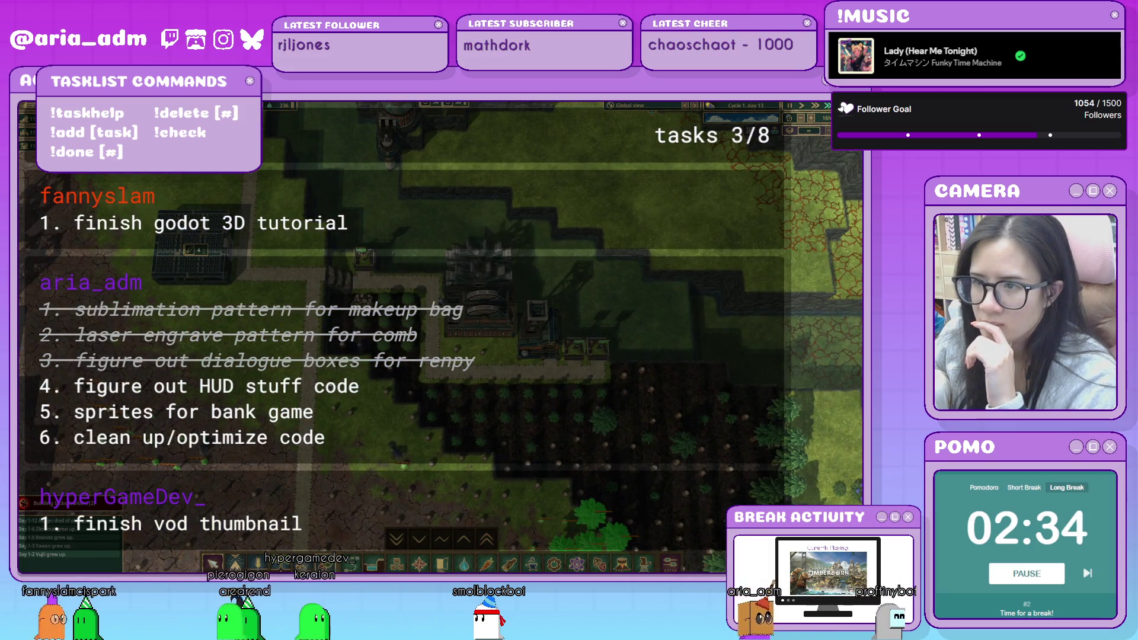
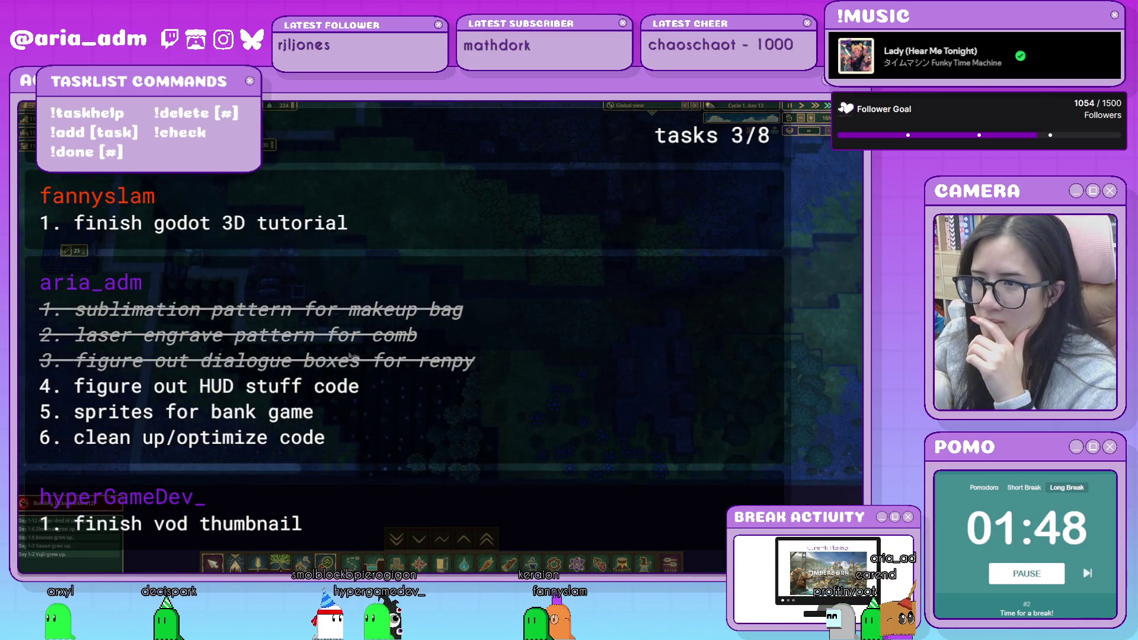
Change the Forester's prioritized resource from Oak to None.
{"action": "left_click", "coordinate": [335, 326]}
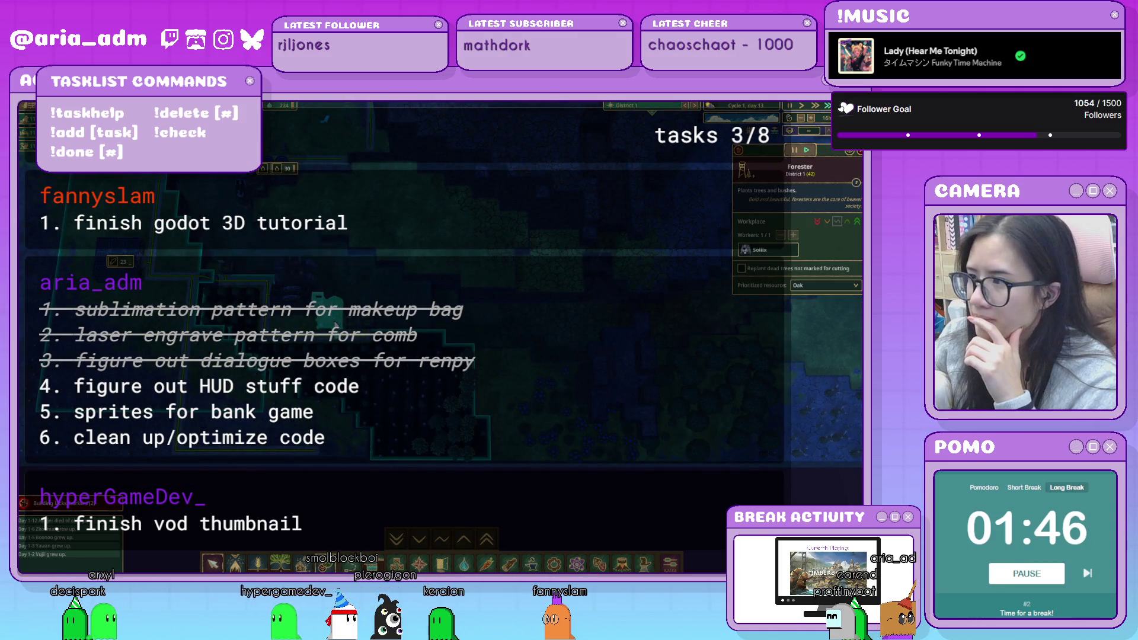
{"action": "left_click", "coordinate": [815, 287]}
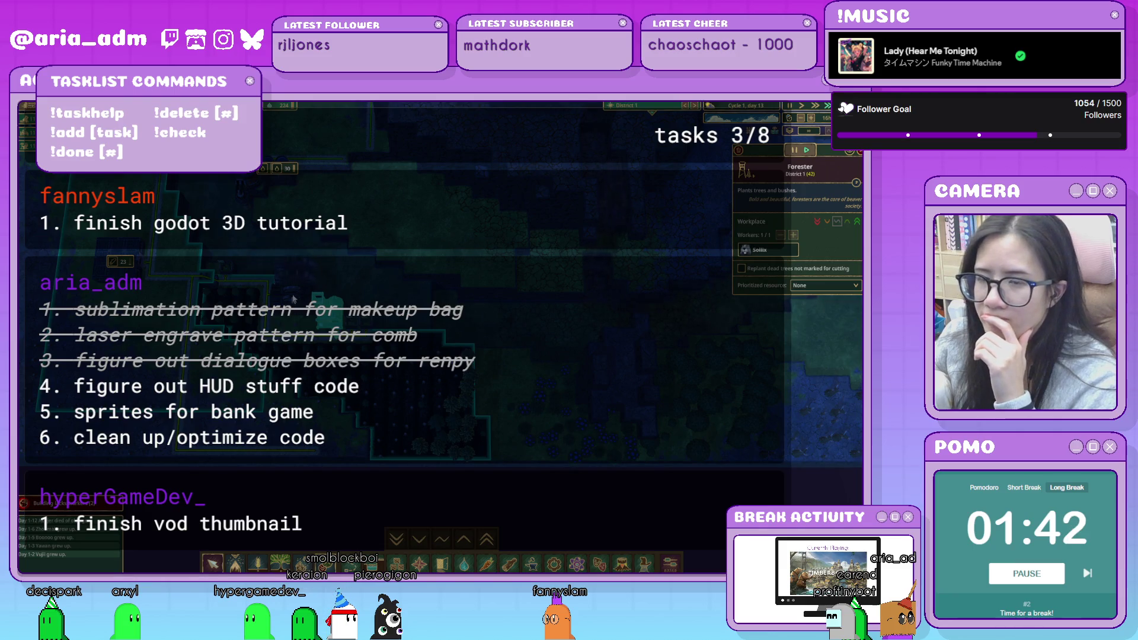
{"action": "left_click", "coordinate": [355, 275]}
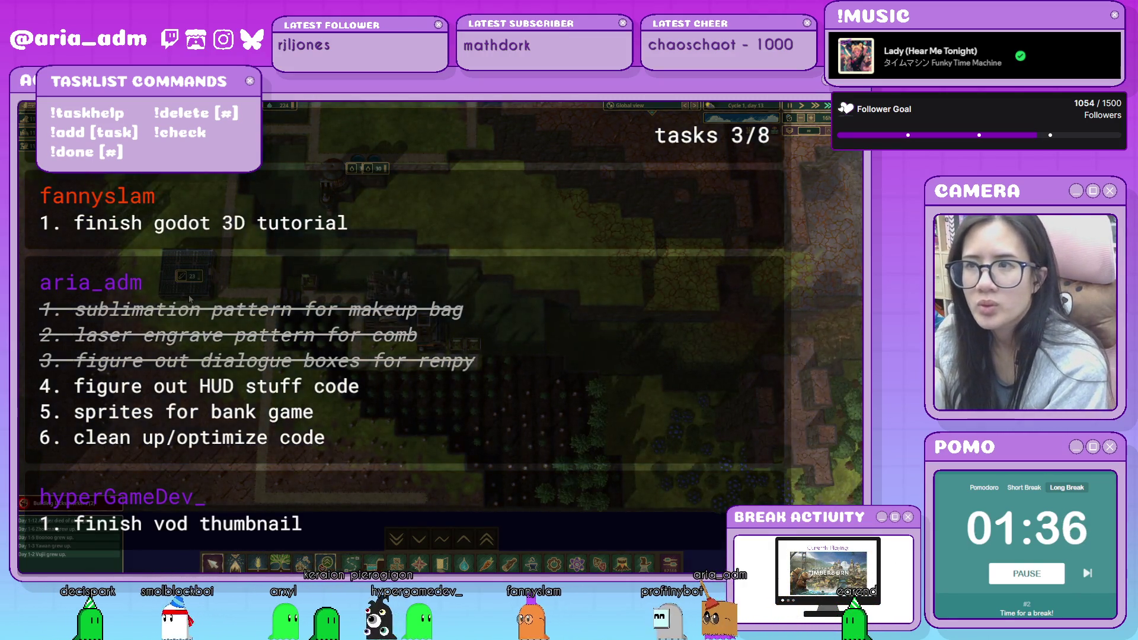
Pan up to the buildings and pick the Floodgate from the landscaping options.
{"action": "left_click_drag", "start_coordinate": [536, 269], "coordinate": [550, 368]}
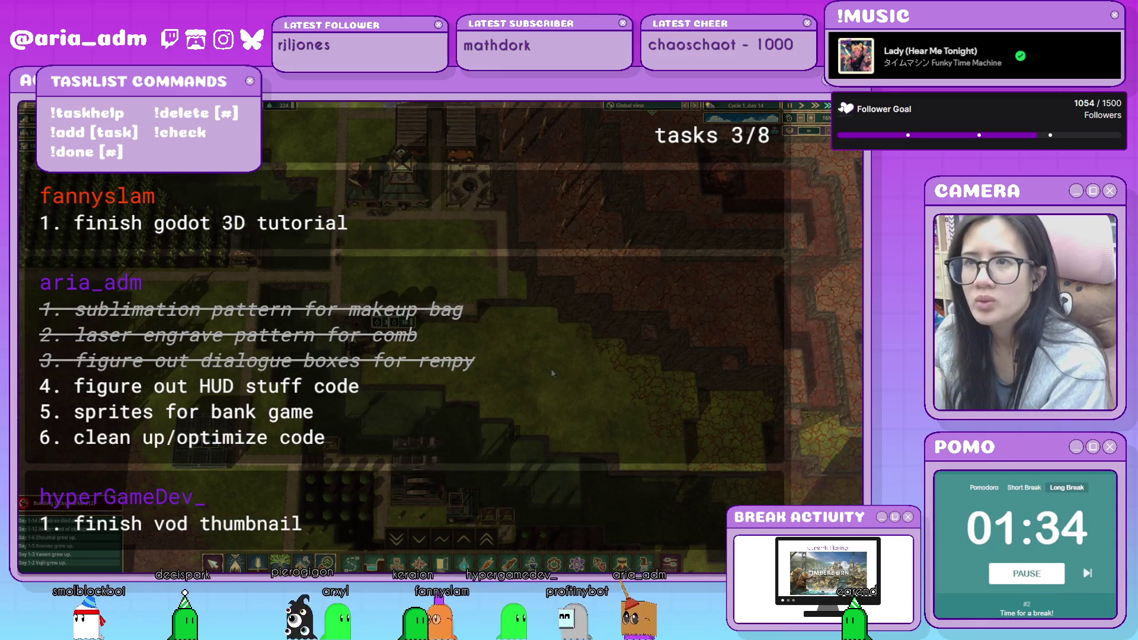
{"action": "scroll", "coordinate": [554, 425], "scroll_direction": "down", "scroll_amount": 3}
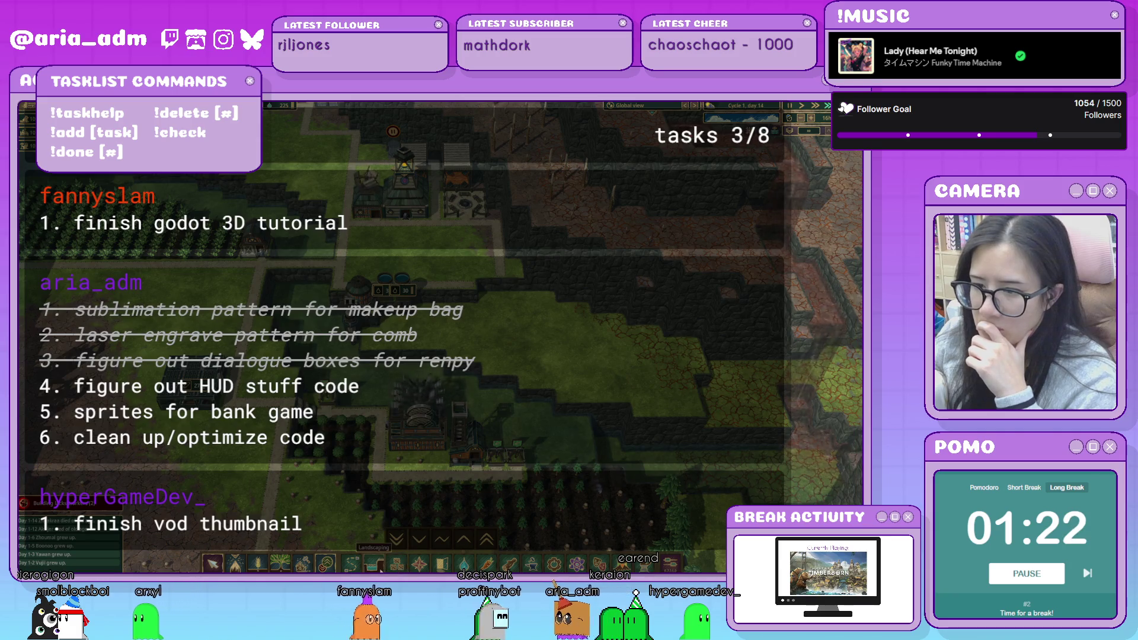
{"action": "left_click", "coordinate": [380, 568]}
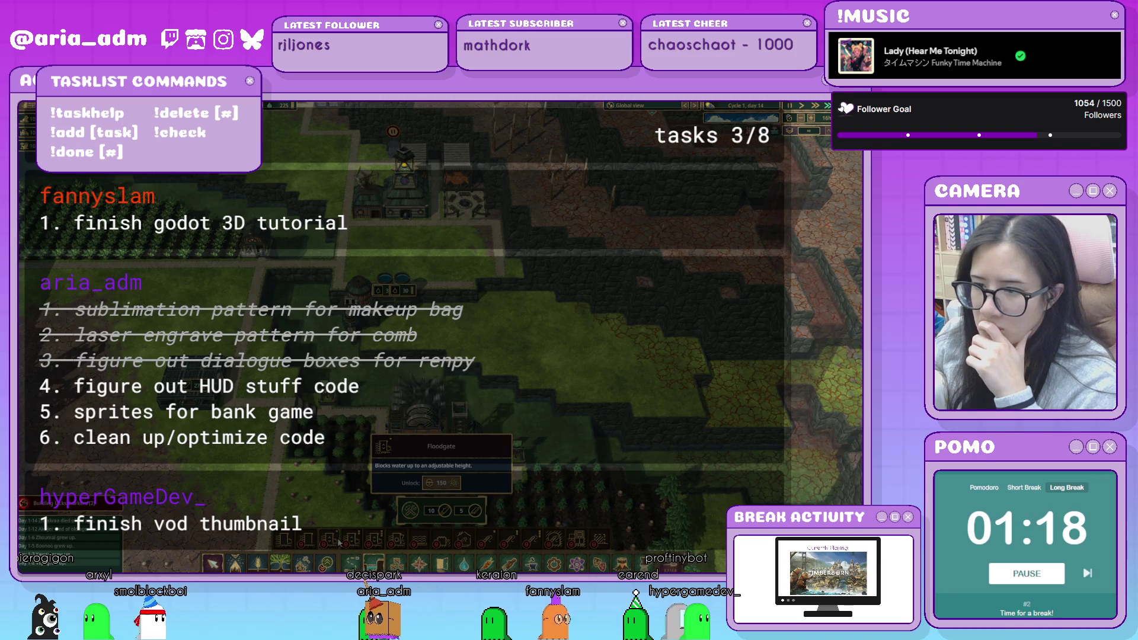
{"action": "left_click", "coordinate": [339, 542]}
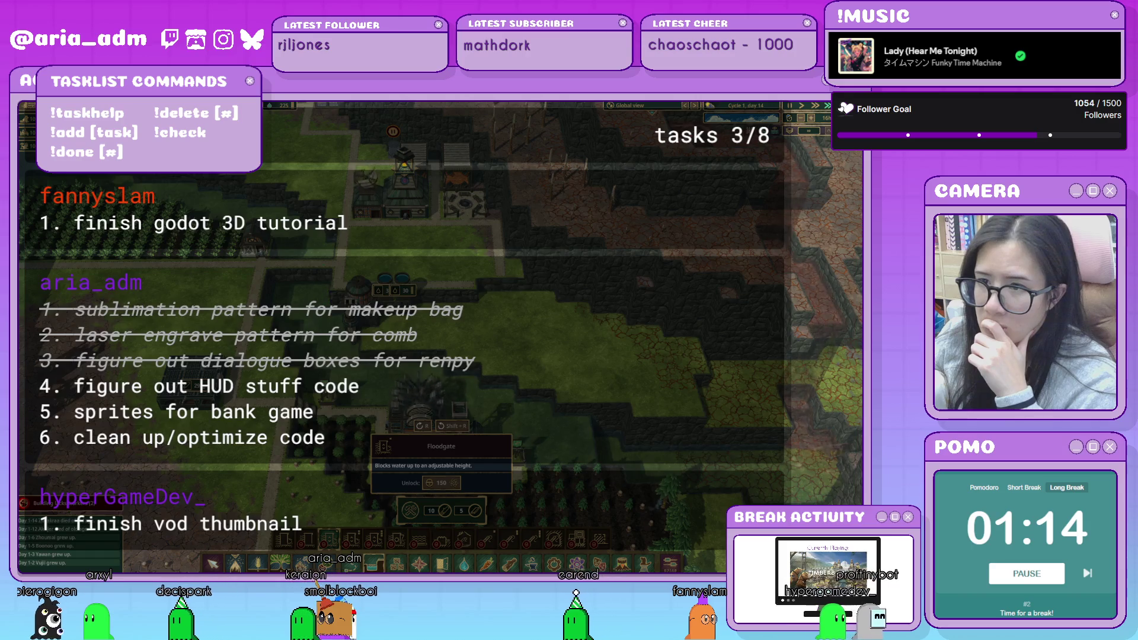
Pan and zoom across the settlement's fields and buildings.
{"action": "key", "text": "a"}
{"action": "key", "text": "s"}
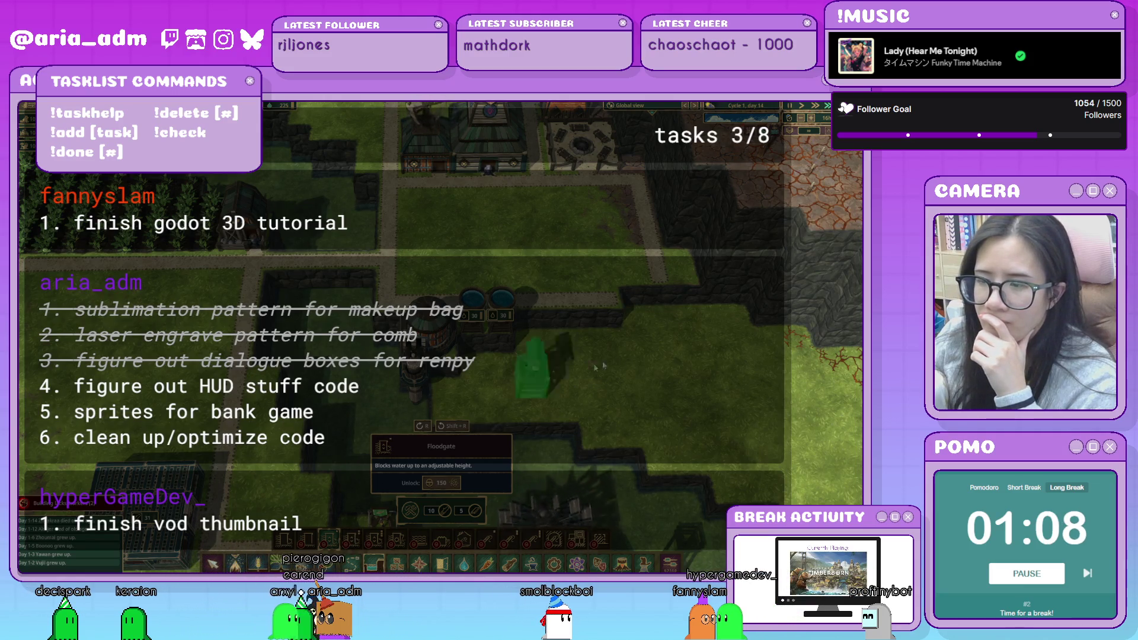
{"action": "left_click_drag", "start_coordinate": [616, 357], "coordinate": [463, 293]}
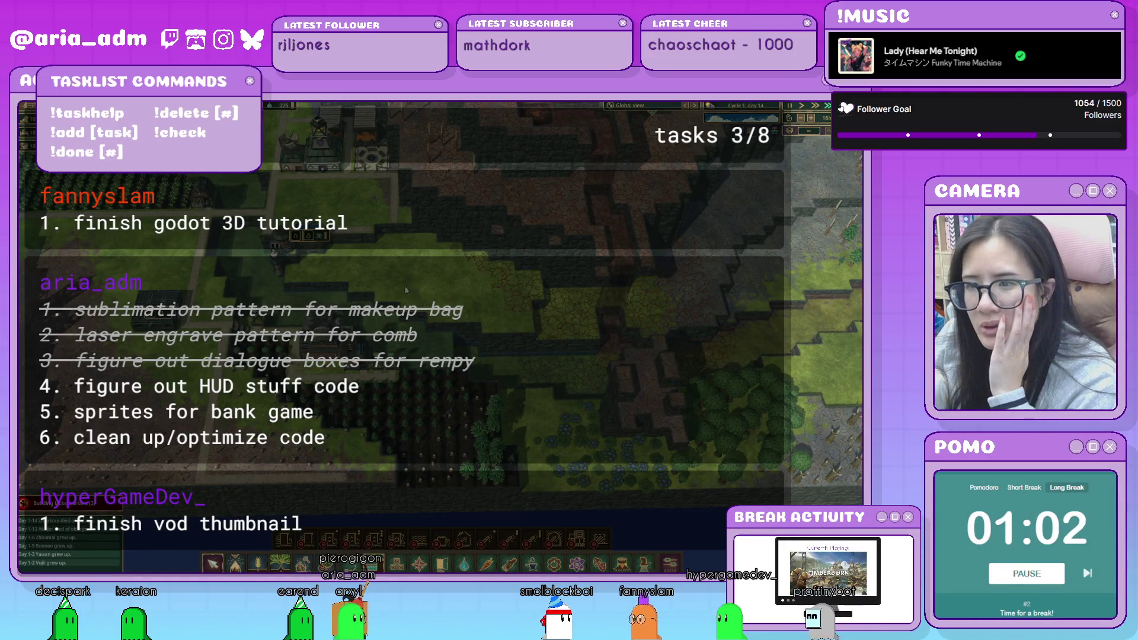
{"action": "key", "text": "a"}
{"action": "key", "text": "w"}
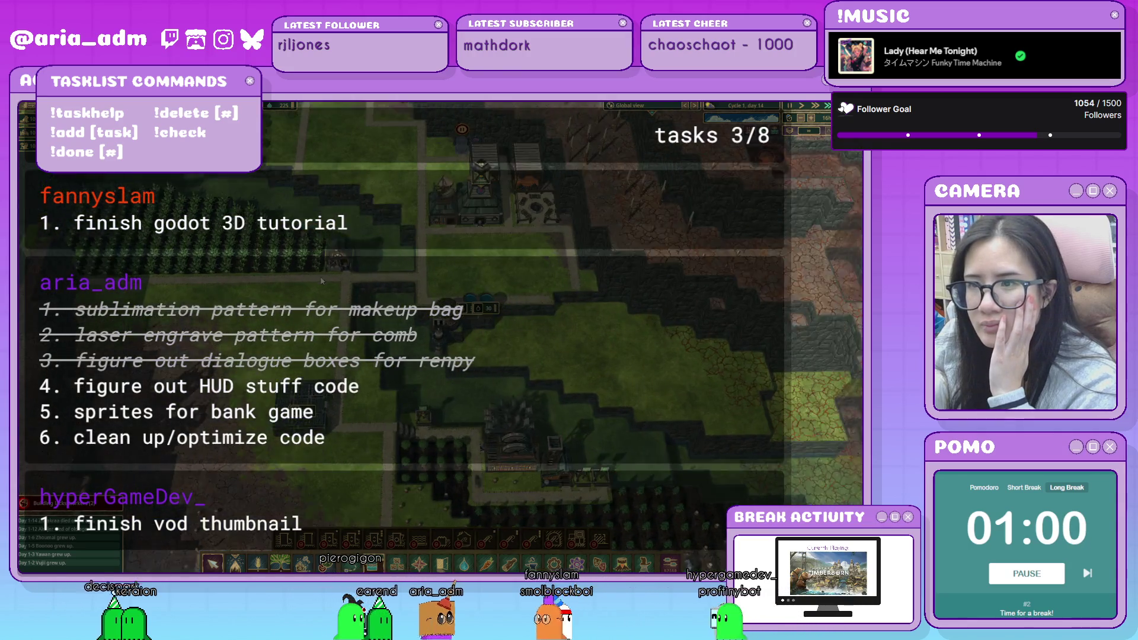
{"action": "key", "text": "a"}
{"action": "key", "text": "w"}
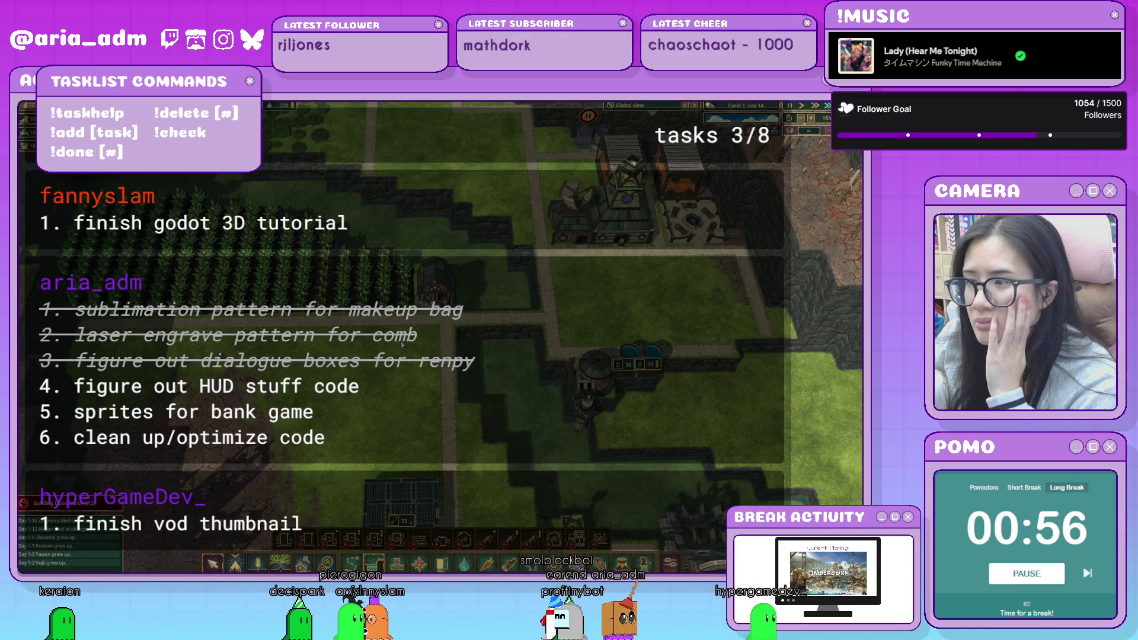
{"action": "scroll", "coordinate": [402, 345], "scroll_direction": "down", "scroll_amount": 1}
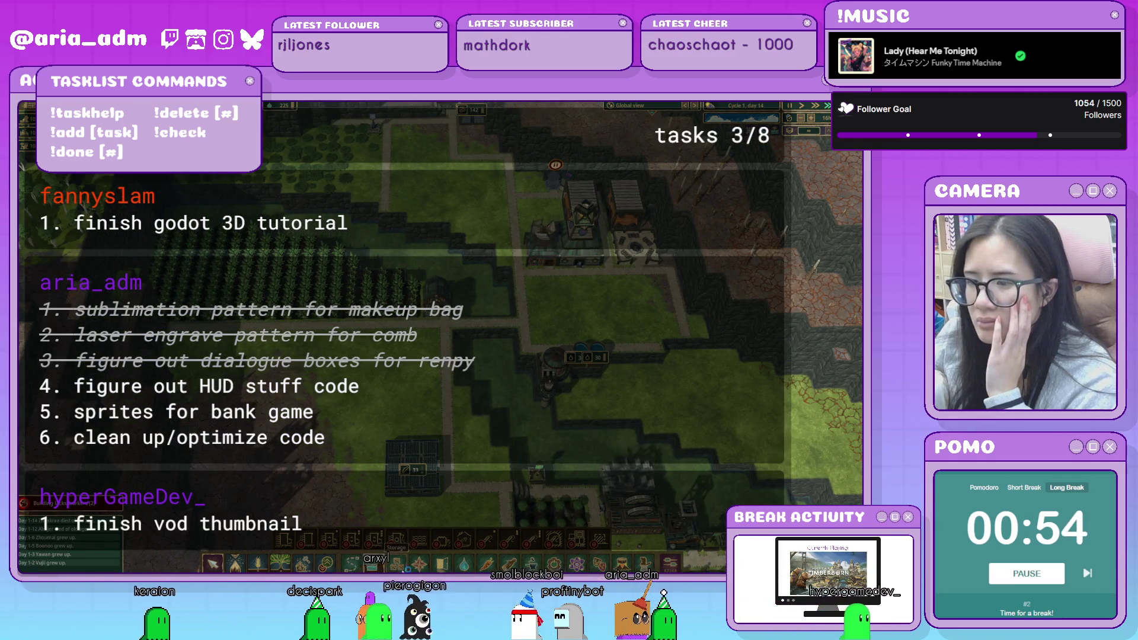
Place a Medium Warehouse on the map and set it to store Kohlrabies.
{"action": "left_click", "coordinate": [396, 565]}
{"action": "left_click", "coordinate": [430, 540]}
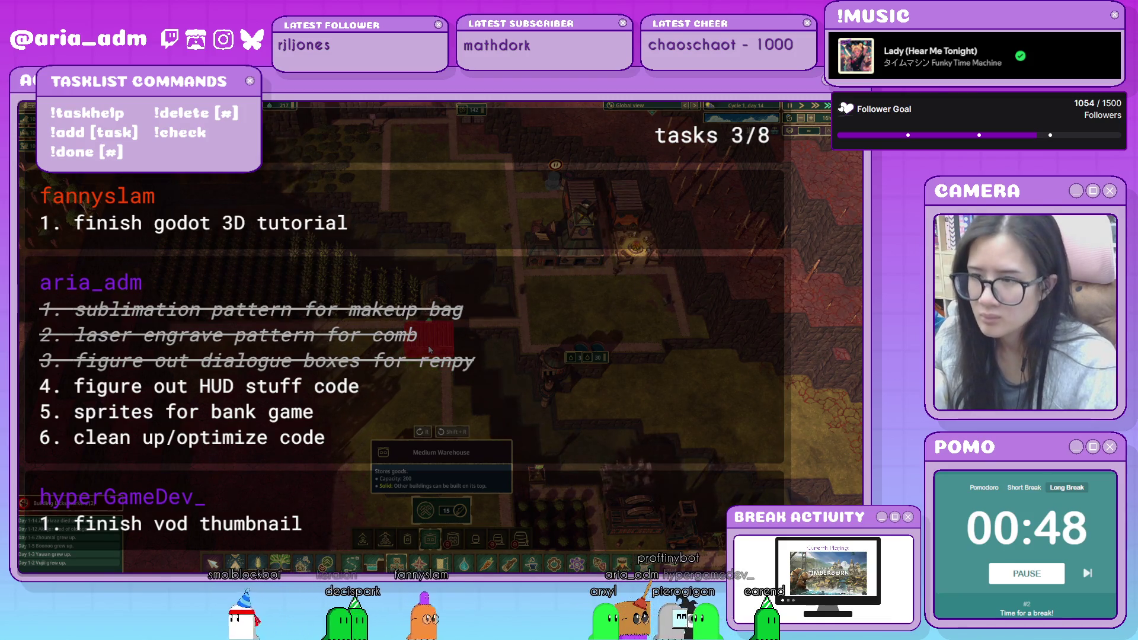
{"action": "left_click", "coordinate": [417, 349]}
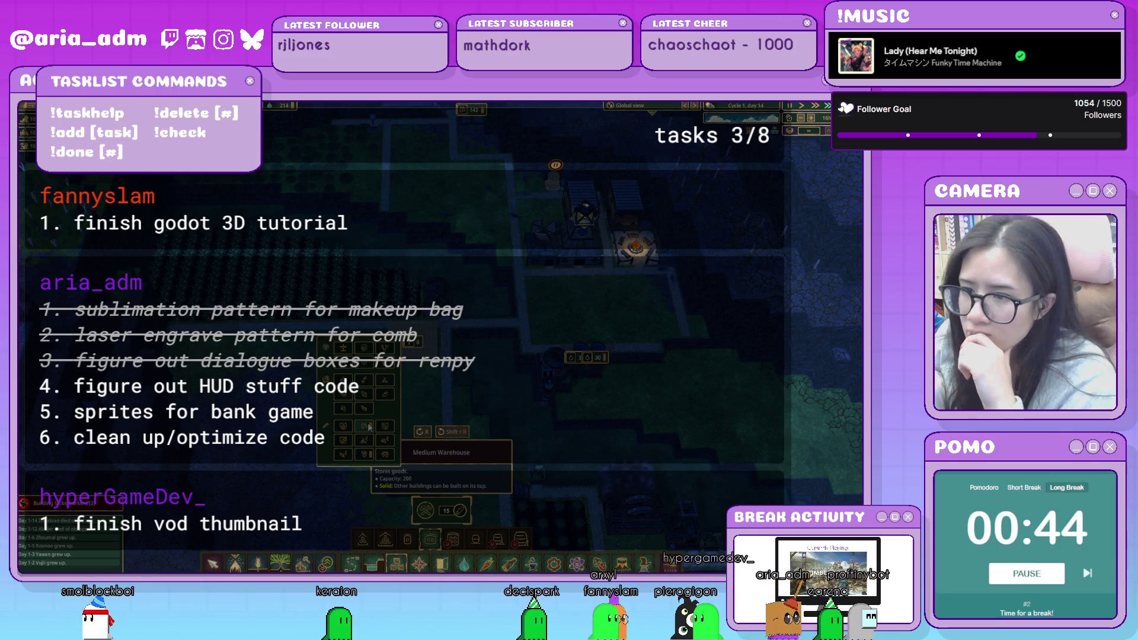
{"action": "left_click", "coordinate": [366, 455]}
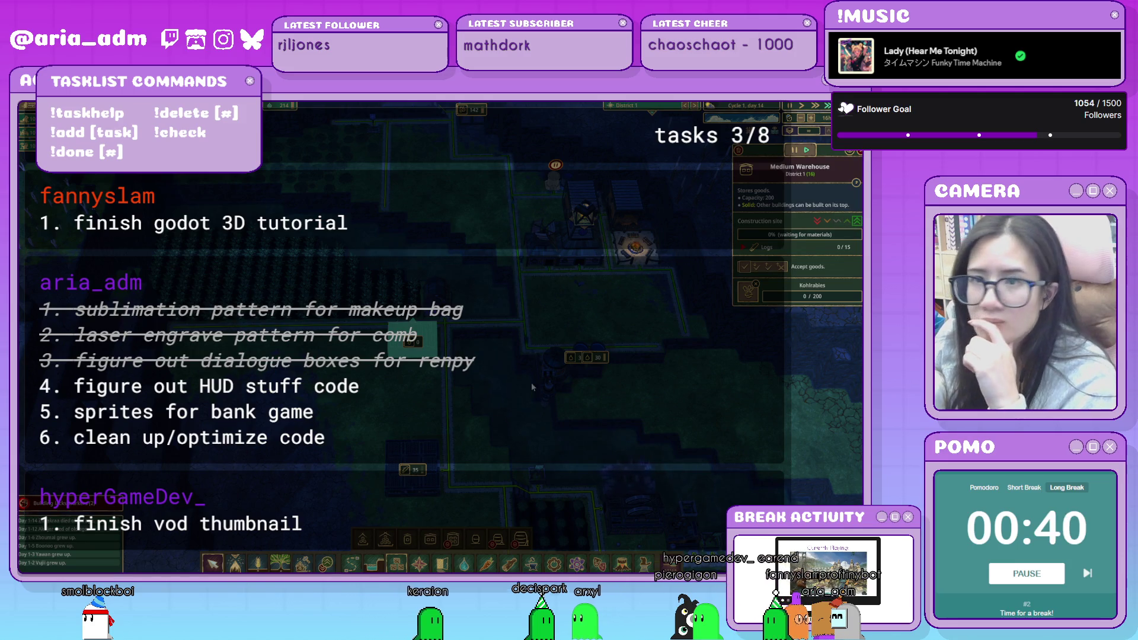
Pan to the farm area and inspect a kohlrabi crop, the Farmhouse and Deep Water Pump.
{"action": "key", "text": "s"}
{"action": "key", "text": "d"}
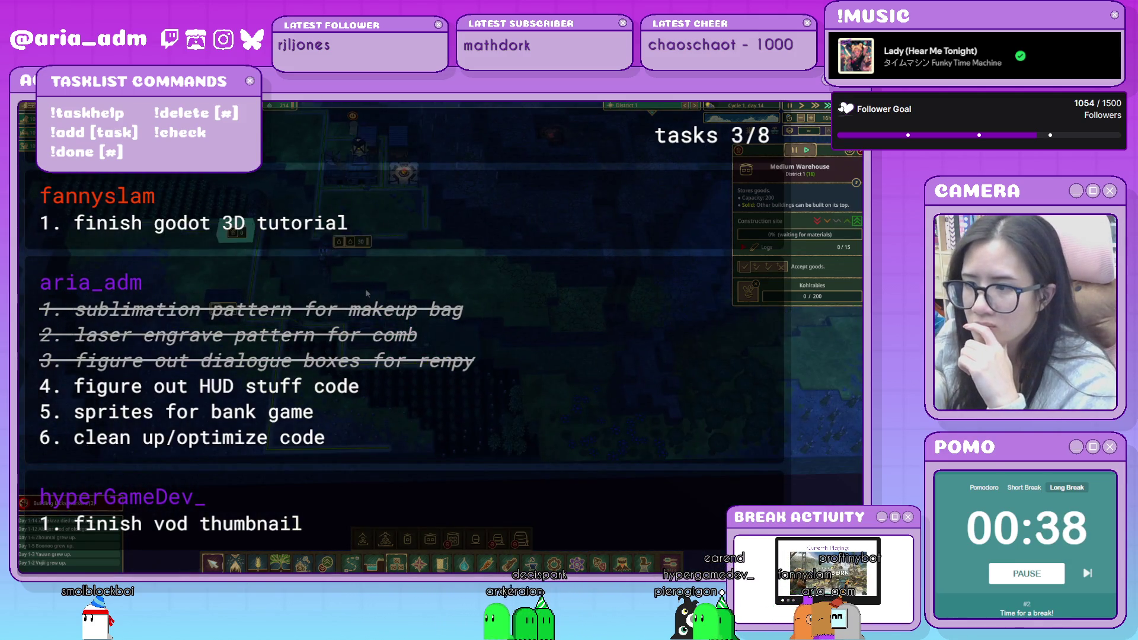
{"action": "key", "text": "a"}
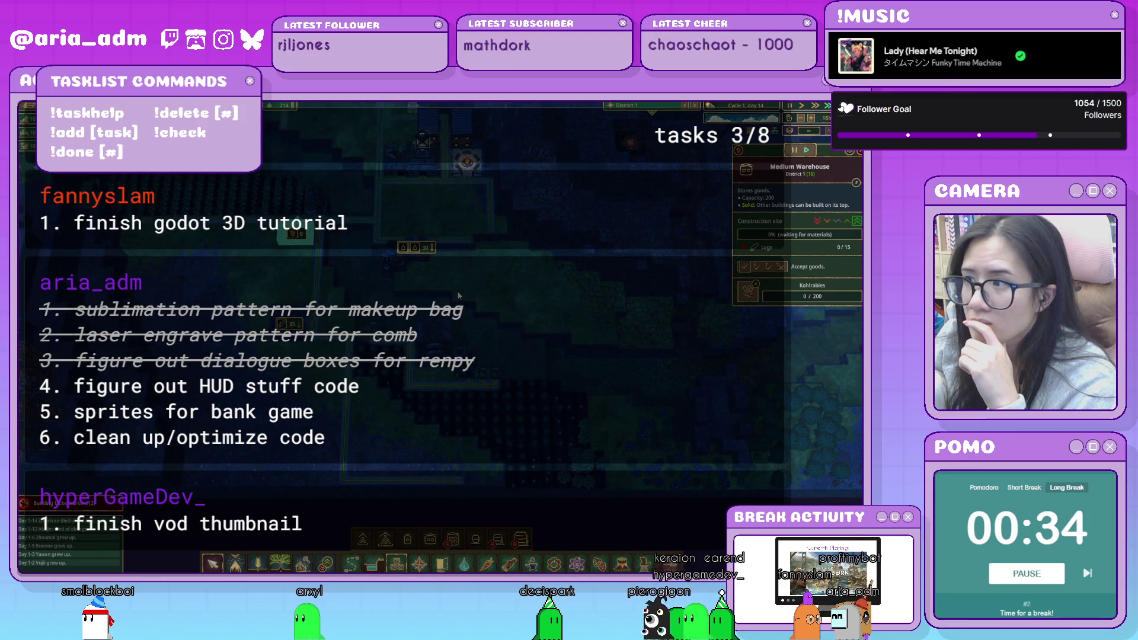
{"action": "key", "text": "w"}
{"action": "key", "text": "a"}
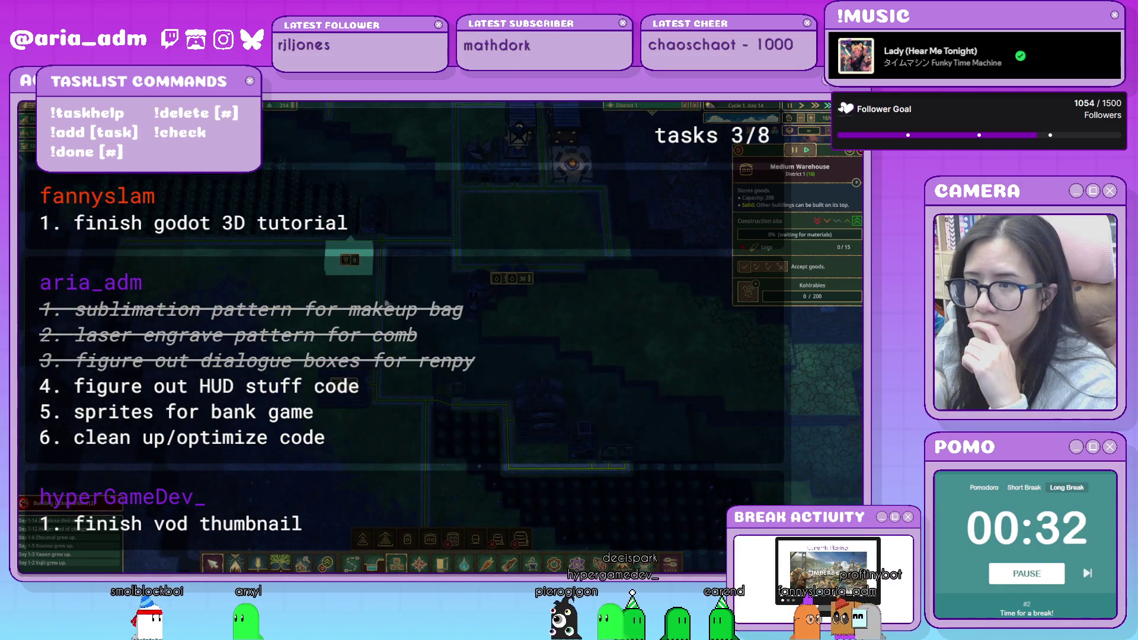
{"action": "key", "text": "w"}
{"action": "left_click", "coordinate": [279, 267]}
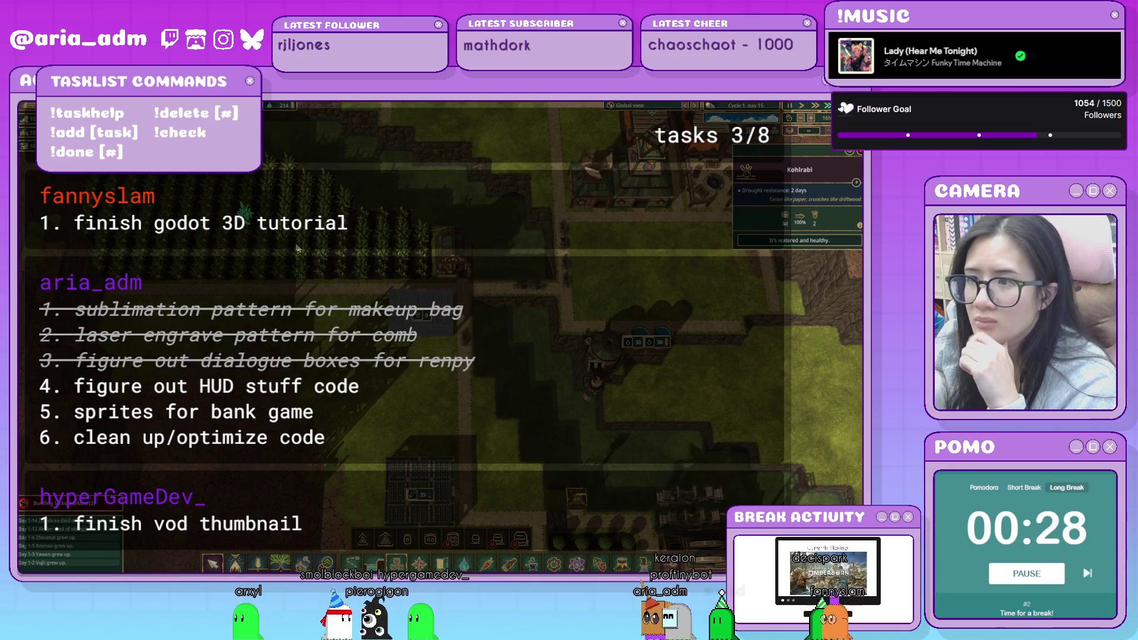
{"action": "key", "text": "Escape"}
{"action": "left_click", "coordinate": [443, 272]}
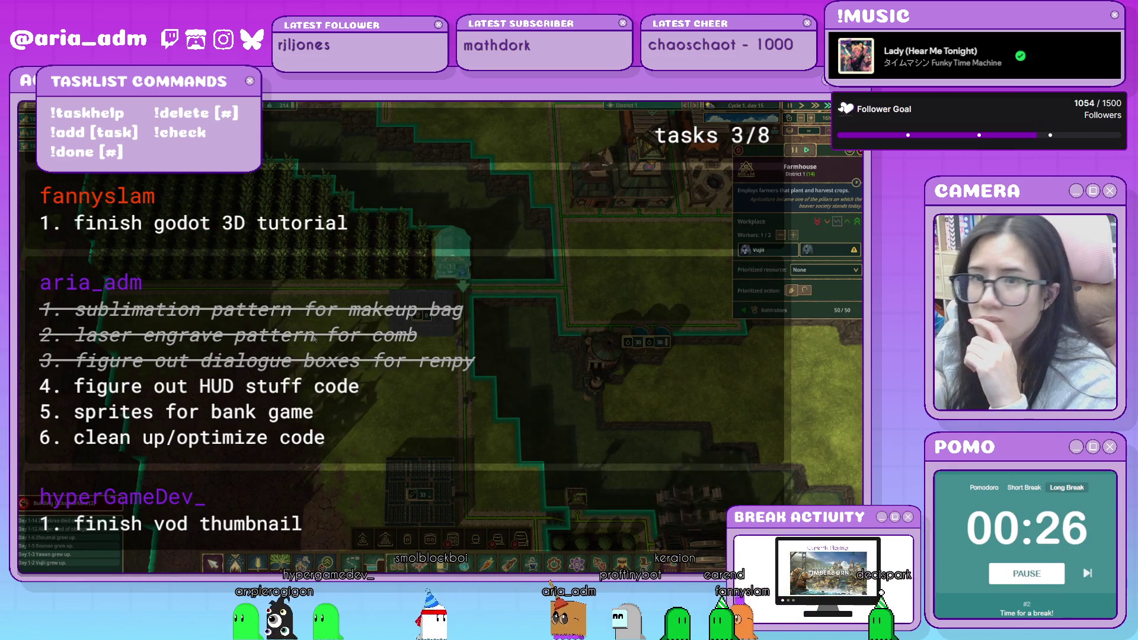
{"action": "left_click", "coordinate": [601, 353]}
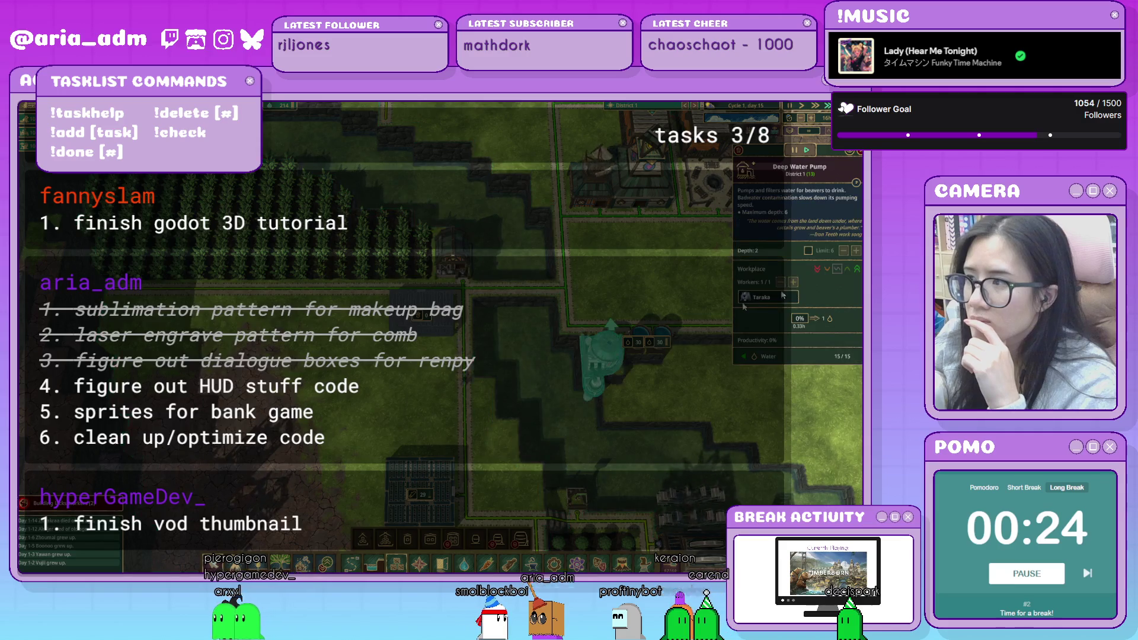
Pan across the fields and inspect the Industrial Lumber Mill.
{"action": "key", "text": "d"}
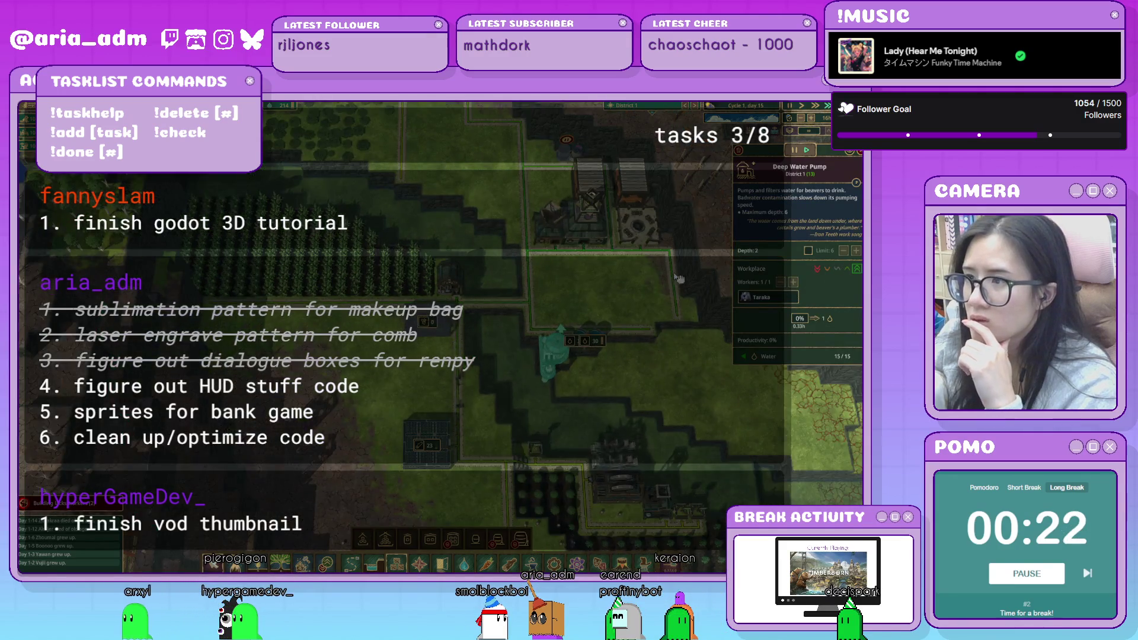
{"action": "key", "text": "s"}
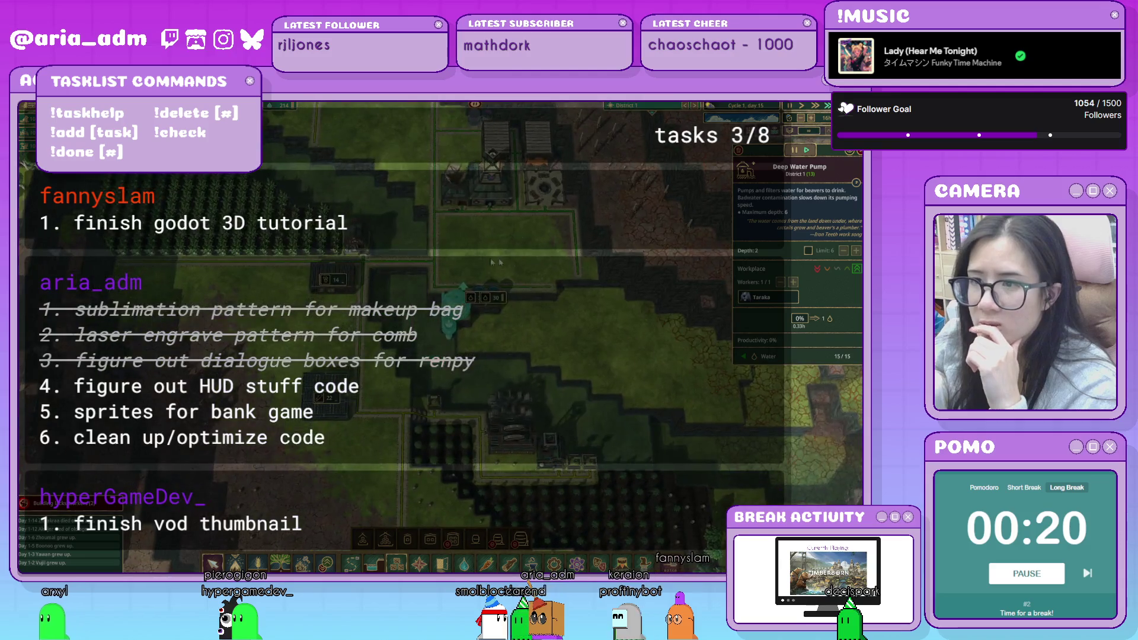
{"action": "key", "text": "s"}
{"action": "key", "text": "d"}
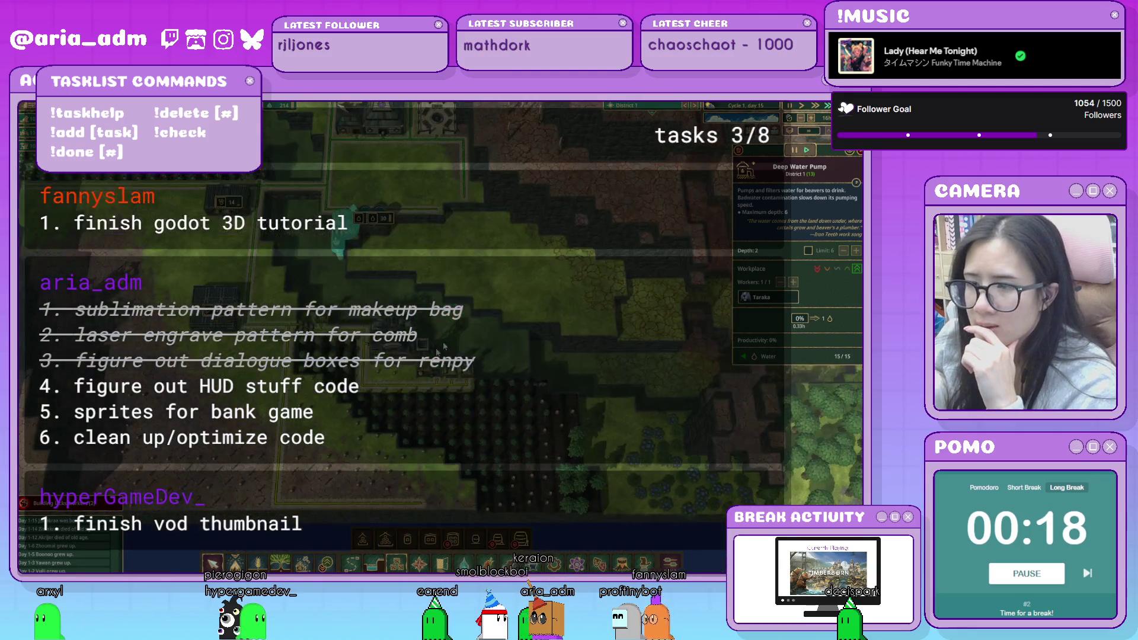
{"action": "left_click", "coordinate": [392, 348]}
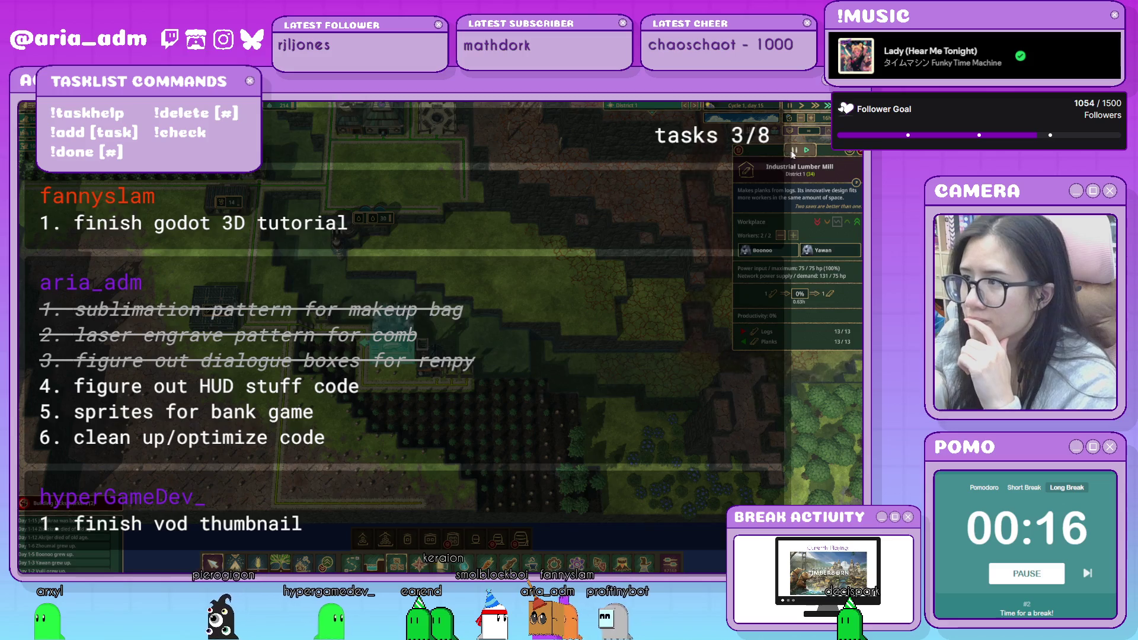
Leave the field Farmhouse's prioritized crop set to None.
{"action": "left_click", "coordinate": [854, 255]}
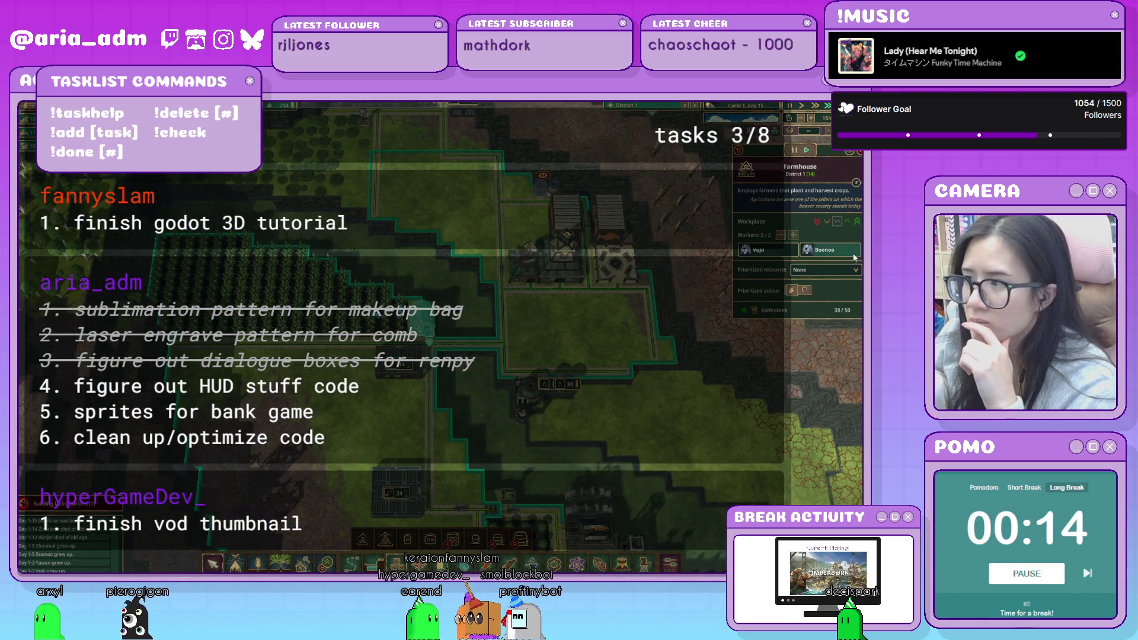
{"action": "left_click", "coordinate": [849, 270]}
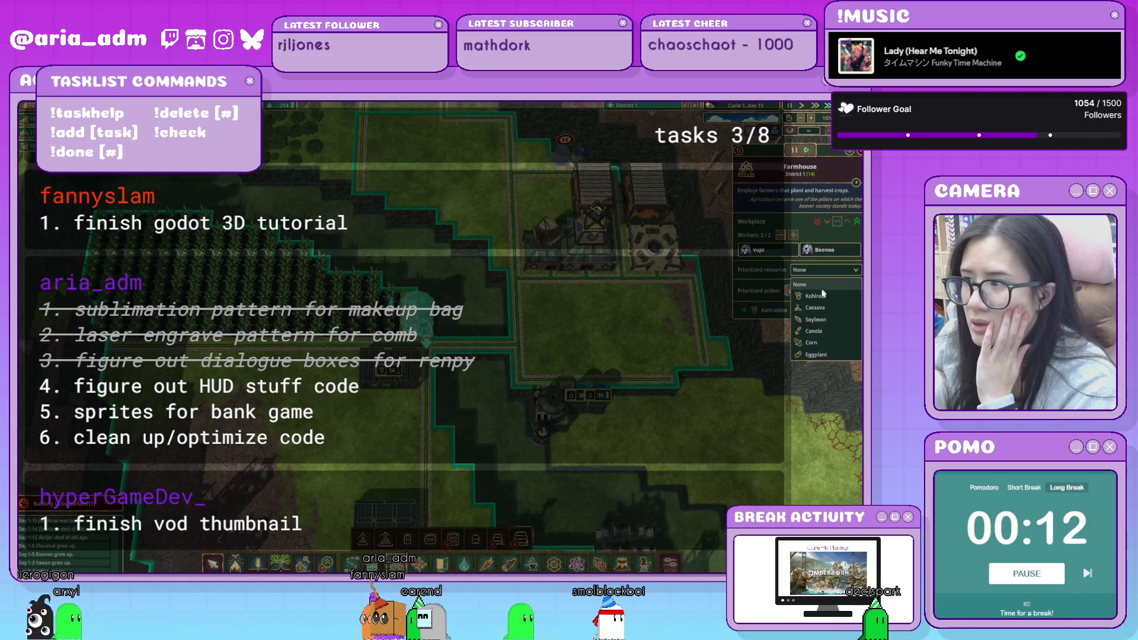
{"action": "left_click", "coordinate": [823, 287]}
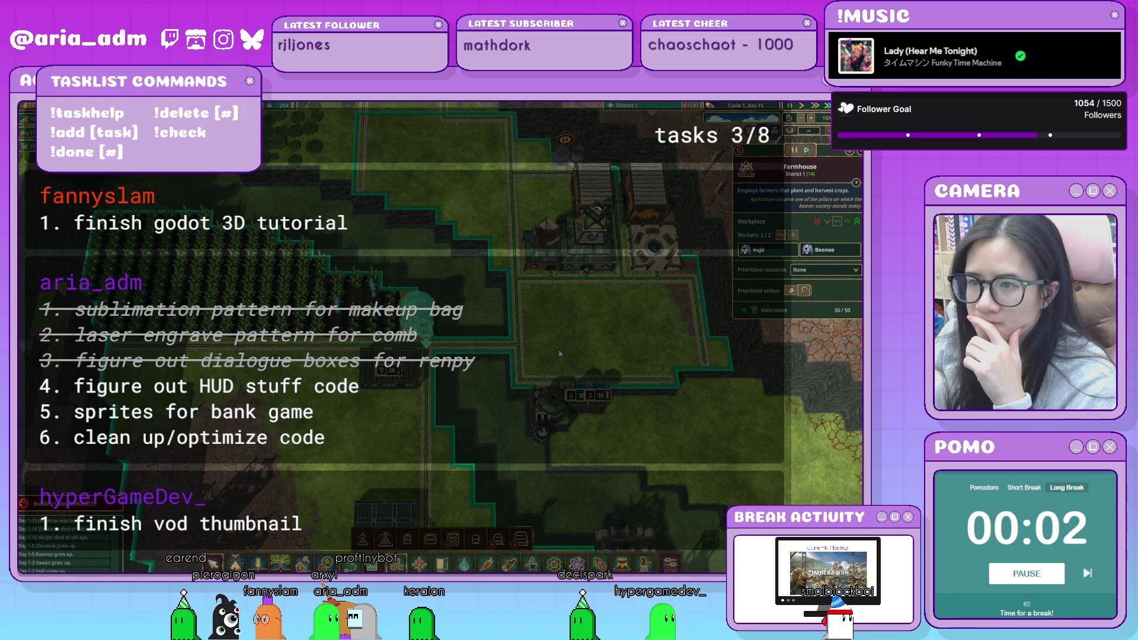
{"action": "left_click", "coordinate": [599, 343]}
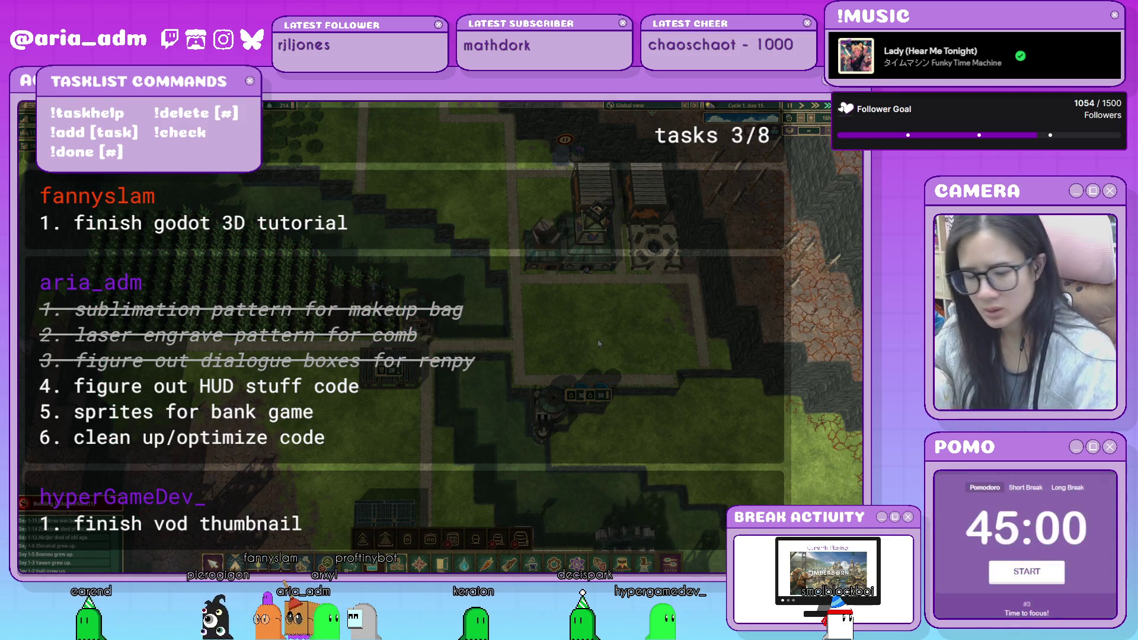
Save the game from the menu and confirm exiting Timberborn.
{"action": "key", "text": "Escape"}
{"action": "left_click", "coordinate": [451, 269]}
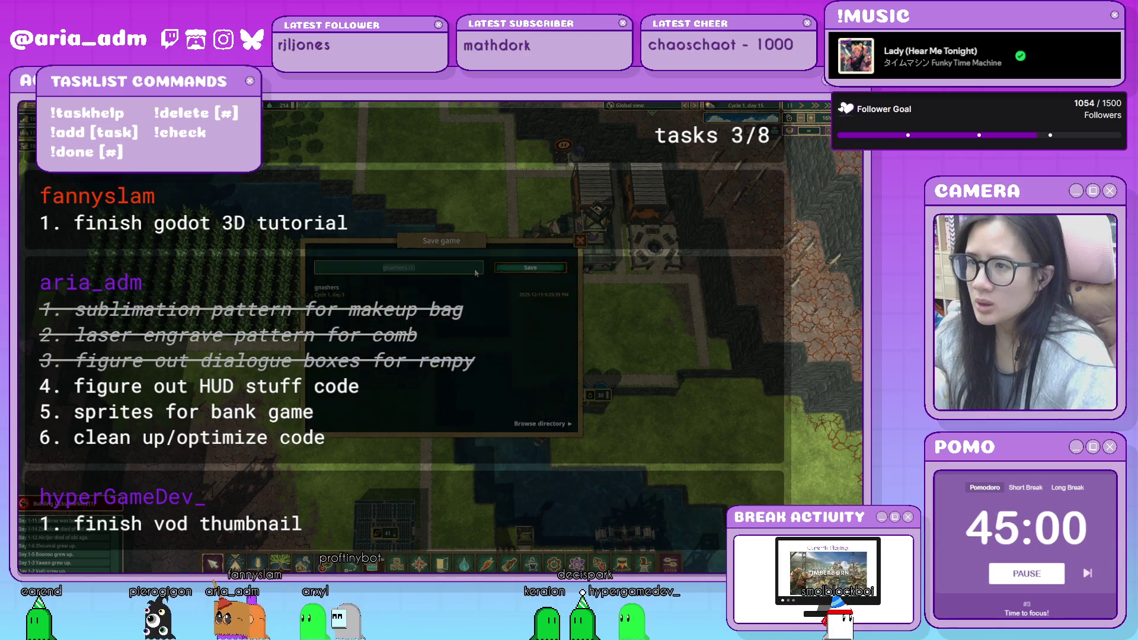
{"action": "left_click", "coordinate": [531, 268]}
{"action": "left_click", "coordinate": [504, 359]}
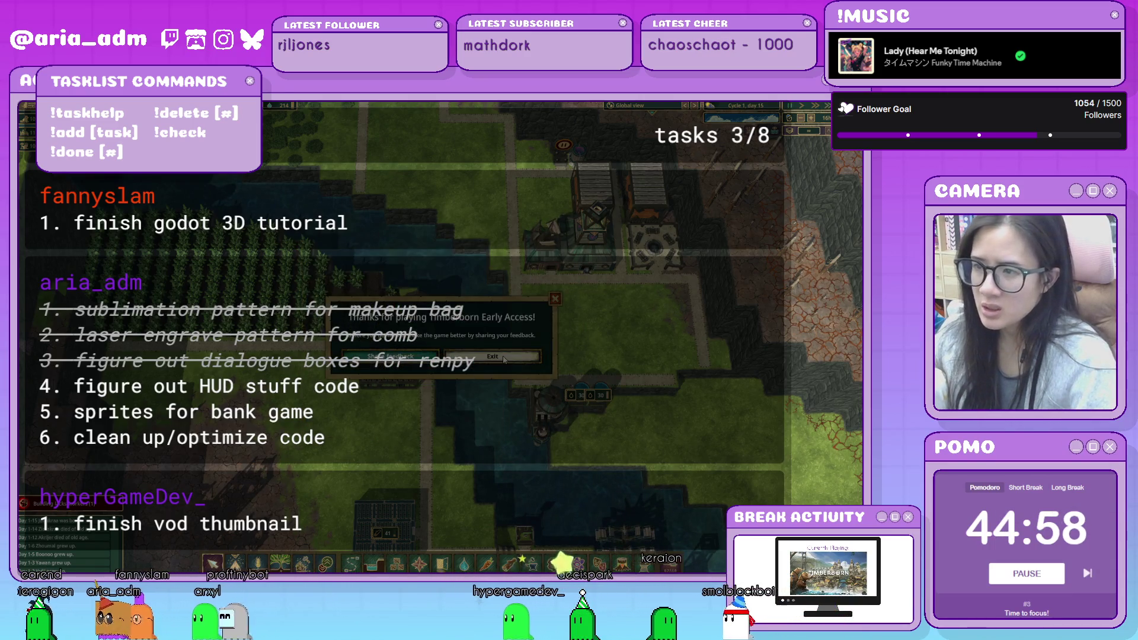
{"action": "left_click", "coordinate": [504, 359]}
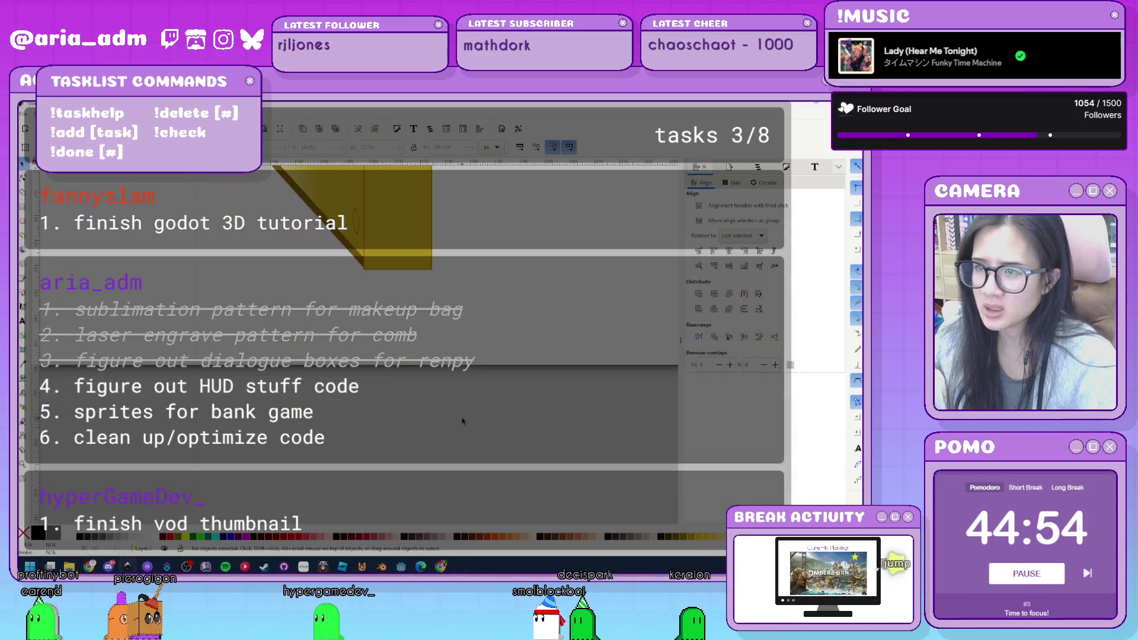
Narrow the yellow door-edge strip and set its fill to brown 7a5d2c.
{"action": "scroll", "coordinate": [544, 356], "scroll_direction": "up", "scroll_amount": 2}
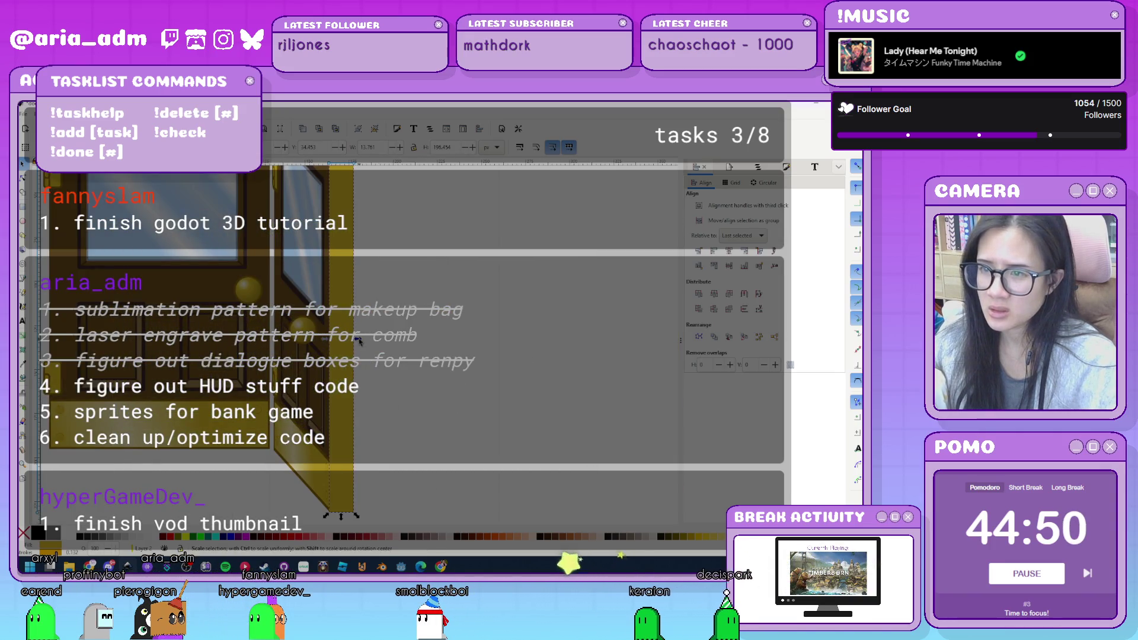
{"action": "left_click_drag", "start_coordinate": [358, 339], "coordinate": [343, 346]}
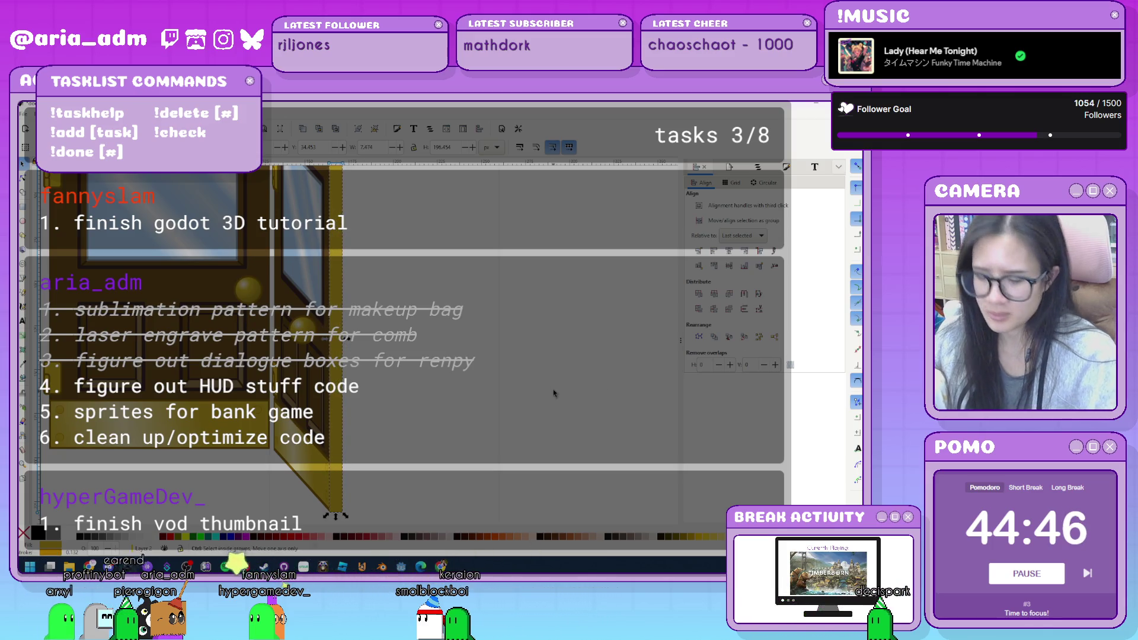
{"action": "key", "text": "ctrl+shift+f"}
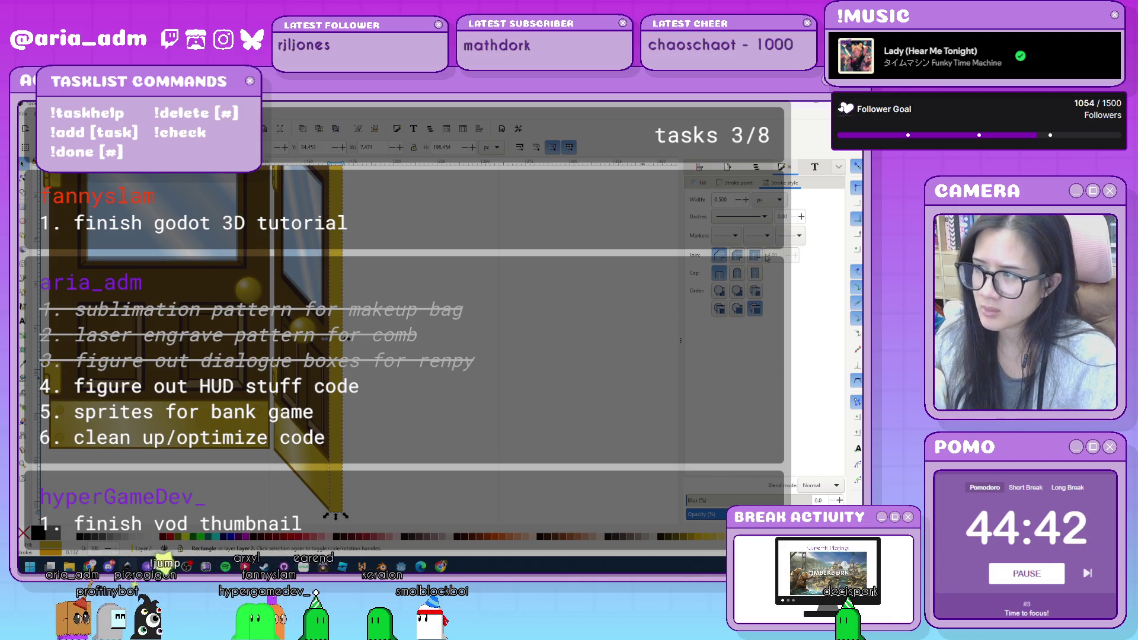
{"action": "left_click", "coordinate": [735, 182]}
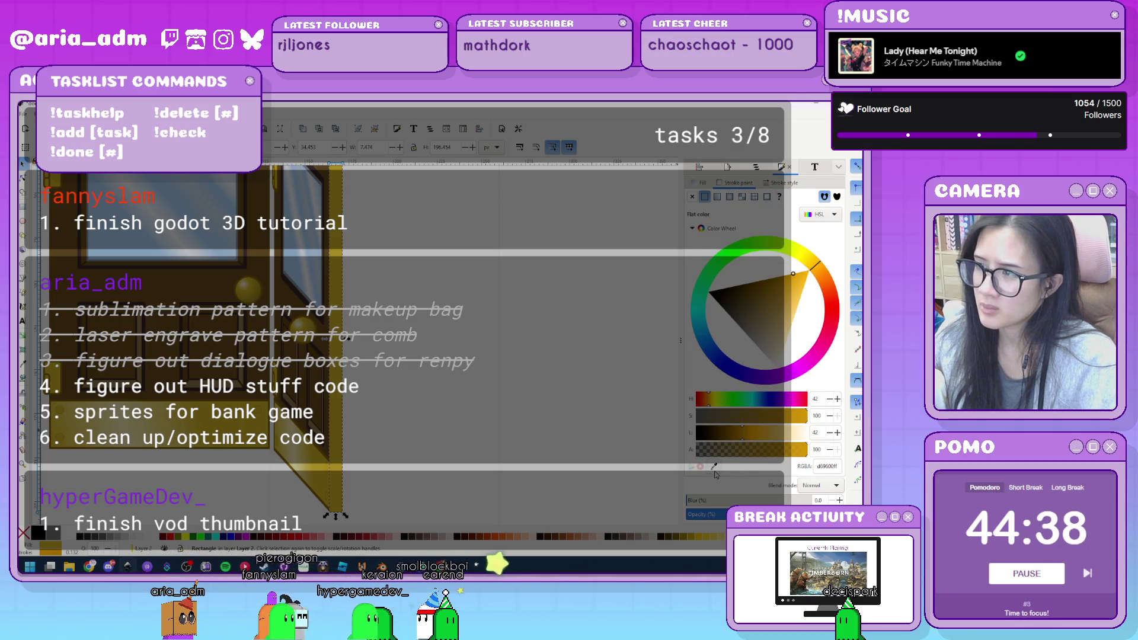
{"action": "left_click", "coordinate": [703, 184]}
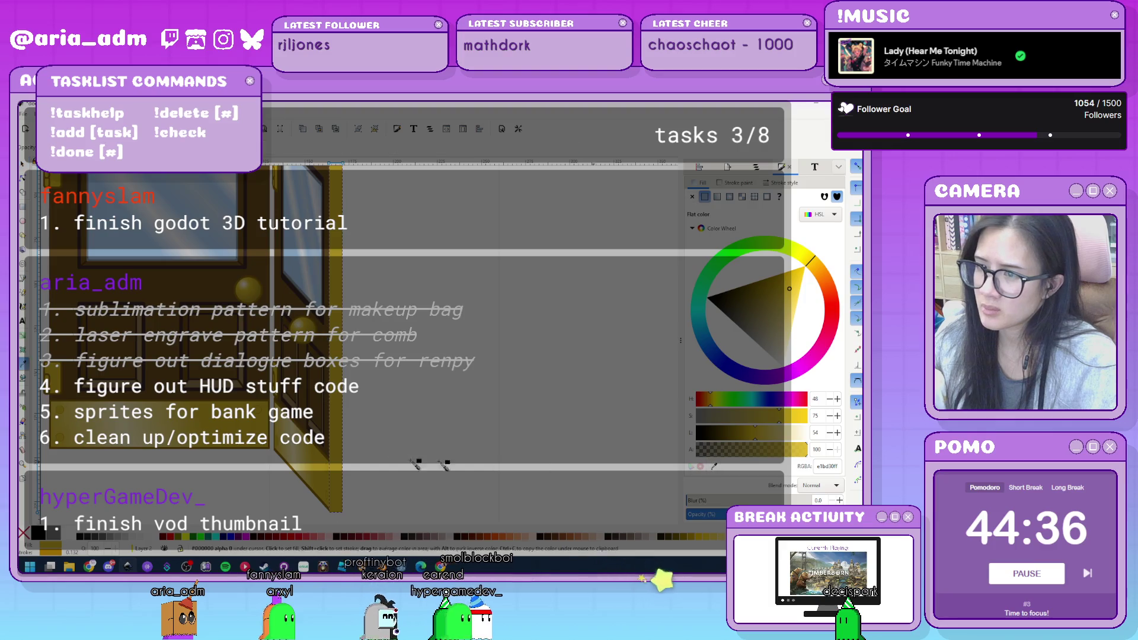
{"action": "left_click", "coordinate": [328, 342]}
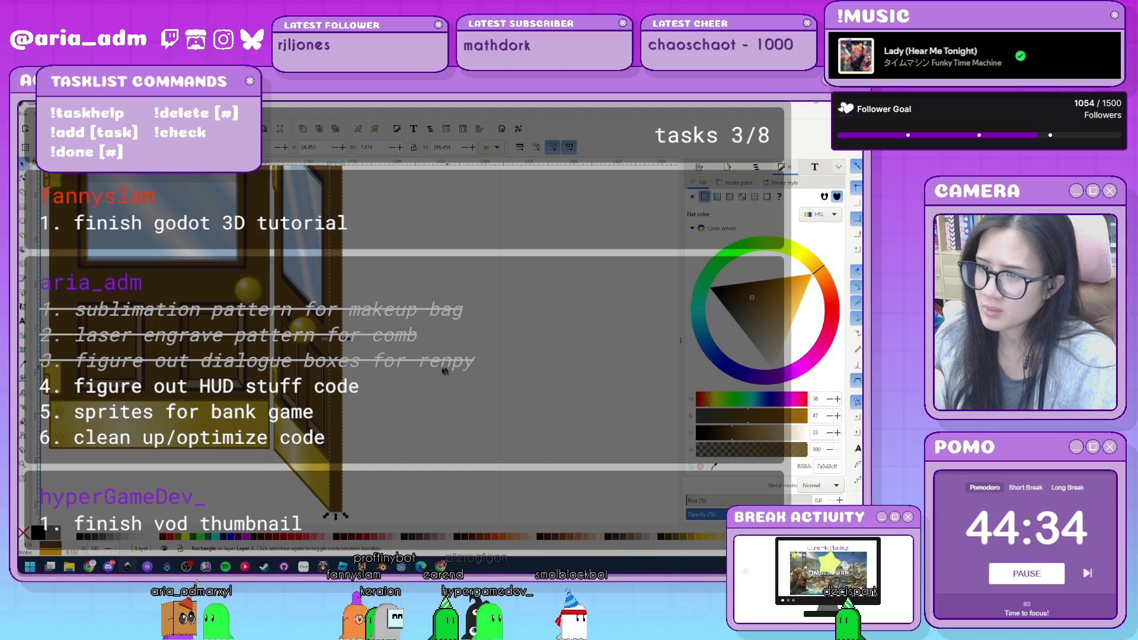
Give the tall gold rectangle a dark outline colour picked from the drawing.
{"action": "left_click", "coordinate": [445, 370]}
{"action": "scroll", "coordinate": [438, 385], "scroll_direction": "up", "scroll_amount": 3}
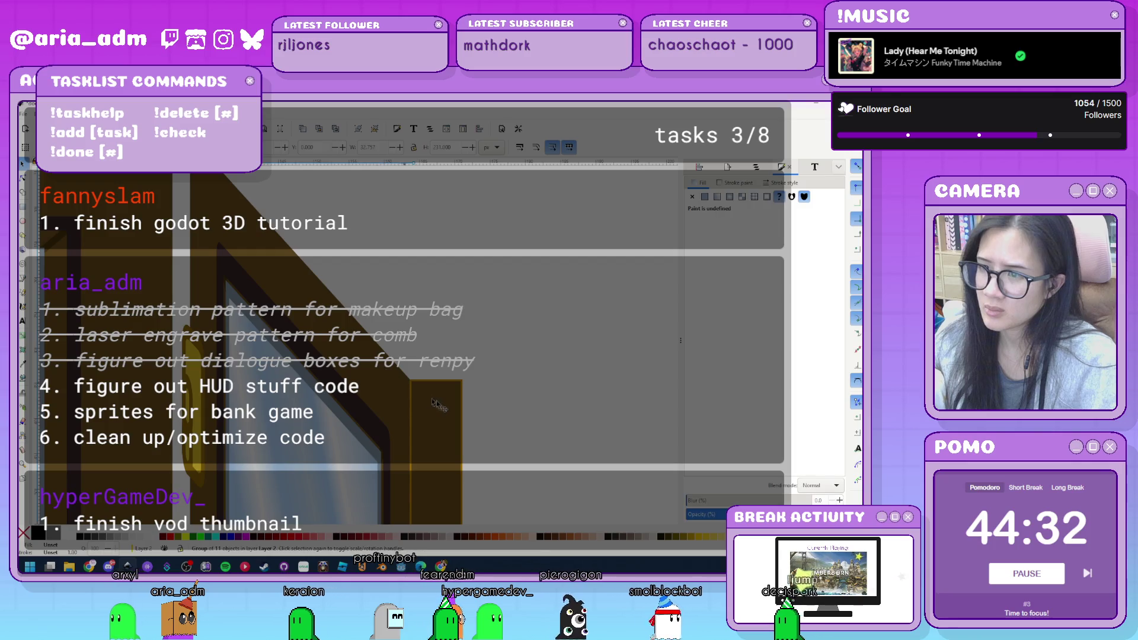
{"action": "left_click", "coordinate": [438, 404], "text": "ctrl"}
{"action": "scroll", "coordinate": [439, 385], "scroll_direction": "up", "scroll_amount": 3}
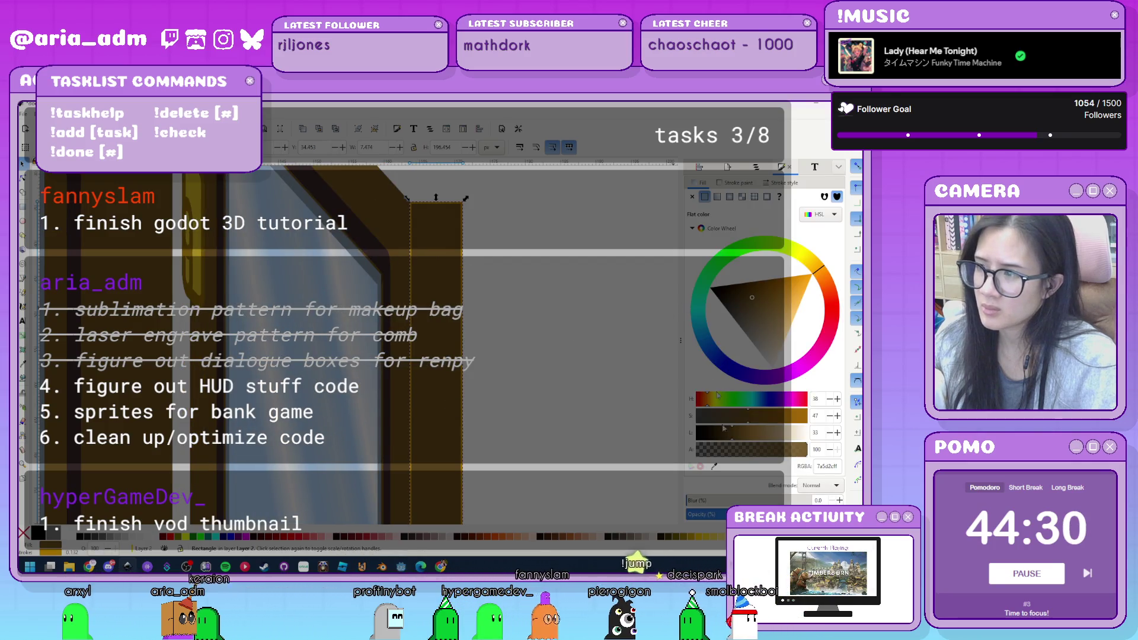
{"action": "left_click", "coordinate": [557, 352]}
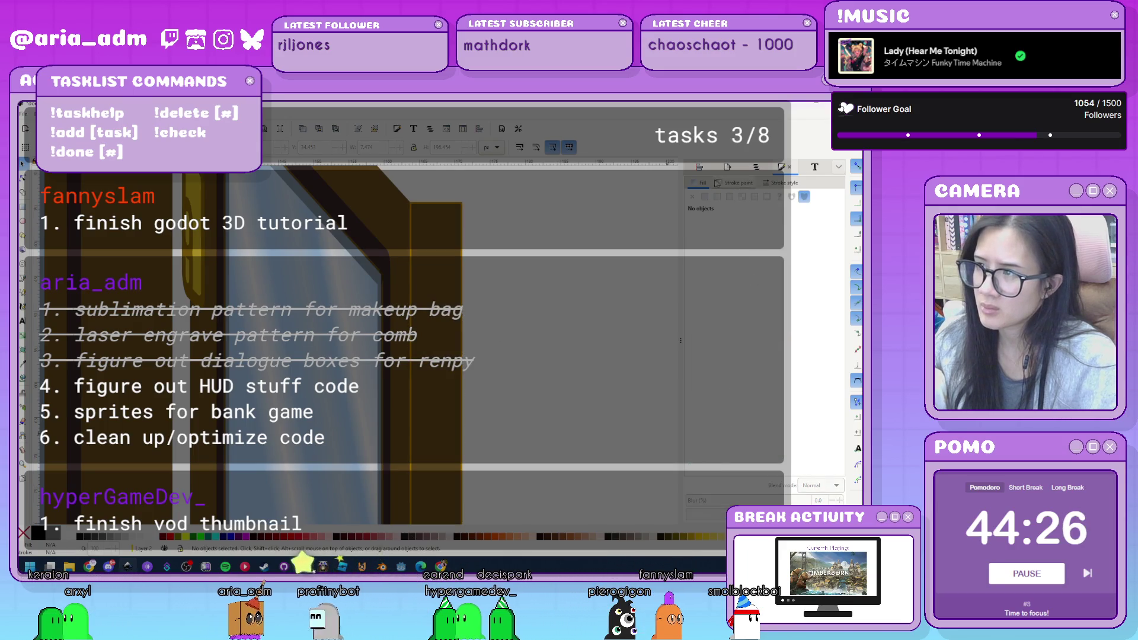
{"action": "key", "text": "Tab"}
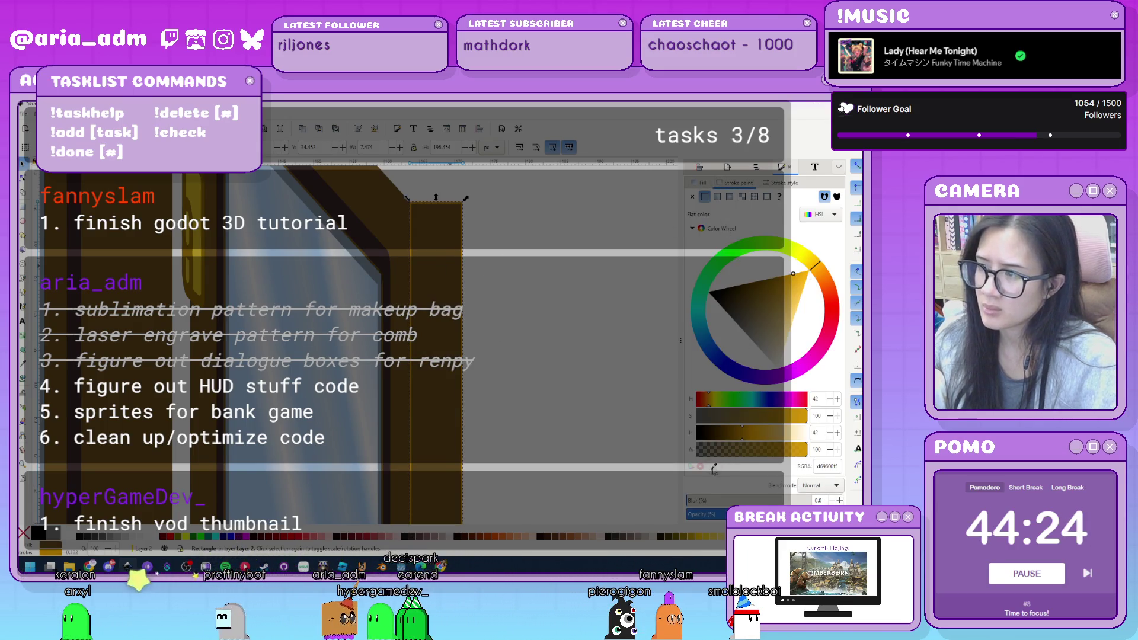
{"action": "left_click", "coordinate": [714, 468]}
{"action": "left_click", "coordinate": [476, 291]}
{"action": "left_click", "coordinate": [551, 335]}
Zoom around the door and select the narrow door-edge rectangle.
{"action": "scroll", "coordinate": [551, 335], "scroll_direction": "down", "scroll_amount": 5}
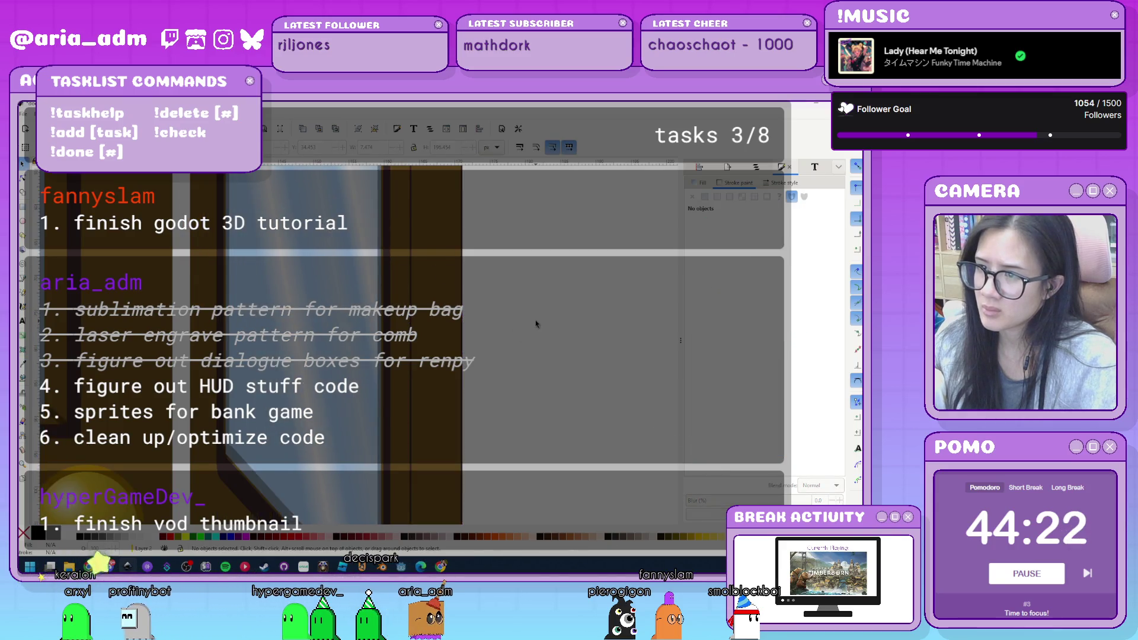
{"action": "scroll", "coordinate": [589, 336], "scroll_direction": "up", "scroll_amount": 5}
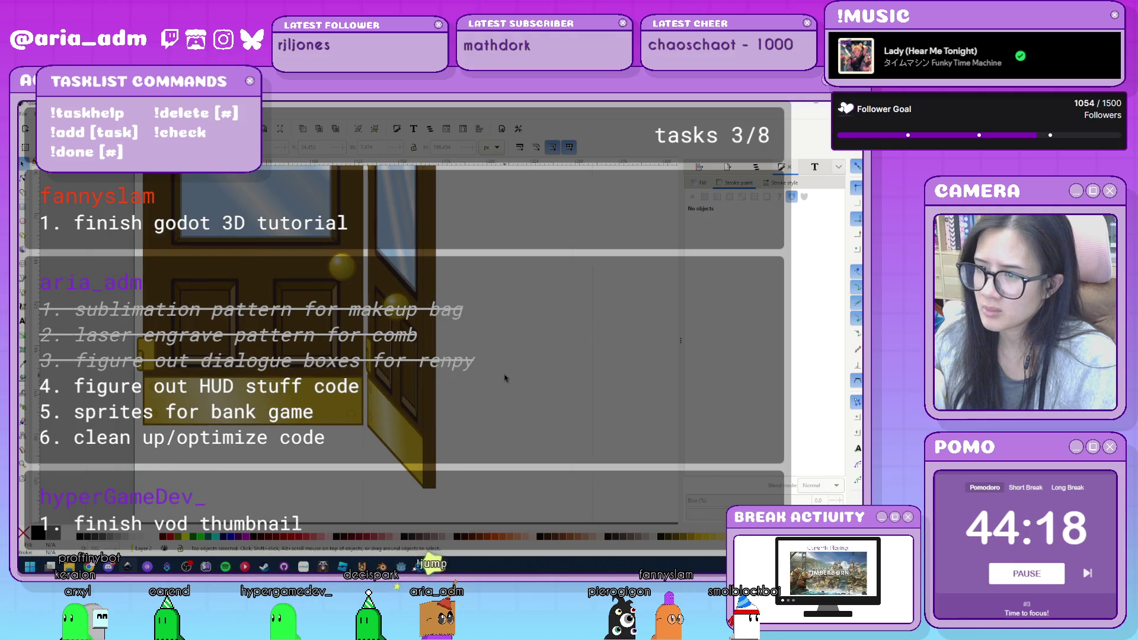
{"action": "scroll", "coordinate": [505, 377], "scroll_direction": "up", "scroll_amount": 3}
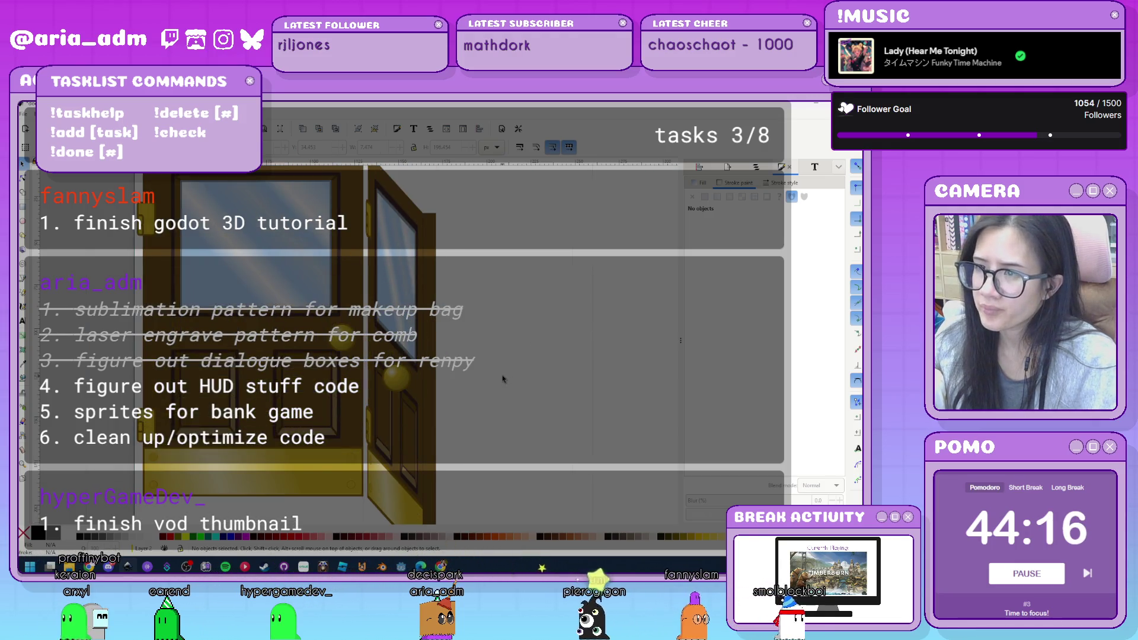
{"action": "scroll", "coordinate": [503, 378], "scroll_direction": "down", "scroll_amount": 4}
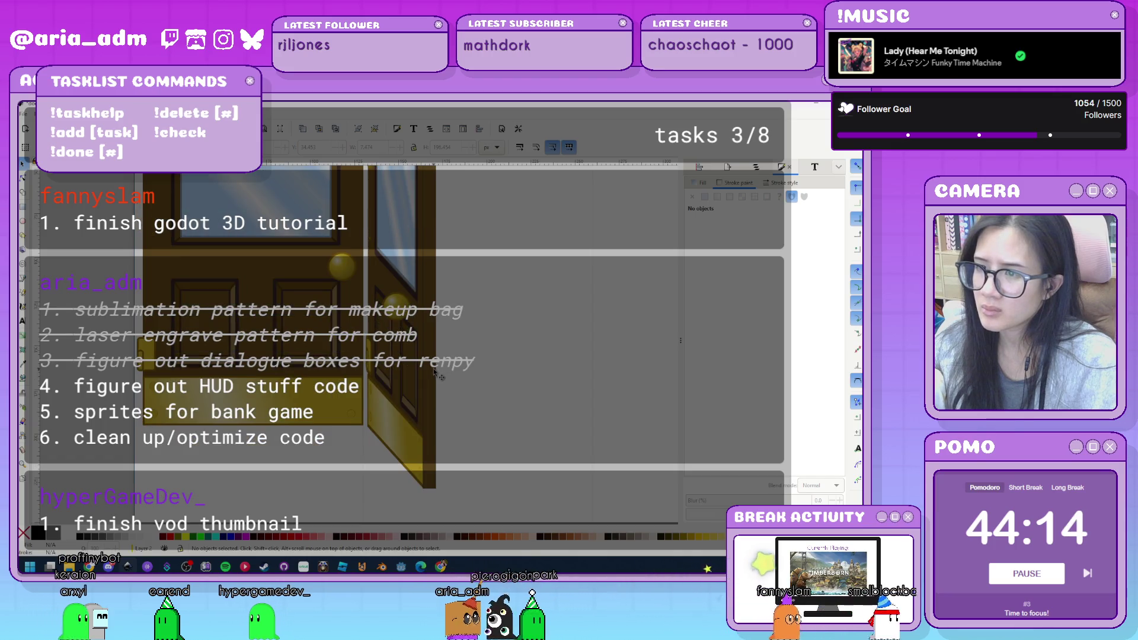
{"action": "key", "text": "Tab"}
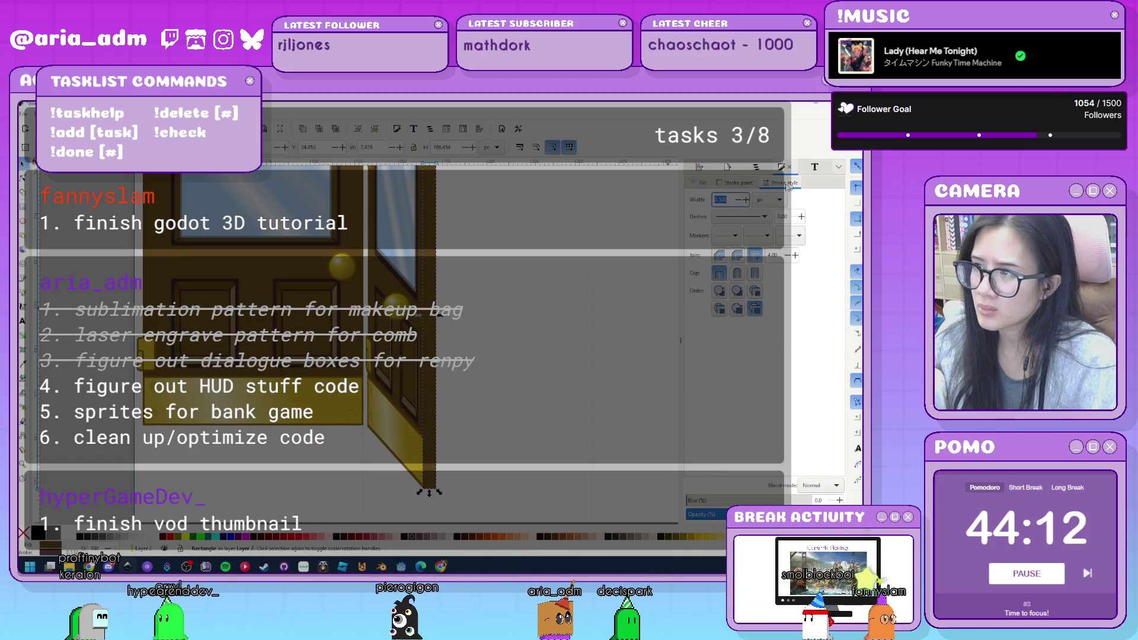
Set the door-edge rectangle's outline width to 1.
{"action": "left_click", "coordinate": [782, 182]}
{"action": "type", "text": "1"}
{"action": "key", "text": "Return"}
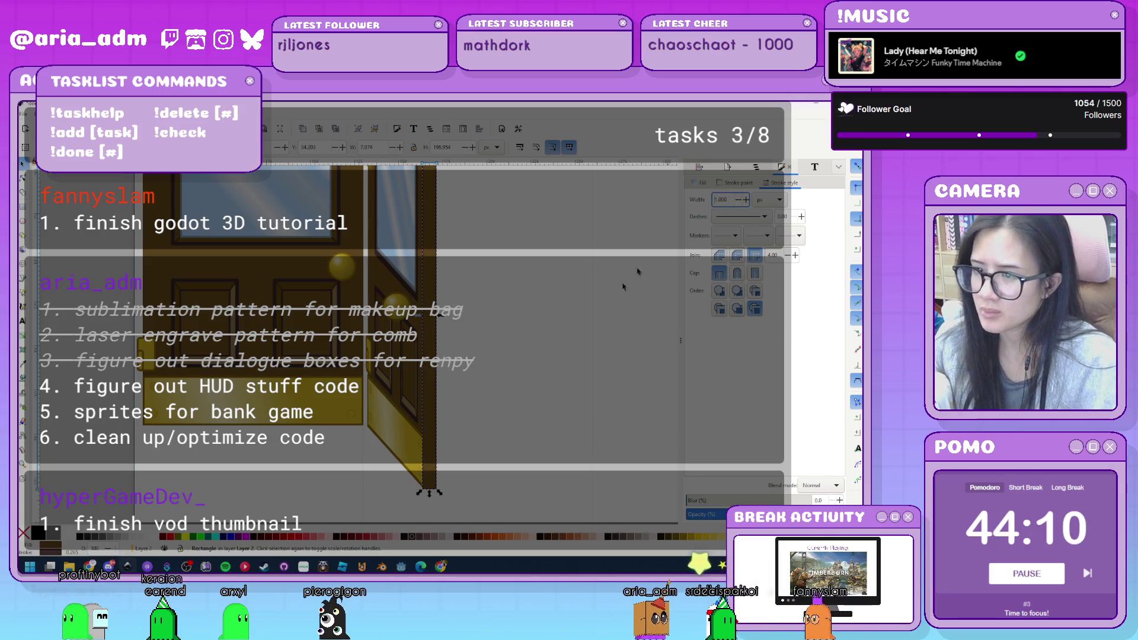
{"action": "left_click", "coordinate": [510, 479]}
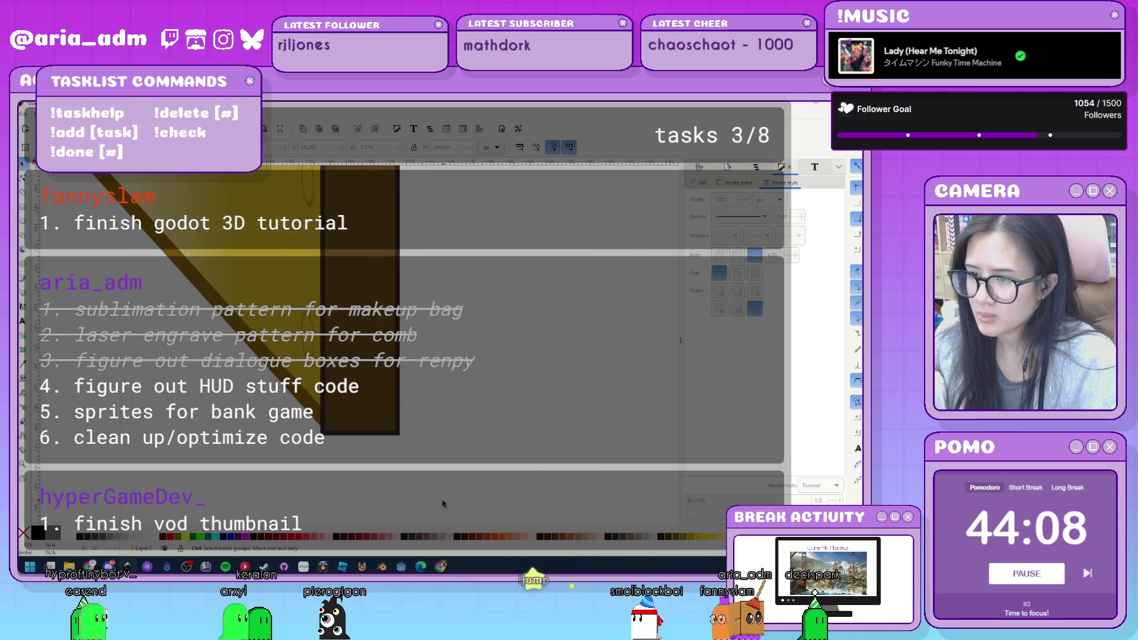
Narrow the tall door-edge rectangle by pulling its left edge inward.
{"action": "scroll", "coordinate": [442, 500], "scroll_direction": "up", "scroll_amount": 5}
{"action": "left_click", "coordinate": [346, 397]}
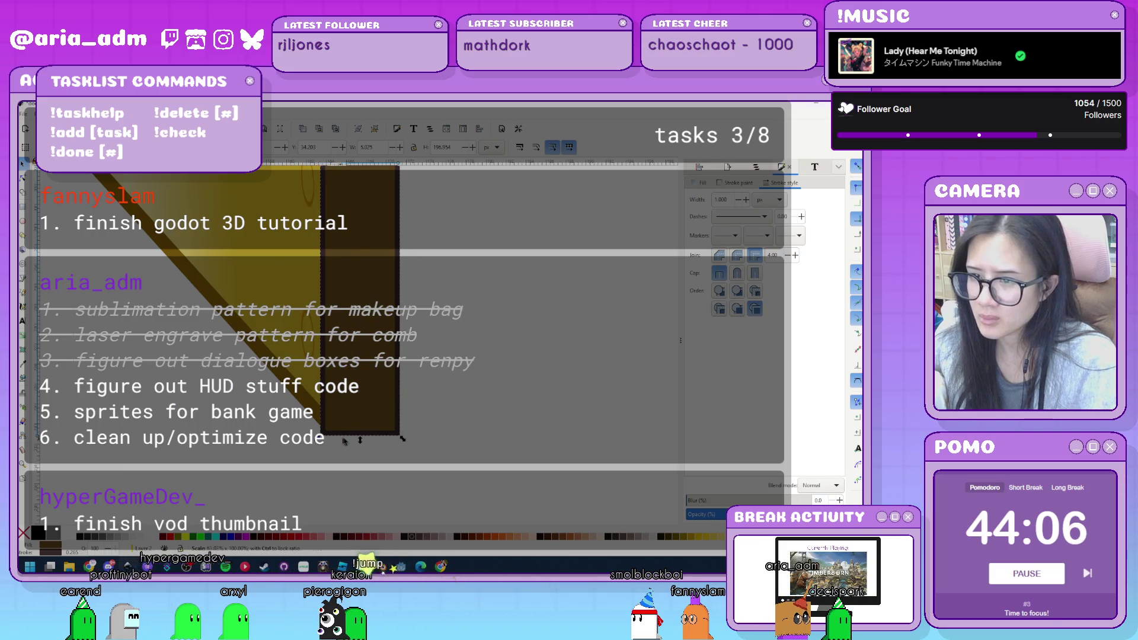
{"action": "left_click_drag", "start_coordinate": [320, 439], "coordinate": [328, 429]}
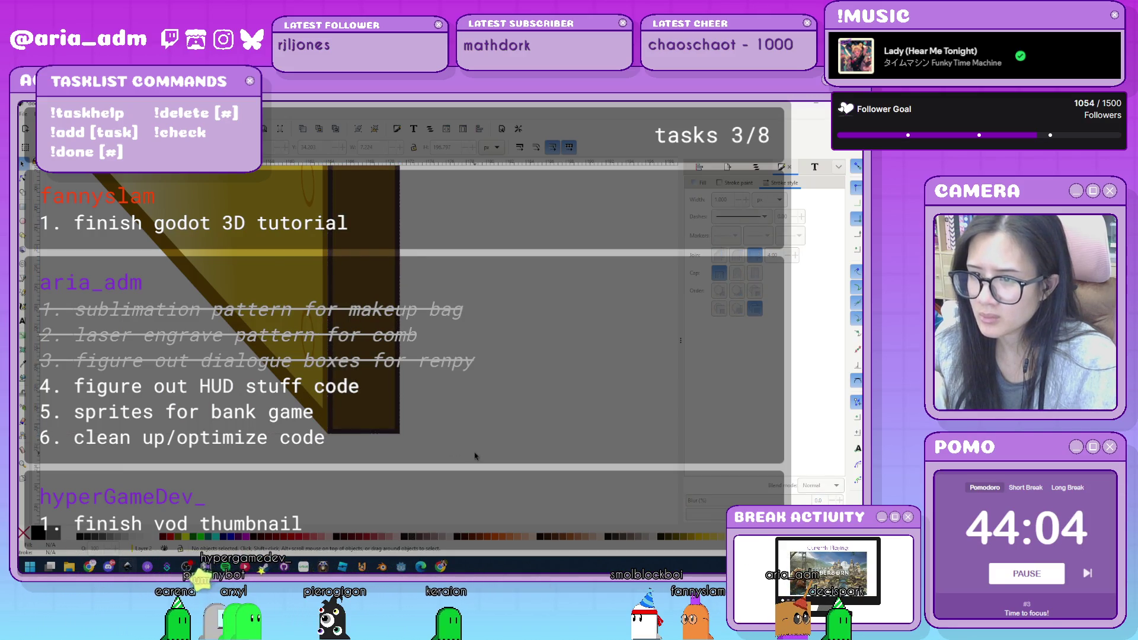
{"action": "scroll", "coordinate": [474, 456], "scroll_direction": "down", "scroll_amount": 5}
{"action": "scroll", "coordinate": [524, 411], "scroll_direction": "up", "scroll_amount": 3}
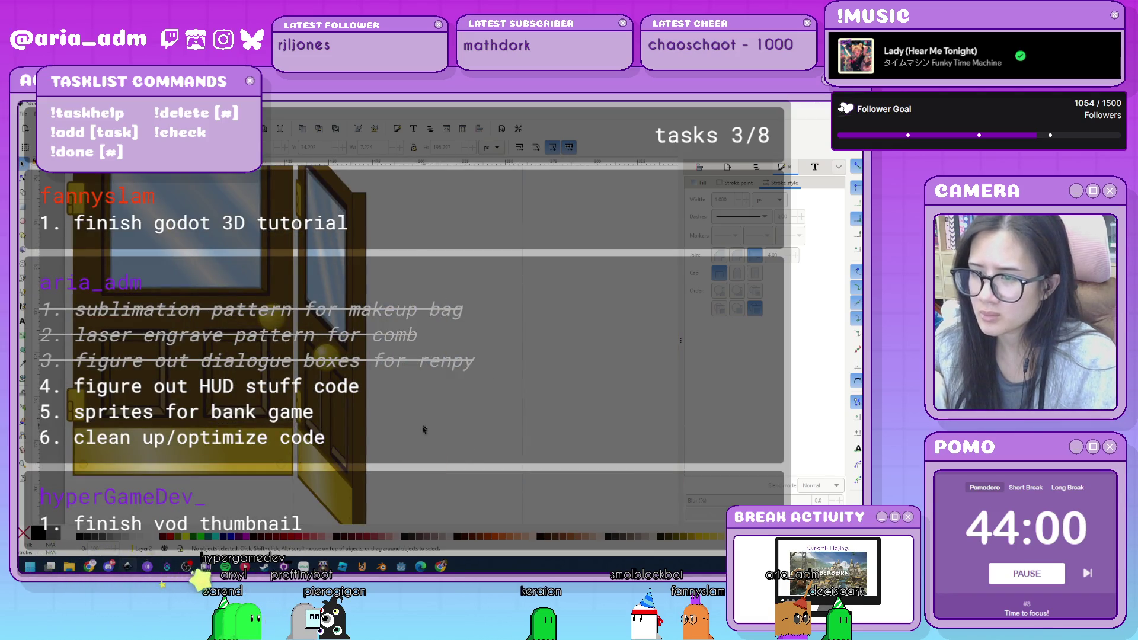
Zoom out to compare the door with the reference, then select the 11-object door group.
{"action": "left_click_drag", "start_coordinate": [425, 429], "coordinate": [439, 351]}
{"action": "scroll", "coordinate": [458, 416], "scroll_direction": "down", "scroll_amount": 4}
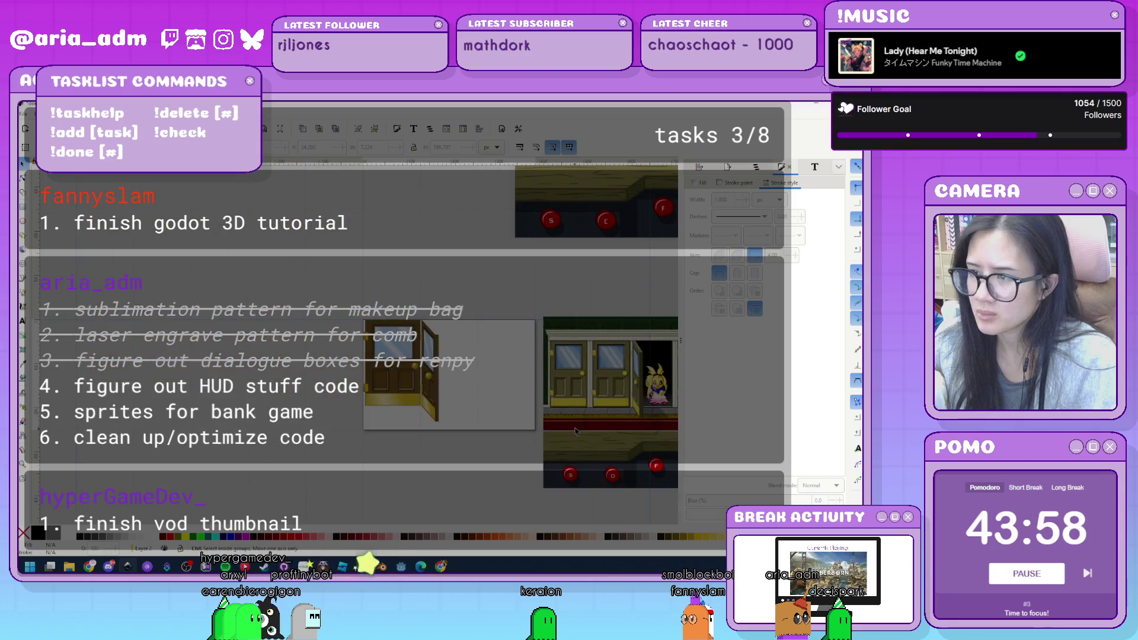
{"action": "scroll", "coordinate": [657, 393], "scroll_direction": "up", "scroll_amount": 4}
{"action": "scroll", "coordinate": [657, 393], "scroll_direction": "down", "scroll_amount": 3}
{"action": "scroll", "coordinate": [656, 396], "scroll_direction": "down", "scroll_amount": 2}
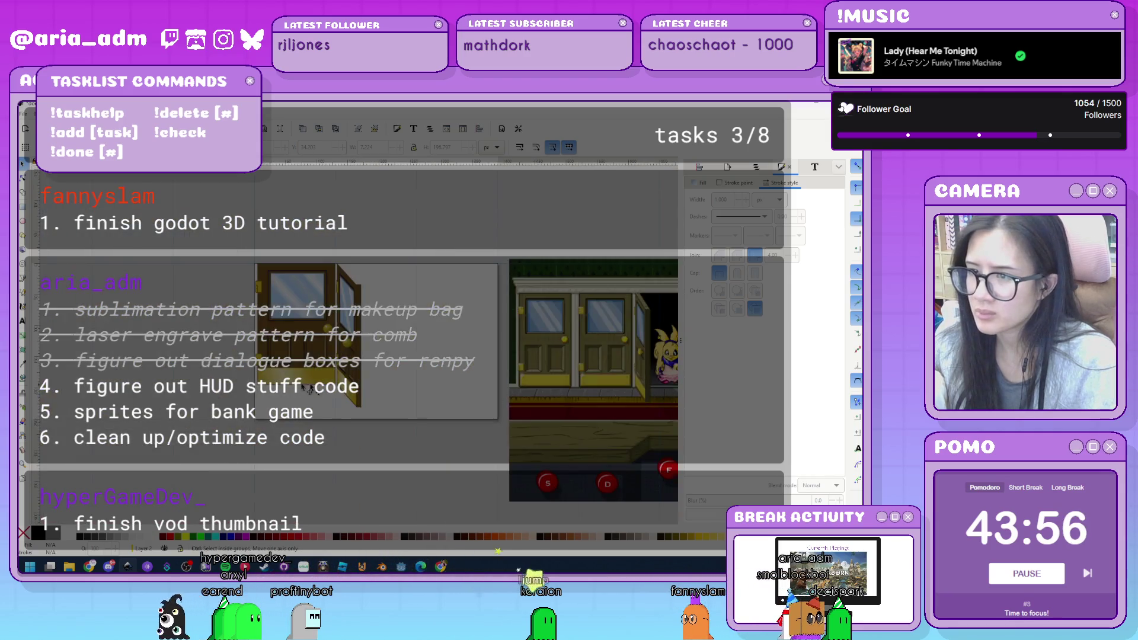
{"action": "scroll", "coordinate": [452, 412], "scroll_direction": "up", "scroll_amount": 5}
{"action": "scroll", "coordinate": [512, 431], "scroll_direction": "up", "scroll_amount": 4}
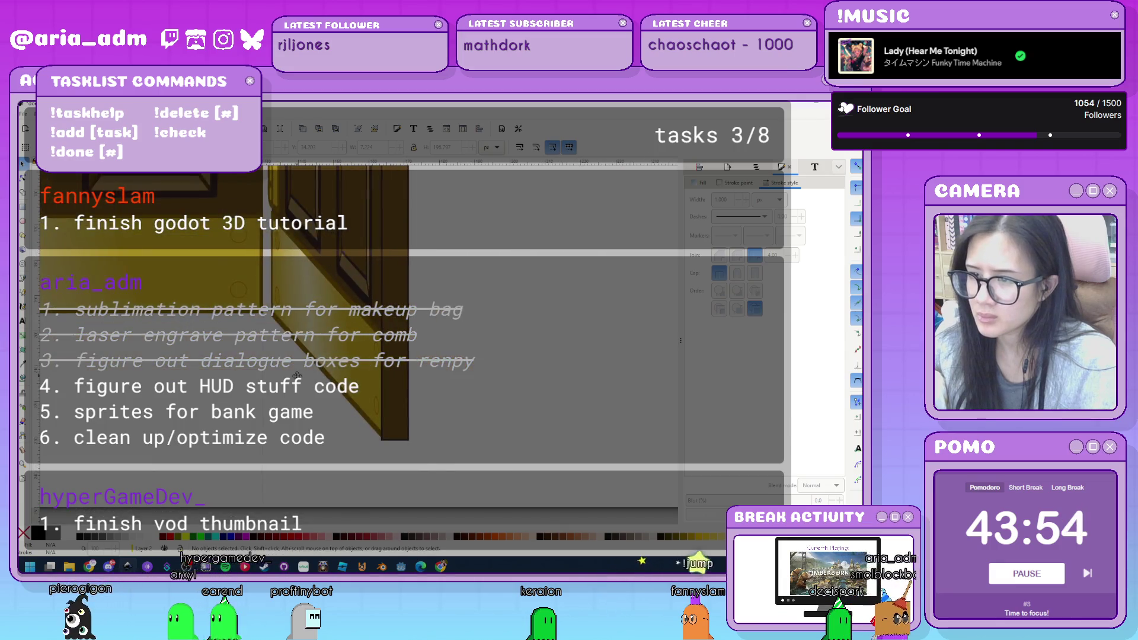
{"action": "left_click", "coordinate": [336, 189]}
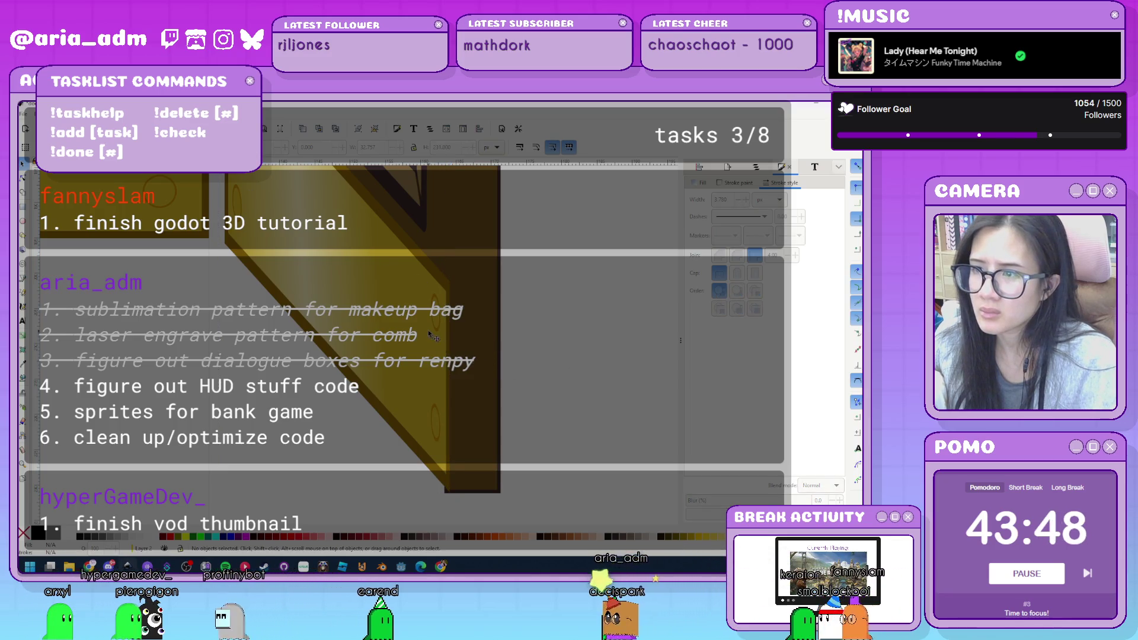
Pull the door rectangle's right edge slightly left with the Rectangle tool.
{"action": "key", "text": "Escape"}
{"action": "key", "text": "r"}
{"action": "left_click", "coordinate": [425, 275]}
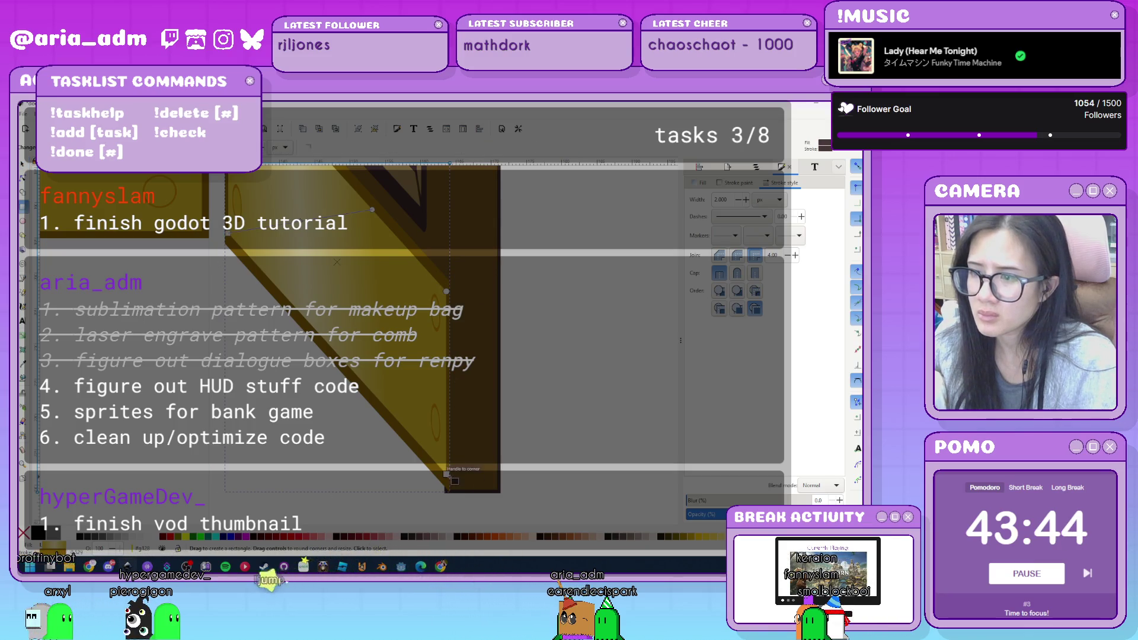
{"action": "left_click_drag", "start_coordinate": [450, 478], "coordinate": [441, 474]}
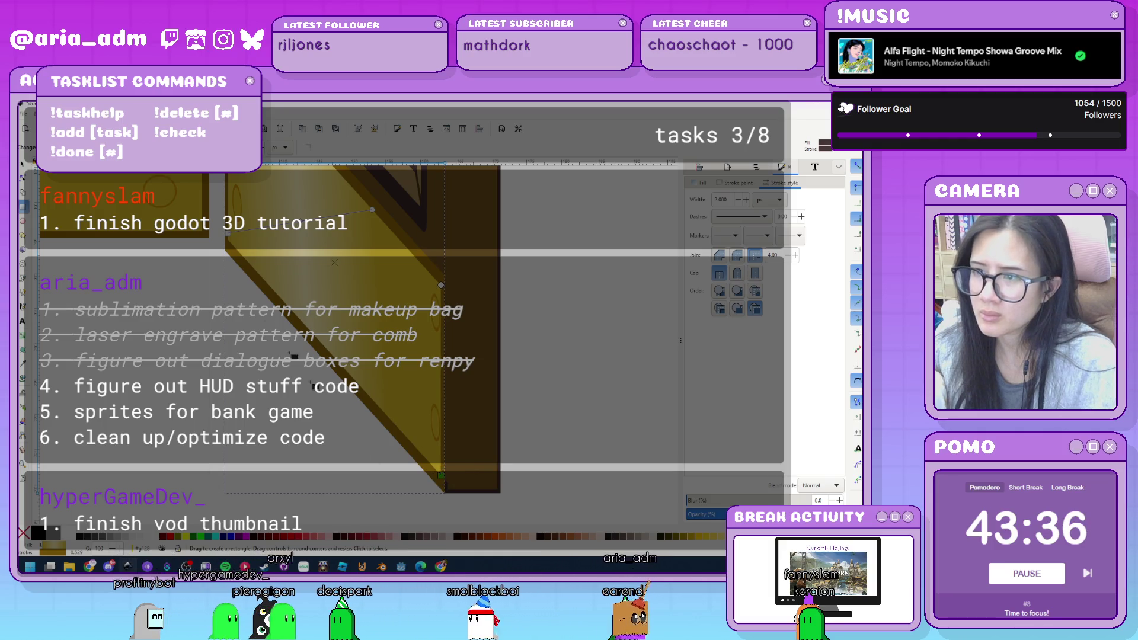
{"action": "key", "text": "s"}
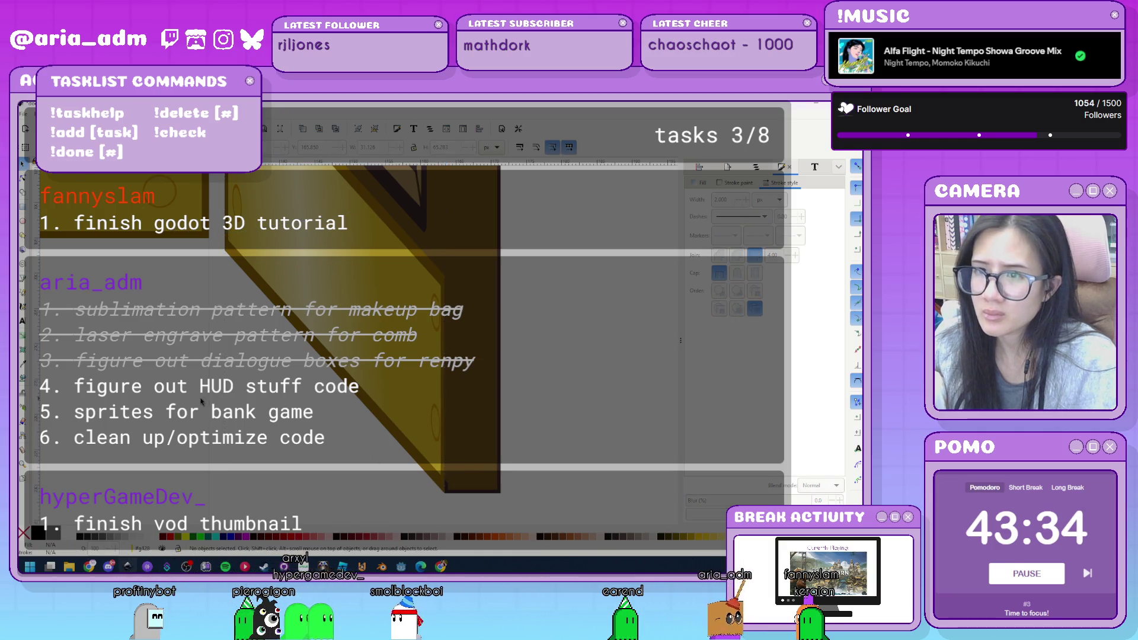
Stretch the shading rectangle's corner down and to the right.
{"action": "scroll", "coordinate": [275, 347], "scroll_direction": "down", "scroll_amount": 2}
{"action": "scroll", "coordinate": [226, 290], "scroll_direction": "up", "scroll_amount": 2}
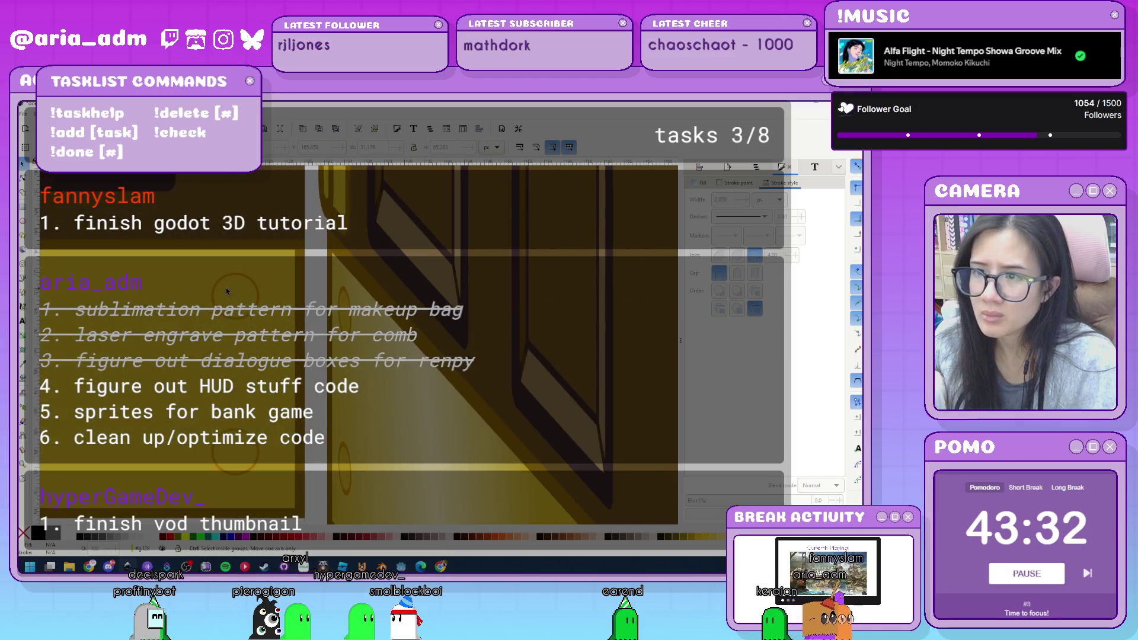
{"action": "left_click", "coordinate": [351, 270]}
{"action": "scroll", "coordinate": [344, 266], "scroll_direction": "down", "scroll_amount": 2}
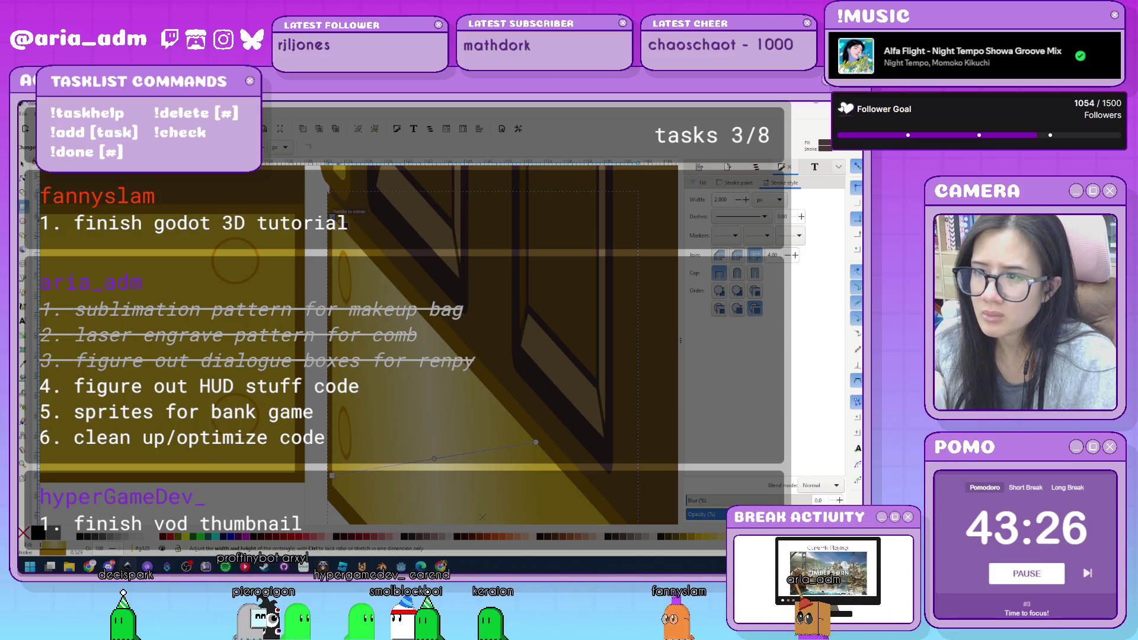
{"action": "mouse_move", "coordinate": [331, 216]}
{"action": "left_mouse_down"}
{"action": "mouse_move", "coordinate": [343, 227]}
{"action": "mouse_move", "coordinate": [333, 217]}
{"action": "left_mouse_up"}
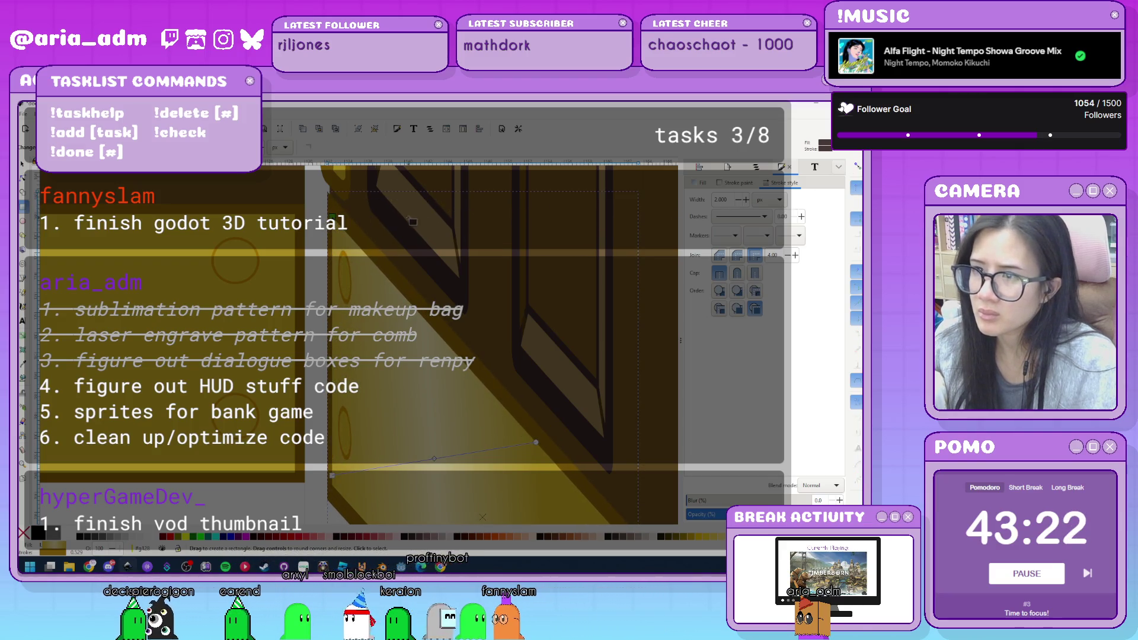
{"action": "mouse_move", "coordinate": [333, 217]}
{"action": "left_mouse_down"}
{"action": "mouse_move", "coordinate": [365, 237]}
{"action": "mouse_move", "coordinate": [336, 220]}
{"action": "left_mouse_up"}
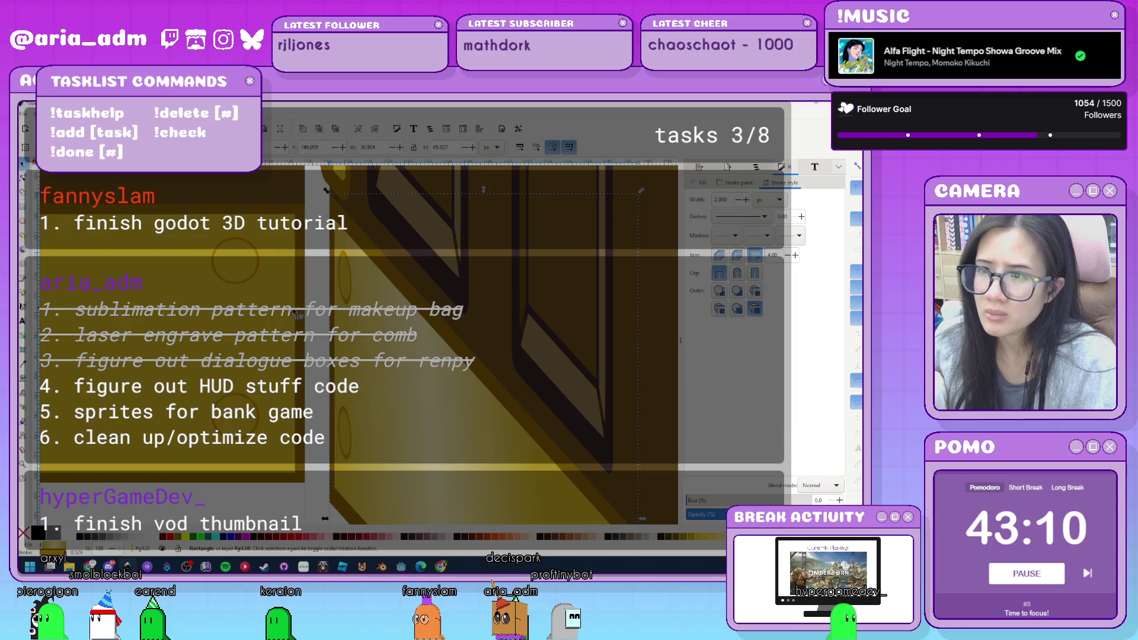
In the close-up door-edge document, extend the dark rectangle right and down.
{"action": "key", "text": "ctrl+Tab"}
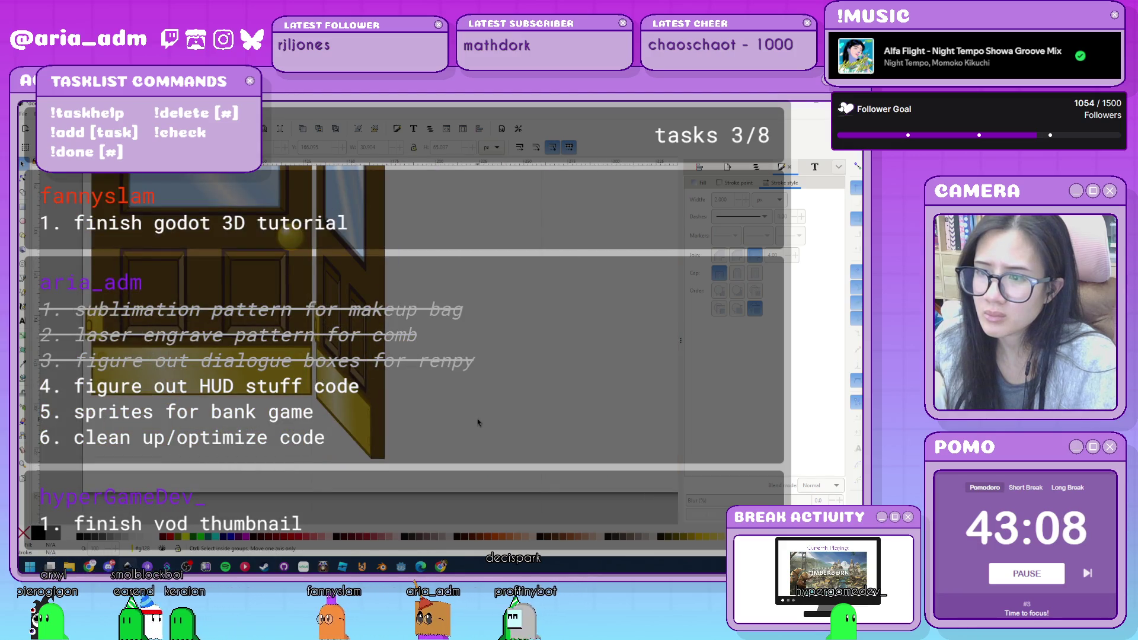
{"action": "key", "text": "ctrl+Tab"}
{"action": "key", "text": "ctrl+Tab"}
{"action": "key", "text": "ctrl+Tab"}
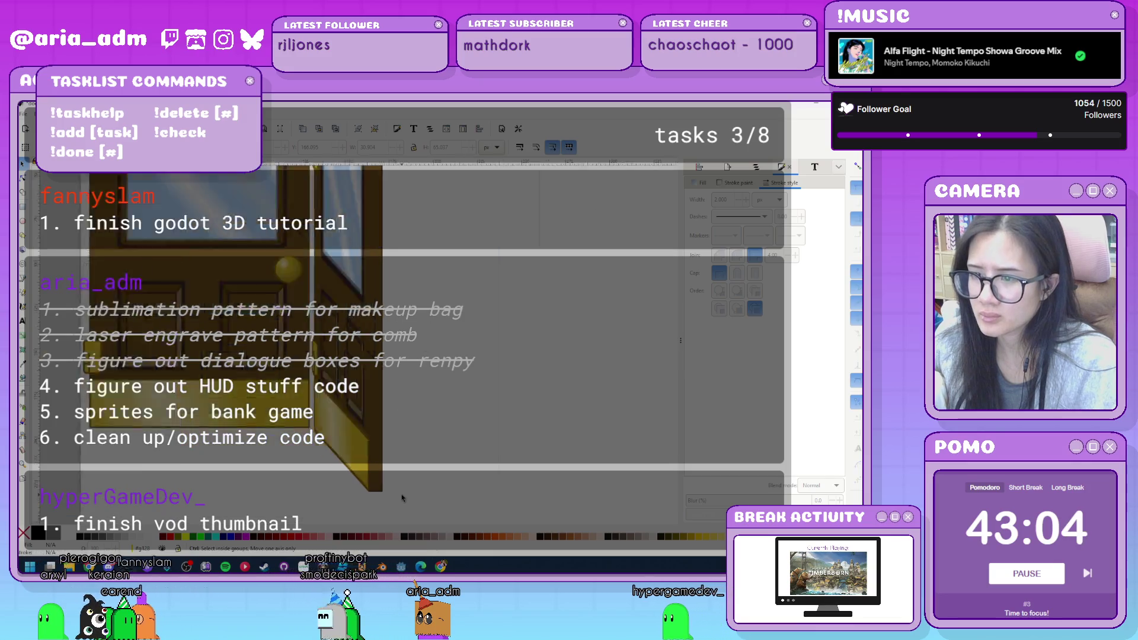
{"action": "key", "text": "ctrl+Tab"}
{"action": "key", "text": "ctrl+Tab"}
{"action": "left_click", "coordinate": [296, 461]}
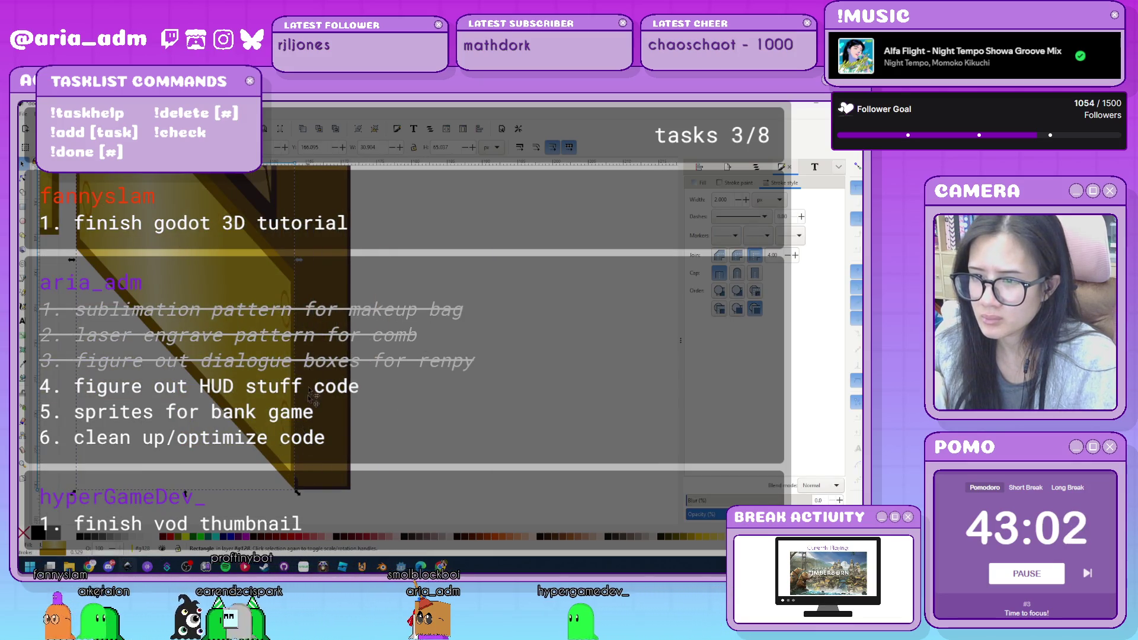
{"action": "left_click_drag", "start_coordinate": [304, 295], "coordinate": [304, 294]}
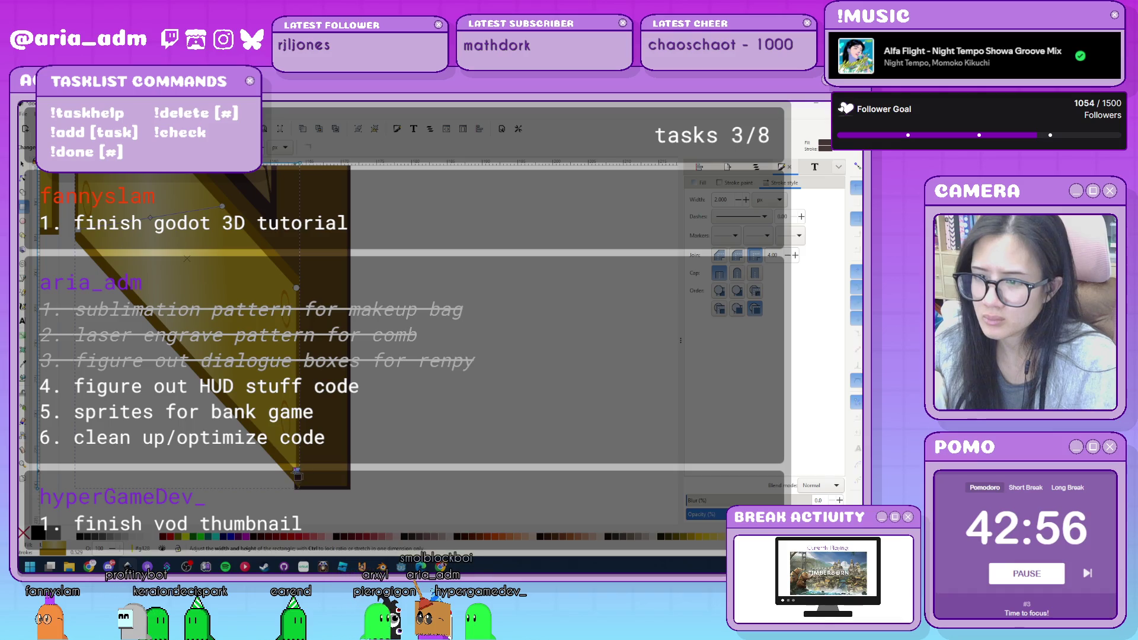
{"action": "left_click_drag", "start_coordinate": [296, 471], "coordinate": [293, 471]}
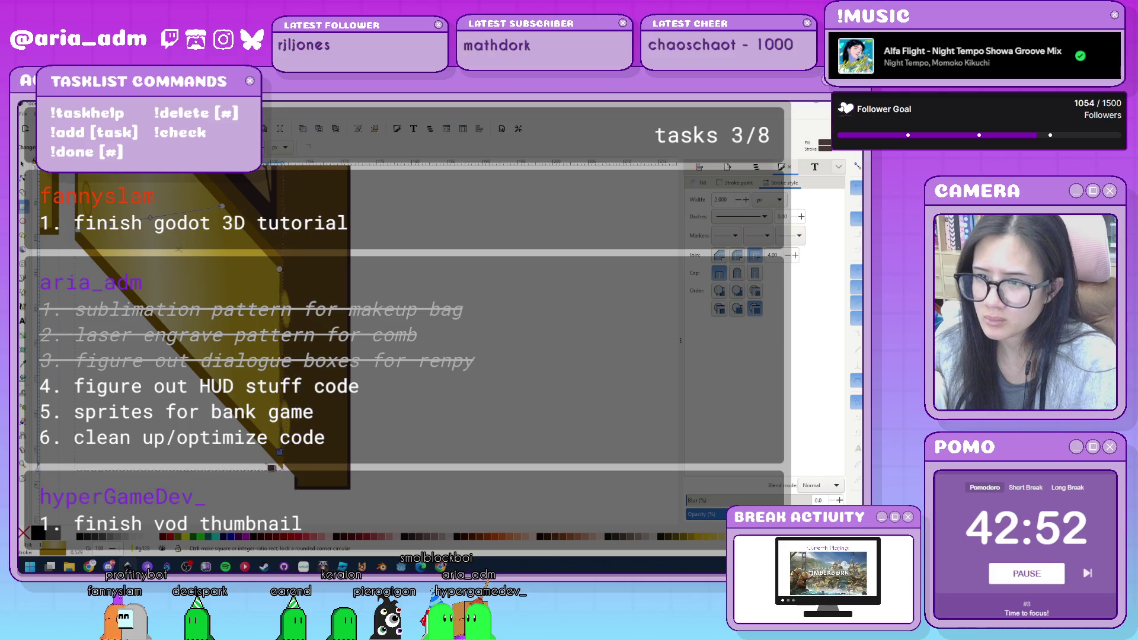
{"action": "mouse_move", "coordinate": [272, 468]}
{"action": "left_mouse_down"}
{"action": "mouse_move", "coordinate": [294, 481]}
{"action": "mouse_move", "coordinate": [296, 470]}
{"action": "left_mouse_up"}
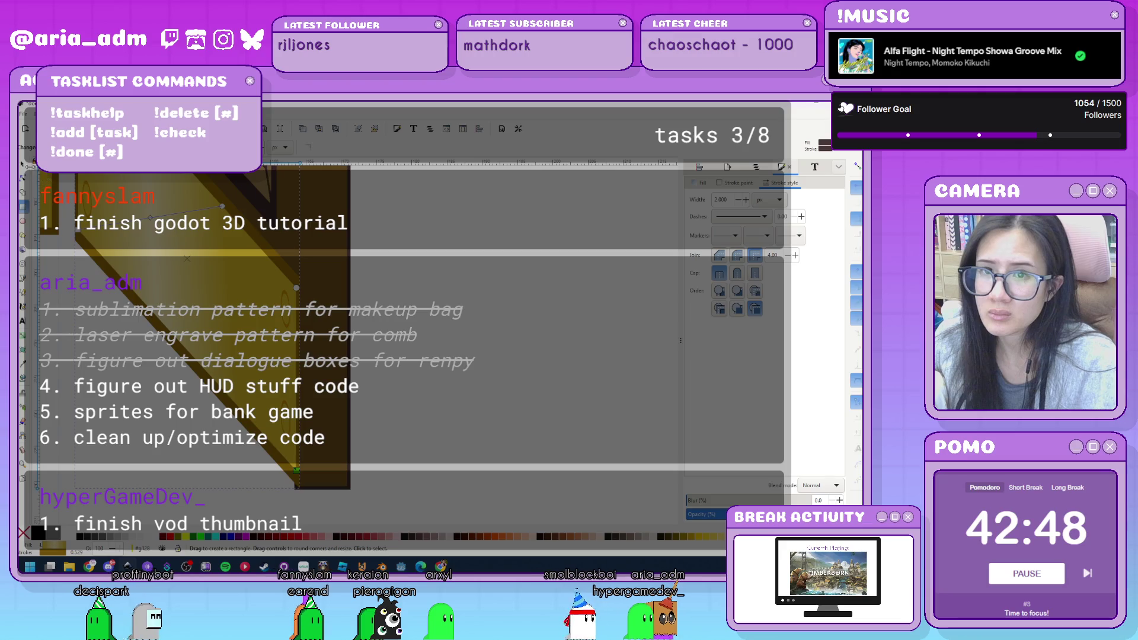
Trim the rectangle's height slightly and zoom out to view the door.
{"action": "key", "text": "s"}
{"action": "left_click_drag", "start_coordinate": [322, 499], "coordinate": [328, 491]}
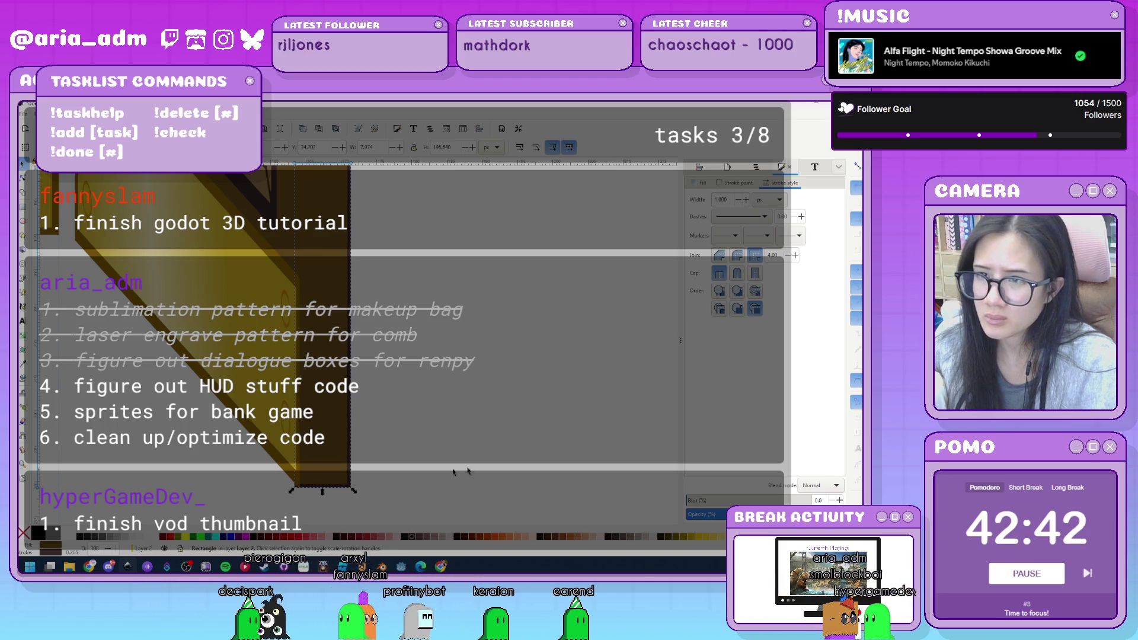
{"action": "scroll", "coordinate": [439, 427], "scroll_direction": "down", "scroll_amount": 2, "text": "ctrl"}
{"action": "scroll", "coordinate": [440, 427], "scroll_direction": "down", "scroll_amount": 2, "text": "ctrl"}
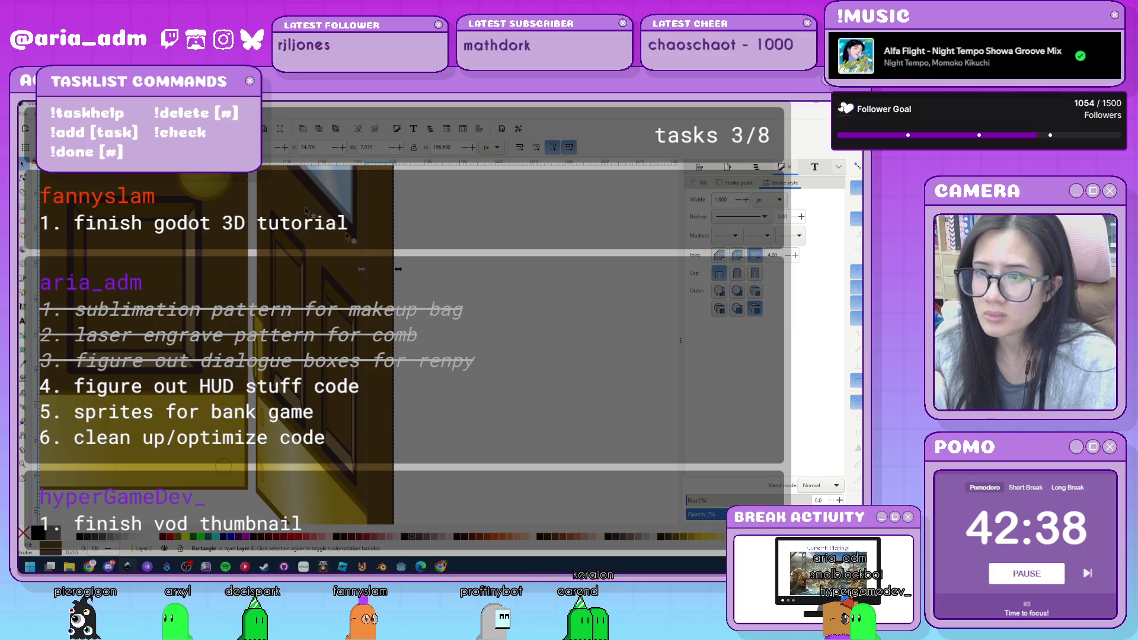
{"action": "scroll", "coordinate": [497, 358], "scroll_direction": "down", "scroll_amount": 3, "text": "ctrl"}
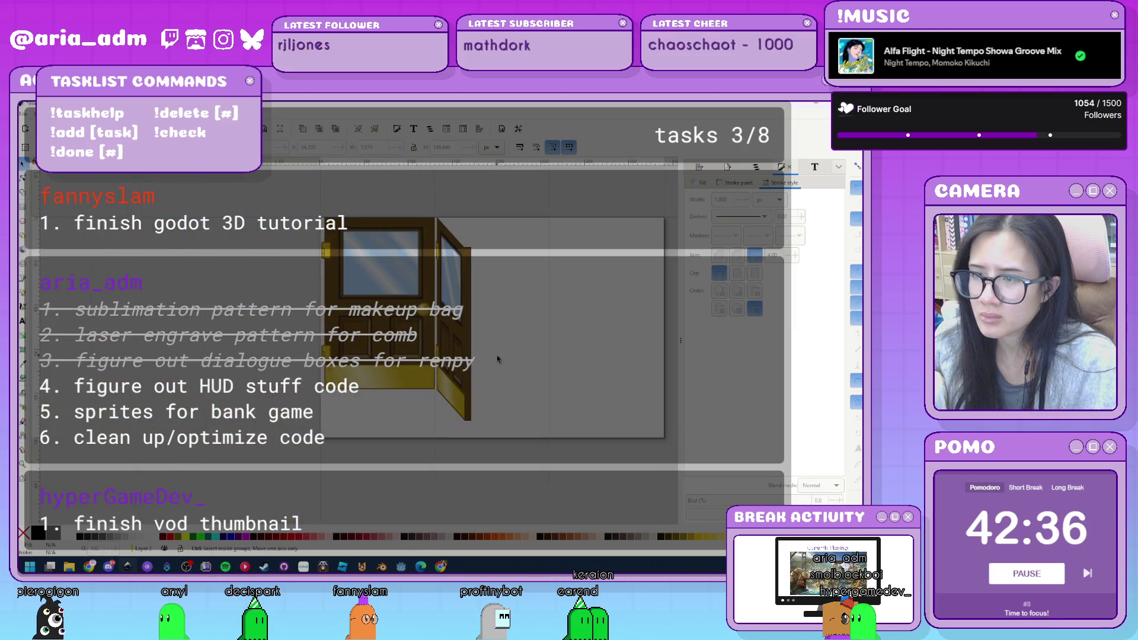
Check the game scene, then nudge the door rectangle slightly right.
{"action": "key", "text": "alt+Tab"}
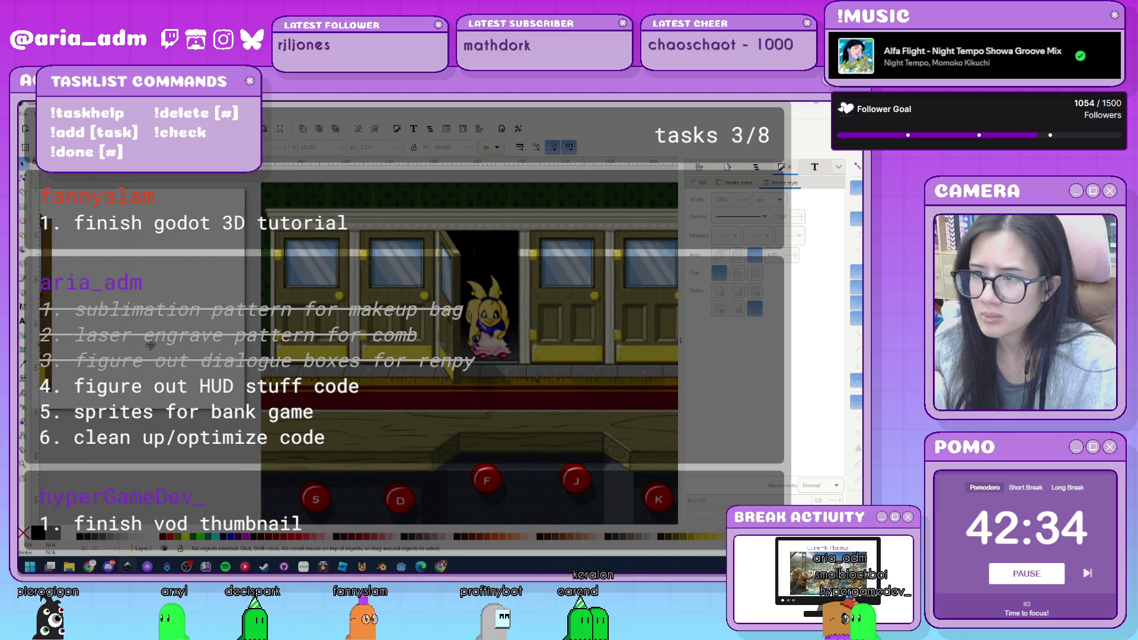
{"action": "key", "text": "alt+Tab"}
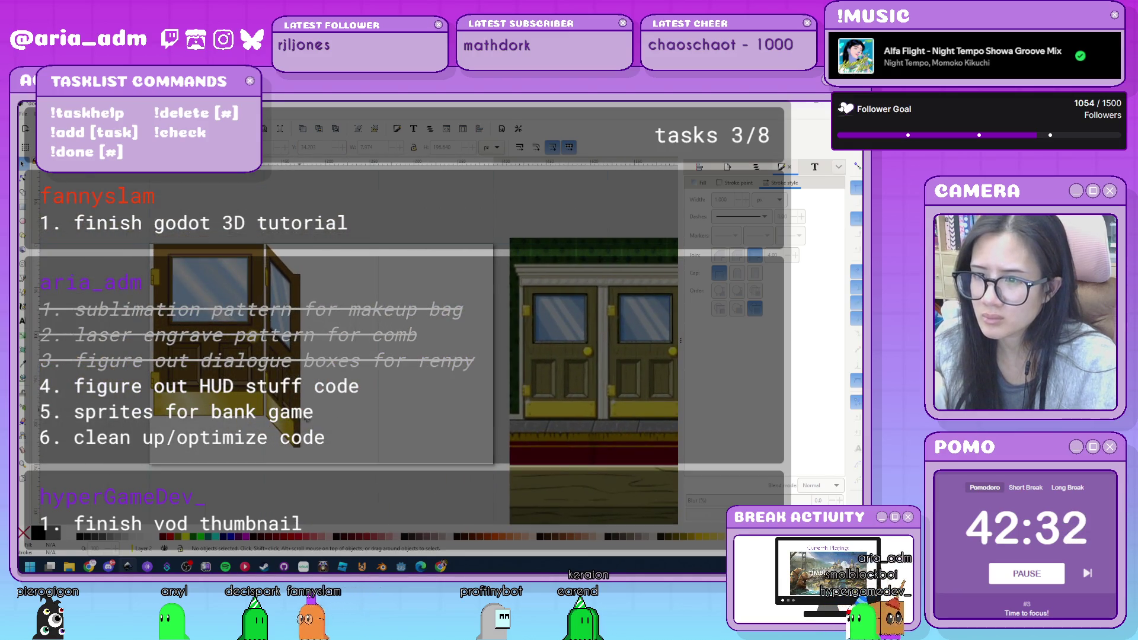
{"action": "scroll", "coordinate": [306, 420], "scroll_direction": "up", "scroll_amount": 2}
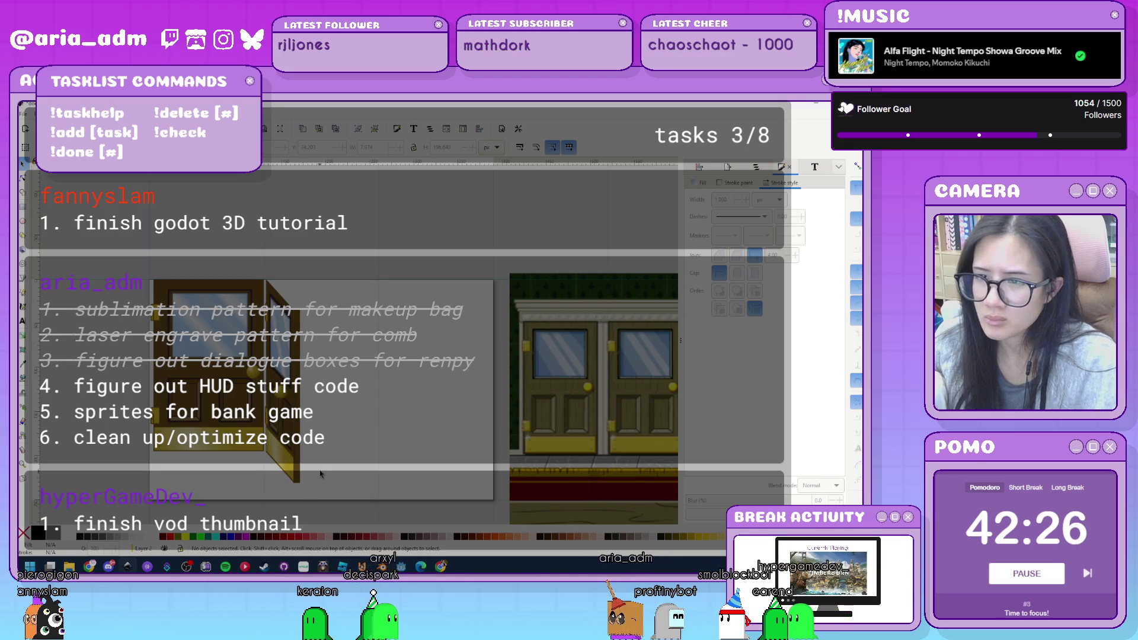
{"action": "left_click", "coordinate": [320, 474]}
{"action": "scroll", "coordinate": [303, 475], "scroll_direction": "up", "scroll_amount": 3}
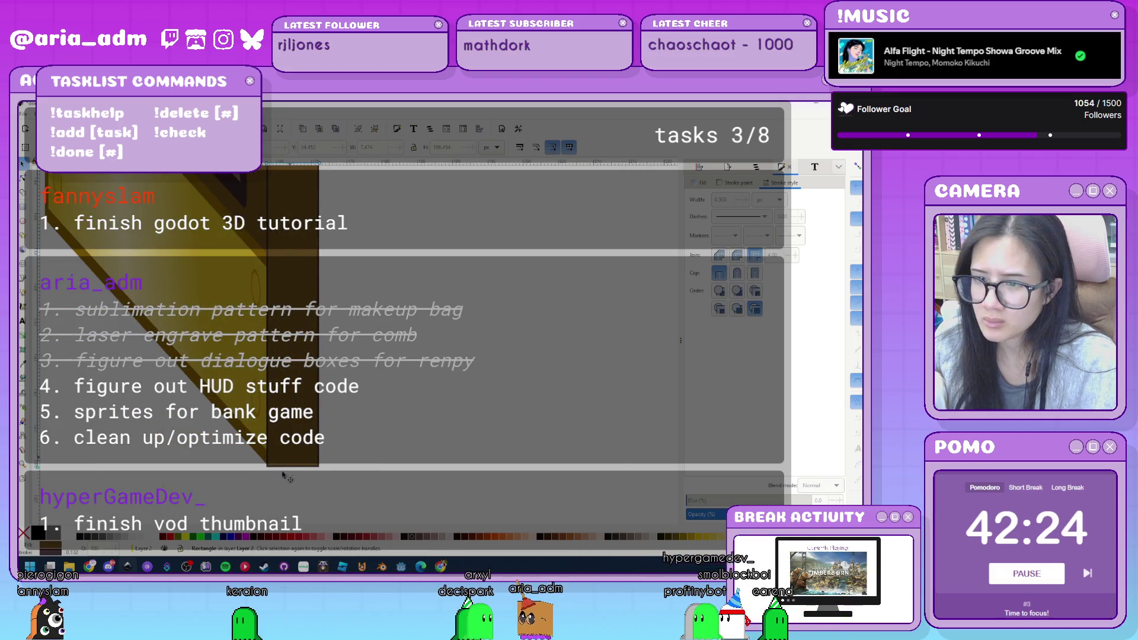
{"action": "left_click_drag", "start_coordinate": [287, 453], "coordinate": [313, 469]}
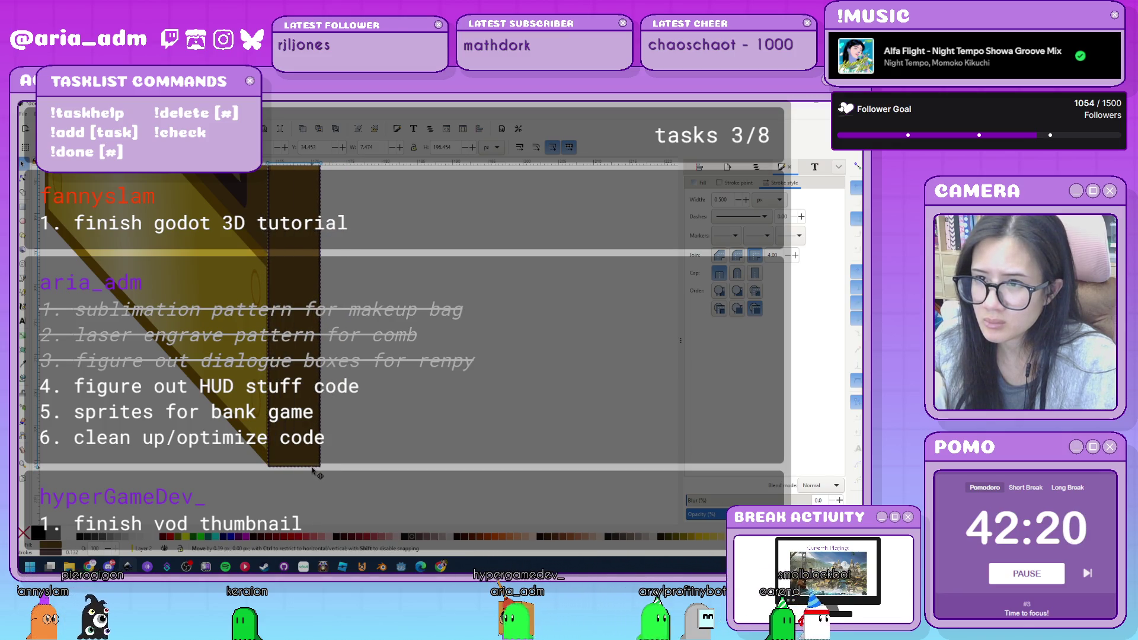
{"action": "left_click", "coordinate": [373, 474]}
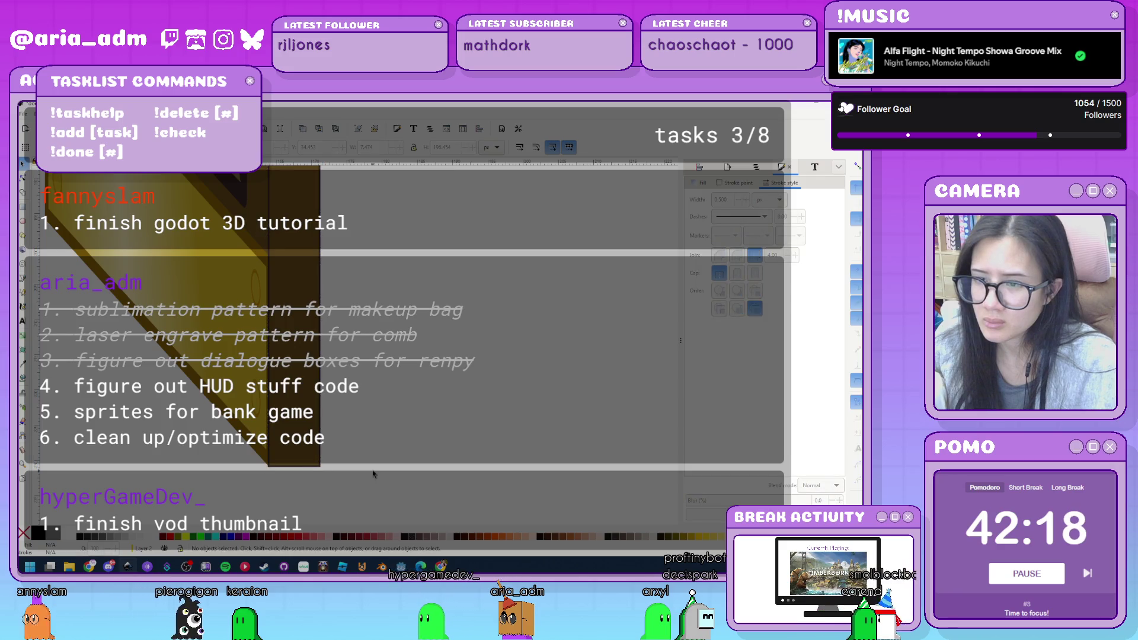
Move the narrow door-edge strip up to the door top and shorten it.
{"action": "scroll", "coordinate": [373, 472], "scroll_direction": "down", "scroll_amount": 3}
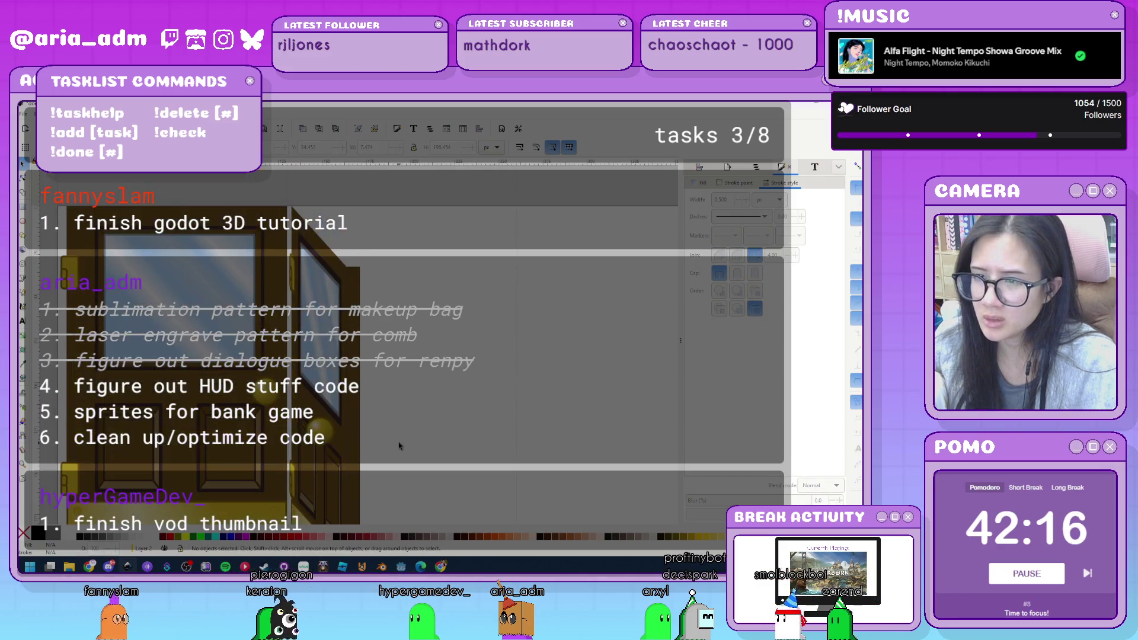
{"action": "scroll", "coordinate": [407, 398], "scroll_direction": "up", "scroll_amount": 3}
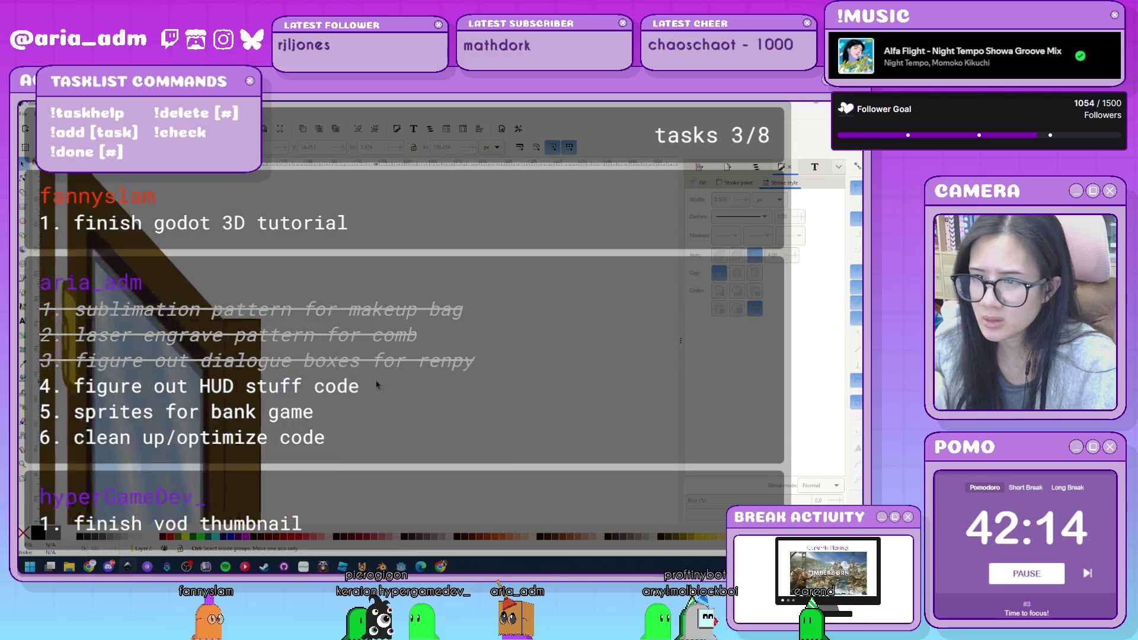
{"action": "scroll", "coordinate": [202, 346], "scroll_direction": "down", "scroll_amount": 3}
{"action": "left_click", "coordinate": [288, 443]}
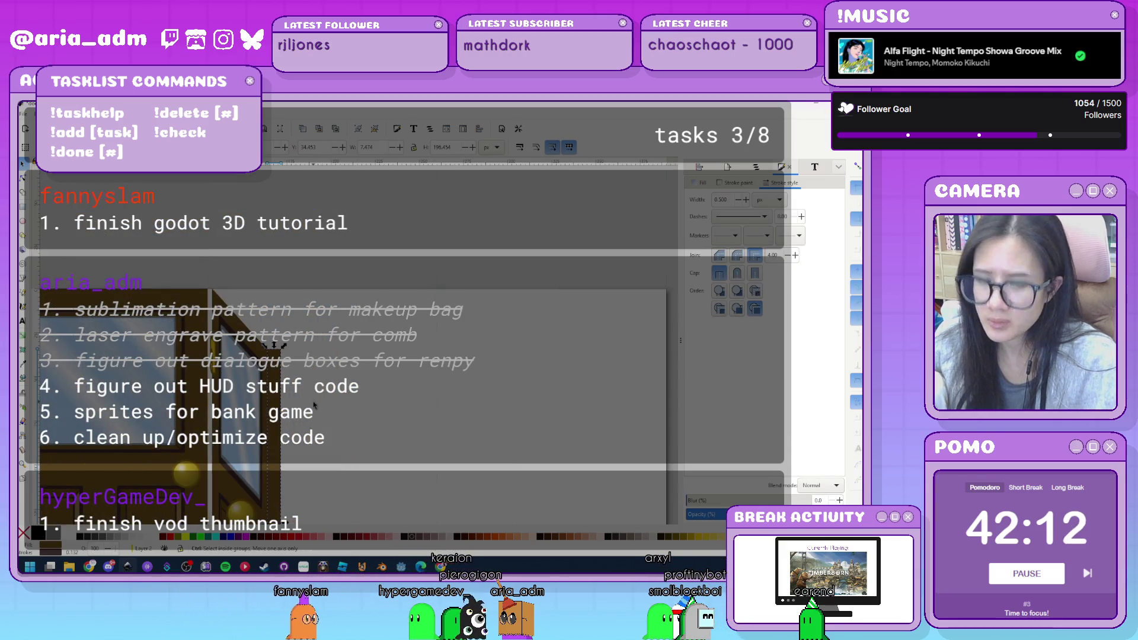
{"action": "mouse_move", "coordinate": [288, 442]}
{"action": "left_mouse_down"}
{"action": "mouse_move", "coordinate": [258, 199]}
{"action": "mouse_move", "coordinate": [265, 296]}
{"action": "mouse_move", "coordinate": [276, 291]}
{"action": "left_mouse_up"}
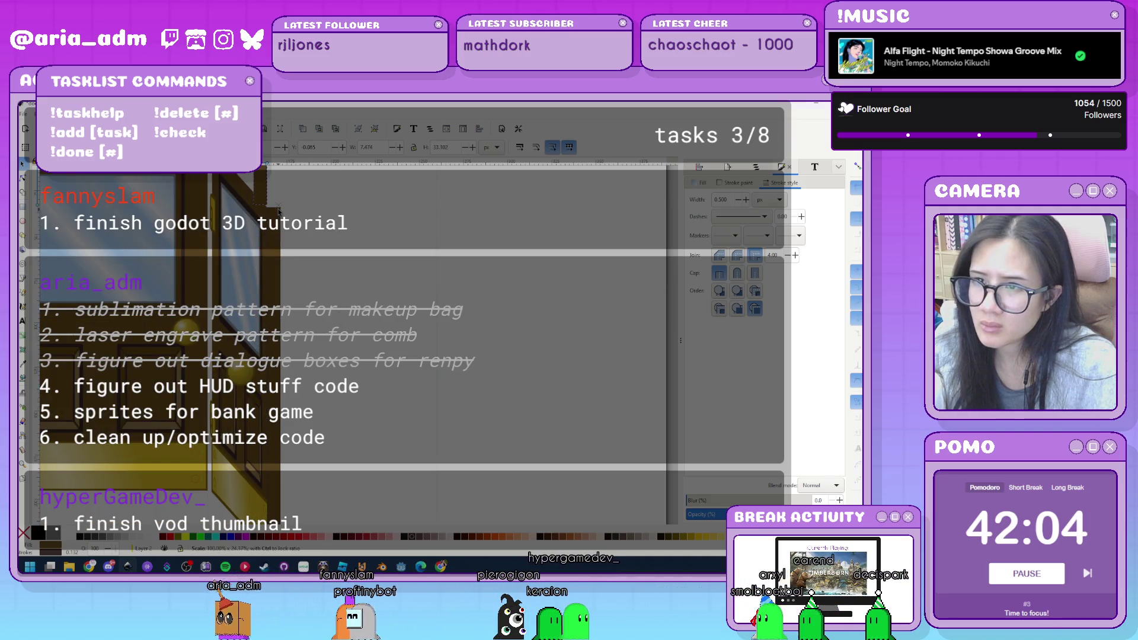
{"action": "left_click_drag", "start_coordinate": [277, 290], "coordinate": [268, 301]}
{"action": "scroll", "coordinate": [257, 356], "scroll_direction": "up", "scroll_amount": 3}
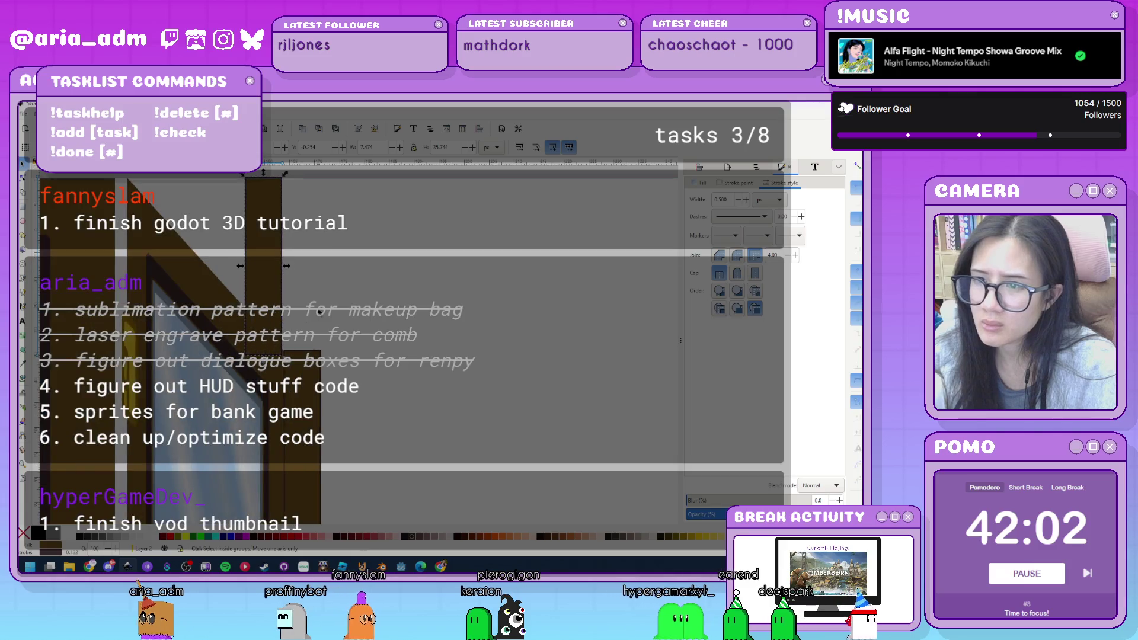
{"action": "mouse_move", "coordinate": [256, 372]}
{"action": "left_mouse_down"}
{"action": "mouse_move", "coordinate": [257, 348]}
{"action": "mouse_move", "coordinate": [265, 369]}
{"action": "left_mouse_up"}
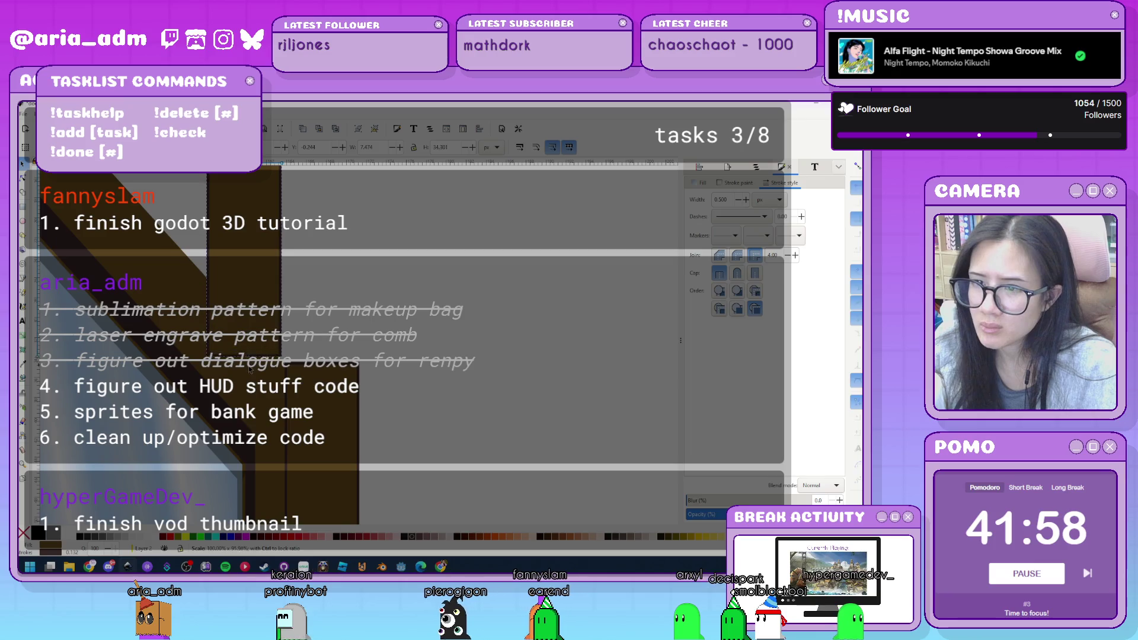
Skew the strip into a slanted brown band along the door's top.
{"action": "left_click", "coordinate": [251, 371]}
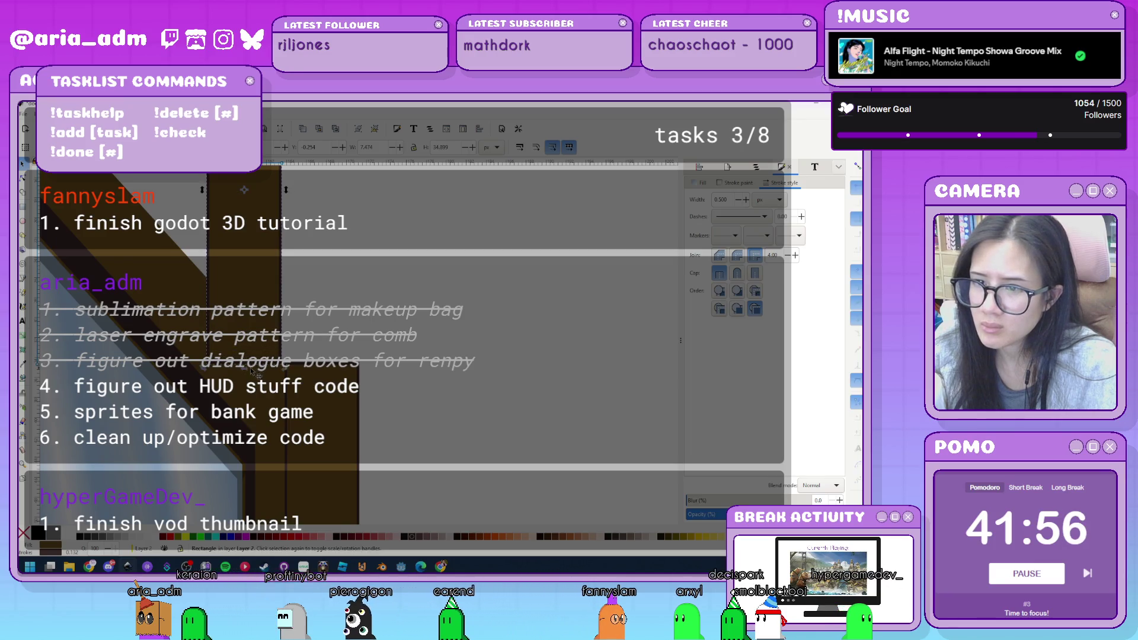
{"action": "left_click_drag", "start_coordinate": [253, 373], "coordinate": [322, 377]}
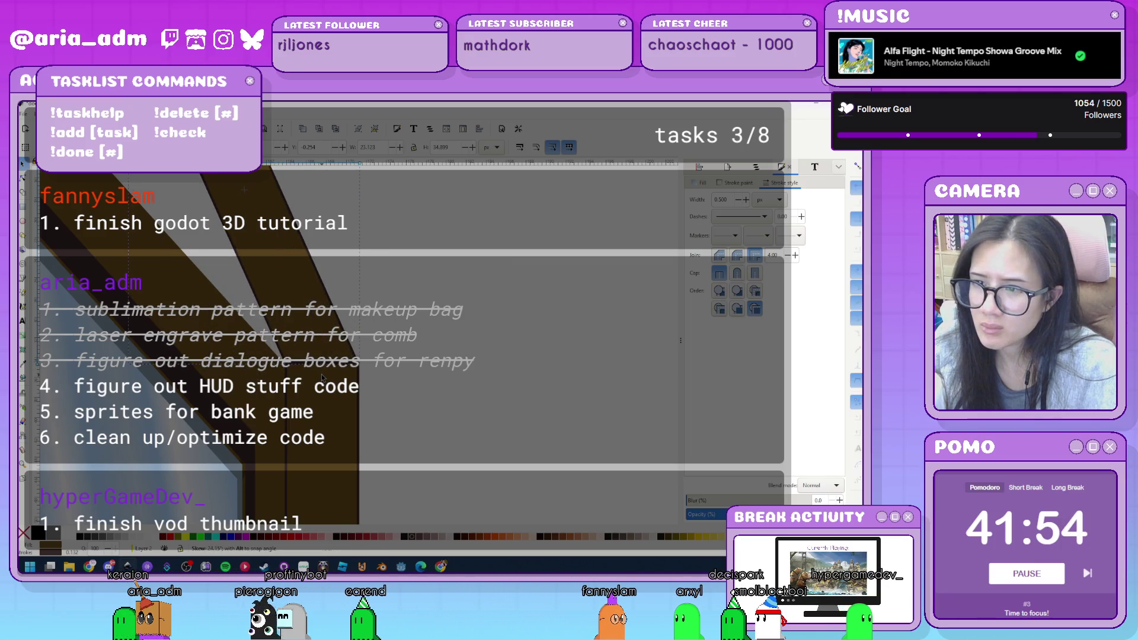
{"action": "scroll", "coordinate": [355, 261], "scroll_direction": "down", "scroll_amount": 3}
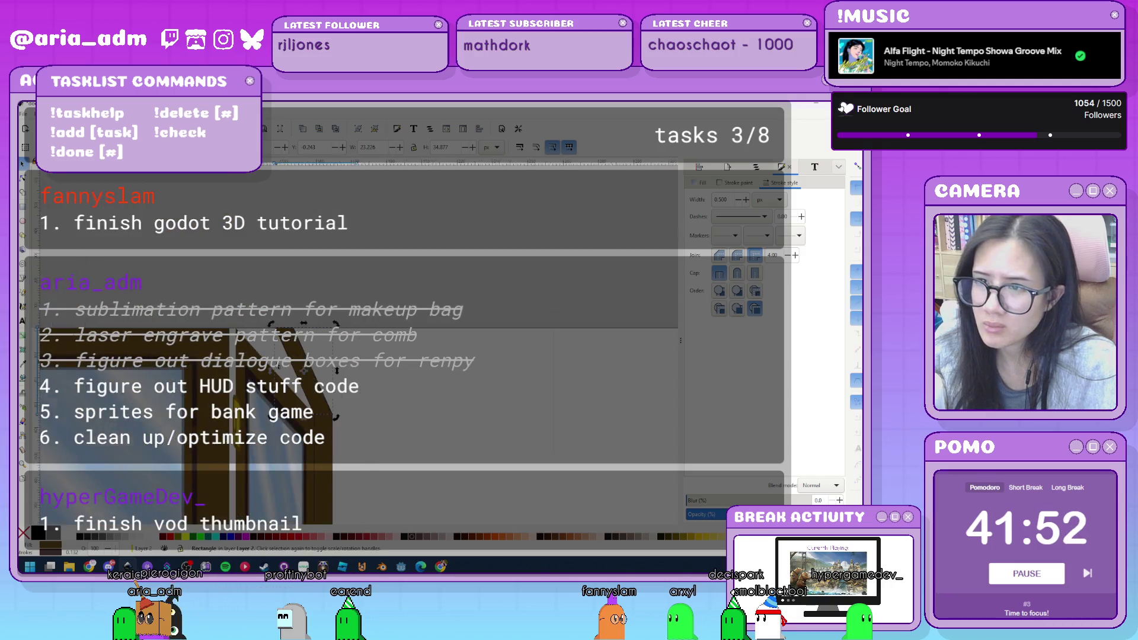
{"action": "left_click_drag", "start_coordinate": [355, 261], "coordinate": [248, 279]}
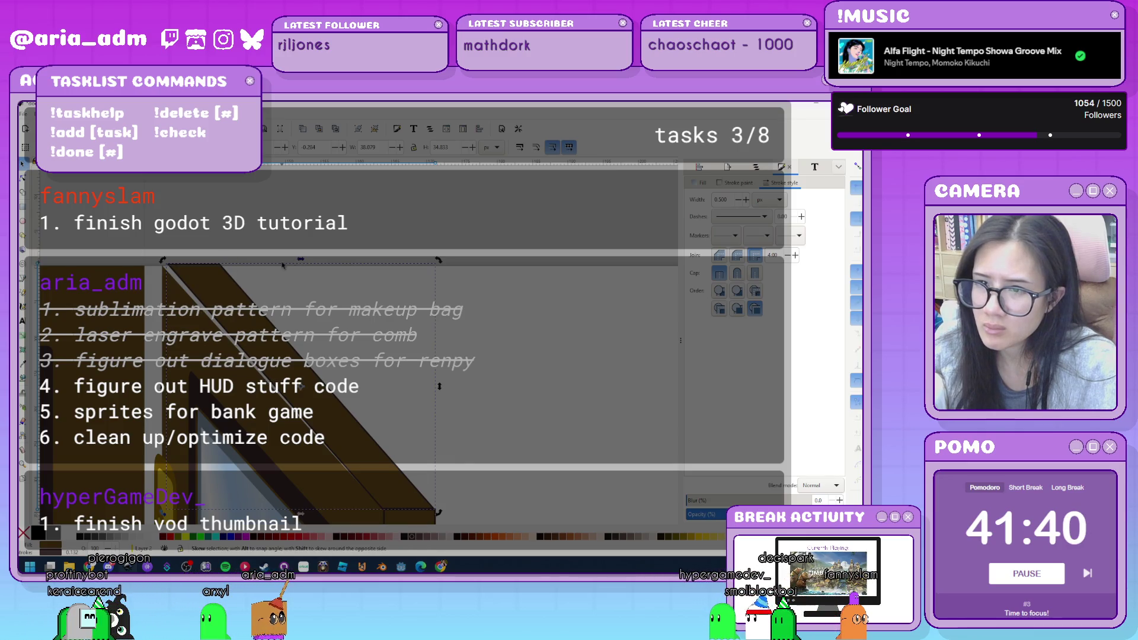
Try further skews on the brown band, then undo them back to the wider diagonal band.
{"action": "left_click_drag", "start_coordinate": [301, 259], "coordinate": [354, 261]}
{"action": "mouse_move", "coordinate": [362, 326]}
{"action": "left_mouse_down"}
{"action": "mouse_move", "coordinate": [320, 268]}
{"action": "mouse_move", "coordinate": [286, 271]}
{"action": "mouse_move", "coordinate": [344, 352]}
{"action": "mouse_move", "coordinate": [406, 508]}
{"action": "left_mouse_up"}
{"action": "key", "text": "Escape"}
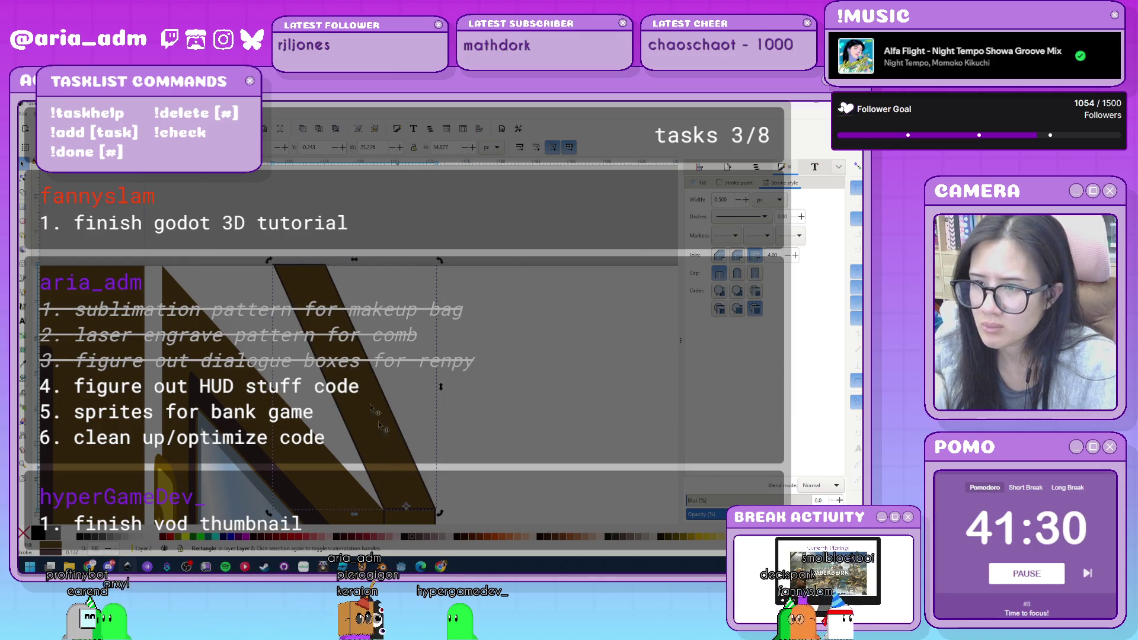
{"action": "mouse_move", "coordinate": [346, 266]}
{"action": "left_mouse_down"}
{"action": "mouse_move", "coordinate": [242, 274]}
{"action": "mouse_move", "coordinate": [271, 294]}
{"action": "left_mouse_up"}
{"action": "key", "text": "ctrl+z"}
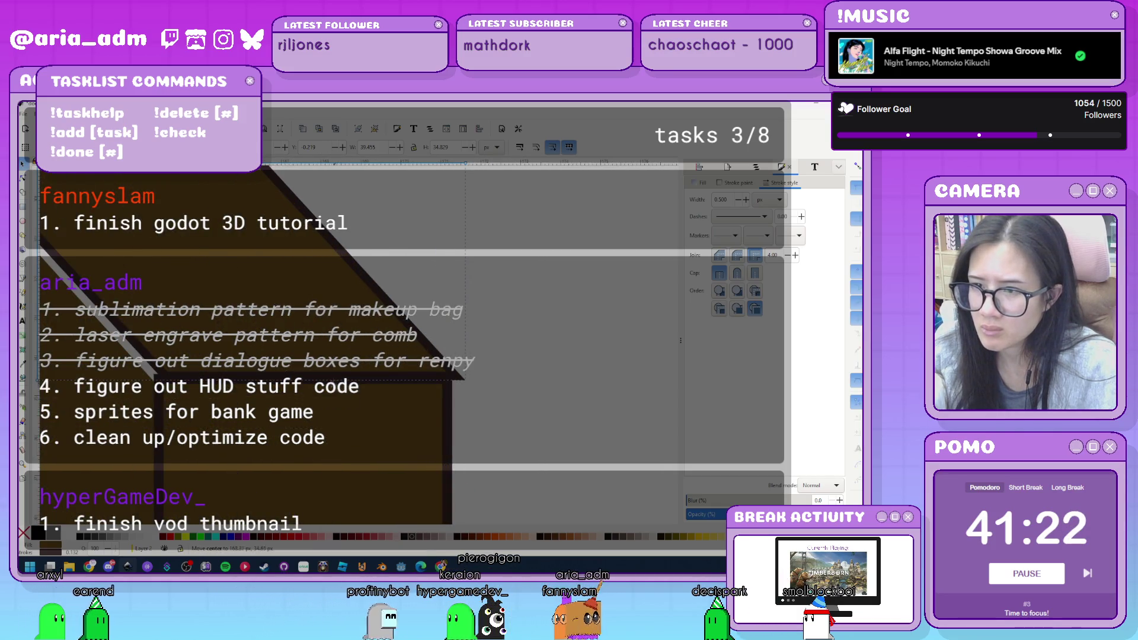
{"action": "key", "text": "ctrl+z"}
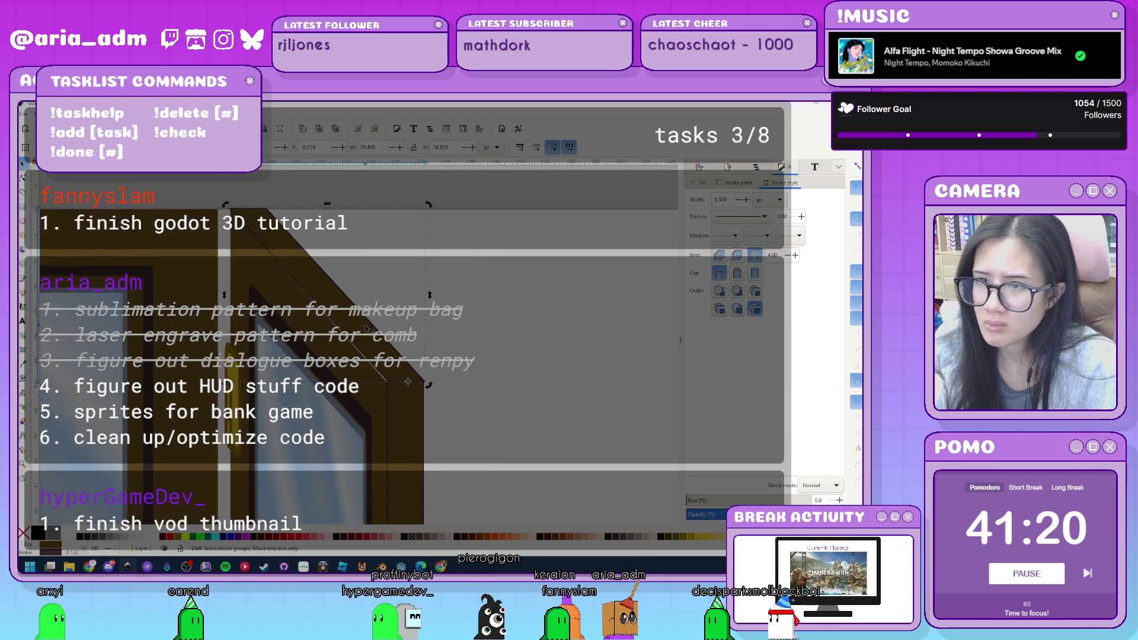
{"action": "key", "text": "ctrl+z"}
Shrink the brown door slab slightly from its top-left corner.
{"action": "mouse_move", "coordinate": [395, 214]}
{"action": "left_mouse_down"}
{"action": "mouse_move", "coordinate": [415, 218]}
{"action": "mouse_move", "coordinate": [395, 228]}
{"action": "left_mouse_up"}
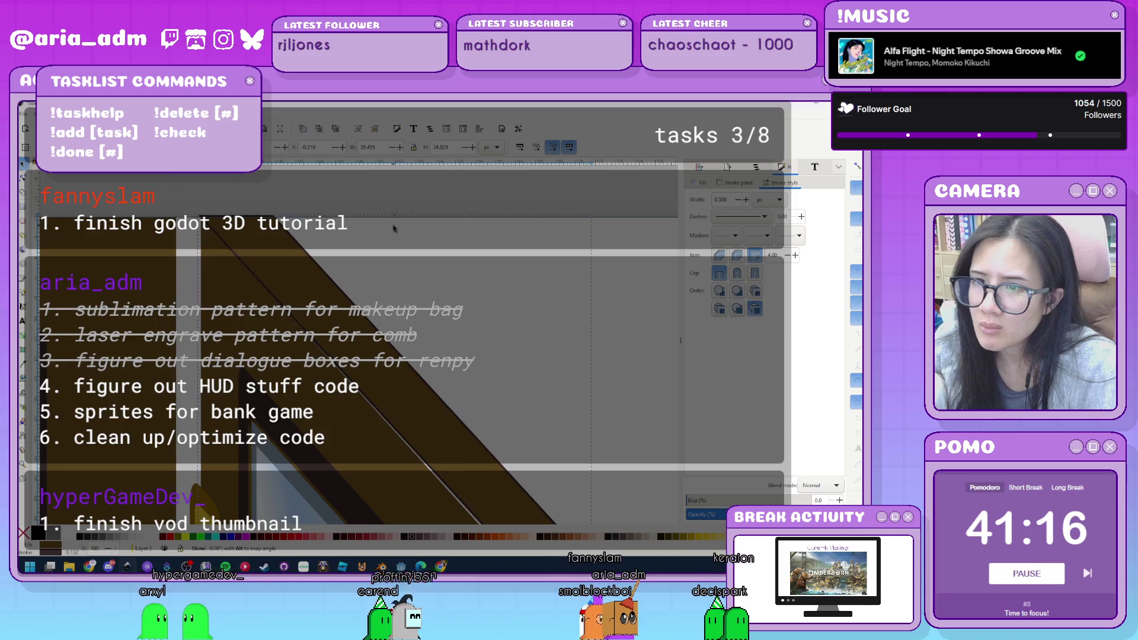
{"action": "key", "text": "ctrl+z"}
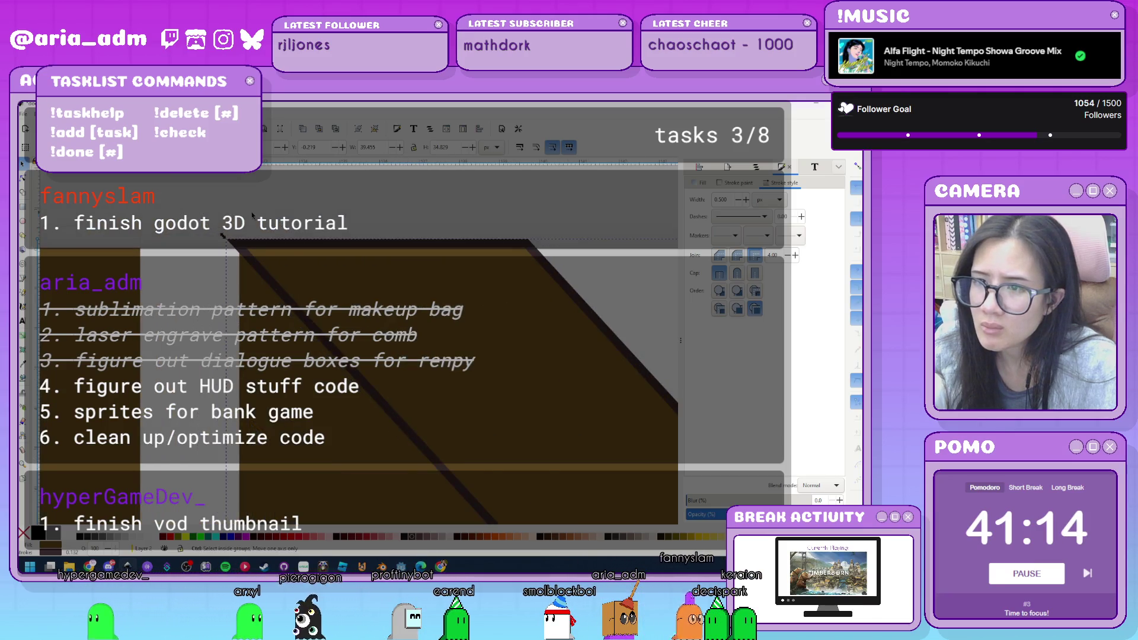
{"action": "left_click_drag", "start_coordinate": [222, 236], "coordinate": [235, 247]}
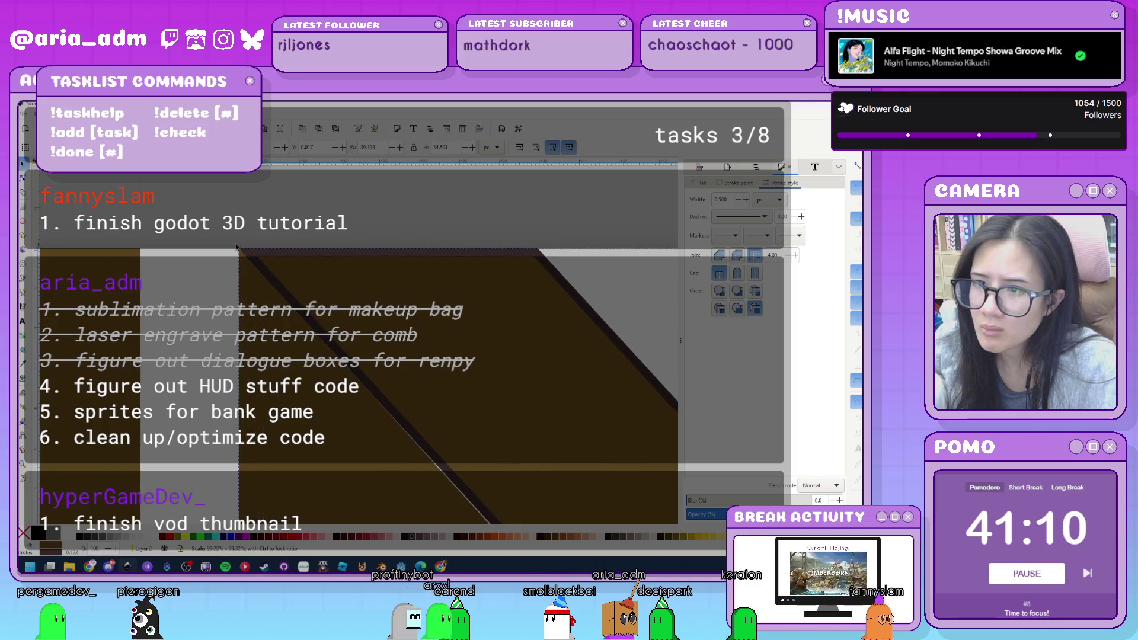
Skew the brown door slab slightly sideways.
{"action": "scroll", "coordinate": [279, 245], "scroll_direction": "down", "scroll_amount": 3}
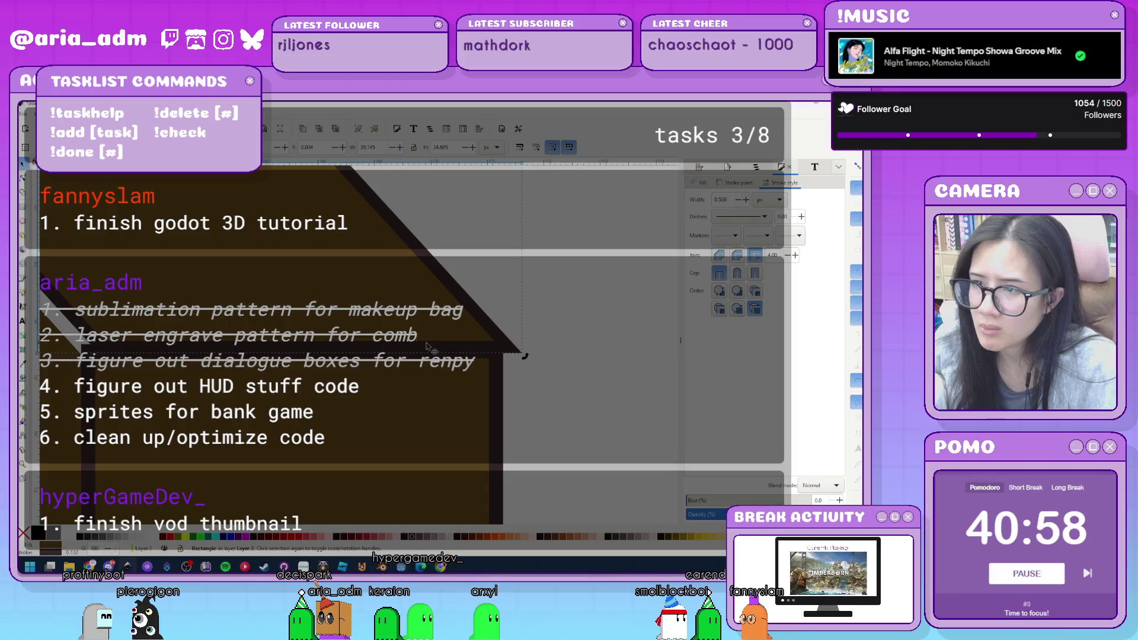
{"action": "scroll", "coordinate": [472, 368], "scroll_direction": "up", "scroll_amount": 3}
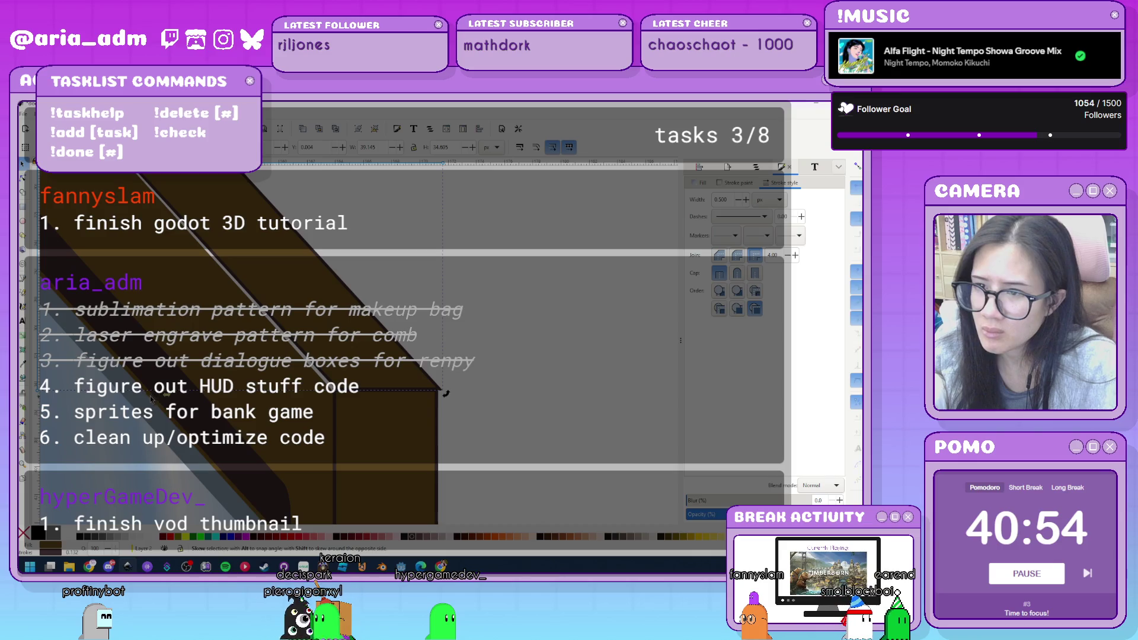
{"action": "left_click_drag", "start_coordinate": [151, 399], "coordinate": [159, 399]}
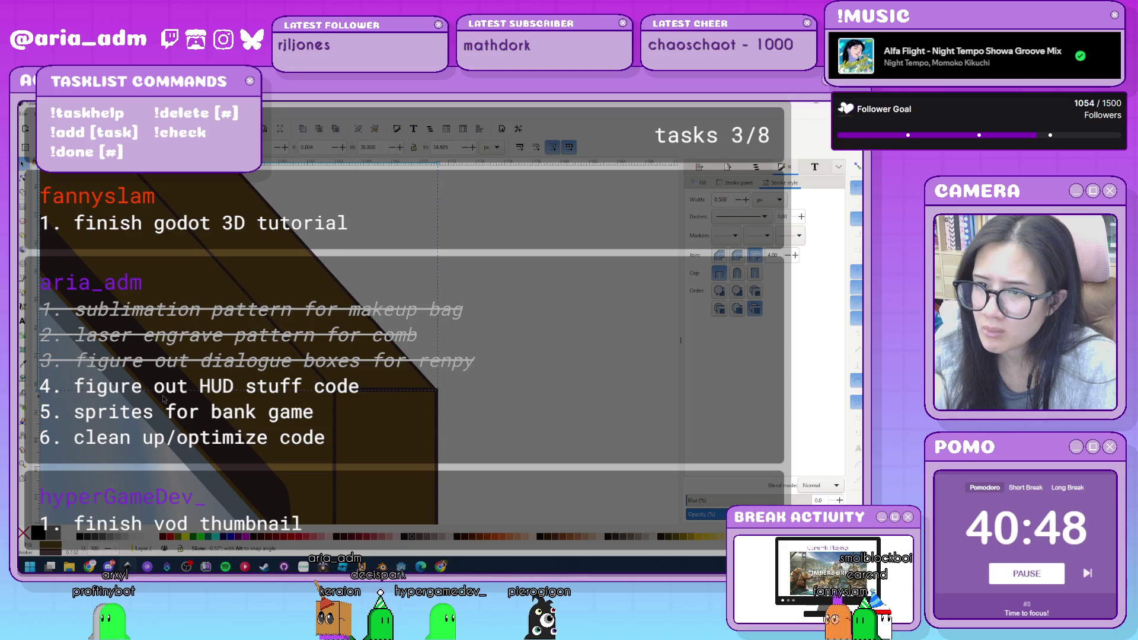
Make the narrow rectangle along the slab's edge slightly thinner, then deselect it.
{"action": "scroll", "coordinate": [203, 409], "scroll_direction": "up", "scroll_amount": 2}
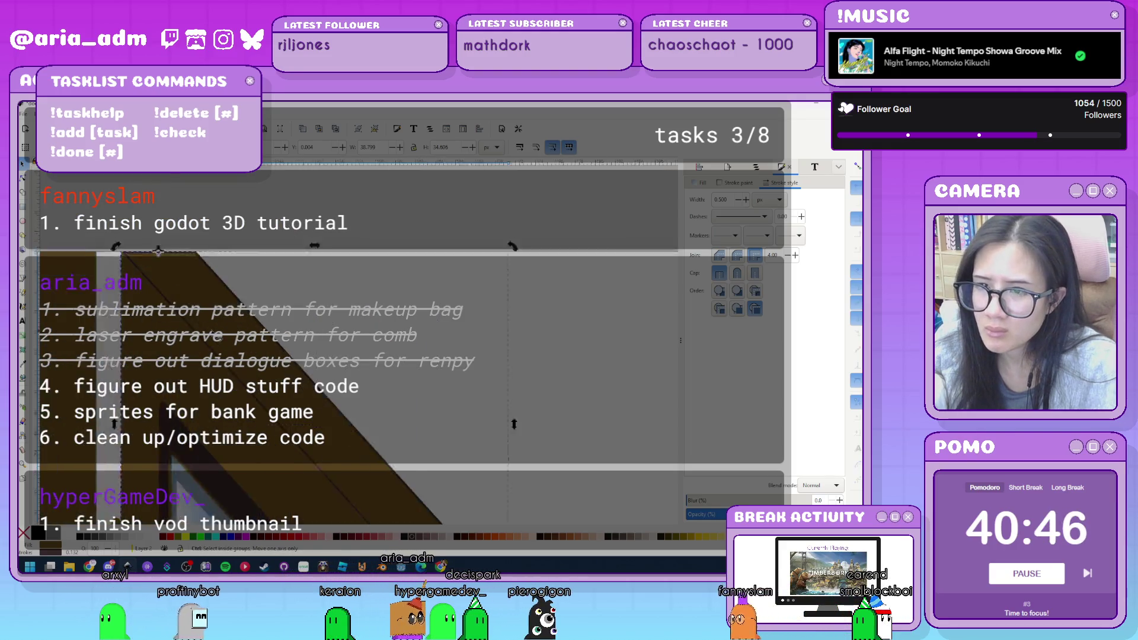
{"action": "scroll", "coordinate": [186, 287], "scroll_direction": "up", "scroll_amount": 2}
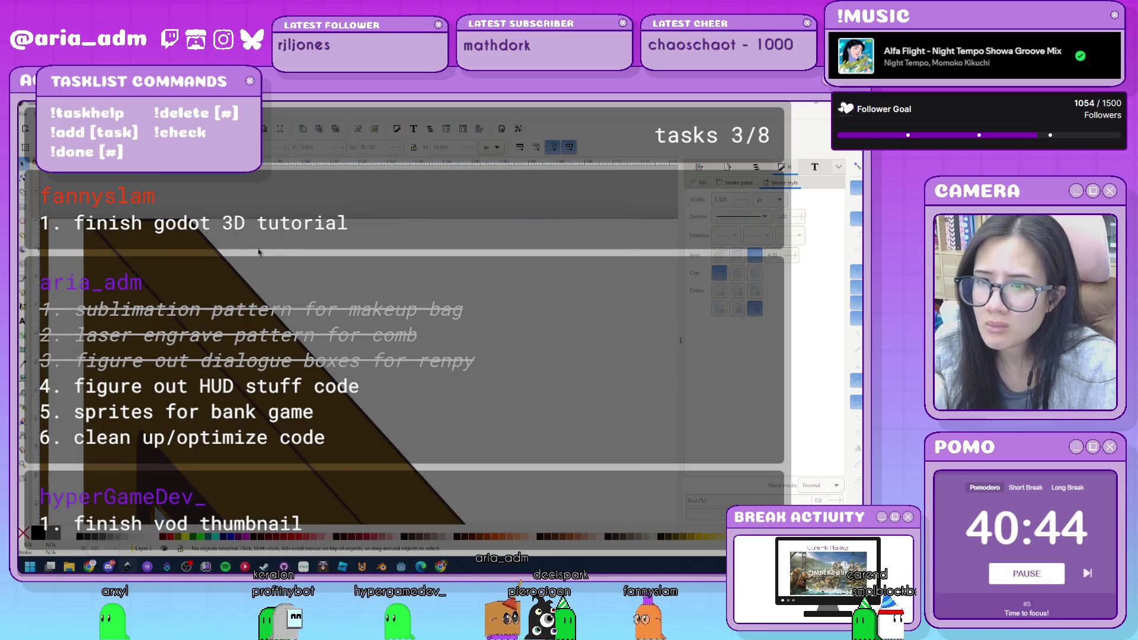
{"action": "scroll", "coordinate": [360, 314], "scroll_direction": "down", "scroll_amount": 2}
{"action": "scroll", "coordinate": [356, 309], "scroll_direction": "down", "scroll_amount": 2}
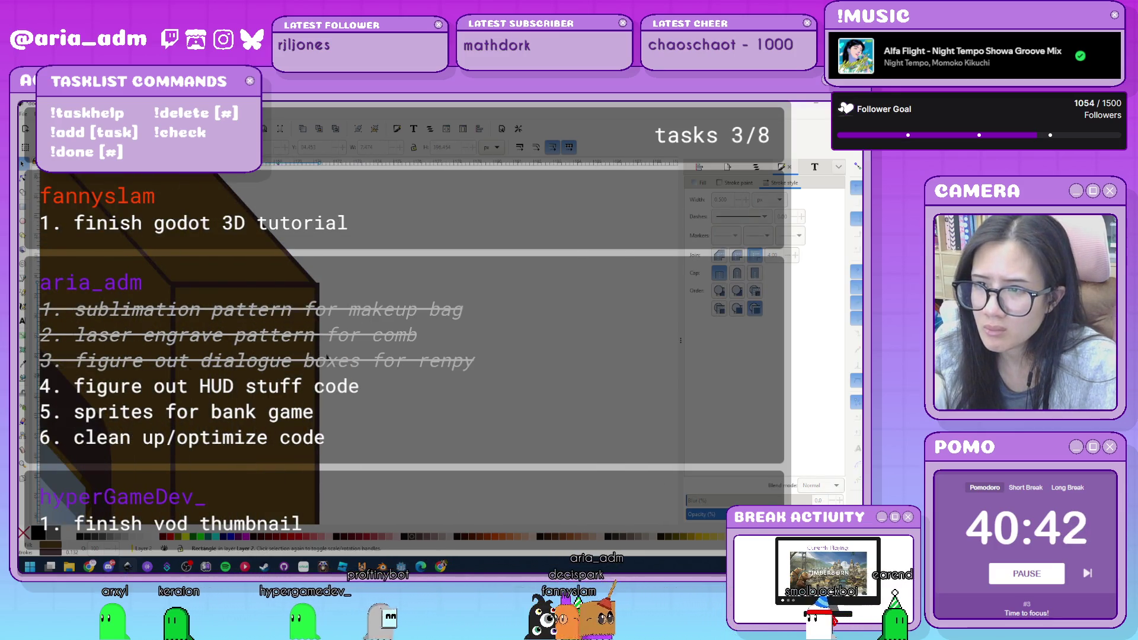
{"action": "left_click", "coordinate": [324, 288]}
{"action": "left_click_drag", "start_coordinate": [325, 288], "coordinate": [323, 283]}
{"action": "left_click", "coordinate": [427, 340]}
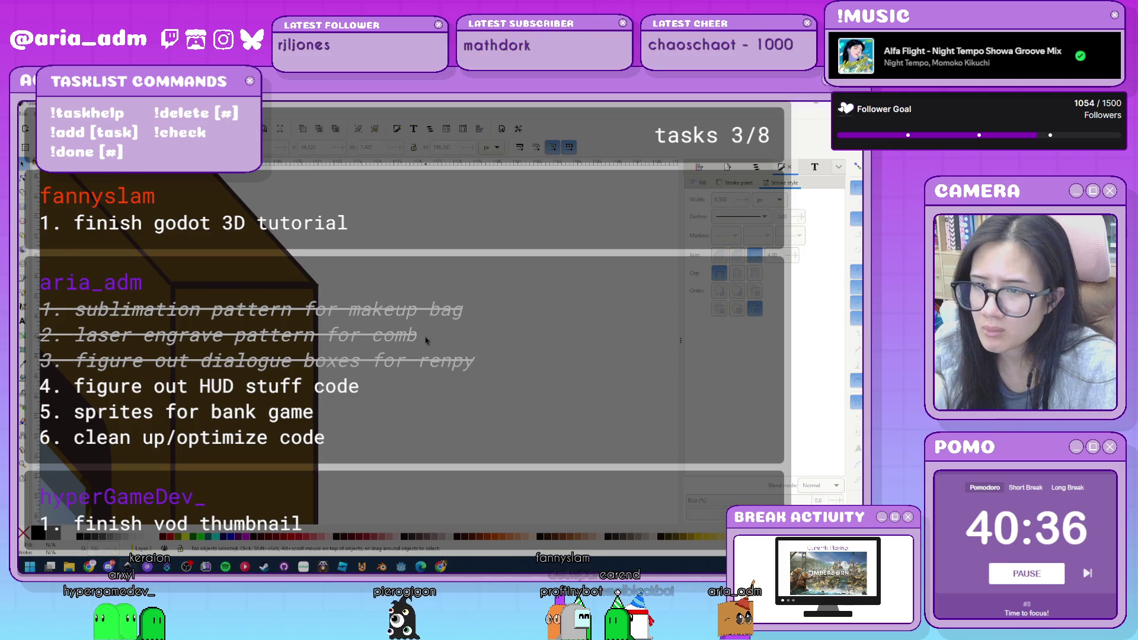
{"action": "scroll", "coordinate": [315, 374], "scroll_direction": "down", "scroll_amount": 3}
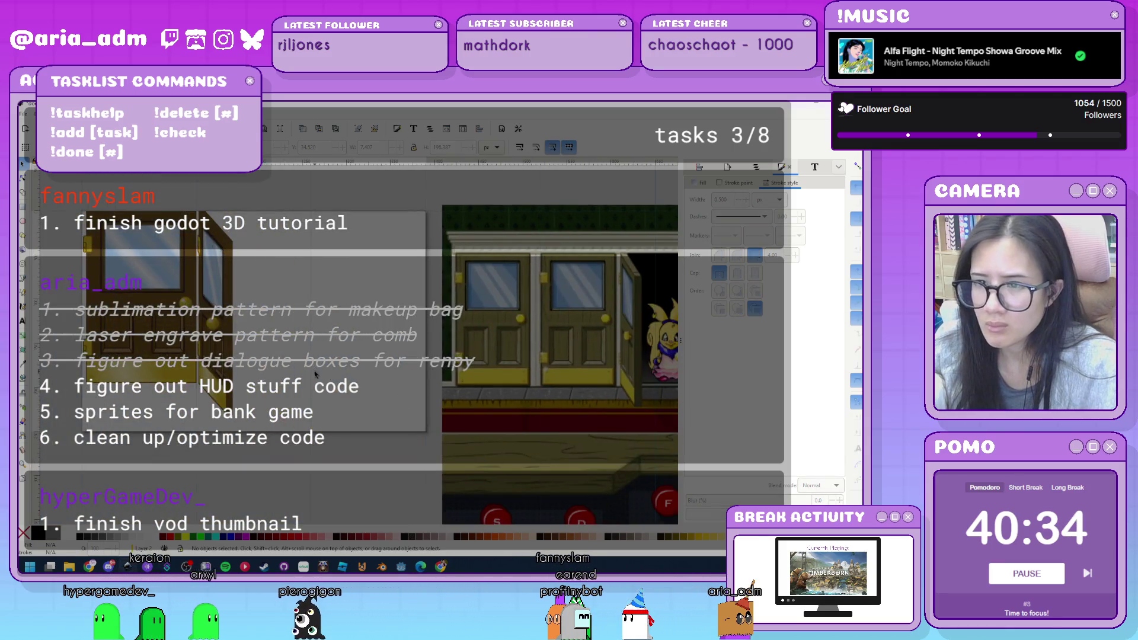
{"action": "scroll", "coordinate": [181, 343], "scroll_direction": "up", "scroll_amount": 3}
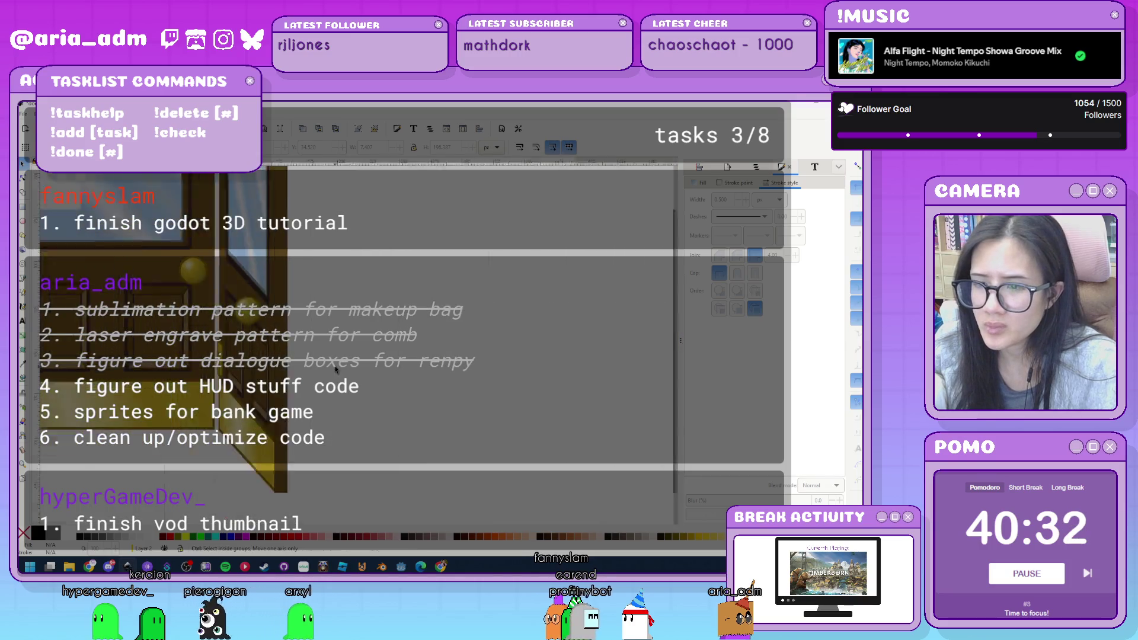
{"action": "scroll", "coordinate": [262, 448], "scroll_direction": "down", "scroll_amount": 4}
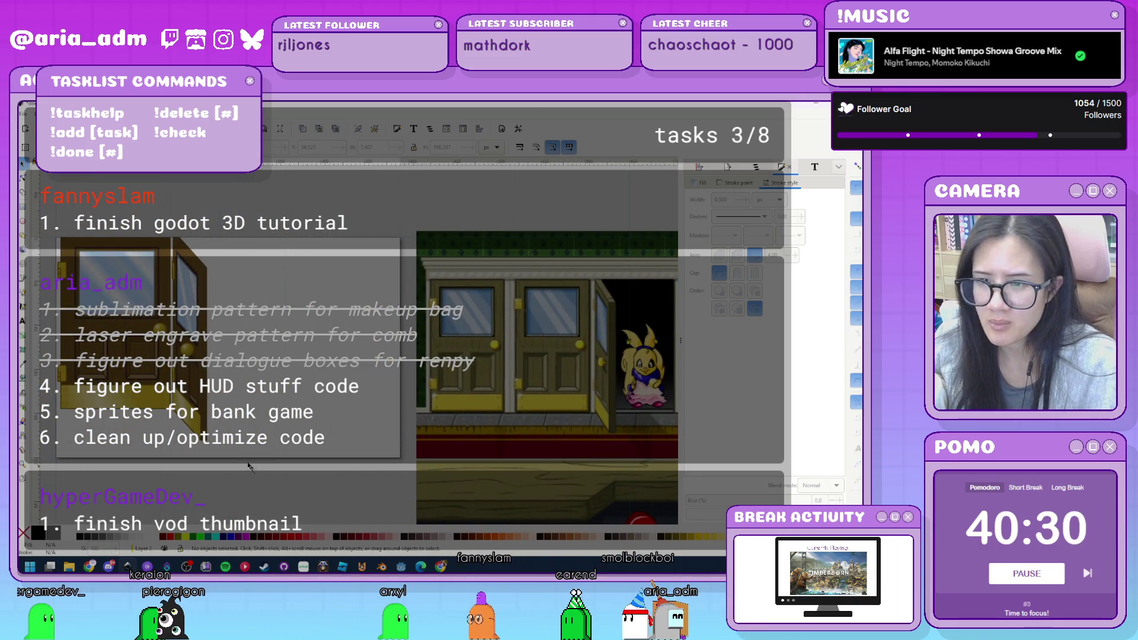
{"action": "scroll", "coordinate": [204, 365], "scroll_direction": "up", "scroll_amount": 3}
{"action": "scroll", "coordinate": [205, 364], "scroll_direction": "down", "scroll_amount": 3}
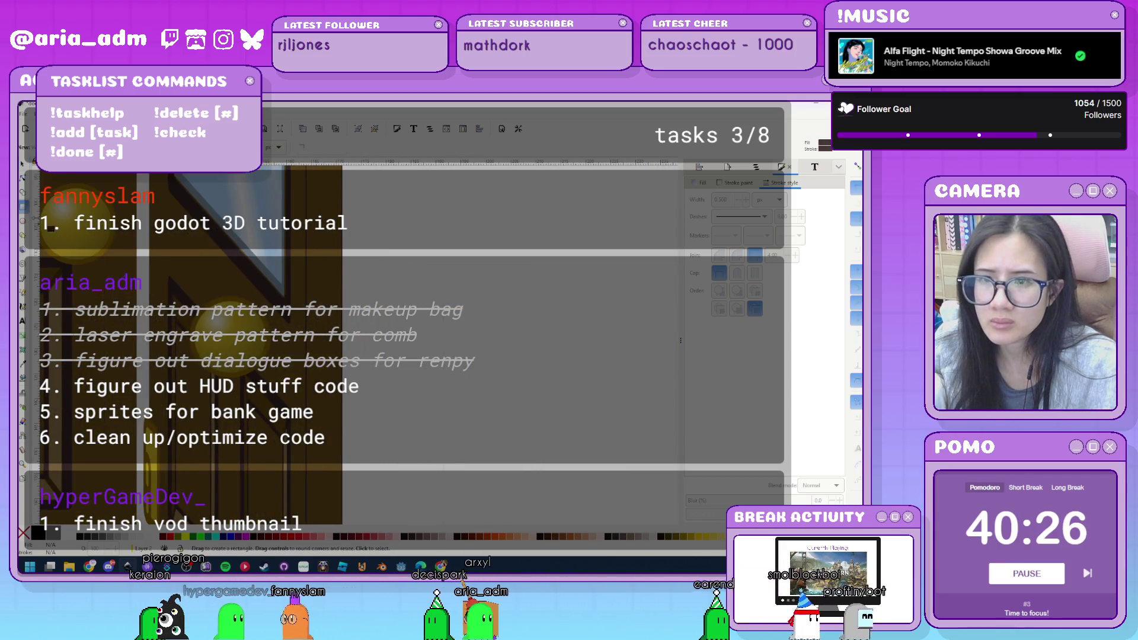
{"action": "key", "text": "r"}
Draw a small rectangle on the door and fill it with brass gold sampled from the reference.
{"action": "left_click_drag", "start_coordinate": [292, 349], "coordinate": [279, 352]}
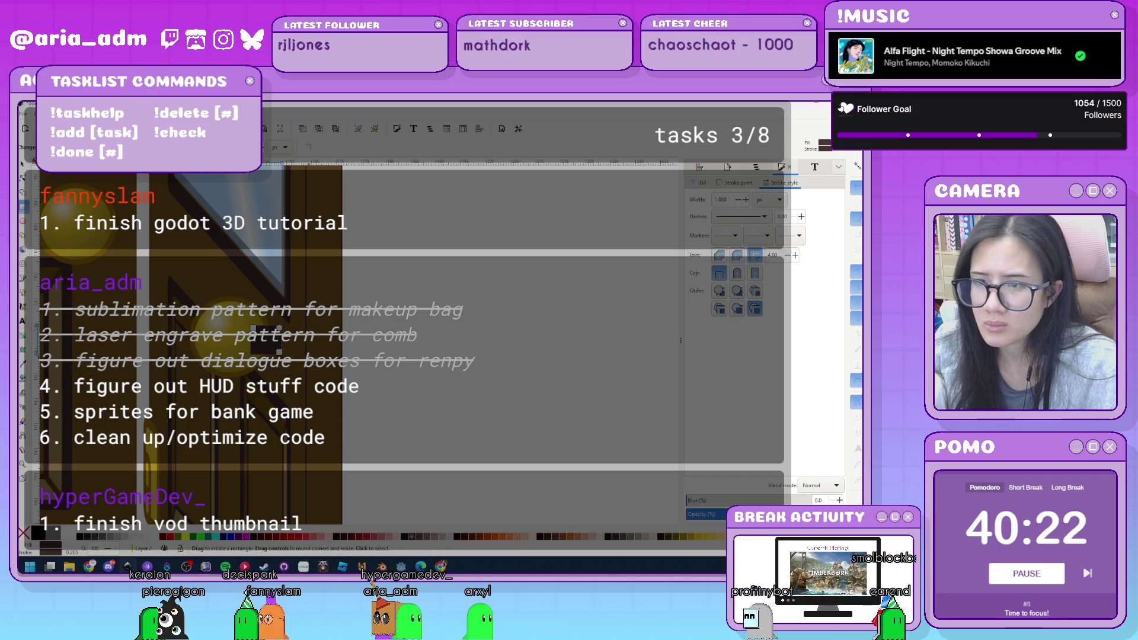
{"action": "left_click", "coordinate": [703, 183]}
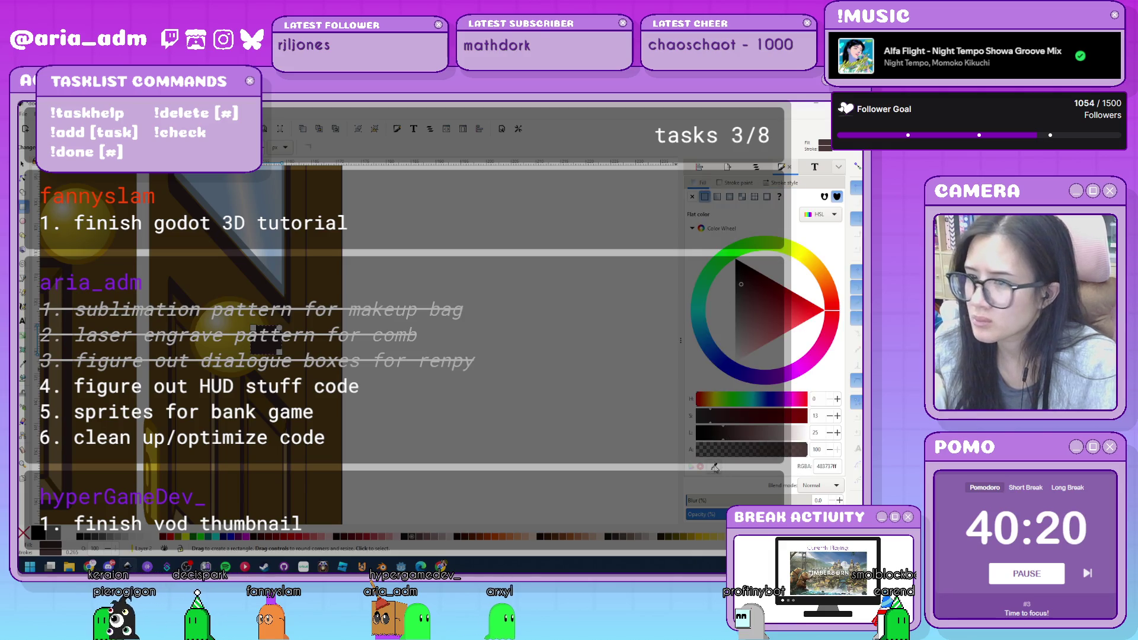
{"action": "left_click", "coordinate": [160, 448]}
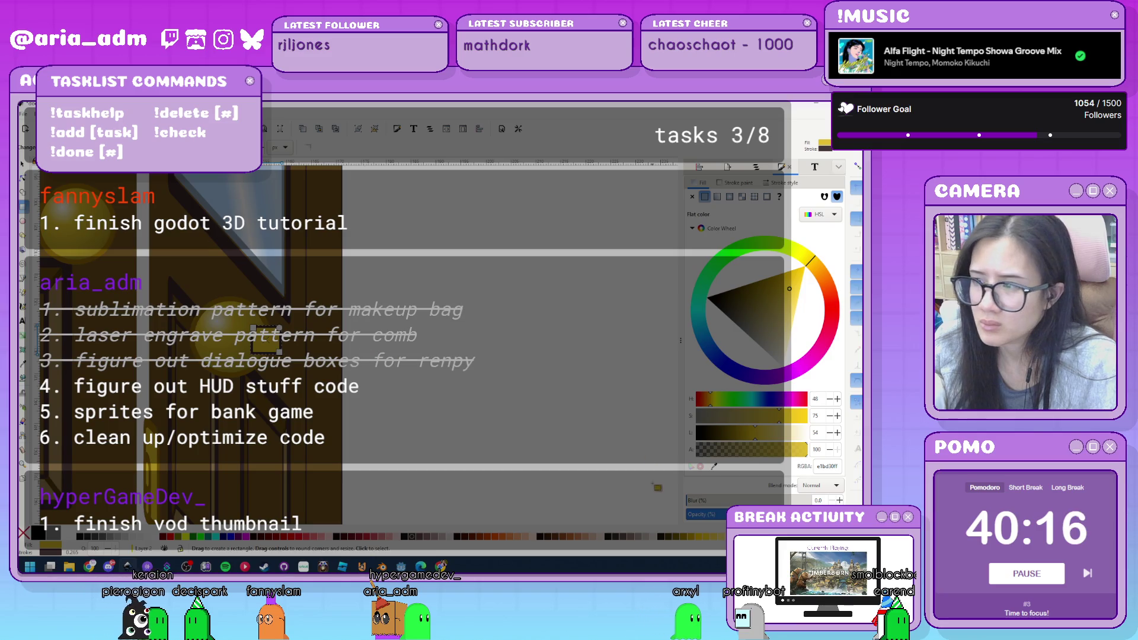
{"action": "left_click", "coordinate": [270, 321]}
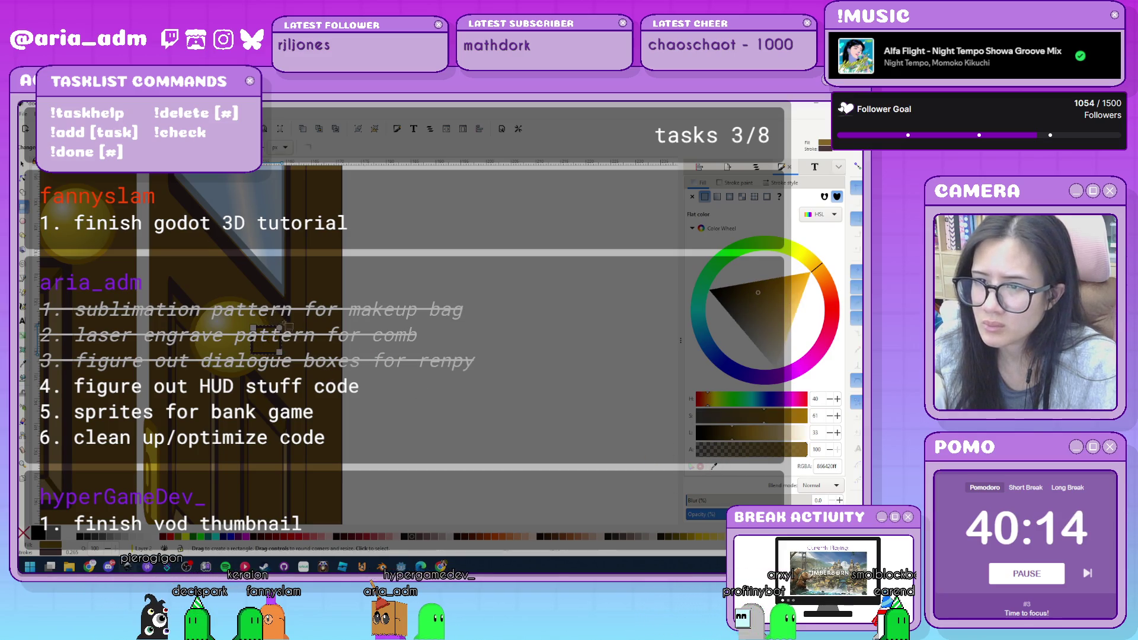
{"action": "key", "text": "ctrl+z"}
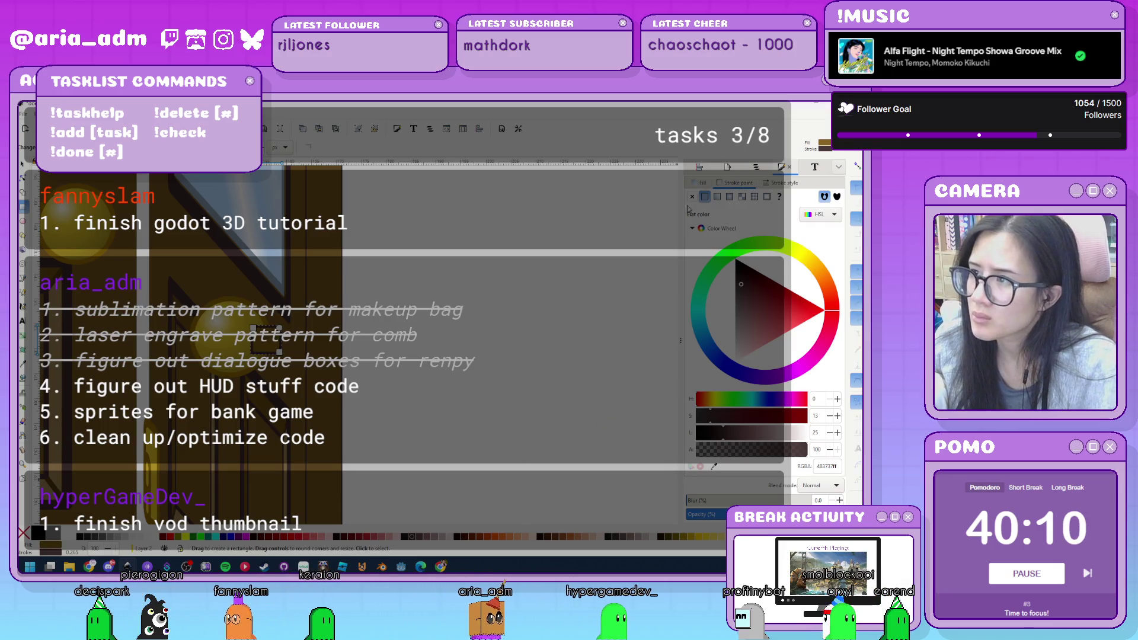
{"action": "key", "text": "ctrl+shift+z"}
{"action": "key", "text": "ctrl+shift+z"}
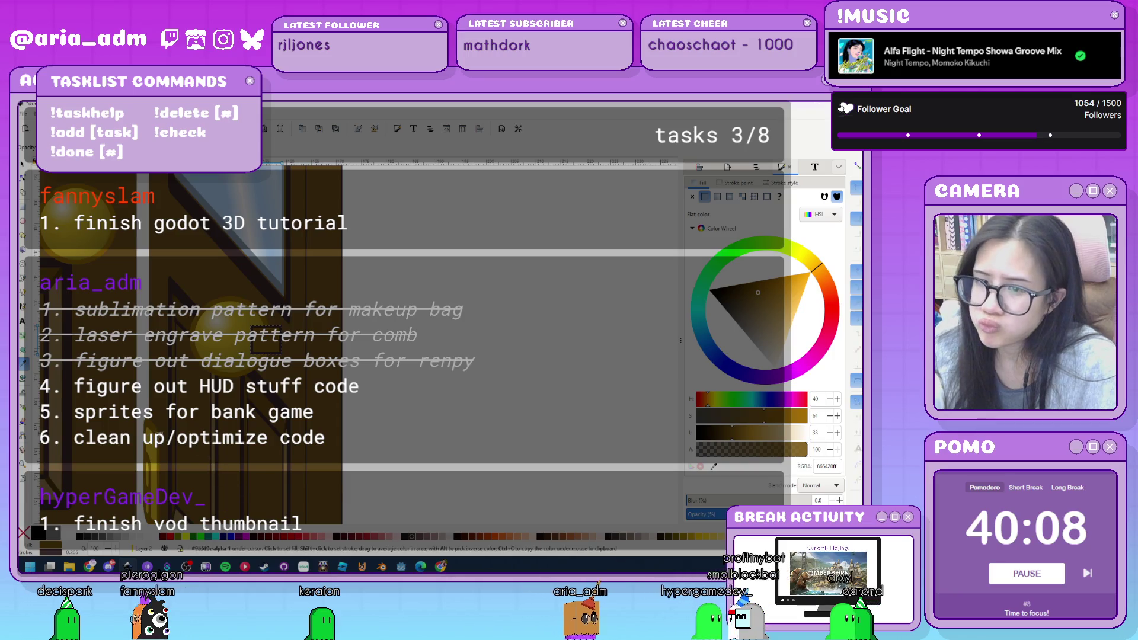
{"action": "key", "text": "d"}
{"action": "left_click", "coordinate": [274, 345]}
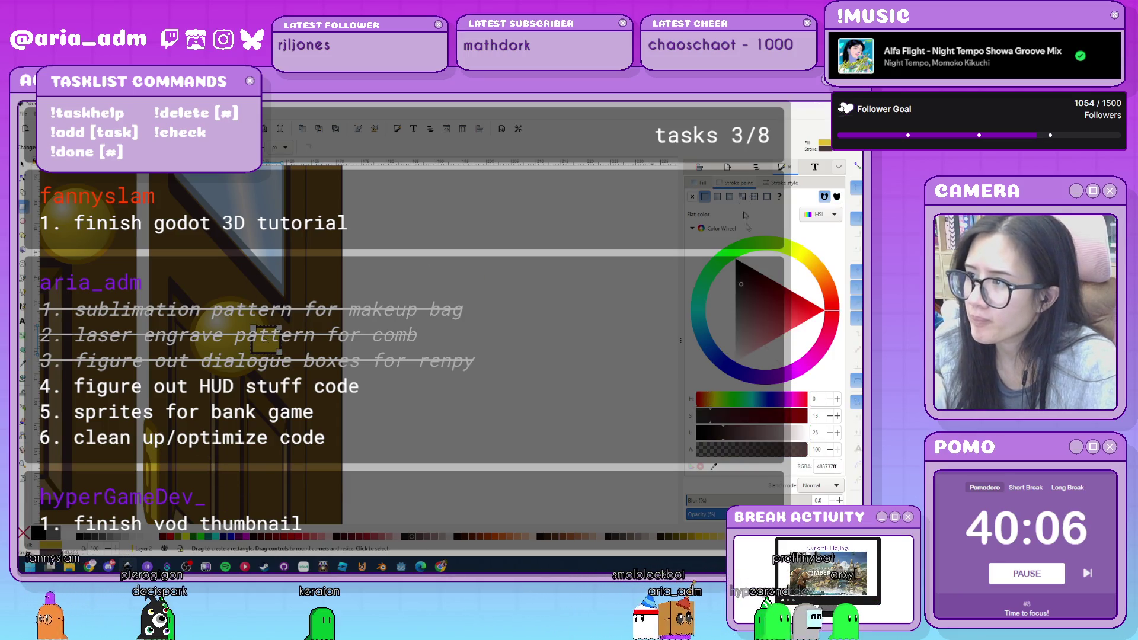
{"action": "left_click", "coordinate": [265, 332]}
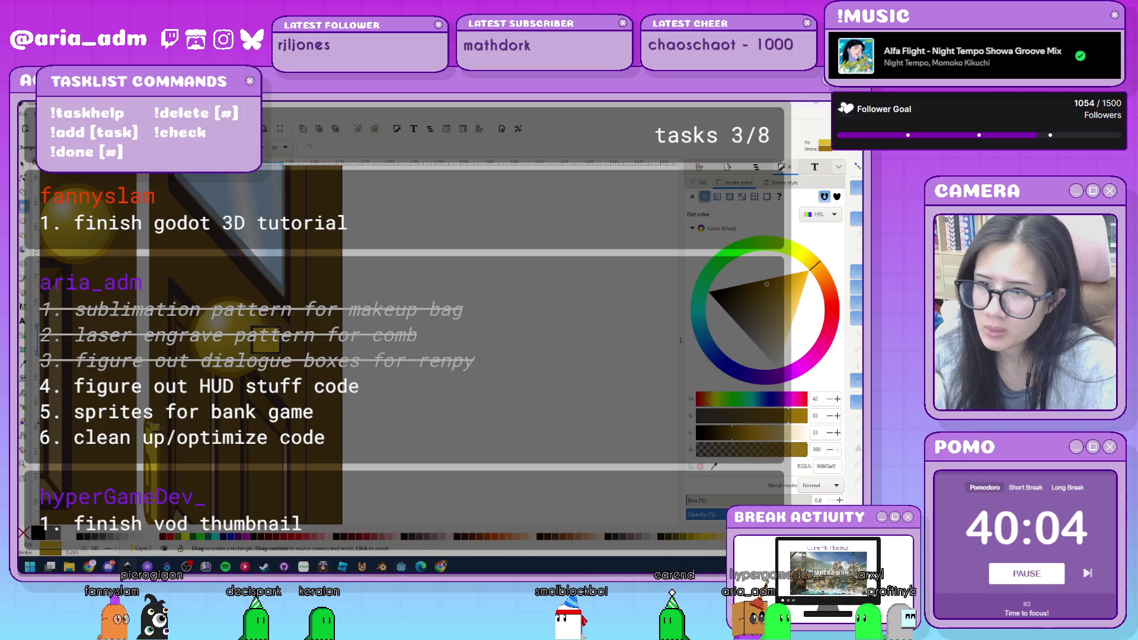
Move the golden rectangle into place on the door and open its corner points for editing.
{"action": "key", "text": "r"}
{"action": "key", "text": "s"}
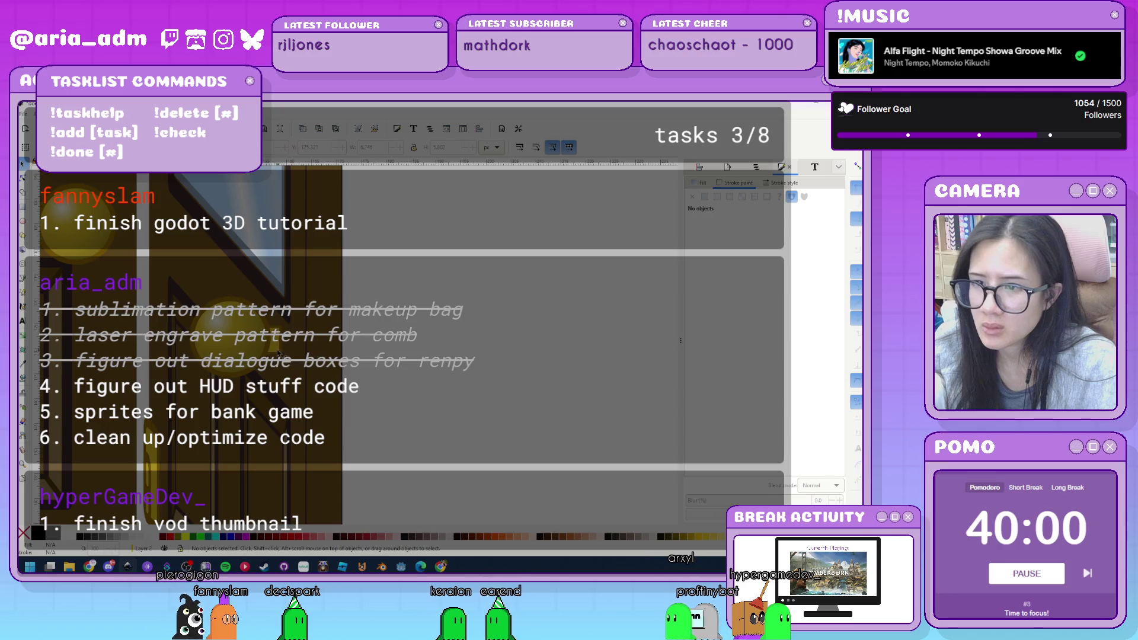
{"action": "left_click_drag", "start_coordinate": [247, 286], "coordinate": [246, 286]}
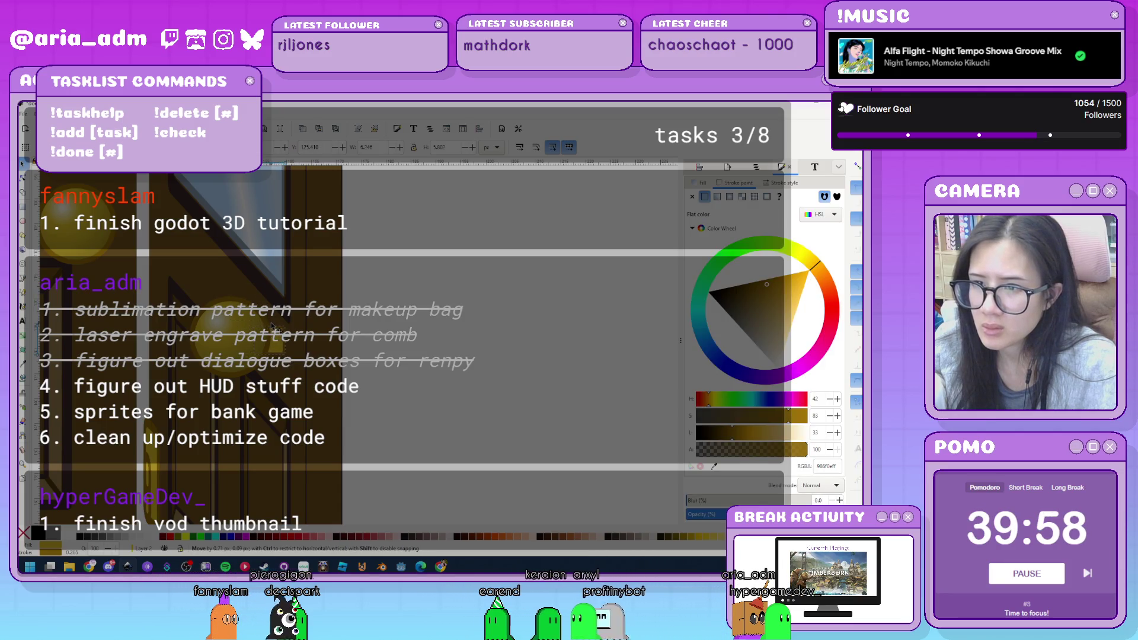
{"action": "mouse_move", "coordinate": [275, 325]}
{"action": "left_mouse_down"}
{"action": "mouse_move", "coordinate": [228, 346]}
{"action": "mouse_move", "coordinate": [294, 369]}
{"action": "left_mouse_up"}
{"action": "key", "text": "Escape"}
{"action": "left_click", "coordinate": [248, 347]}
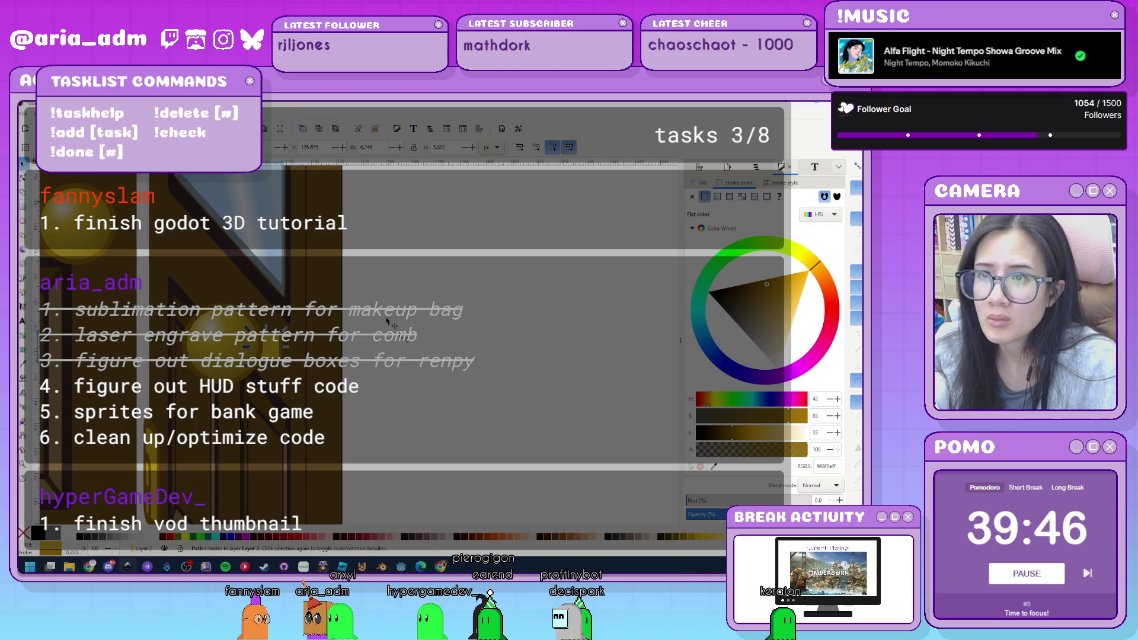
{"action": "left_click", "coordinate": [339, 321]}
{"action": "scroll", "coordinate": [339, 321], "scroll_direction": "up", "scroll_amount": 2, "text": "ctrl"}
{"action": "double_click", "coordinate": [339, 320]}
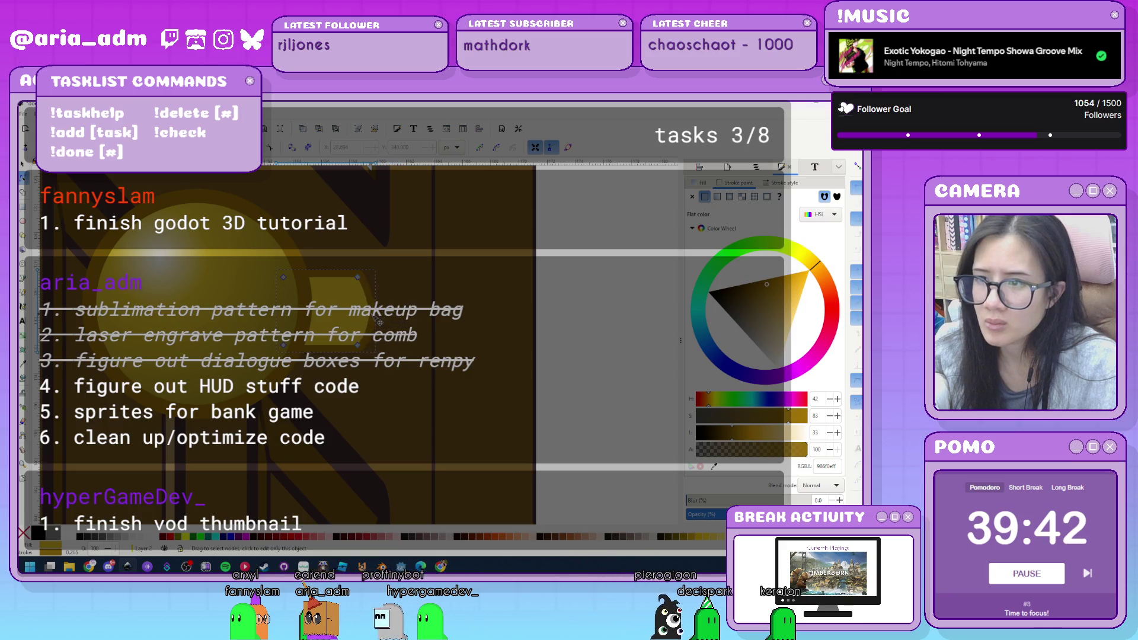
Set the selected shape's outline corner join to round.
{"action": "left_click", "coordinate": [775, 184]}
{"action": "left_click", "coordinate": [737, 256]}
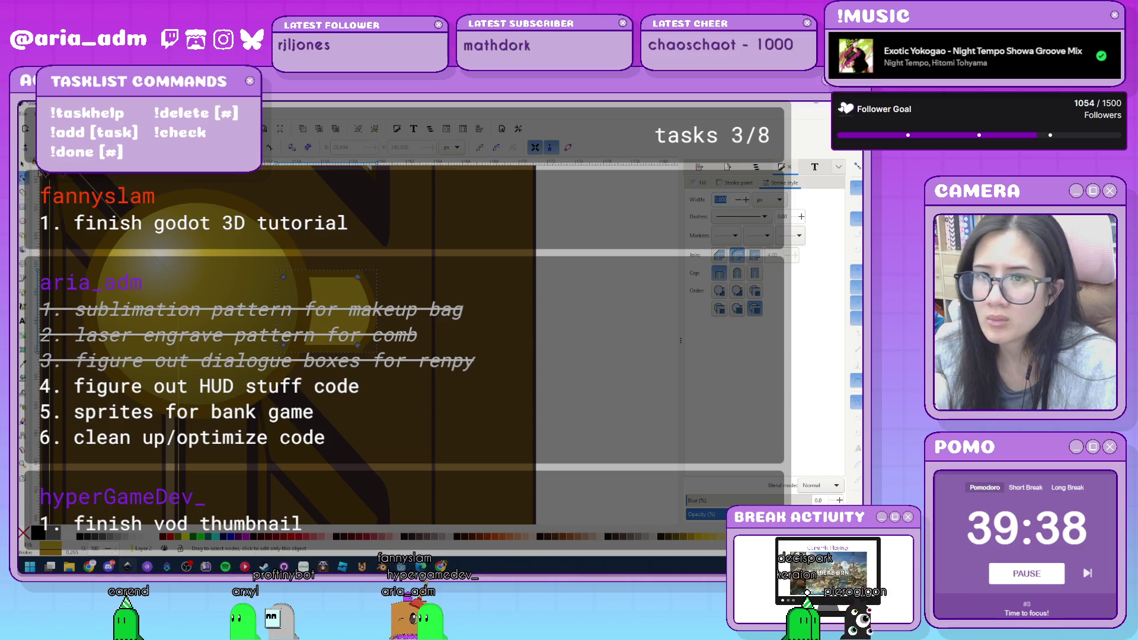
{"action": "key", "text": "s"}
{"action": "scroll", "coordinate": [606, 371], "scroll_direction": "down", "scroll_amount": 3}
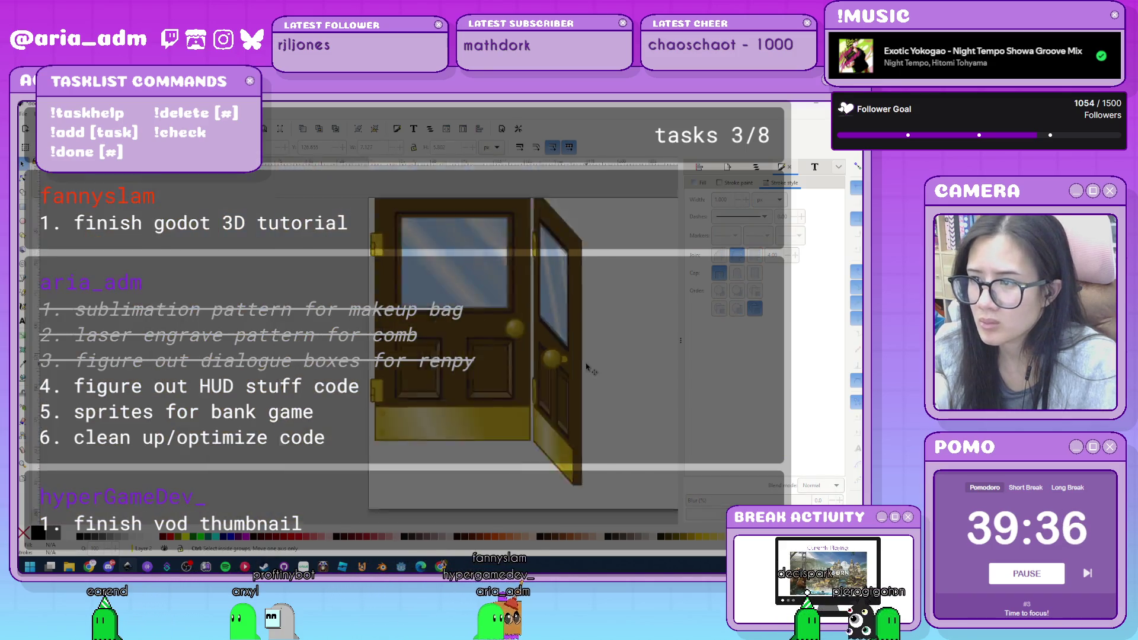
{"action": "scroll", "coordinate": [367, 356], "scroll_direction": "down", "scroll_amount": 5}
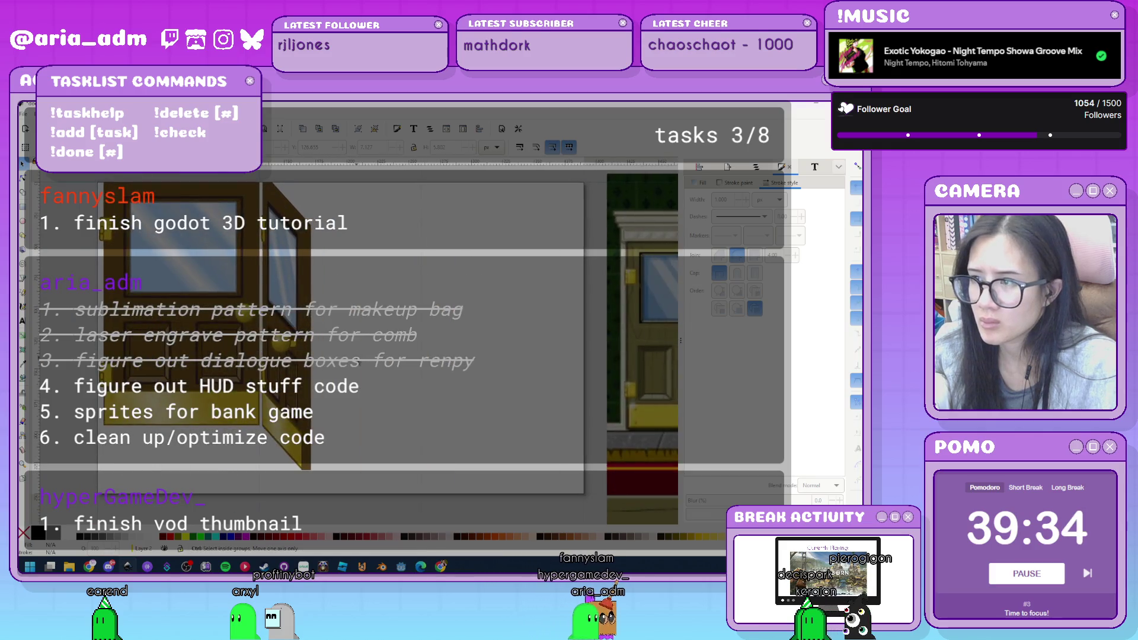
{"action": "scroll", "coordinate": [367, 357], "scroll_direction": "up", "scroll_amount": 3}
{"action": "scroll", "coordinate": [418, 366], "scroll_direction": "down", "scroll_amount": 2}
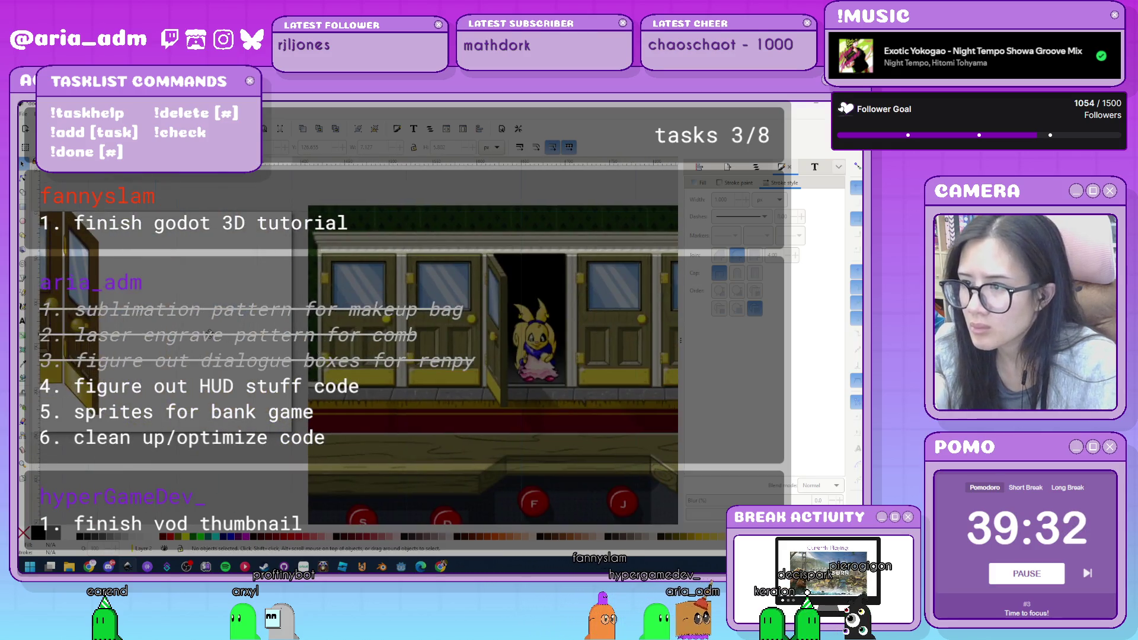
{"action": "scroll", "coordinate": [274, 349], "scroll_direction": "up", "scroll_amount": 4}
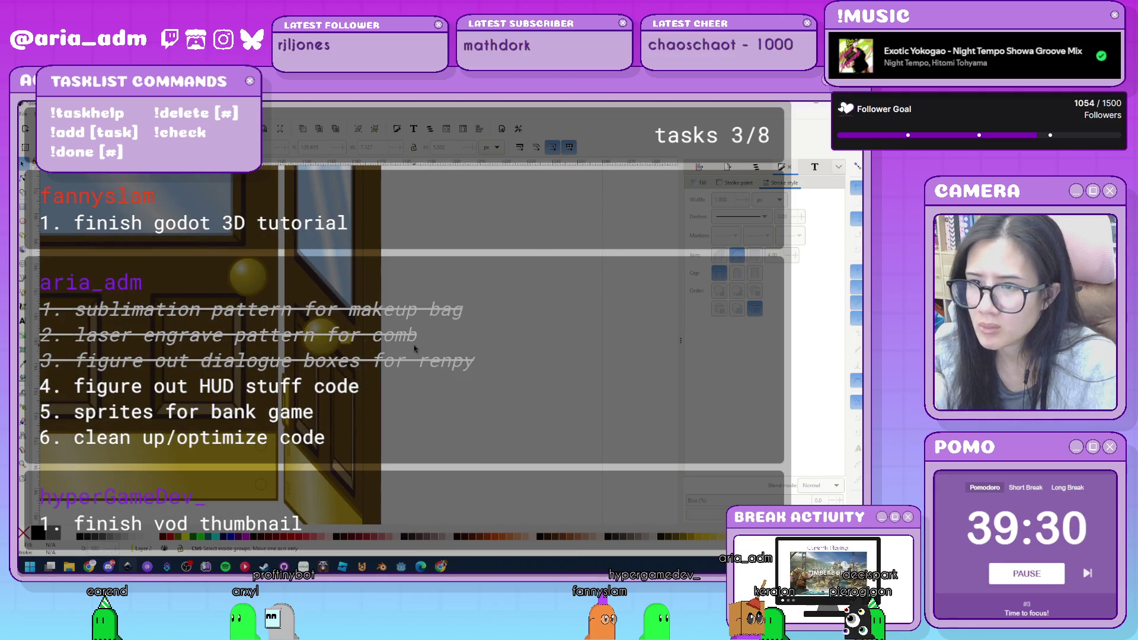
{"action": "scroll", "coordinate": [264, 345], "scroll_direction": "up", "scroll_amount": 2}
Select the golden doorknob, pan to show more of the scene, and save the drawing.
{"action": "left_click", "coordinate": [243, 342]}
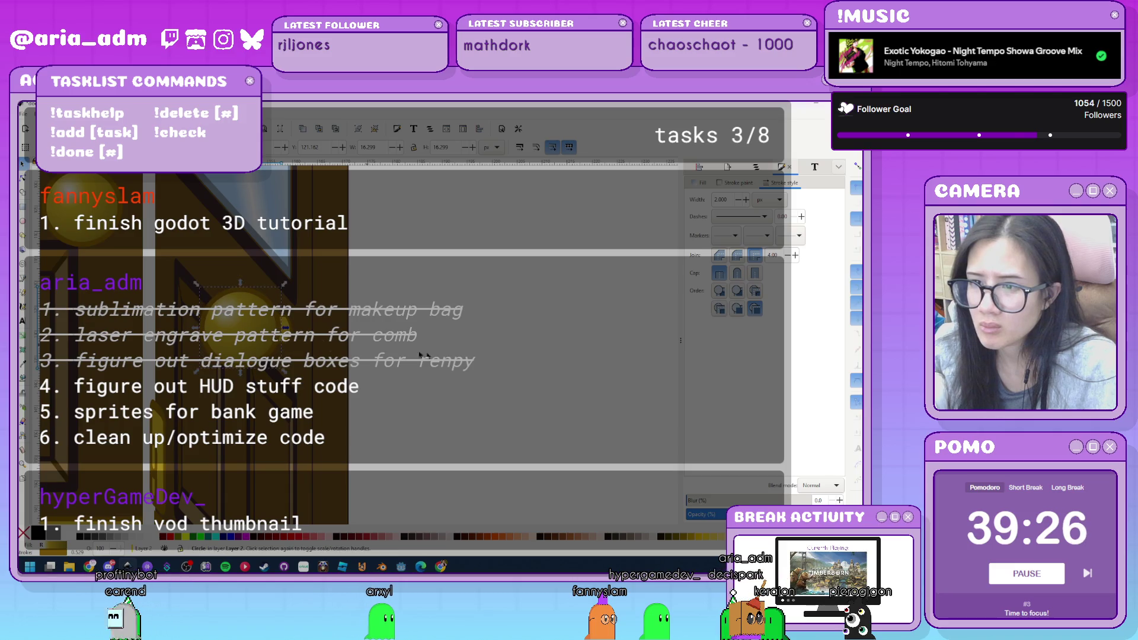
{"action": "scroll", "coordinate": [439, 375], "scroll_direction": "down", "scroll_amount": 3}
{"action": "left_click_drag", "start_coordinate": [542, 391], "coordinate": [317, 377]}
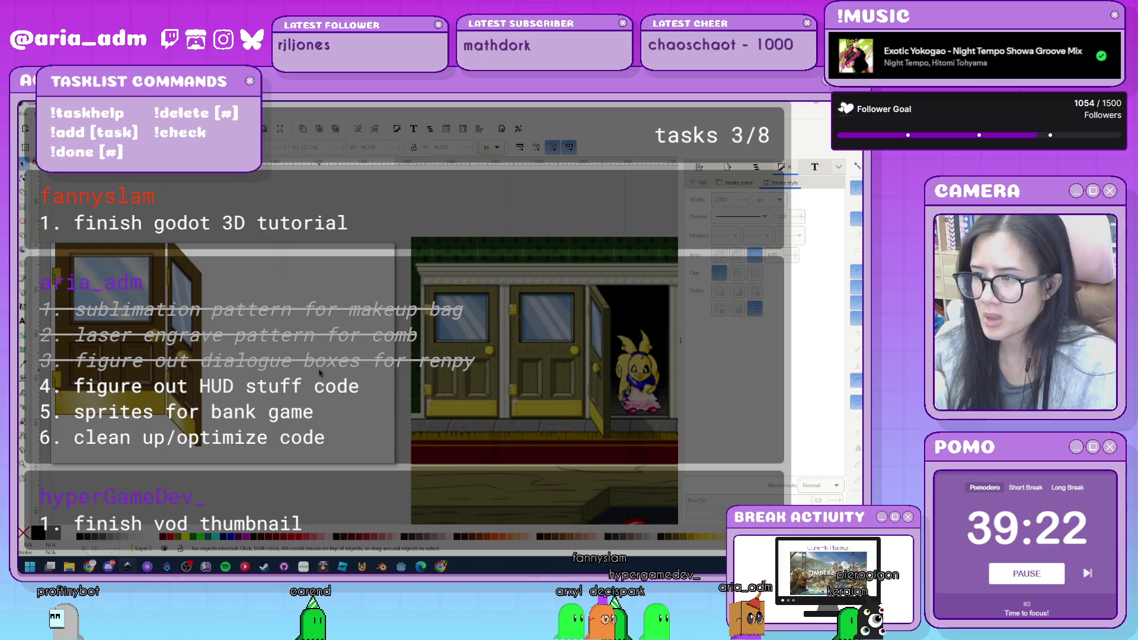
{"action": "key", "text": "ctrl+s"}
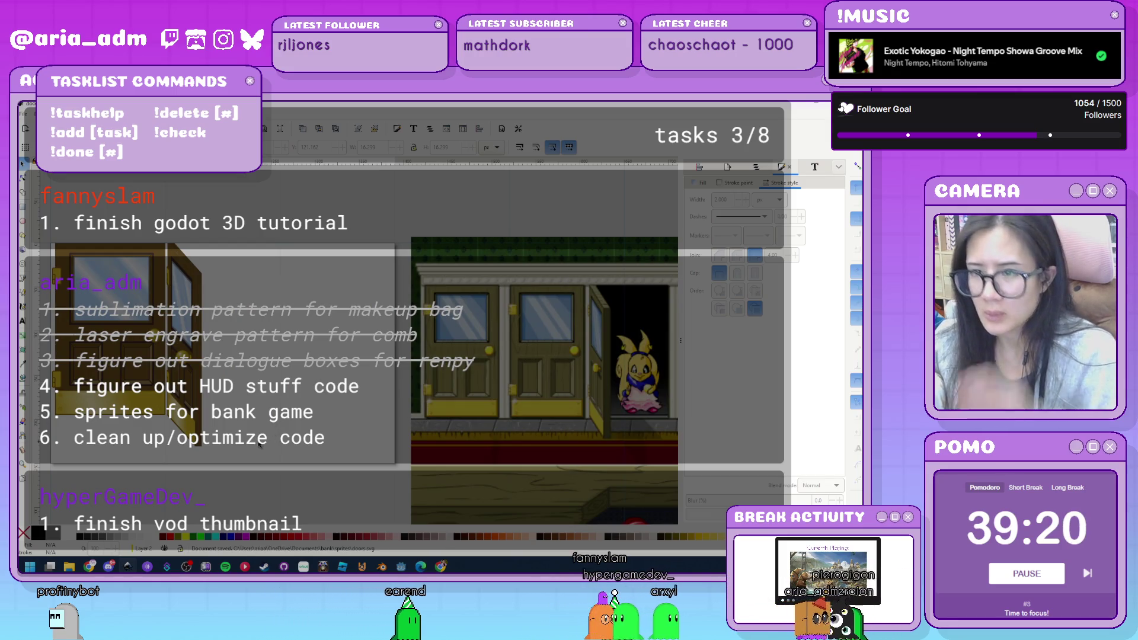
Nudge the whole door group slightly to the left.
{"action": "left_click_drag", "start_coordinate": [258, 461], "coordinate": [157, 232]}
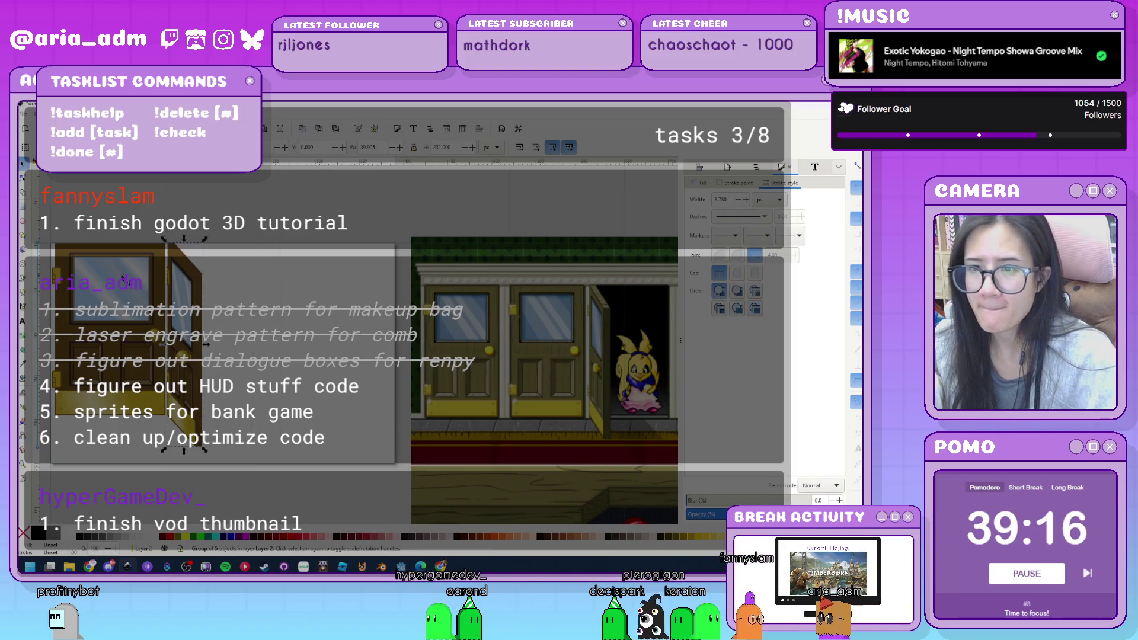
{"action": "scroll", "coordinate": [275, 320], "scroll_direction": "up", "scroll_amount": 5}
{"action": "scroll", "coordinate": [212, 329], "scroll_direction": "up", "scroll_amount": 2}
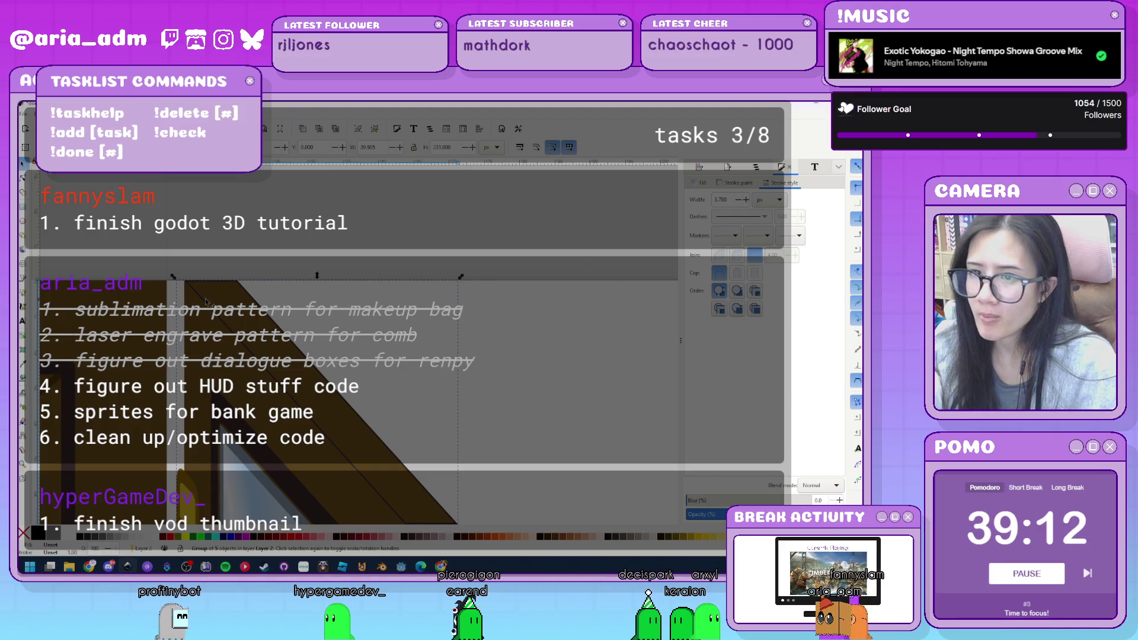
{"action": "left_click_drag", "start_coordinate": [216, 337], "coordinate": [207, 328]}
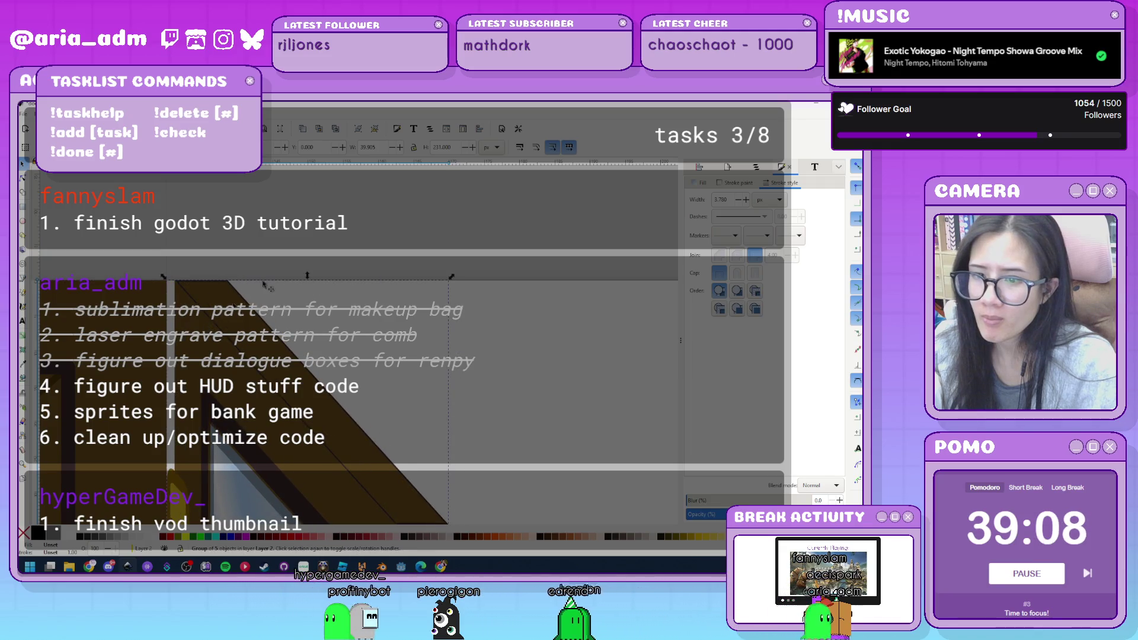
{"action": "scroll", "coordinate": [311, 226], "scroll_direction": "down", "scroll_amount": 3}
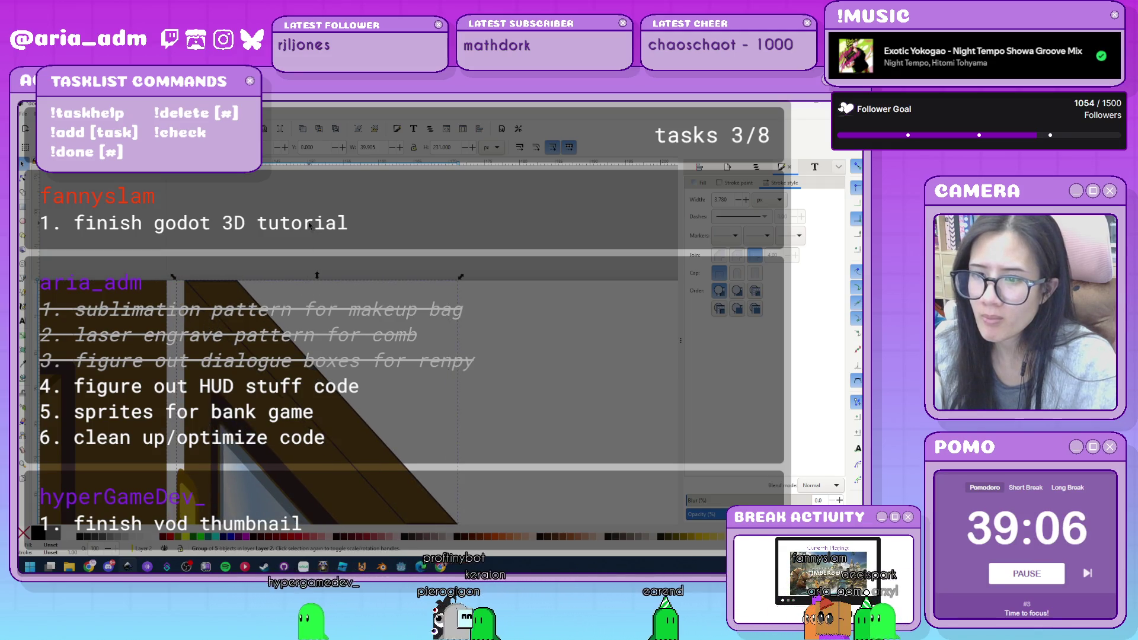
{"action": "left_click", "coordinate": [476, 307]}
Check the door group's new position and zoom in on the door artwork.
{"action": "scroll", "coordinate": [476, 306], "scroll_direction": "up", "scroll_amount": 3}
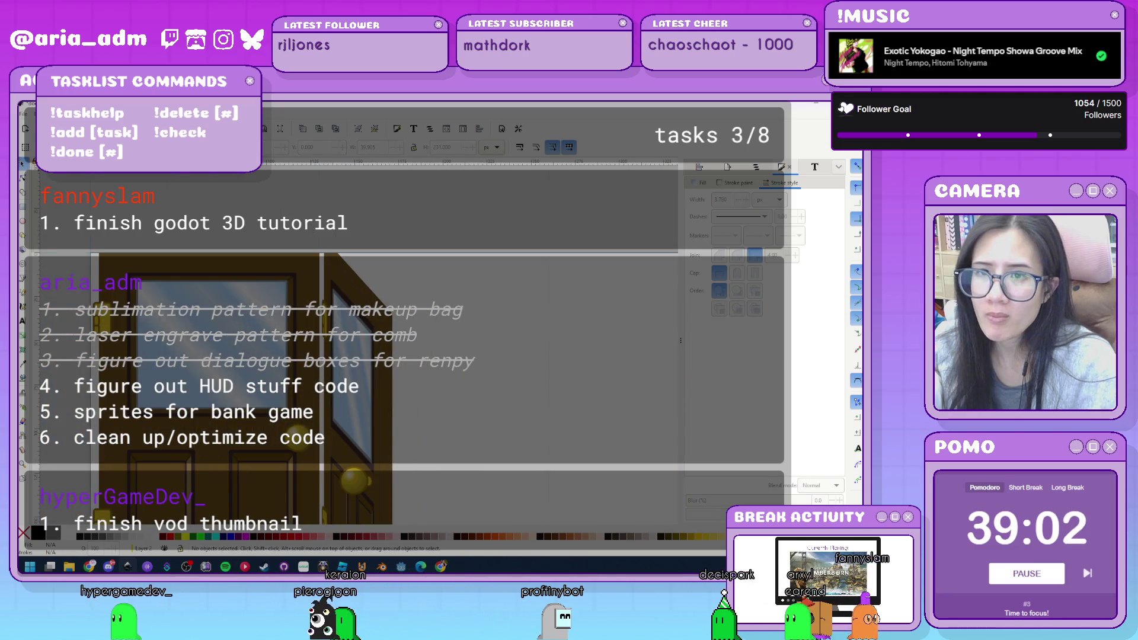
{"action": "scroll", "coordinate": [524, 334], "scroll_direction": "down", "scroll_amount": 5}
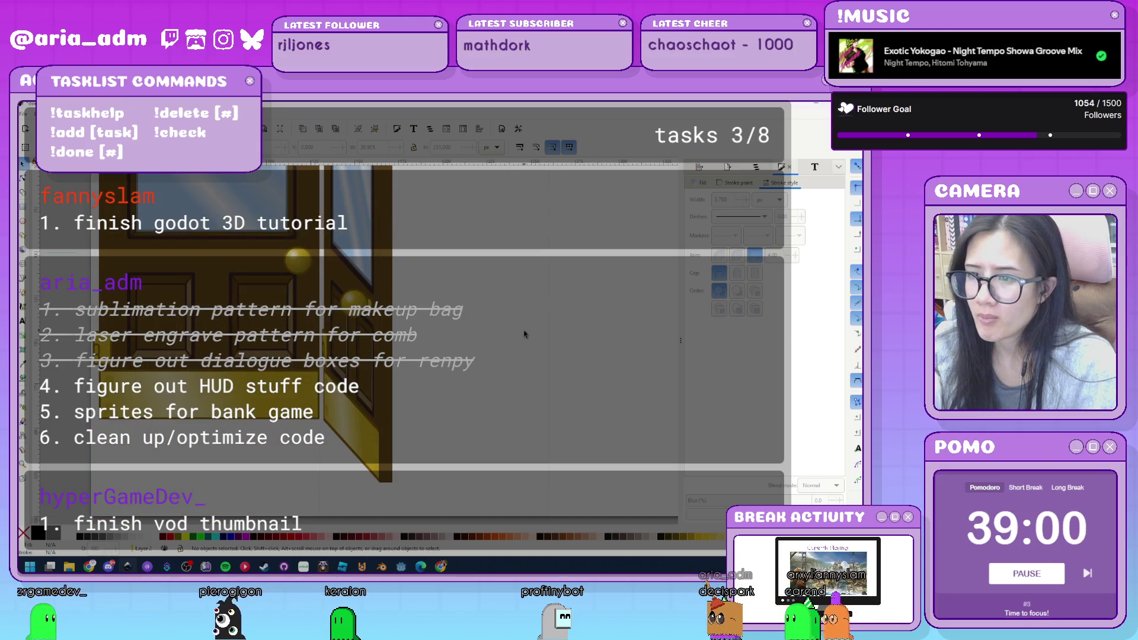
{"action": "scroll", "coordinate": [500, 389], "scroll_direction": "down", "scroll_amount": 3, "text": "ctrl"}
{"action": "scroll", "coordinate": [416, 438], "scroll_direction": "right", "scroll_amount": 3}
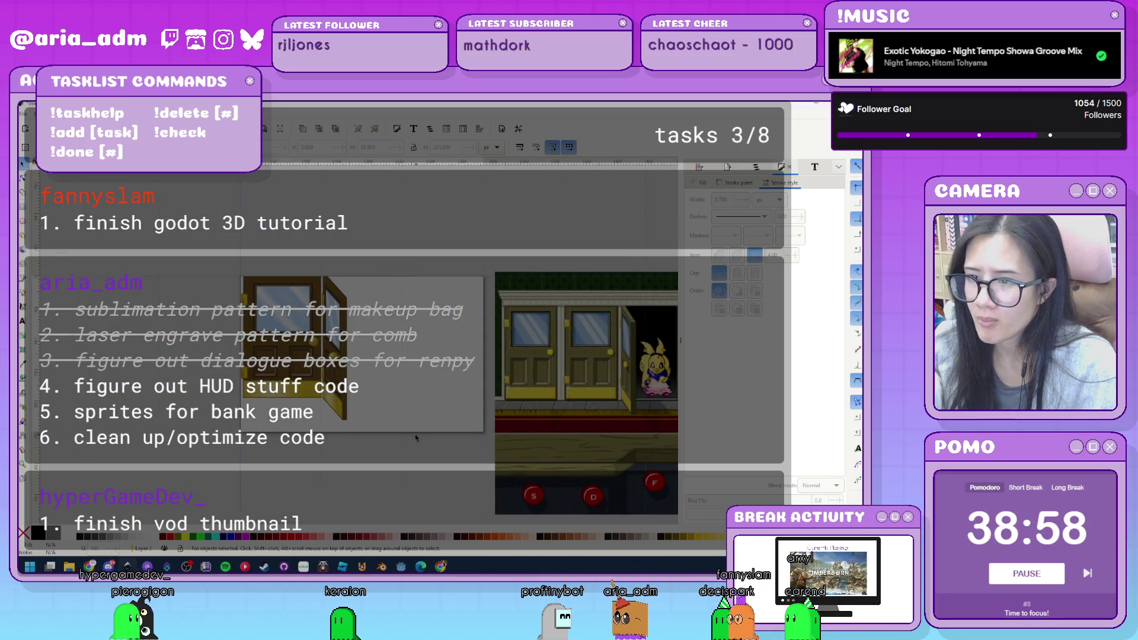
{"action": "left_click", "coordinate": [313, 261]}
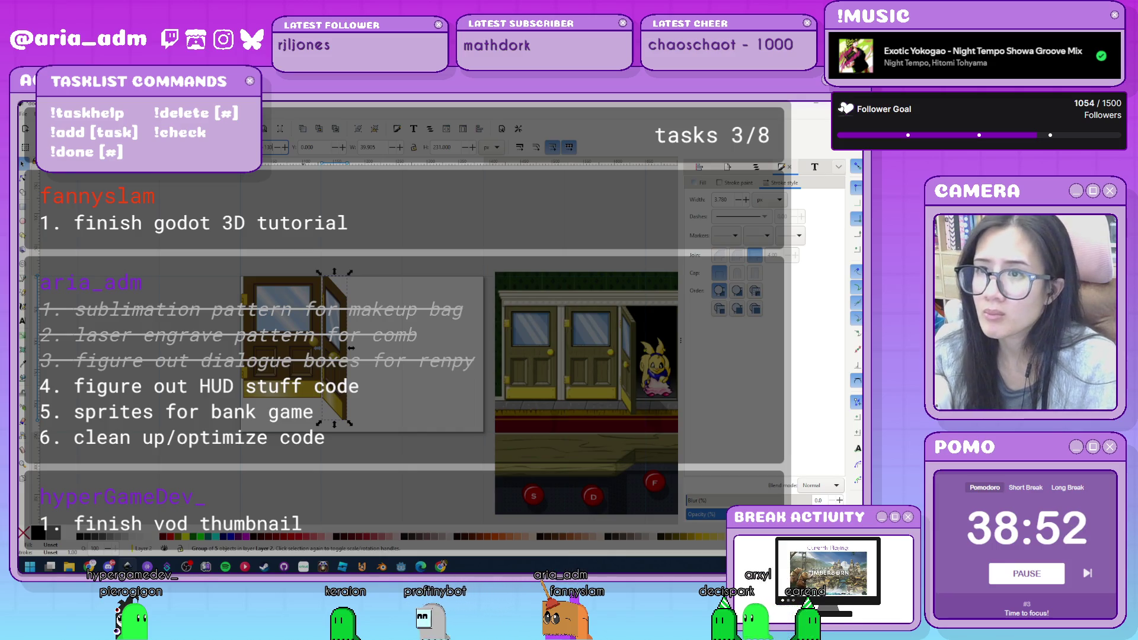
{"action": "left_click", "coordinate": [397, 224]}
{"action": "scroll", "coordinate": [233, 257], "scroll_direction": "right", "scroll_amount": 5}
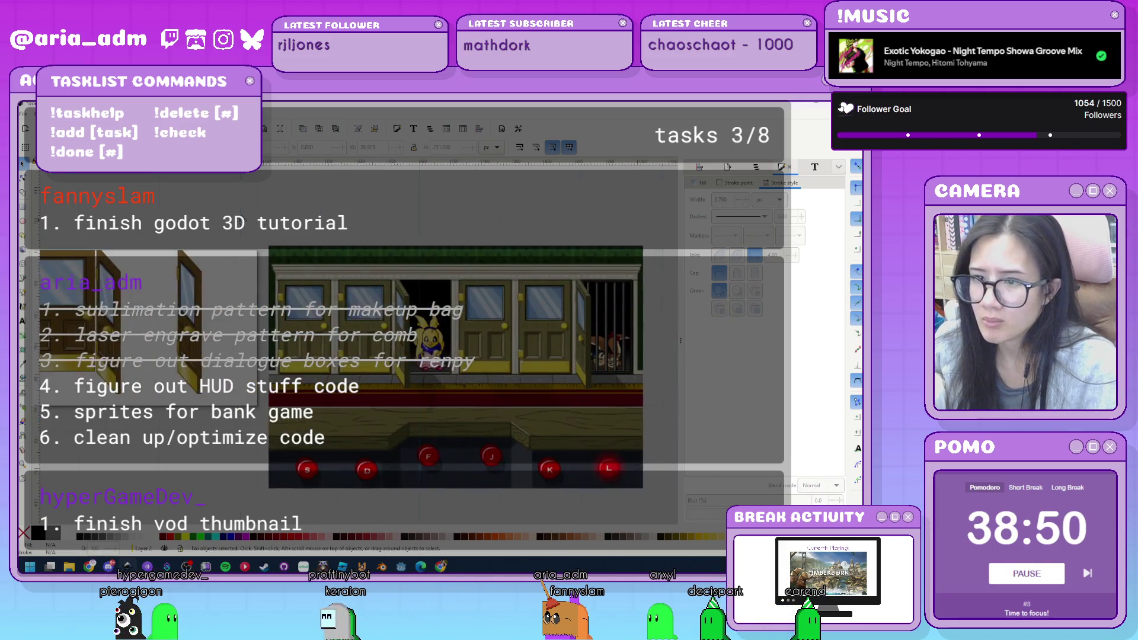
{"action": "scroll", "coordinate": [180, 264], "scroll_direction": "up", "scroll_amount": 1}
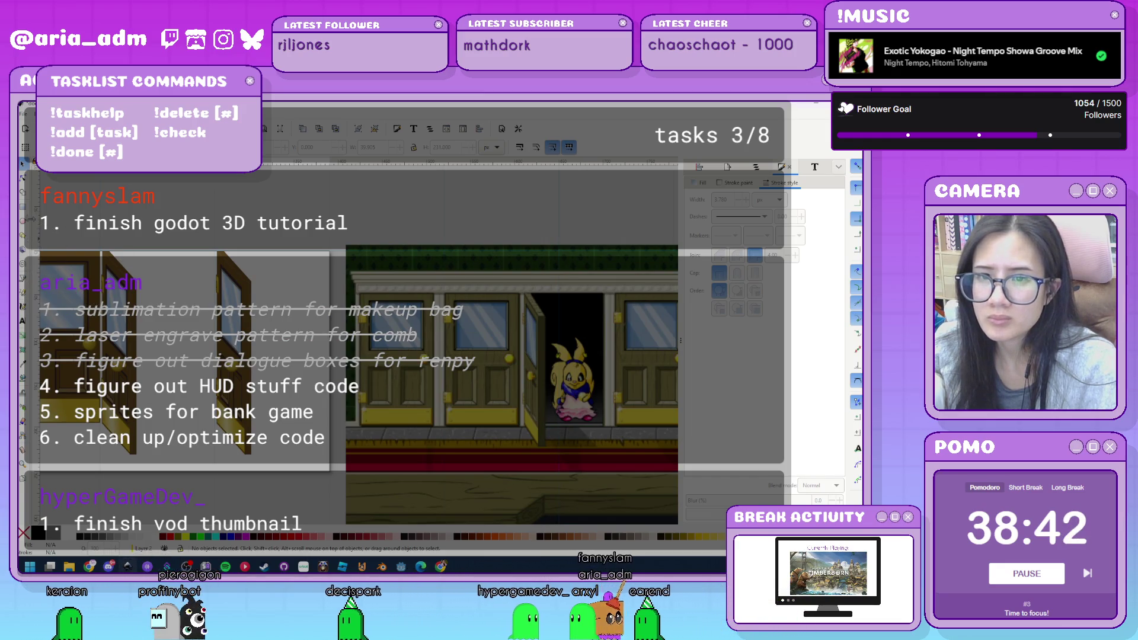
{"action": "key", "text": "r"}
{"action": "key", "text": "plus"}
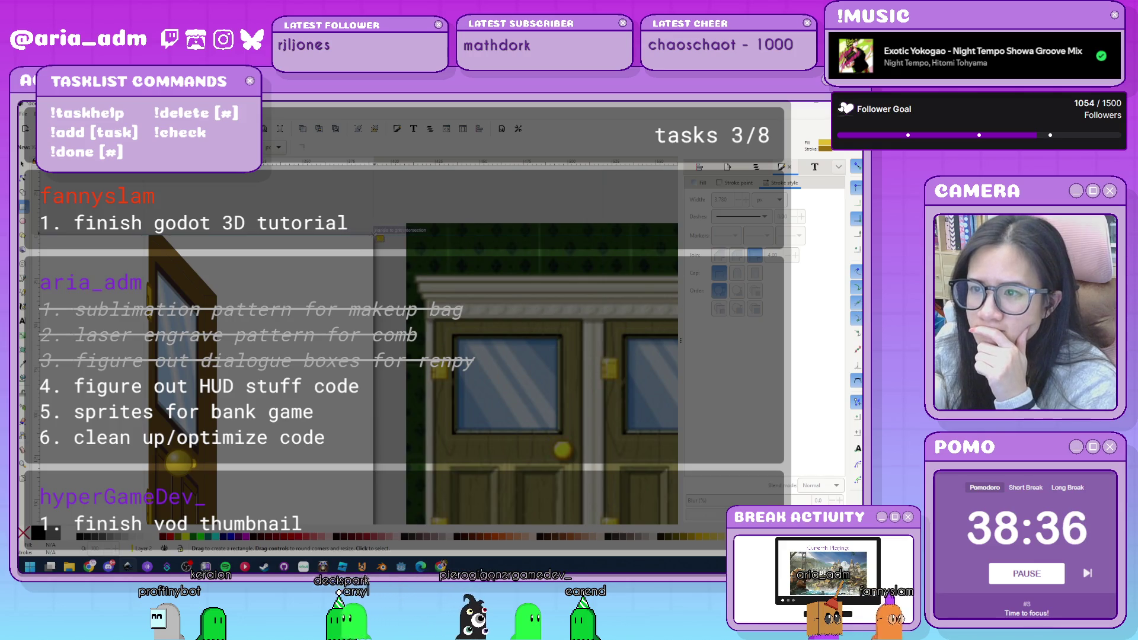
Draw a yellow trim rectangle above the door and turn off snapping.
{"action": "left_click_drag", "start_coordinate": [376, 234], "coordinate": [152, 245]}
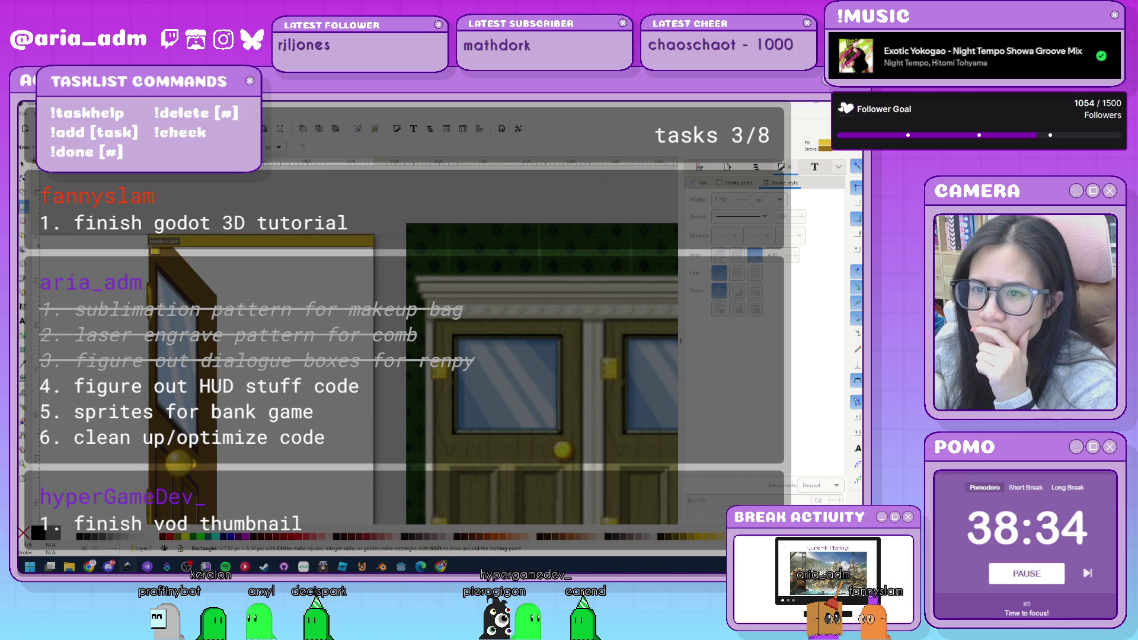
{"action": "left_click_drag", "start_coordinate": [150, 243], "coordinate": [148, 249]}
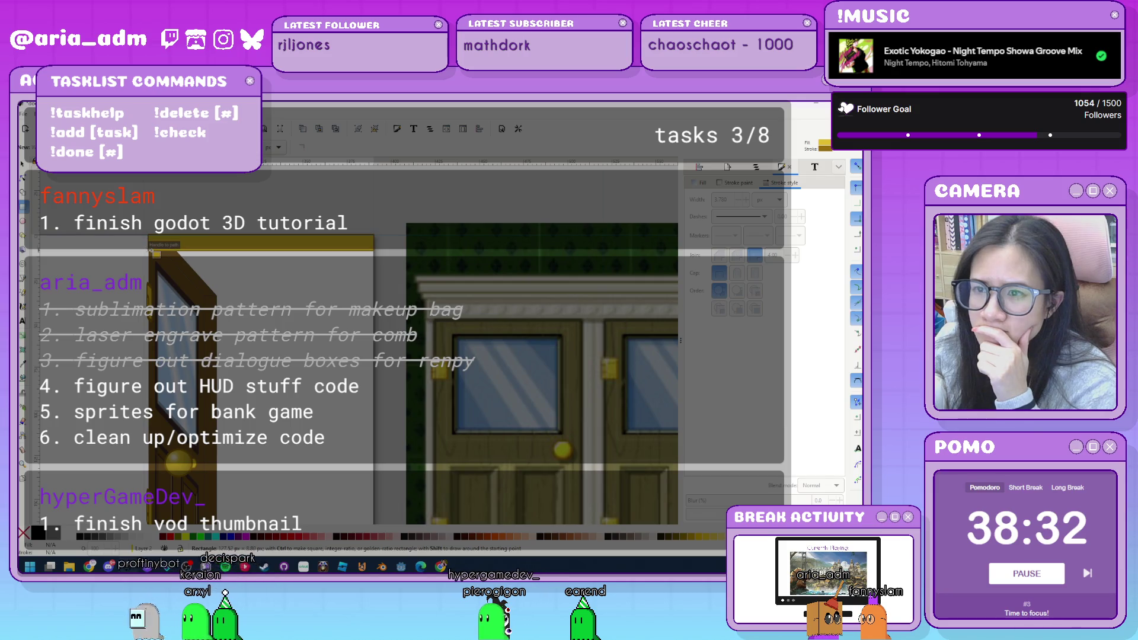
{"action": "scroll", "coordinate": [212, 284], "scroll_direction": "down", "scroll_amount": 4}
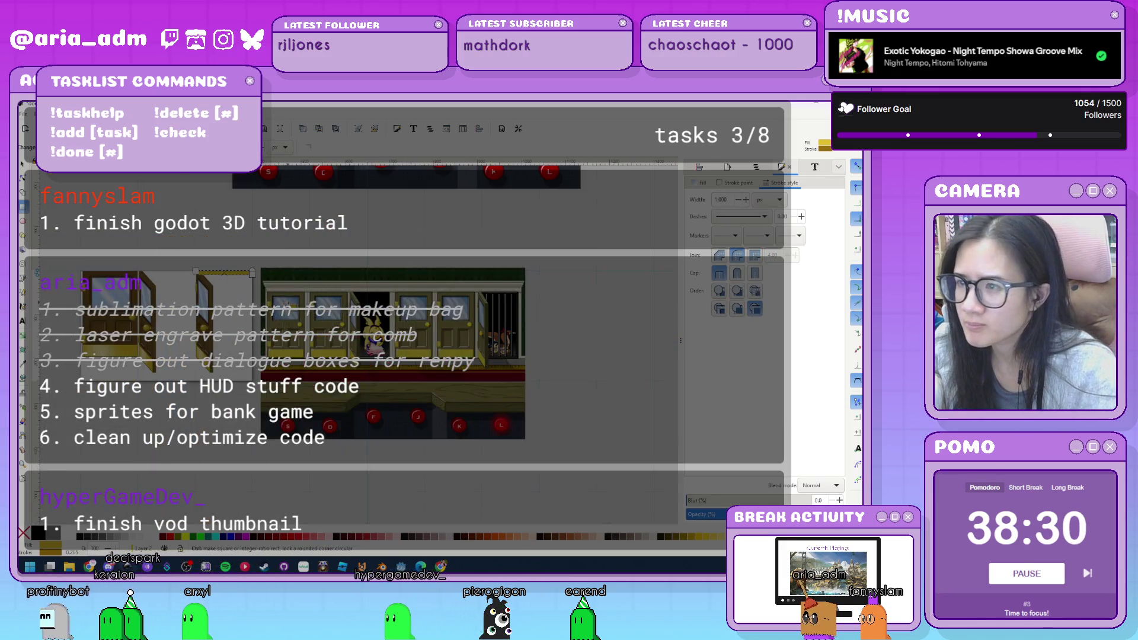
{"action": "scroll", "coordinate": [218, 279], "scroll_direction": "up", "scroll_amount": 3}
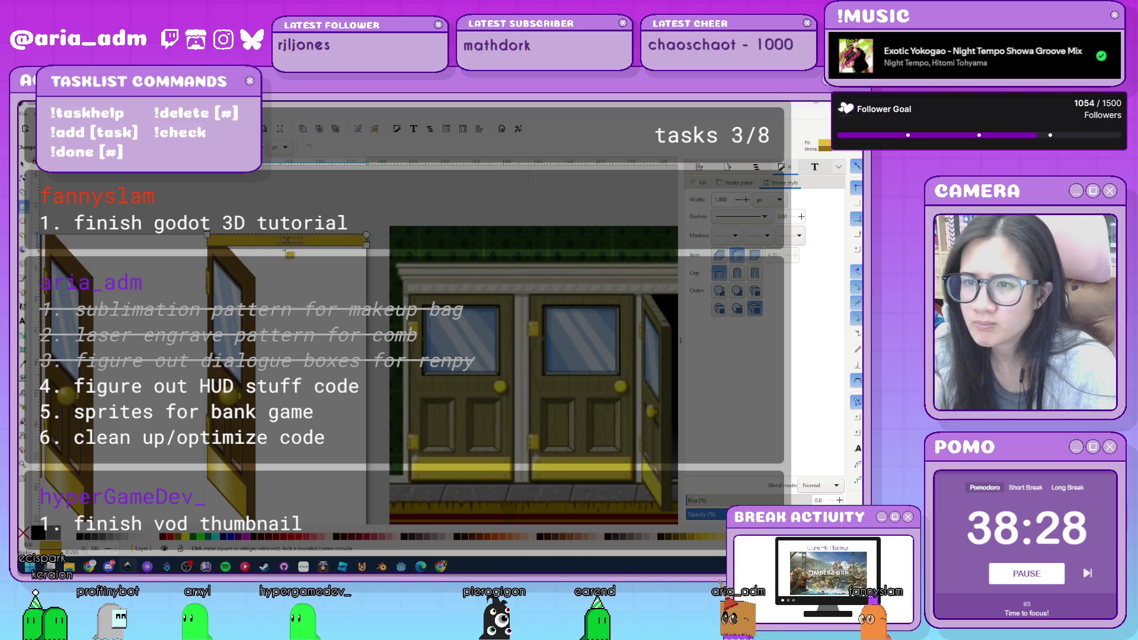
{"action": "scroll", "coordinate": [217, 279], "scroll_direction": "up", "scroll_amount": 3}
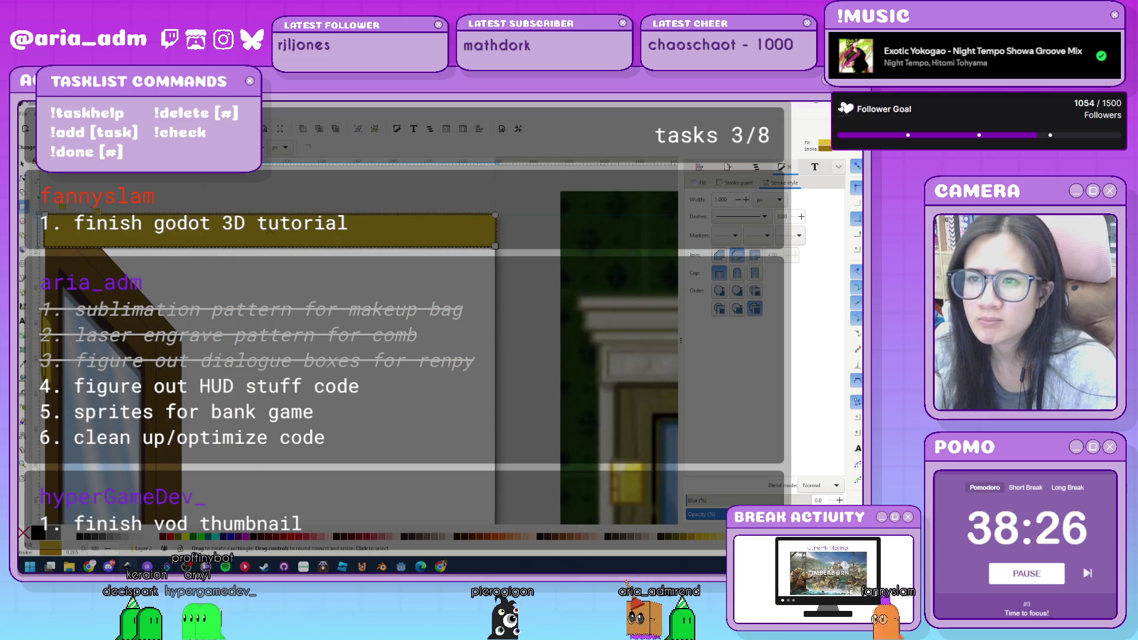
{"action": "left_click", "coordinate": [857, 169]}
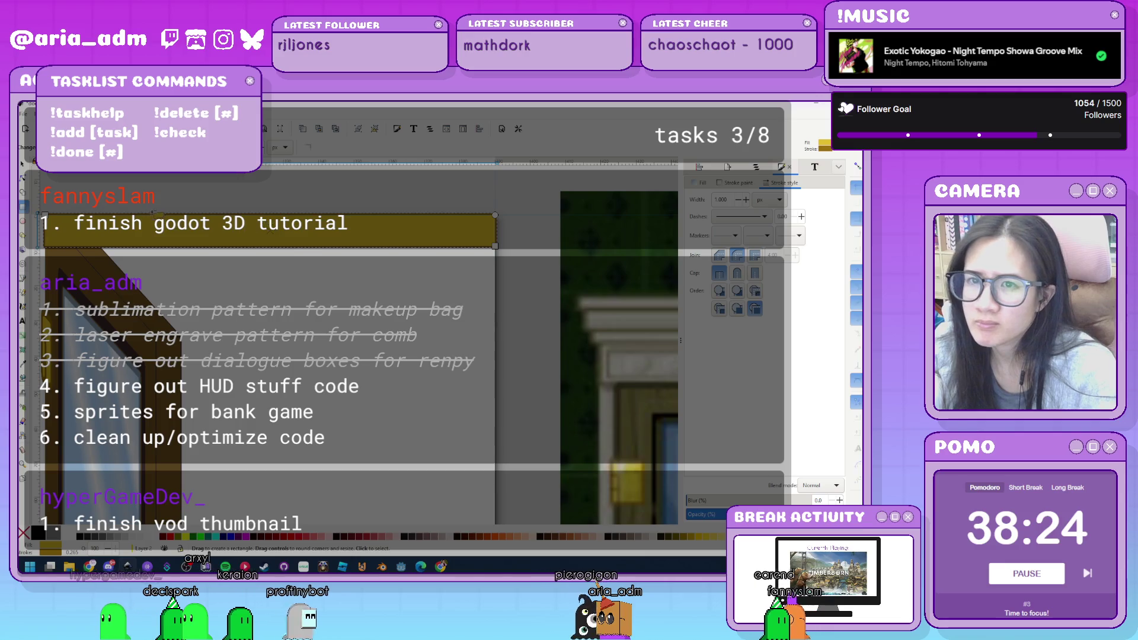
Resize the yellow rectangle into a thin bar across the top of the doorway.
{"action": "left_click_drag", "start_coordinate": [495, 246], "coordinate": [498, 230]}
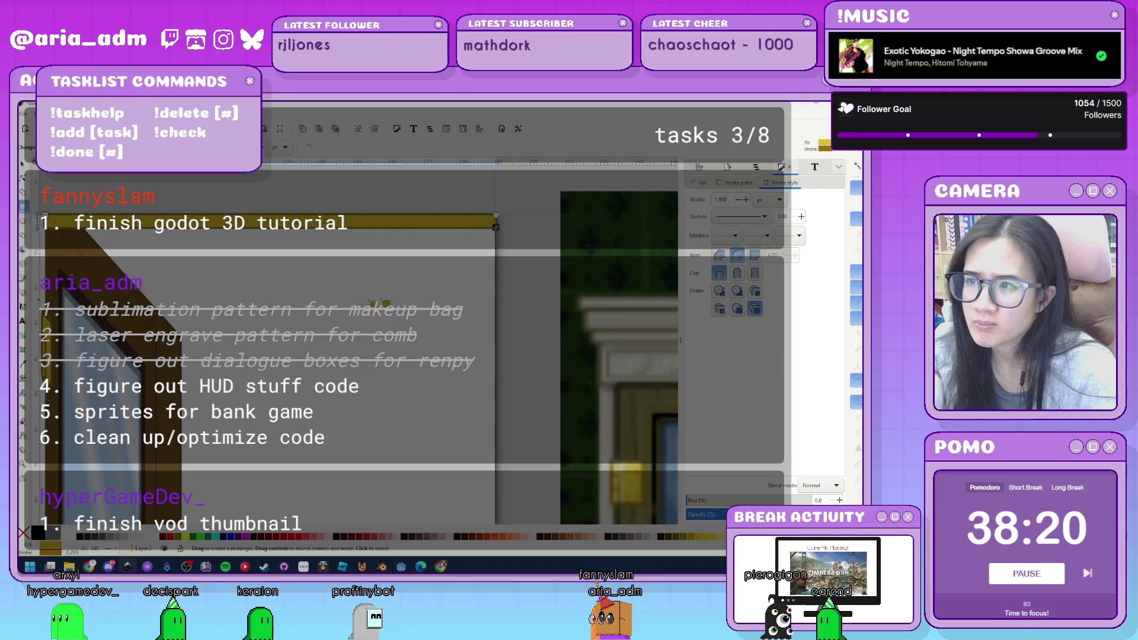
{"action": "mouse_move", "coordinate": [496, 228]}
{"action": "left_mouse_down"}
{"action": "mouse_move", "coordinate": [471, 249]}
{"action": "mouse_move", "coordinate": [405, 264]}
{"action": "mouse_move", "coordinate": [402, 194]}
{"action": "left_mouse_up"}
{"action": "scroll", "coordinate": [356, 344], "scroll_direction": "up", "scroll_amount": 5}
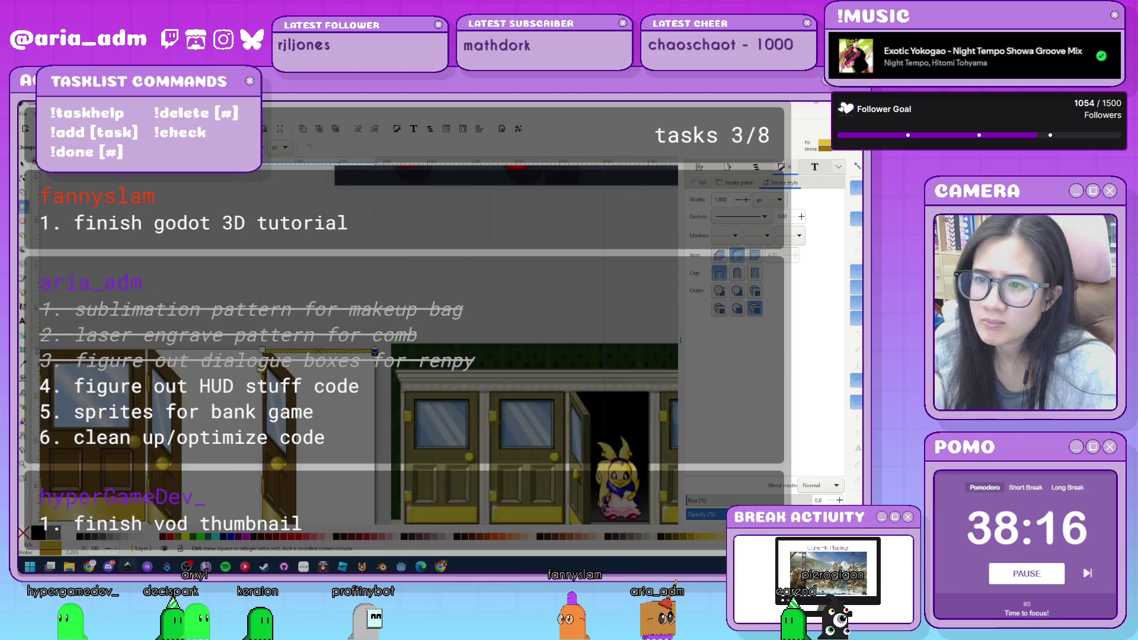
{"action": "mouse_move", "coordinate": [253, 244]}
{"action": "left_mouse_down"}
{"action": "mouse_move", "coordinate": [253, 255]}
{"action": "mouse_move", "coordinate": [261, 249]}
{"action": "left_mouse_up"}
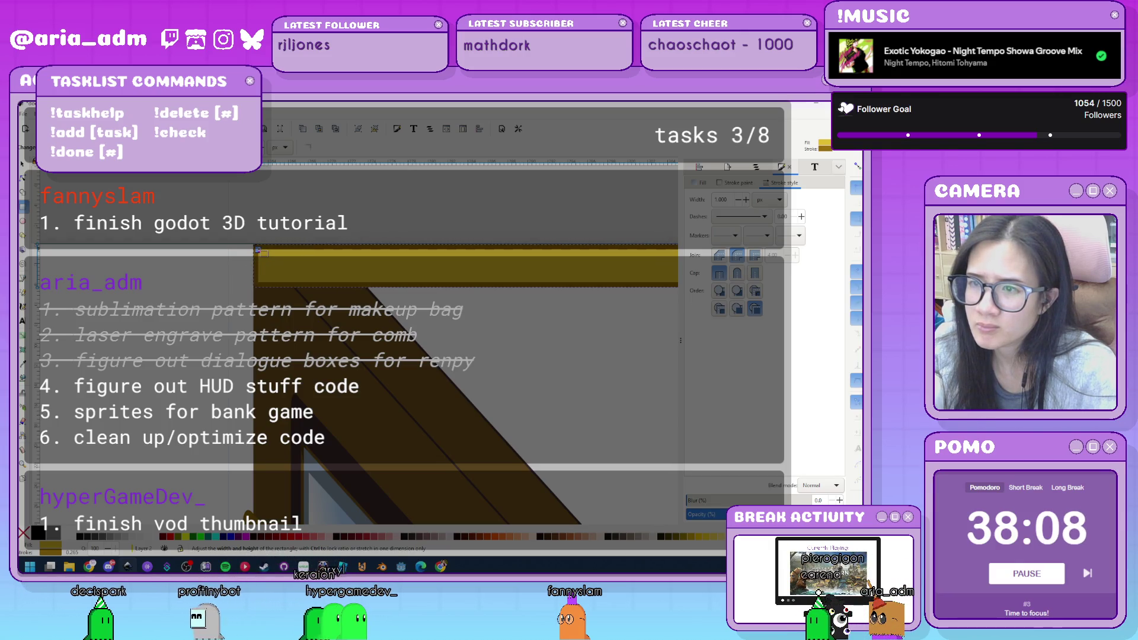
{"action": "scroll", "coordinate": [257, 249], "scroll_direction": "down", "scroll_amount": 3}
{"action": "scroll", "coordinate": [436, 270], "scroll_direction": "up", "scroll_amount": 3}
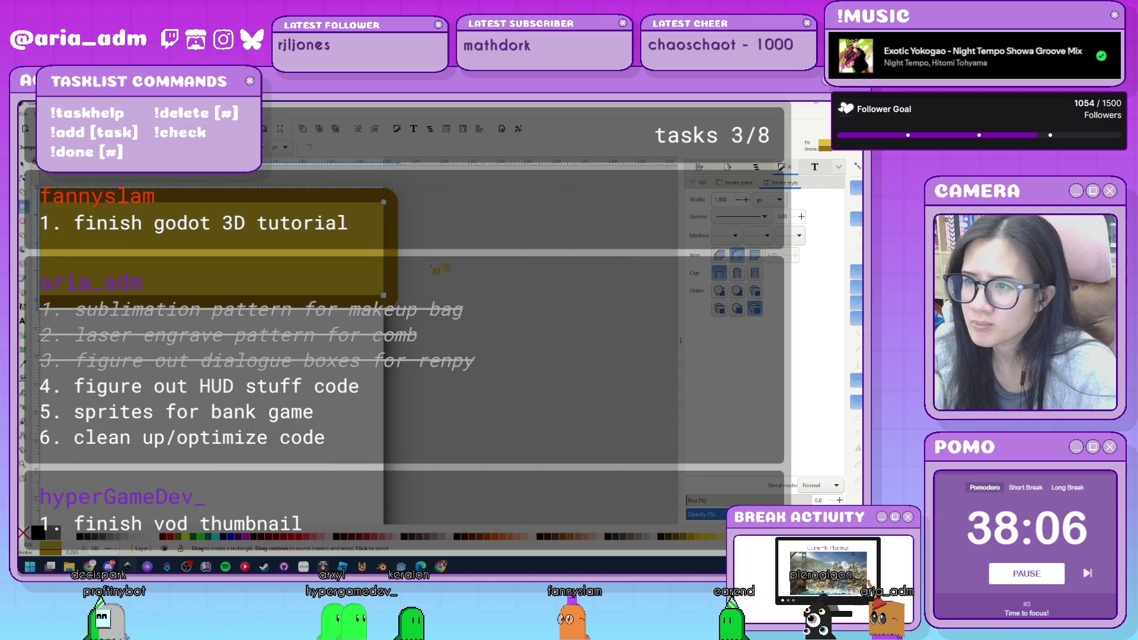
{"action": "left_click_drag", "start_coordinate": [382, 295], "coordinate": [361, 294]}
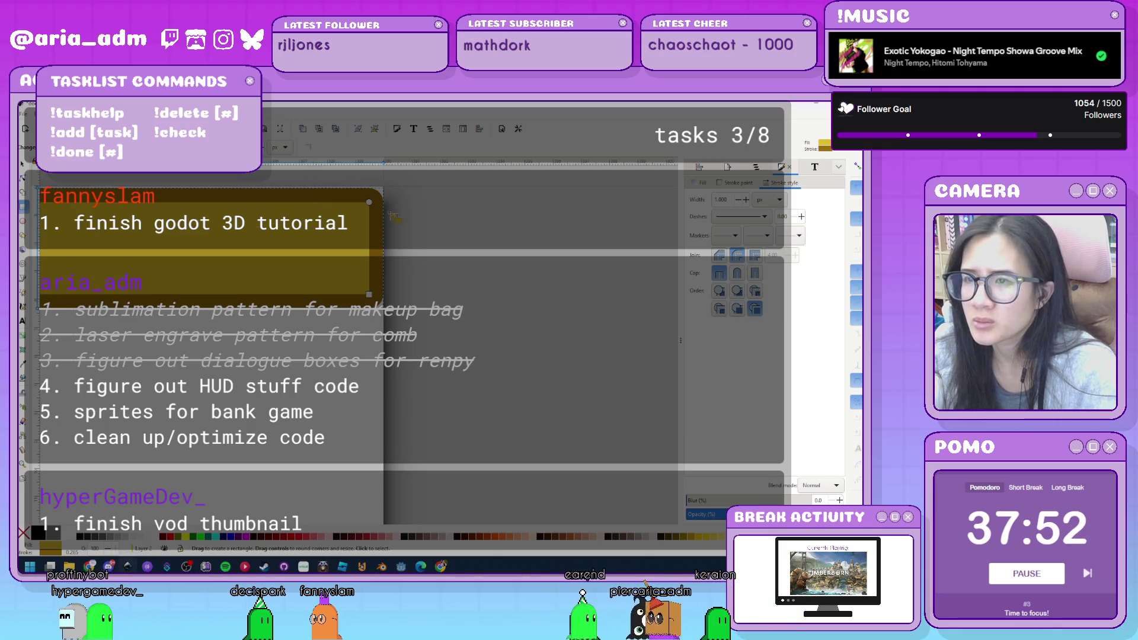
Undo the extra moves to the bar and bring the game reference into view.
{"action": "key", "text": "shift+Down"}
{"action": "key", "text": "shift+Down"}
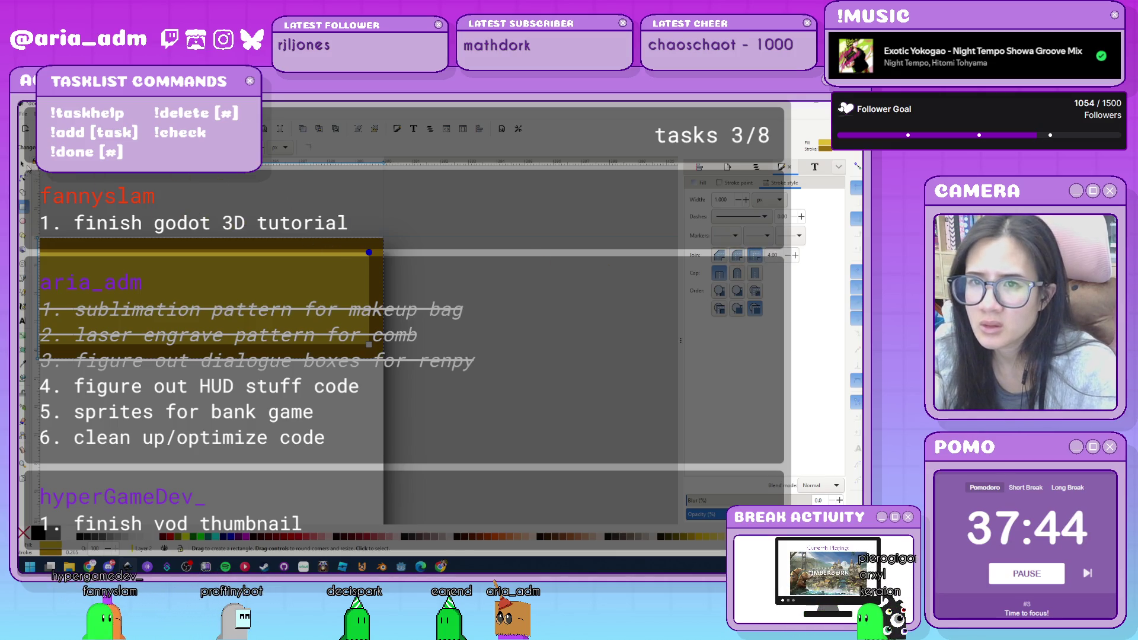
{"action": "key", "text": "ctrl+z"}
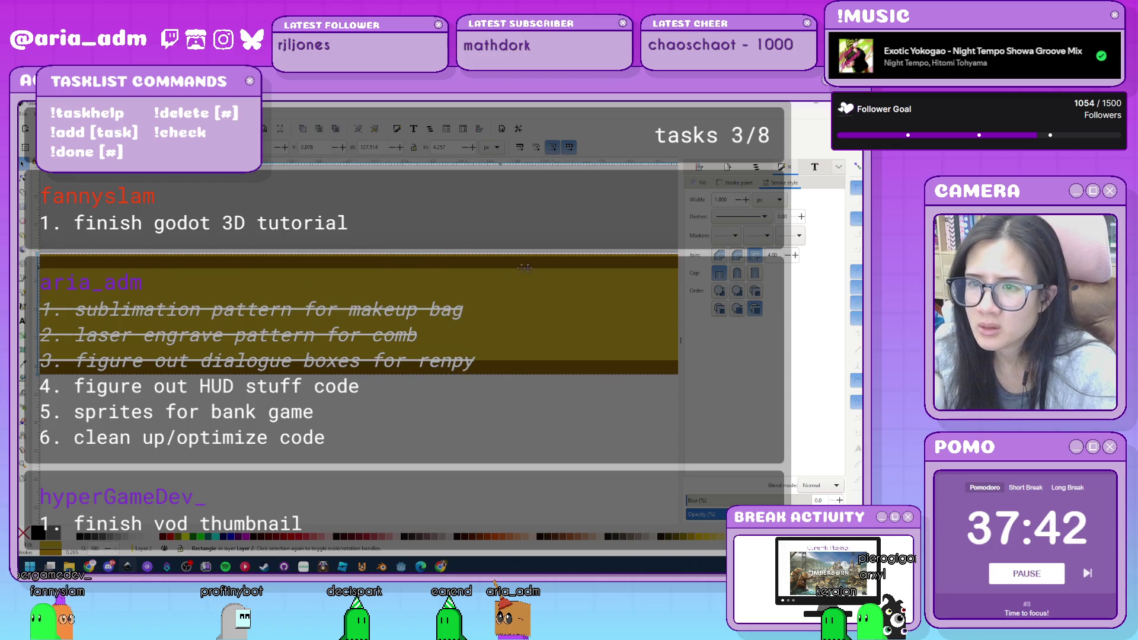
{"action": "key", "text": "ctrl+z"}
{"action": "key", "text": "ctrl+z"}
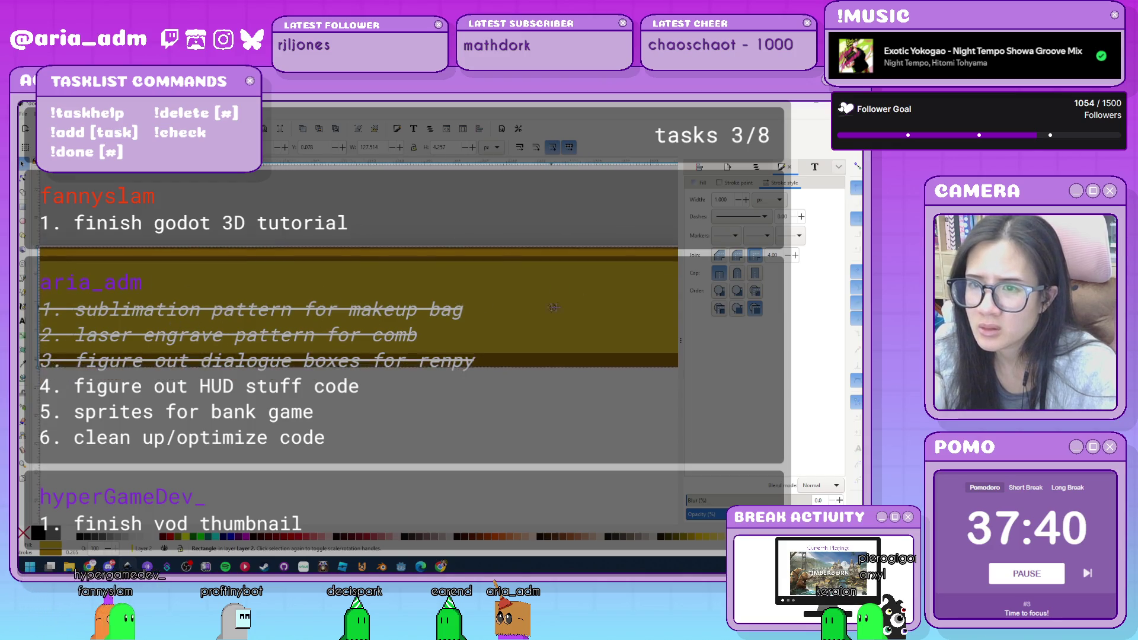
{"action": "key", "text": "ctrl+z"}
{"action": "key", "text": "ctrl+z"}
{"action": "key", "text": "ctrl+z"}
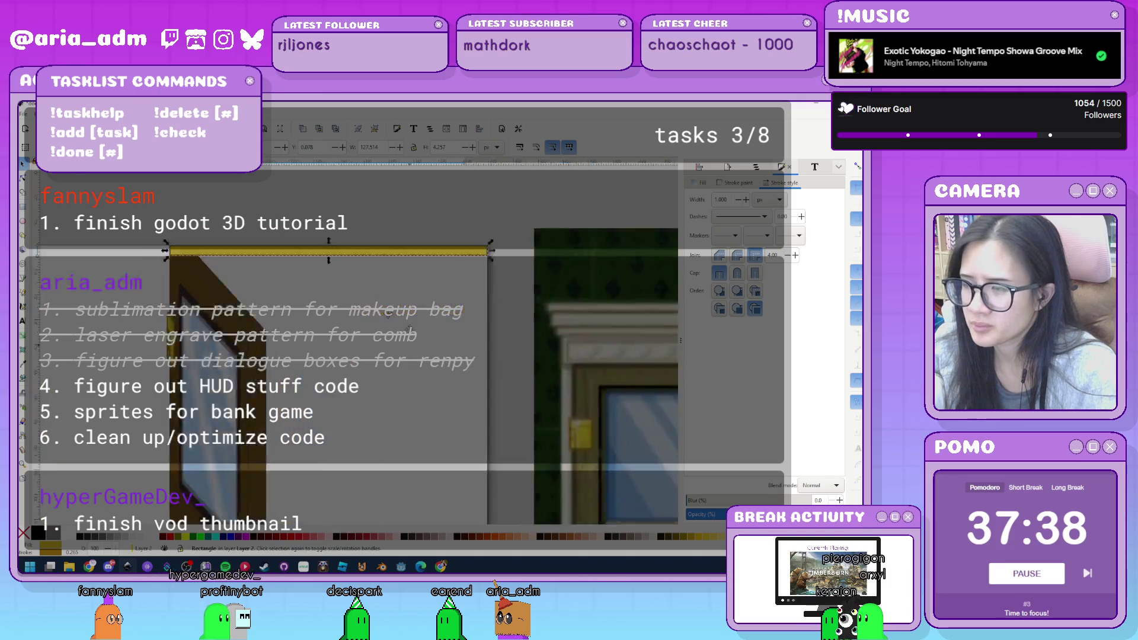
{"action": "key", "text": "ctrl+z"}
{"action": "left_click_drag", "start_coordinate": [290, 340], "coordinate": [145, 327]}
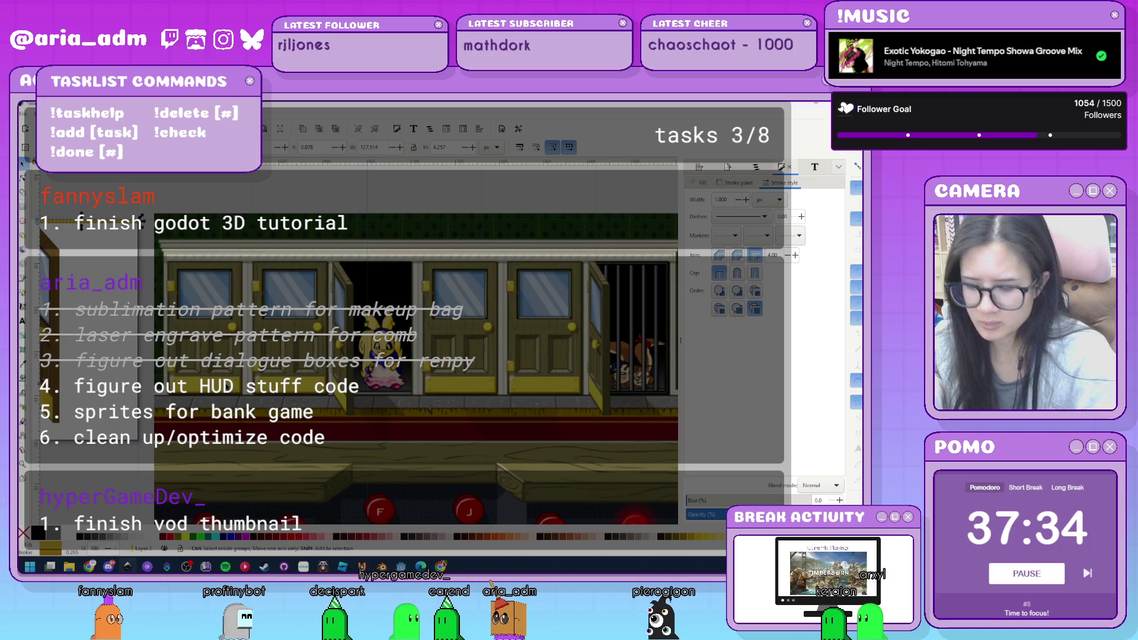
Fill the rectangle with a dark purple sampled from the canvas, shifting its hue toward blue.
{"action": "left_click", "coordinate": [701, 182]}
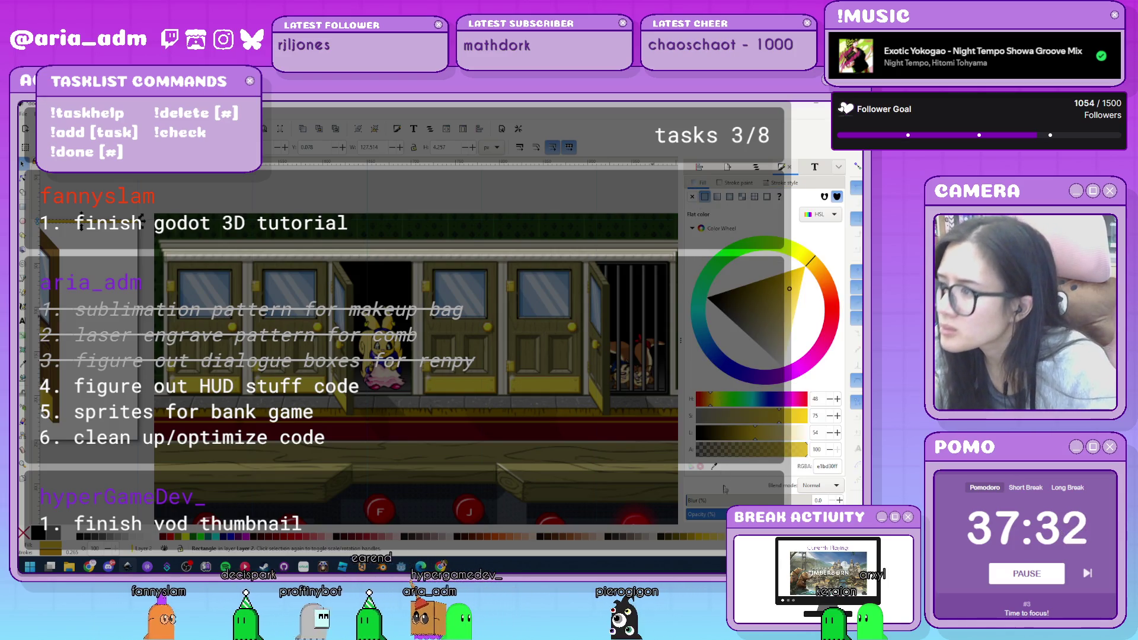
{"action": "key", "text": "d"}
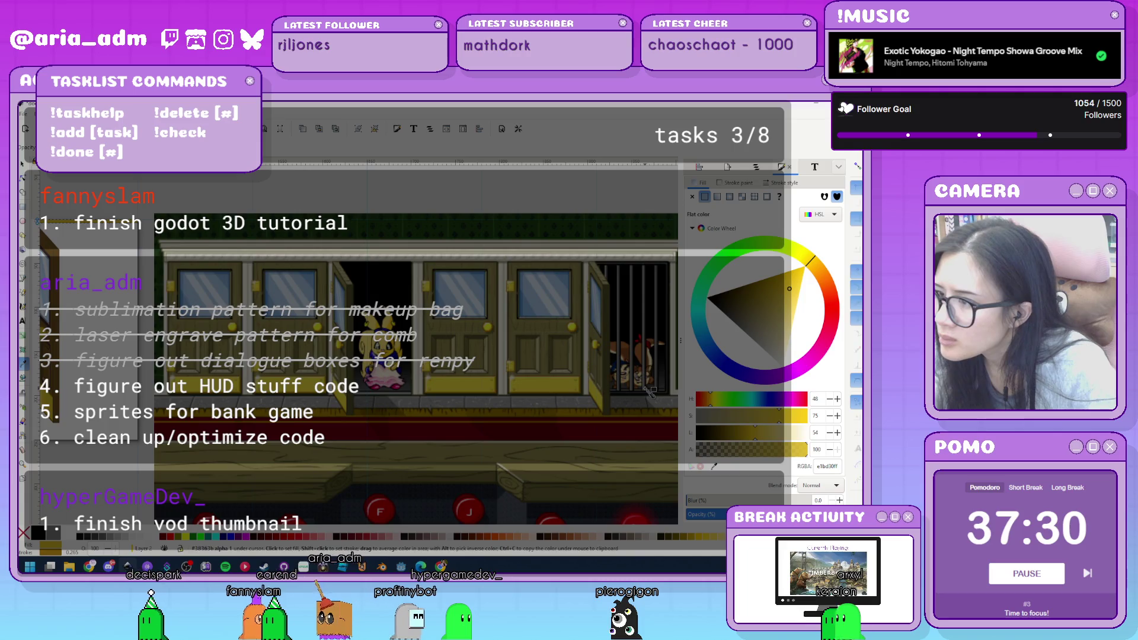
{"action": "left_click", "coordinate": [649, 396]}
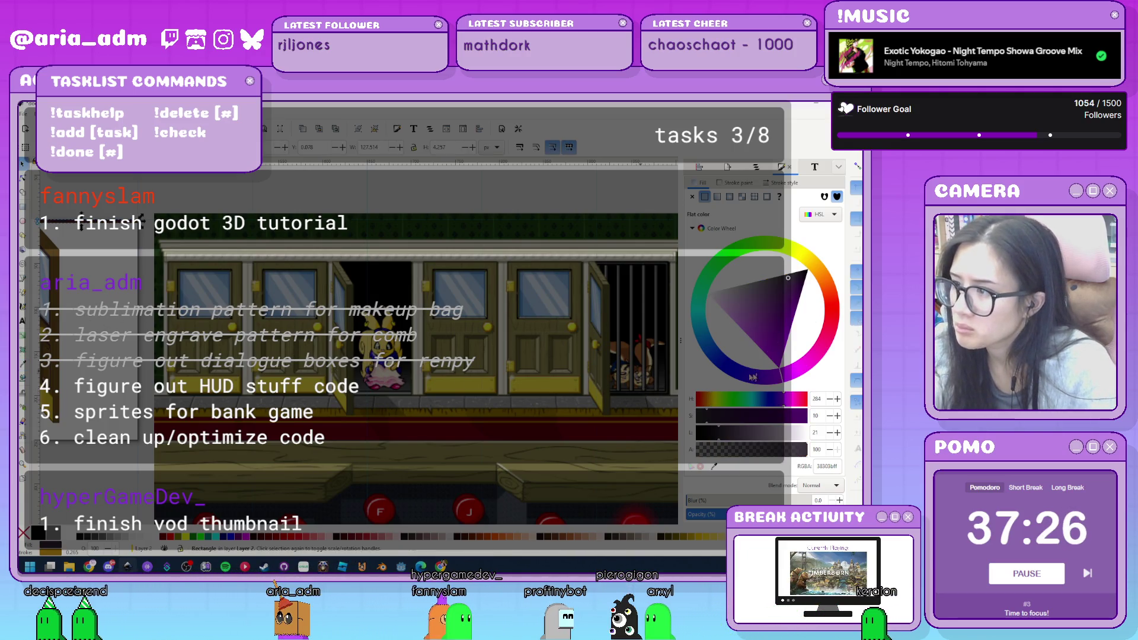
{"action": "left_click_drag", "start_coordinate": [764, 378], "coordinate": [712, 374]}
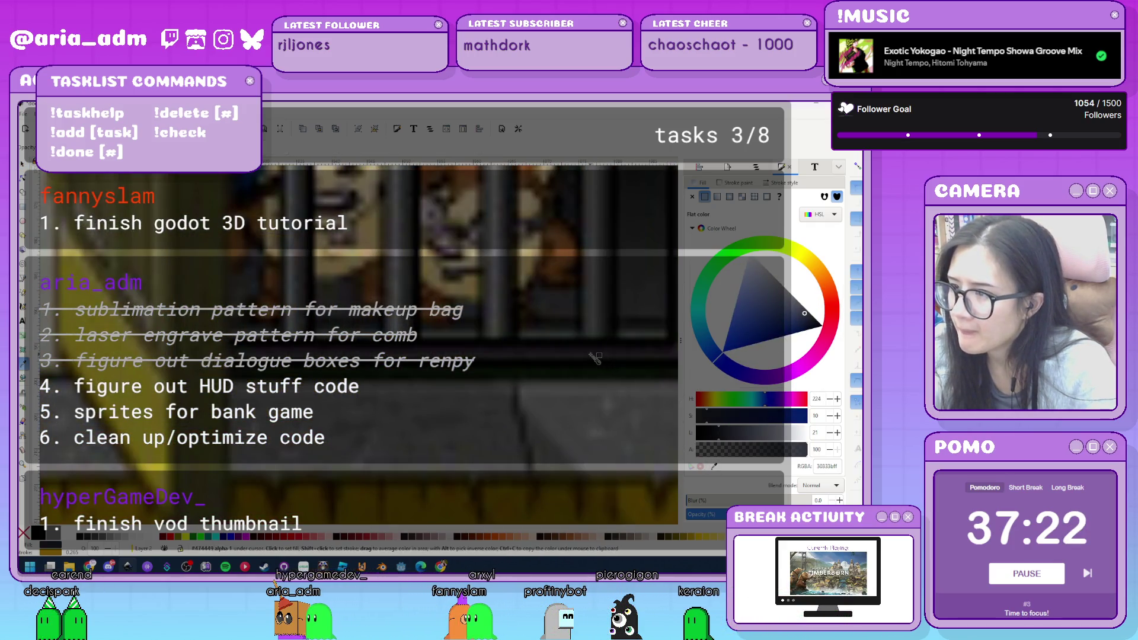
Recolour the thin rectangle above the left door to a medium grey.
{"action": "left_click", "coordinate": [601, 328]}
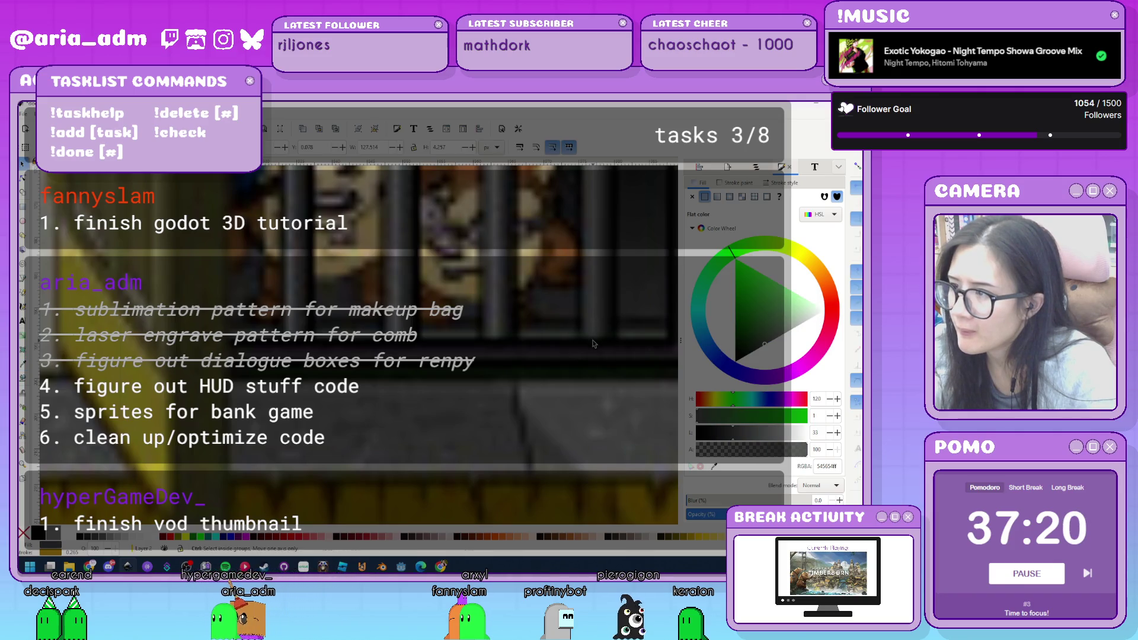
{"action": "scroll", "coordinate": [517, 324], "scroll_direction": "down", "scroll_amount": 5}
{"action": "scroll", "coordinate": [518, 325], "scroll_direction": "up", "scroll_amount": 5}
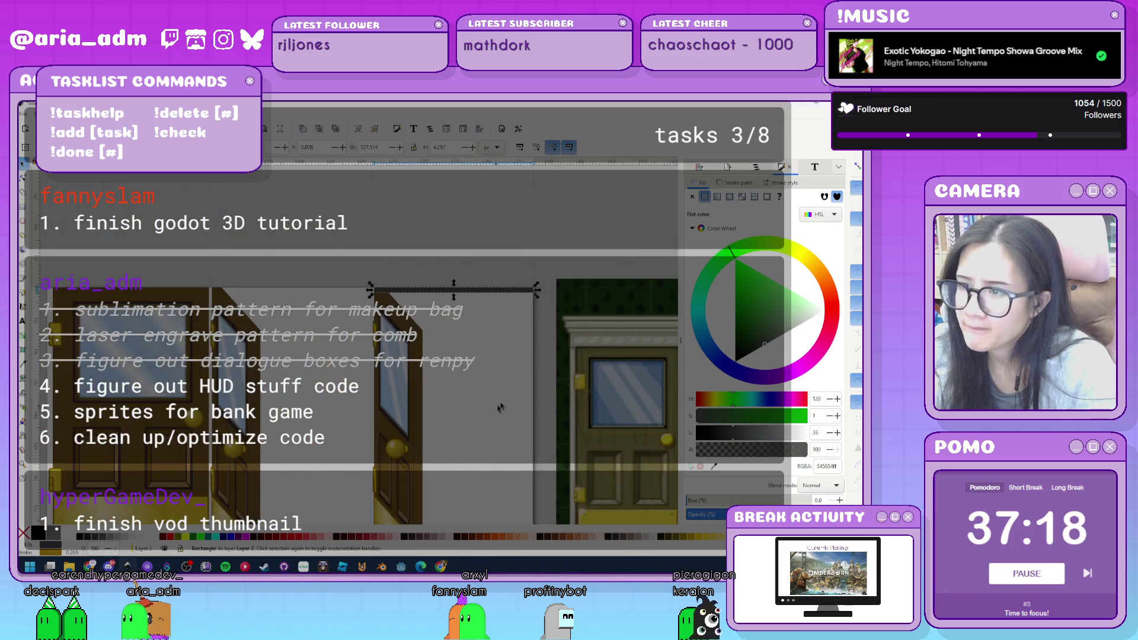
{"action": "left_click", "coordinate": [503, 385]}
{"action": "scroll", "coordinate": [326, 327], "scroll_direction": "down", "scroll_amount": 3}
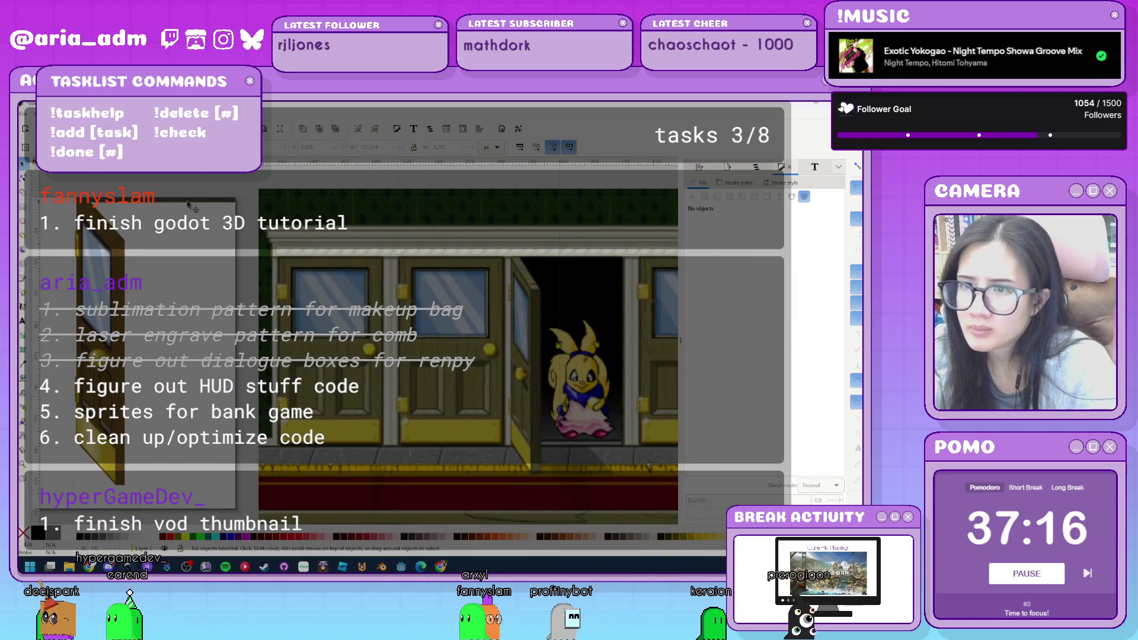
{"action": "left_click", "coordinate": [168, 289]}
{"action": "scroll", "coordinate": [168, 288], "scroll_direction": "down", "scroll_amount": 2}
{"action": "scroll", "coordinate": [212, 297], "scroll_direction": "up", "scroll_amount": 3}
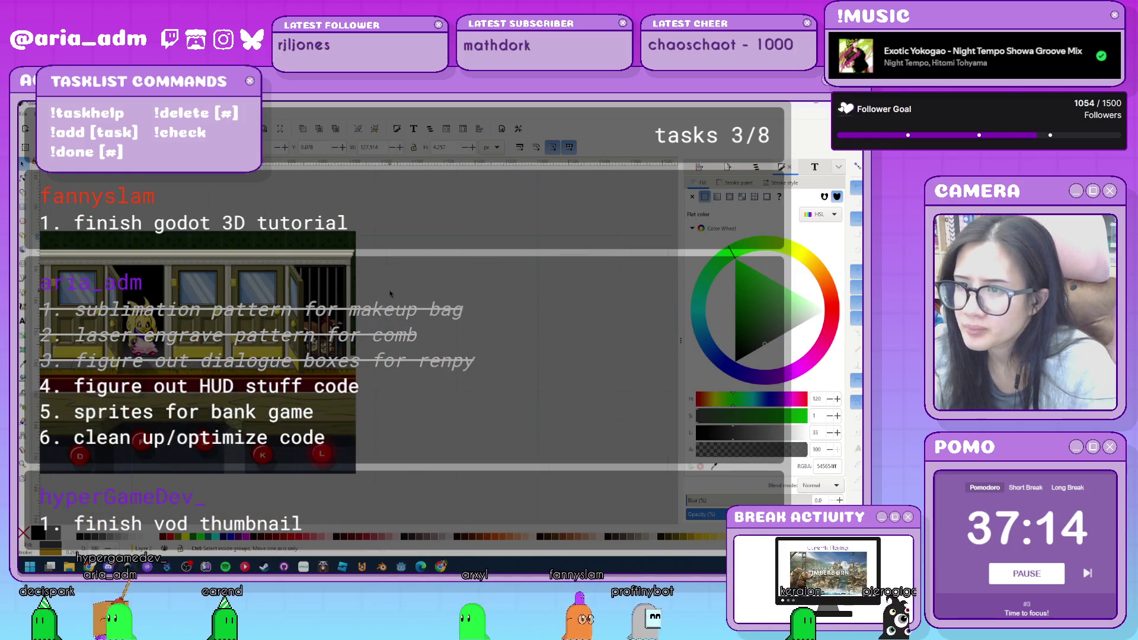
{"action": "scroll", "coordinate": [211, 297], "scroll_direction": "up", "scroll_amount": 2}
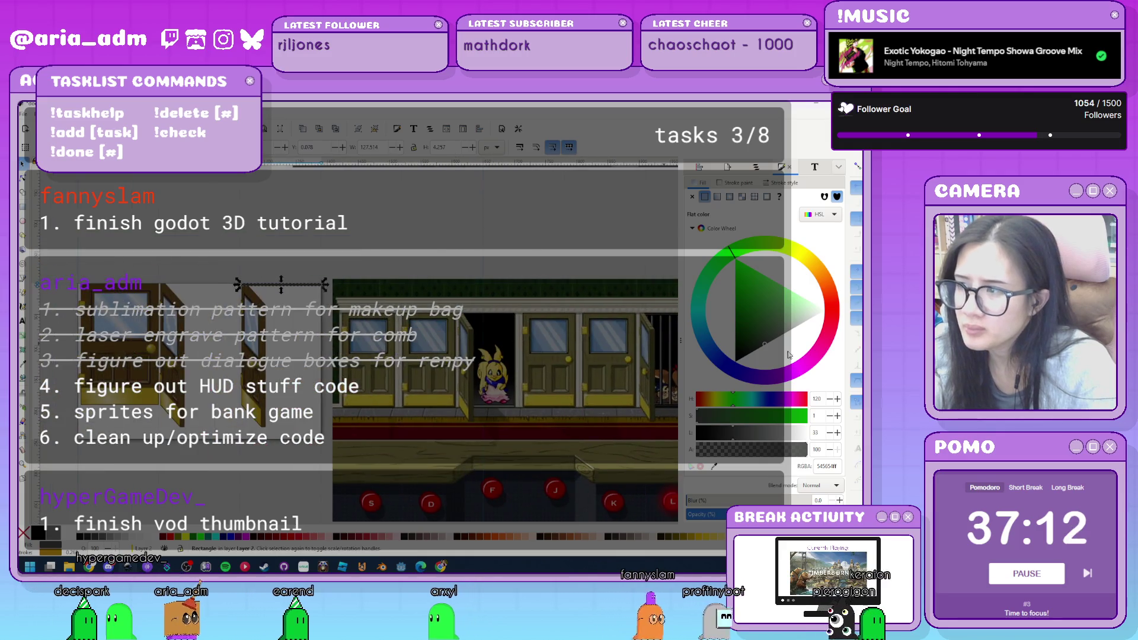
{"action": "left_click", "coordinate": [707, 349]}
{"action": "left_click", "coordinate": [746, 295]}
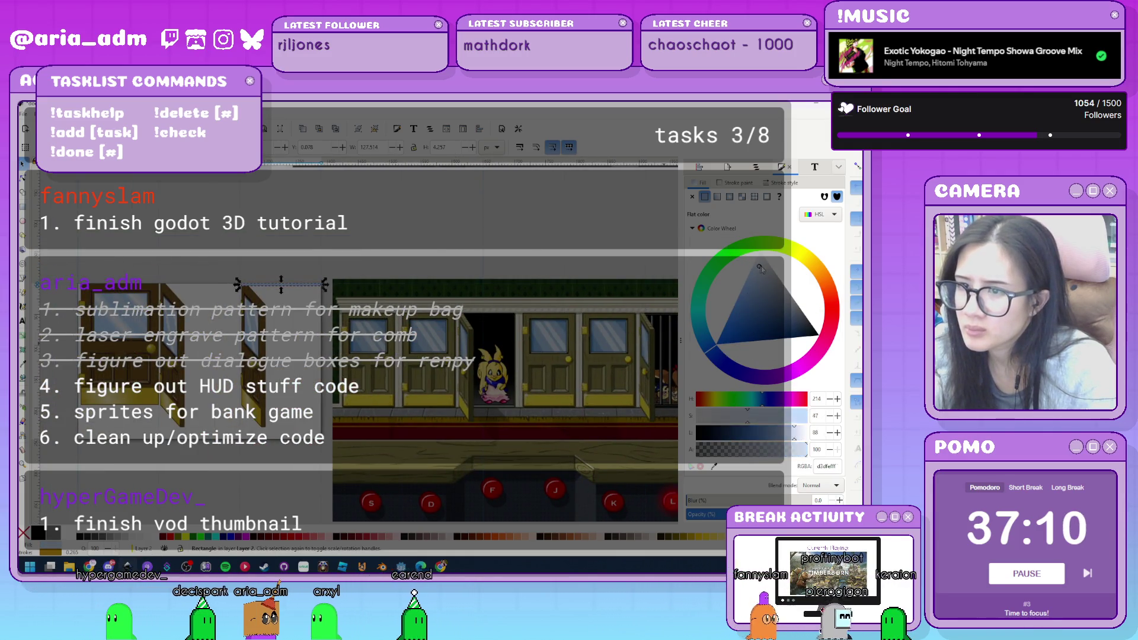
{"action": "left_click_drag", "start_coordinate": [745, 296], "coordinate": [815, 287]}
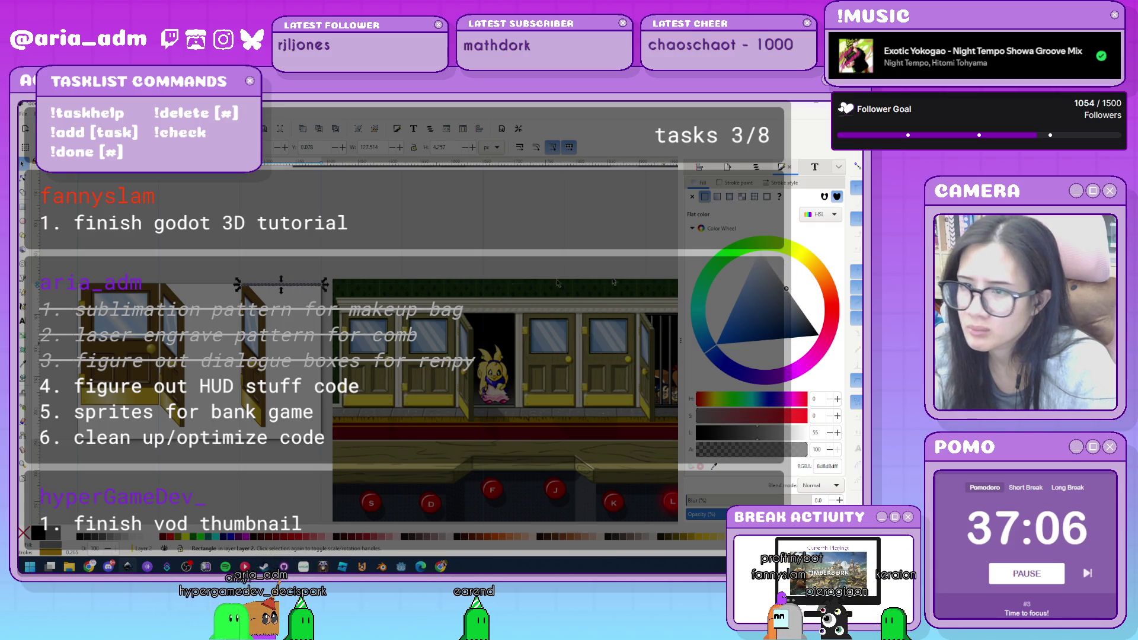
{"action": "left_click", "coordinate": [318, 267]}
Fill the next rectangle with a grey sampled from the reference, then darken it.
{"action": "scroll", "coordinate": [297, 299], "scroll_direction": "up", "scroll_amount": 3}
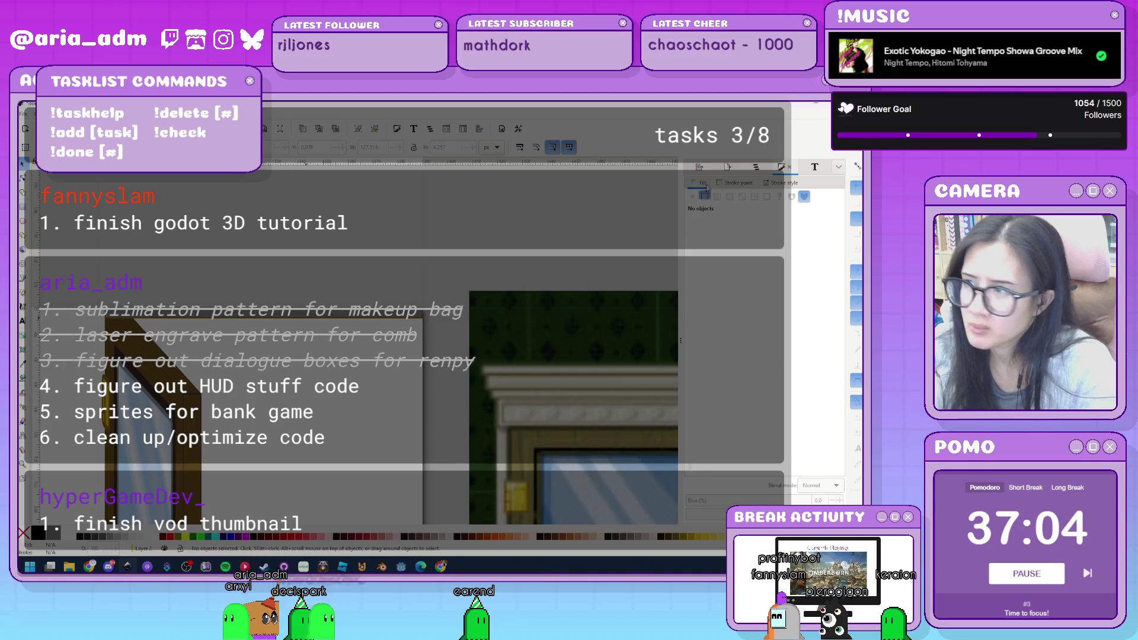
{"action": "key", "text": "Tab"}
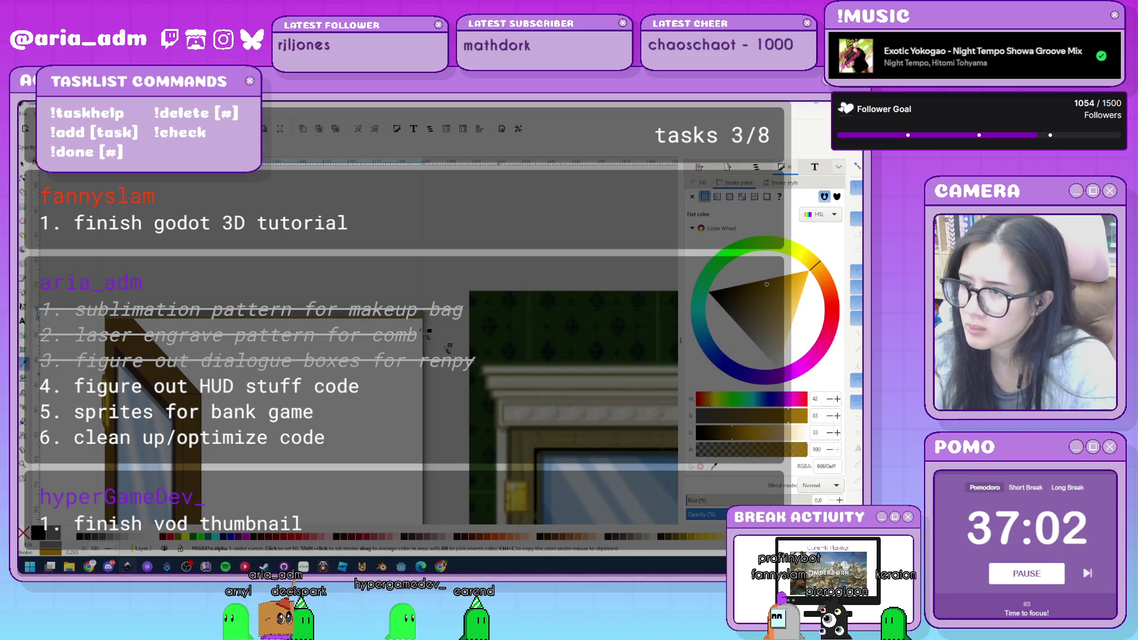
{"action": "left_click", "coordinate": [402, 319]}
{"action": "left_click_drag", "start_coordinate": [736, 373], "coordinate": [795, 294]}
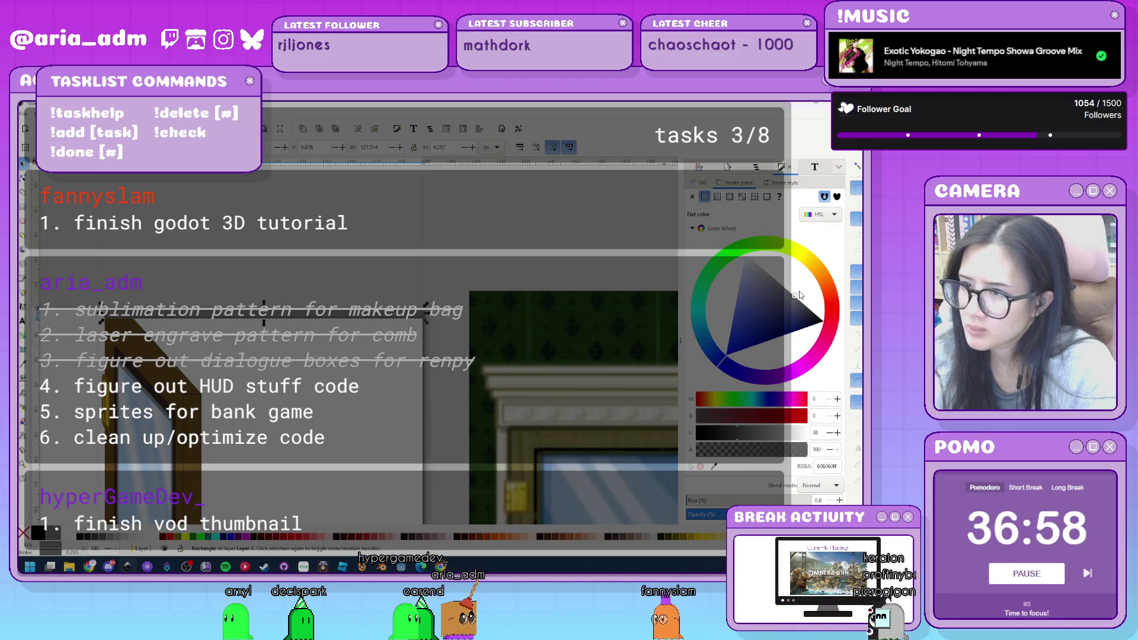
{"action": "key", "text": "Escape"}
Pan back to the door scene and select the thin rectangle near the top.
{"action": "scroll", "coordinate": [259, 261], "scroll_direction": "down", "scroll_amount": 3}
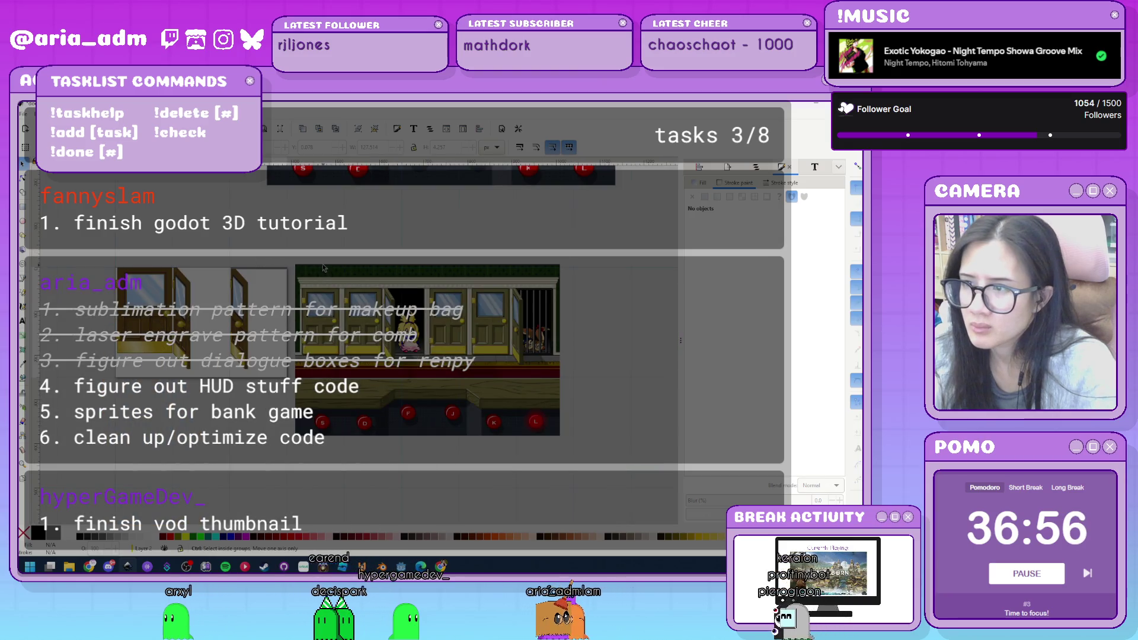
{"action": "scroll", "coordinate": [259, 262], "scroll_direction": "up", "scroll_amount": 1}
{"action": "left_click_drag", "start_coordinate": [262, 284], "coordinate": [160, 240]}
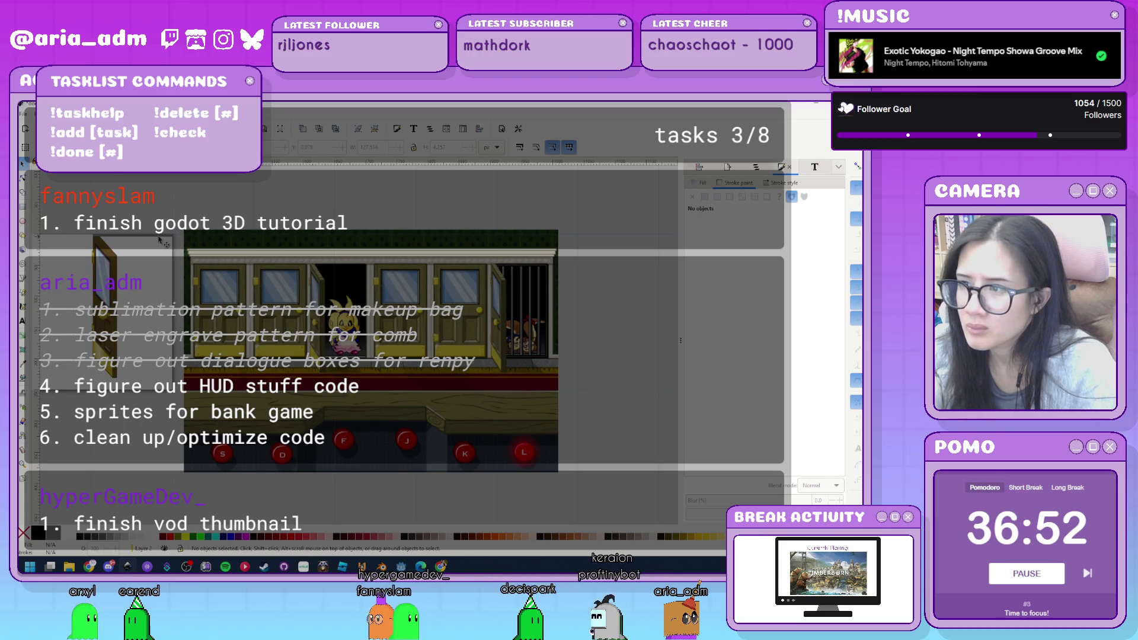
{"action": "scroll", "coordinate": [586, 317], "scroll_direction": "up", "scroll_amount": 3}
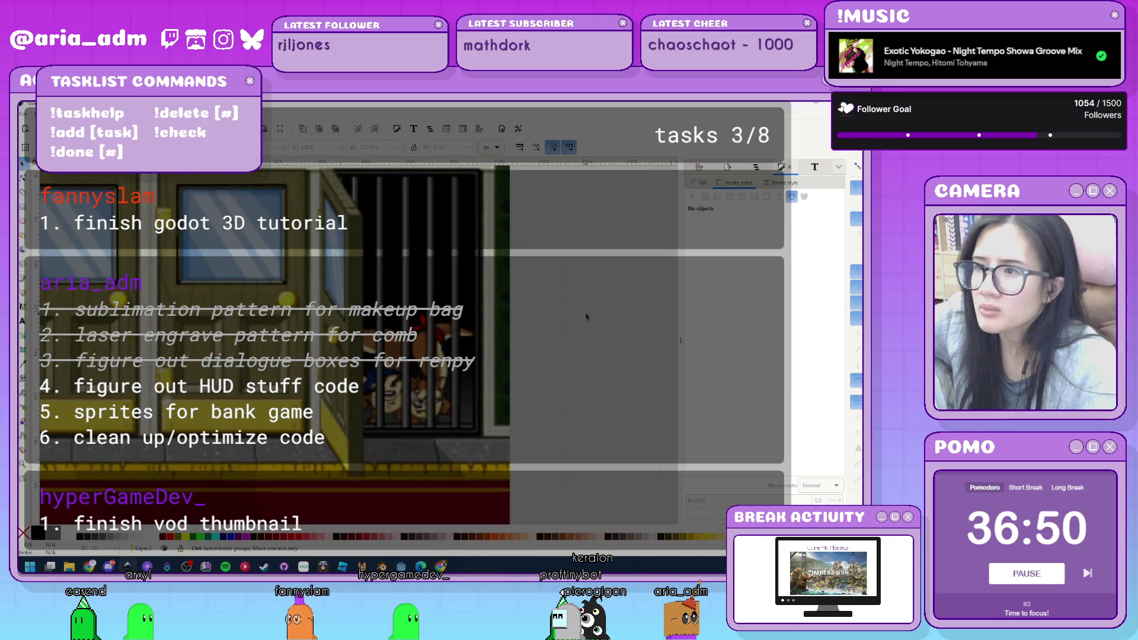
{"action": "scroll", "coordinate": [271, 340], "scroll_direction": "down", "scroll_amount": 3}
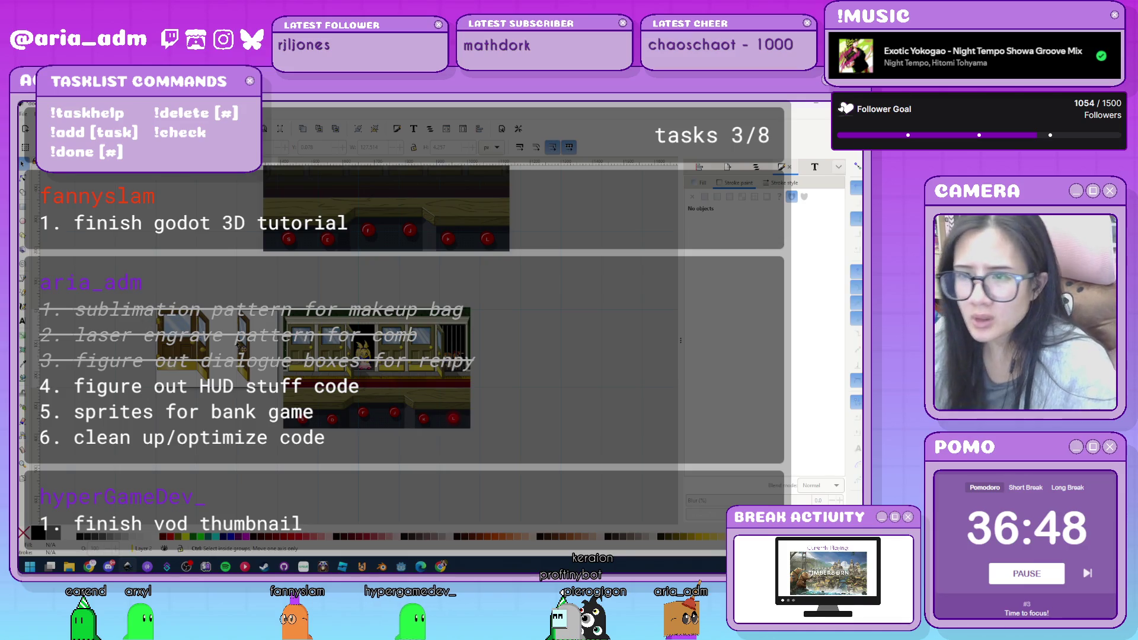
{"action": "scroll", "coordinate": [402, 201], "scroll_direction": "up", "scroll_amount": 5}
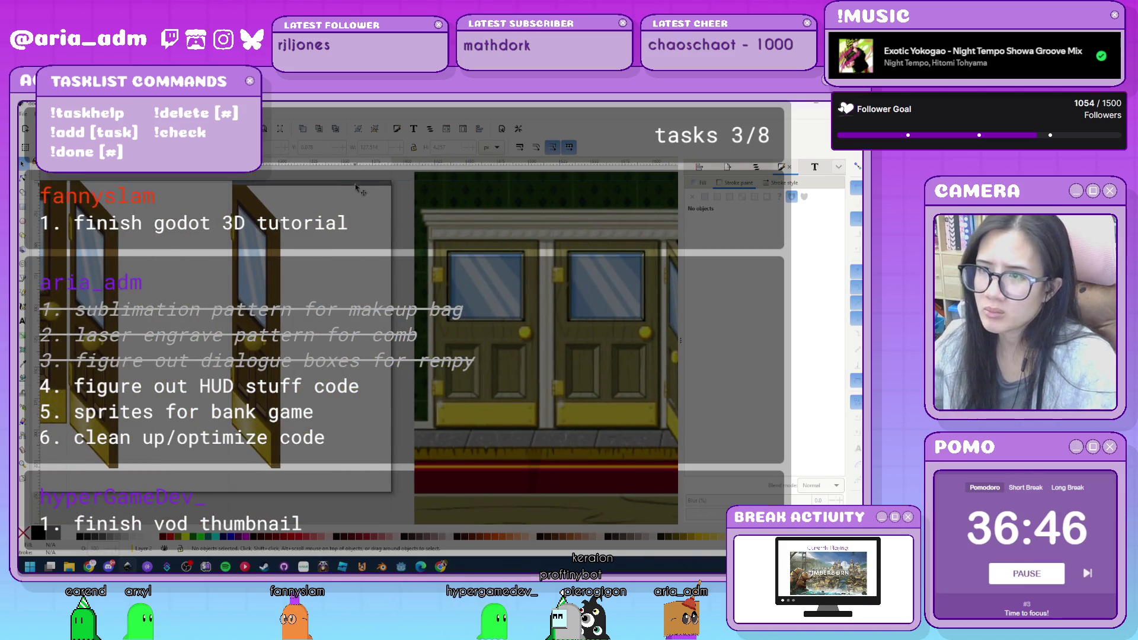
{"action": "left_click", "coordinate": [358, 189]}
Stretch the thin dark rectangle down into a tall panel over the doorway, trimmed slightly from the top.
{"action": "mouse_move", "coordinate": [311, 192]}
{"action": "left_mouse_down"}
{"action": "mouse_move", "coordinate": [329, 421]}
{"action": "mouse_move", "coordinate": [325, 402]}
{"action": "mouse_move", "coordinate": [310, 442]}
{"action": "mouse_move", "coordinate": [311, 426]}
{"action": "left_mouse_up"}
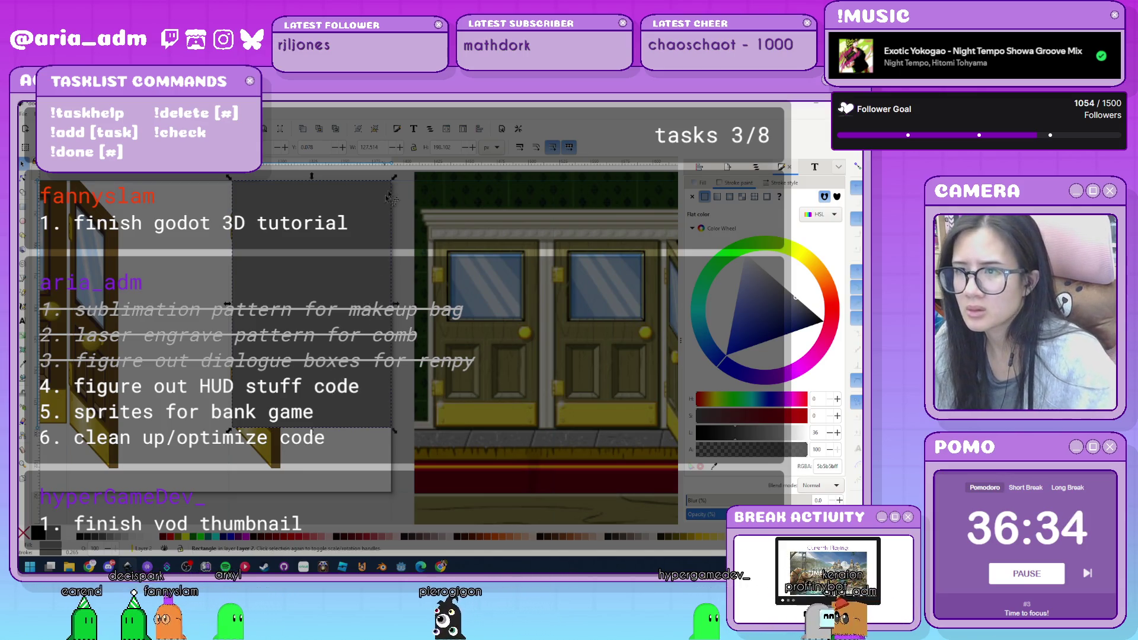
{"action": "left_click_drag", "start_coordinate": [312, 177], "coordinate": [326, 179]}
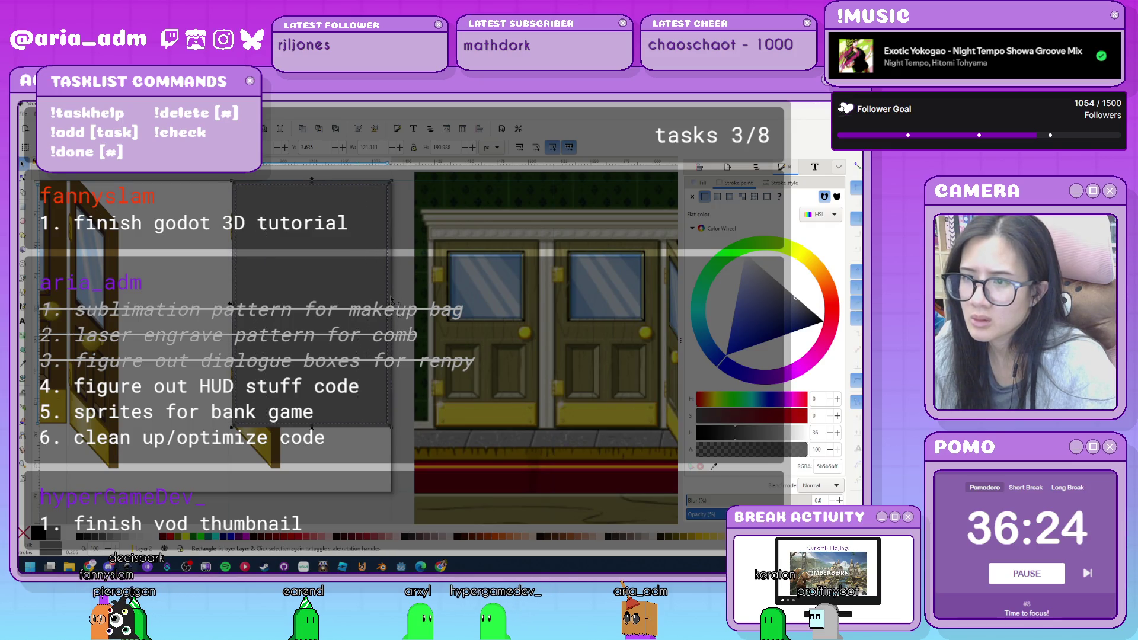
{"action": "scroll", "coordinate": [413, 179], "scroll_direction": "up", "scroll_amount": 2, "text": "ctrl"}
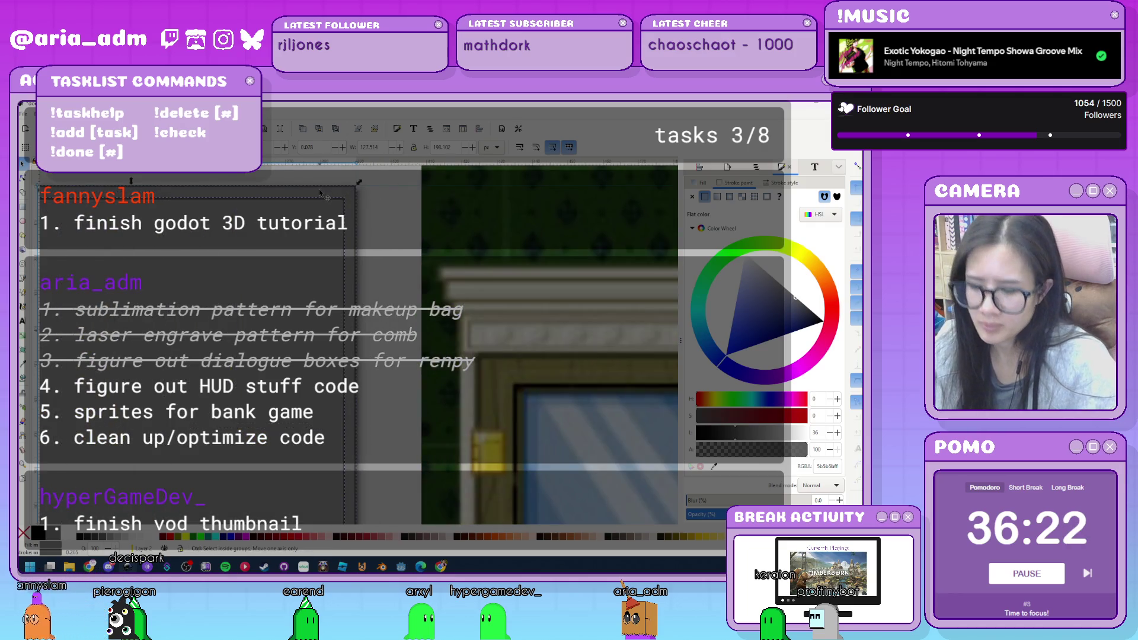
{"action": "key", "text": "Escape"}
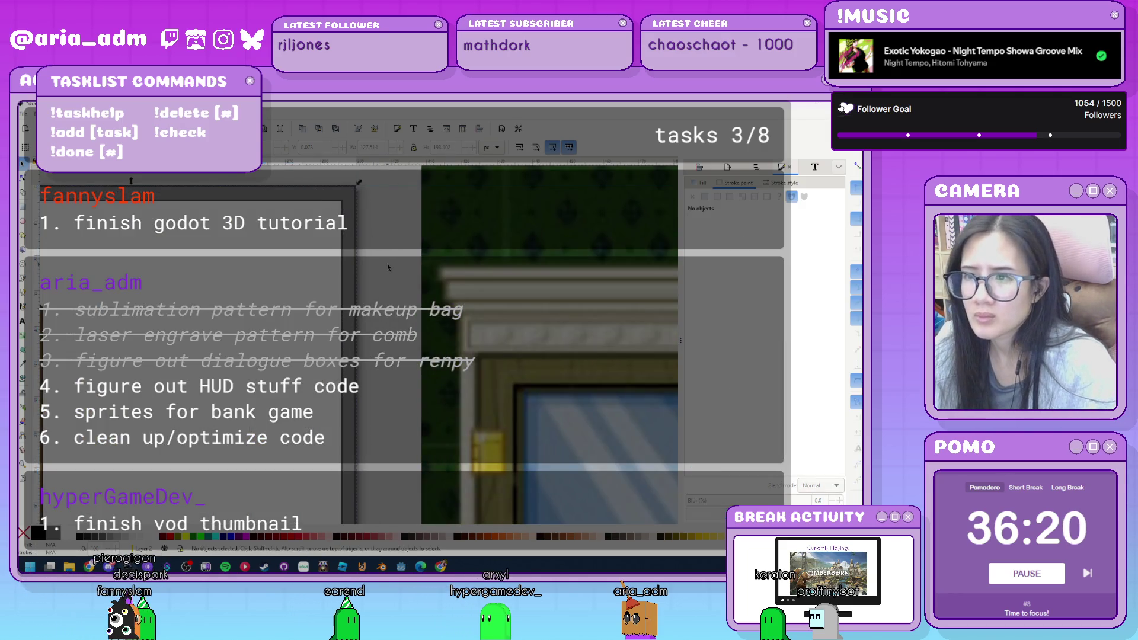
Inspect the left open door shape and pan it into view.
{"action": "scroll", "coordinate": [386, 264], "scroll_direction": "down", "scroll_amount": 4}
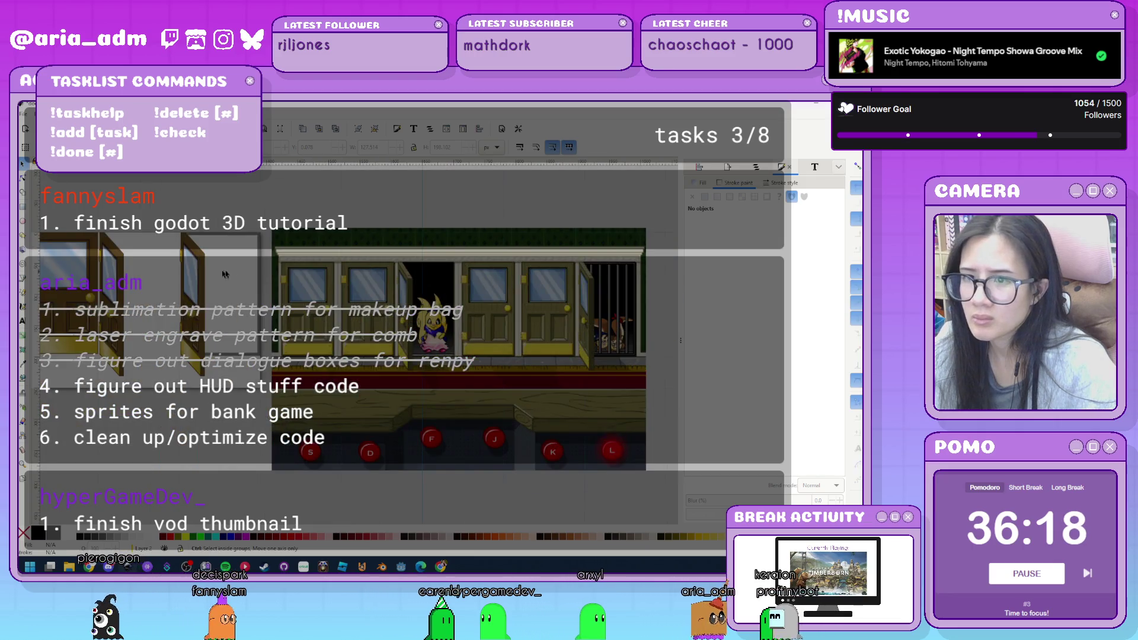
{"action": "scroll", "coordinate": [412, 261], "scroll_direction": "up", "scroll_amount": 3}
{"action": "left_click", "coordinate": [207, 386]}
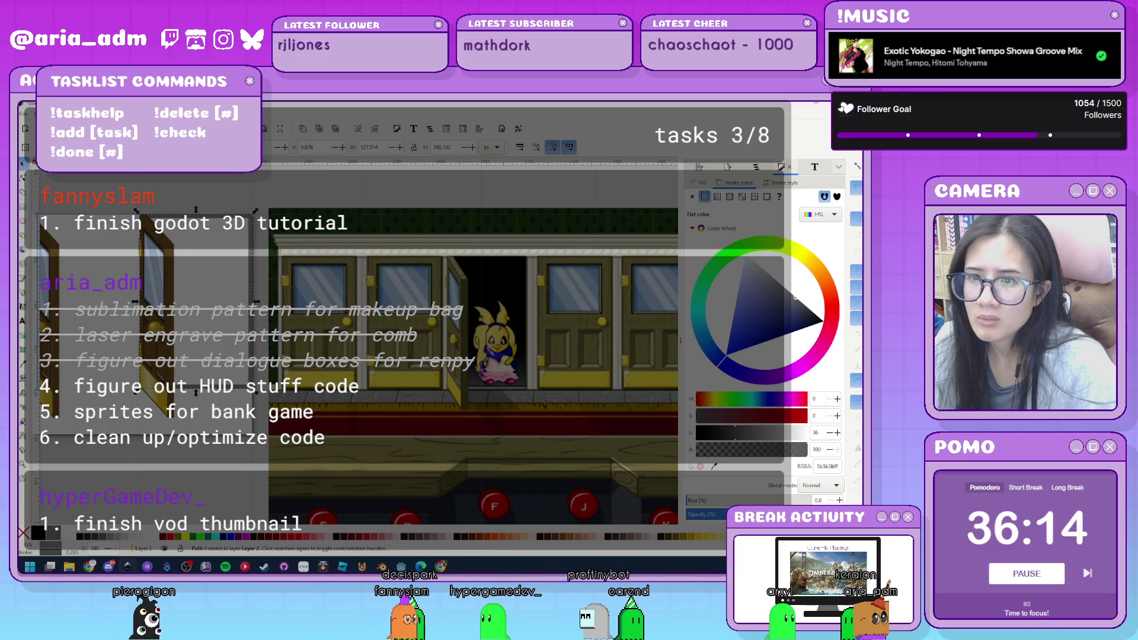
{"action": "key", "text": "Escape"}
{"action": "scroll", "coordinate": [150, 277], "scroll_direction": "down", "scroll_amount": 3}
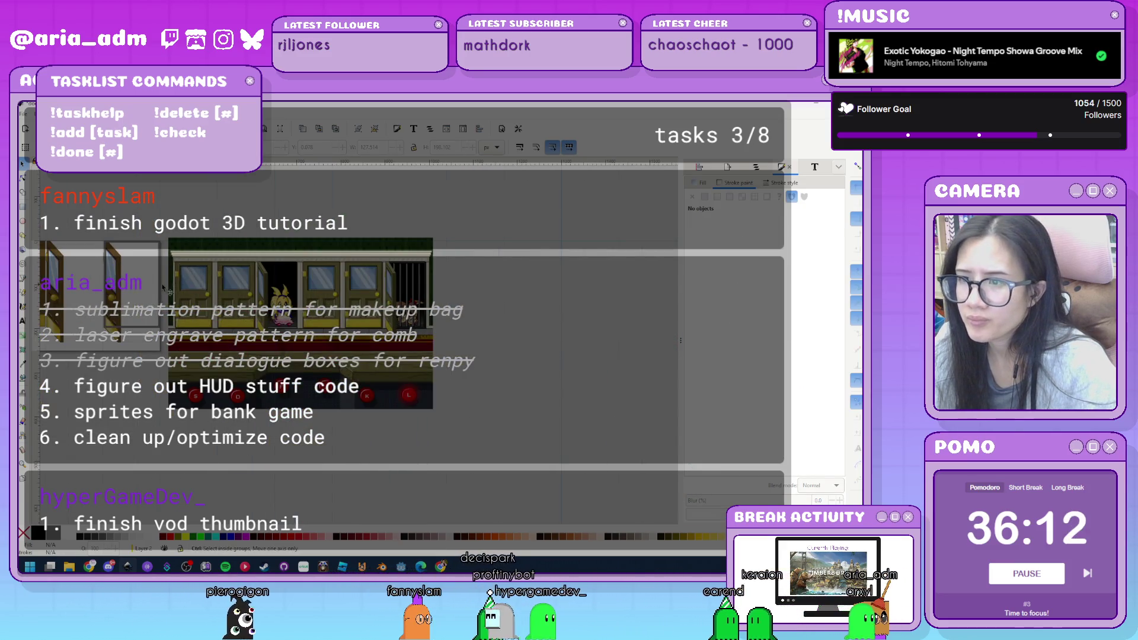
{"action": "scroll", "coordinate": [163, 287], "scroll_direction": "up", "scroll_amount": 1}
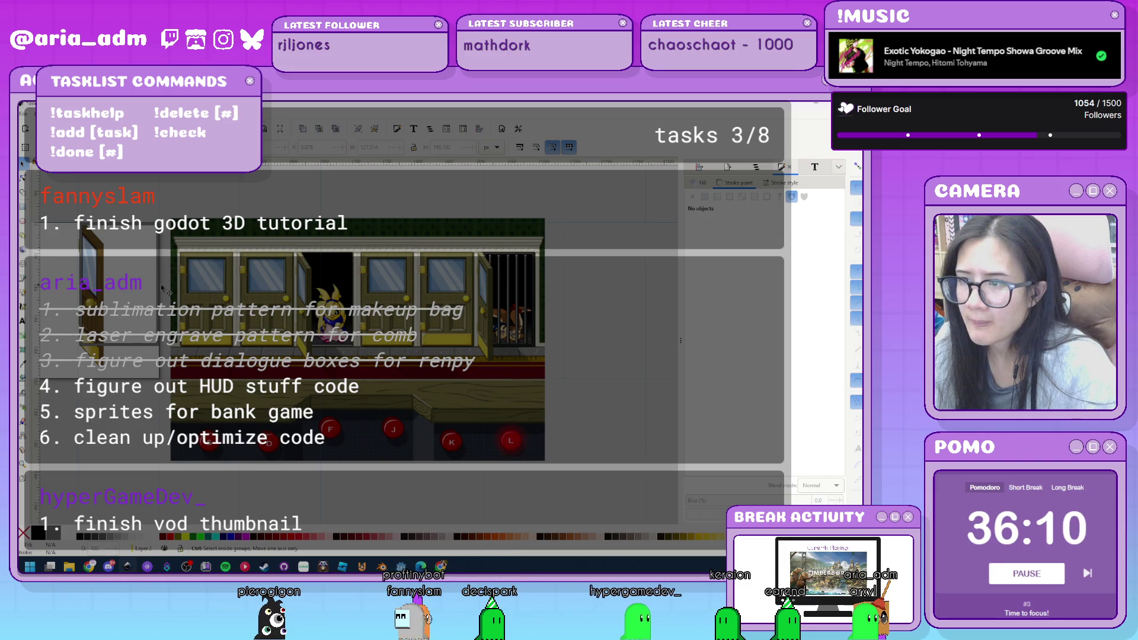
{"action": "left_click_drag", "start_coordinate": [107, 305], "coordinate": [205, 349]}
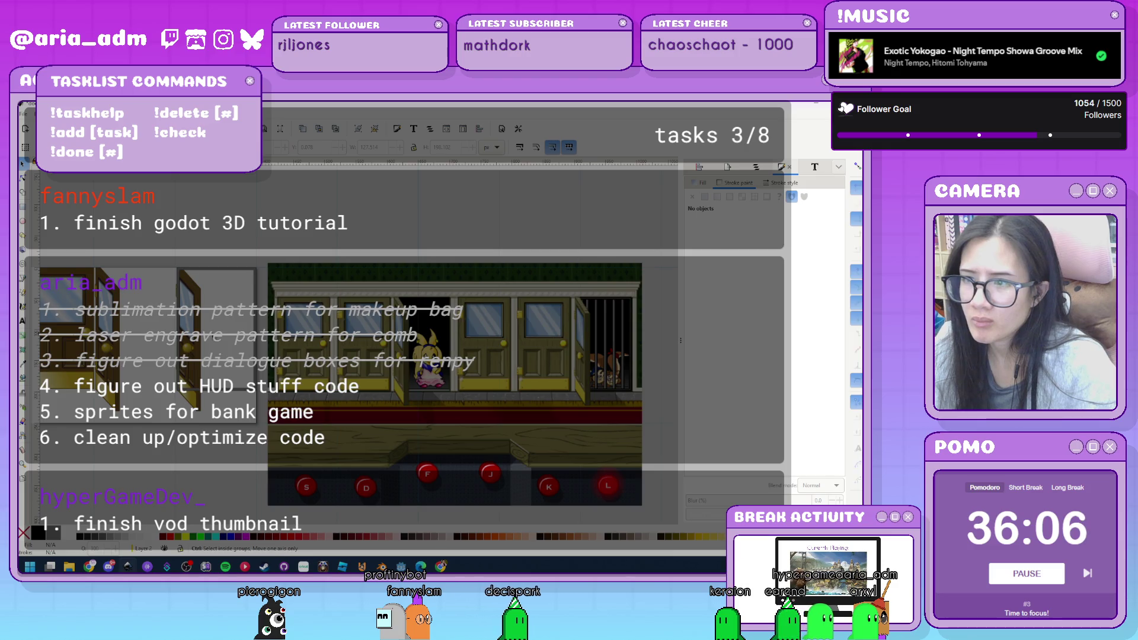
{"action": "scroll", "coordinate": [215, 323], "scroll_direction": "up", "scroll_amount": 1}
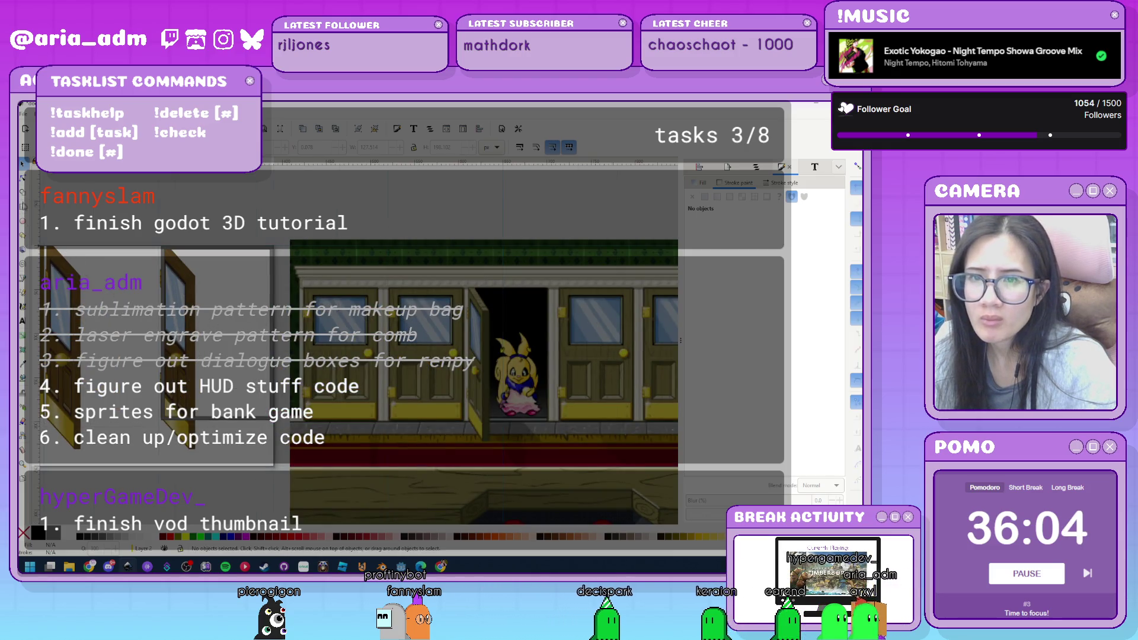
{"action": "scroll", "coordinate": [287, 318], "scroll_direction": "right", "scroll_amount": 2}
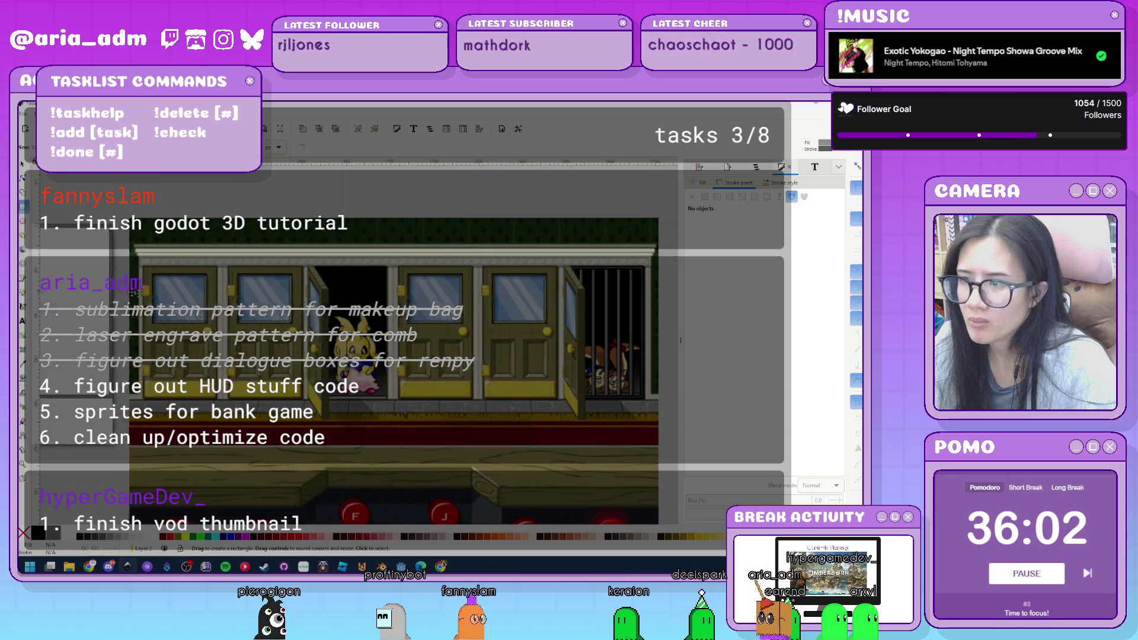
Draw a thin vertical strip beside the door and give it a linear gradient fill.
{"action": "left_click_drag", "start_coordinate": [207, 252], "coordinate": [212, 421]}
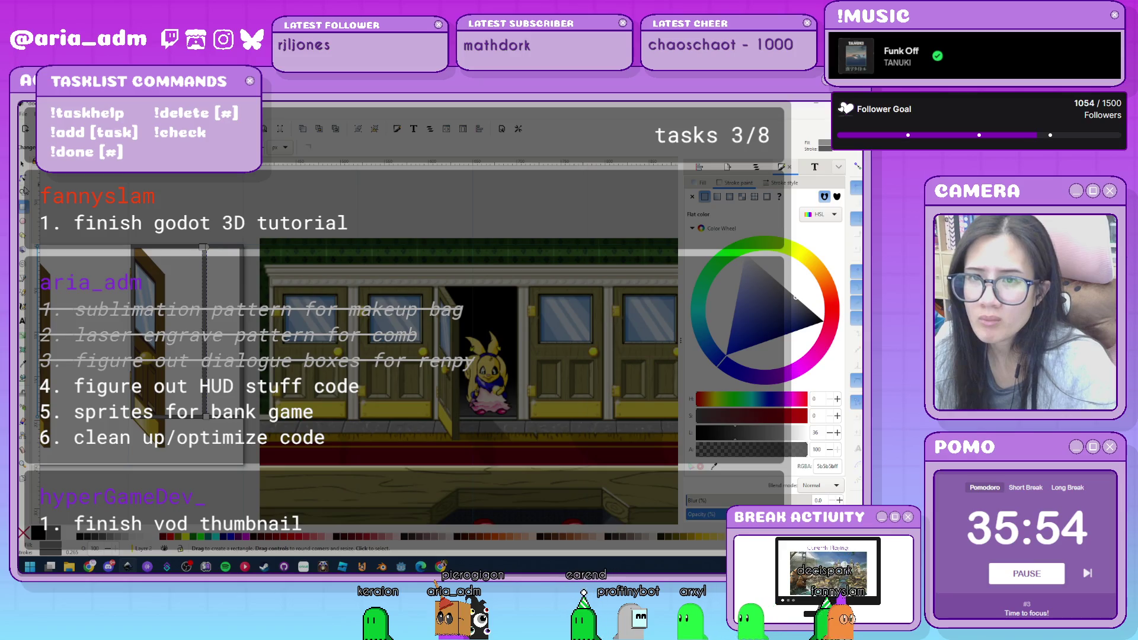
{"action": "left_click", "coordinate": [713, 185]}
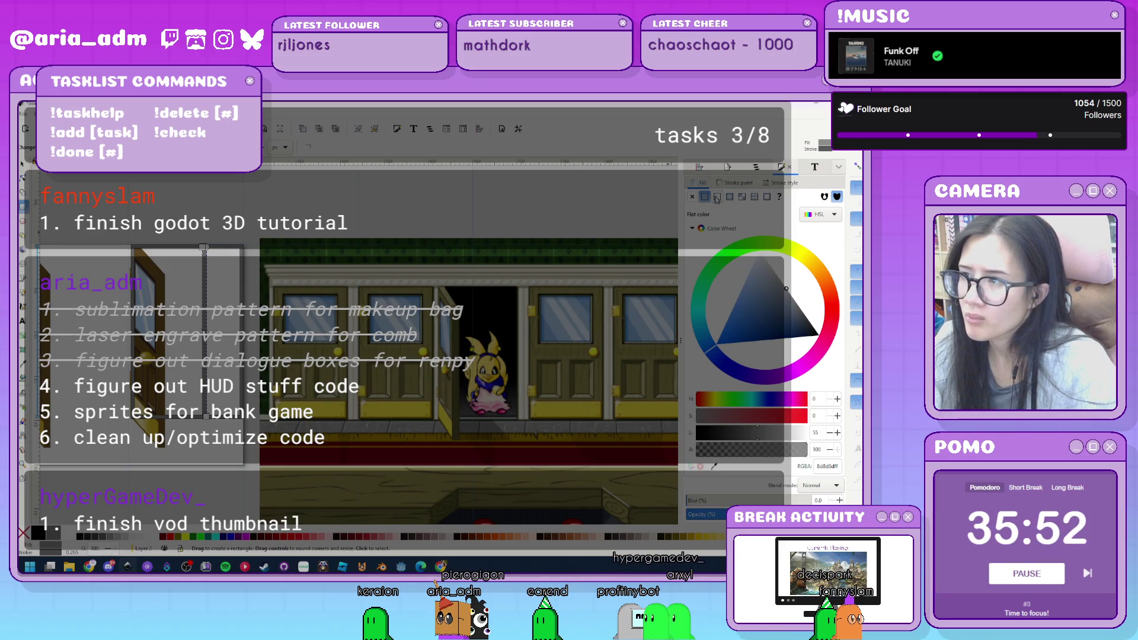
{"action": "left_click", "coordinate": [717, 197]}
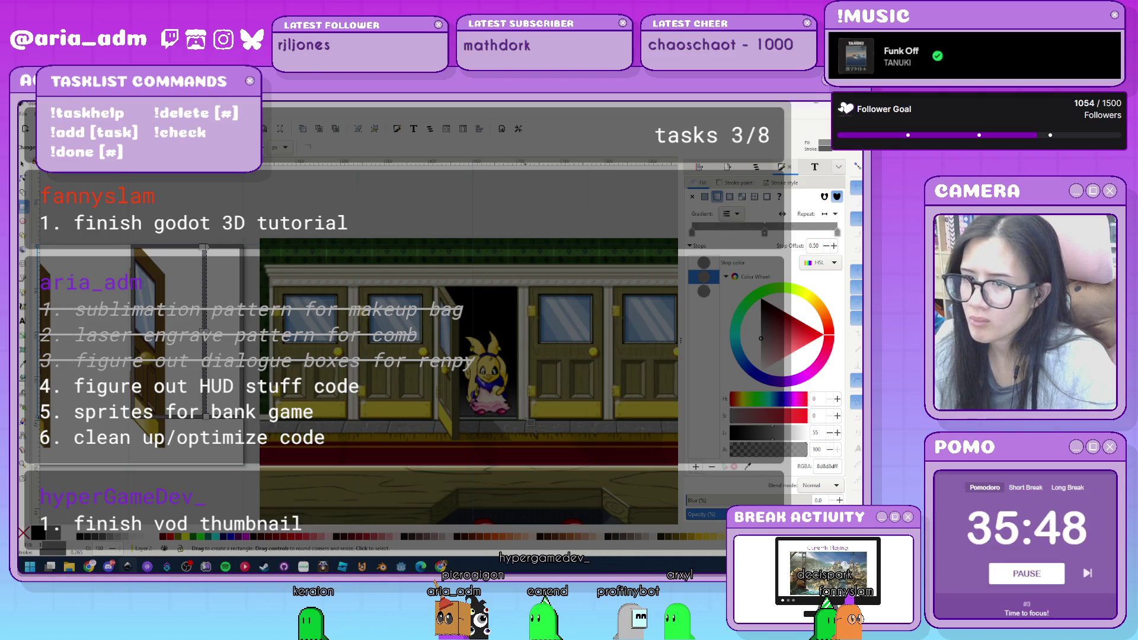
Lighten a gradient stop to pale grey d5d5d5 and slide it toward the strip's left side.
{"action": "scroll", "coordinate": [212, 320], "scroll_direction": "up", "scroll_amount": 3}
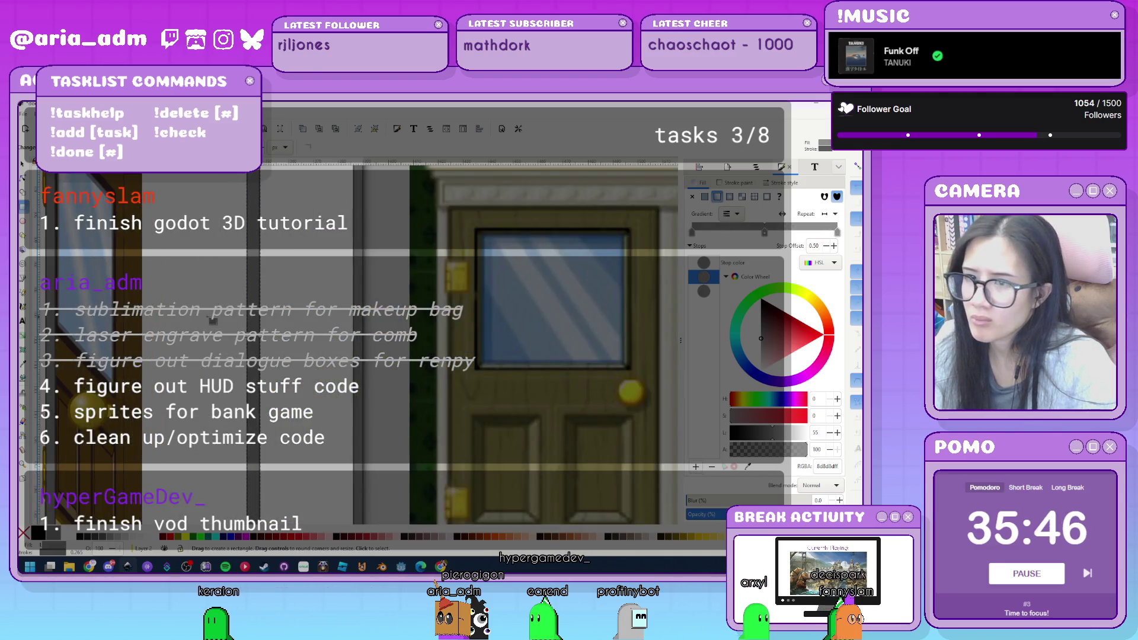
{"action": "left_click_drag", "start_coordinate": [772, 349], "coordinate": [748, 362]}
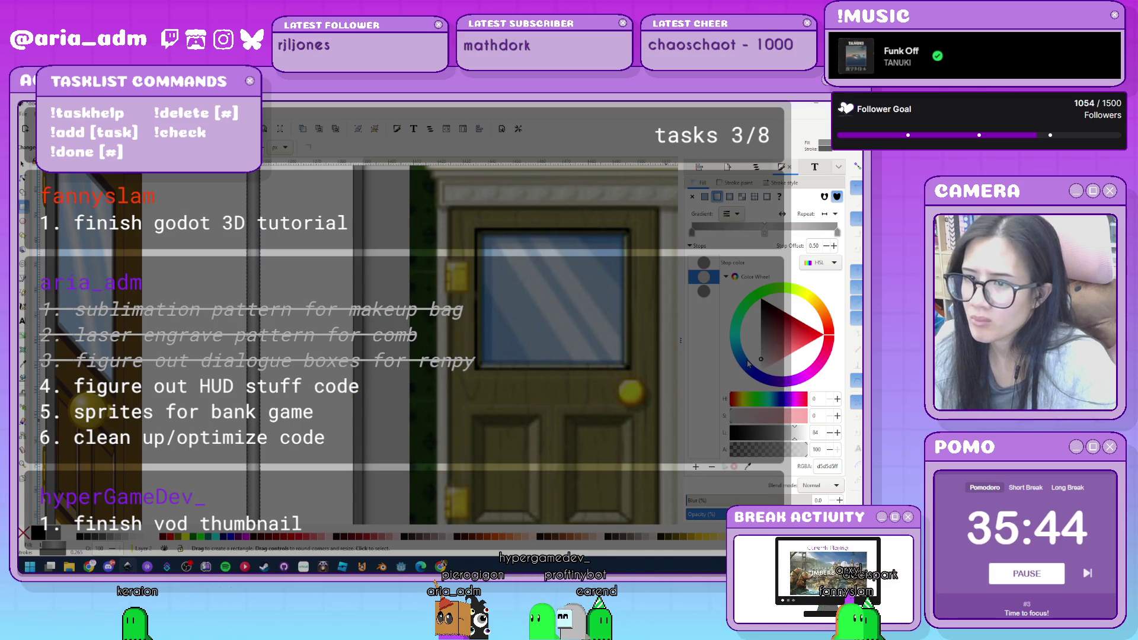
{"action": "key", "text": "s"}
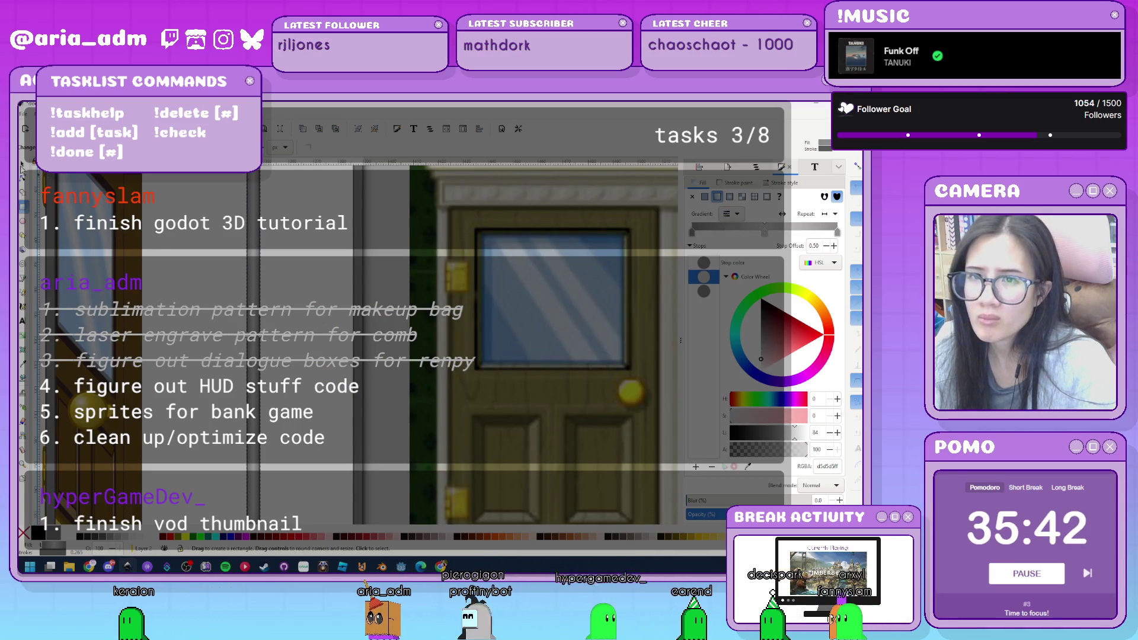
{"action": "left_click_drag", "start_coordinate": [288, 316], "coordinate": [247, 332]}
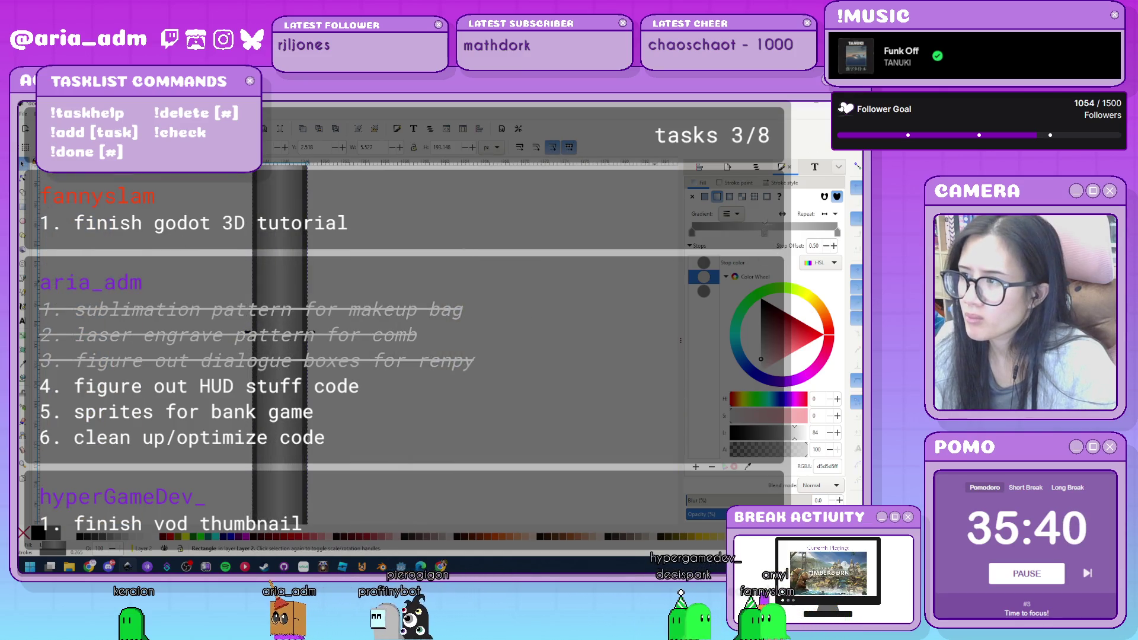
{"action": "left_click_drag", "start_coordinate": [743, 236], "coordinate": [722, 236]}
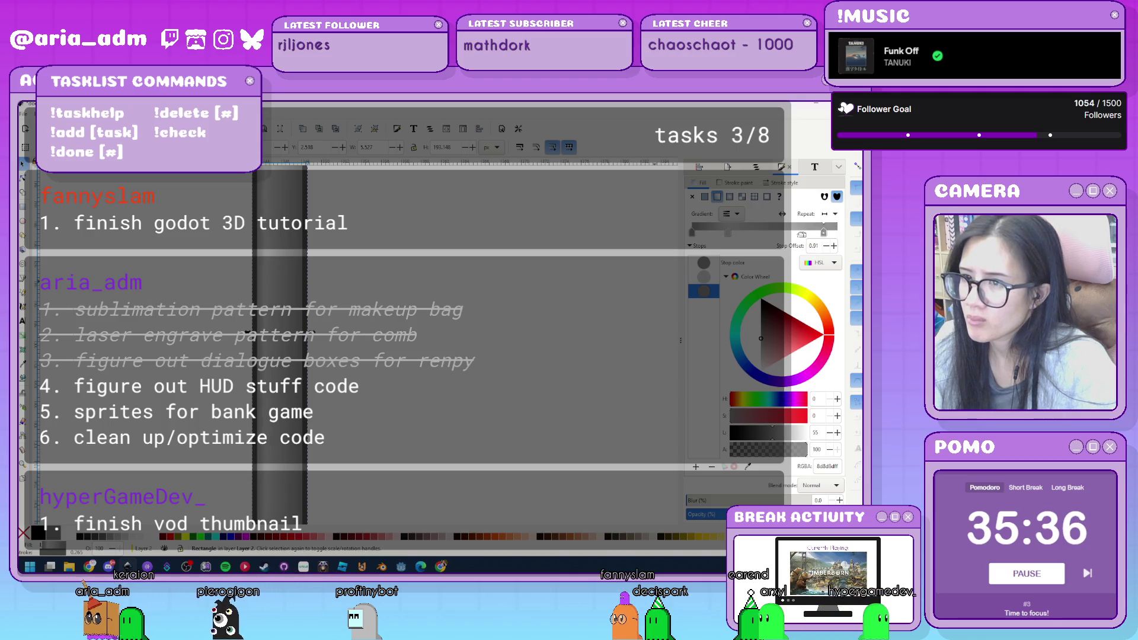
{"action": "left_click", "coordinate": [765, 234]}
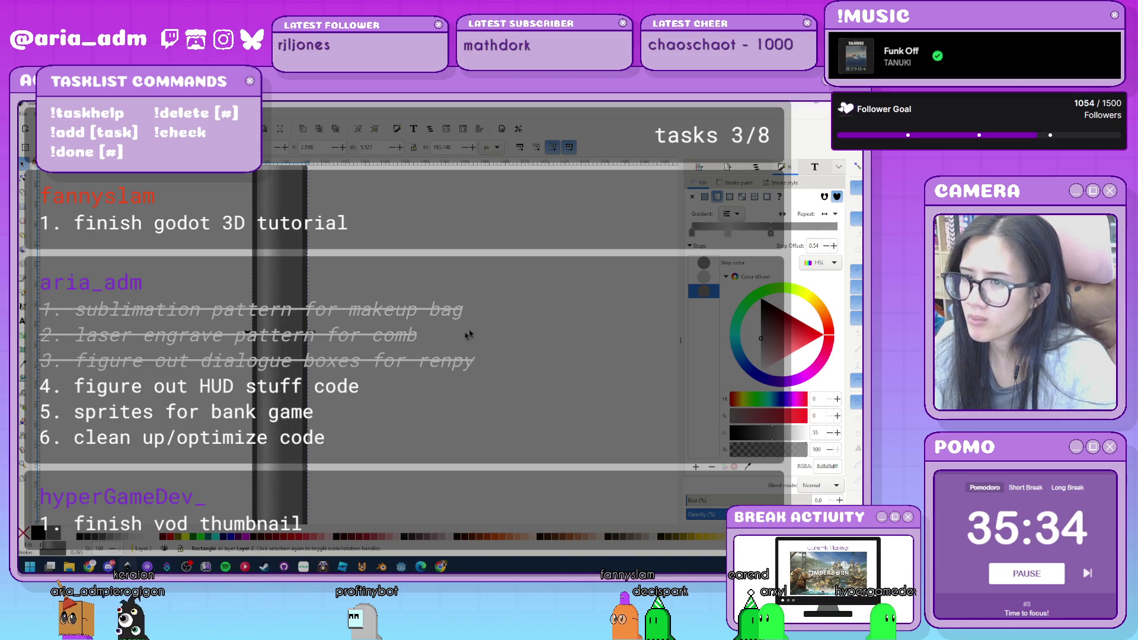
{"action": "key", "text": "Delete"}
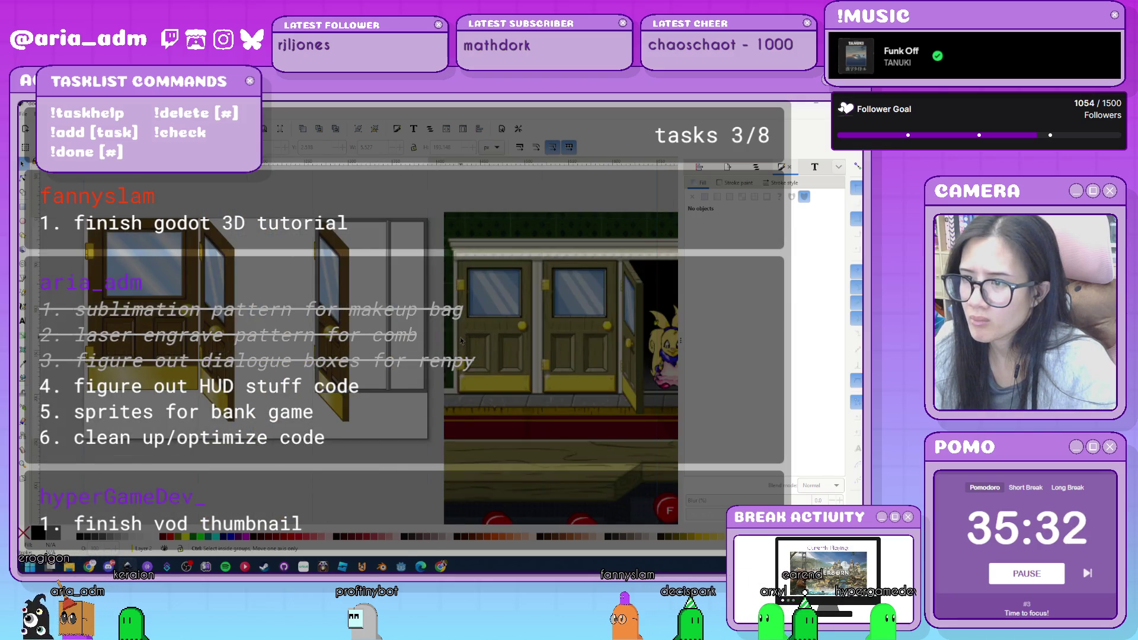
Shorten the grey pillar slightly in height.
{"action": "left_click_drag", "start_coordinate": [414, 347], "coordinate": [47, 300]}
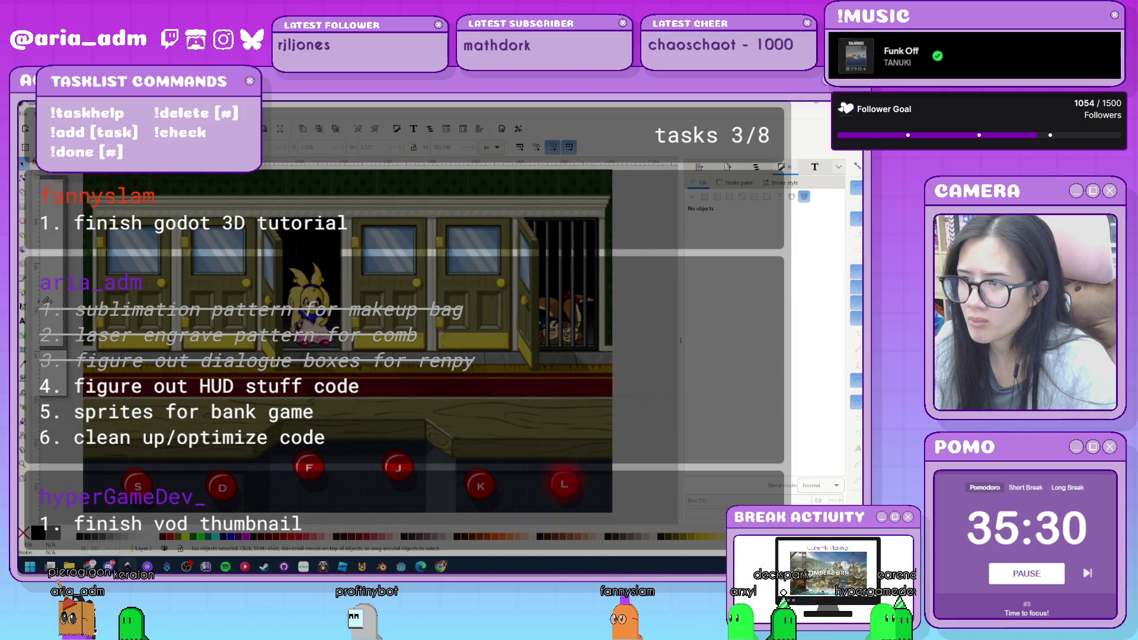
{"action": "scroll", "coordinate": [405, 396], "scroll_direction": "up", "scroll_amount": 3}
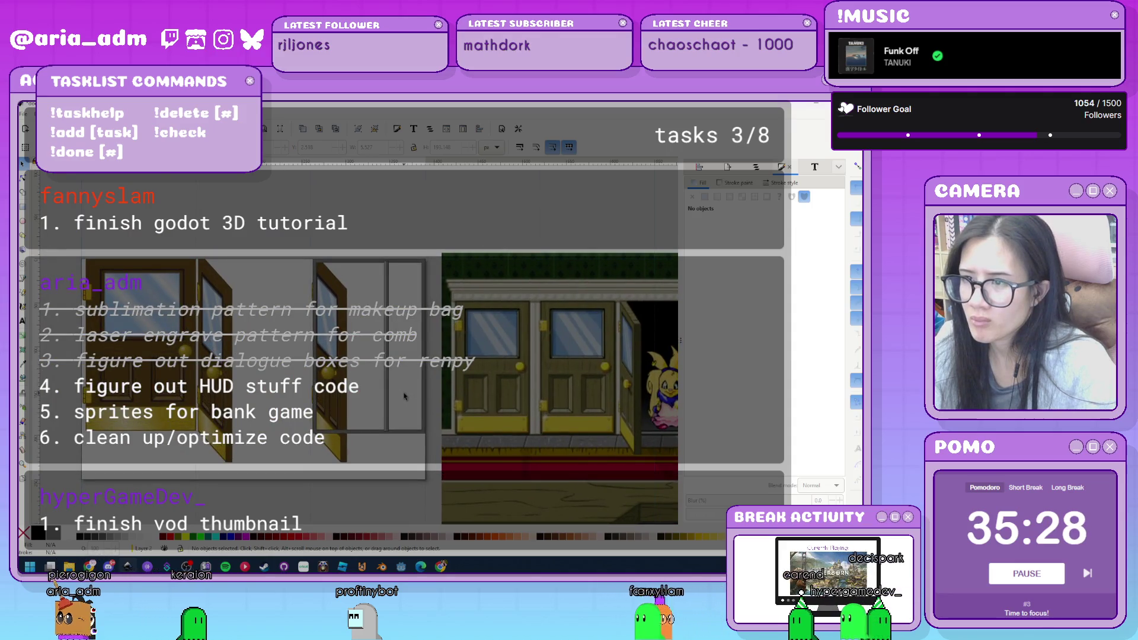
{"action": "left_click_drag", "start_coordinate": [405, 396], "coordinate": [209, 354]}
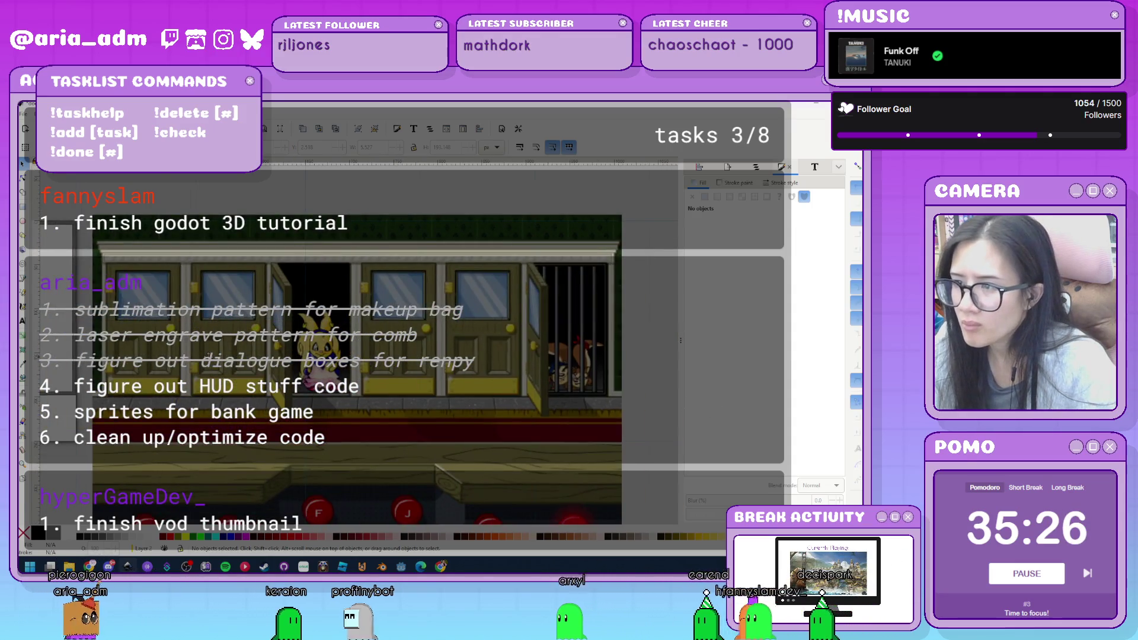
{"action": "scroll", "coordinate": [499, 375], "scroll_direction": "up", "scroll_amount": 5}
{"action": "left_click", "coordinate": [450, 401], "text": "ctrl"}
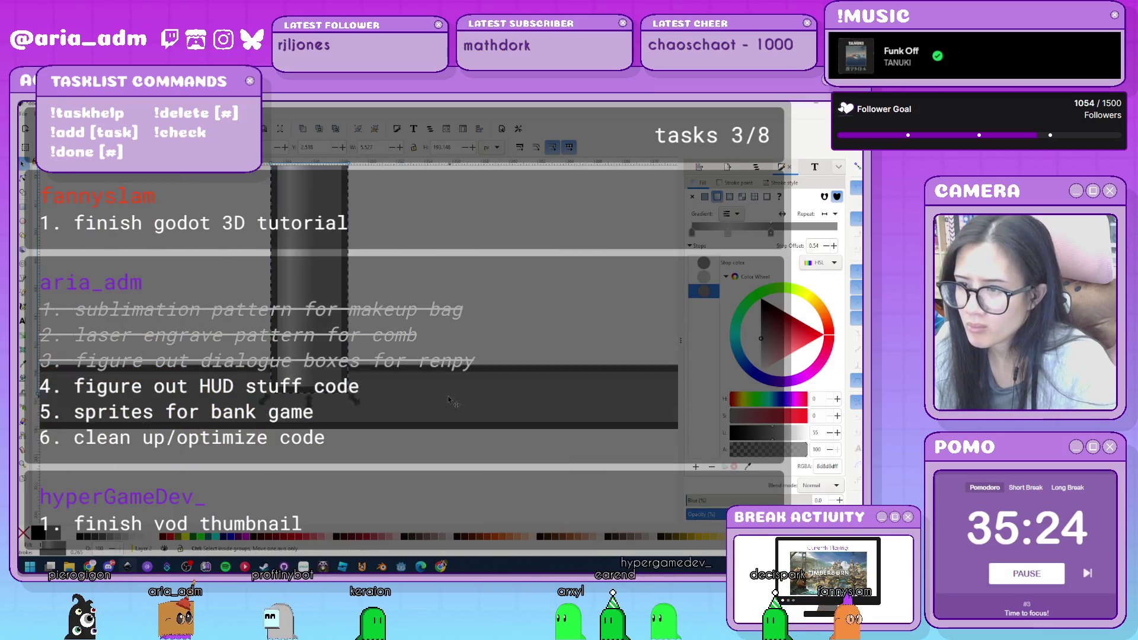
{"action": "left_click_drag", "start_coordinate": [310, 381], "coordinate": [311, 378]}
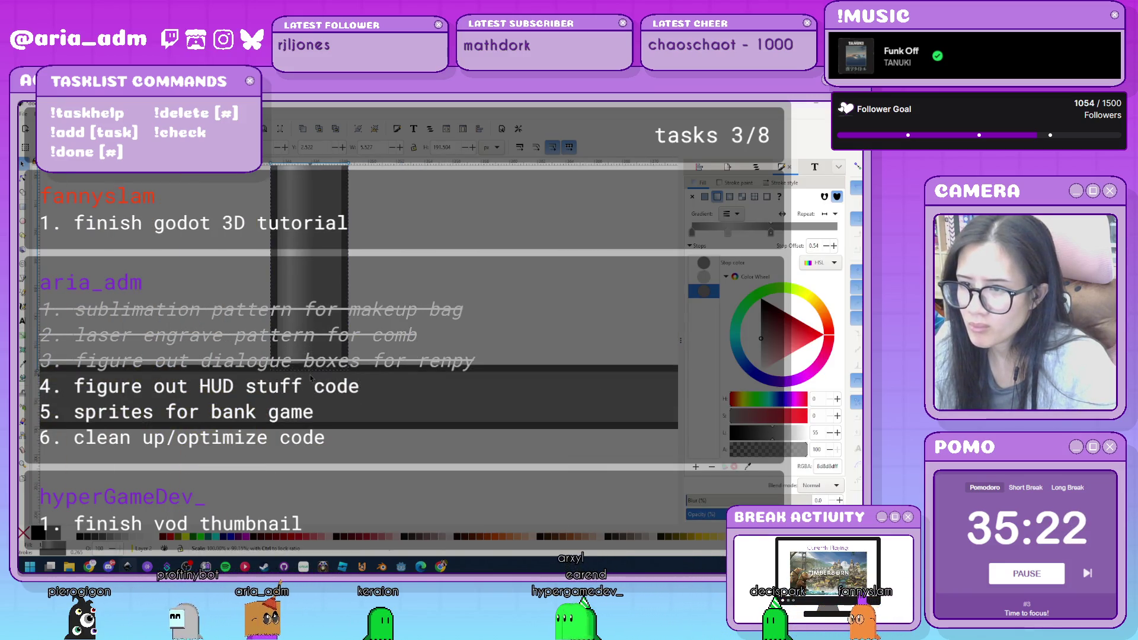
{"action": "scroll", "coordinate": [295, 425], "scroll_direction": "down", "scroll_amount": 3}
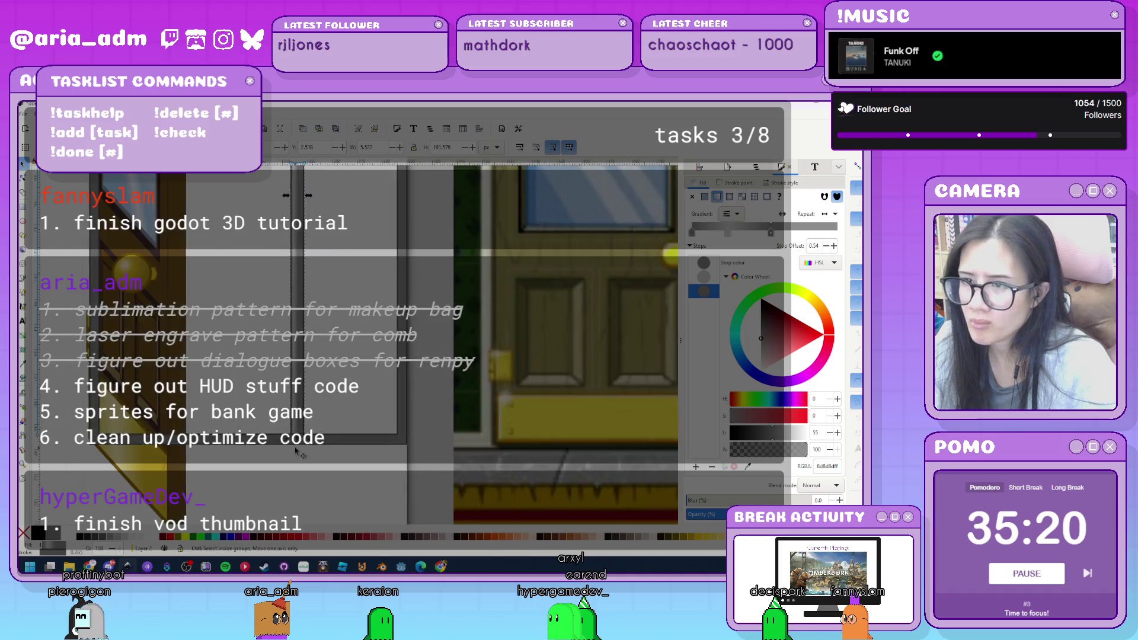
{"action": "scroll", "coordinate": [328, 348], "scroll_direction": "up", "scroll_amount": 3}
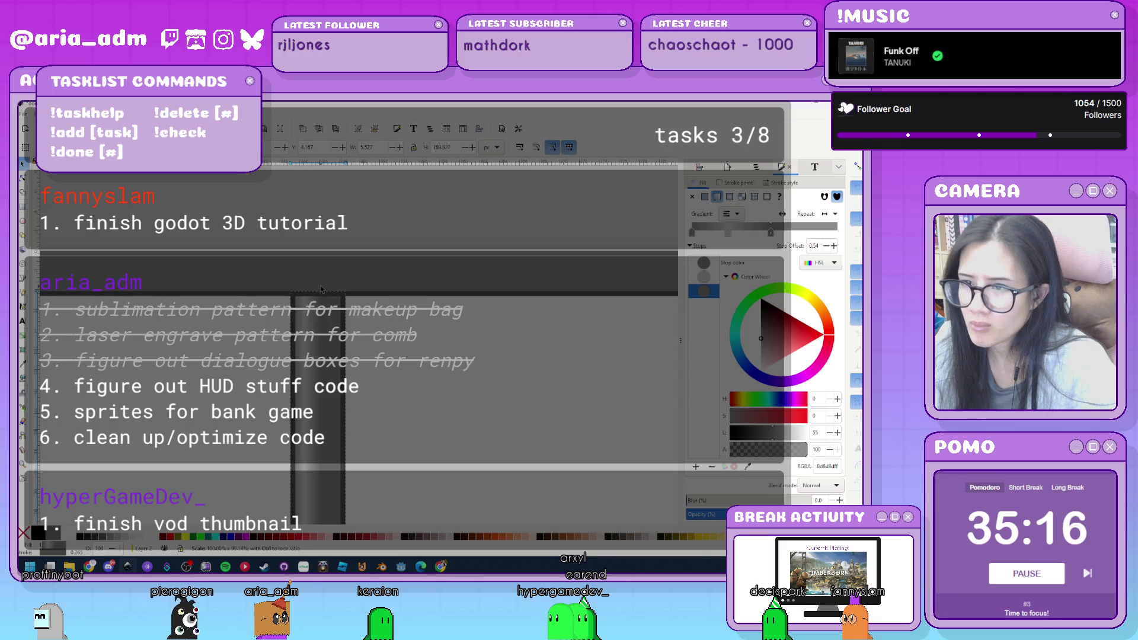
{"action": "key", "text": "Escape"}
Nudge the narrow gate bar a few steps to the left.
{"action": "scroll", "coordinate": [324, 367], "scroll_direction": "up", "scroll_amount": 4}
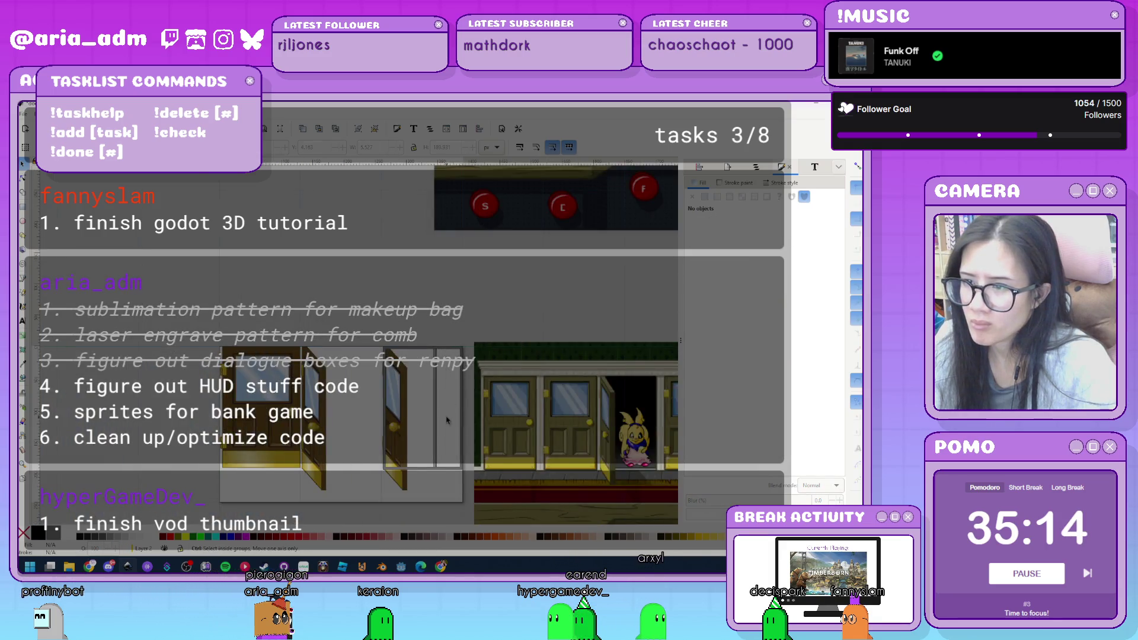
{"action": "left_click", "coordinate": [324, 367]}
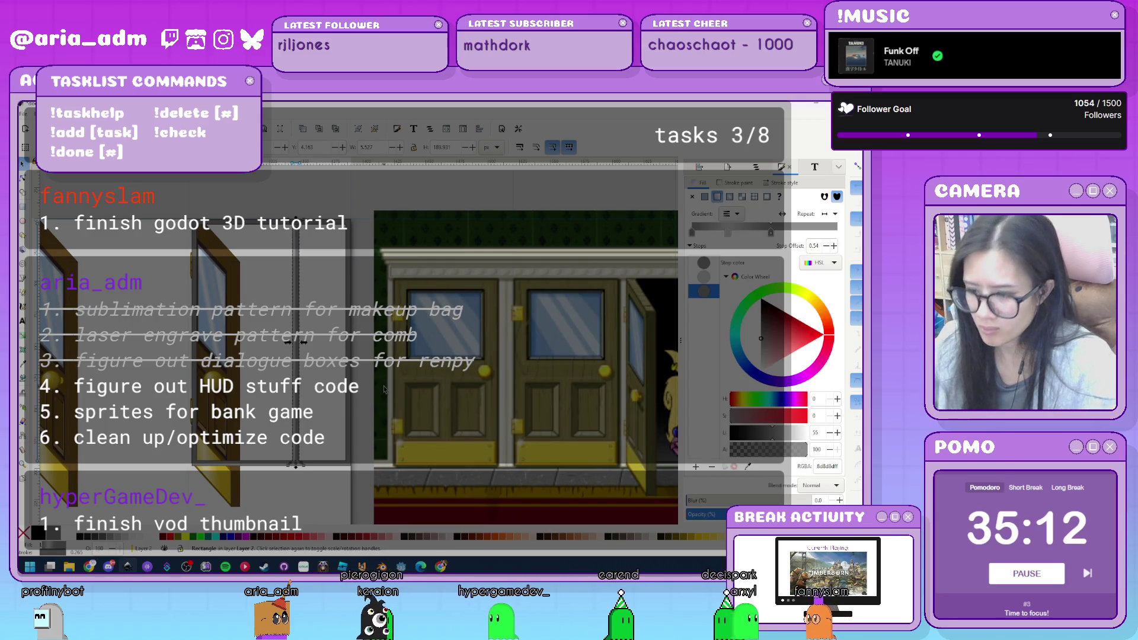
{"action": "key", "text": "shift+Right"}
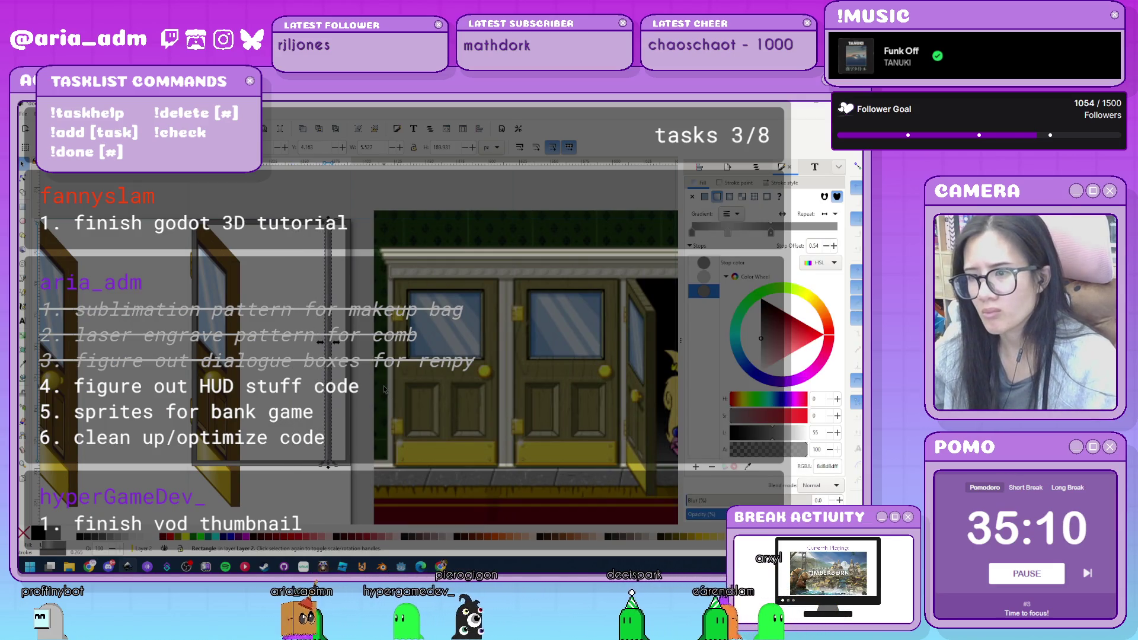
{"action": "key", "text": "shift+Left"}
{"action": "key", "text": "shift+Left"}
{"action": "key", "text": "shift+Left"}
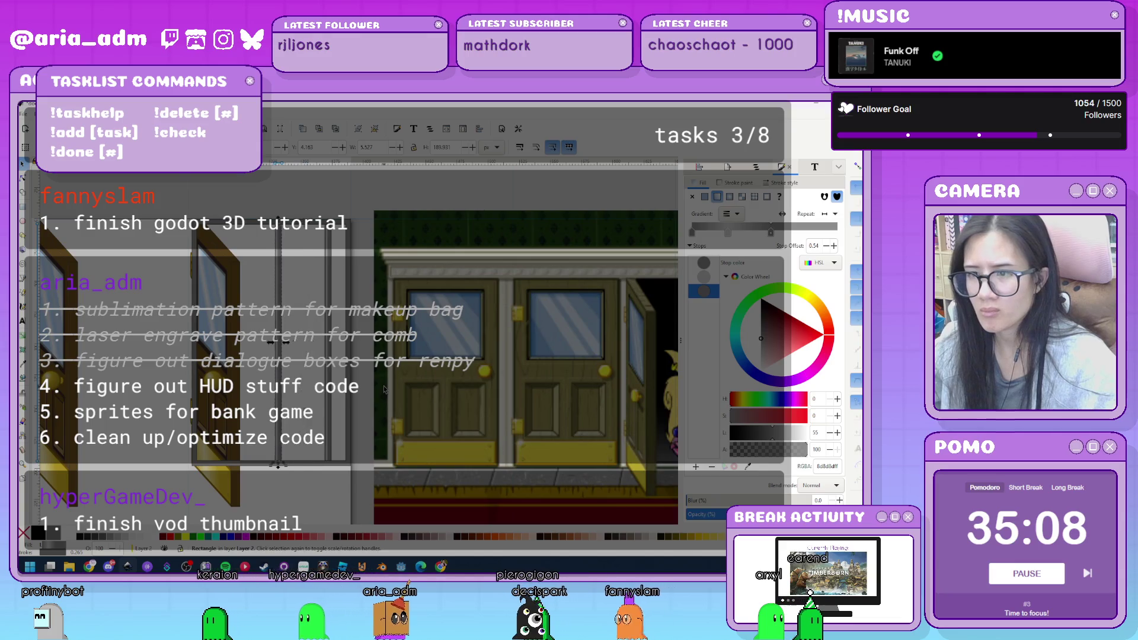
{"action": "key", "text": "shift+Left"}
{"action": "key", "text": "shift+Left"}
{"action": "key", "text": "shift+Left"}
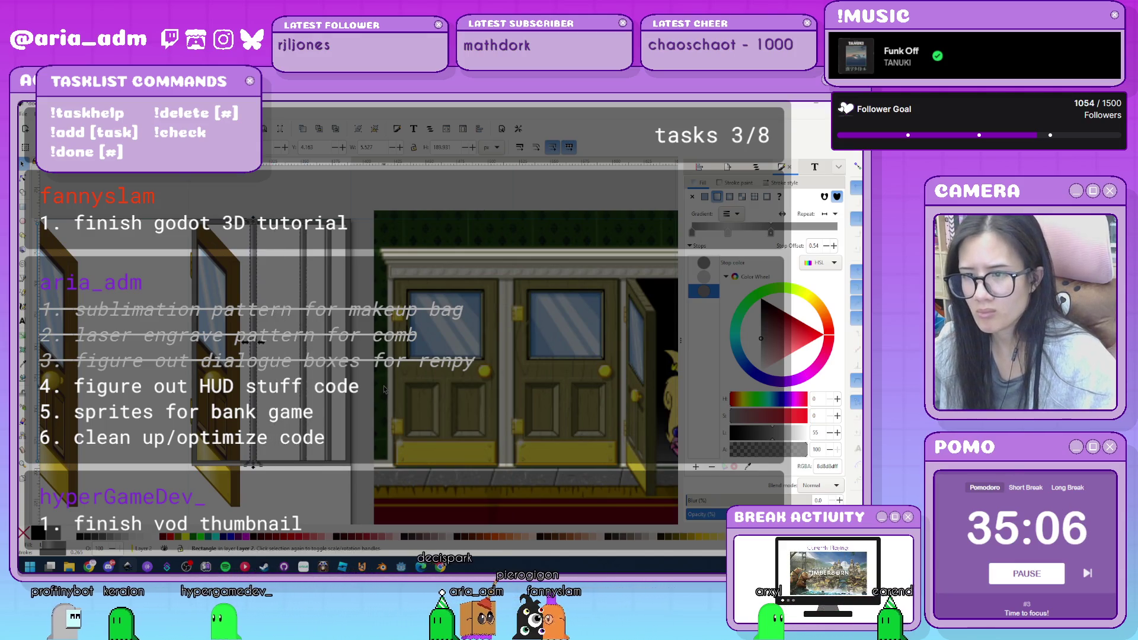
{"action": "key", "text": "shift+Left"}
{"action": "key", "text": "shift+Left"}
{"action": "key", "text": "shift+Left"}
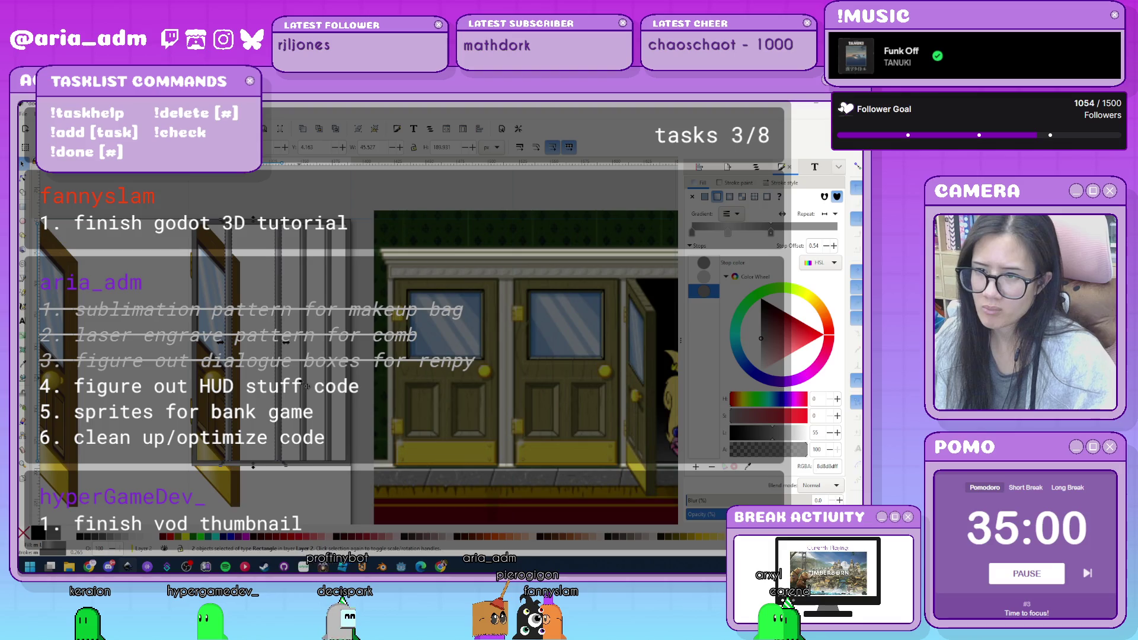
{"action": "scroll", "coordinate": [148, 439], "scroll_direction": "down", "scroll_amount": 3}
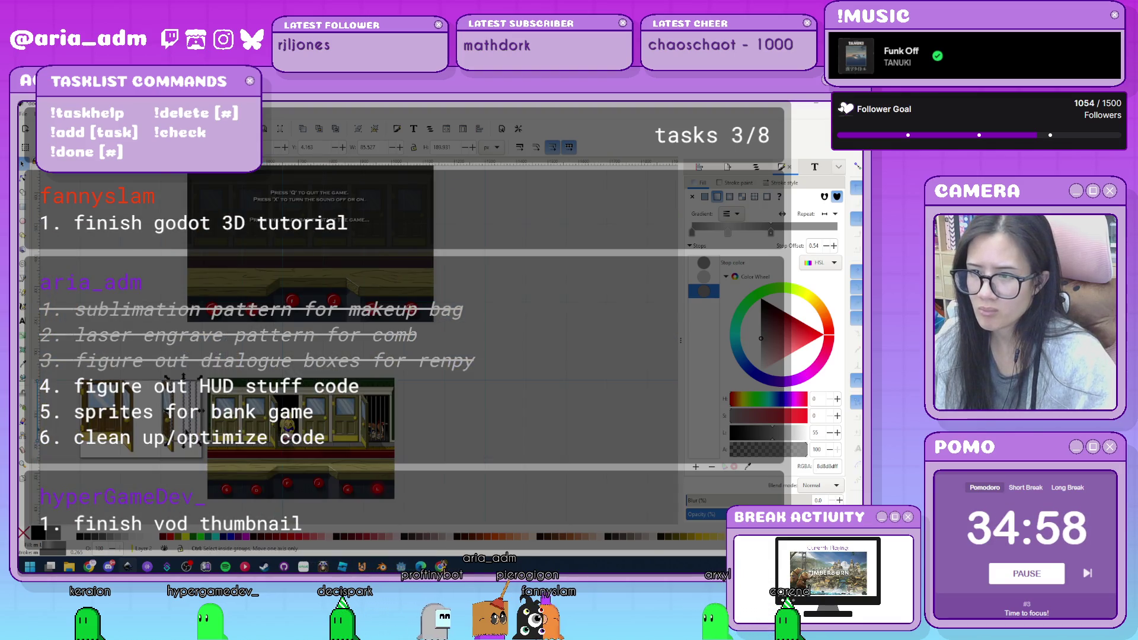
{"action": "scroll", "coordinate": [188, 427], "scroll_direction": "up", "scroll_amount": 3}
Select all five gate bars and bring up the Align and Distribute panel.
{"action": "left_click", "coordinate": [180, 451], "text": "ctrl"}
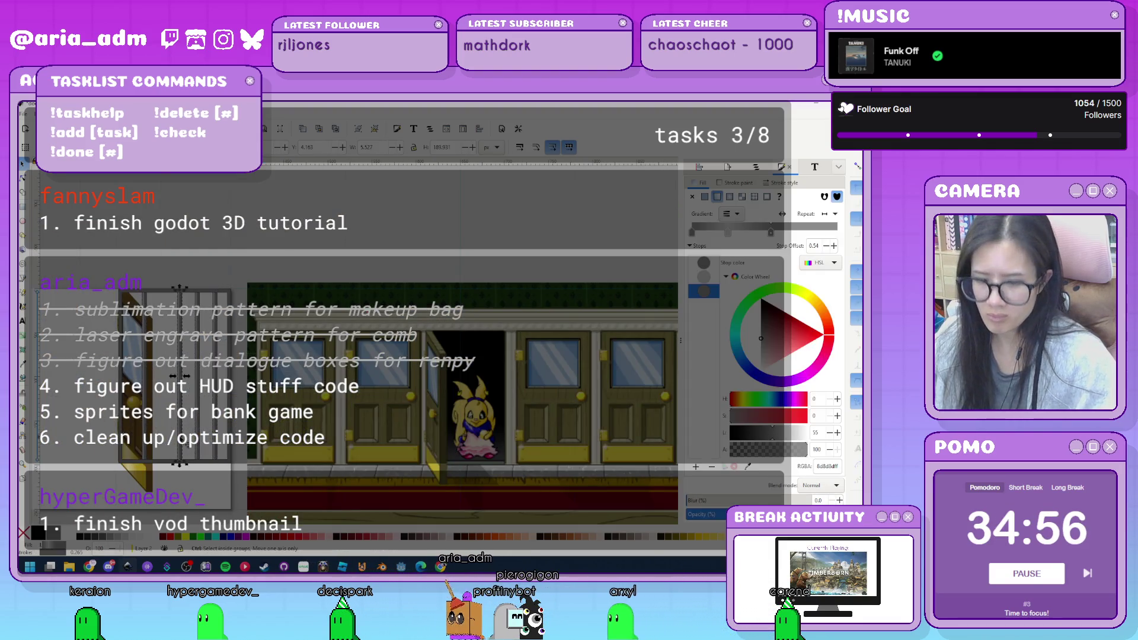
{"action": "left_click", "coordinate": [194, 497]}
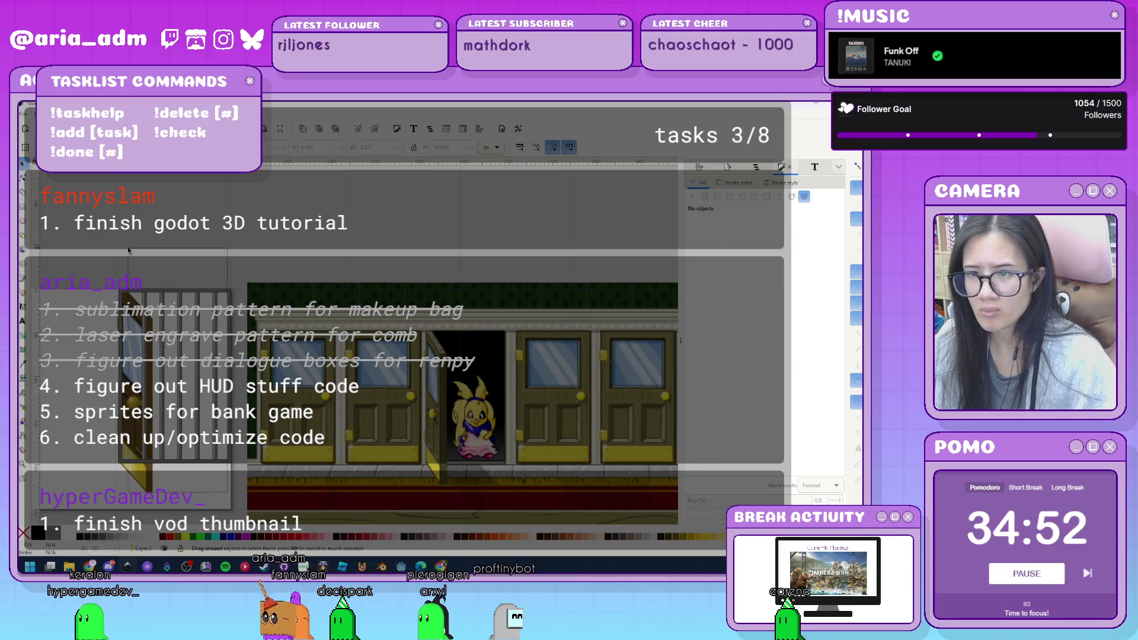
{"action": "key", "text": "ctrl+a"}
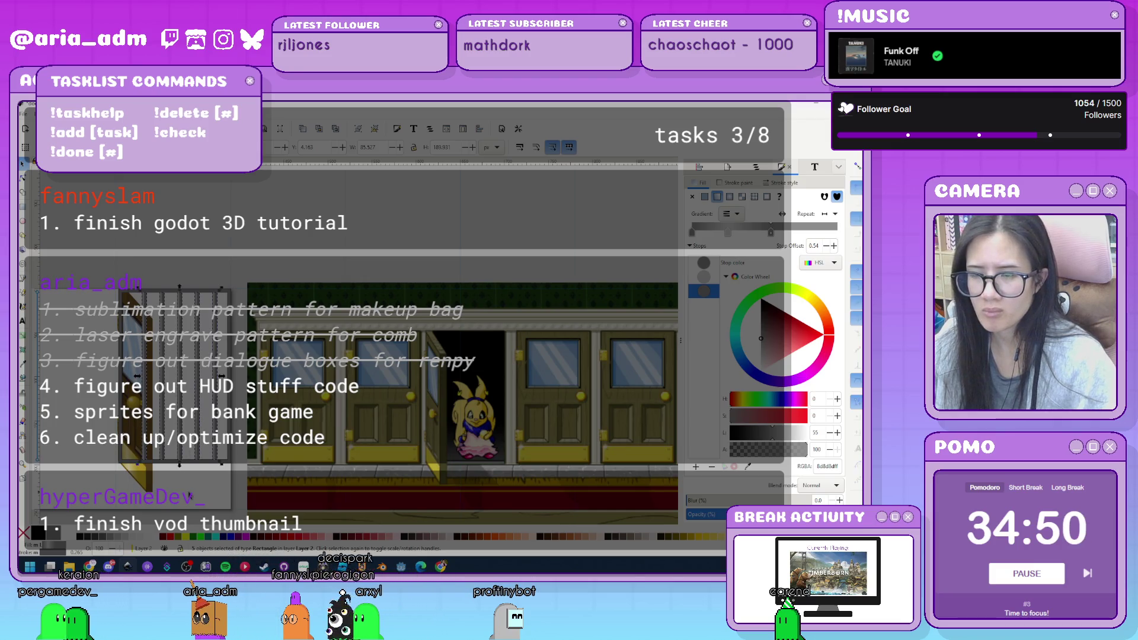
{"action": "left_click", "coordinate": [151, 454]}
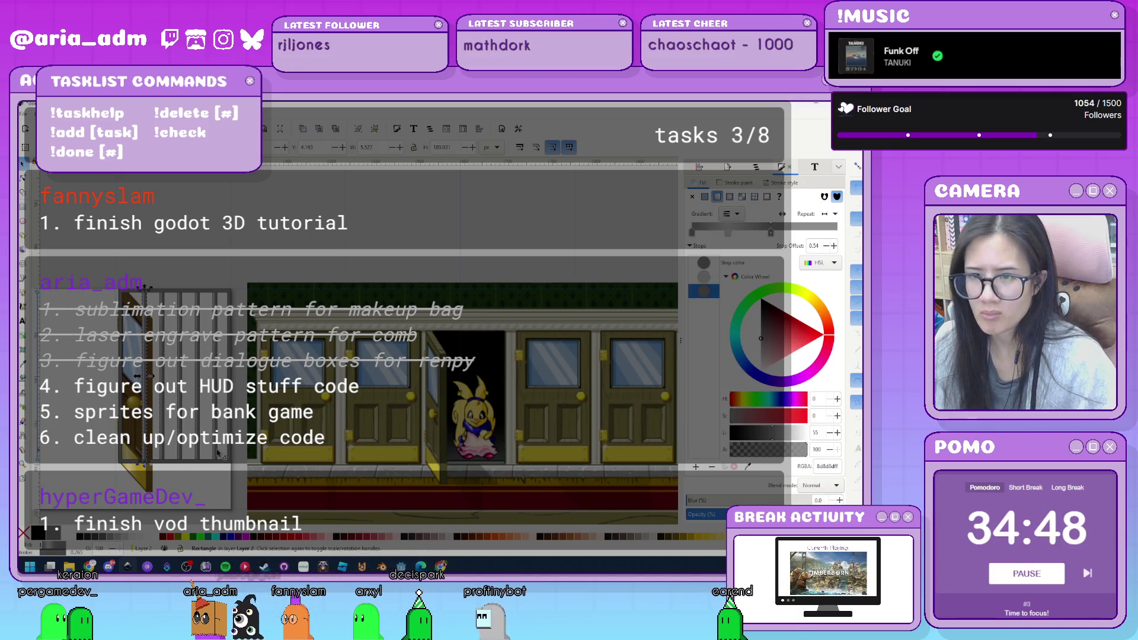
{"action": "scroll", "coordinate": [229, 427], "scroll_direction": "down", "scroll_amount": 1}
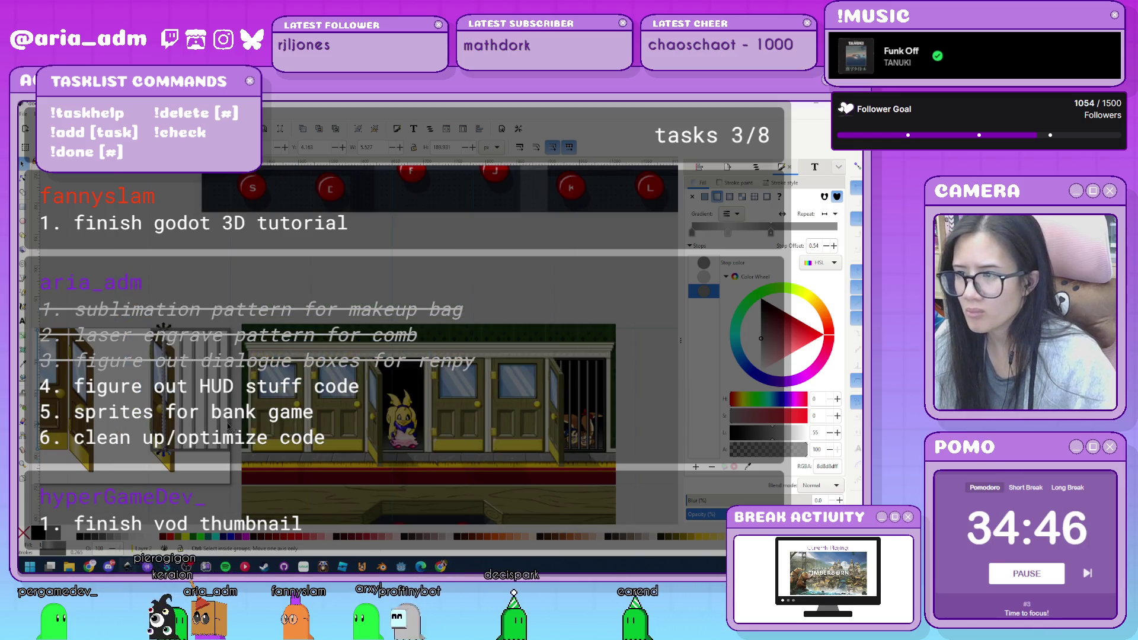
{"action": "scroll", "coordinate": [200, 431], "scroll_direction": "up", "scroll_amount": 1}
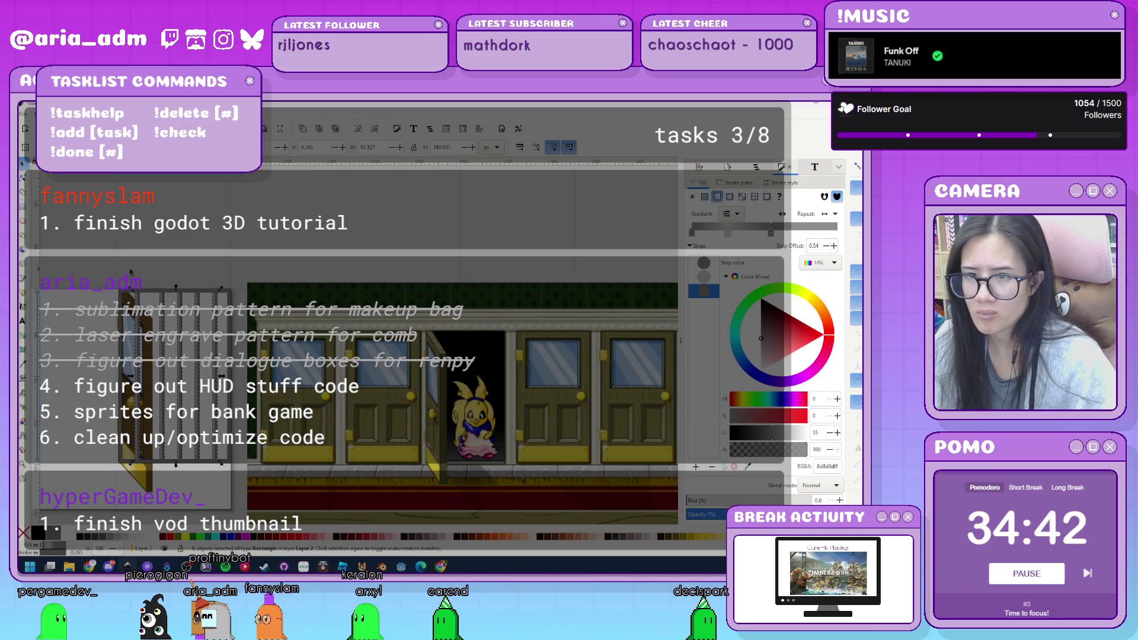
{"action": "key", "text": "ctrl+a"}
{"action": "key", "text": "ctrl+shift+a"}
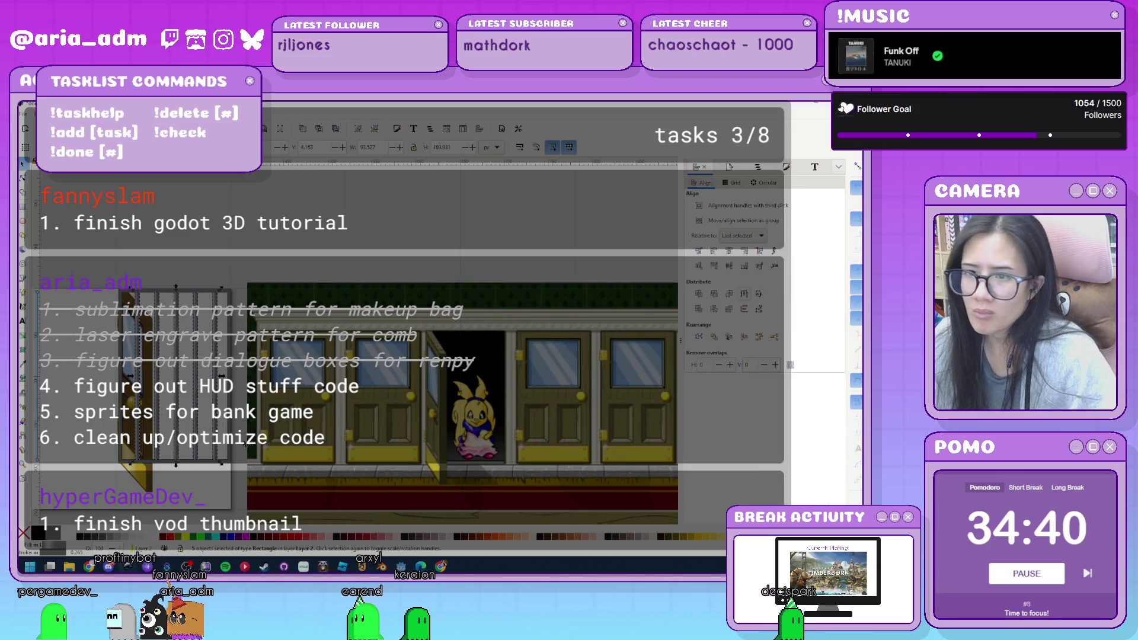
{"action": "key", "text": "Escape"}
{"action": "scroll", "coordinate": [234, 480], "scroll_direction": "up", "scroll_amount": 3}
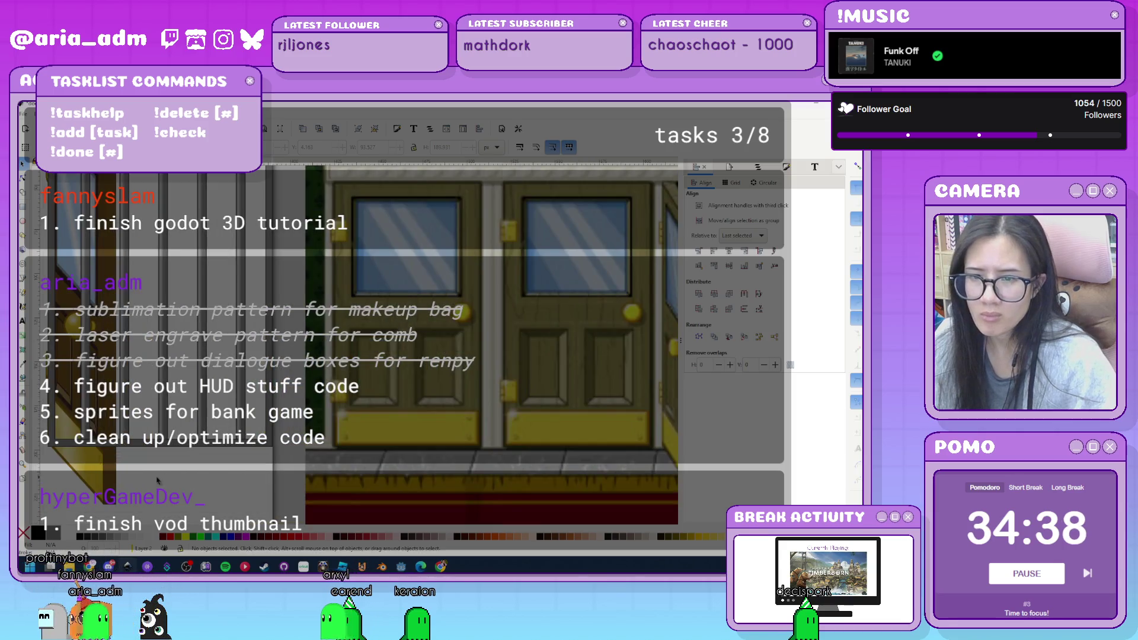
{"action": "scroll", "coordinate": [234, 480], "scroll_direction": "right", "scroll_amount": 1}
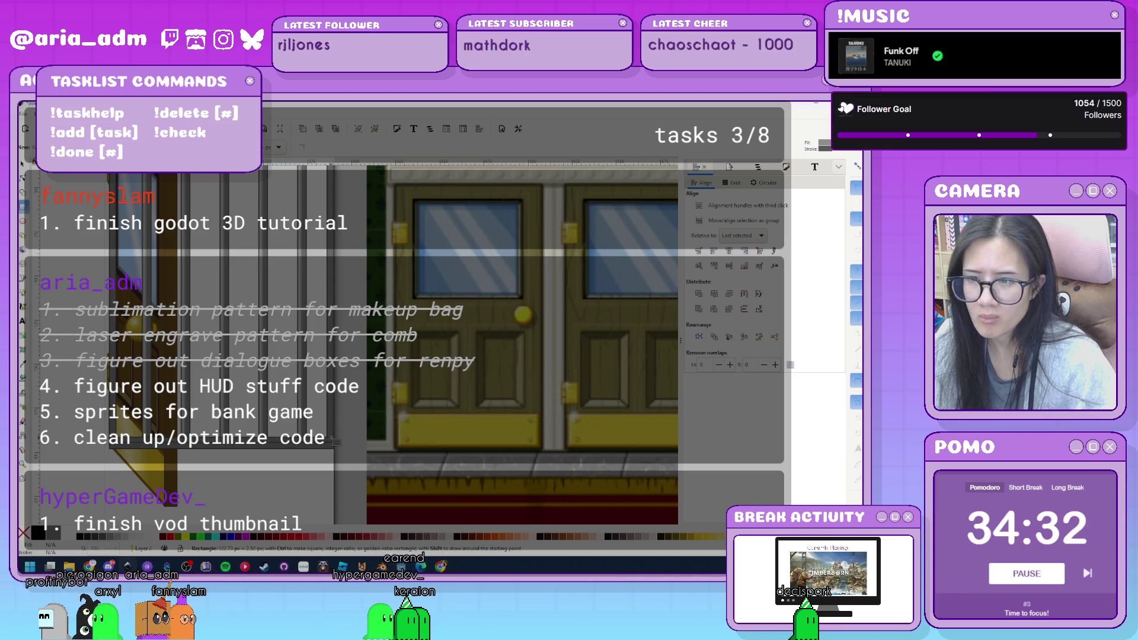
Darken the grey rectangle's fill in Fill and Stroke.
{"action": "left_click_drag", "start_coordinate": [335, 442], "coordinate": [331, 439]}
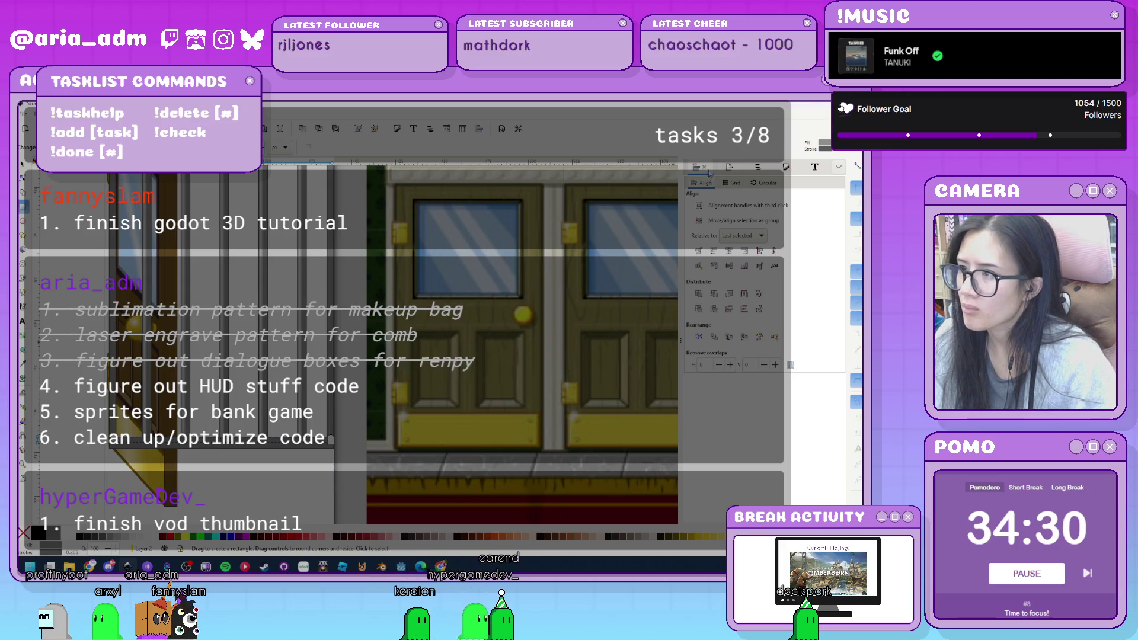
{"action": "key", "text": "ctrl+shift+f"}
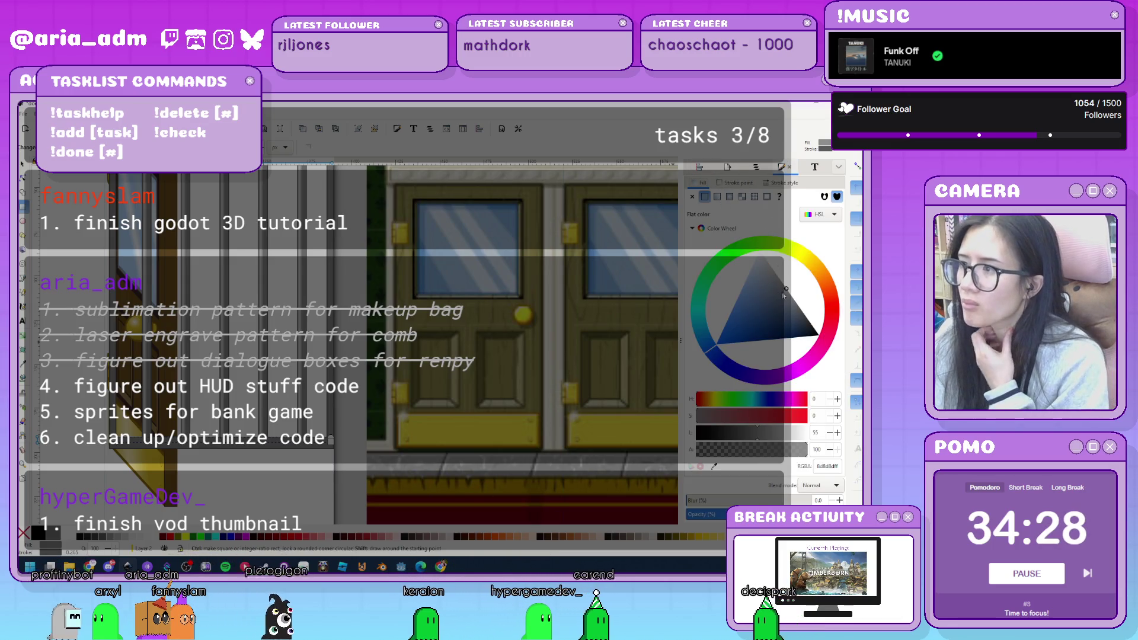
{"action": "left_click_drag", "start_coordinate": [788, 293], "coordinate": [795, 301]}
{"action": "key", "text": "s"}
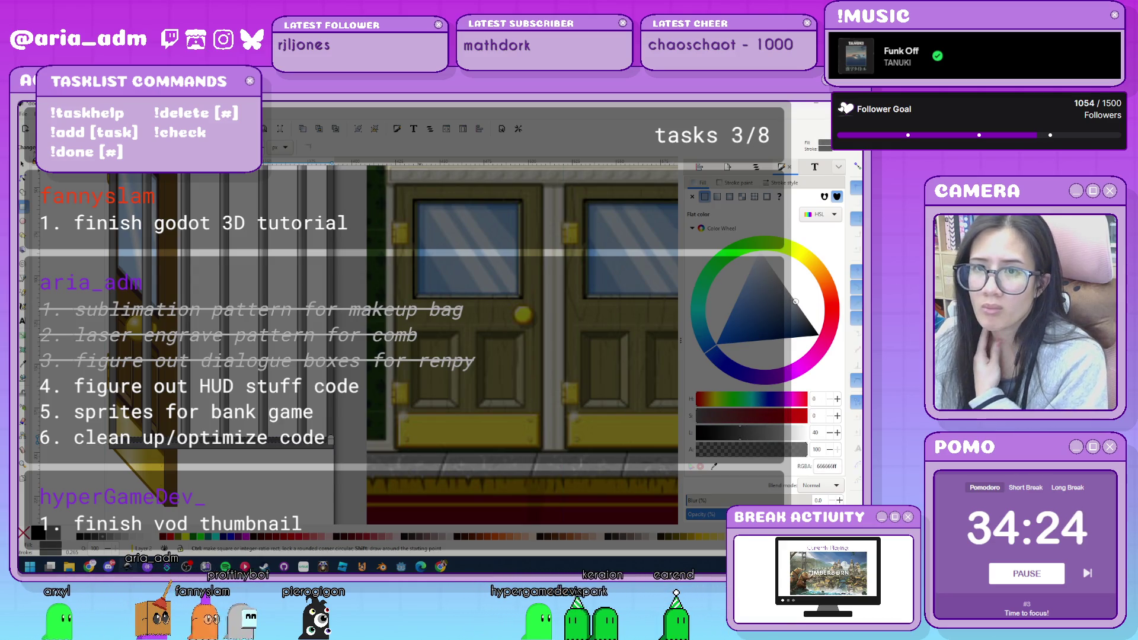
{"action": "left_click", "coordinate": [270, 474]}
Compare against the reference, then lighten the rectangle's fill to L 75 (bfbfbf).
{"action": "scroll", "coordinate": [415, 476], "scroll_direction": "down", "scroll_amount": 3}
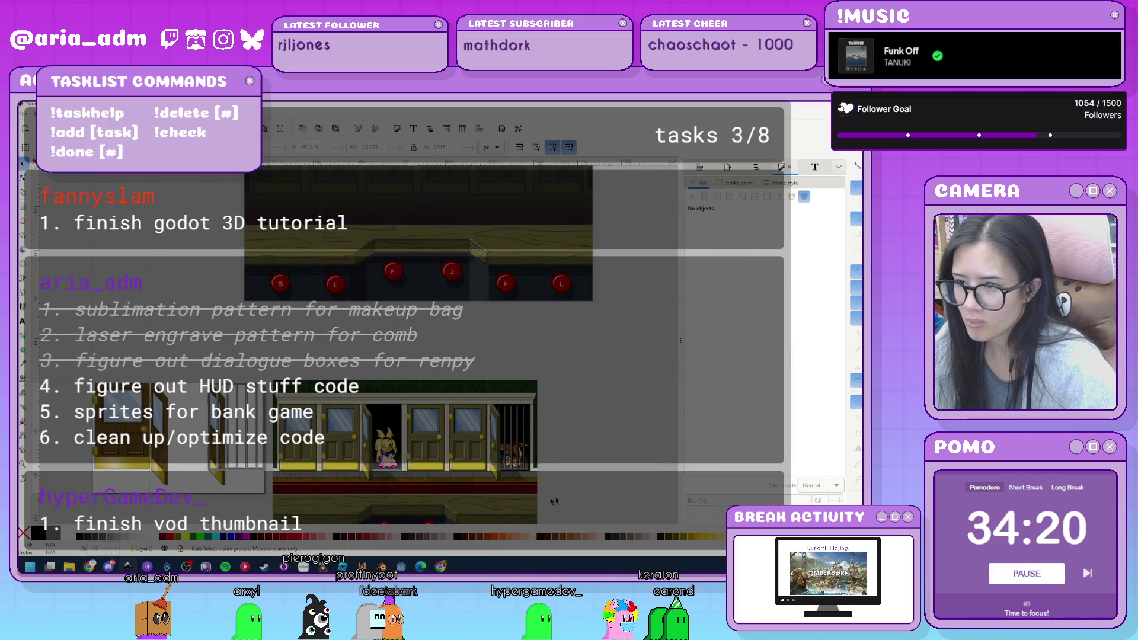
{"action": "scroll", "coordinate": [554, 477], "scroll_direction": "up", "scroll_amount": 1}
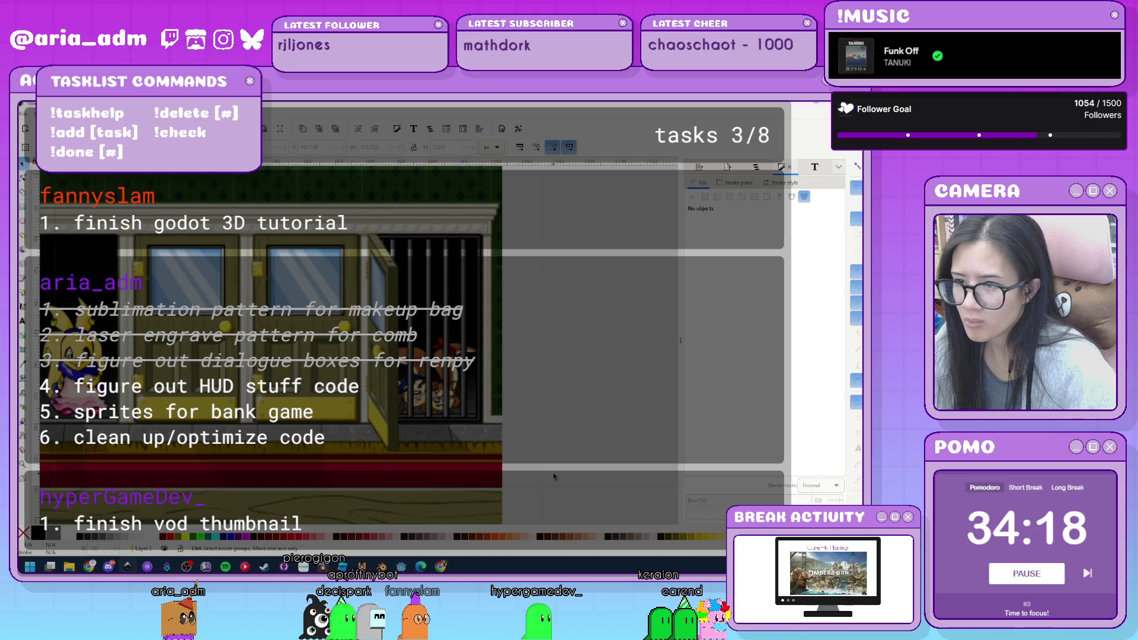
{"action": "scroll", "coordinate": [554, 477], "scroll_direction": "down", "scroll_amount": 2}
{"action": "scroll", "coordinate": [284, 468], "scroll_direction": "up", "scroll_amount": 1}
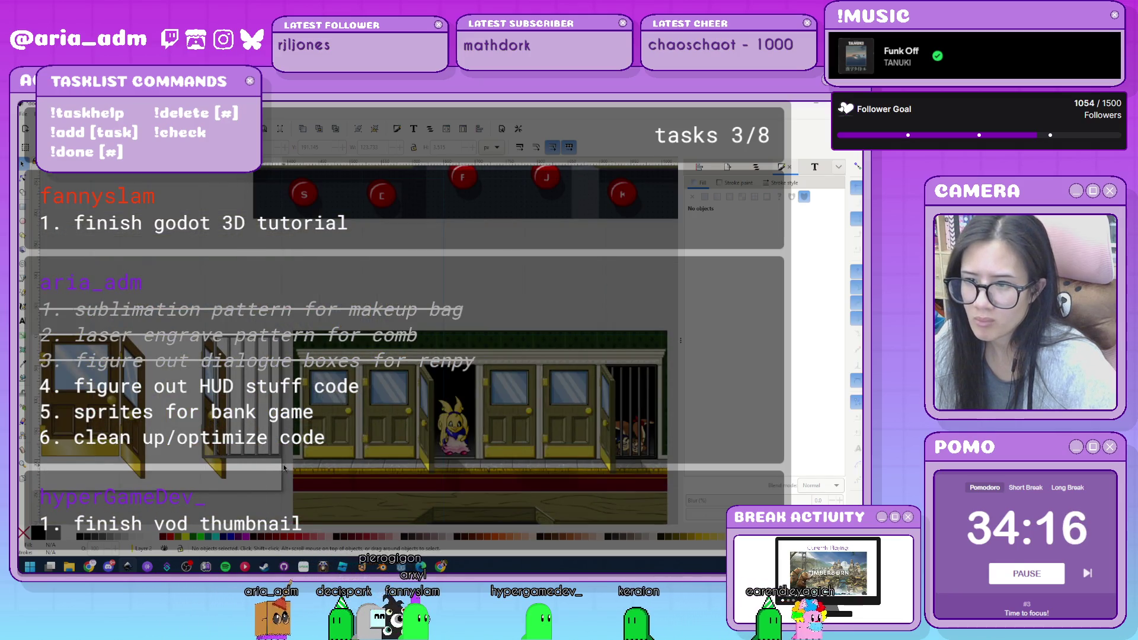
{"action": "scroll", "coordinate": [284, 468], "scroll_direction": "up", "scroll_amount": 2}
{"action": "left_click", "coordinate": [287, 424]}
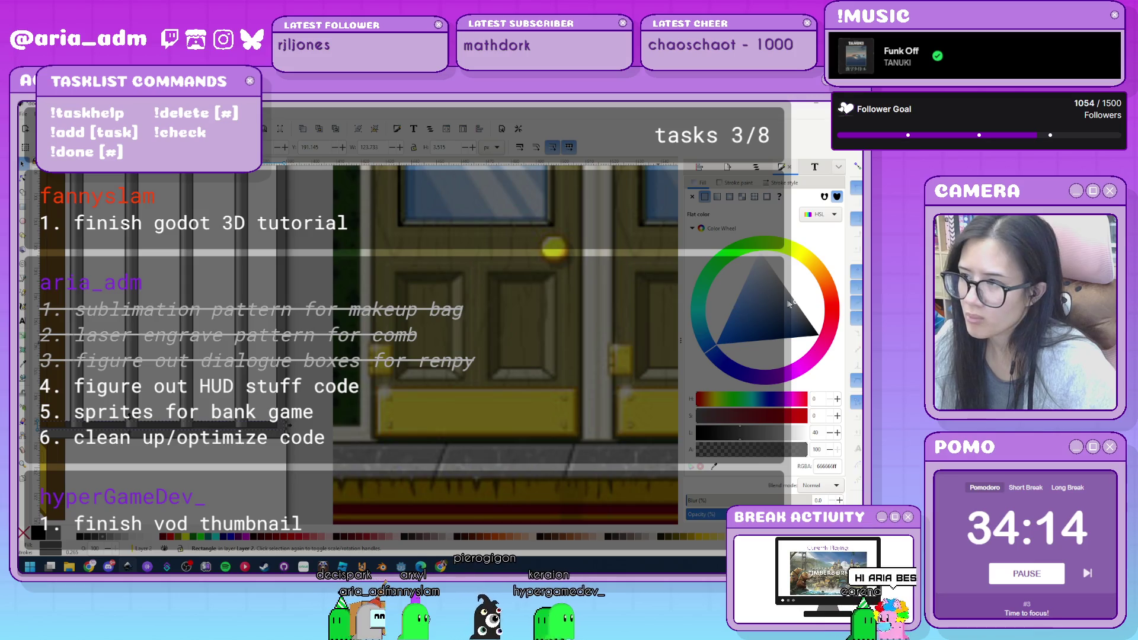
{"action": "left_click_drag", "start_coordinate": [789, 304], "coordinate": [789, 267]}
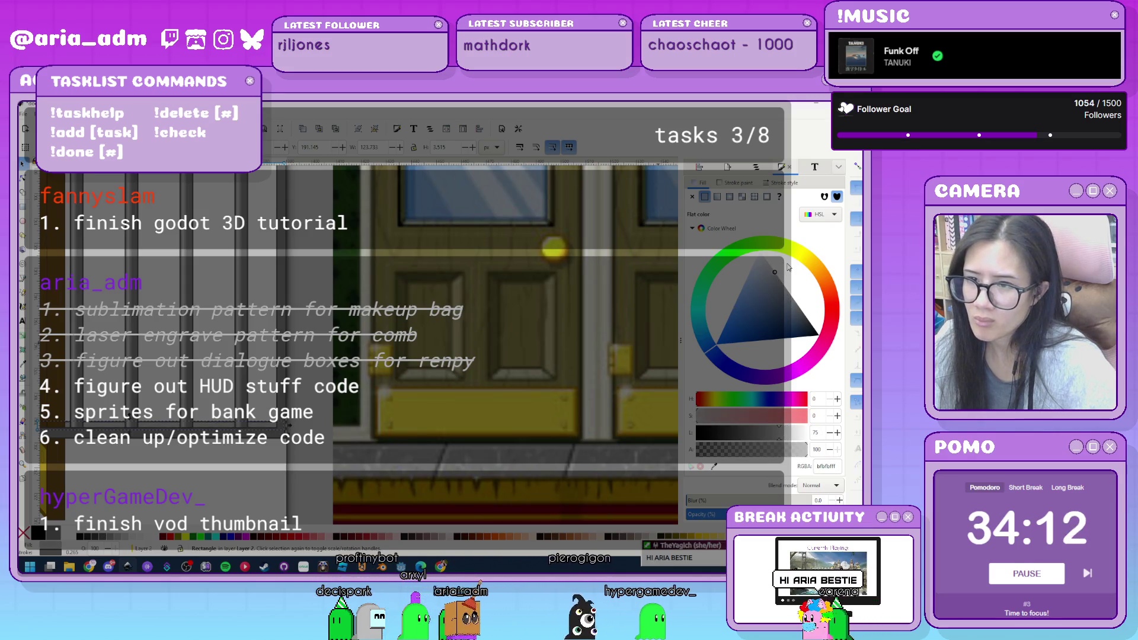
{"action": "left_click", "coordinate": [236, 480]}
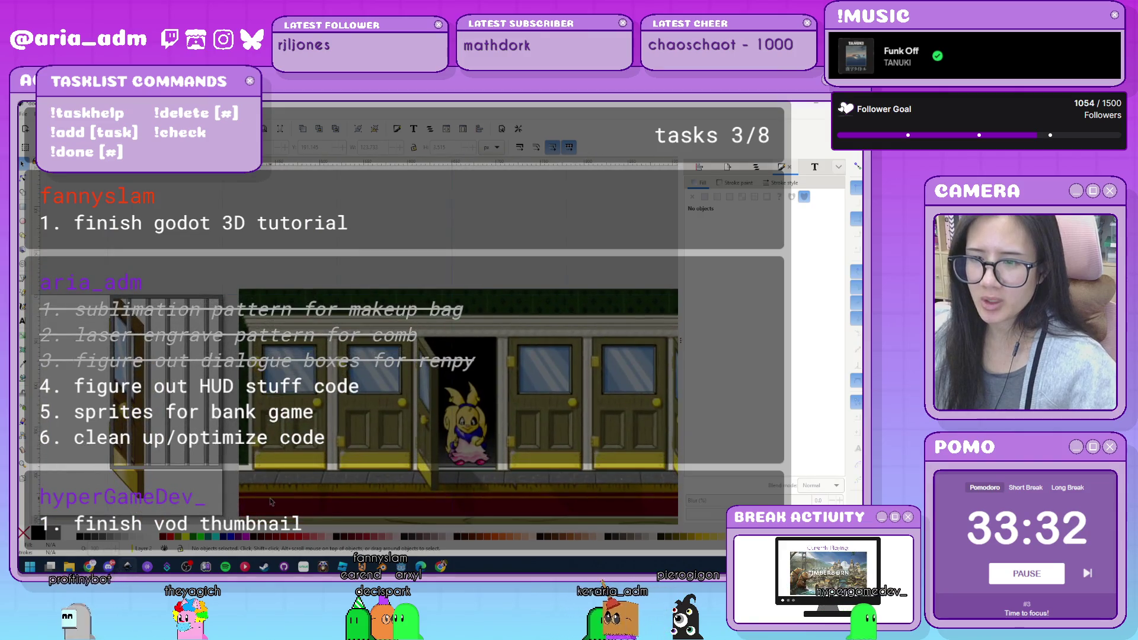
Group the seven door pieces with Ctrl+G, then select one path inside the group.
{"action": "left_click_drag", "start_coordinate": [227, 475], "coordinate": [107, 276]}
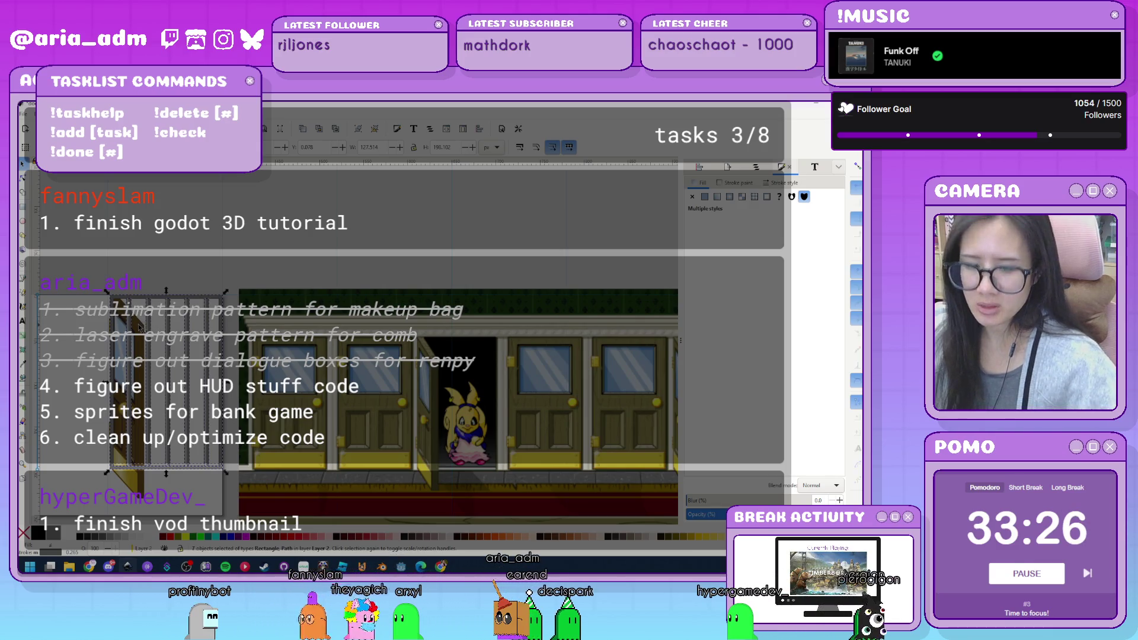
{"action": "key", "text": "ctrl+g"}
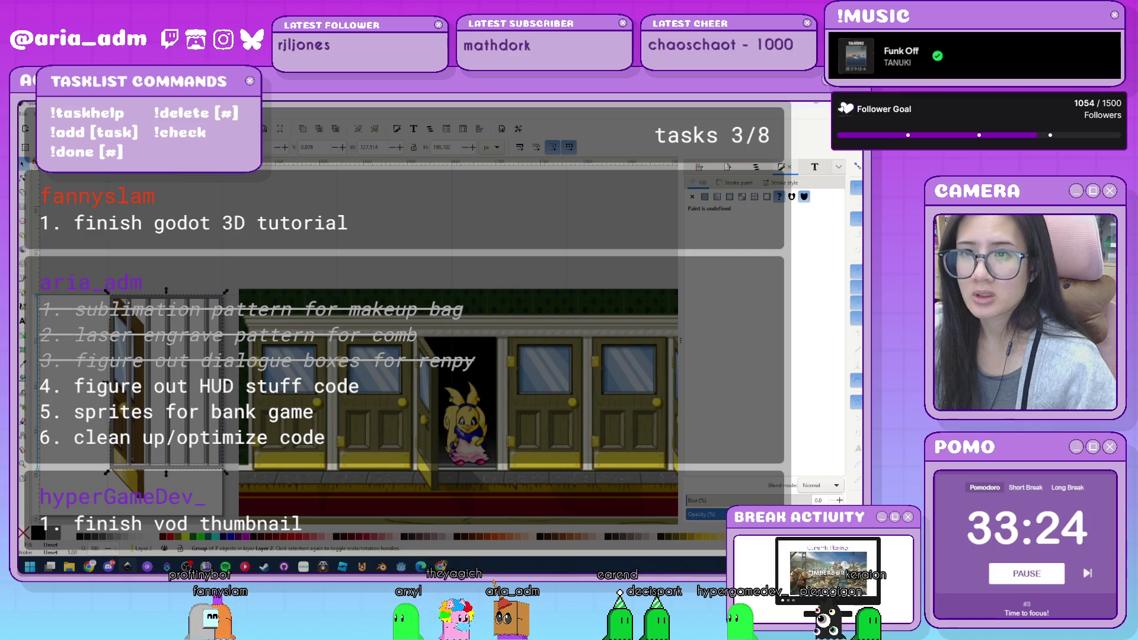
{"action": "left_click", "coordinate": [245, 260]}
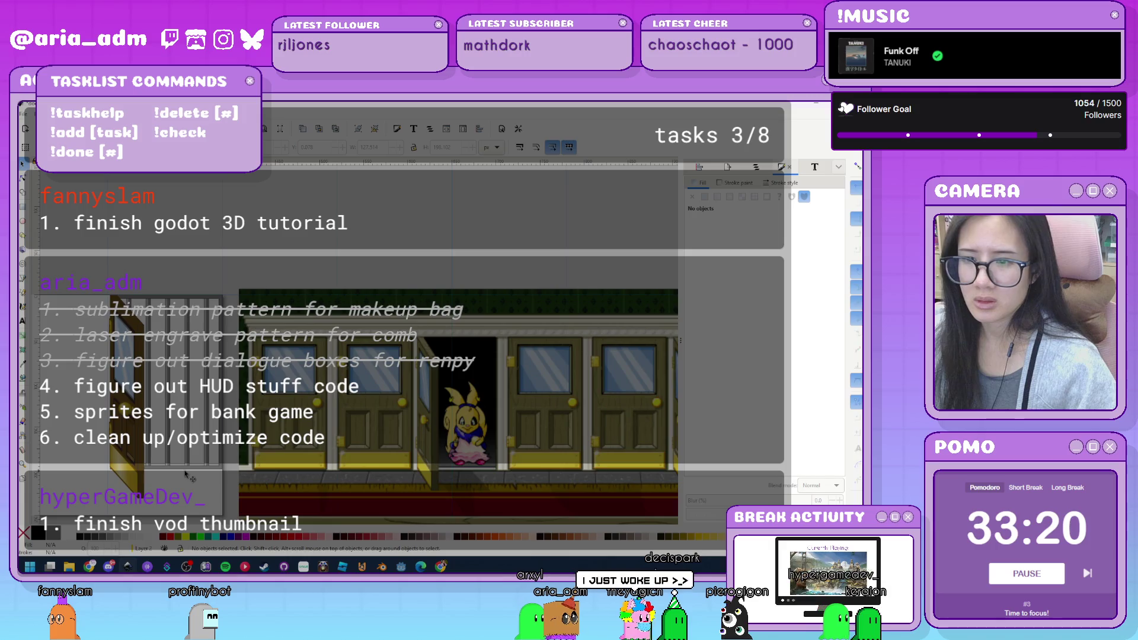
{"action": "scroll", "coordinate": [101, 454], "scroll_direction": "up", "scroll_amount": 3, "text": "ctrl"}
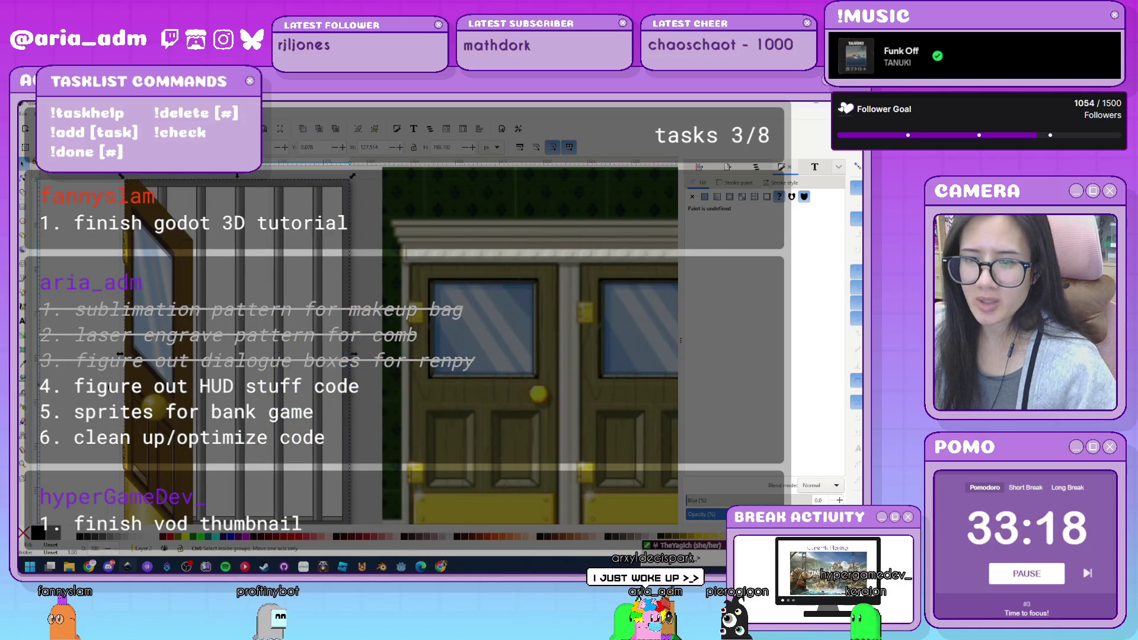
{"action": "scroll", "coordinate": [533, 344], "scroll_direction": "down", "scroll_amount": 2}
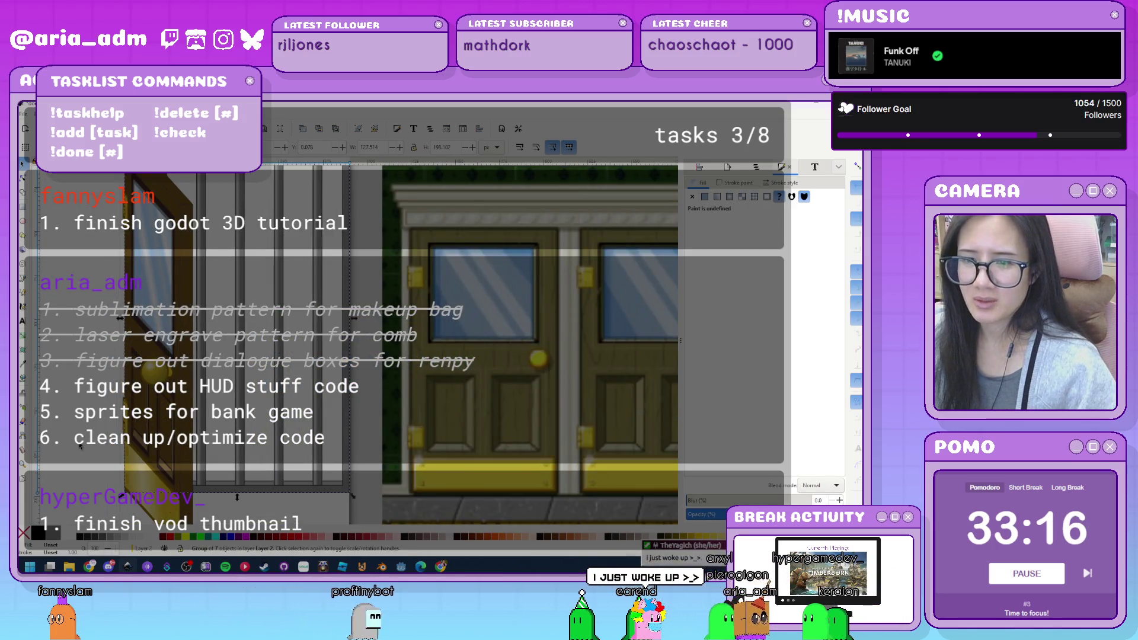
{"action": "left_click", "coordinate": [307, 514]}
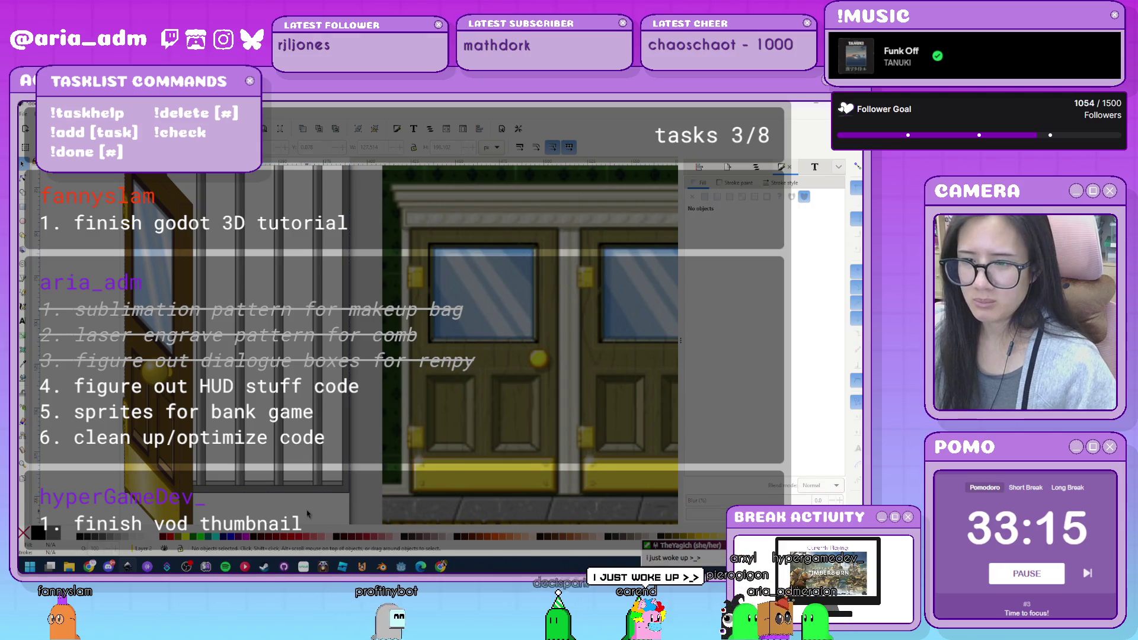
{"action": "left_click", "coordinate": [342, 496]}
Select some of the path's nodes, then stretch the bottom strip to about 170% height.
{"action": "key", "text": "n"}
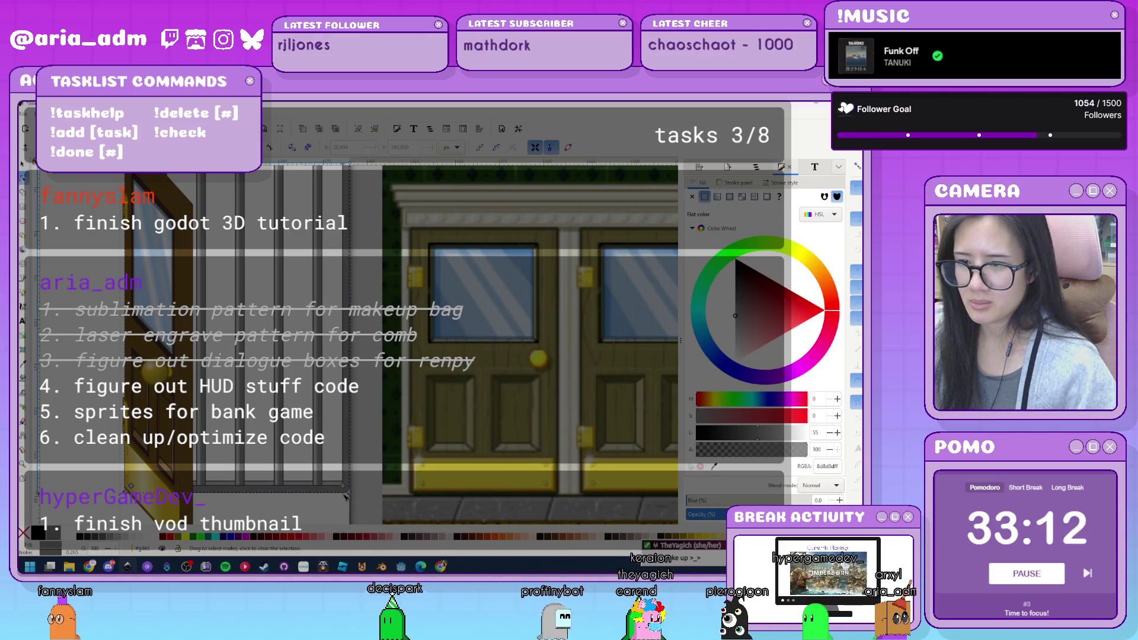
{"action": "left_click_drag", "start_coordinate": [366, 509], "coordinate": [116, 479]}
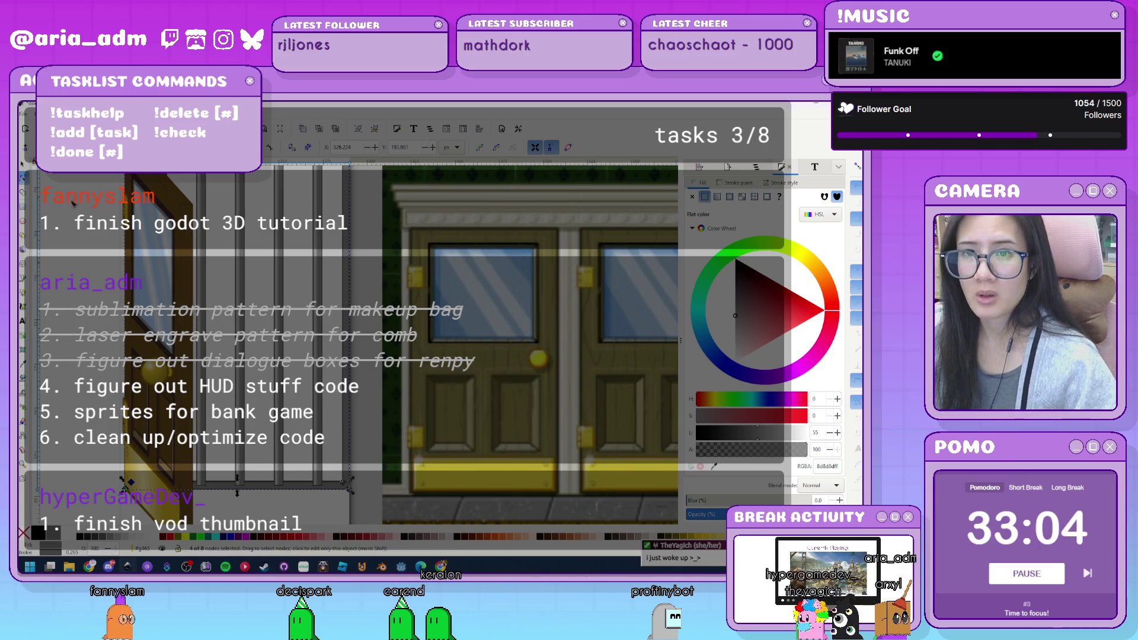
{"action": "key", "text": "Escape"}
{"action": "key", "text": "s"}
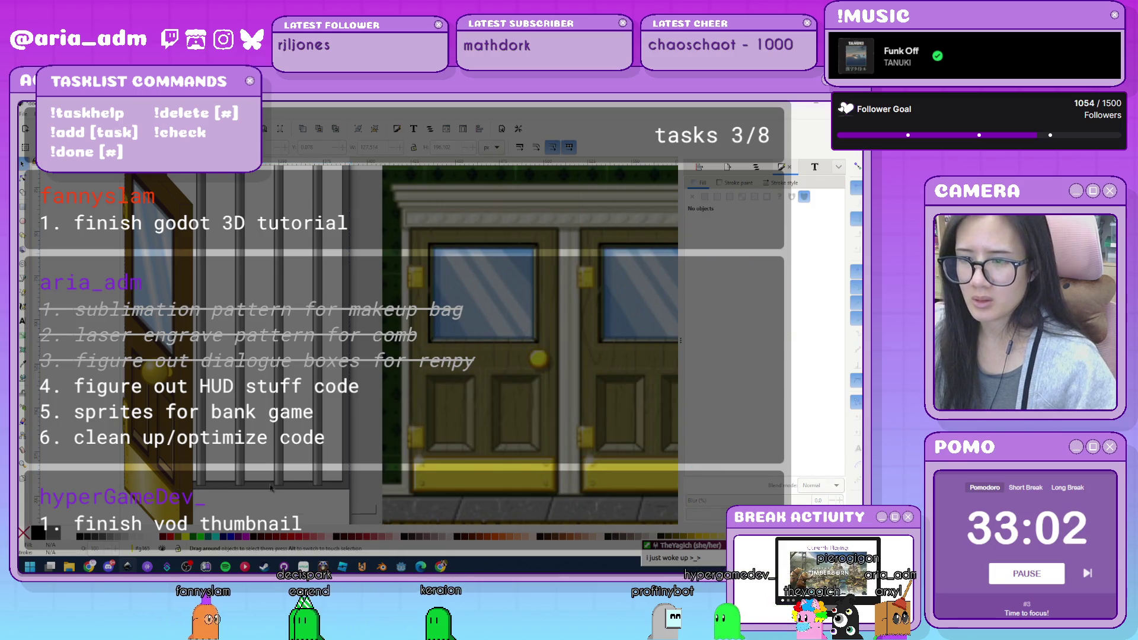
{"action": "key", "text": "Tab"}
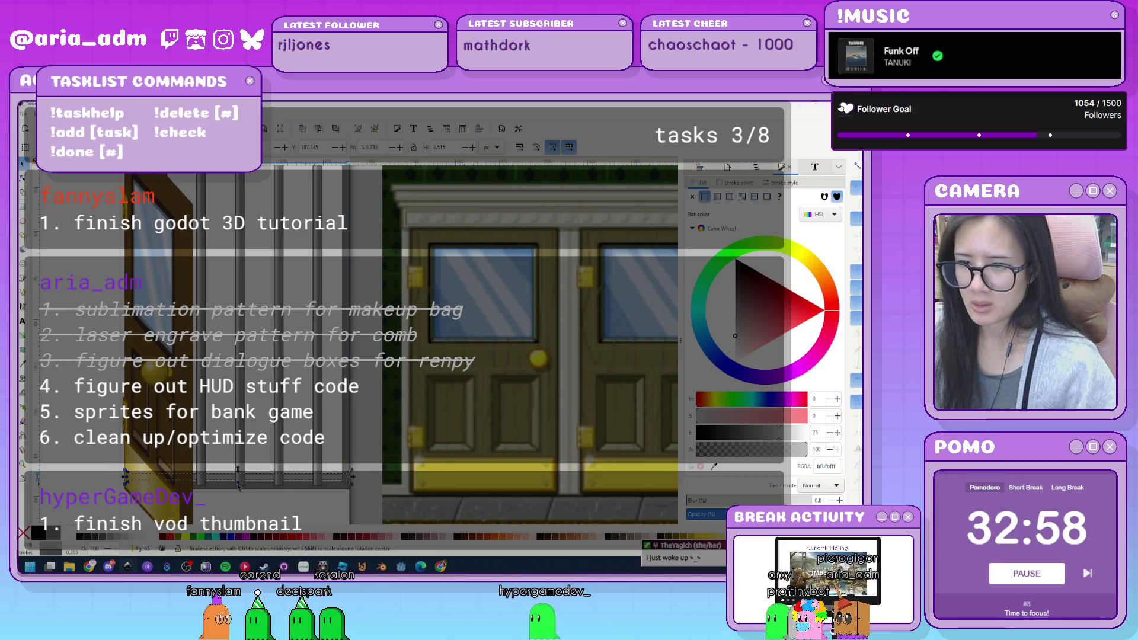
{"action": "left_click_drag", "start_coordinate": [238, 505], "coordinate": [235, 490]}
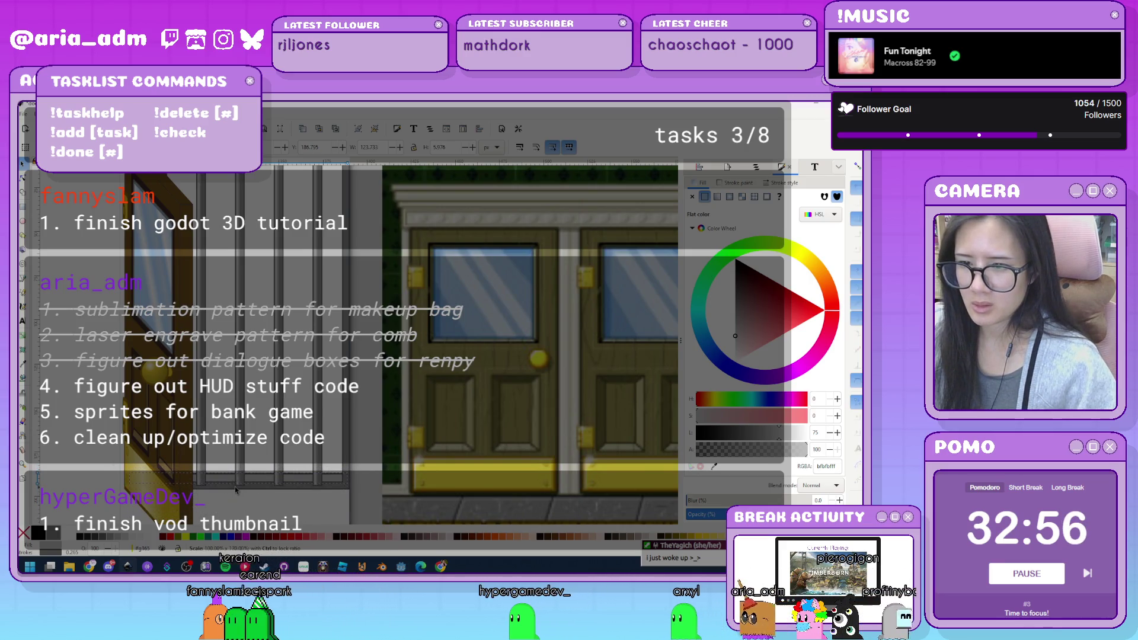
{"action": "key", "text": "Escape"}
Shorten five vertical door bars slightly from the bottom, then zoom out to the scene.
{"action": "left_click", "coordinate": [240, 433]}
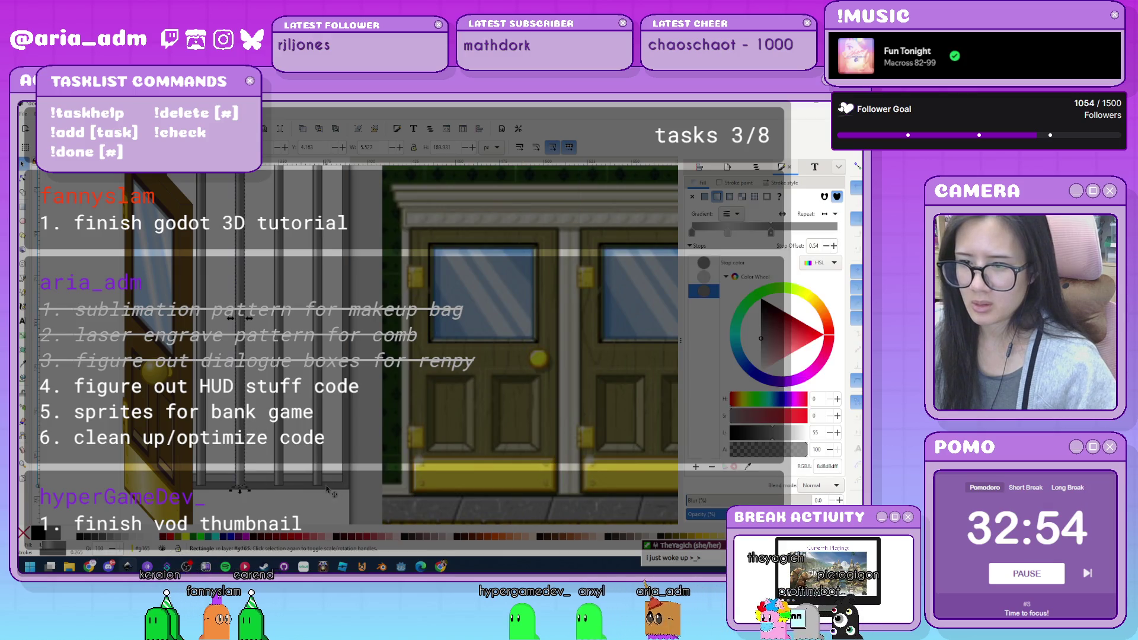
{"action": "left_click", "coordinate": [278, 462], "text": "shift"}
{"action": "left_click", "coordinate": [318, 461], "text": "shift"}
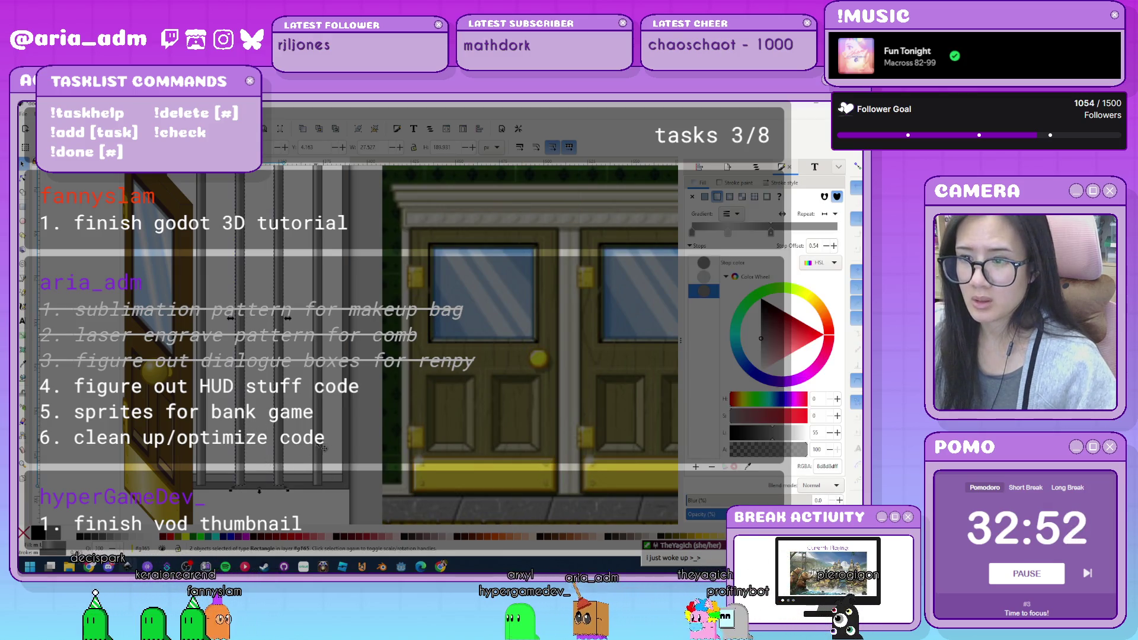
{"action": "left_click", "coordinate": [204, 457], "text": "shift"}
{"action": "left_click", "coordinate": [229, 461], "text": "shift"}
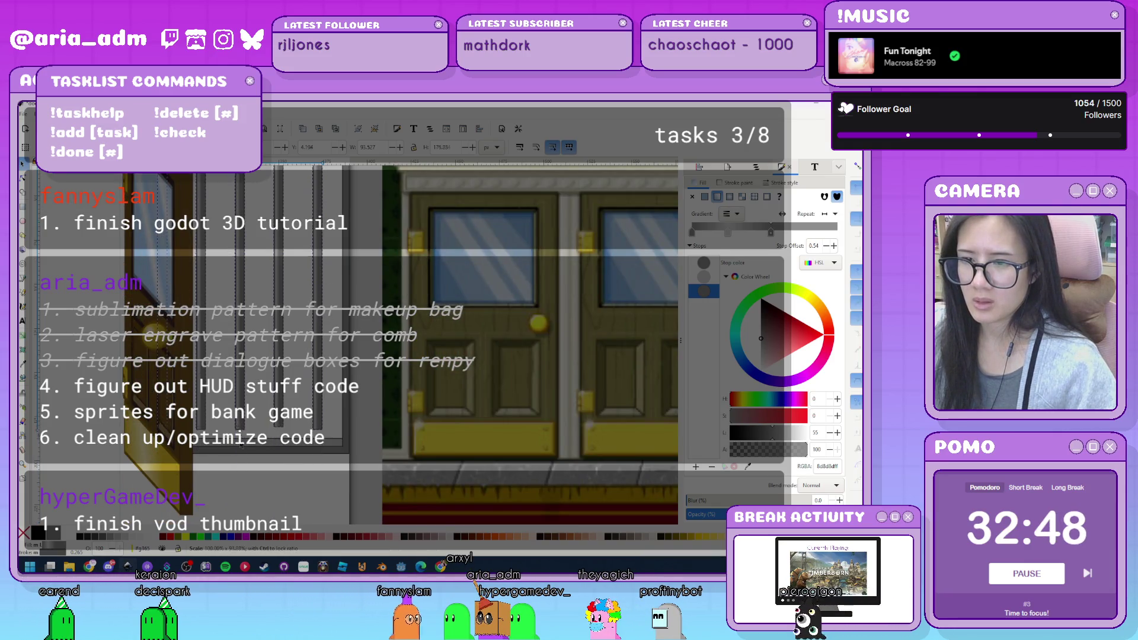
{"action": "left_click_drag", "start_coordinate": [240, 449], "coordinate": [241, 456]}
{"action": "key", "text": "Escape"}
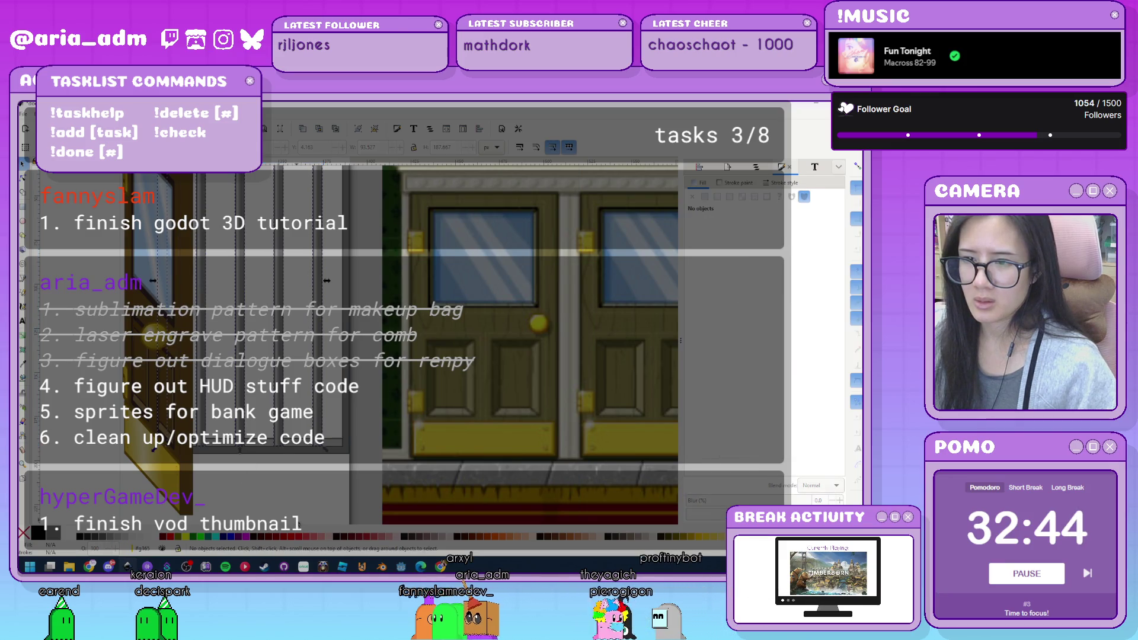
{"action": "key", "text": "5"}
{"action": "scroll", "coordinate": [419, 449], "scroll_direction": "up", "scroll_amount": 3}
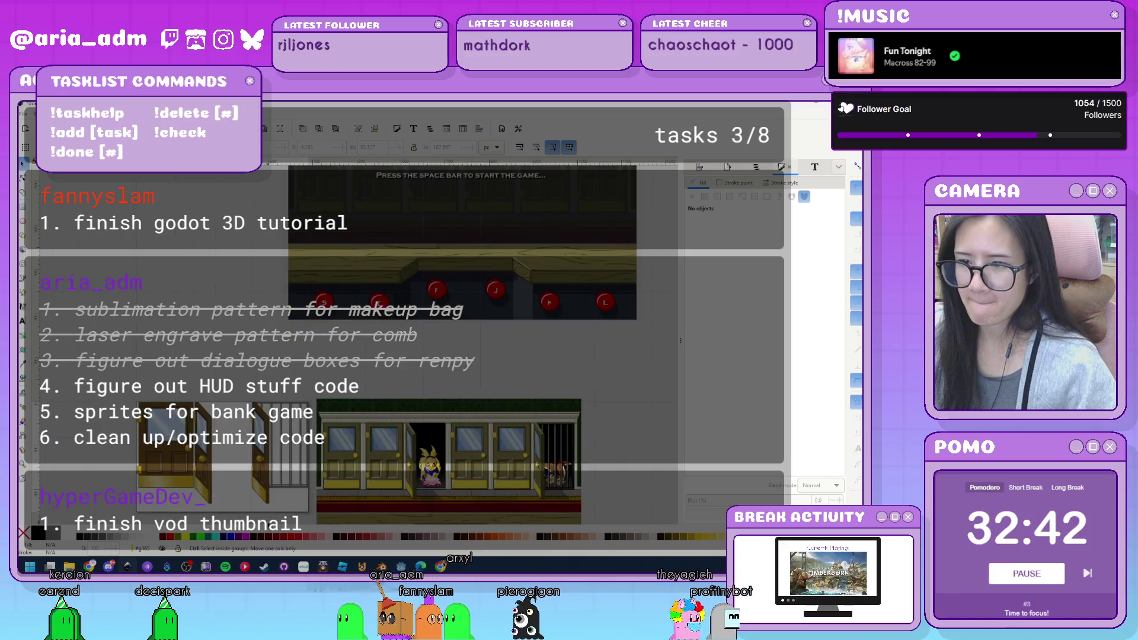
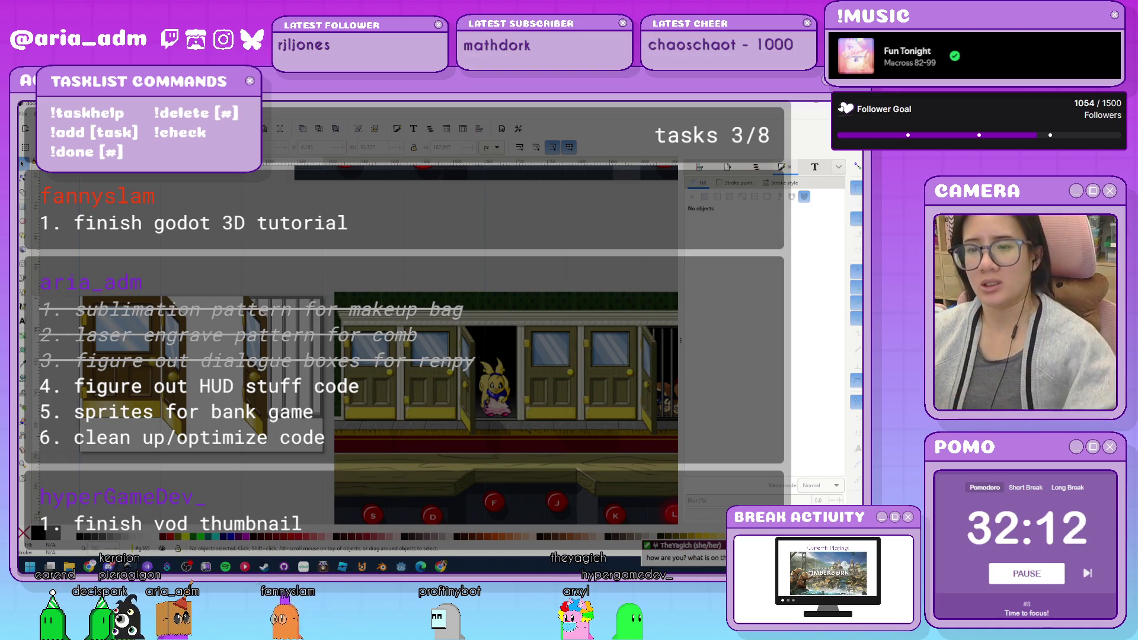
Add two new animations to the door sprite, named open and jail.
{"action": "left_click", "coordinate": [402, 567]}
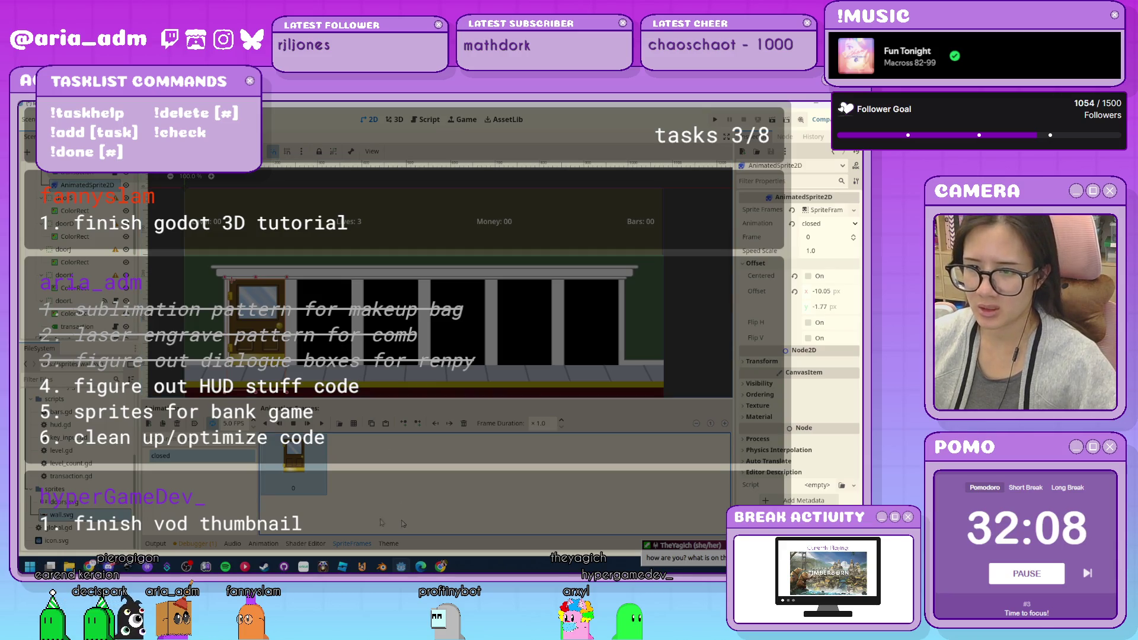
{"action": "left_click", "coordinate": [149, 424]}
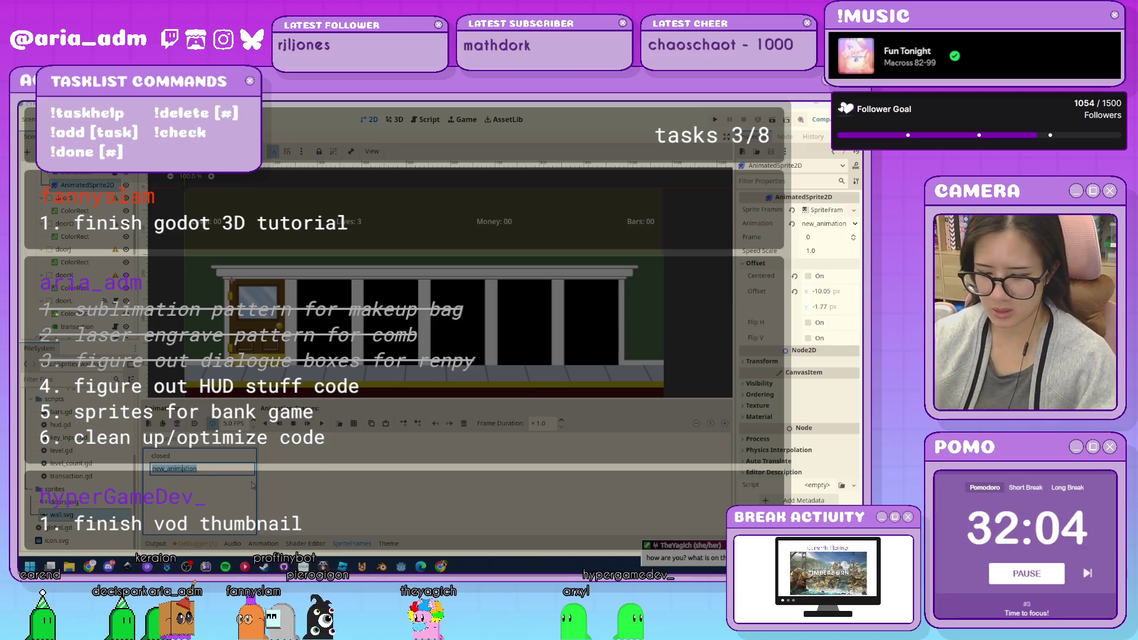
{"action": "type", "text": "open"}
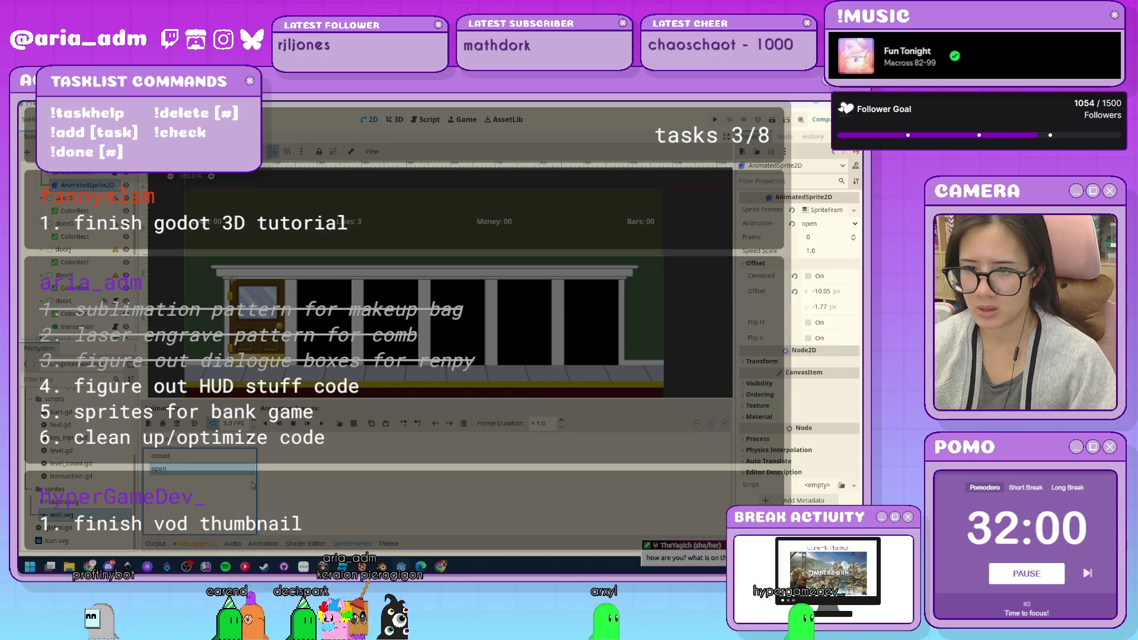
{"action": "left_click", "coordinate": [149, 424]}
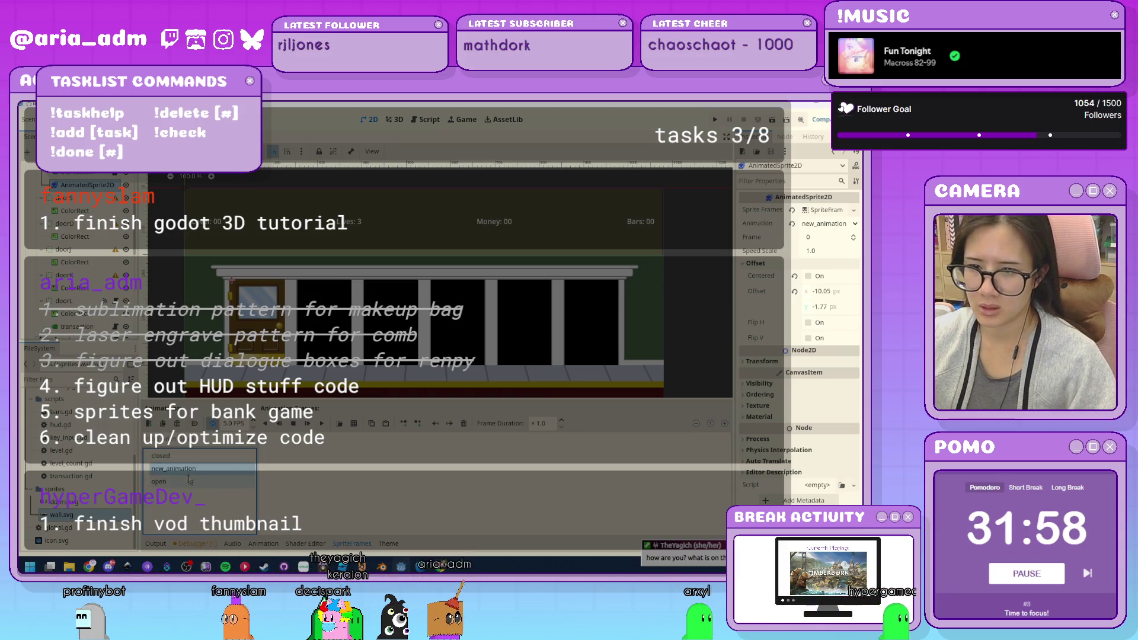
{"action": "left_click", "coordinate": [228, 470]}
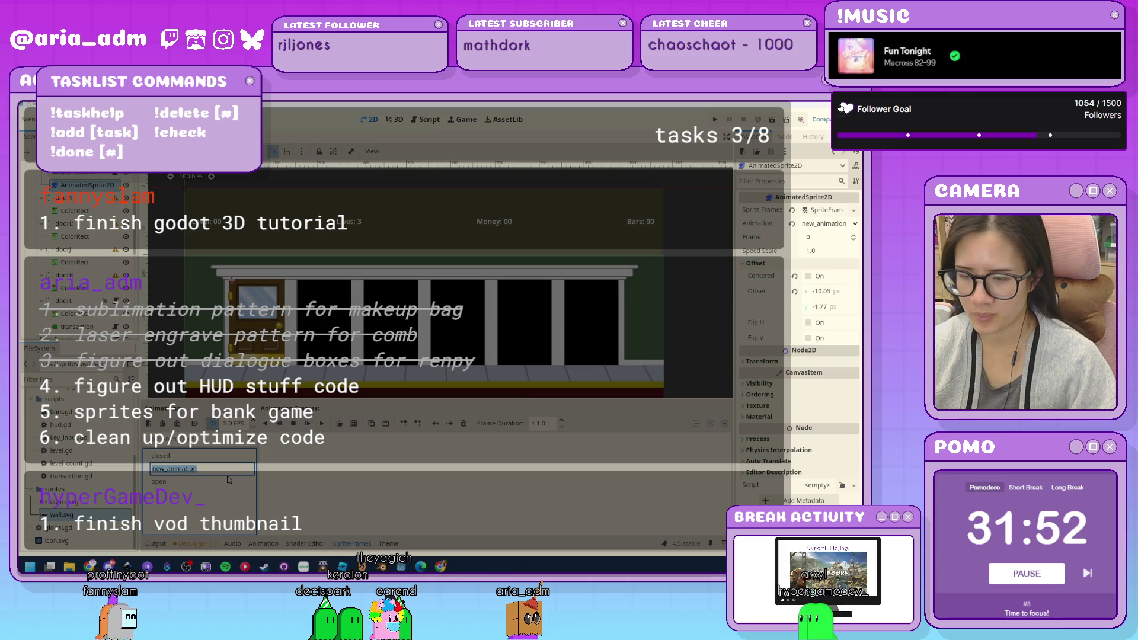
{"action": "type", "text": "jail"}
{"action": "key", "text": "Return"}
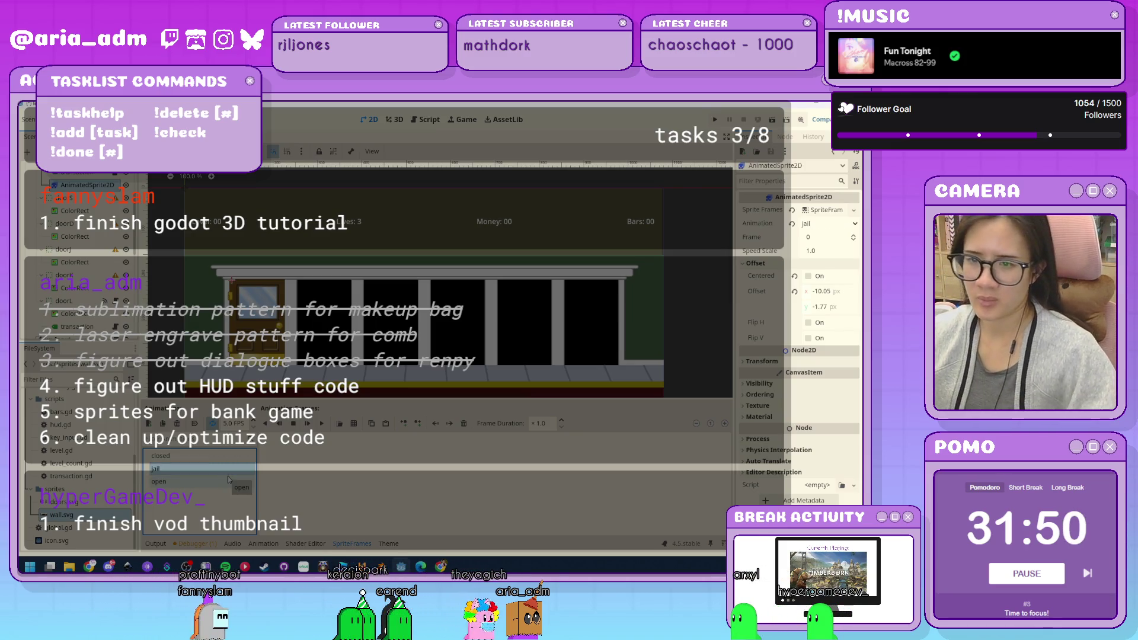
Add a door frame from the doors.svg sprite sheet to the jail and open animations.
{"action": "left_click", "coordinate": [354, 423]}
{"action": "double_click", "coordinate": [490, 304]}
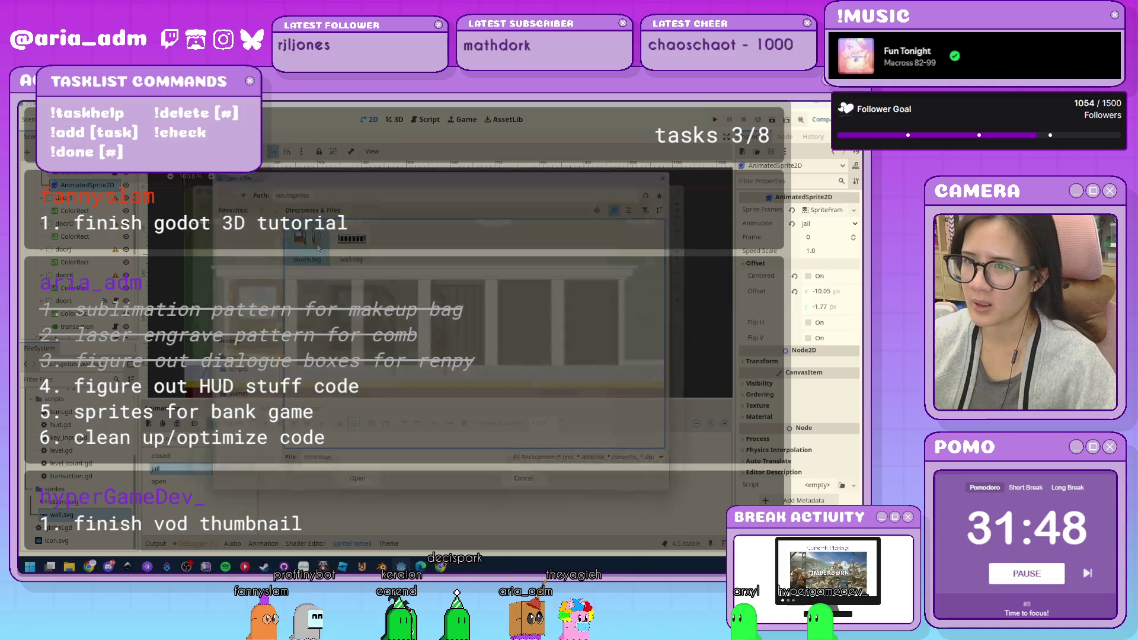
{"action": "left_click", "coordinate": [546, 482]}
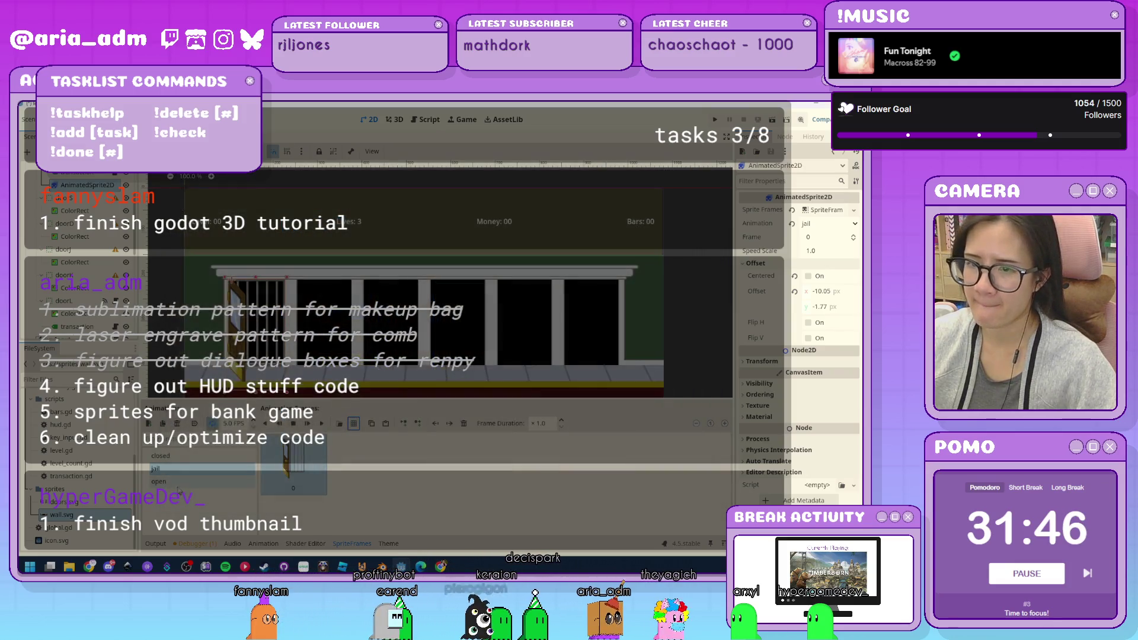
{"action": "left_click", "coordinate": [182, 481]}
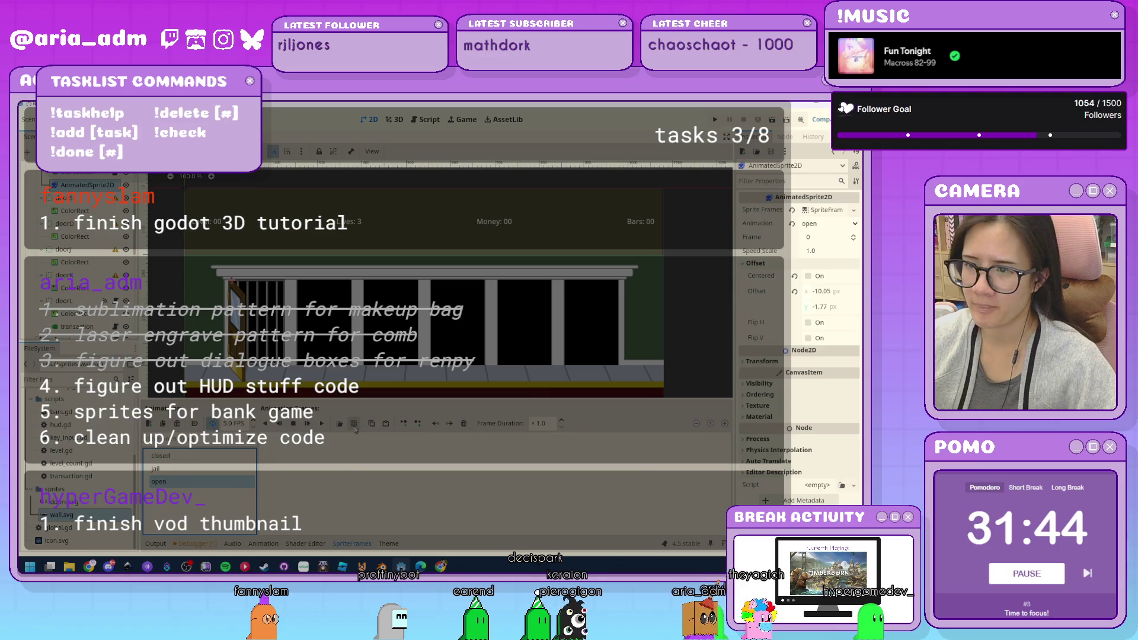
{"action": "left_click", "coordinate": [354, 423]}
{"action": "double_click", "coordinate": [297, 237]}
{"action": "left_click", "coordinate": [403, 335]}
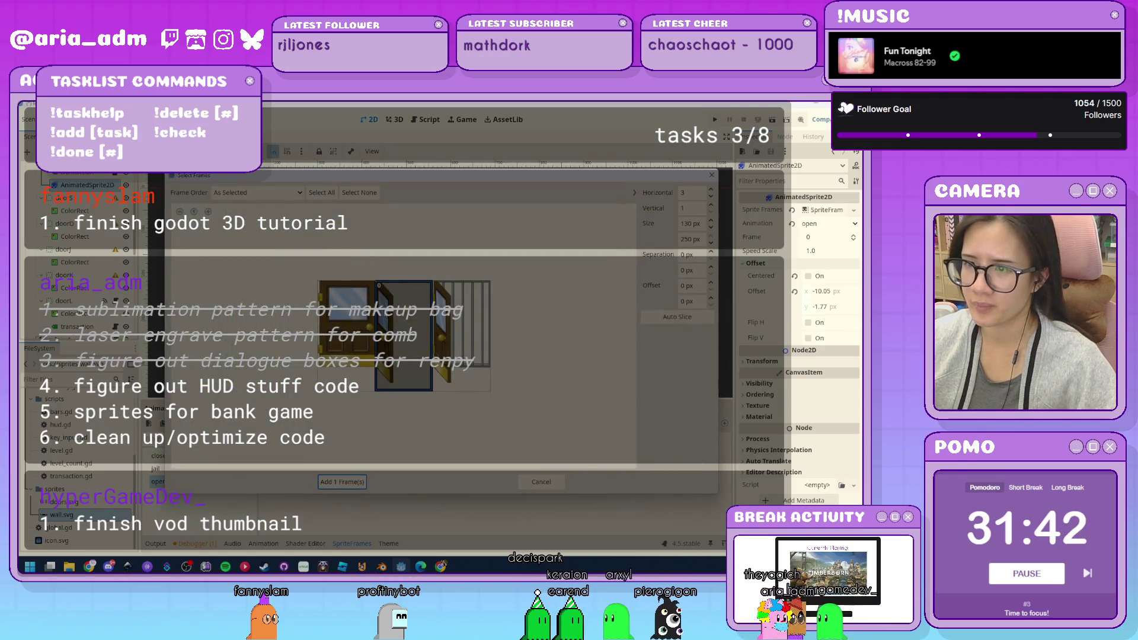
{"action": "left_click", "coordinate": [344, 481]}
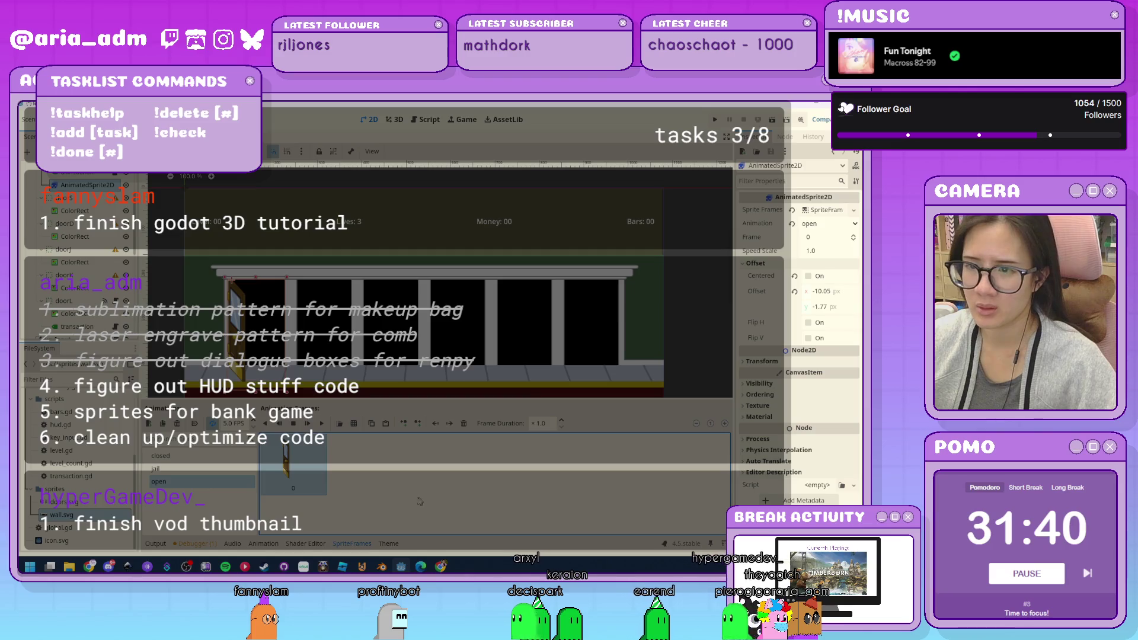
Preview the open and closed door animations, leaving the door on closed.
{"action": "left_click", "coordinate": [195, 457]}
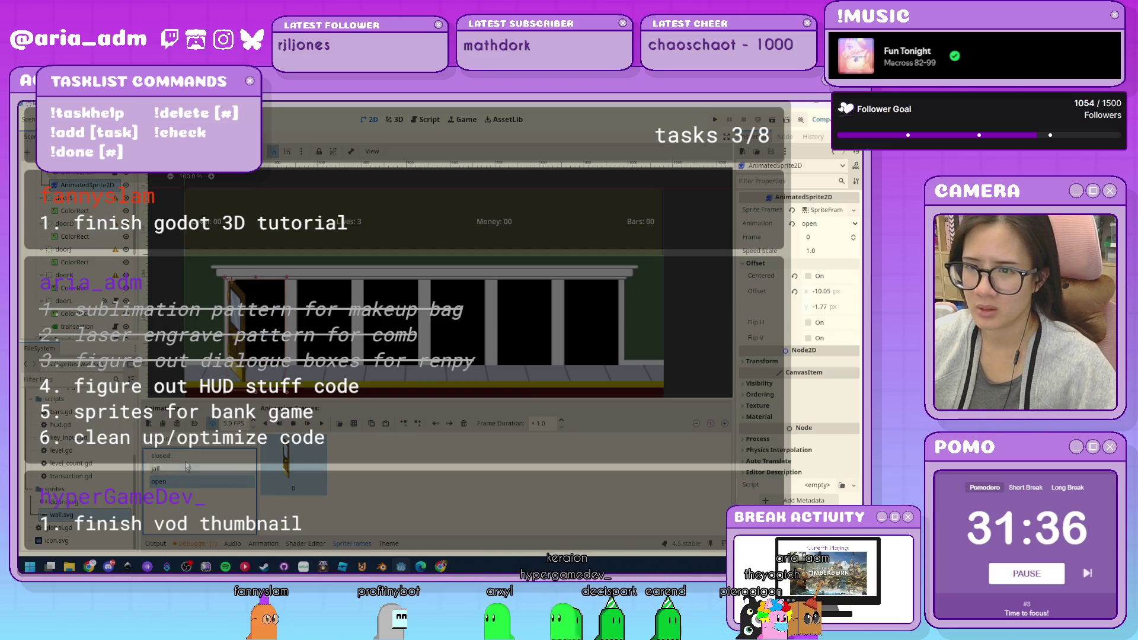
{"action": "left_click", "coordinate": [188, 460]}
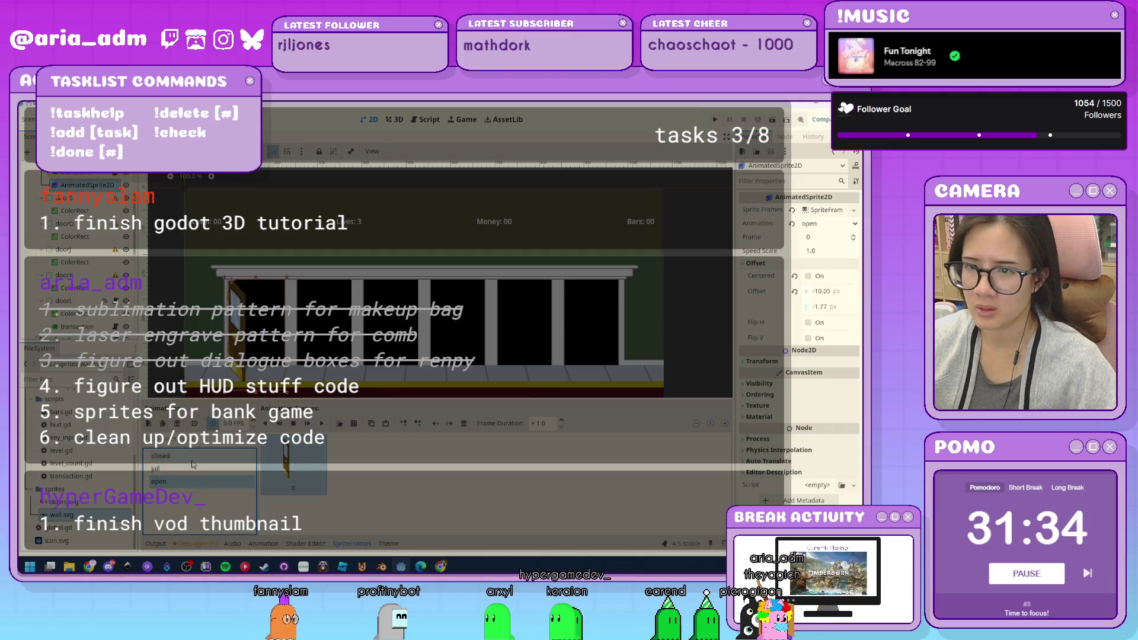
{"action": "left_click", "coordinate": [193, 482]}
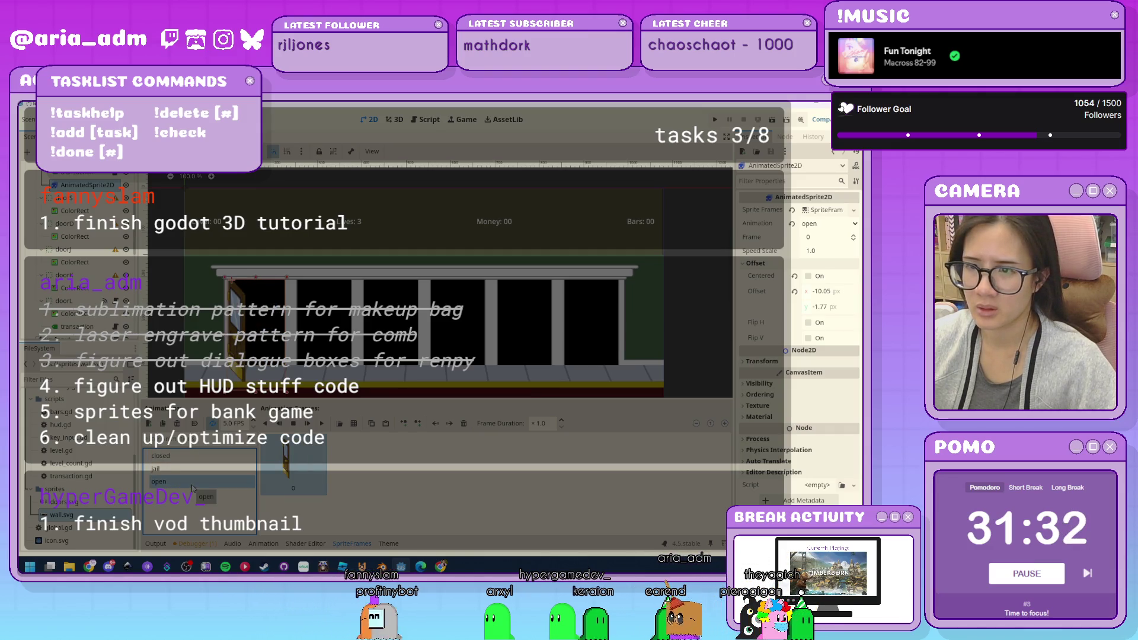
{"action": "left_click", "coordinate": [189, 462]}
{"action": "left_click", "coordinate": [182, 481]}
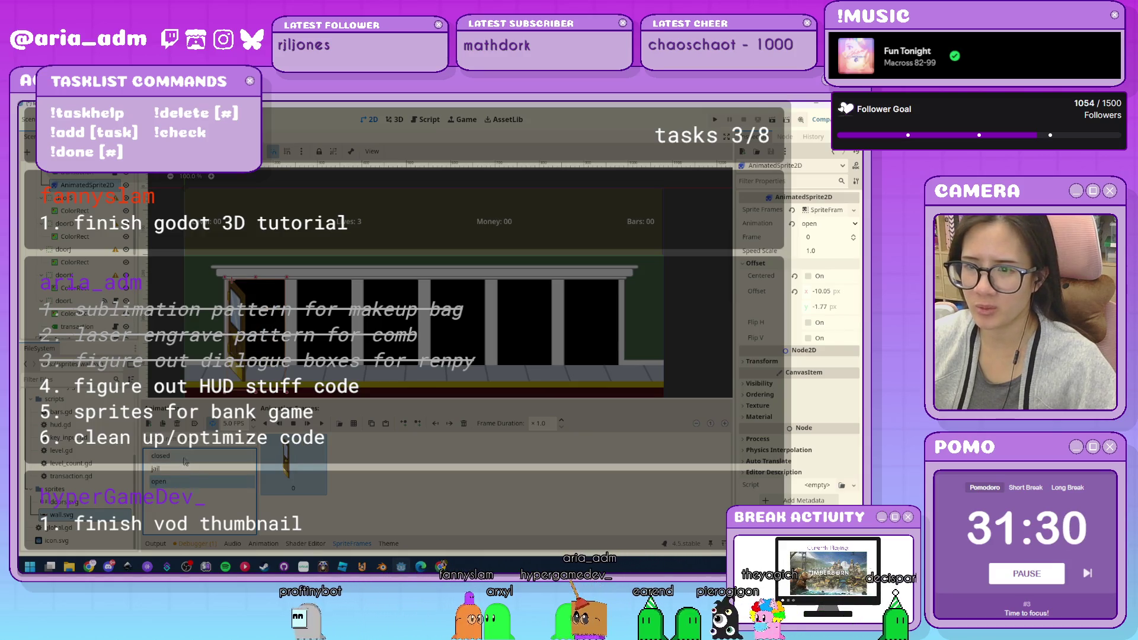
{"action": "left_click", "coordinate": [182, 456]}
{"action": "left_click", "coordinate": [178, 482]}
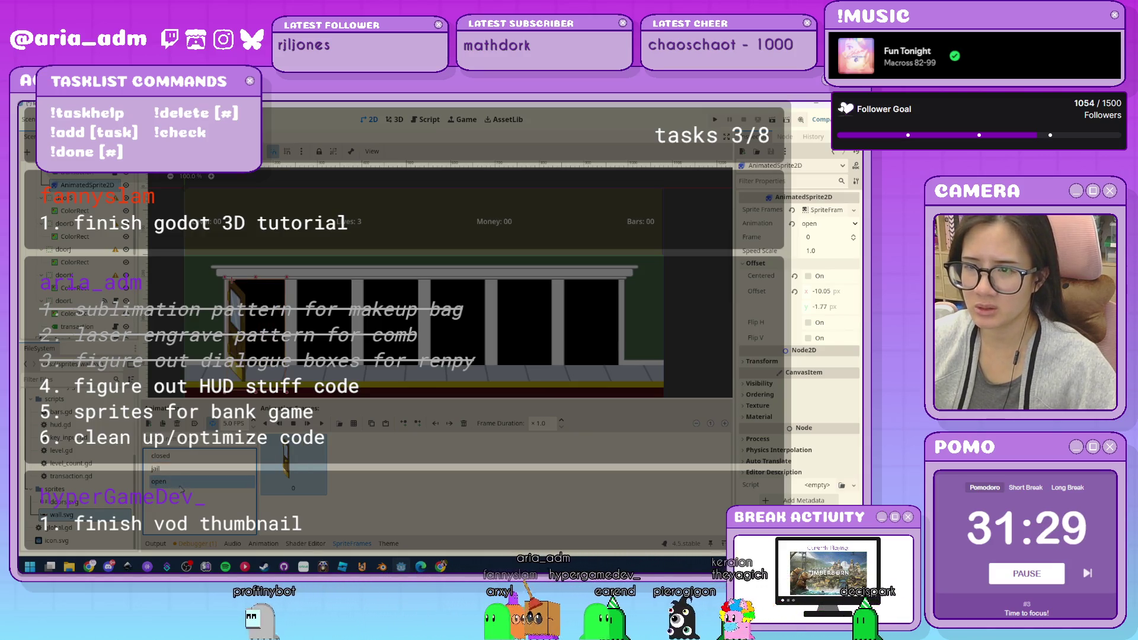
{"action": "left_click", "coordinate": [169, 457]}
{"action": "left_click", "coordinate": [170, 482]}
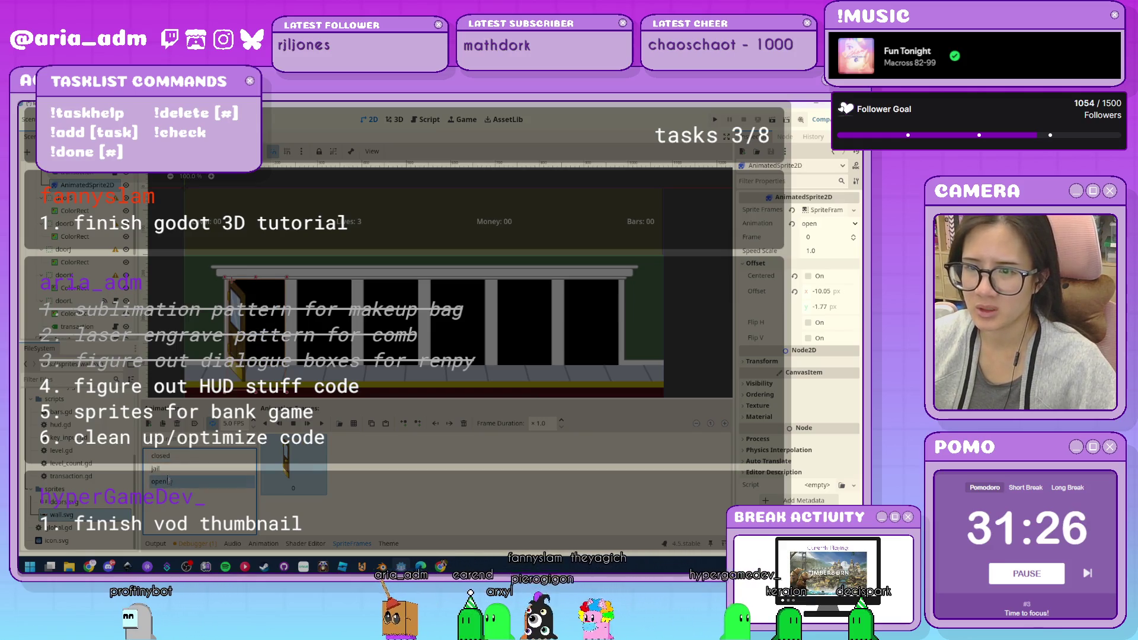
{"action": "left_click", "coordinate": [169, 457]}
{"action": "scroll", "coordinate": [83, 249], "scroll_direction": "up", "scroll_amount": 3}
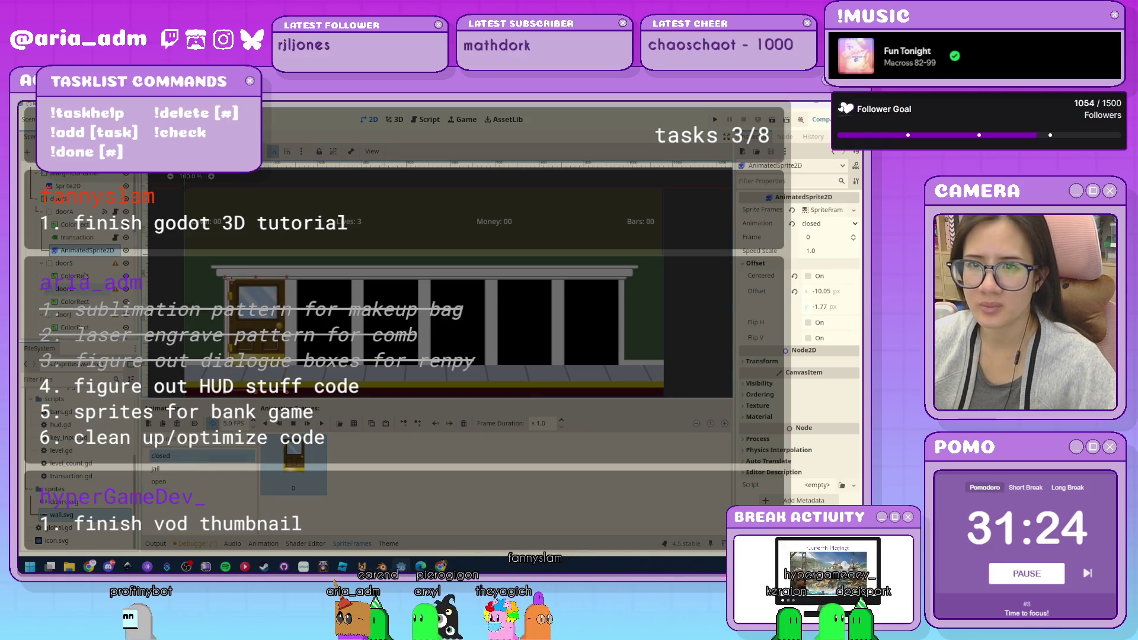
Duplicate the doorSprite node for another door, deleting the stray doorSprite2 copy.
{"action": "scroll", "coordinate": [81, 252], "scroll_direction": "down", "scroll_amount": 1}
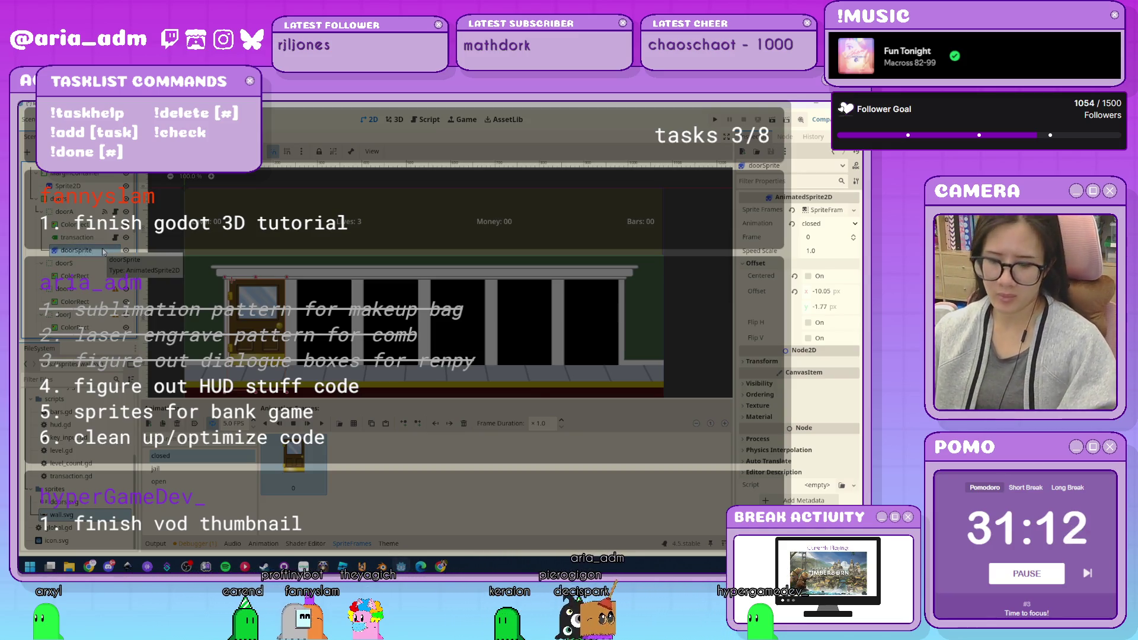
{"action": "key", "text": "ctrl+d"}
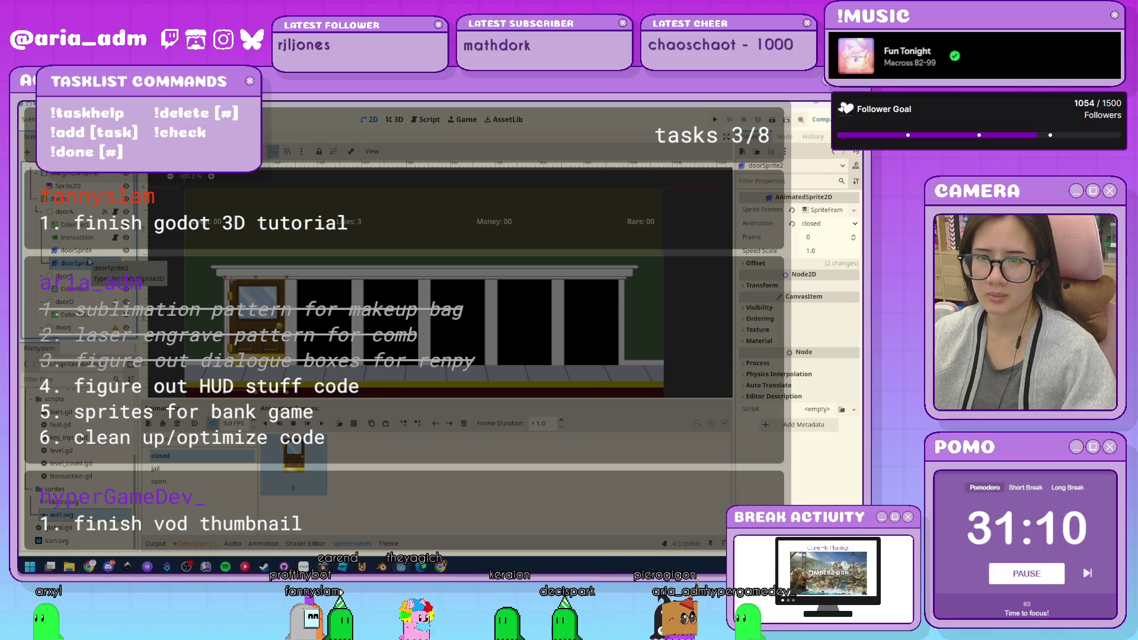
{"action": "key", "text": "Delete"}
{"action": "left_click", "coordinate": [86, 251]}
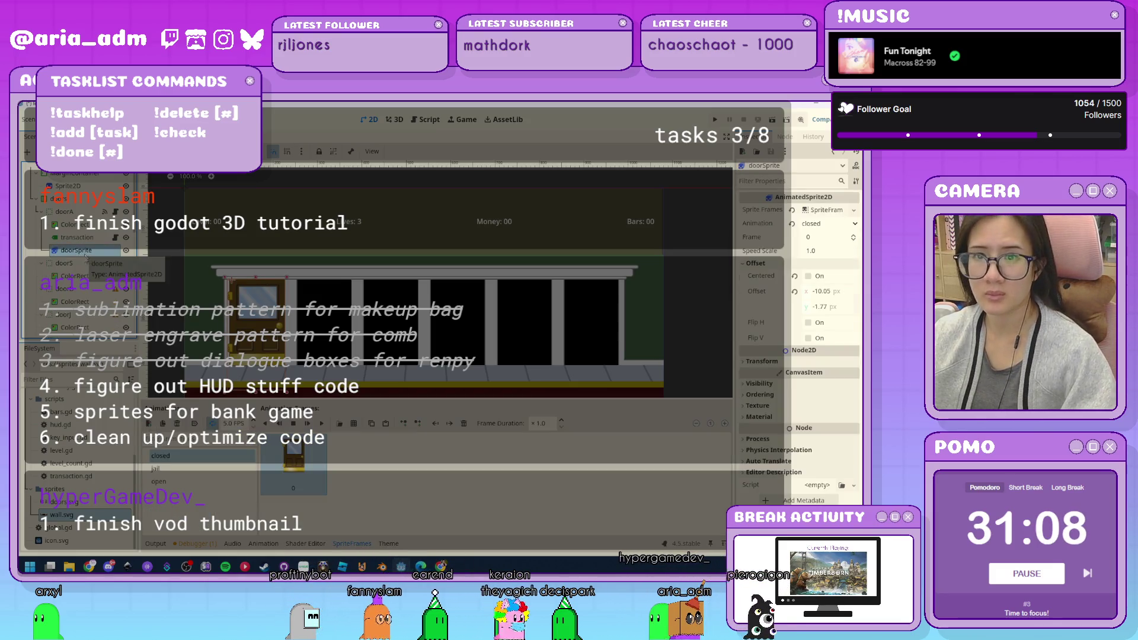
{"action": "key", "text": "ctrl+d"}
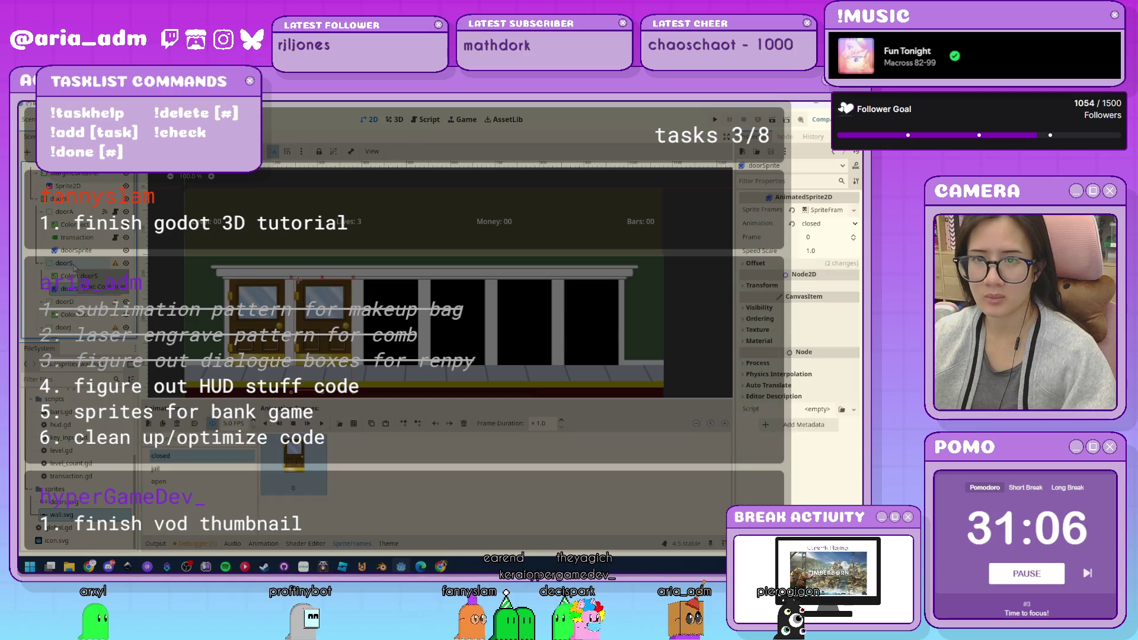
Give the remaining doors, through the sixth door doorL, their door sprites and bring up door_a.gd.
{"action": "left_click", "coordinate": [65, 282]}
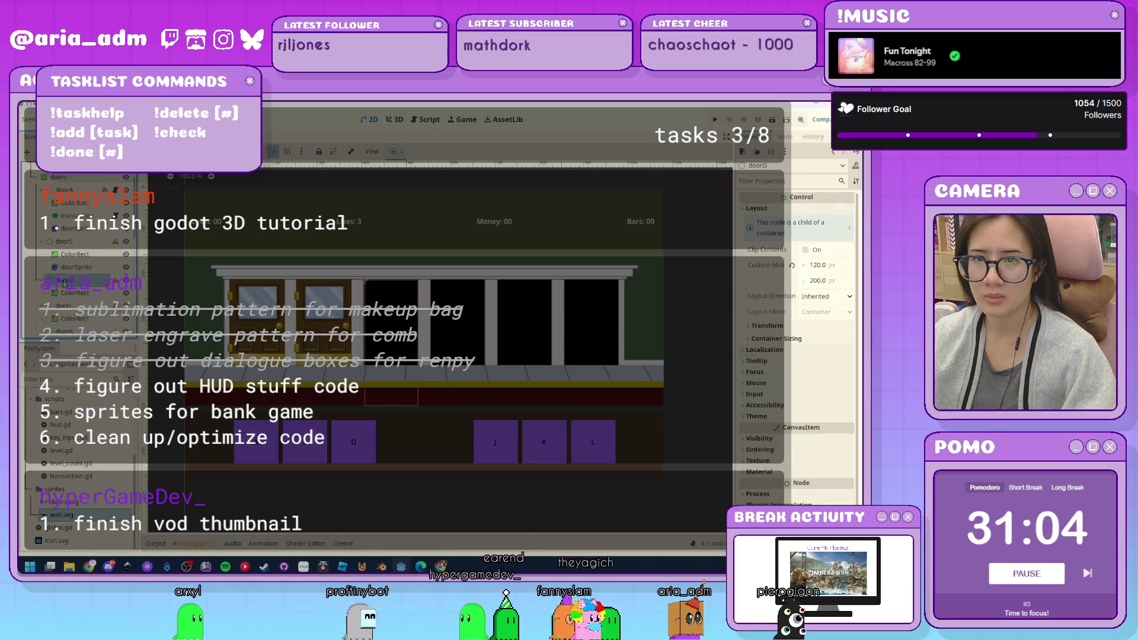
{"action": "left_click", "coordinate": [65, 284]}
{"action": "left_click", "coordinate": [61, 300]}
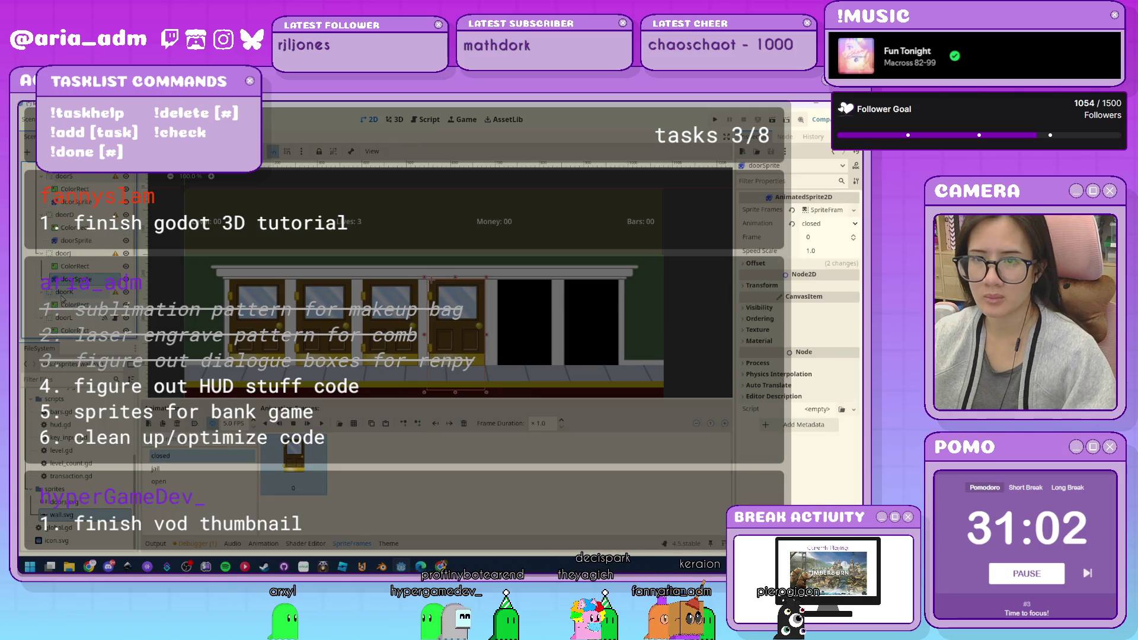
{"action": "left_click", "coordinate": [63, 298]}
{"action": "key", "text": "ctrl+d"}
{"action": "left_click", "coordinate": [65, 330]}
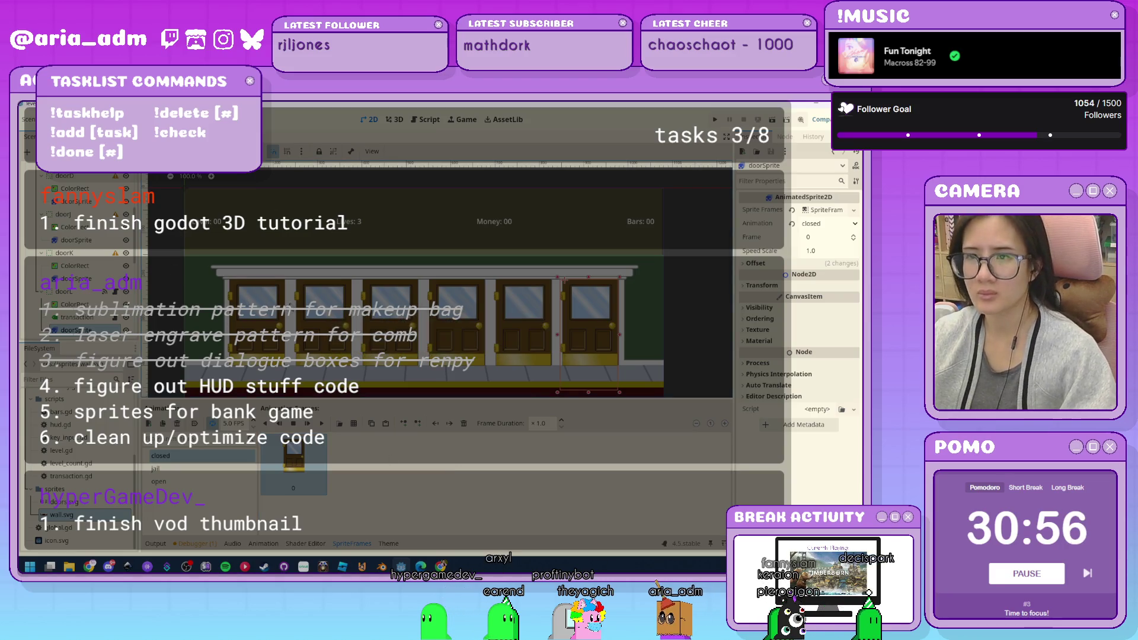
{"action": "key", "text": "ctrl+F3"}
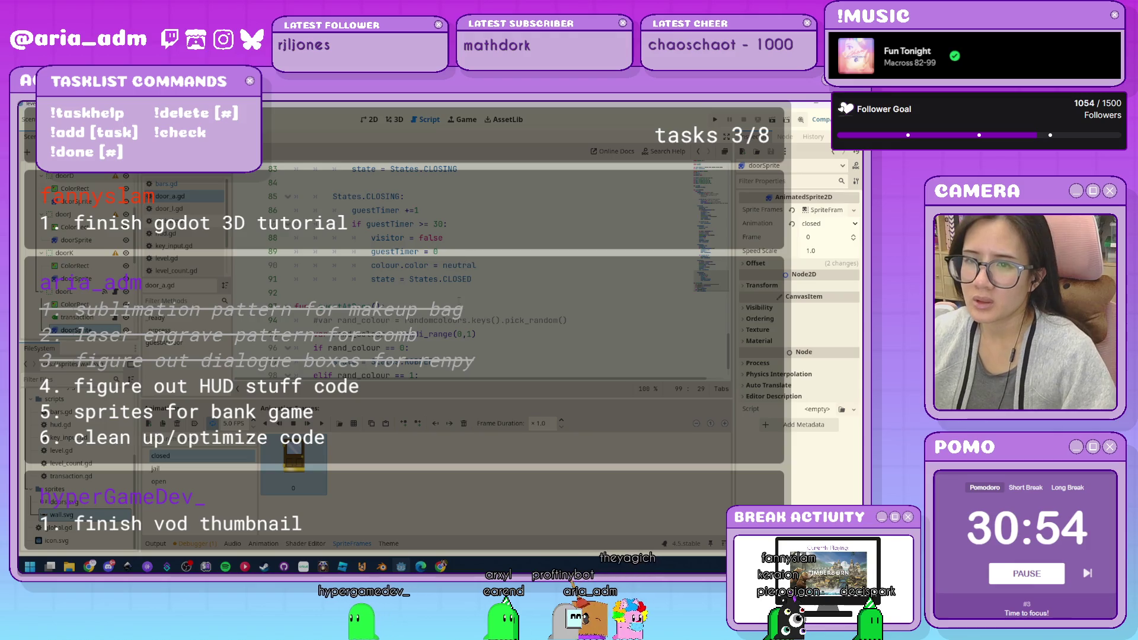
Look over transaction.gd, then open the door_a.gd script.
{"action": "scroll", "coordinate": [84, 259], "scroll_direction": "up", "scroll_amount": 5}
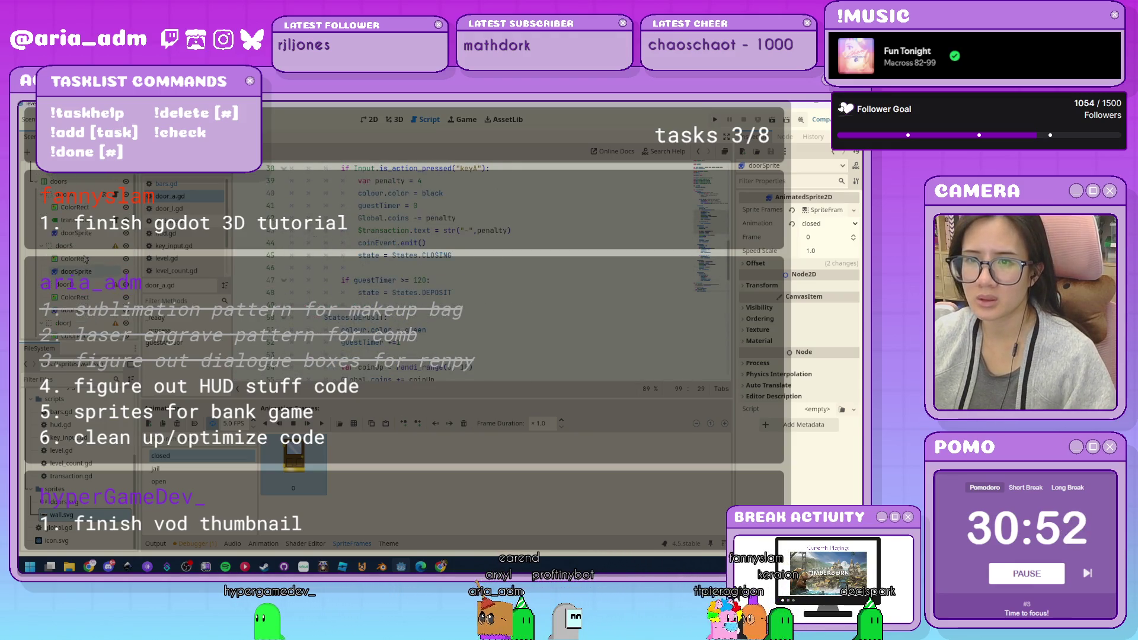
{"action": "scroll", "coordinate": [89, 261], "scroll_direction": "up", "scroll_amount": 2}
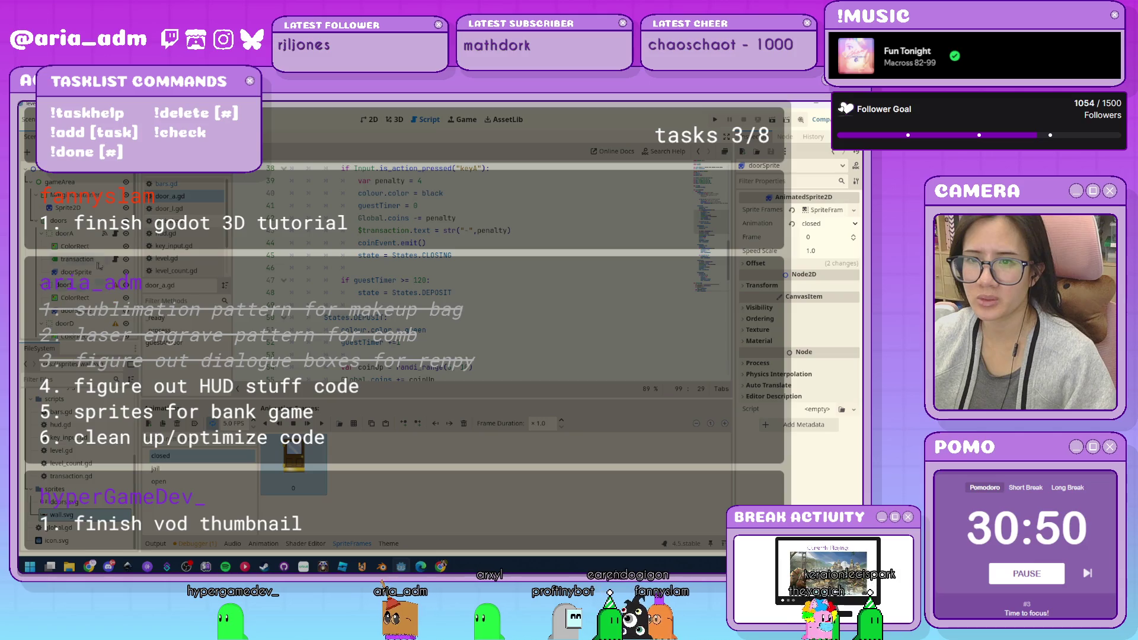
{"action": "left_click", "coordinate": [116, 259]}
{"action": "left_click", "coordinate": [490, 305]}
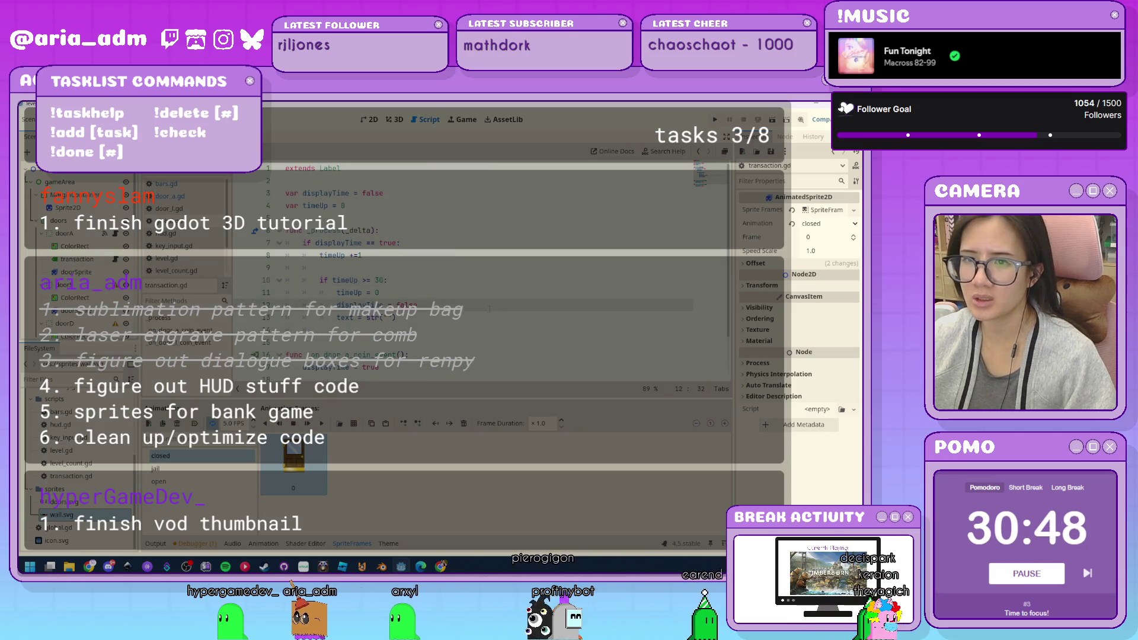
{"action": "scroll", "coordinate": [490, 309], "scroll_direction": "down", "scroll_amount": 2}
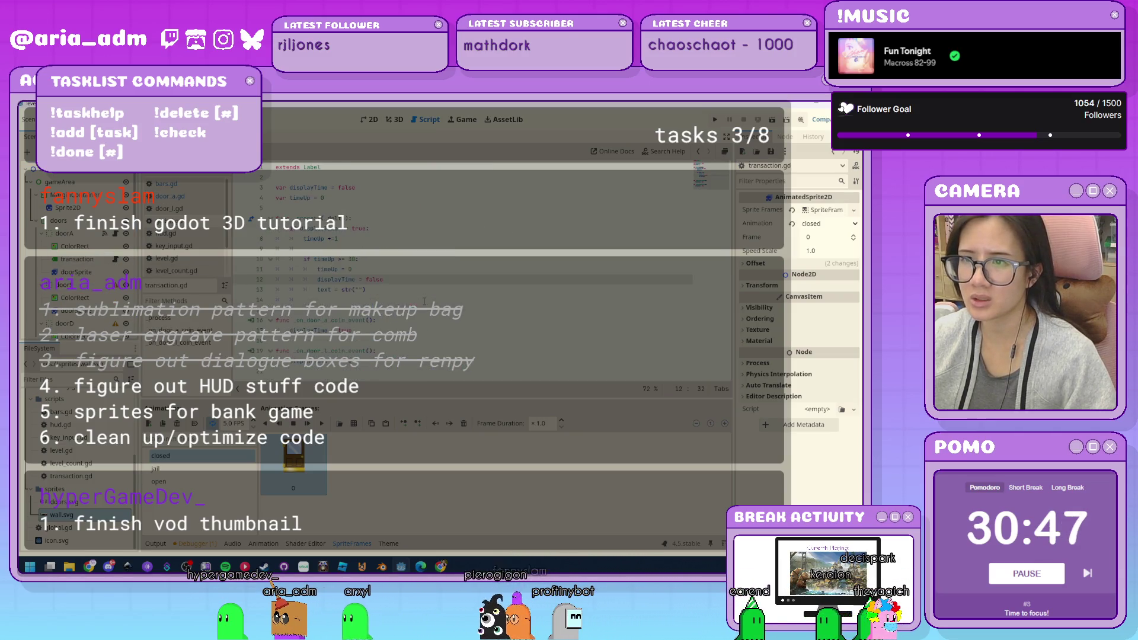
{"action": "left_click", "coordinate": [104, 233]}
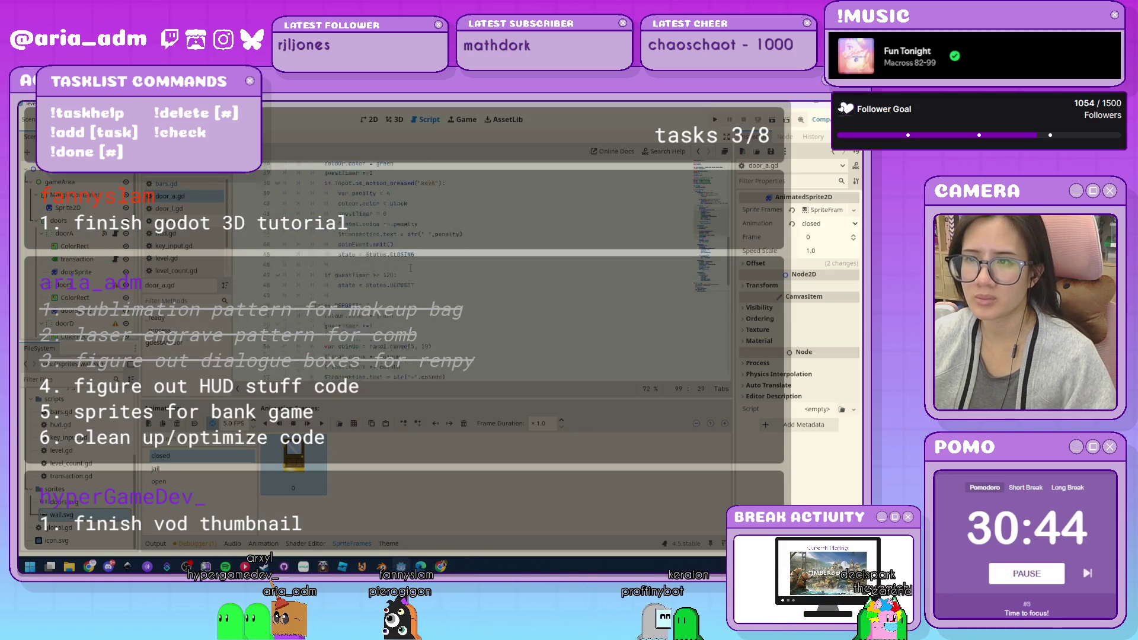
{"action": "scroll", "coordinate": [410, 268], "scroll_direction": "up", "scroll_amount": 10}
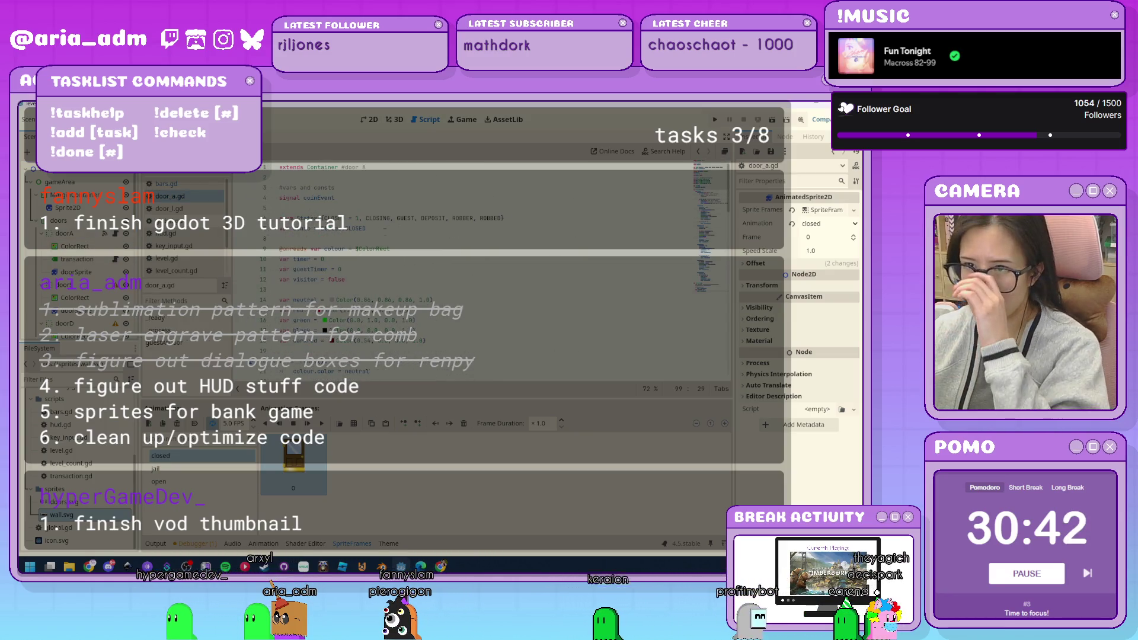
{"action": "scroll", "coordinate": [384, 280], "scroll_direction": "down", "scroll_amount": 1}
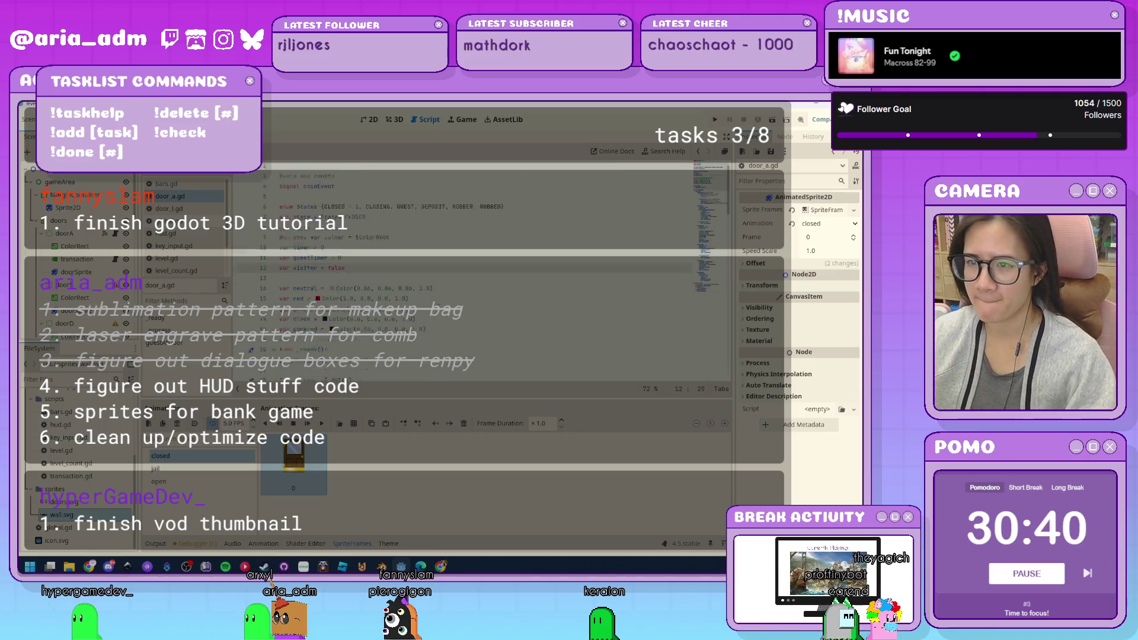
{"action": "left_click", "coordinate": [418, 309]}
{"action": "key", "text": "Return"}
{"action": "key", "text": "Return"}
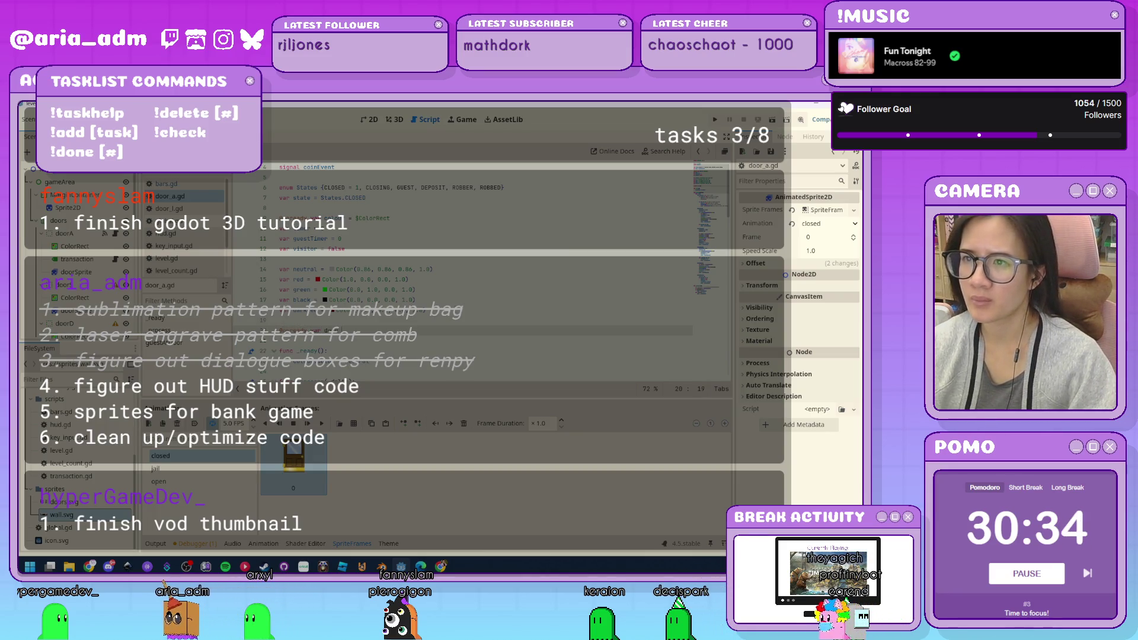
{"action": "type", "text": "="}
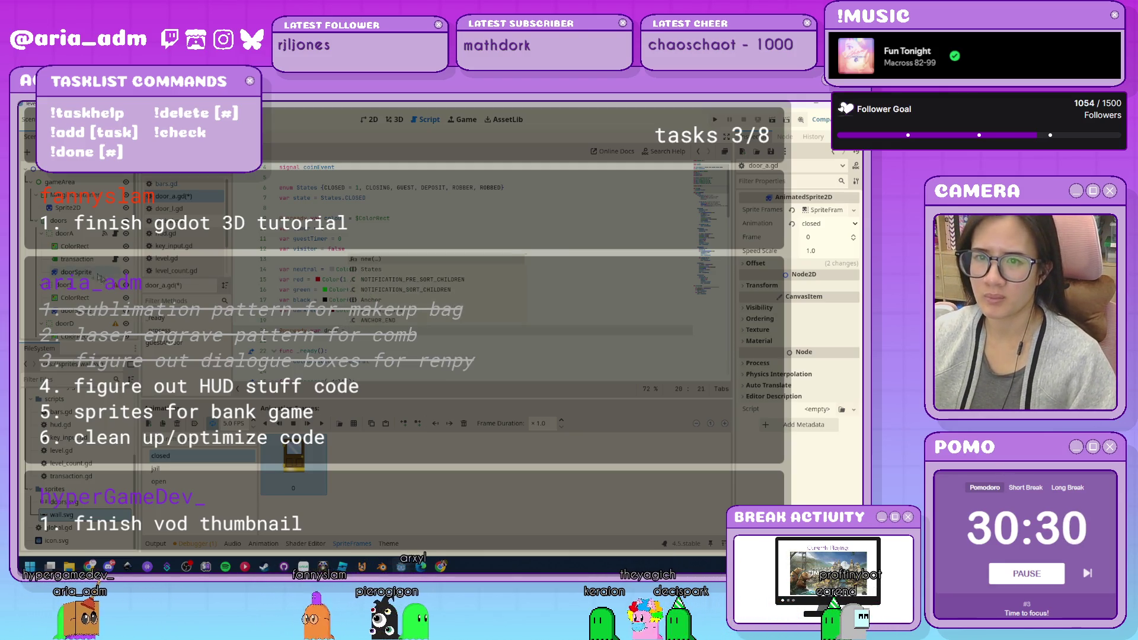
{"action": "left_click_drag", "start_coordinate": [76, 271], "coordinate": [396, 327]}
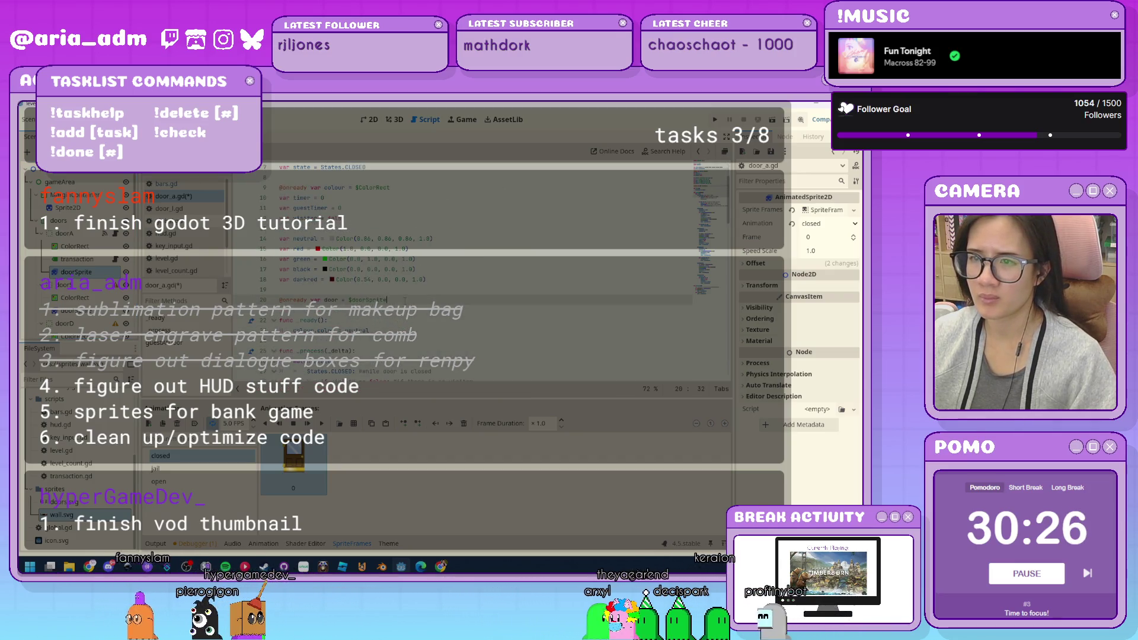
Make _ready play the door's "closed" animation.
{"action": "scroll", "coordinate": [404, 300], "scroll_direction": "down", "scroll_amount": 1}
{"action": "scroll", "coordinate": [405, 299], "scroll_direction": "down", "scroll_amount": 2}
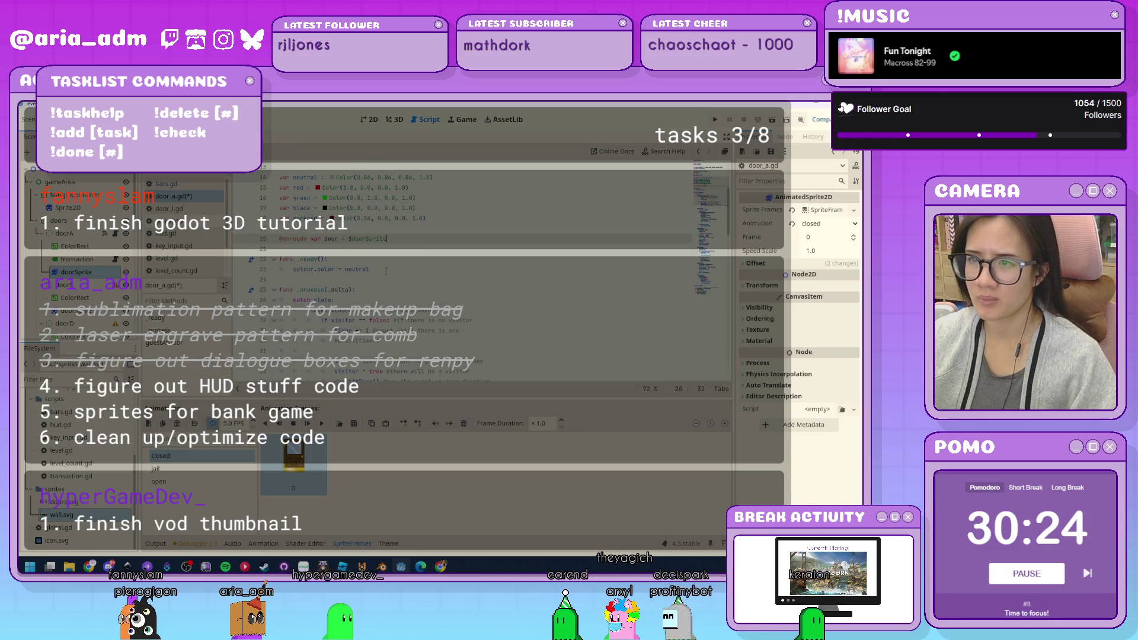
{"action": "left_click", "coordinate": [386, 271]}
{"action": "key", "text": "Return"}
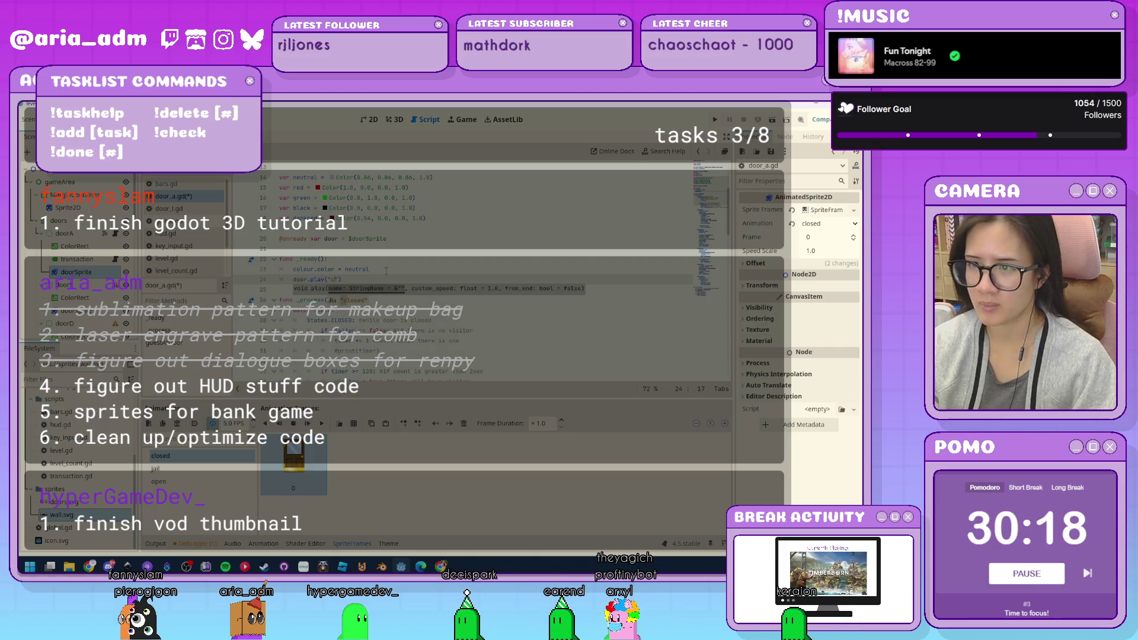
{"action": "key", "text": "shift+Home"}
{"action": "key", "text": "ctrl+c"}
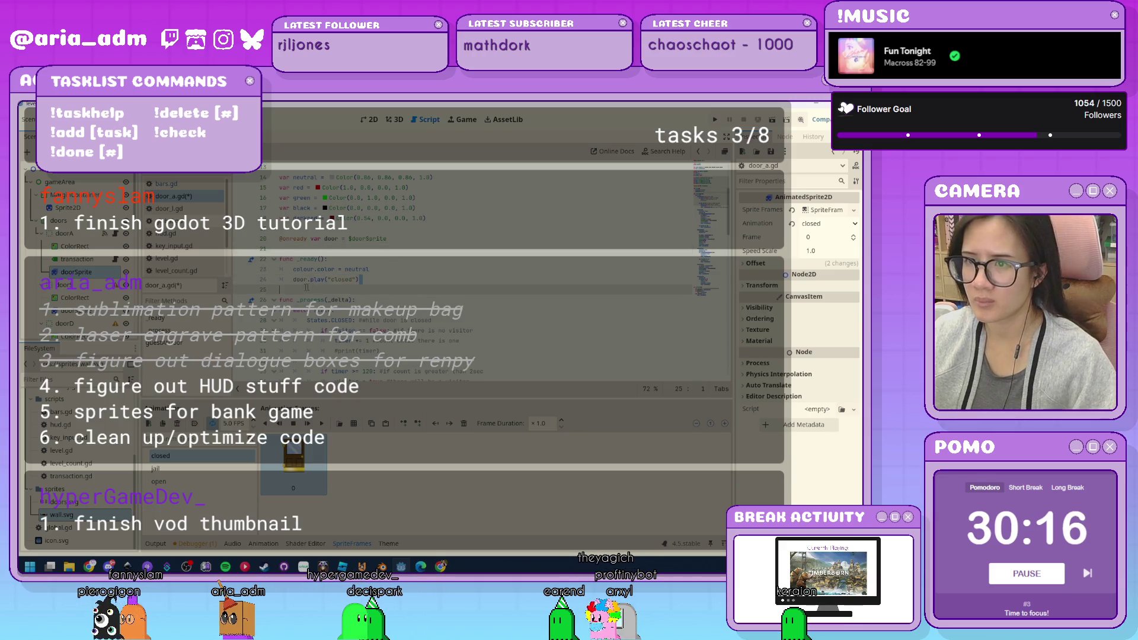
Insert a door.play("open") call into the guest-handling code.
{"action": "scroll", "coordinate": [401, 277], "scroll_direction": "down", "scroll_amount": 2}
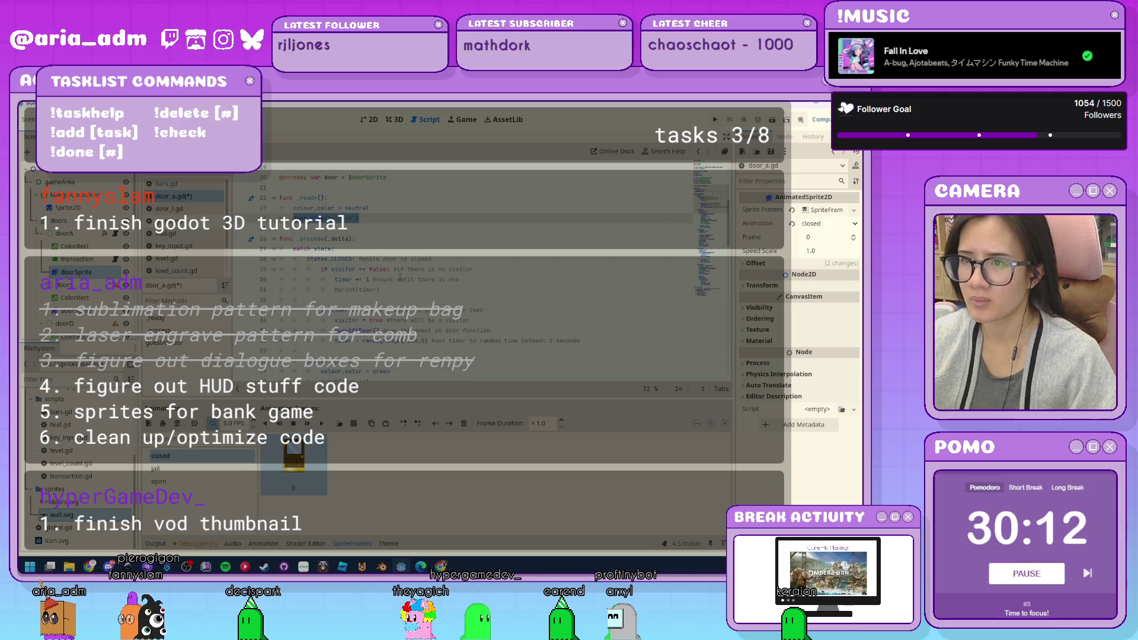
{"action": "scroll", "coordinate": [400, 277], "scroll_direction": "down", "scroll_amount": 1}
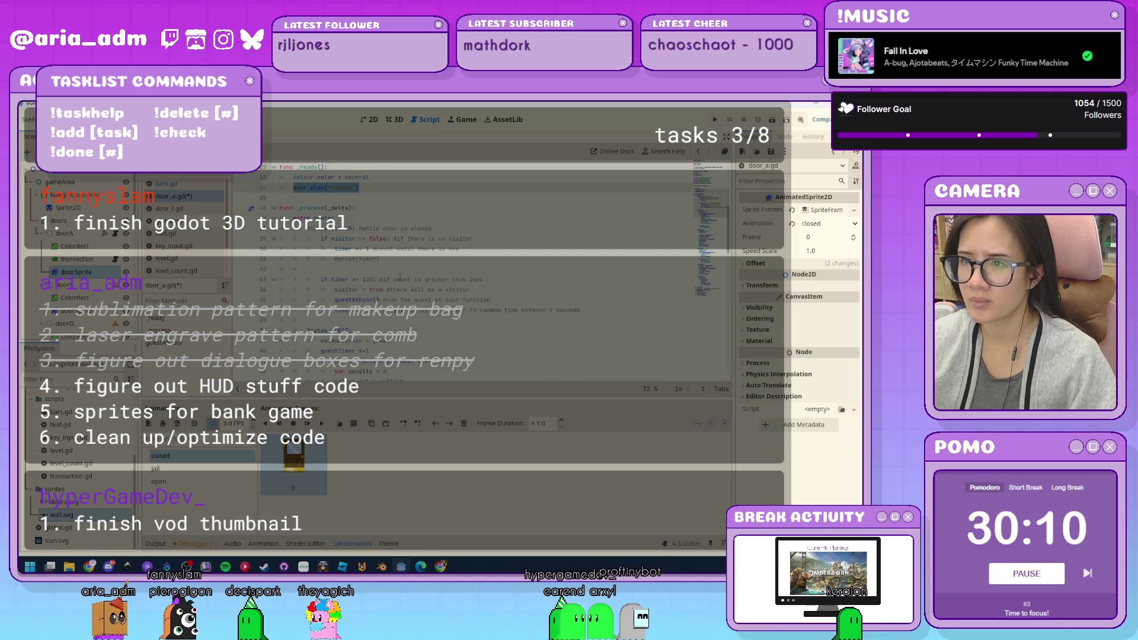
{"action": "scroll", "coordinate": [400, 277], "scroll_direction": "down", "scroll_amount": 1}
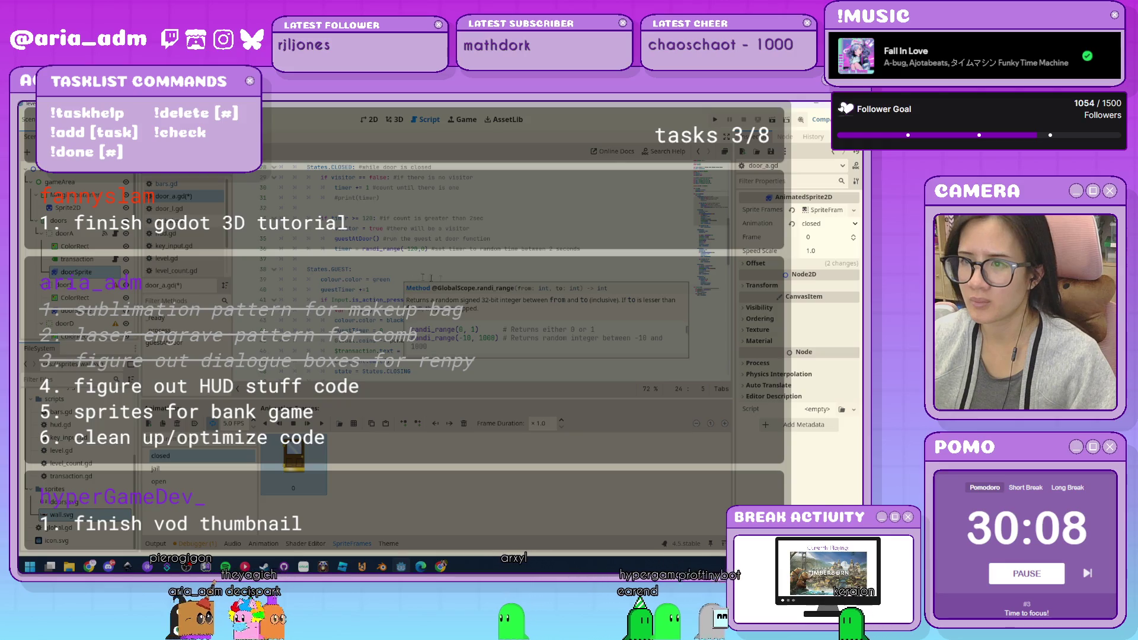
{"action": "scroll", "coordinate": [400, 277], "scroll_direction": "down", "scroll_amount": 1}
{"action": "left_click", "coordinate": [388, 261]}
{"action": "scroll", "coordinate": [409, 261], "scroll_direction": "down", "scroll_amount": 10}
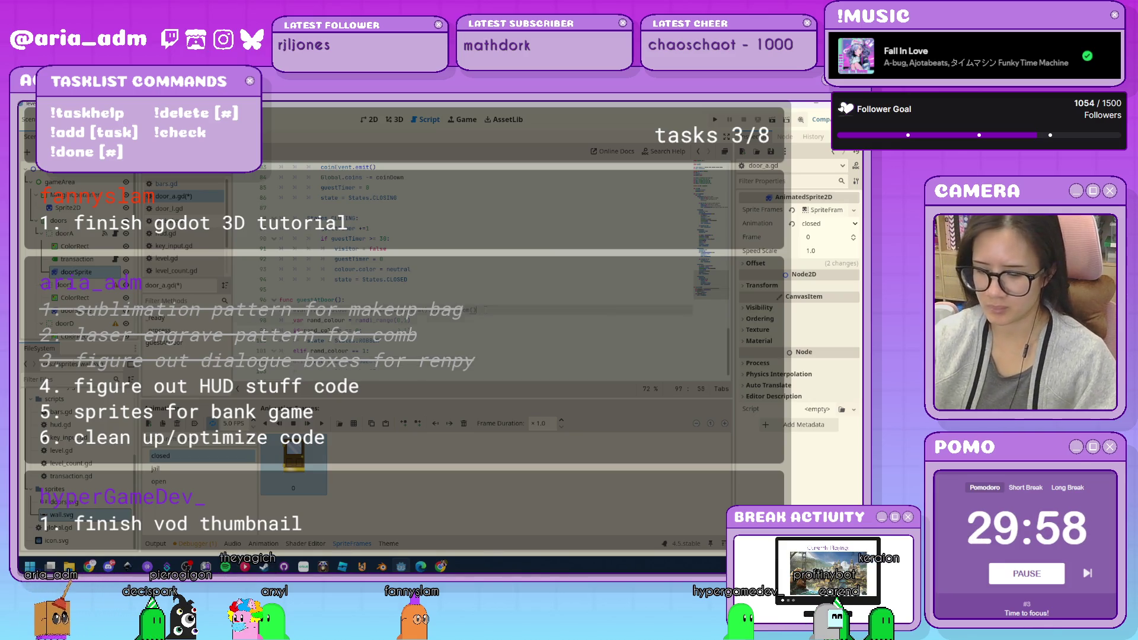
{"action": "key", "text": "Return"}
{"action": "key", "text": "ctrl+v"}
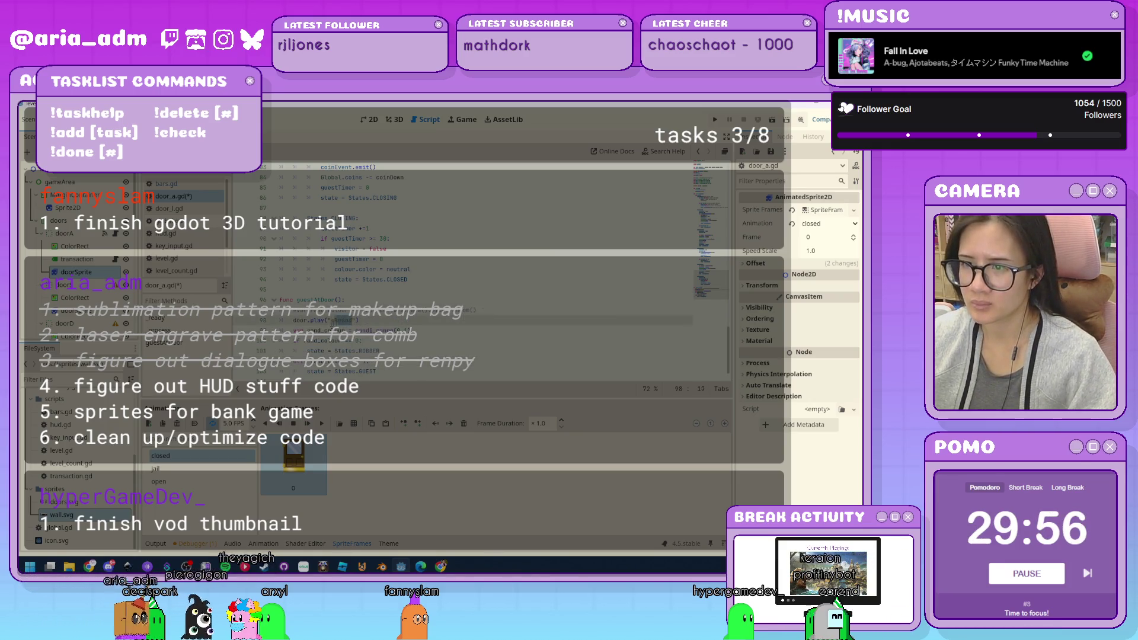
{"action": "type", "text": "open"}
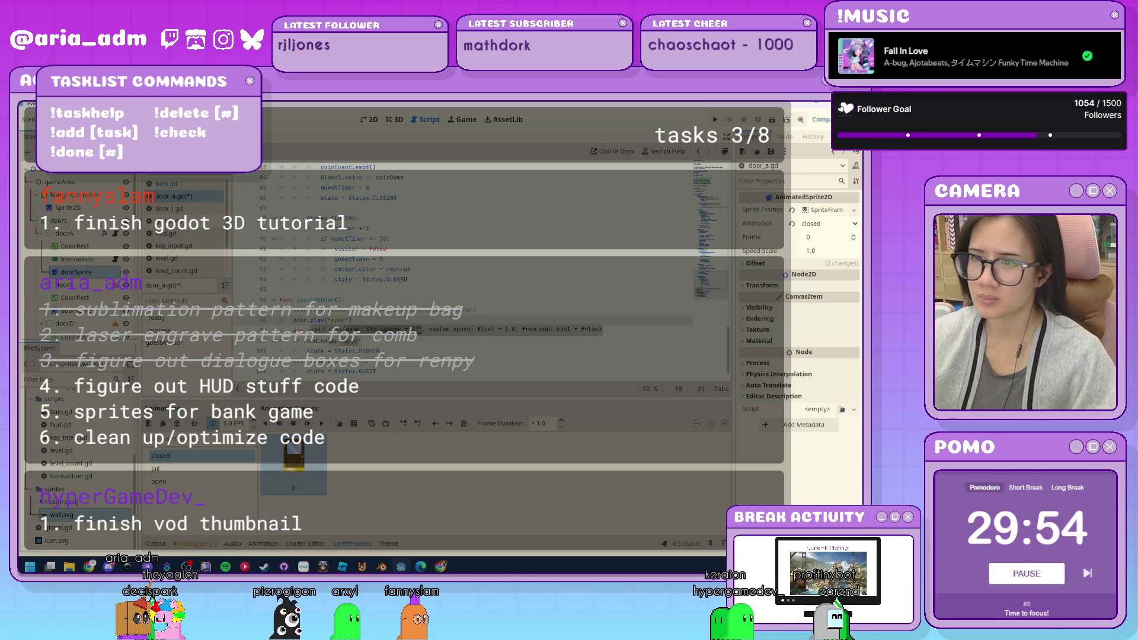
{"action": "left_click", "coordinate": [308, 289]}
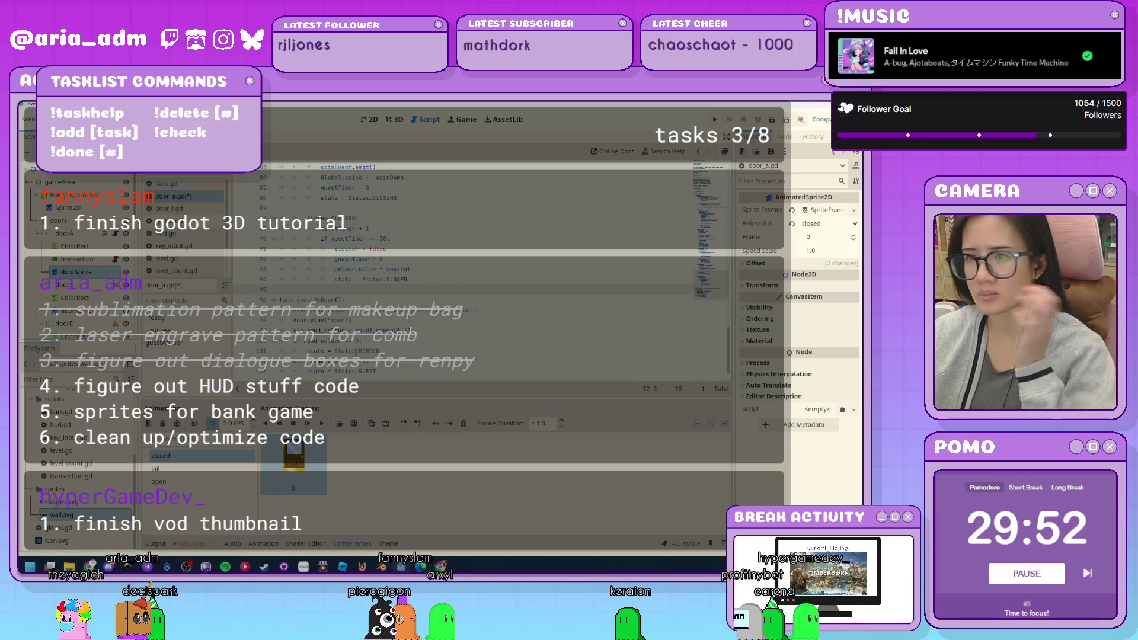
Add a line after line 93 in the closing state, save door_a.gd, and run the game.
{"action": "left_click", "coordinate": [448, 278]}
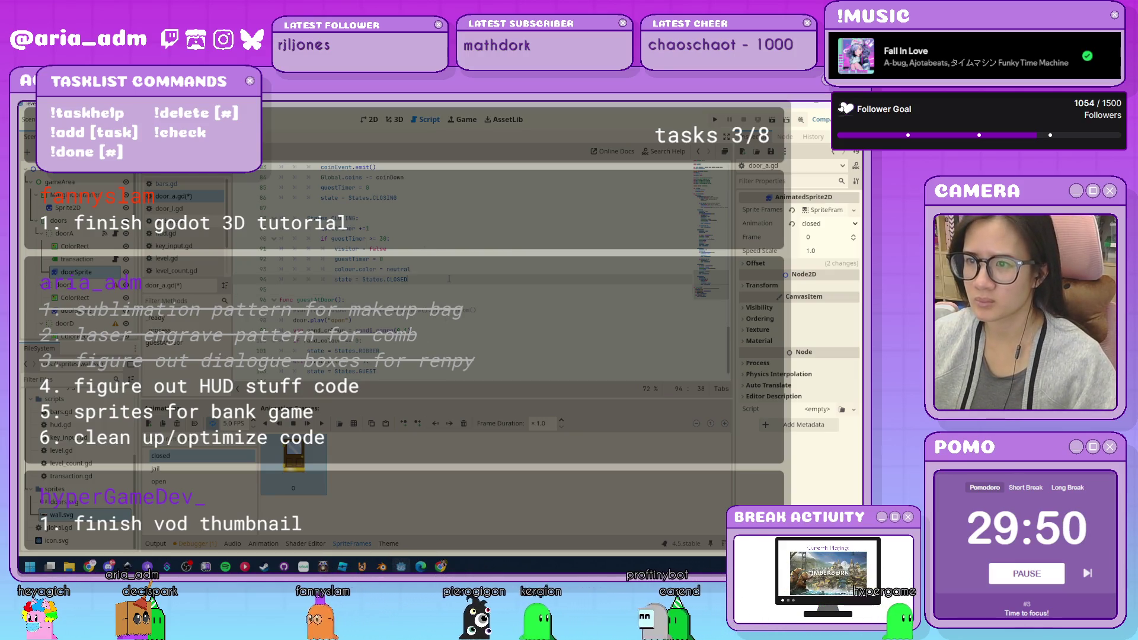
{"action": "scroll", "coordinate": [448, 279], "scroll_direction": "up", "scroll_amount": 5}
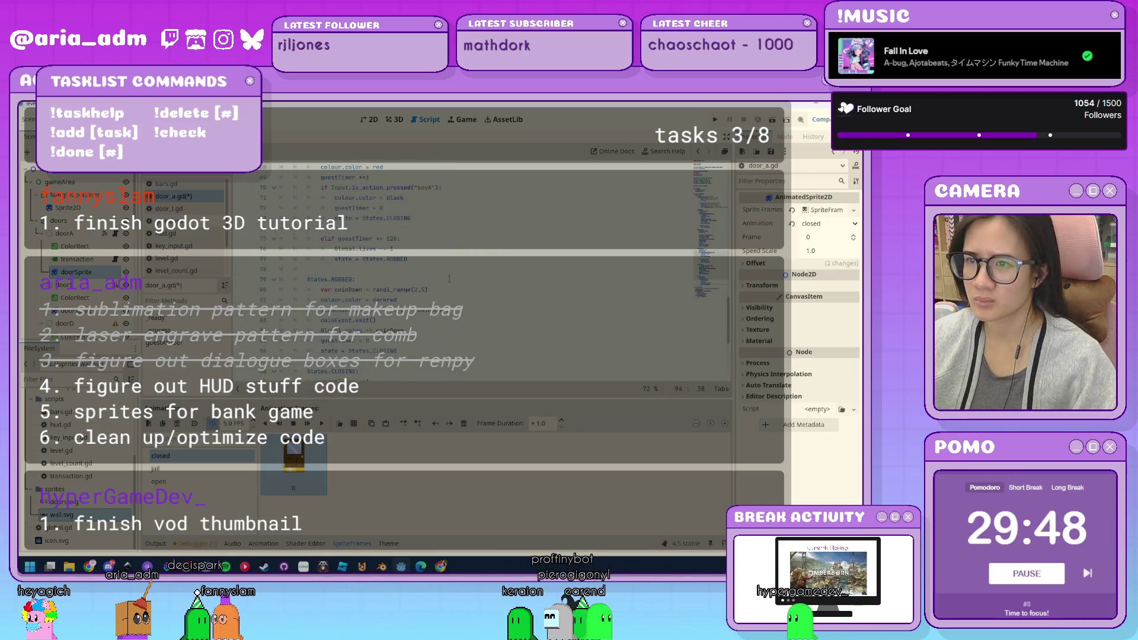
{"action": "scroll", "coordinate": [448, 279], "scroll_direction": "up", "scroll_amount": 8}
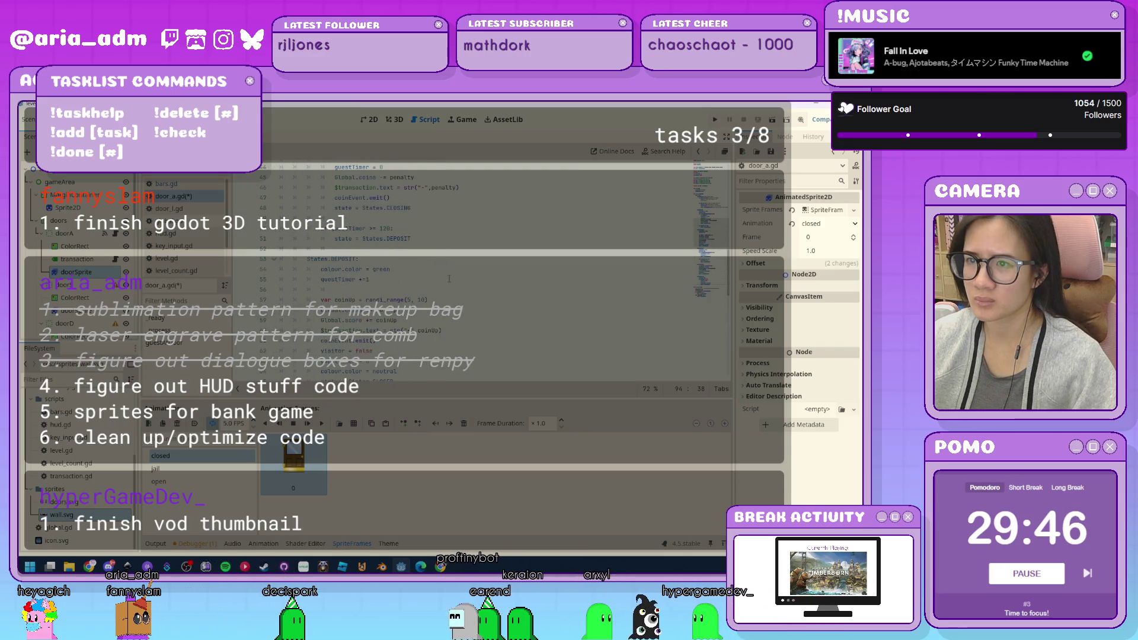
{"action": "scroll", "coordinate": [448, 279], "scroll_direction": "up", "scroll_amount": 7}
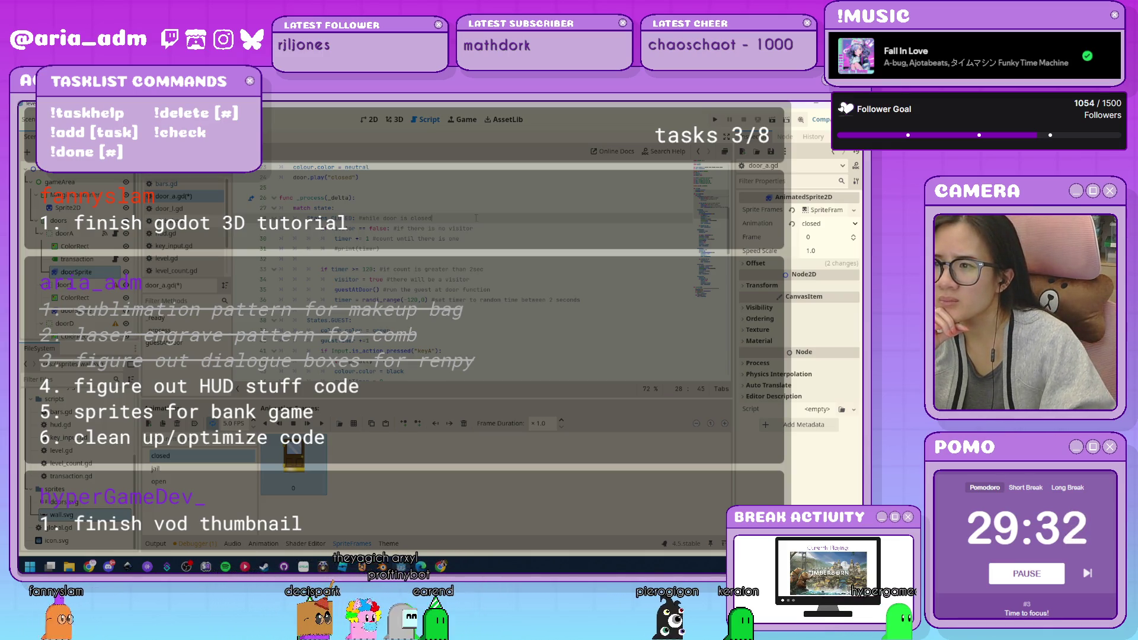
{"action": "scroll", "coordinate": [476, 219], "scroll_direction": "down", "scroll_amount": 12}
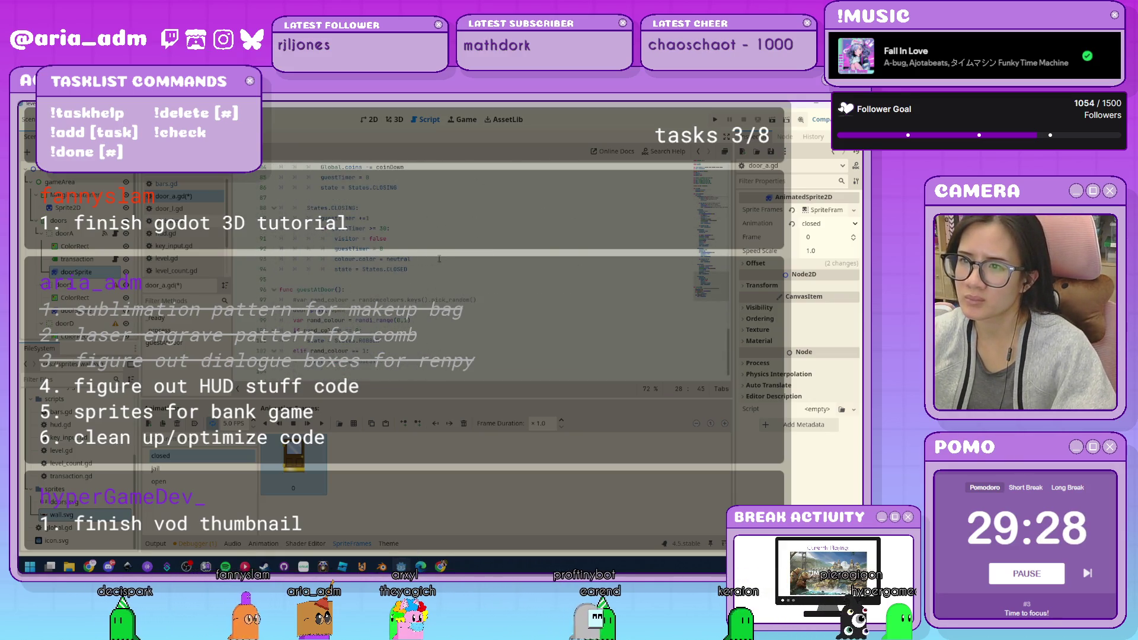
{"action": "left_click", "coordinate": [434, 261]}
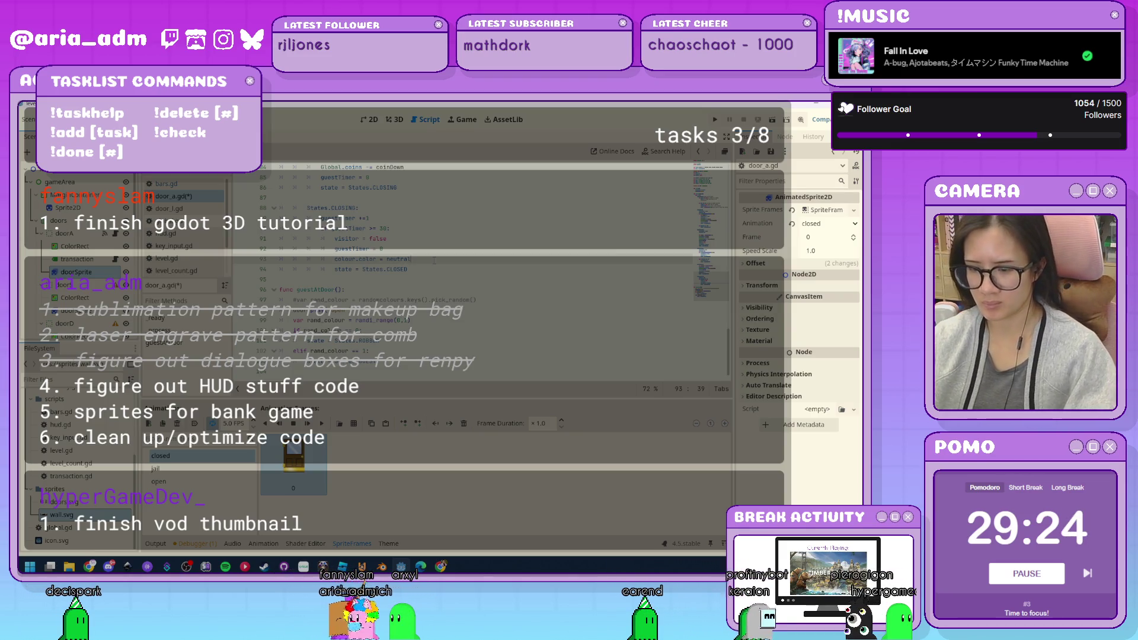
{"action": "key", "text": "Return"}
{"action": "type", "text": "door.play(\"closed\")"}
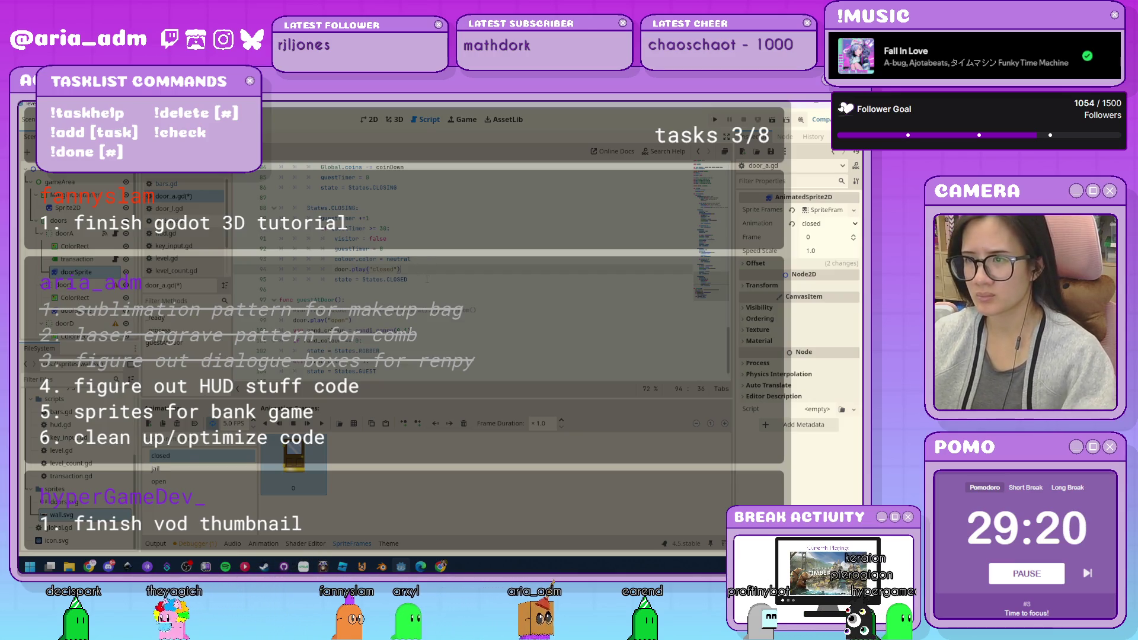
{"action": "key", "text": "ctrl+s"}
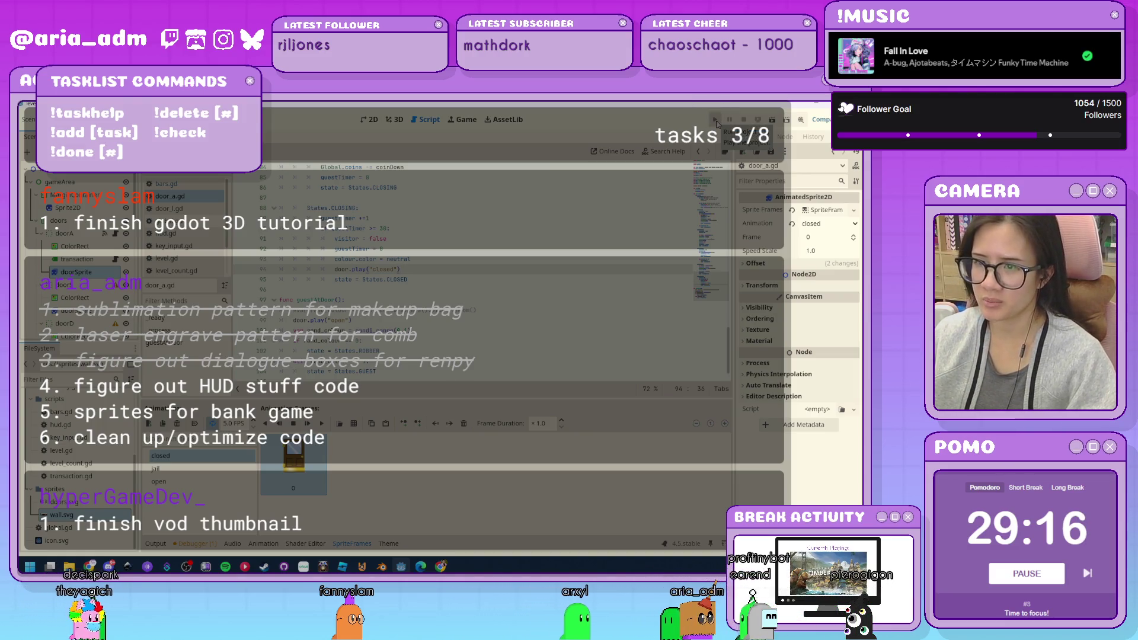
{"action": "left_click", "coordinate": [716, 122]}
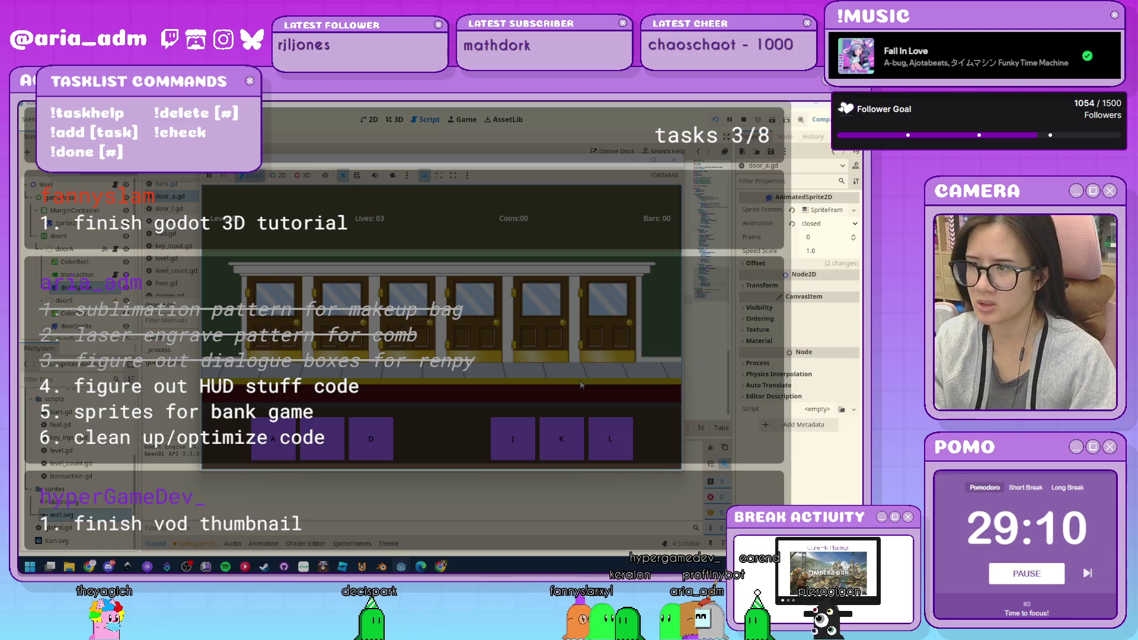
Press A repeatedly to open and close the leftmost door, then stop the game with F8.
{"action": "key", "text": "a"}
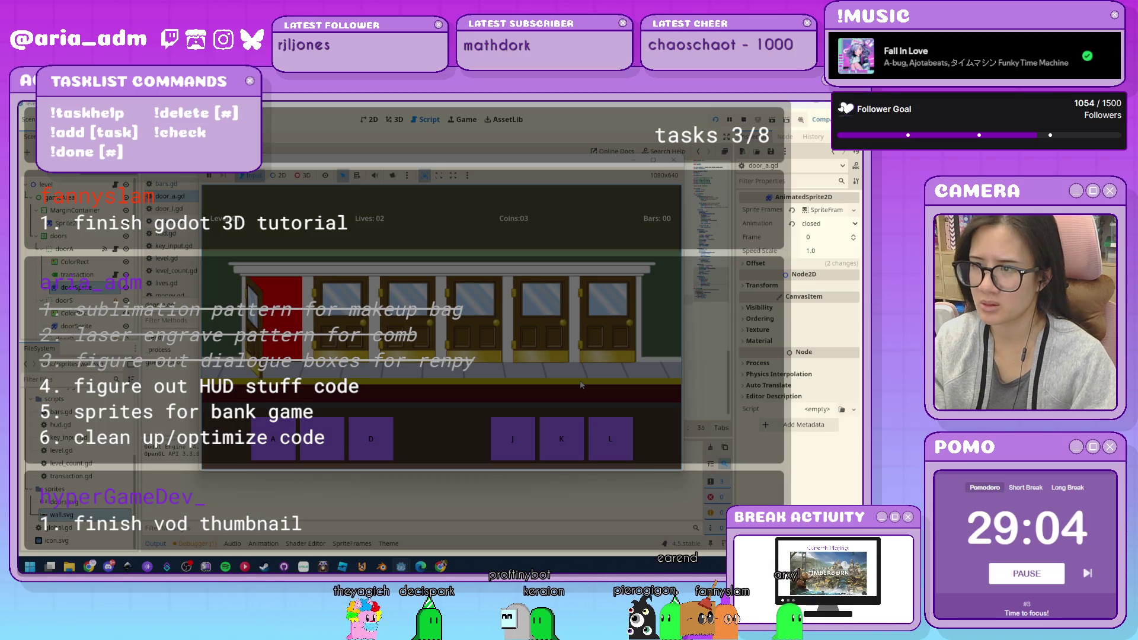
{"action": "key", "text": "a"}
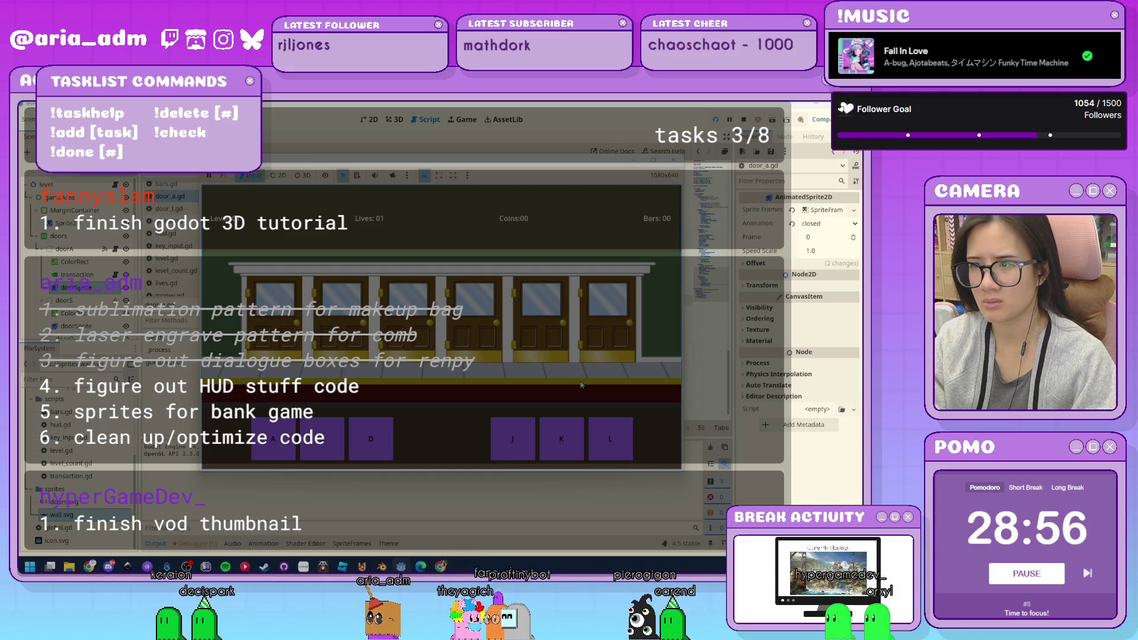
{"action": "key", "text": "a"}
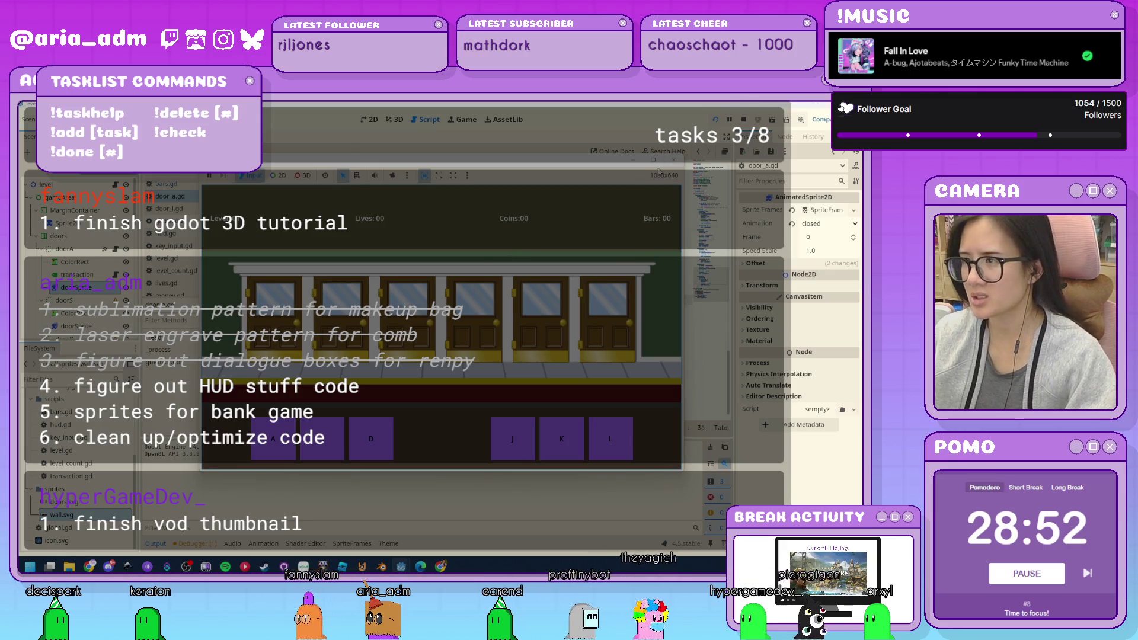
{"action": "key", "text": "F8"}
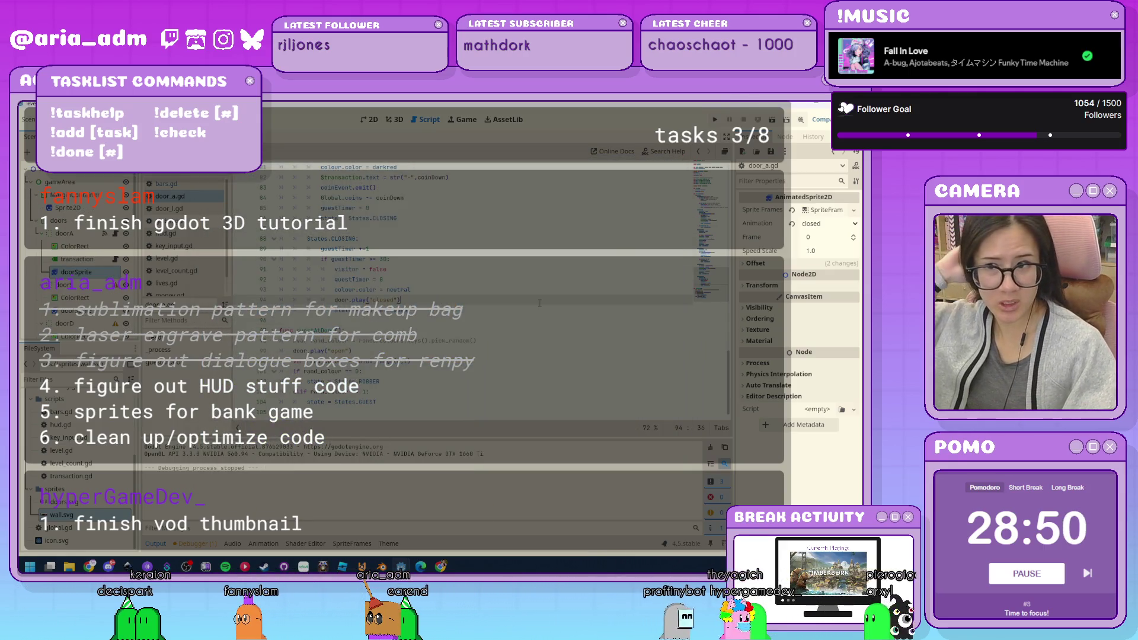
Compare door_a.gd with door_l.gd, selecting all of door_a.gd's code.
{"action": "scroll", "coordinate": [540, 304], "scroll_direction": "up", "scroll_amount": 20}
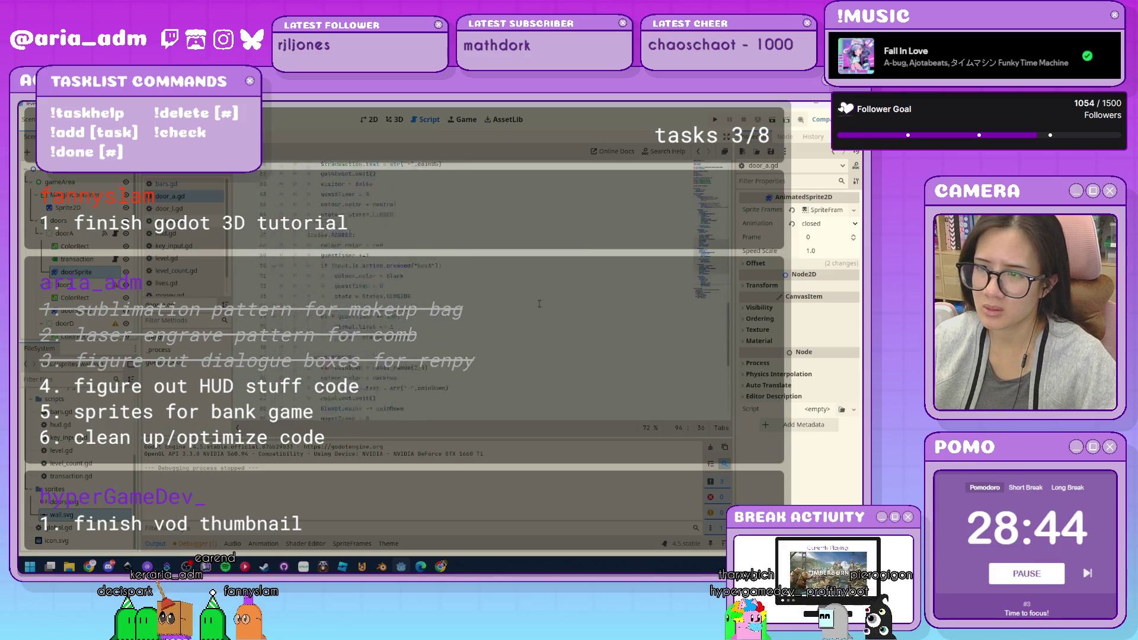
{"action": "scroll", "coordinate": [77, 320], "scroll_direction": "down", "scroll_amount": 10}
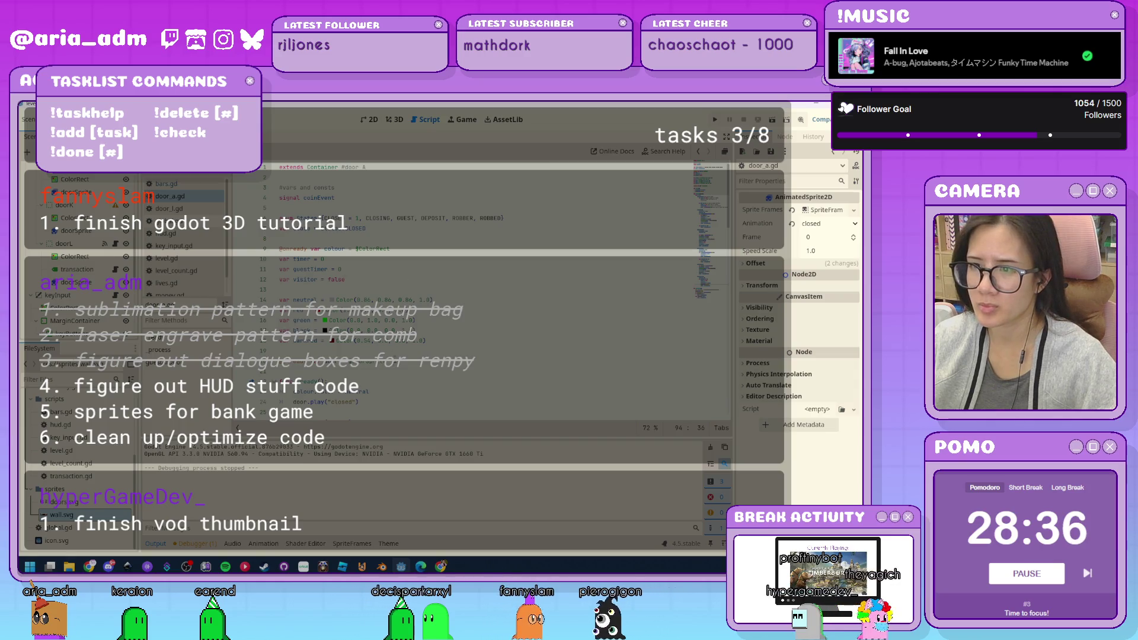
{"action": "left_click", "coordinate": [308, 361]}
{"action": "left_click", "coordinate": [170, 208]}
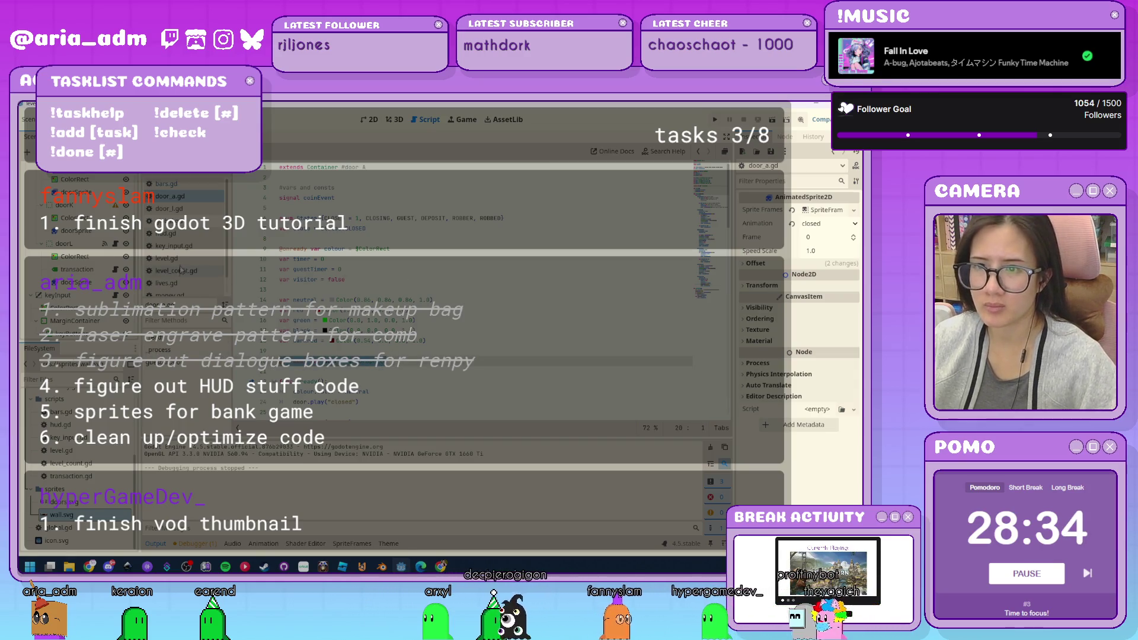
{"action": "scroll", "coordinate": [432, 298], "scroll_direction": "up", "scroll_amount": 3}
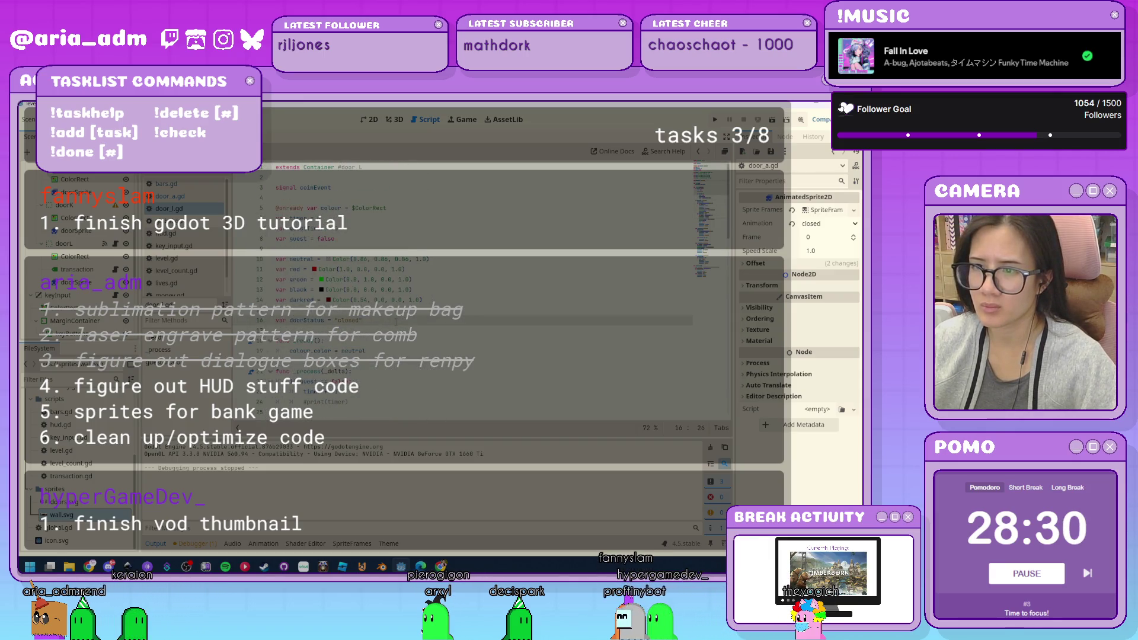
{"action": "left_click", "coordinate": [196, 201]}
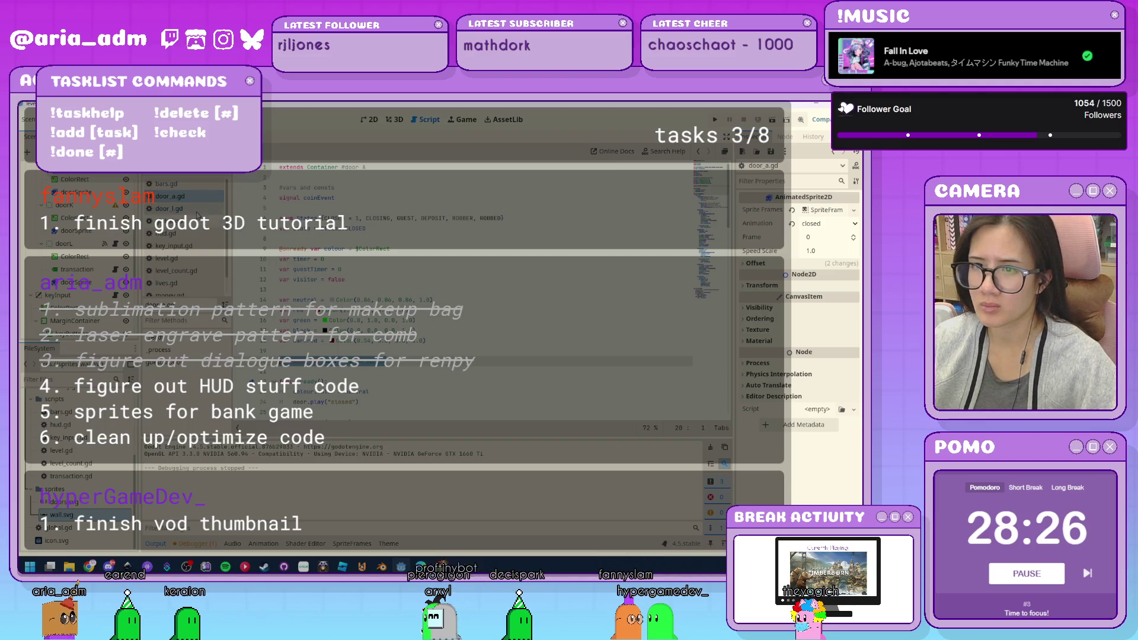
{"action": "left_click", "coordinate": [197, 211]}
{"action": "left_click", "coordinate": [191, 197]}
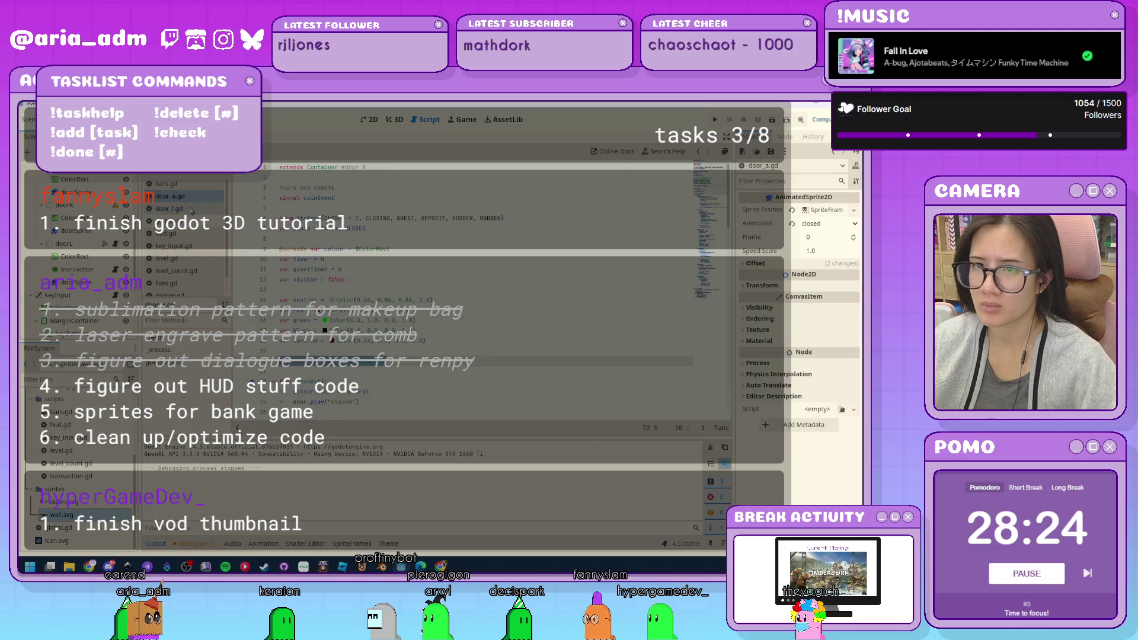
{"action": "left_click", "coordinate": [492, 300]}
{"action": "key", "text": "ctrl+a"}
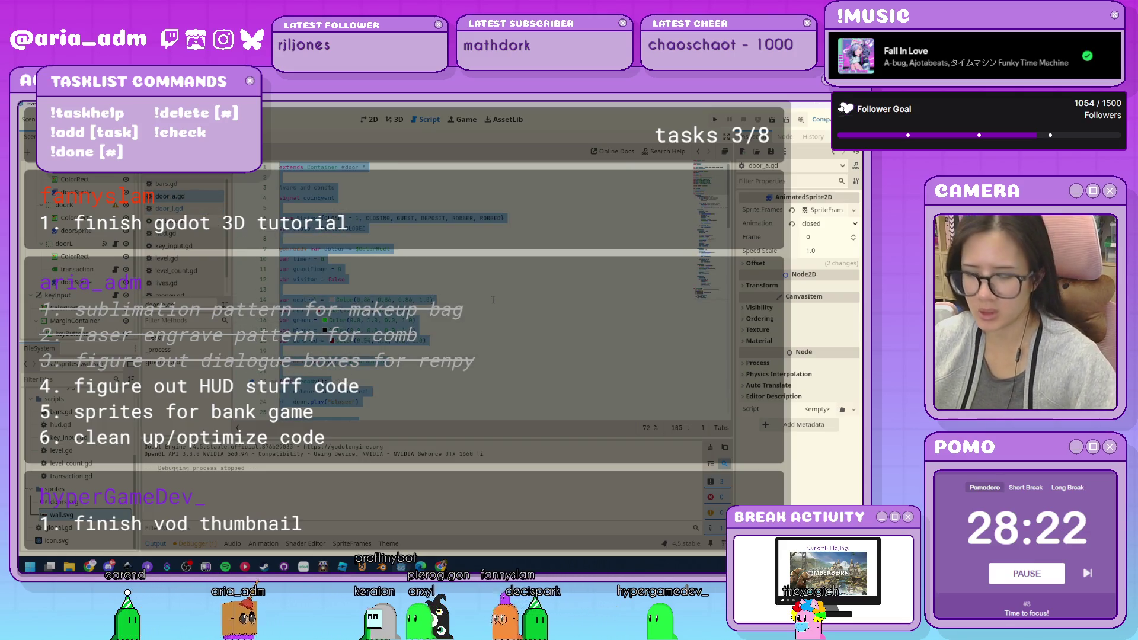
Review door_l.gd through line 79, save it, and launch the game.
{"action": "left_click", "coordinate": [178, 208]}
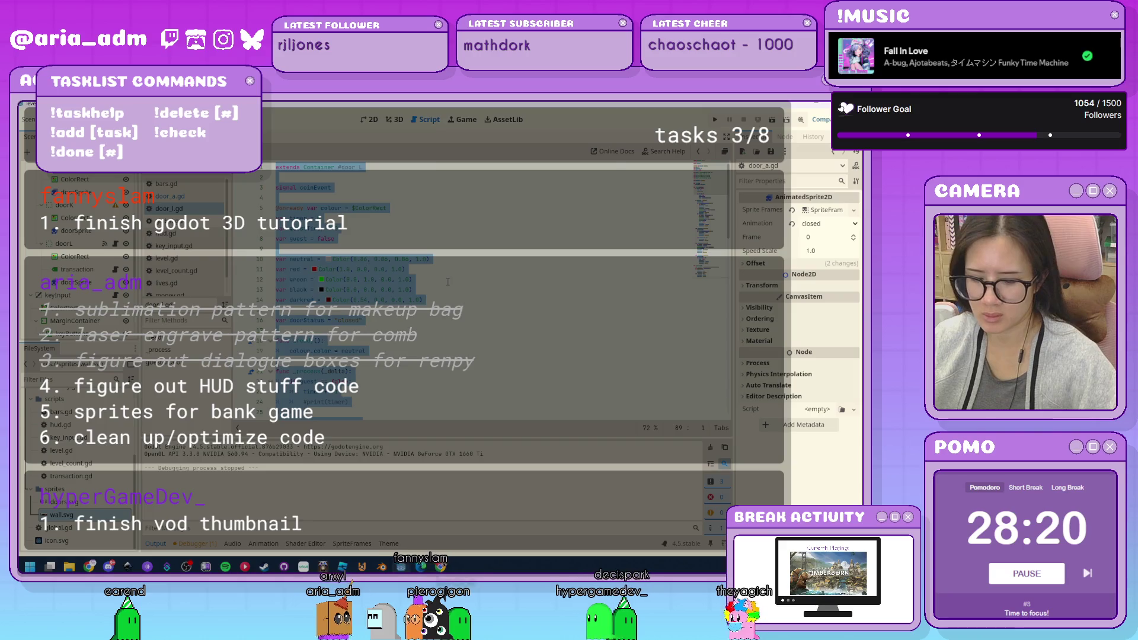
{"action": "scroll", "coordinate": [386, 194], "scroll_direction": "up", "scroll_amount": 20}
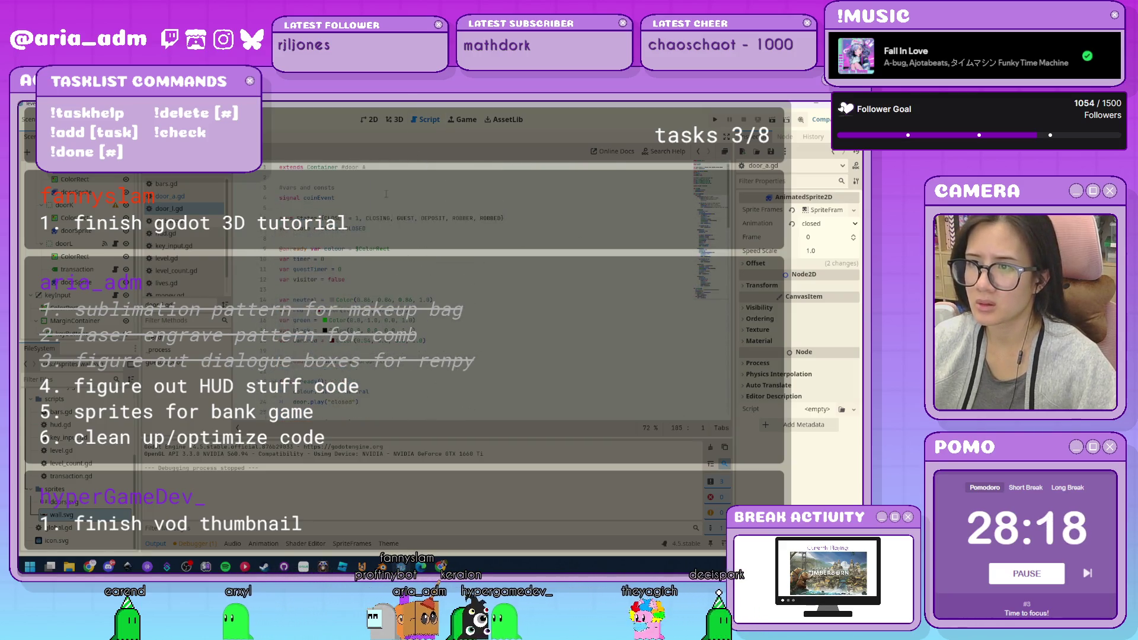
{"action": "left_click", "coordinate": [370, 169]}
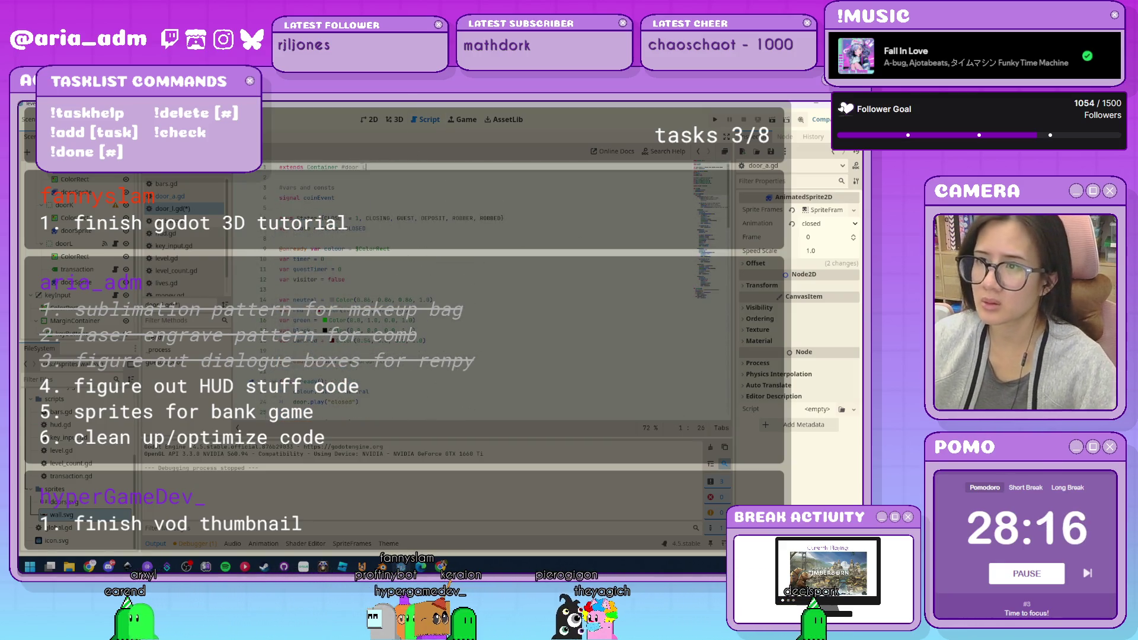
{"action": "left_click", "coordinate": [469, 263]}
{"action": "scroll", "coordinate": [469, 263], "scroll_direction": "down", "scroll_amount": 10}
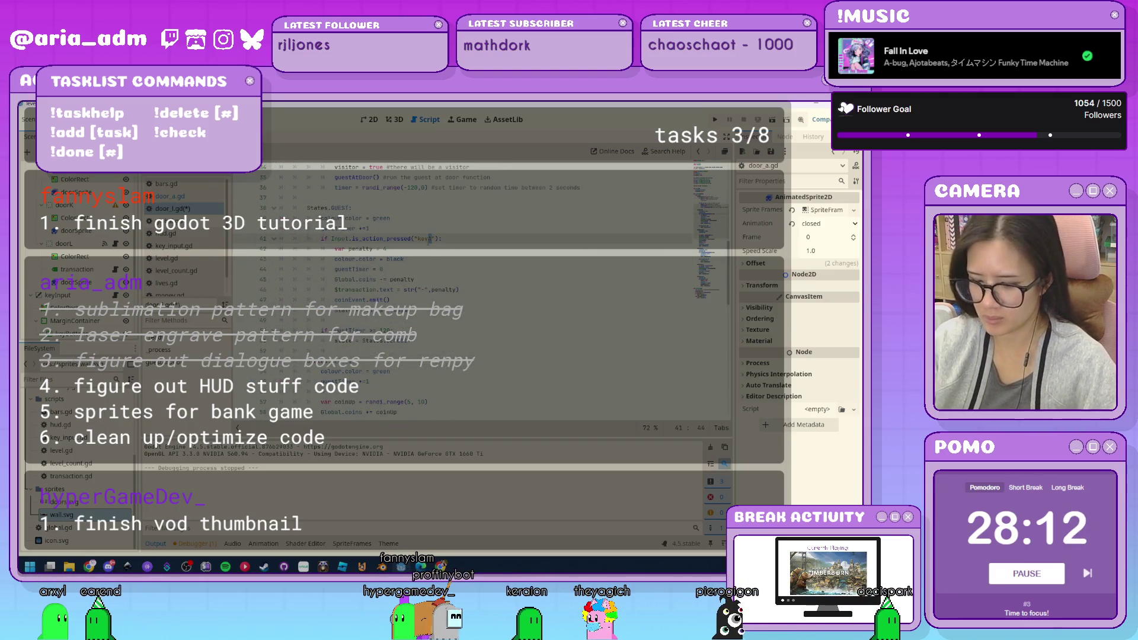
{"action": "left_click", "coordinate": [481, 342]}
{"action": "scroll", "coordinate": [481, 342], "scroll_direction": "down", "scroll_amount": 9}
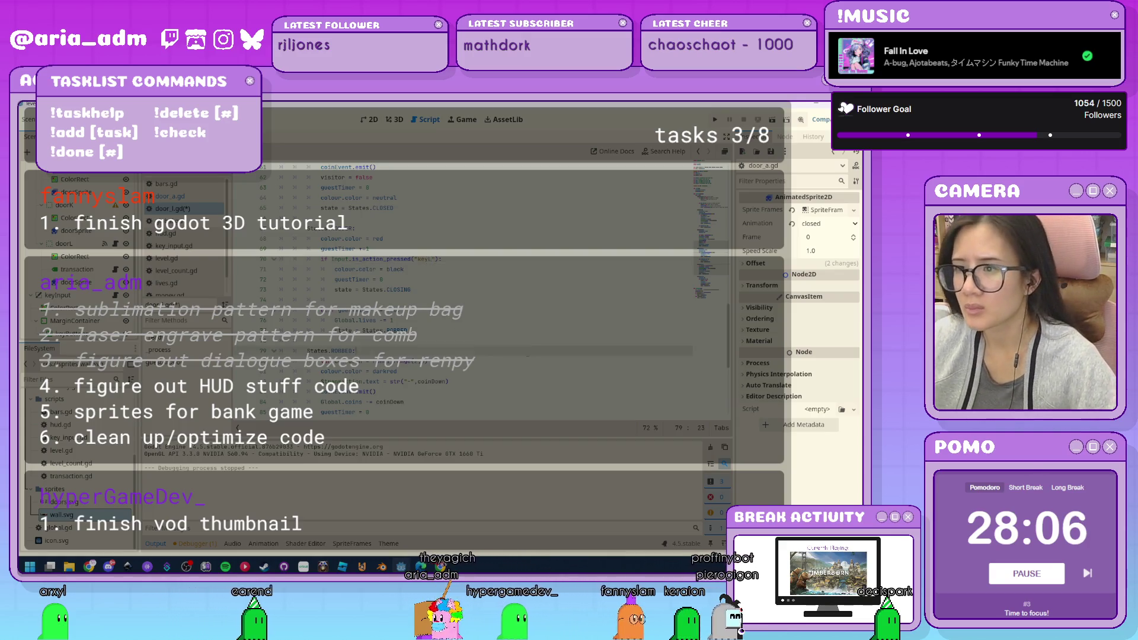
{"action": "left_click", "coordinate": [531, 351]}
{"action": "scroll", "coordinate": [530, 343], "scroll_direction": "down", "scroll_amount": 7}
{"action": "key", "text": "ctrl+s"}
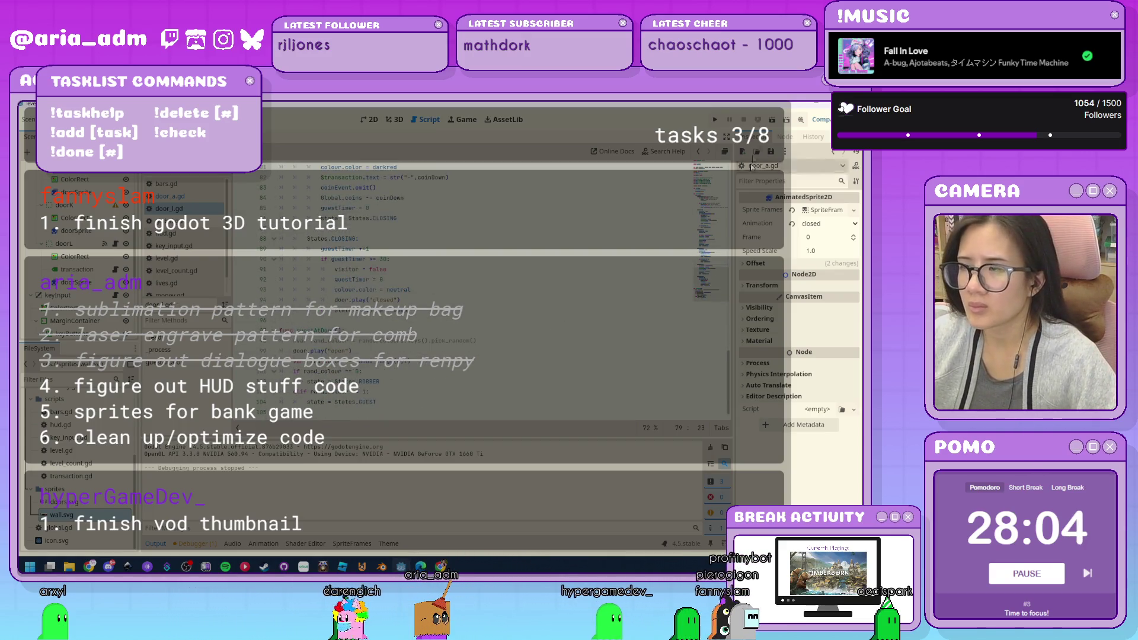
{"action": "left_click", "coordinate": [717, 121]}
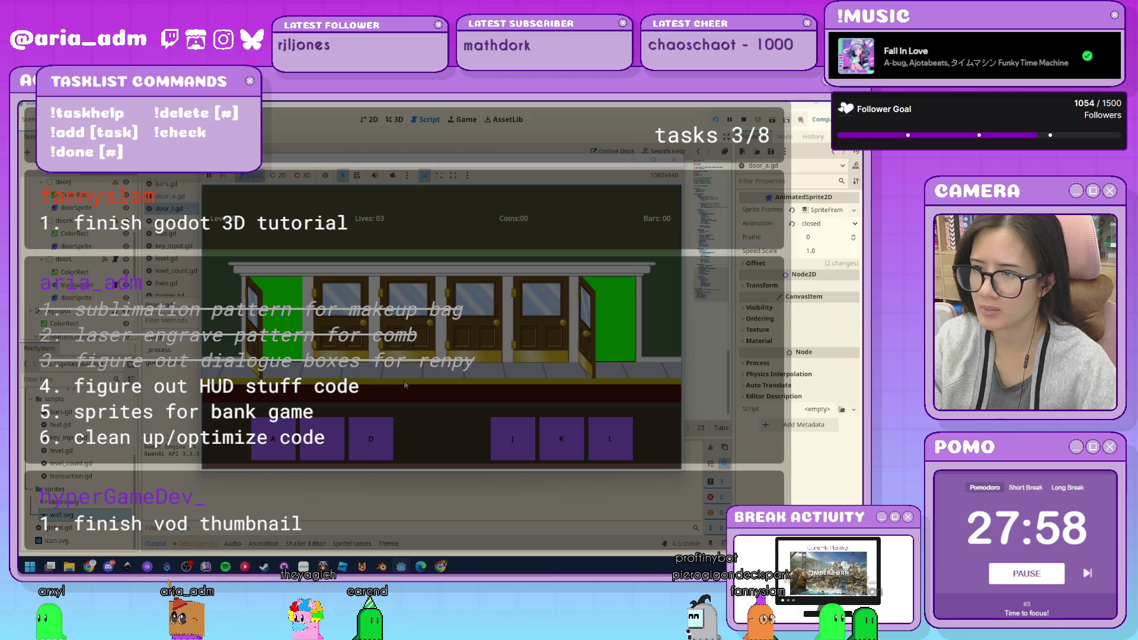
Serve visitors at the leftmost and rightmost doors until 35 coins, then stop and select door.play("closed").
{"action": "key", "text": "l"}
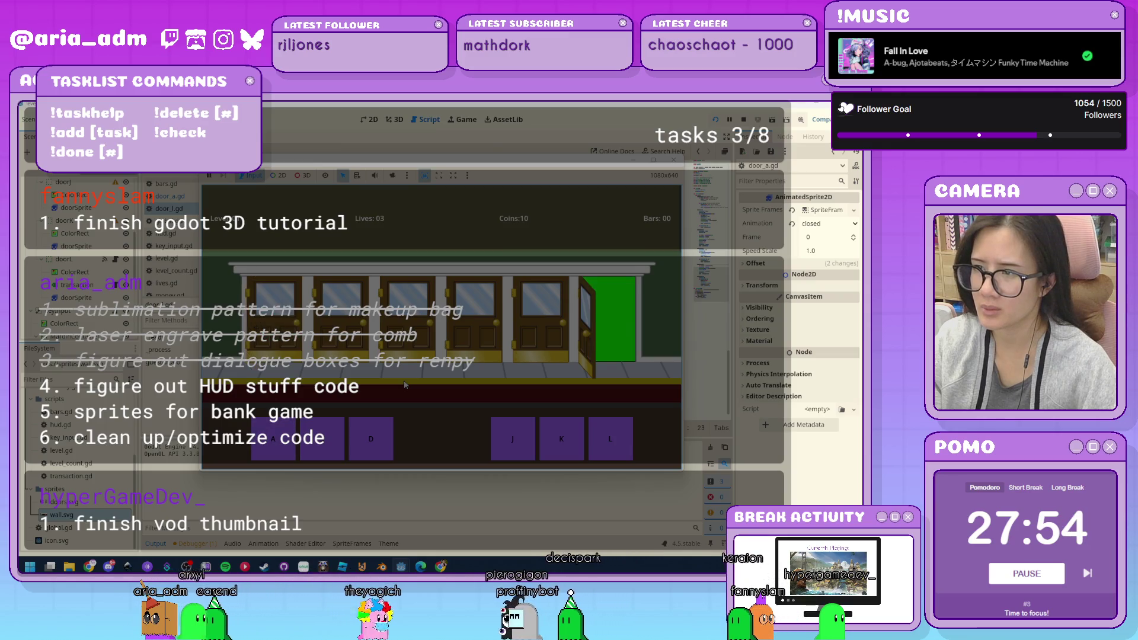
{"action": "key", "text": "l"}
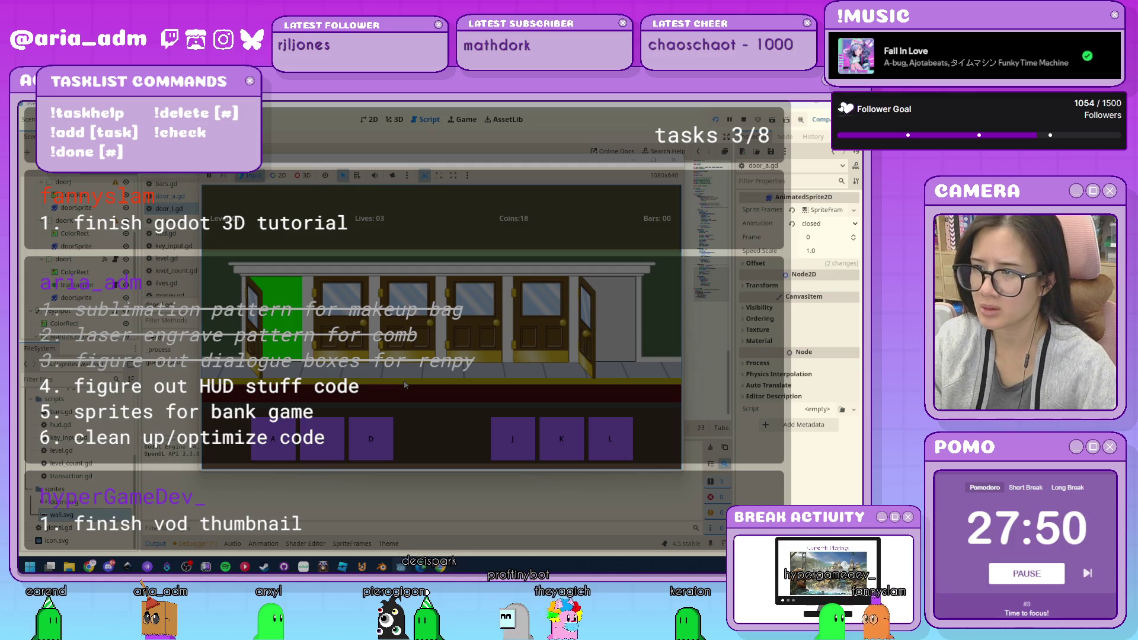
{"action": "key", "text": "a"}
{"action": "key", "text": "l"}
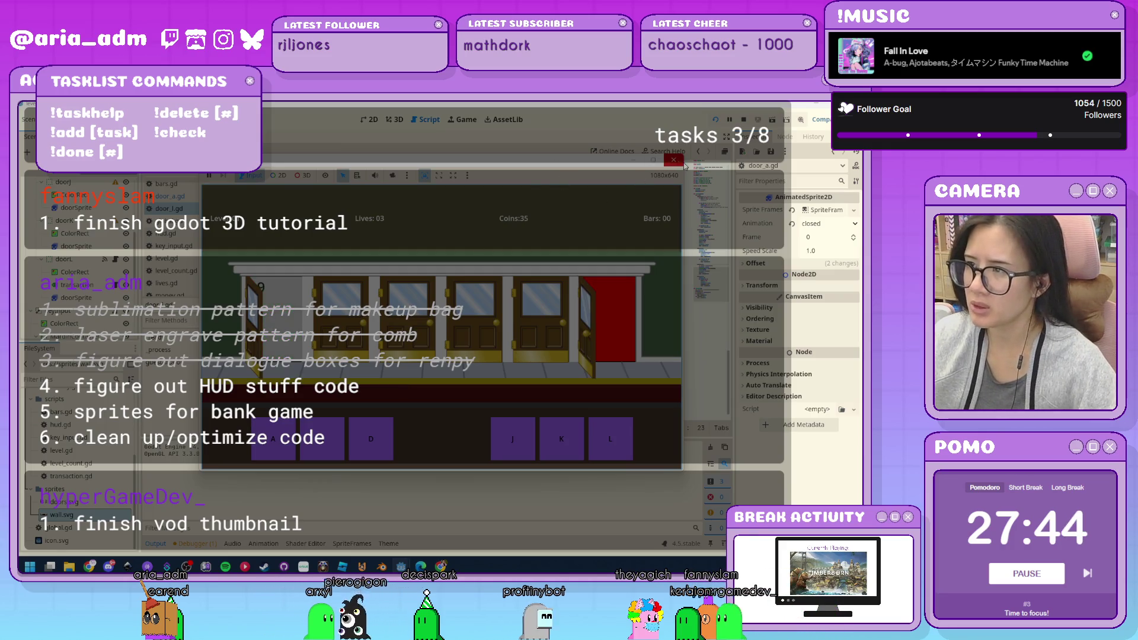
{"action": "key", "text": "Escape"}
{"action": "double_click", "coordinate": [382, 299]}
{"action": "scroll", "coordinate": [382, 299], "scroll_direction": "up", "scroll_amount": 1}
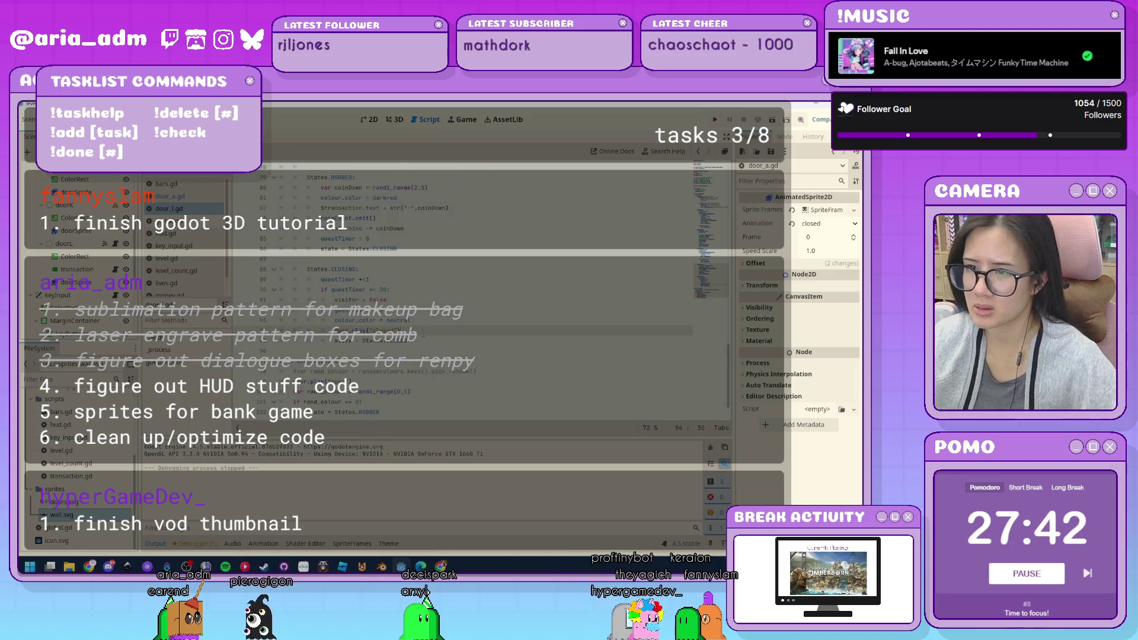
Inspect the script code around line 64 and lines 93–94.
{"action": "left_click", "coordinate": [368, 330]}
{"action": "scroll", "coordinate": [433, 296], "scroll_direction": "up", "scroll_amount": 4}
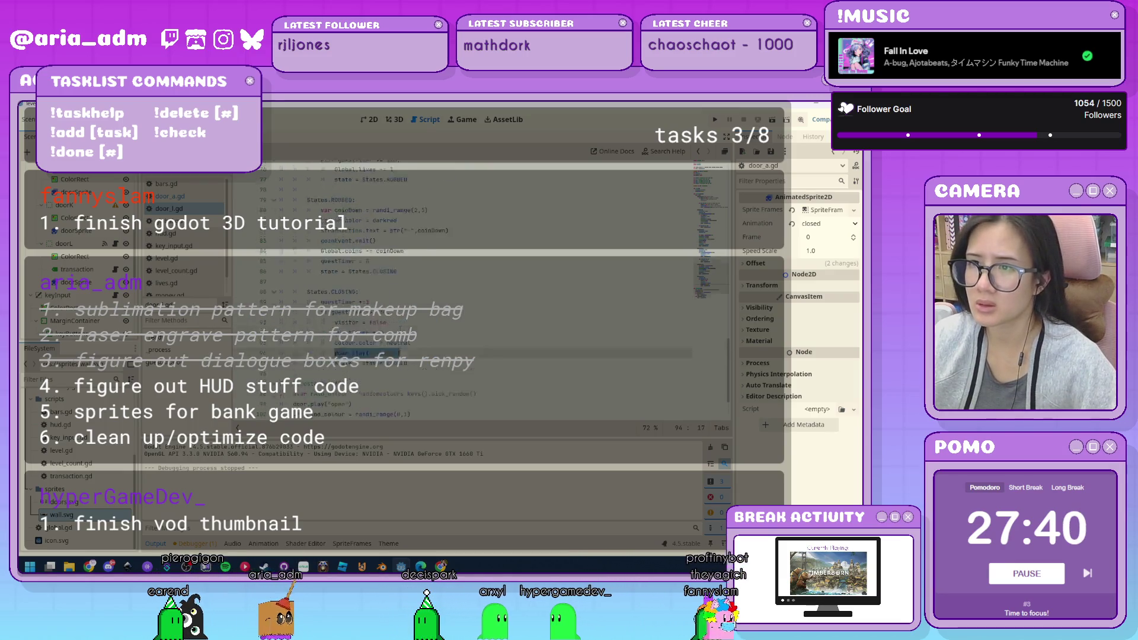
{"action": "scroll", "coordinate": [428, 330], "scroll_direction": "up", "scroll_amount": 5}
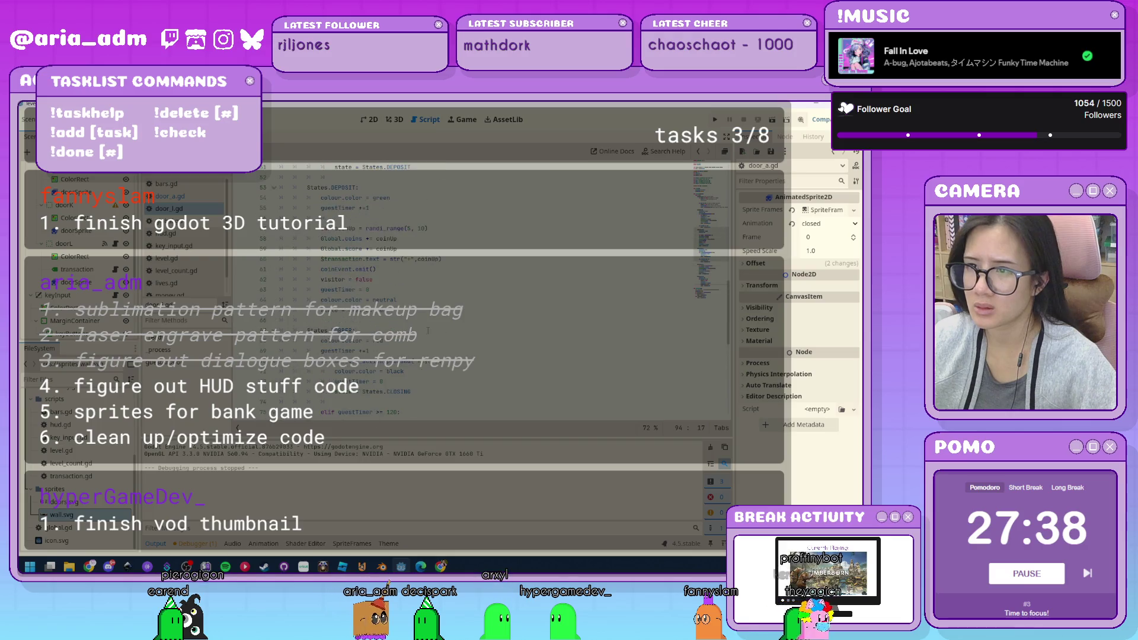
{"action": "left_click", "coordinate": [420, 361]}
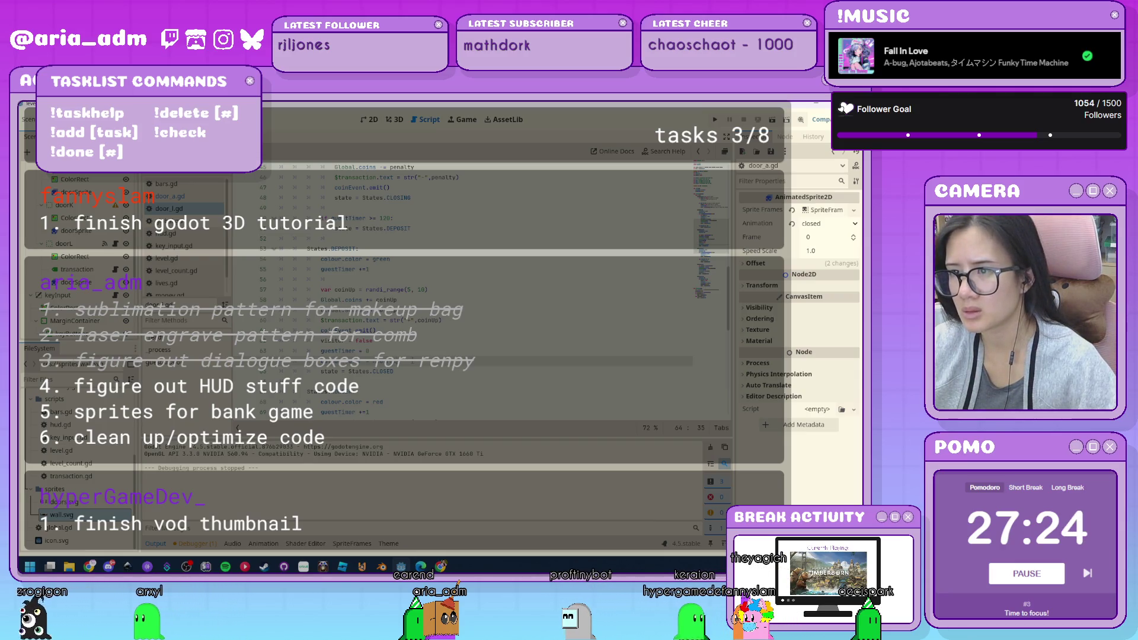
{"action": "scroll", "coordinate": [475, 291], "scroll_direction": "down", "scroll_amount": 10}
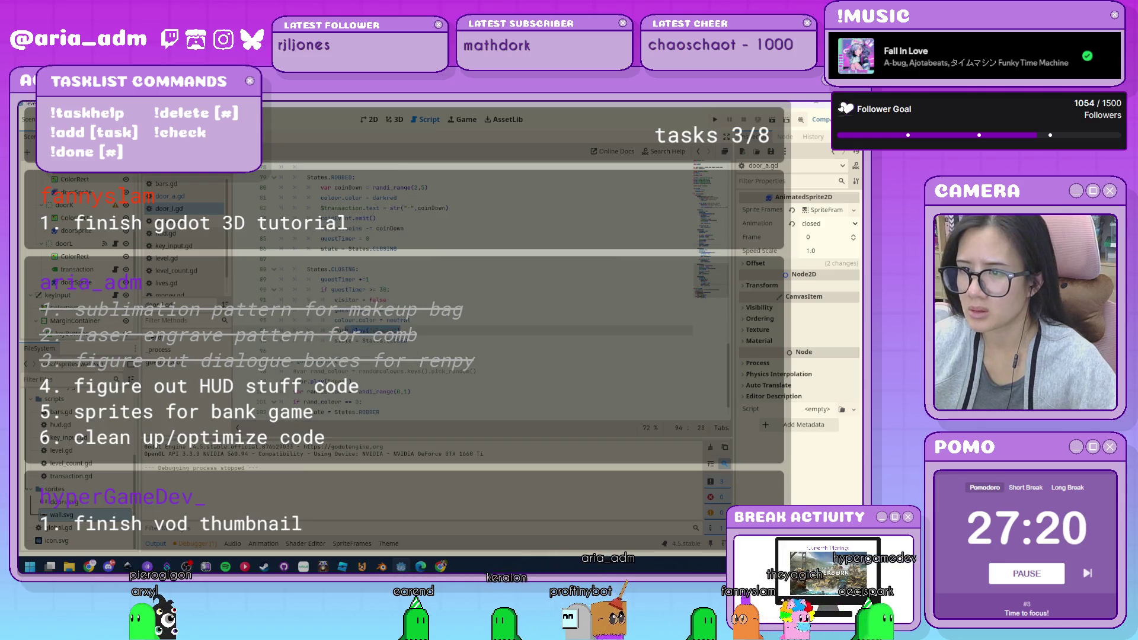
{"action": "key", "text": "Left"}
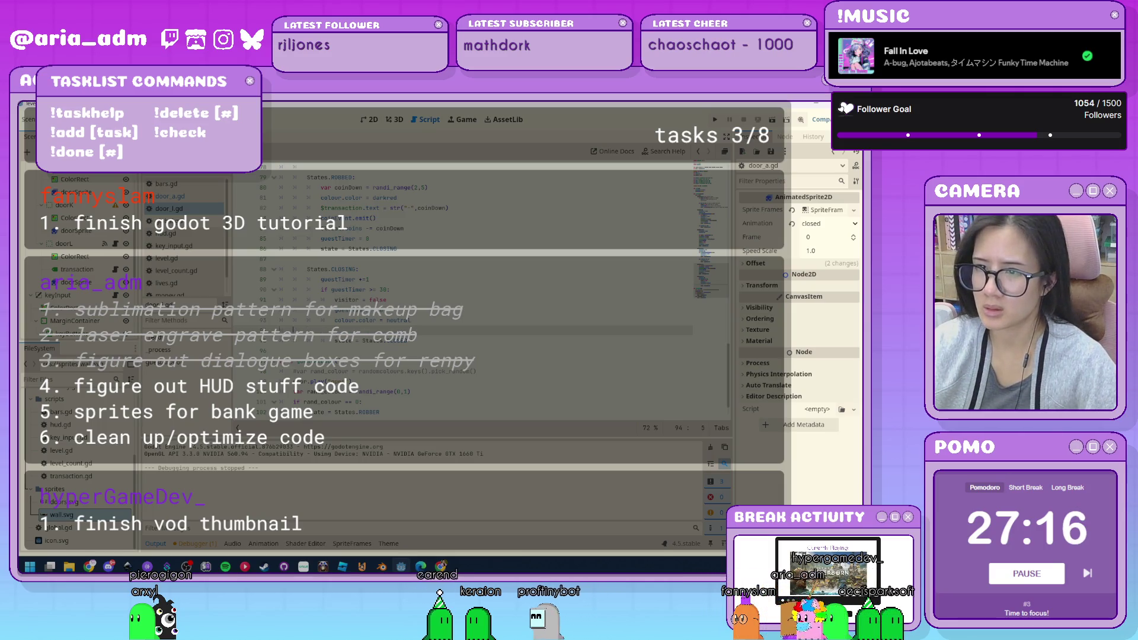
{"action": "left_click", "coordinate": [415, 320]}
{"action": "scroll", "coordinate": [474, 290], "scroll_direction": "up", "scroll_amount": 13}
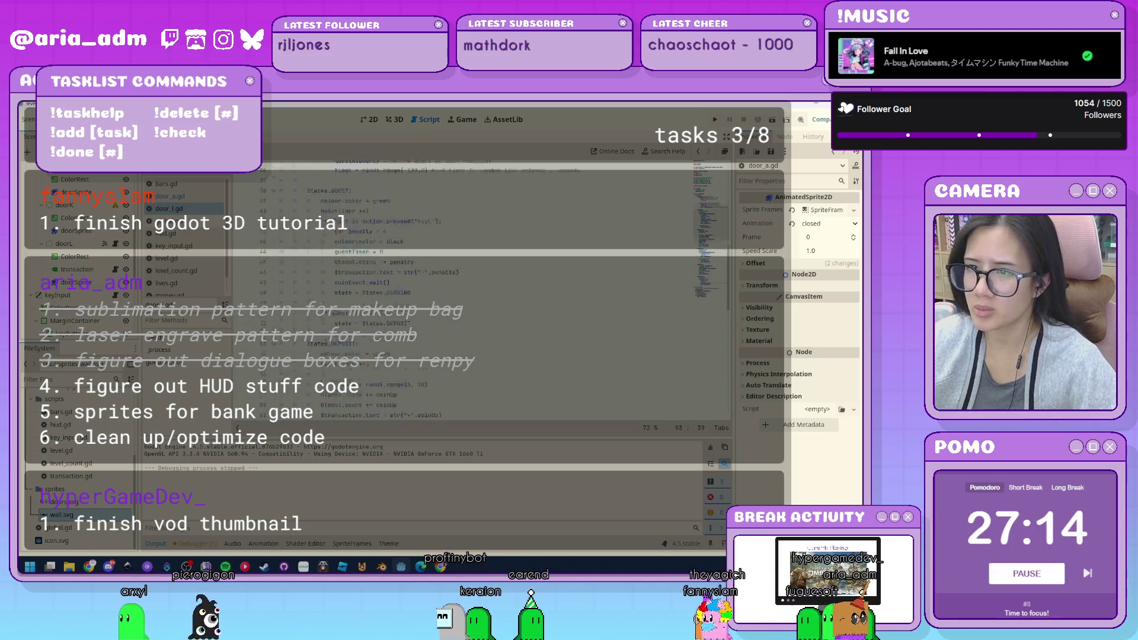
Add door.play("closed") on a new line after line 28, then save and run with F5.
{"action": "key", "text": "ctrl+z"}
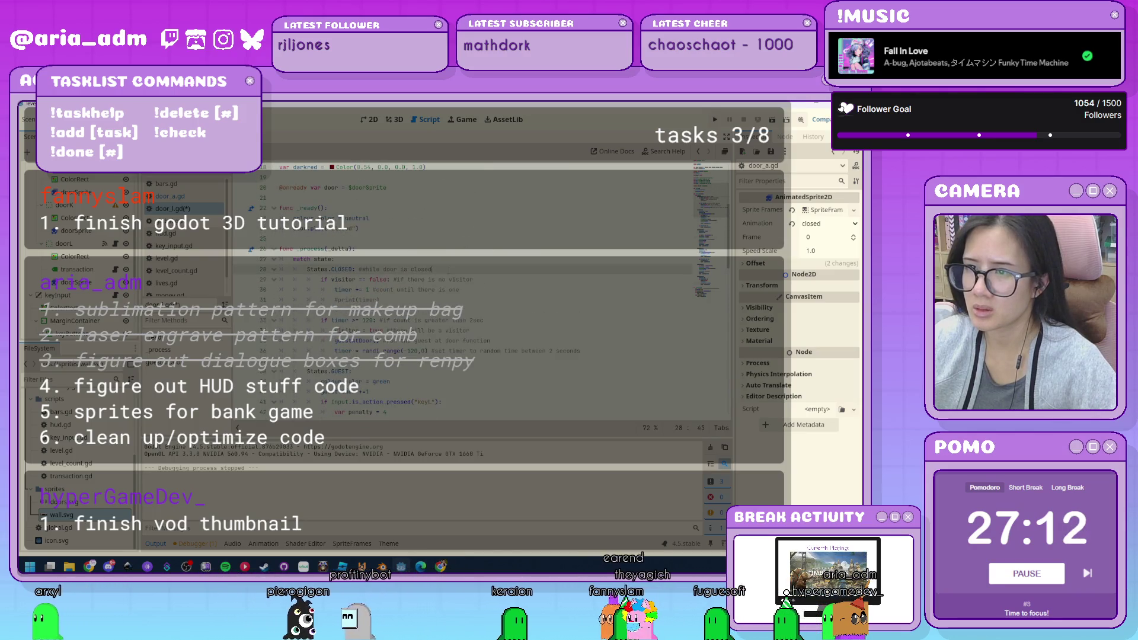
{"action": "key", "text": "Return"}
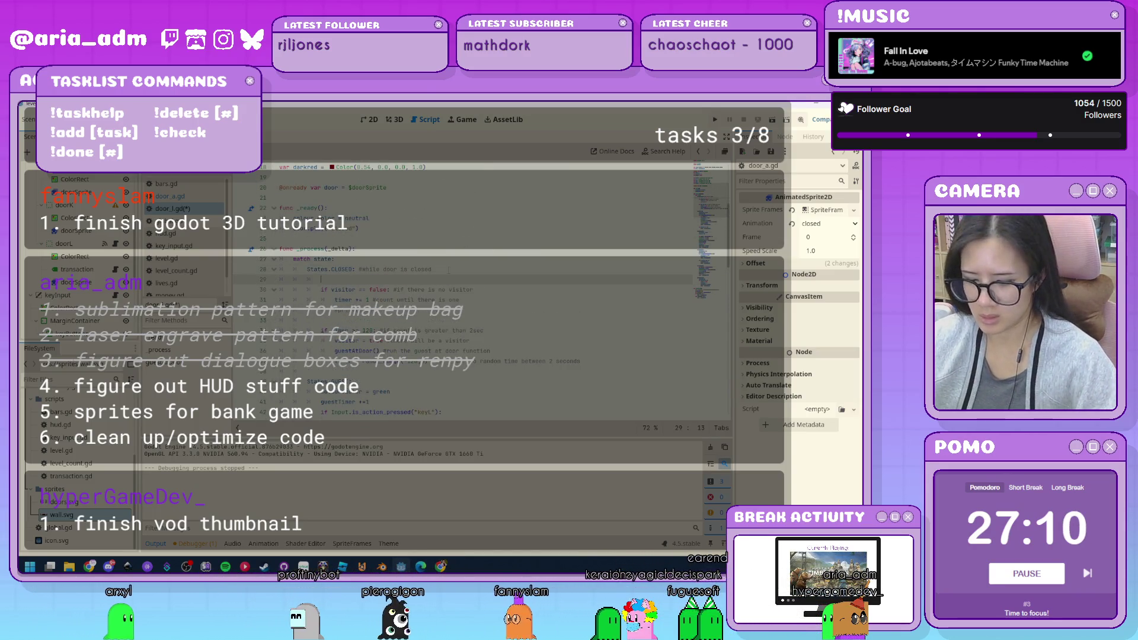
{"action": "type", "text": "door.play(\"closed\")"}
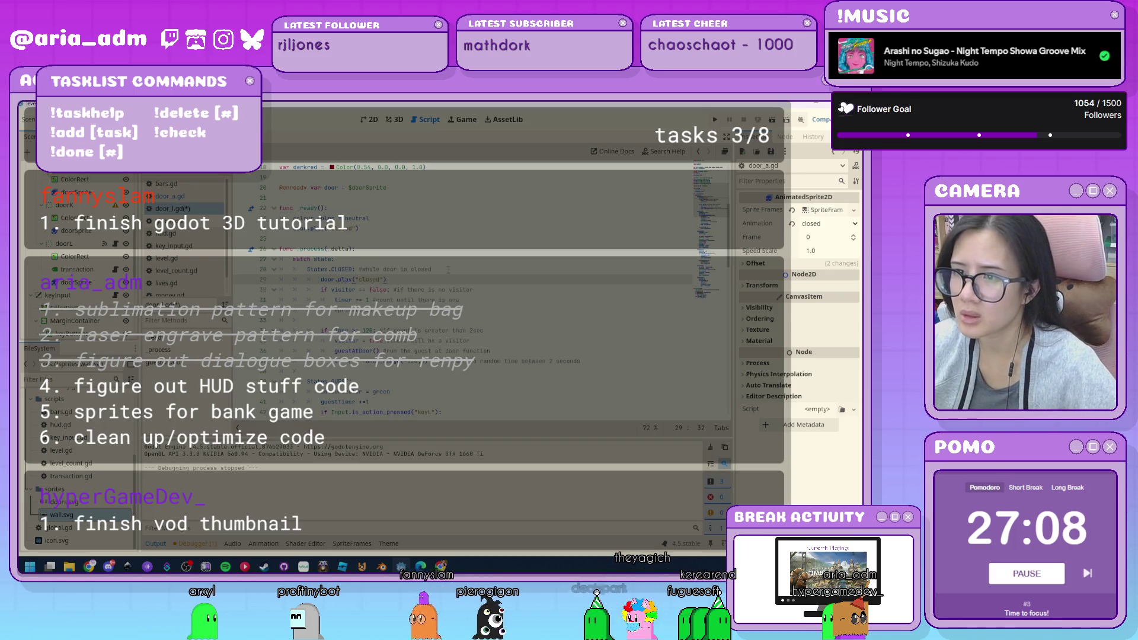
{"action": "scroll", "coordinate": [449, 270], "scroll_direction": "up", "scroll_amount": 2}
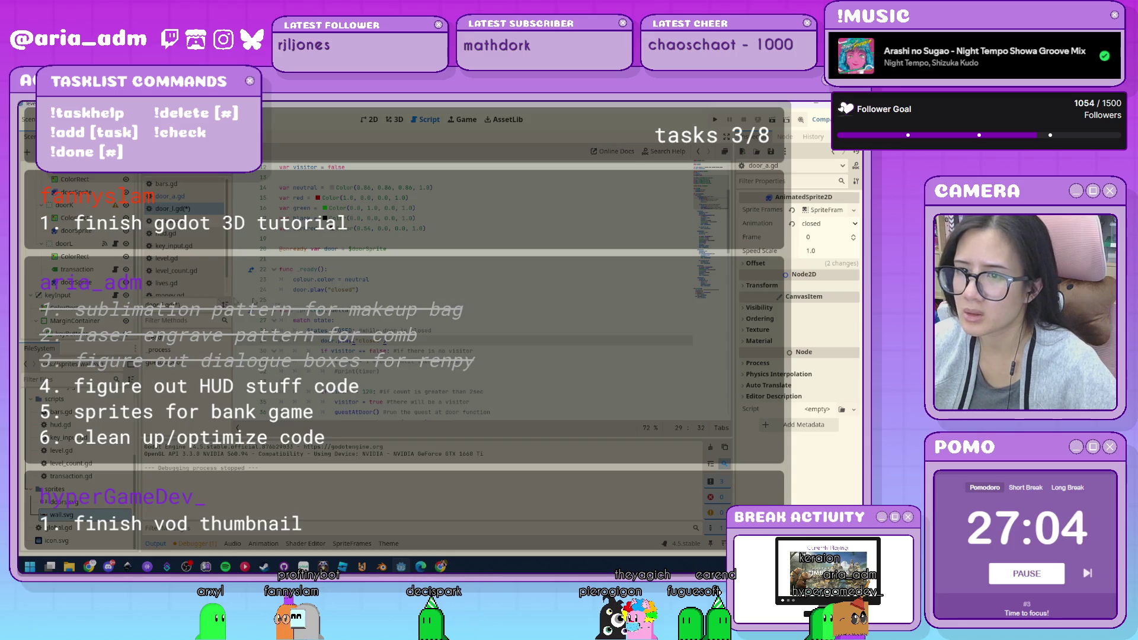
{"action": "key", "text": "ctrl+a"}
{"action": "scroll", "coordinate": [373, 285], "scroll_direction": "down", "scroll_amount": 3}
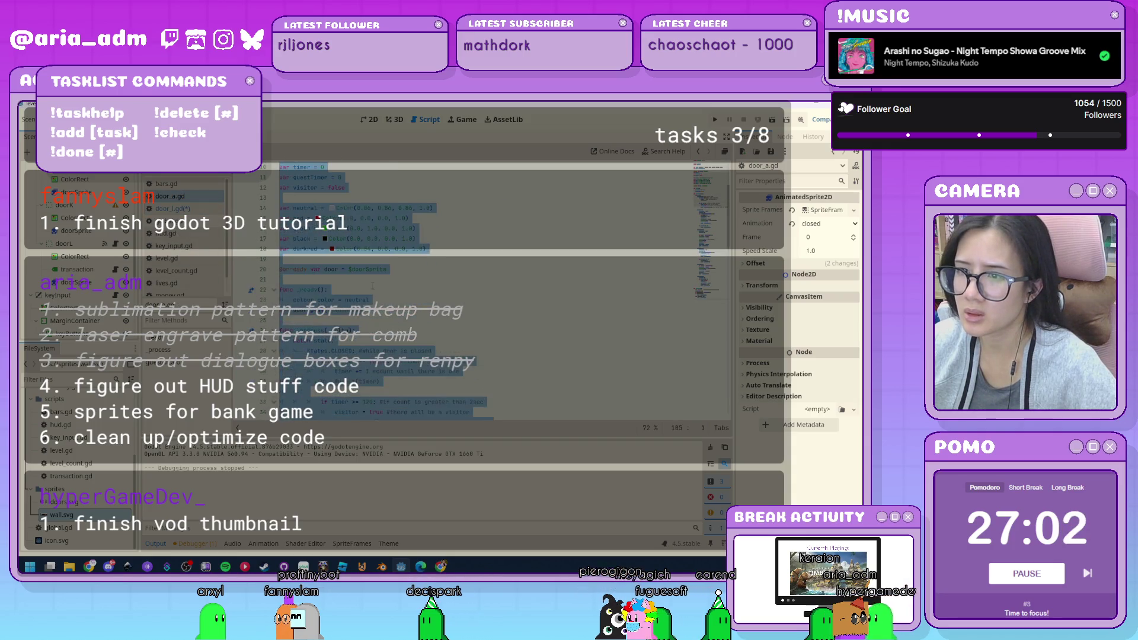
{"action": "left_click", "coordinate": [450, 352]}
{"action": "scroll", "coordinate": [450, 352], "scroll_direction": "down", "scroll_amount": 10}
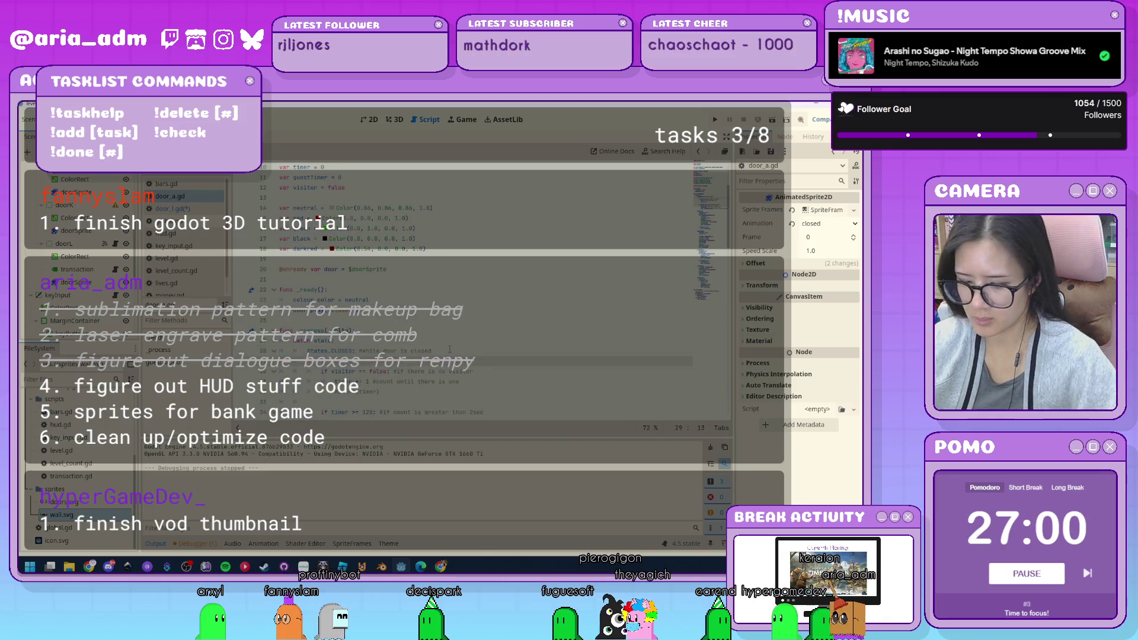
{"action": "scroll", "coordinate": [469, 330], "scroll_direction": "down", "scroll_amount": 12}
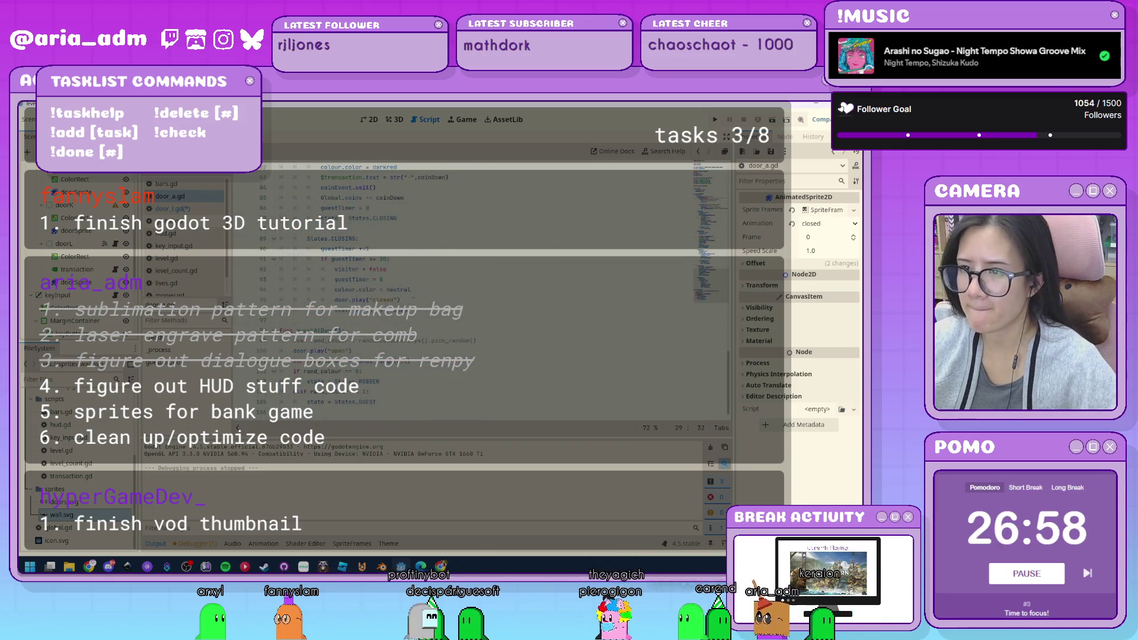
{"action": "left_click", "coordinate": [425, 291]}
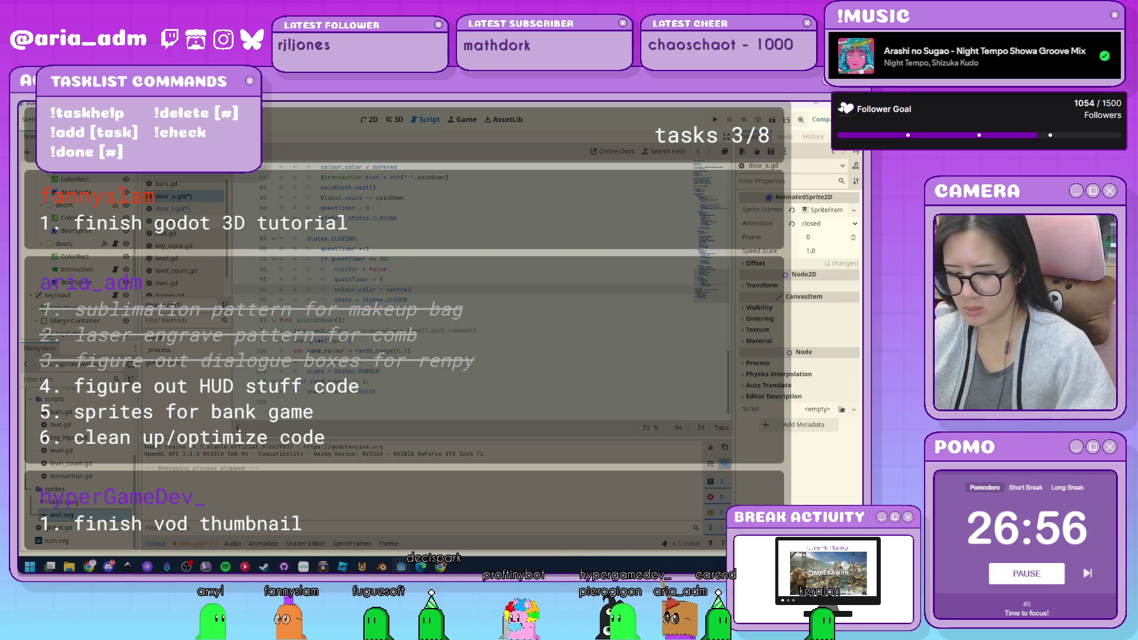
{"action": "key", "text": "F5"}
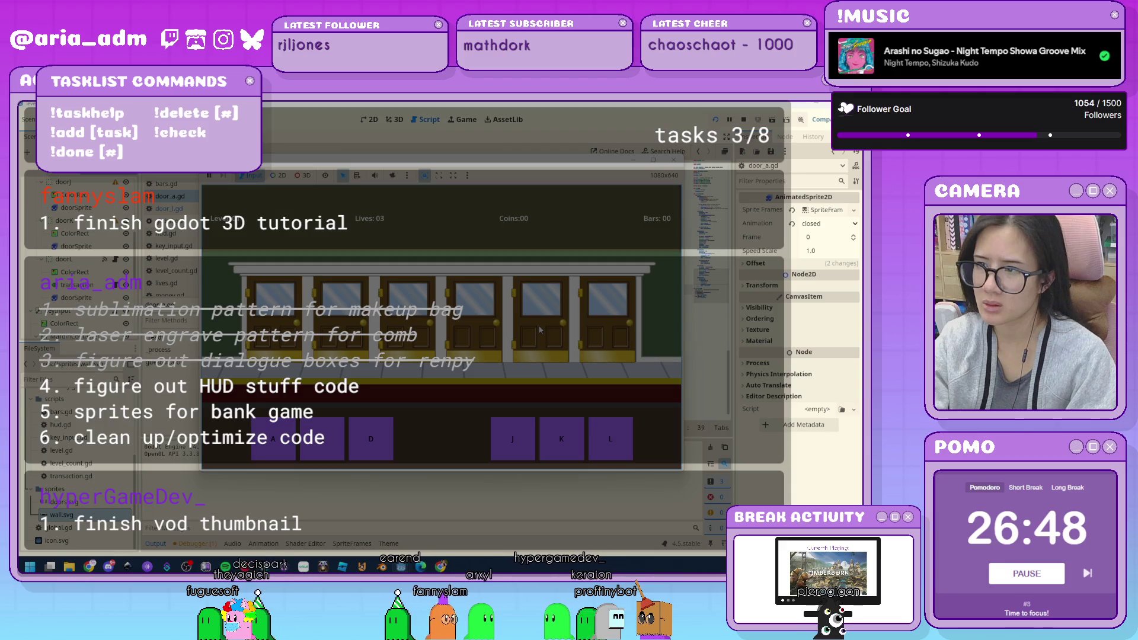
Play the door game with the A and L keys, shutting doors for coins until reaching 2 bars.
{"action": "key", "text": "a"}
{"action": "key", "text": "l"}
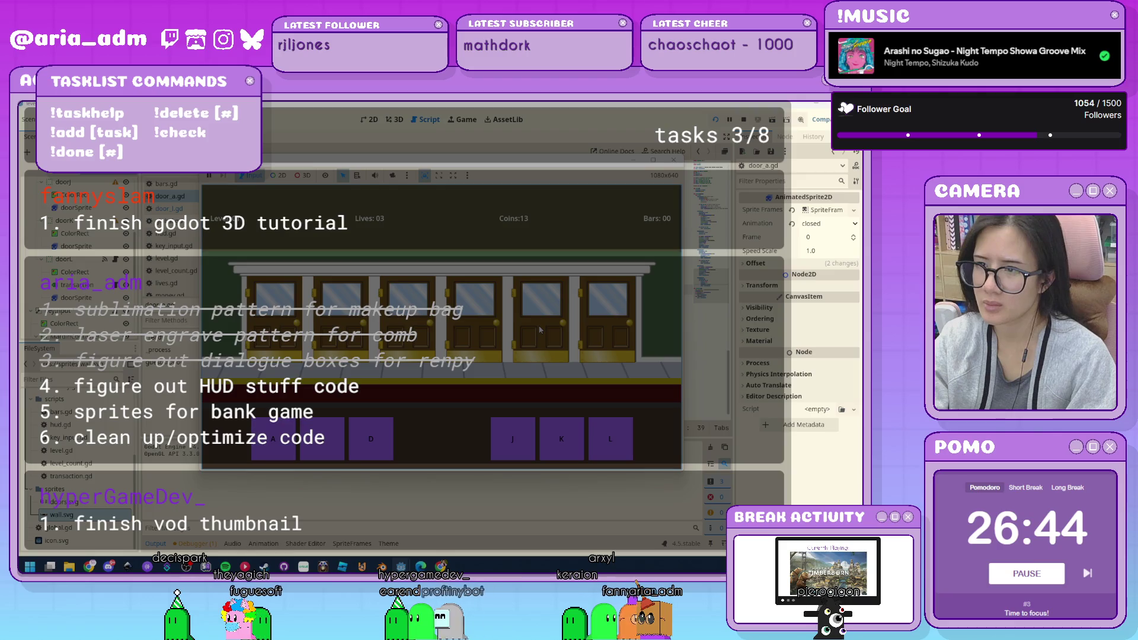
{"action": "key", "text": "l"}
{"action": "key", "text": "a"}
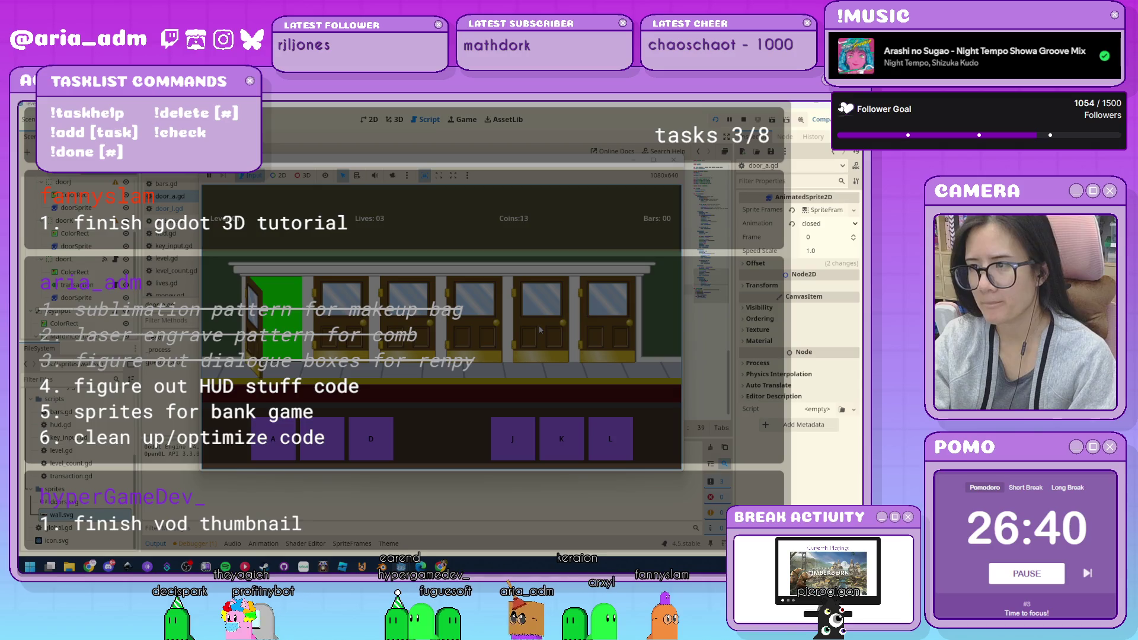
{"action": "key", "text": "l"}
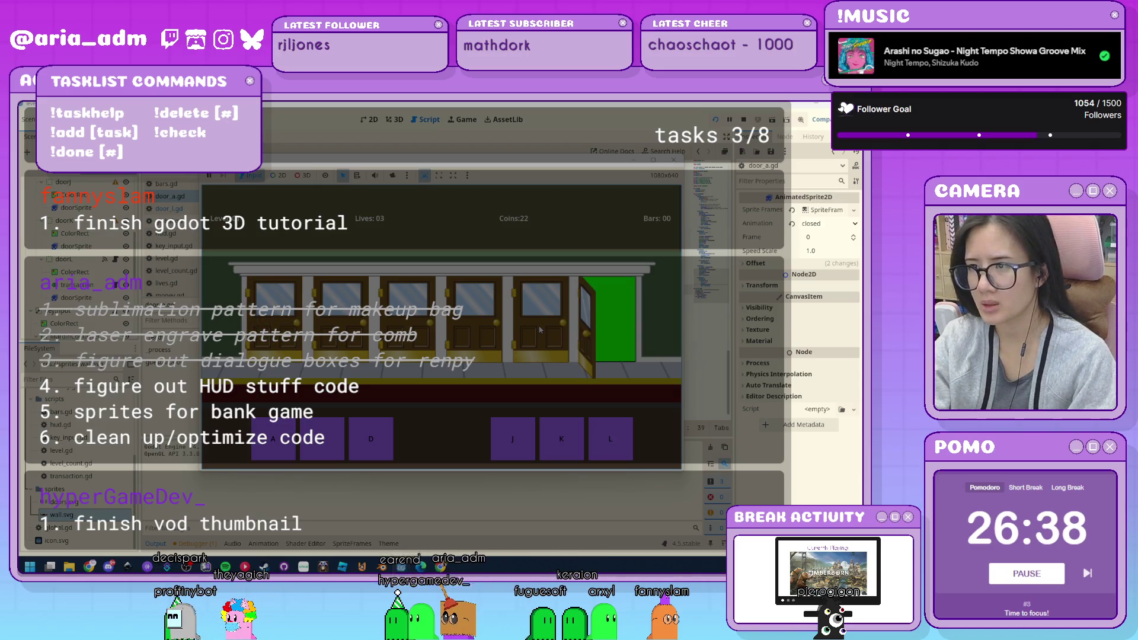
{"action": "key", "text": "a"}
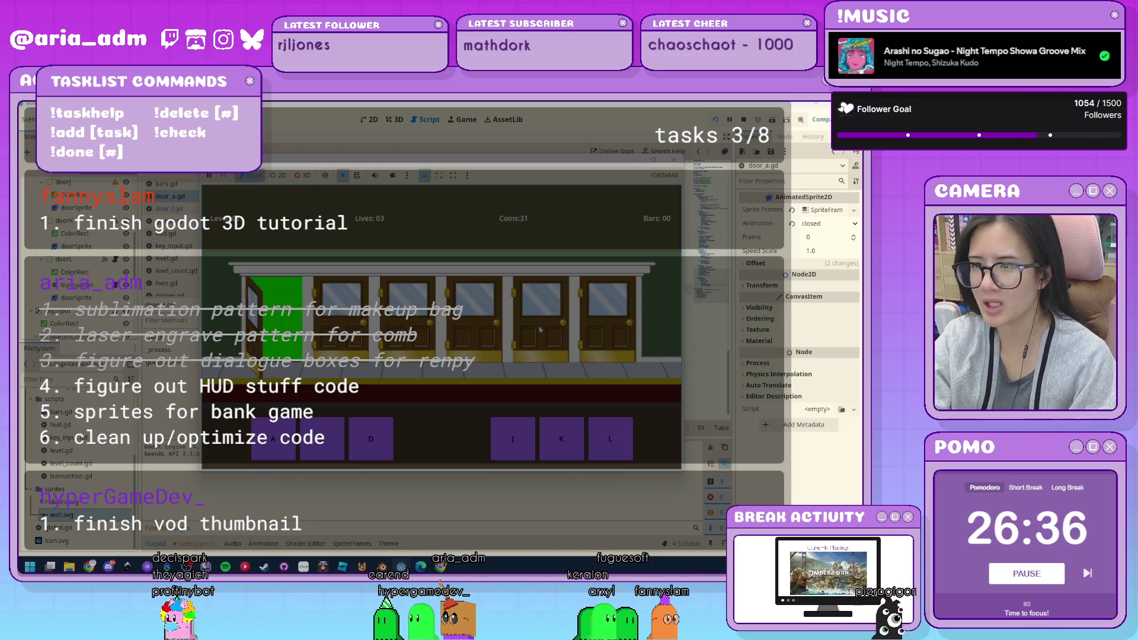
{"action": "key", "text": "a"}
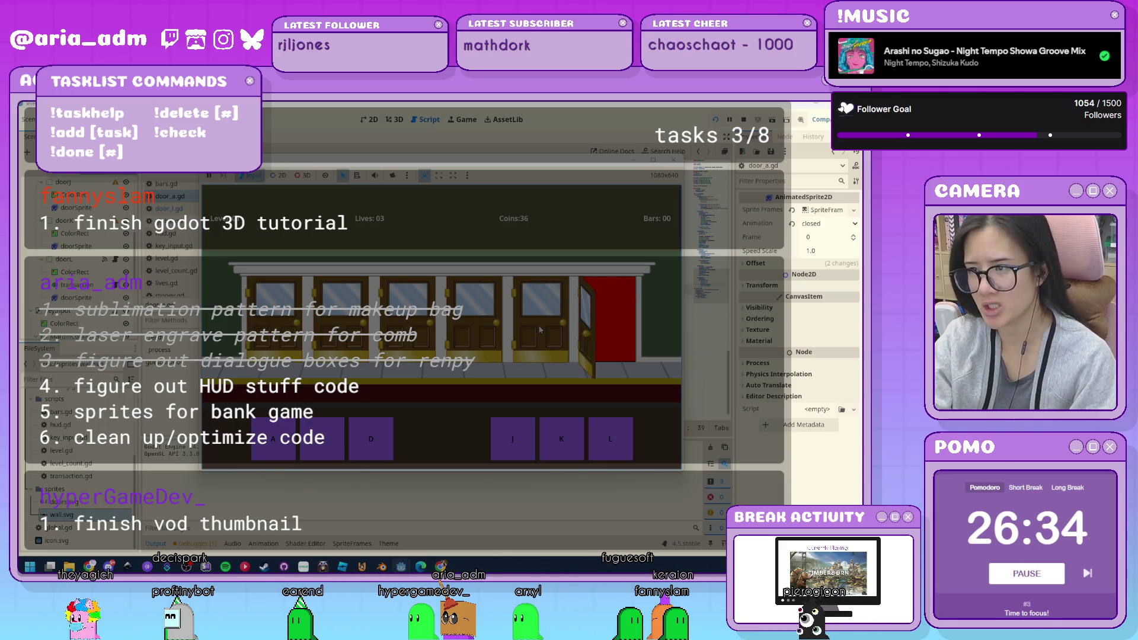
{"action": "key", "text": "l"}
{"action": "key", "text": "a"}
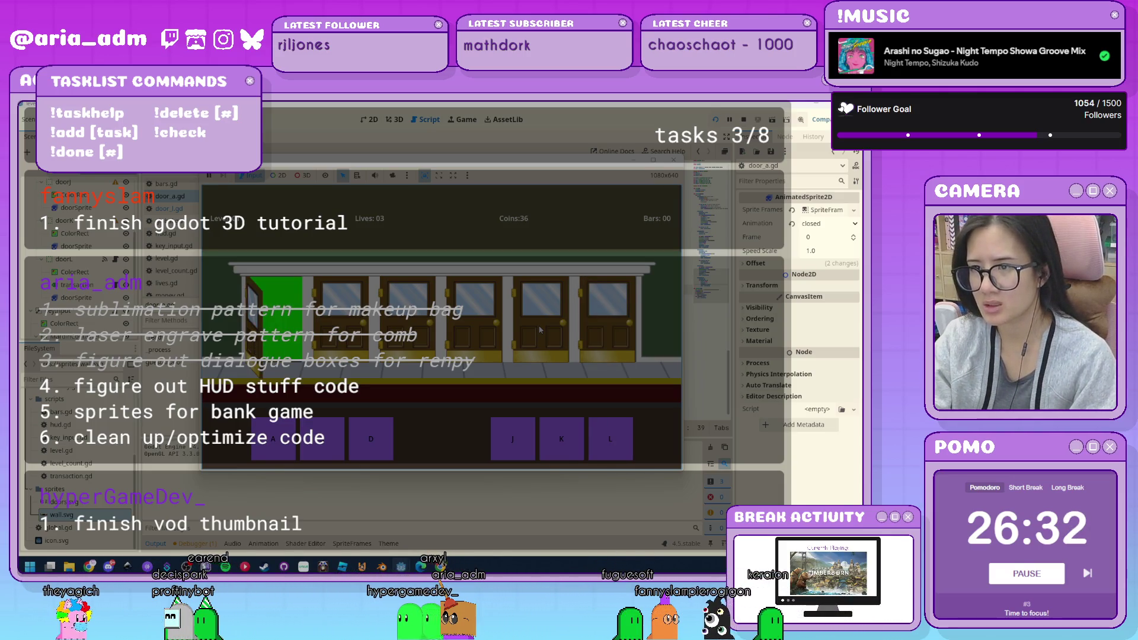
{"action": "key", "text": "l"}
{"action": "key", "text": "a"}
{"action": "key", "text": "l"}
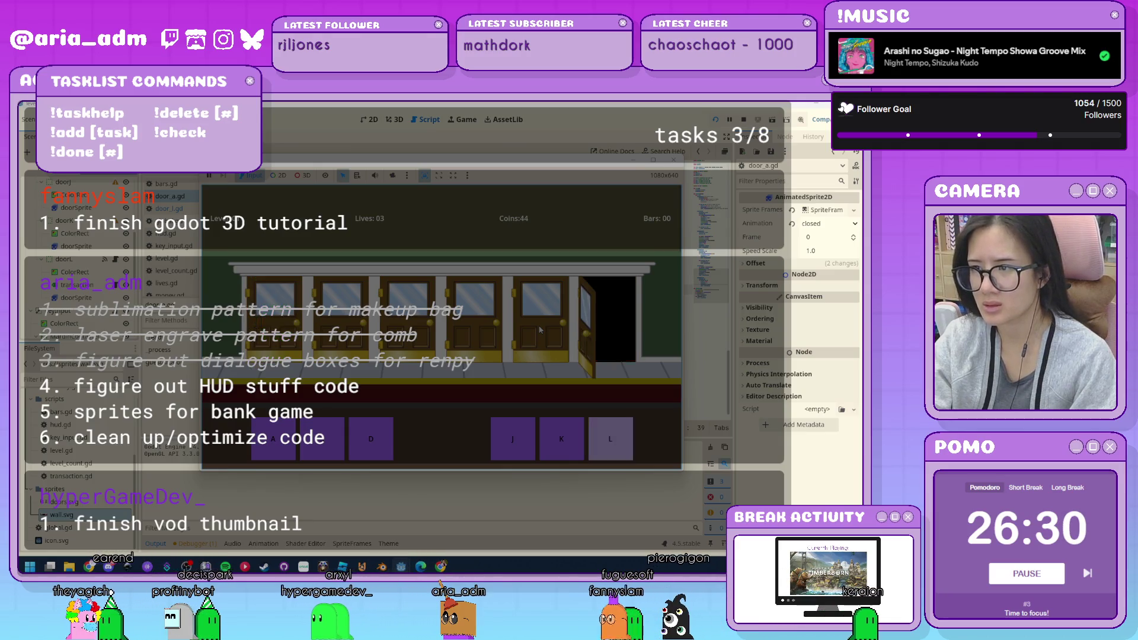
{"action": "key", "text": "l"}
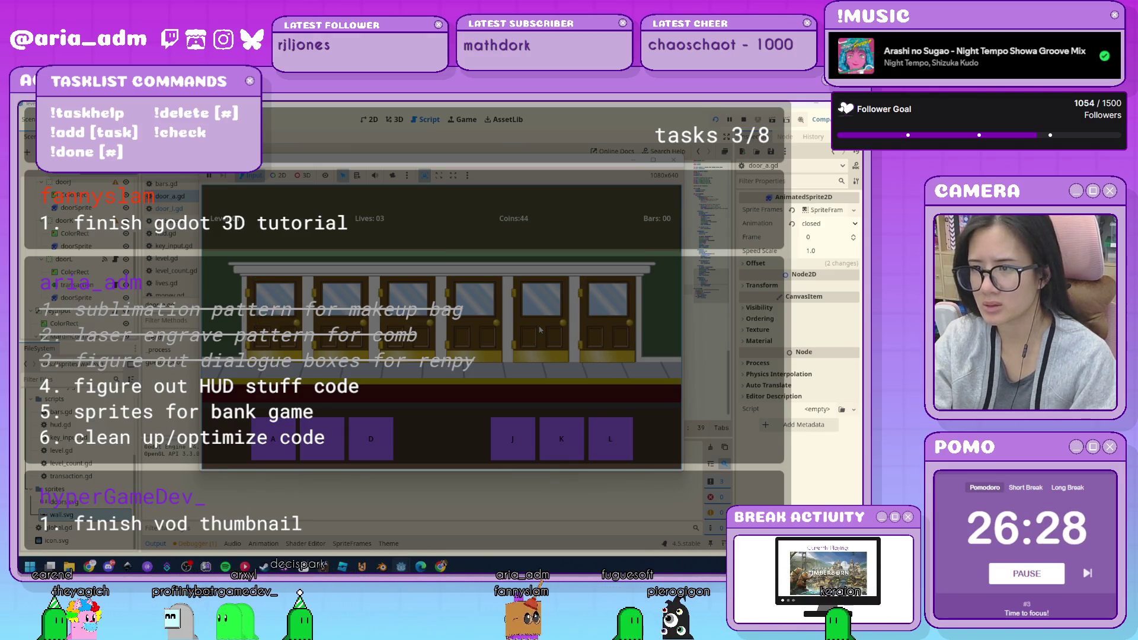
{"action": "key", "text": "a"}
{"action": "key", "text": "l"}
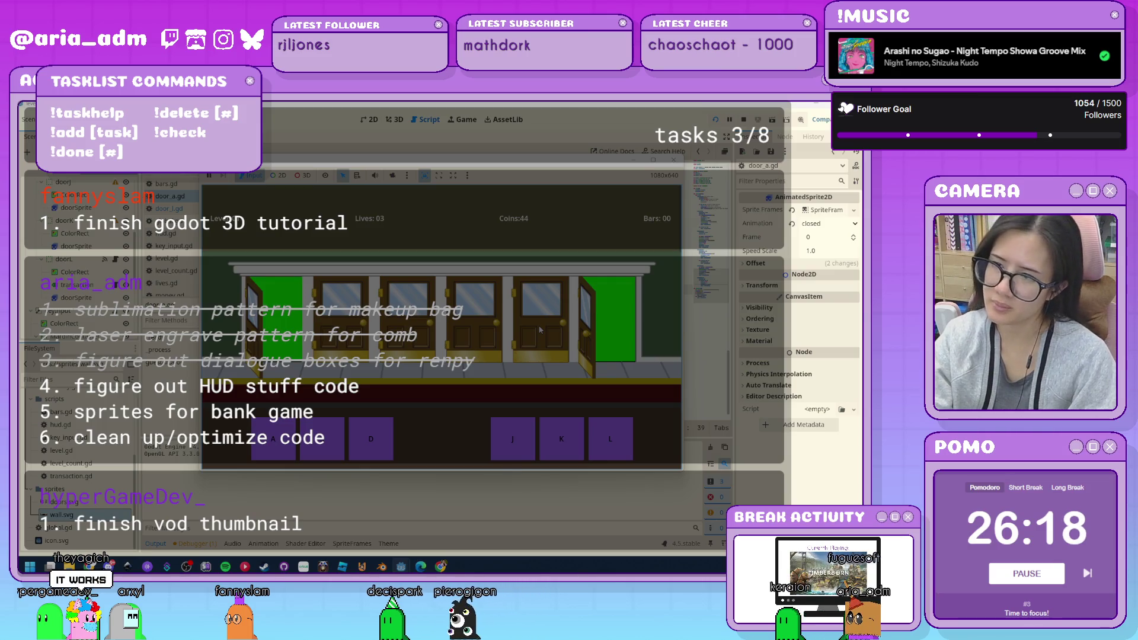
{"action": "key", "text": "a"}
{"action": "key", "text": "l"}
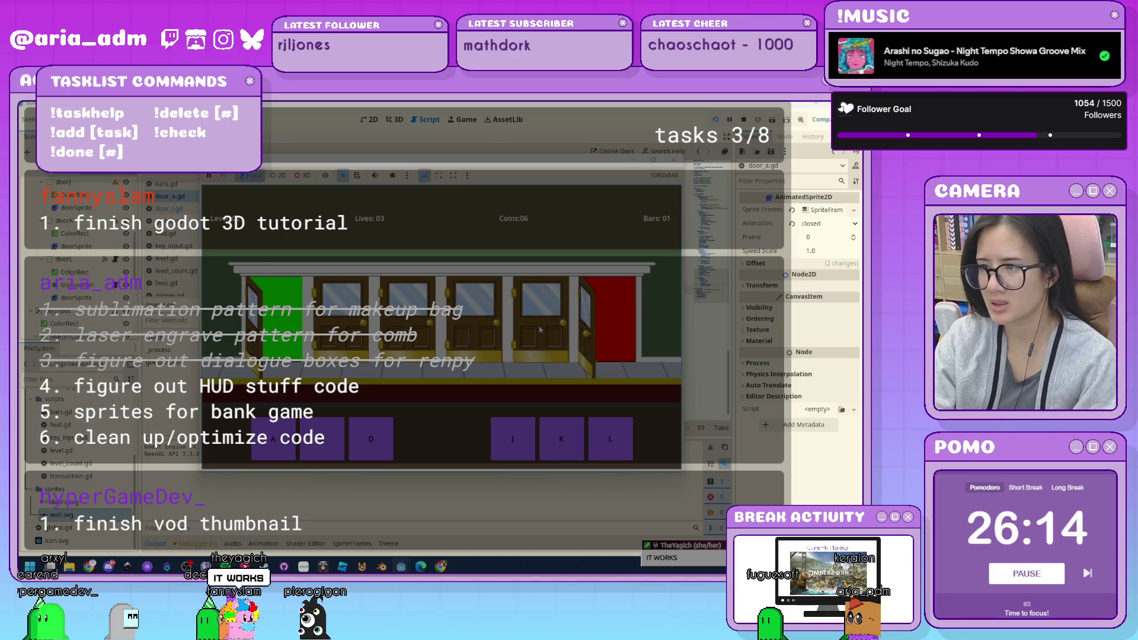
{"action": "key", "text": "a"}
{"action": "key", "text": "l"}
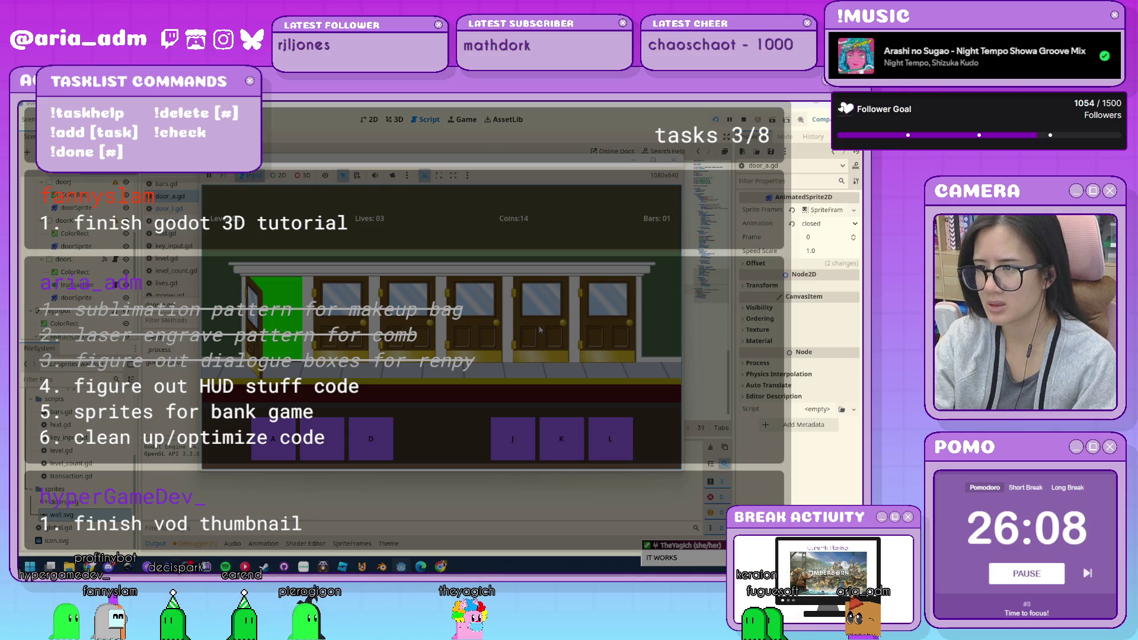
{"action": "key", "text": "a"}
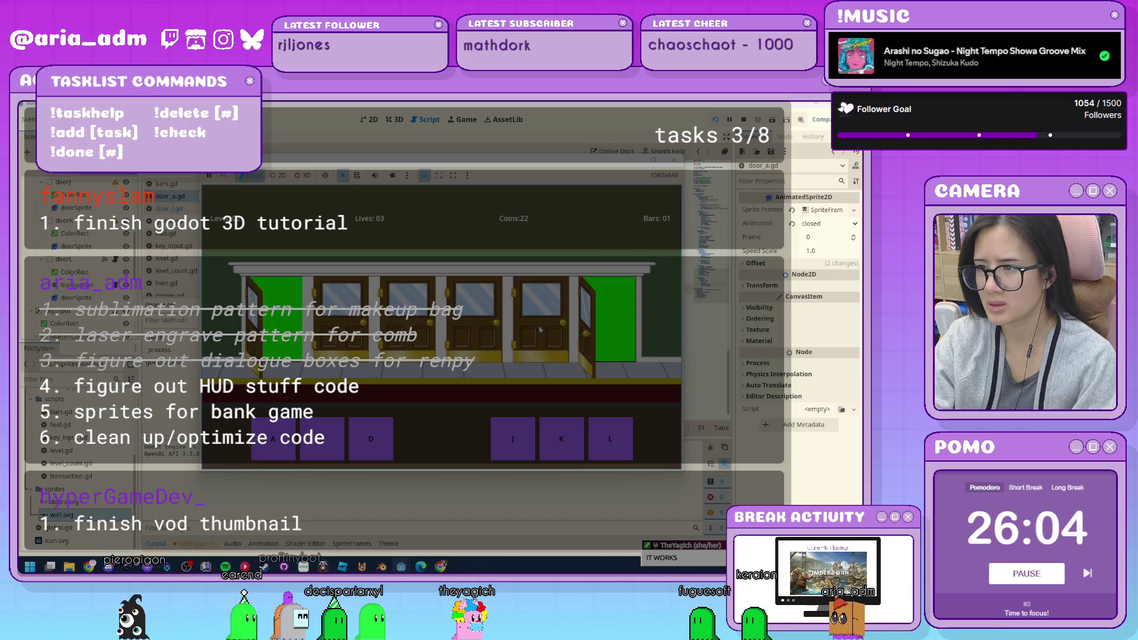
{"action": "key", "text": "a"}
{"action": "key", "text": "l"}
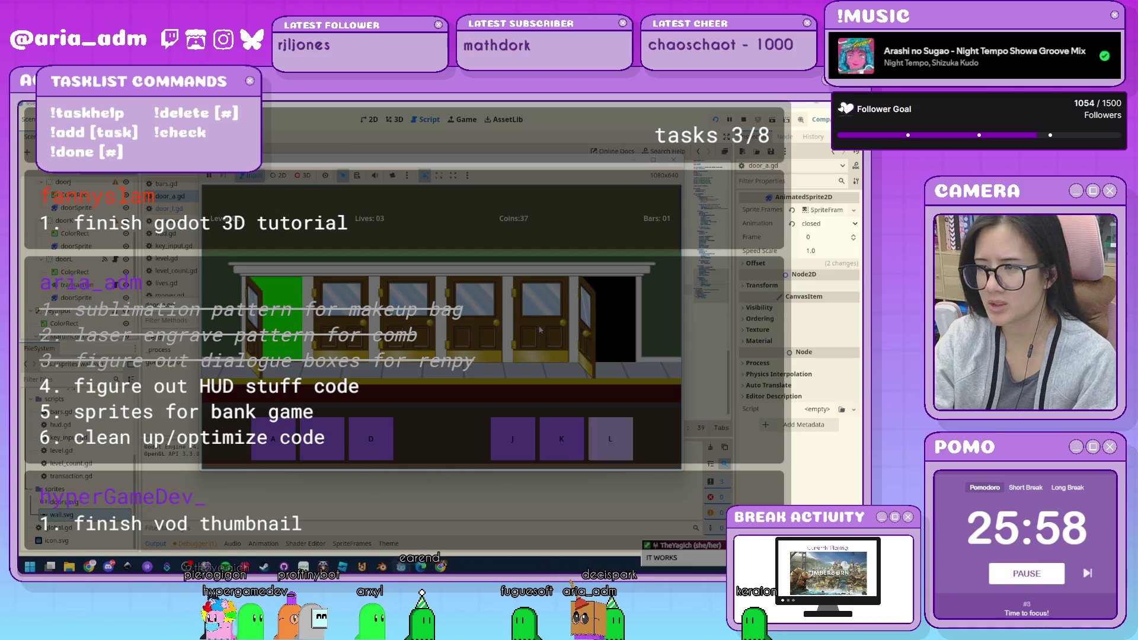
{"action": "key", "text": "l"}
{"action": "key", "text": "a"}
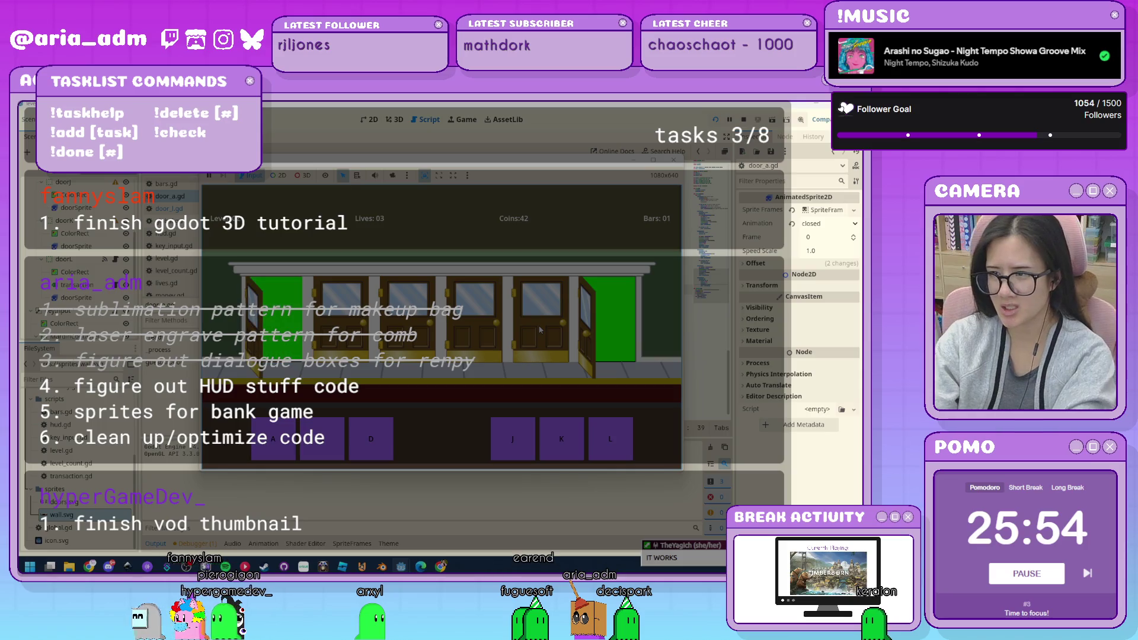
{"action": "key", "text": "a"}
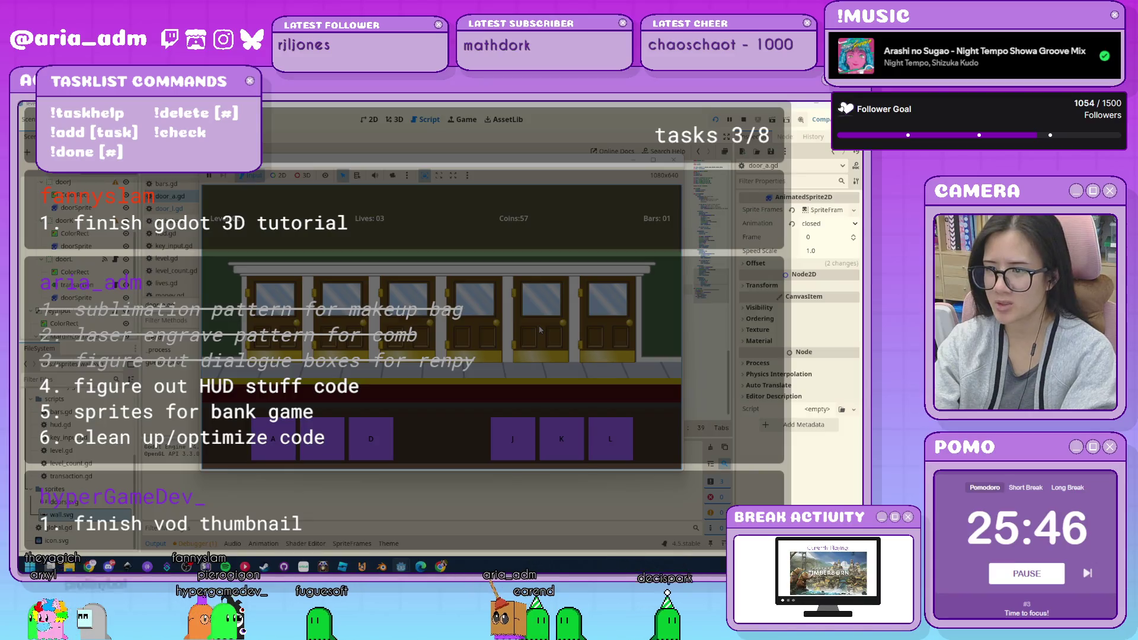
{"action": "key", "text": "l"}
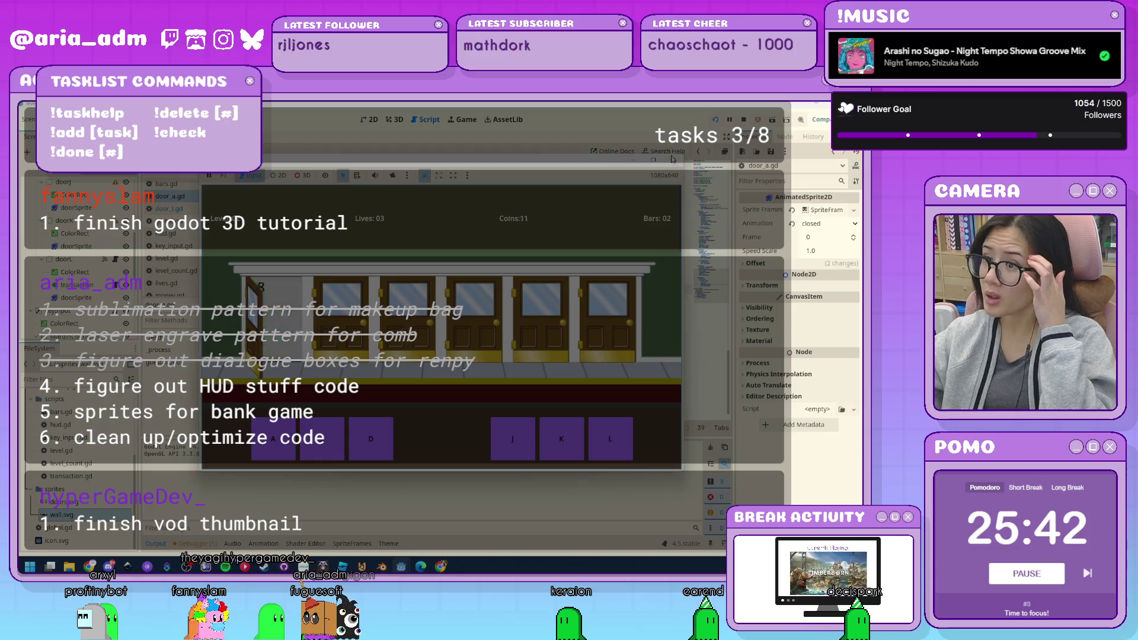
Stop the game with F8 and return to the Inkscape bank game mockup.
{"action": "key", "text": "F8"}
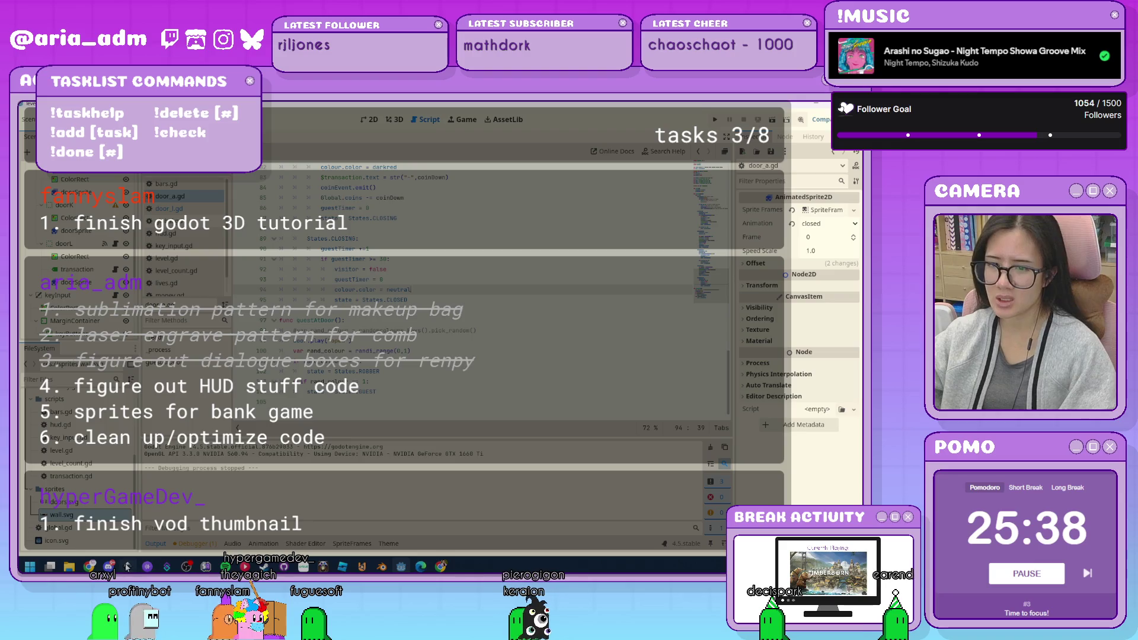
{"action": "mouse_move", "coordinate": [127, 567]}
{"action": "left_click", "coordinate": [128, 516]}
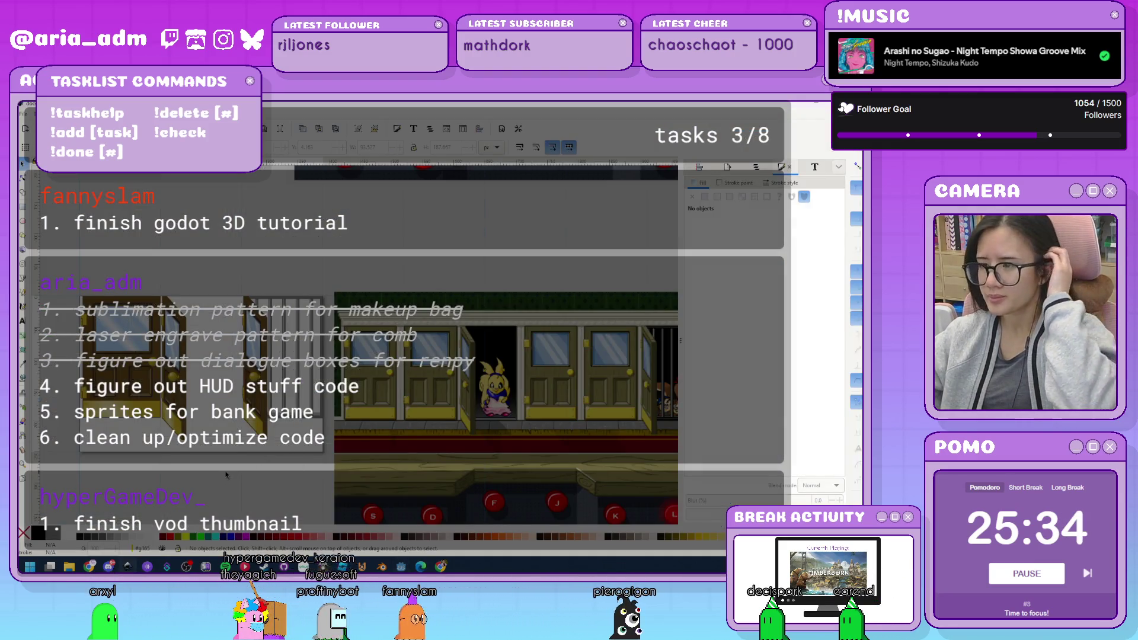
Save the mockup under a new name as desk.svg.
{"action": "scroll", "coordinate": [279, 470], "scroll_direction": "down", "scroll_amount": 5}
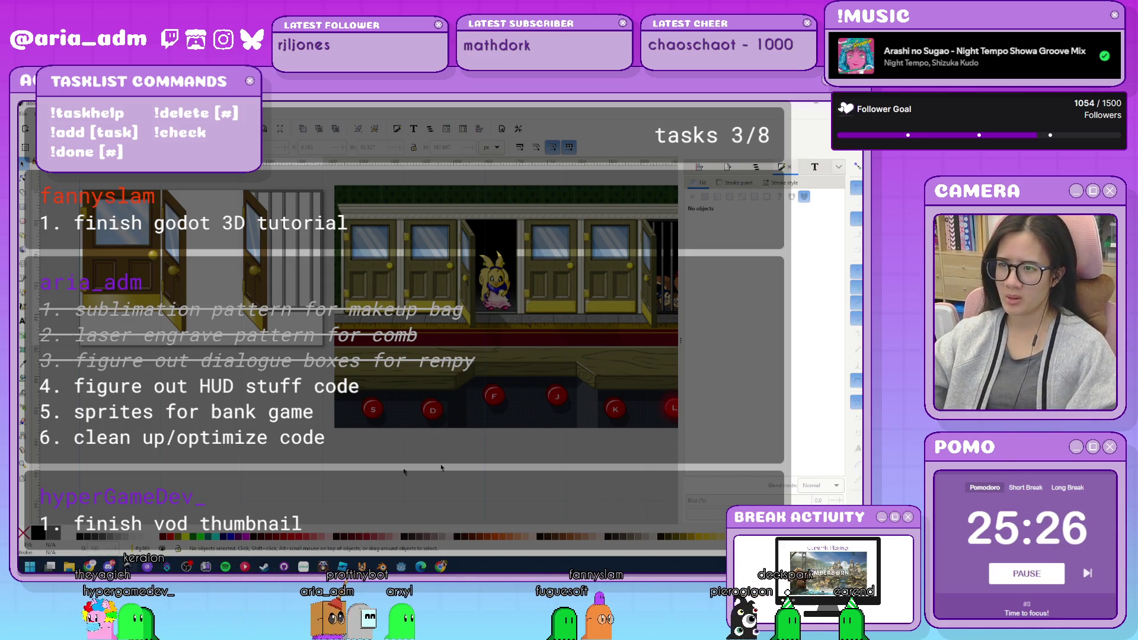
{"action": "scroll", "coordinate": [317, 470], "scroll_direction": "down", "scroll_amount": 2, "text": "ctrl"}
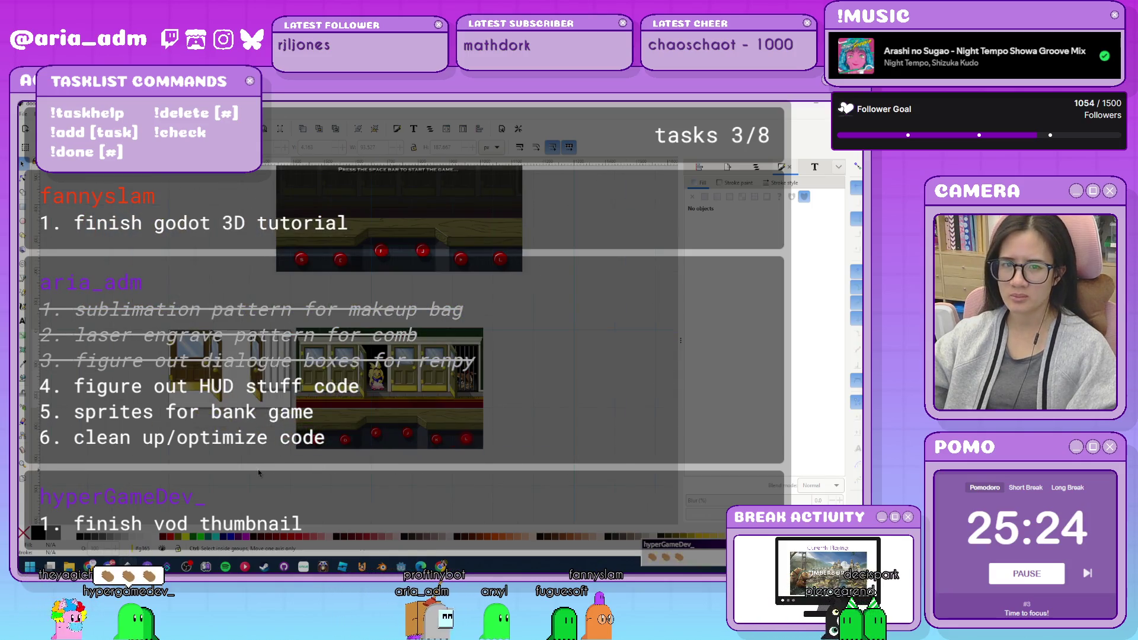
{"action": "scroll", "coordinate": [258, 473], "scroll_direction": "up", "scroll_amount": 1, "text": "ctrl"}
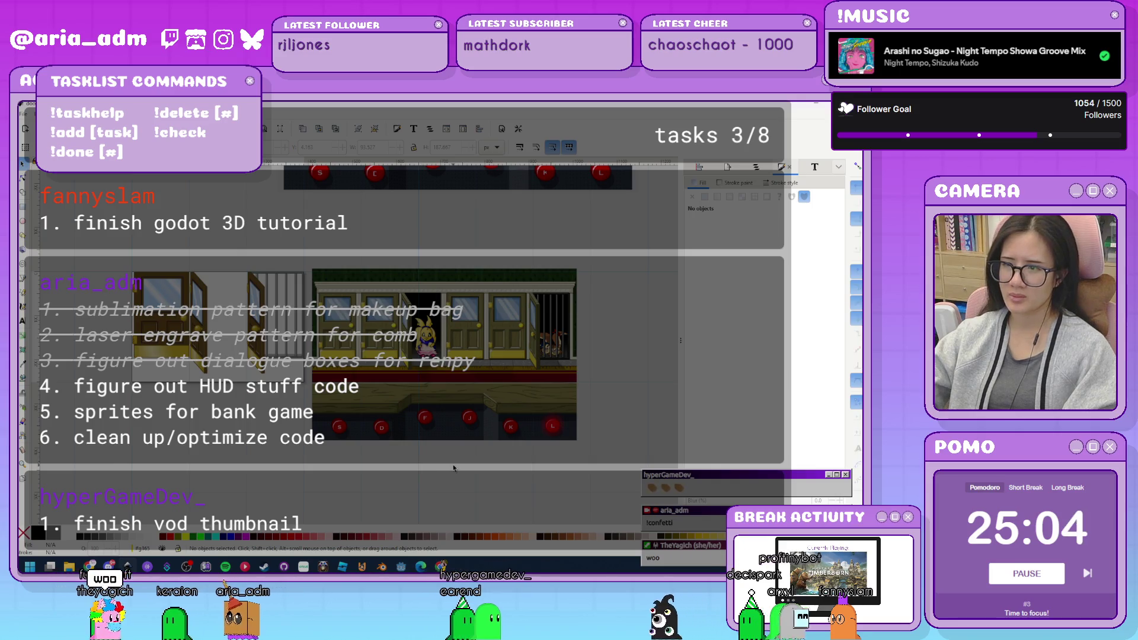
{"action": "scroll", "coordinate": [453, 467], "scroll_direction": "up", "scroll_amount": 2}
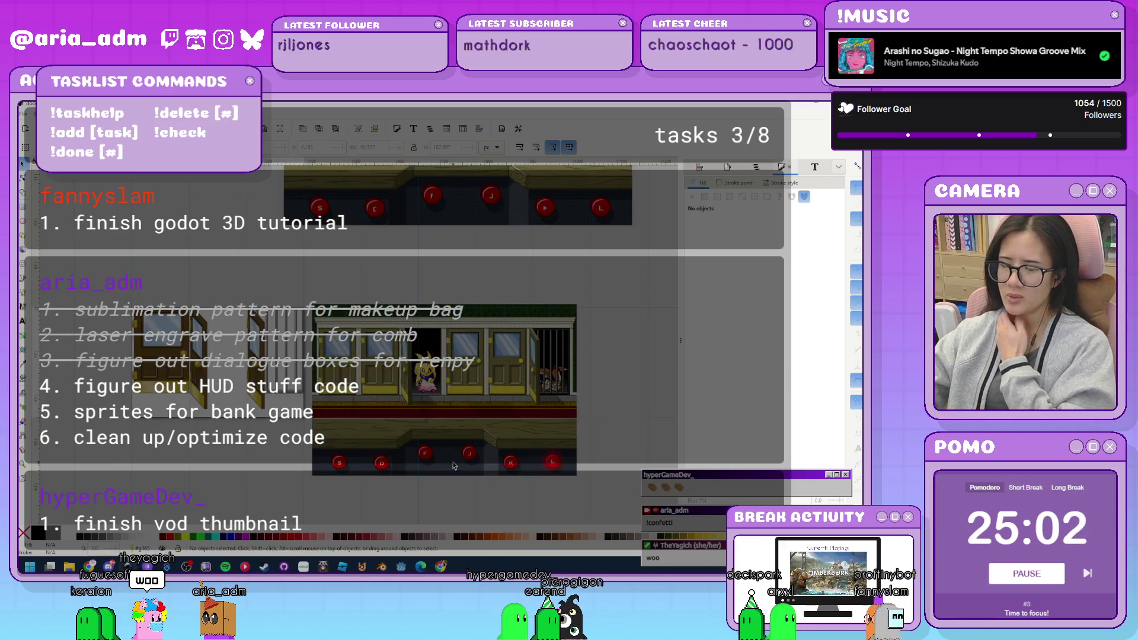
{"action": "scroll", "coordinate": [456, 463], "scroll_direction": "up", "scroll_amount": 4}
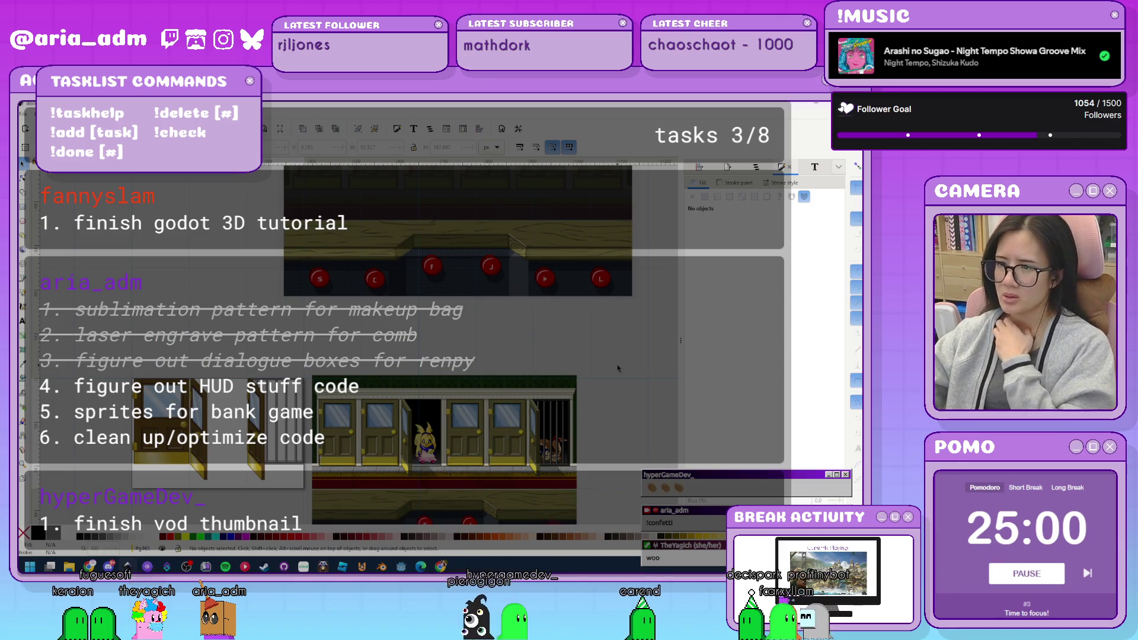
{"action": "scroll", "coordinate": [619, 369], "scroll_direction": "down", "scroll_amount": 6}
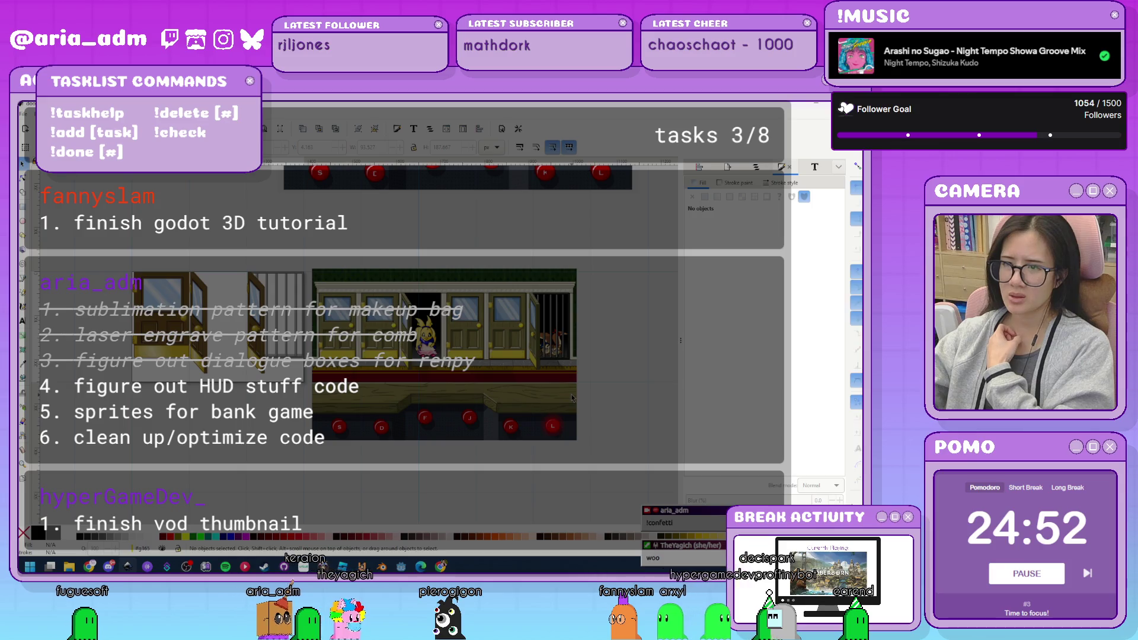
{"action": "scroll", "coordinate": [581, 424], "scroll_direction": "up", "scroll_amount": 8}
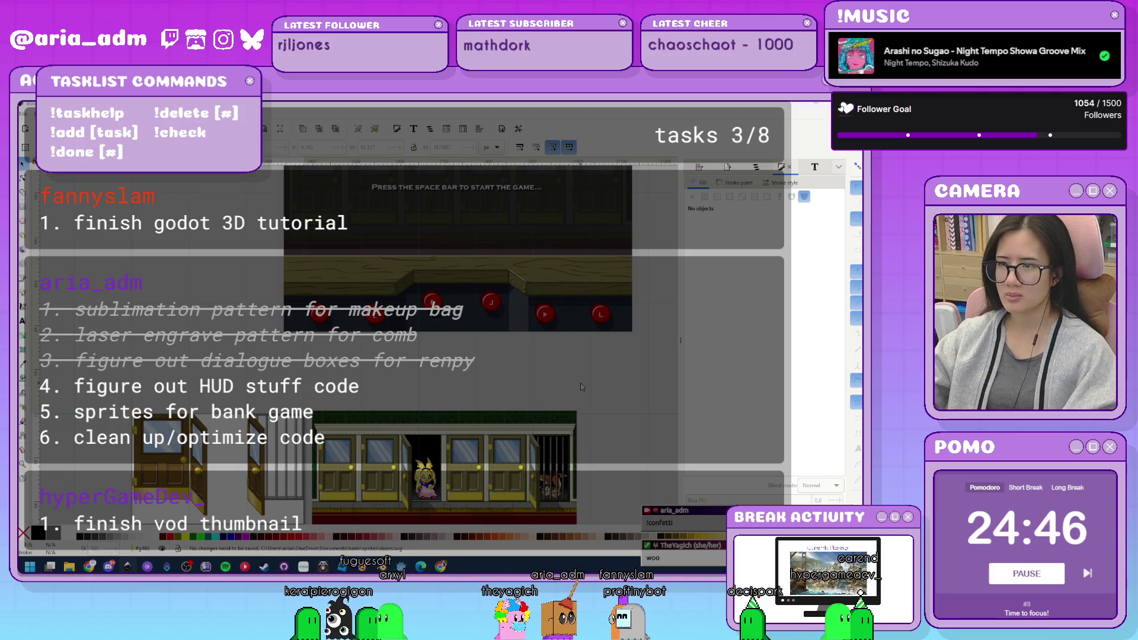
{"action": "key", "text": "ctrl+shift+s"}
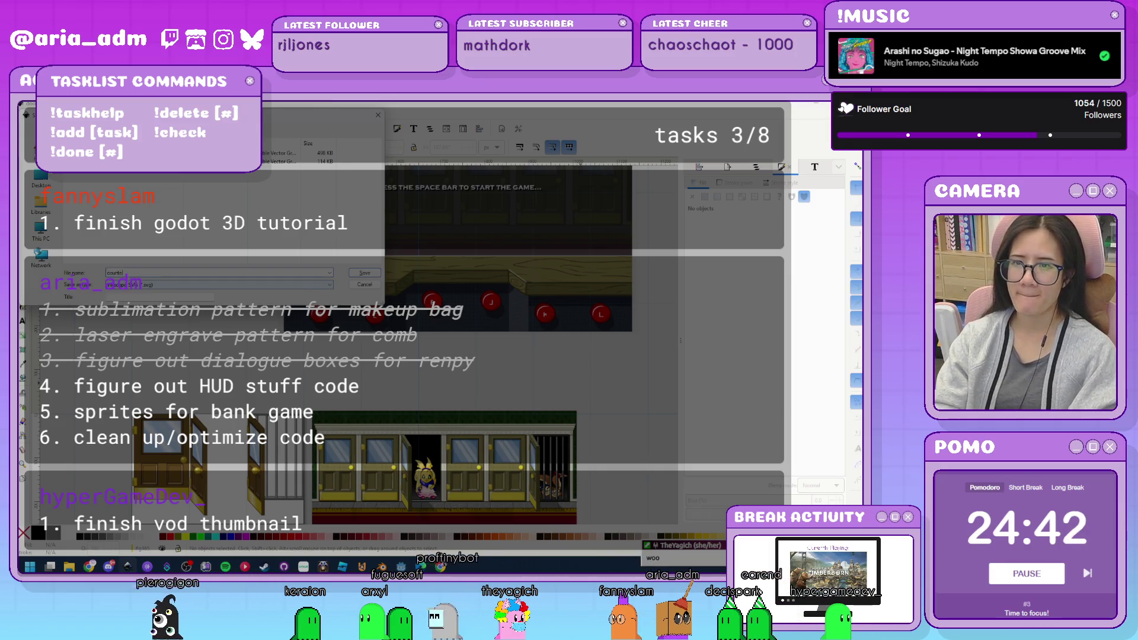
{"action": "key", "text": "Return"}
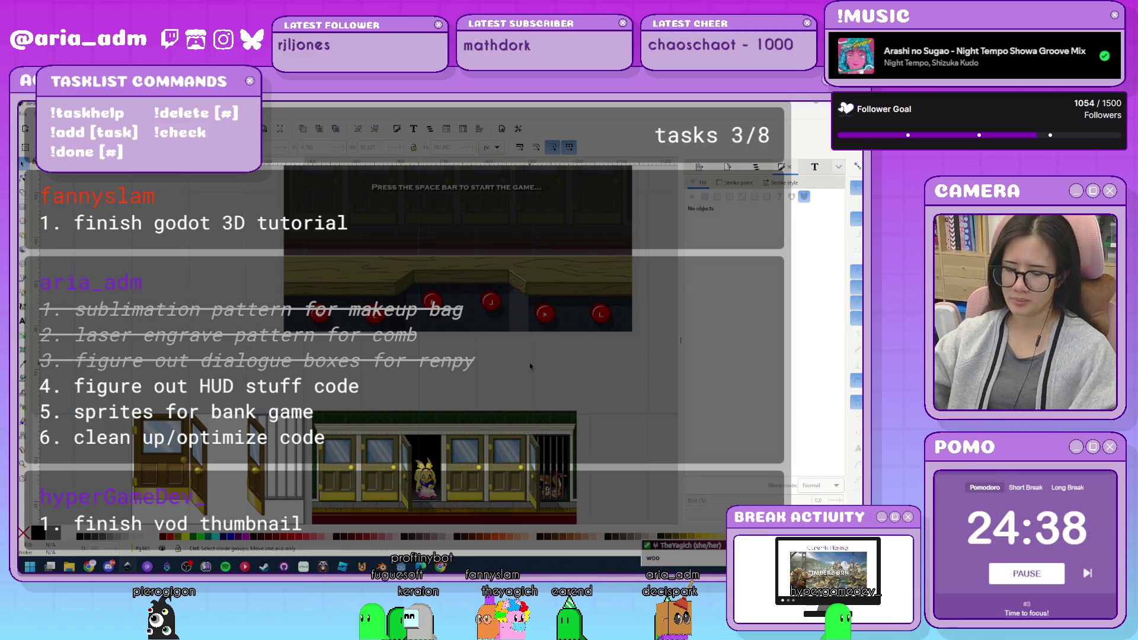
Show Layers and Objects and shift the game-scene screenshot slightly right and up.
{"action": "key", "text": "ctrl+shift+l"}
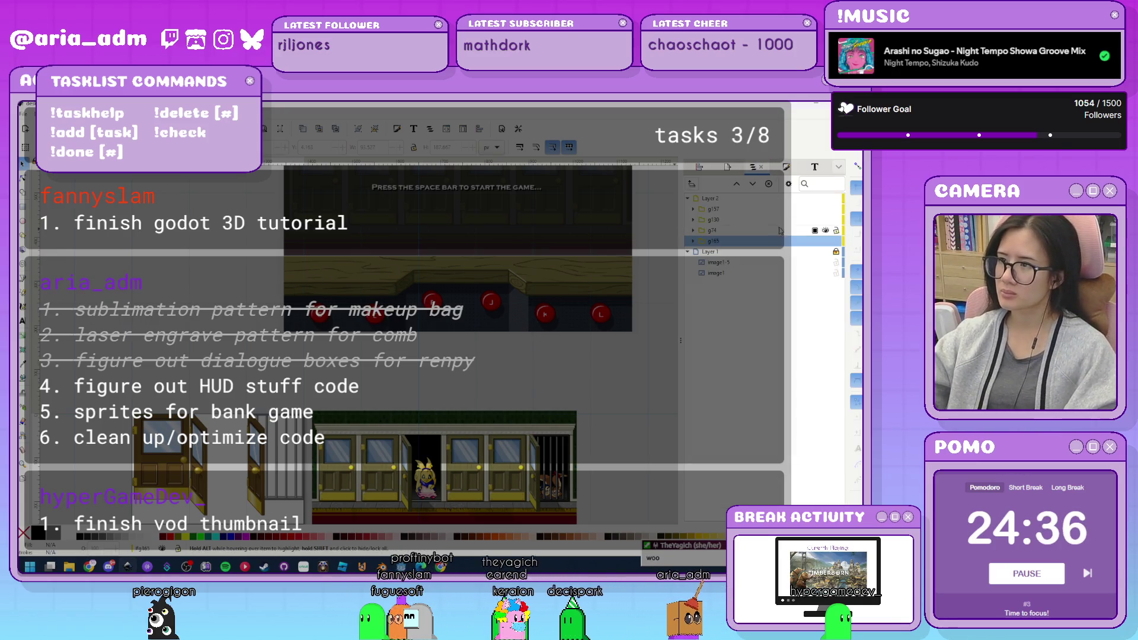
{"action": "scroll", "coordinate": [529, 422], "scroll_direction": "down", "scroll_amount": 4}
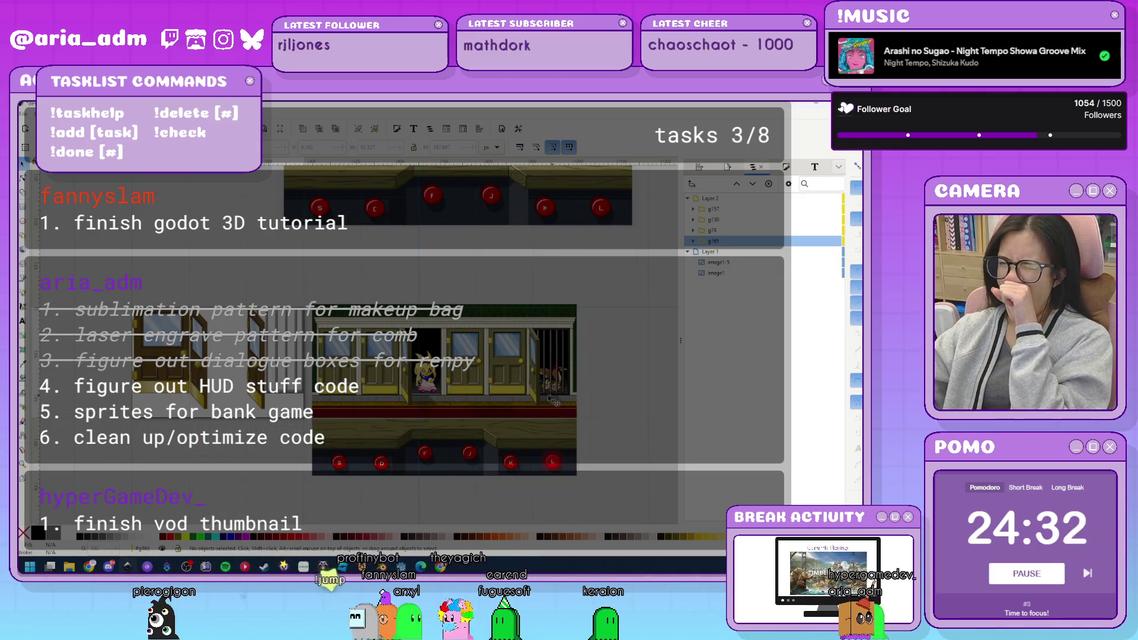
{"action": "left_click", "coordinate": [557, 385]}
{"action": "left_click_drag", "start_coordinate": [557, 385], "coordinate": [620, 380]}
{"action": "left_click", "coordinate": [334, 469]}
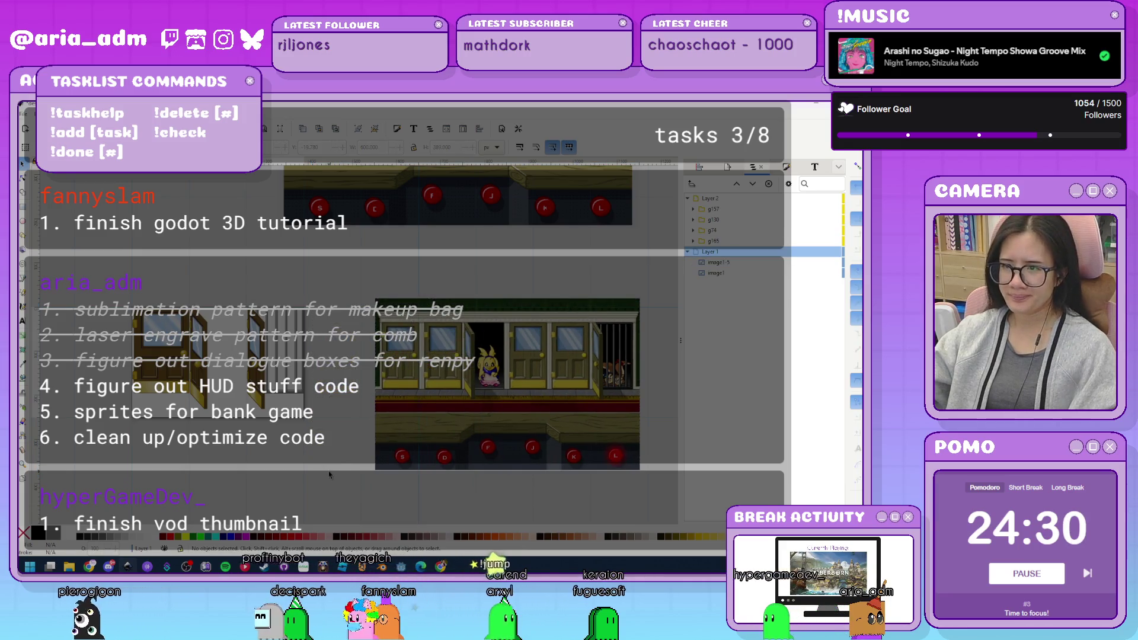
{"action": "key", "text": "ctrl+shift+d"}
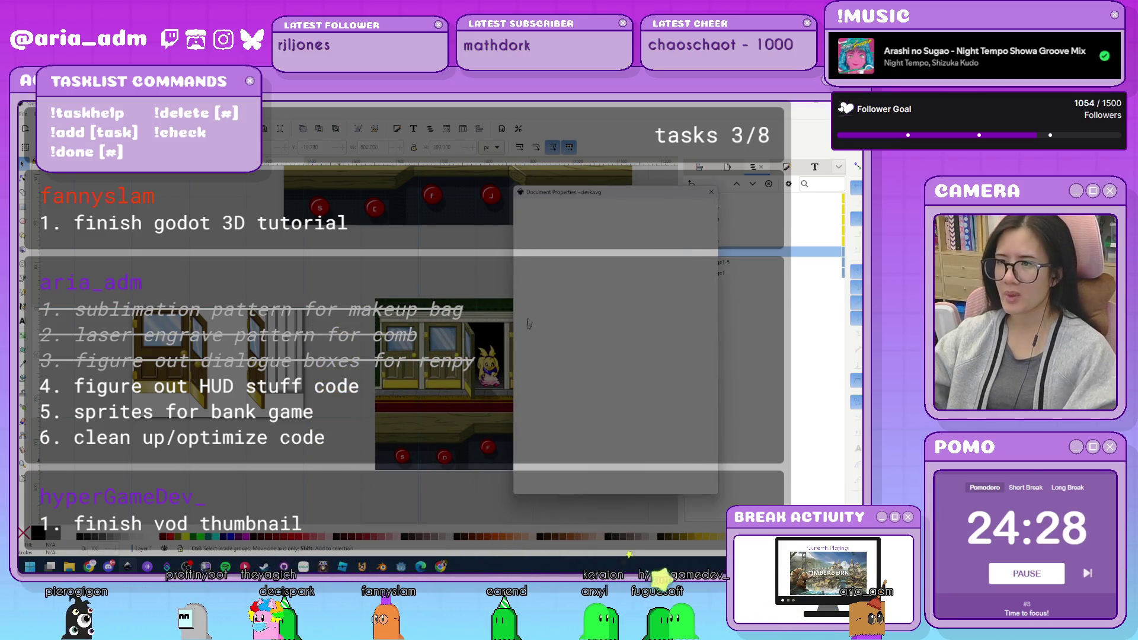
Set the page size to 1080 wide by 150 high.
{"action": "type", "text": "1080"}
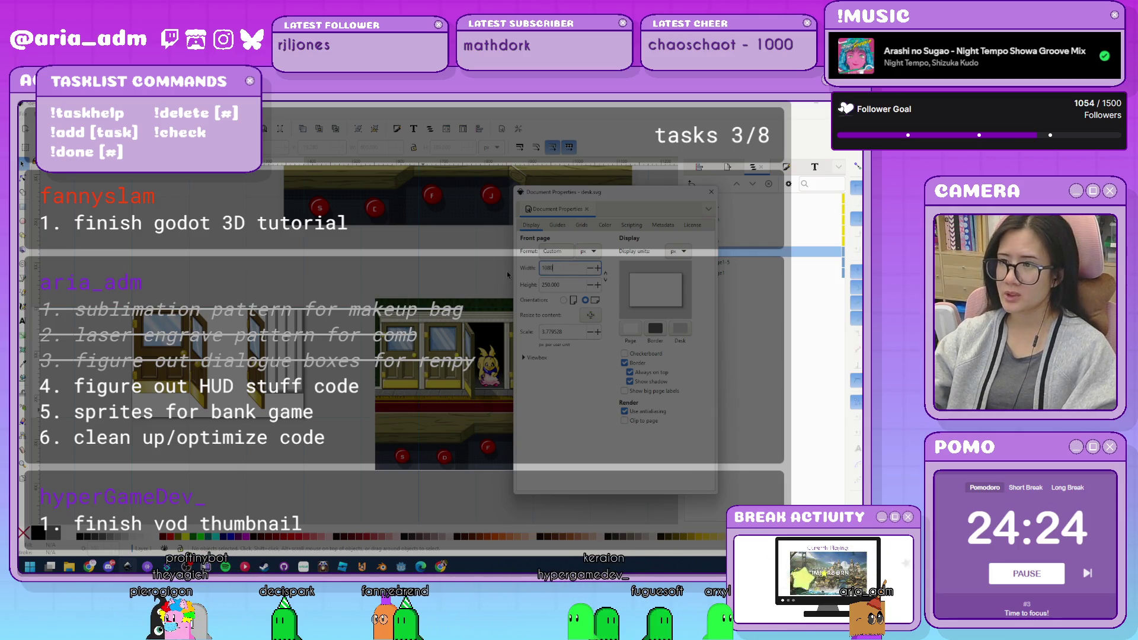
{"action": "key", "text": "Tab"}
{"action": "type", "text": "150"}
{"action": "key", "text": "Return"}
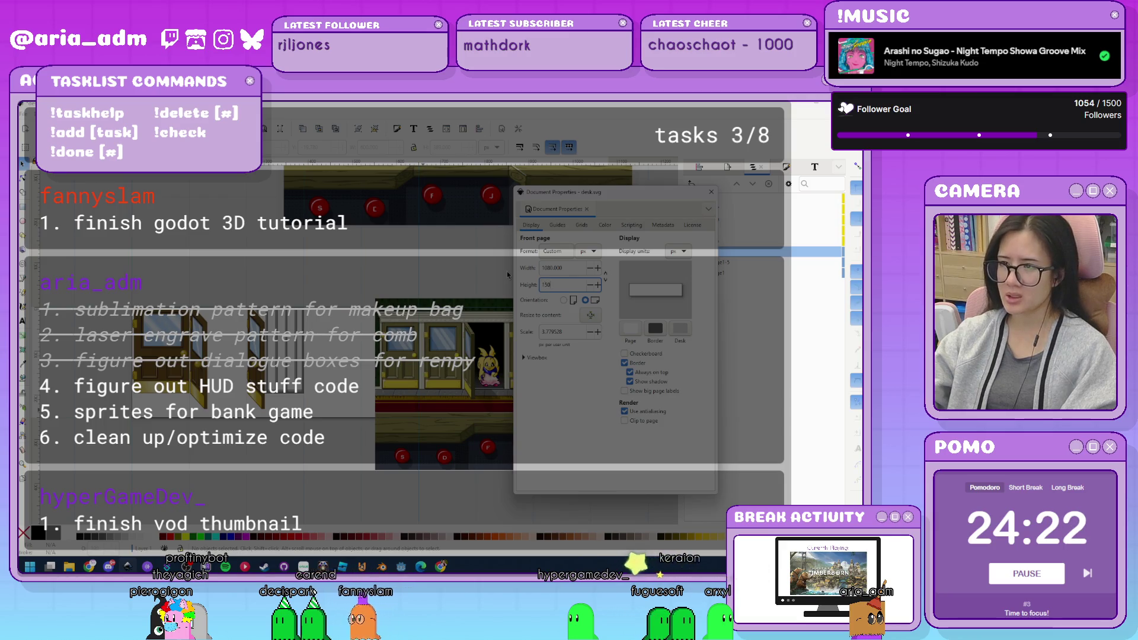
{"action": "left_click", "coordinate": [709, 194]}
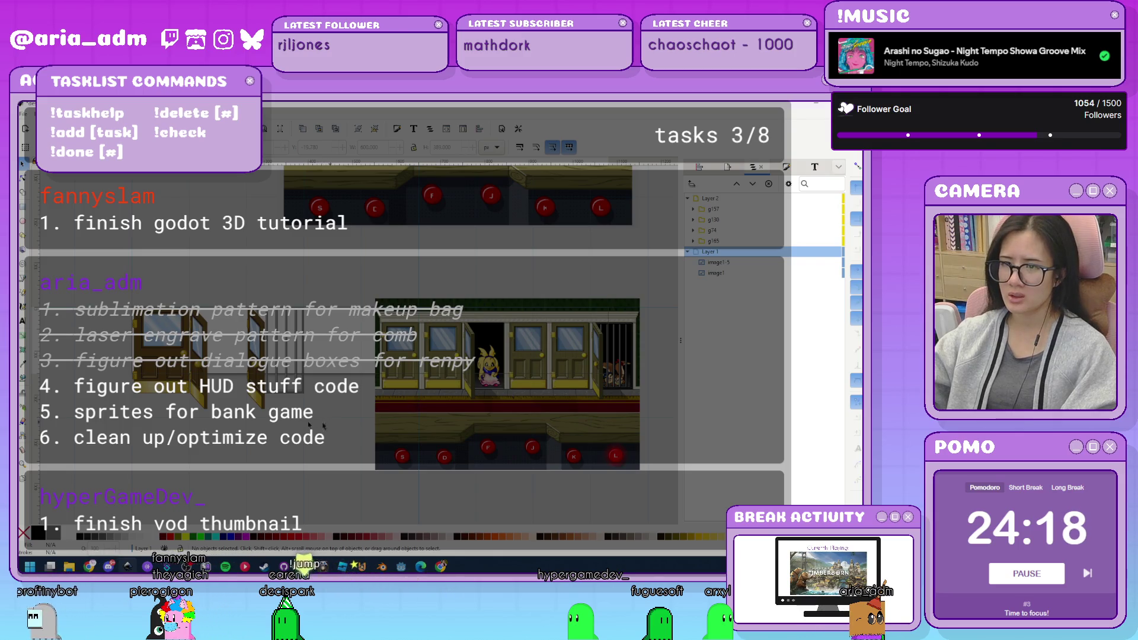
Save the document and move the game-scene screenshot up to the top of the page.
{"action": "left_click", "coordinate": [454, 443]}
{"action": "key", "text": "ctrl+s"}
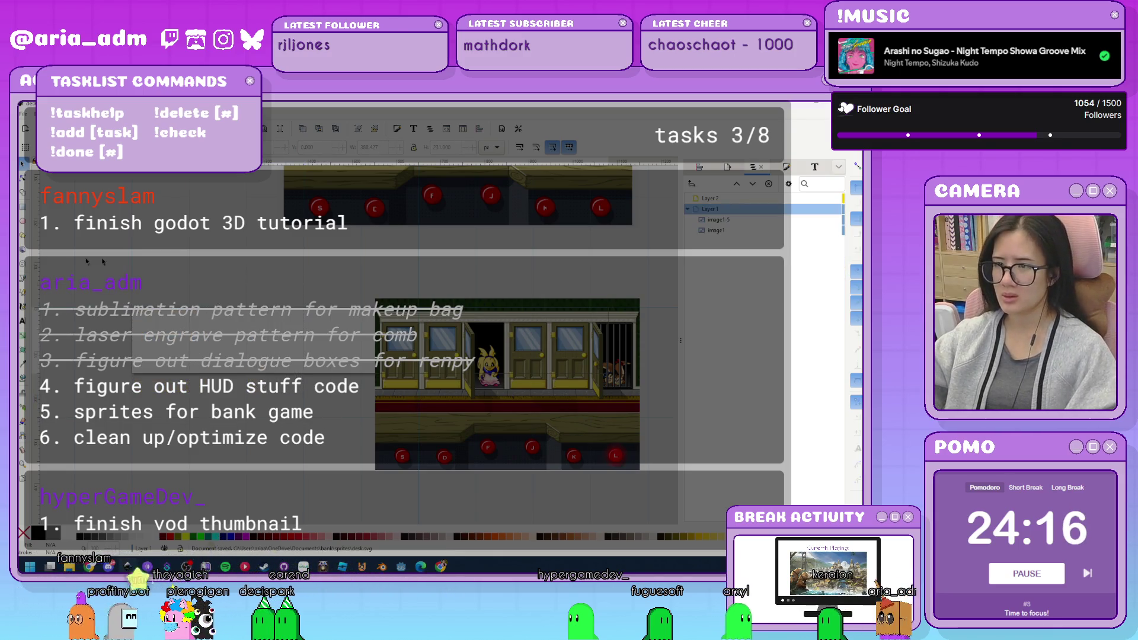
{"action": "mouse_move", "coordinate": [455, 443]}
{"action": "left_mouse_down"}
{"action": "mouse_move", "coordinate": [321, 313]}
{"action": "mouse_move", "coordinate": [335, 310]}
{"action": "left_mouse_up"}
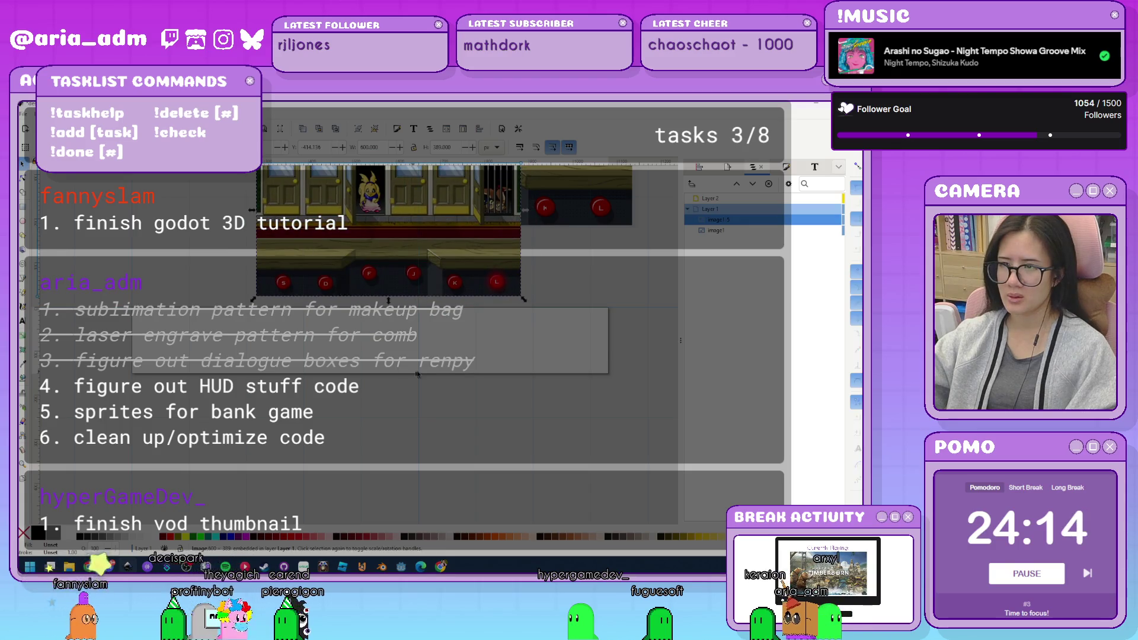
{"action": "key", "text": "ctrl+z"}
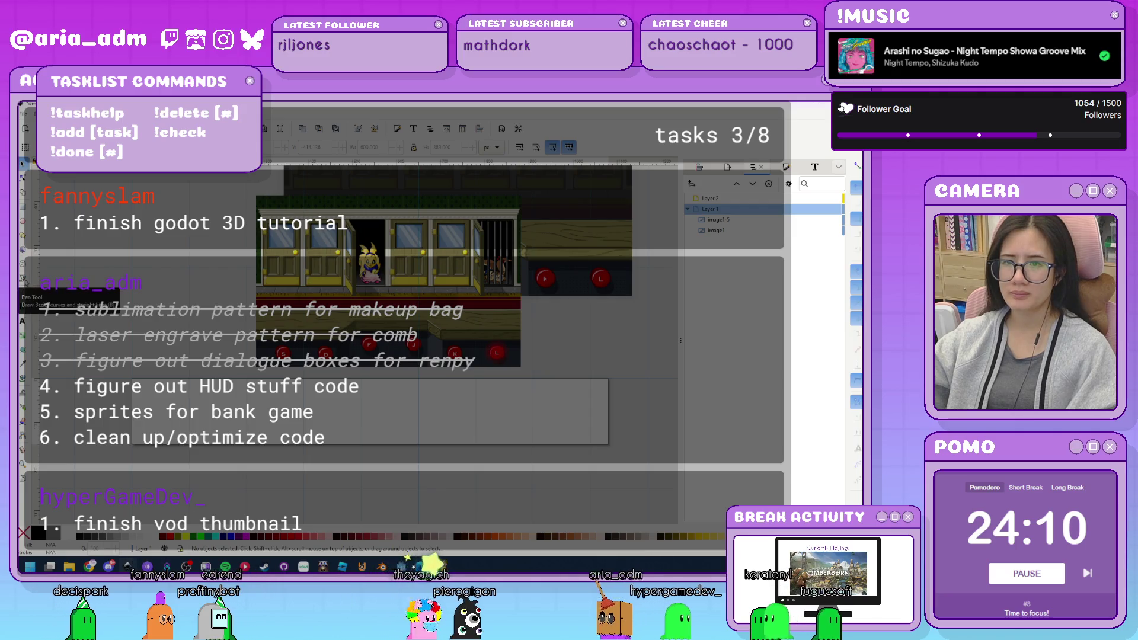
Draw a closed Pen-tool outline with a slanted step across the page strip, ready for filling.
{"action": "left_click", "coordinate": [22, 277]}
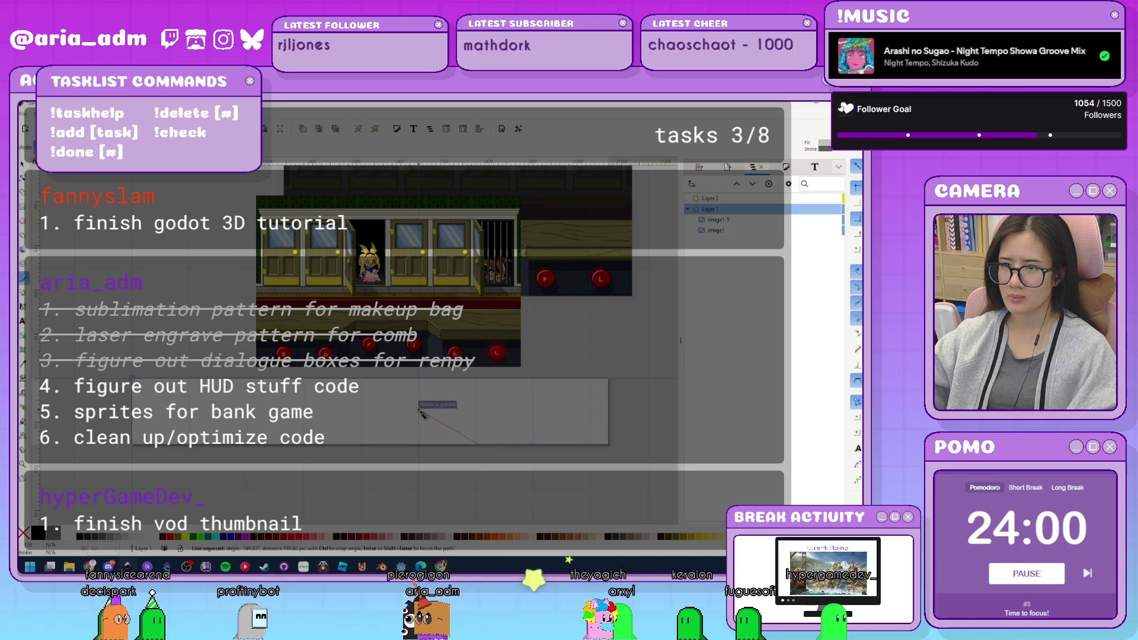
{"action": "left_click", "coordinate": [419, 410]}
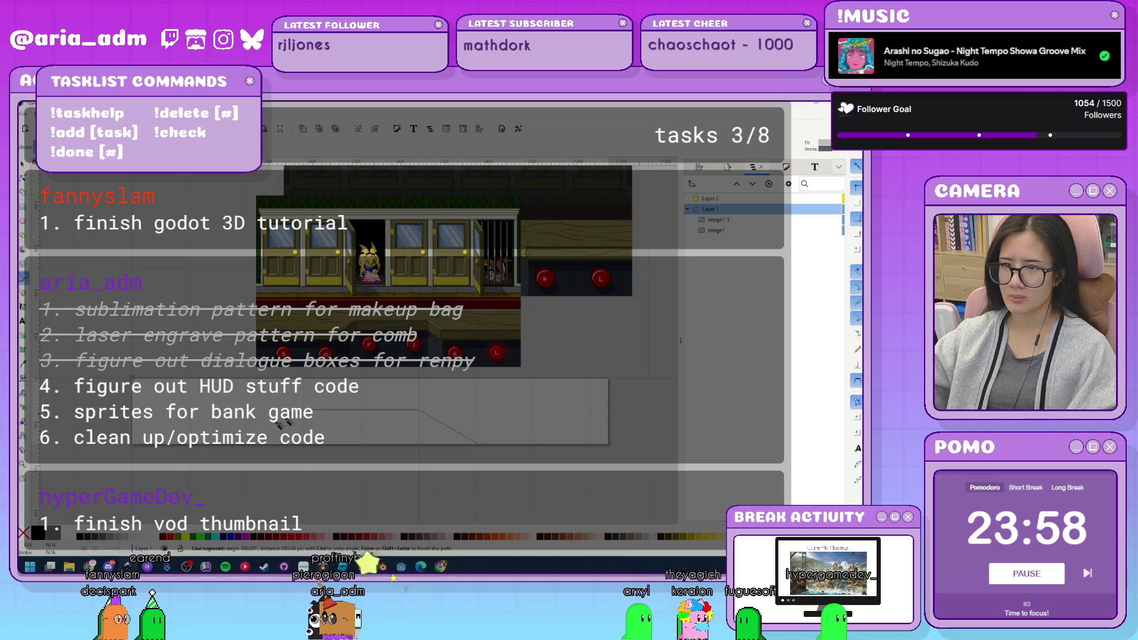
{"action": "left_click", "coordinate": [296, 420]}
{"action": "left_click", "coordinate": [252, 449]}
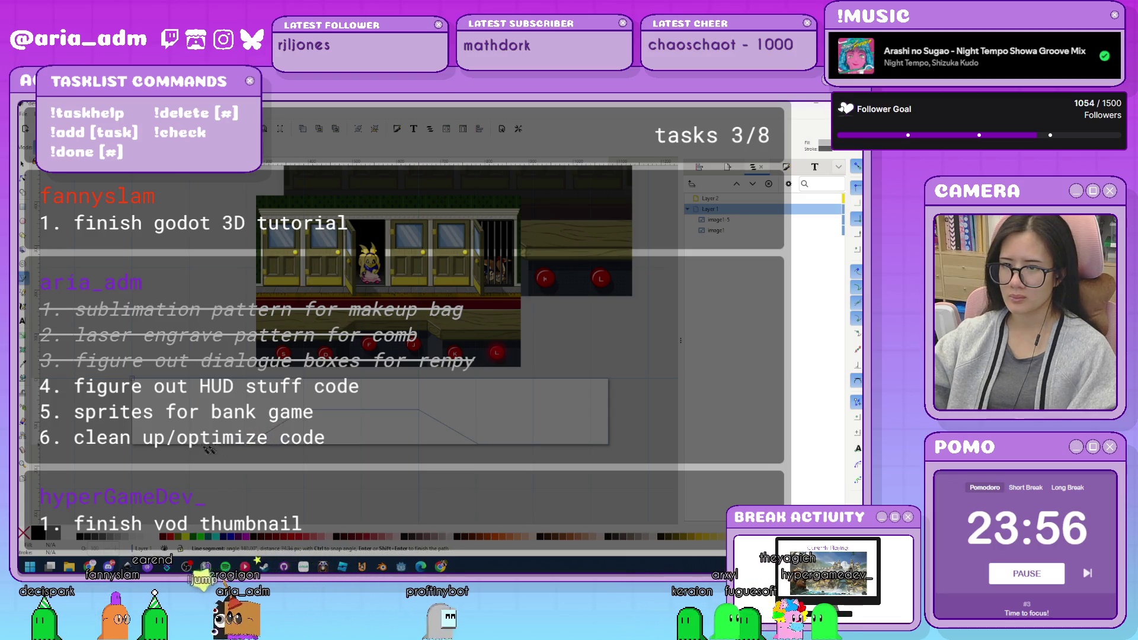
{"action": "left_click", "coordinate": [140, 448]}
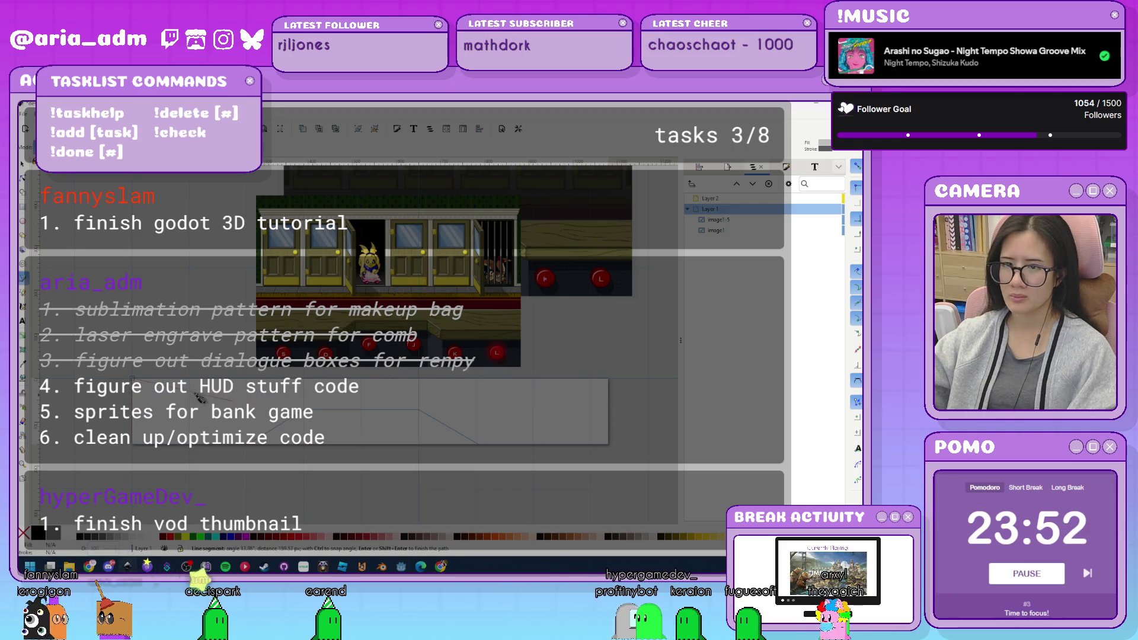
{"action": "left_click", "coordinate": [133, 379]}
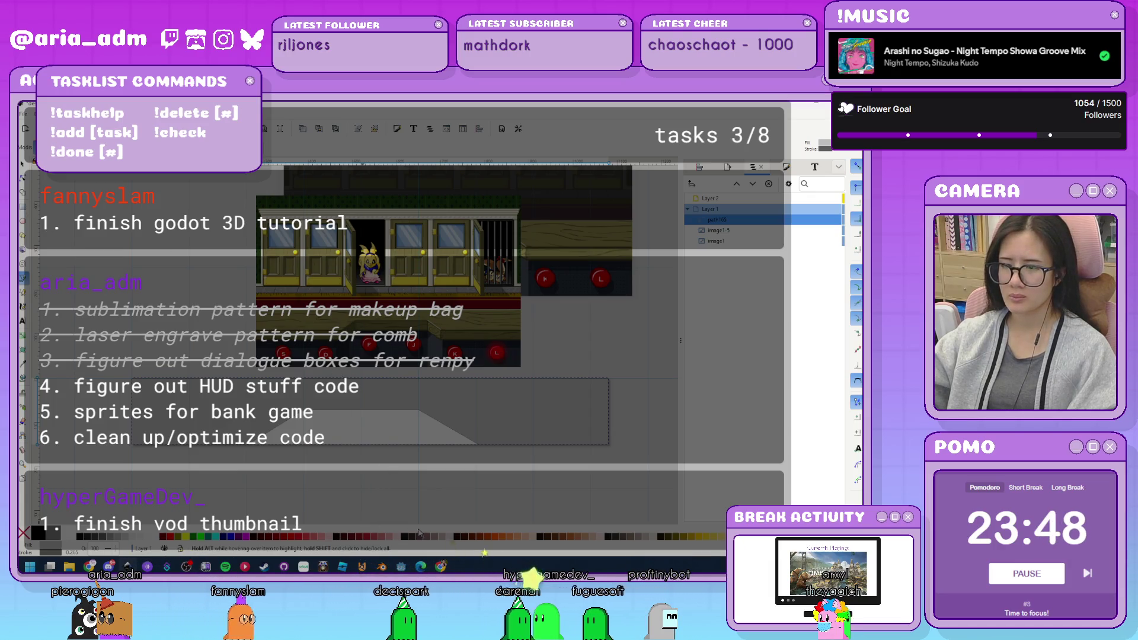
{"action": "key", "text": "ctrl+shift+f"}
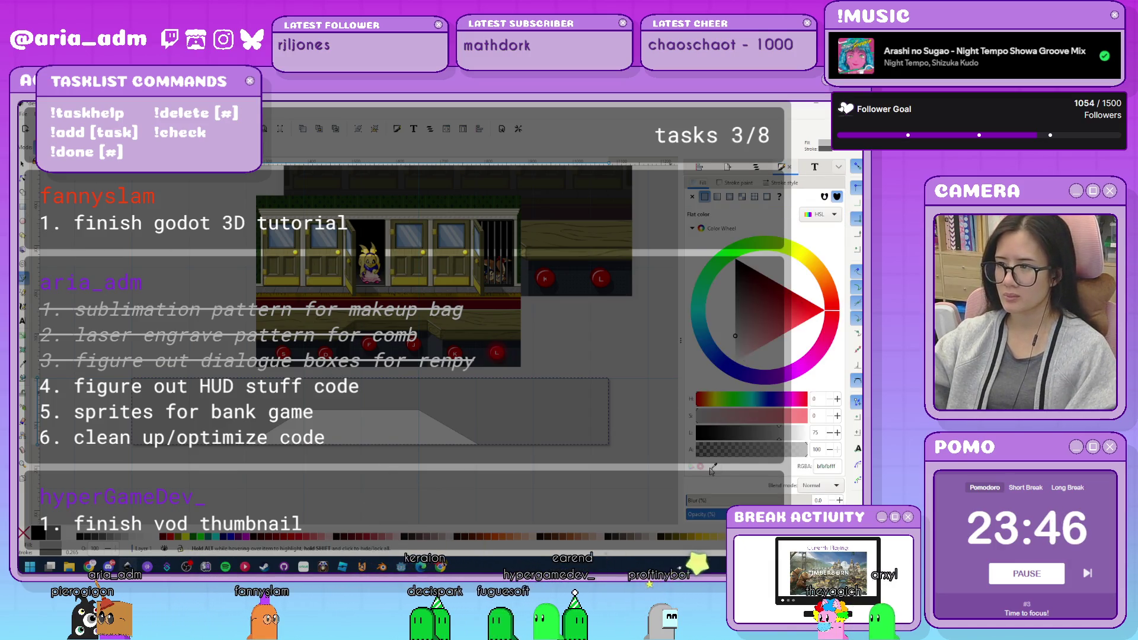
Fill the slanted shape olive 6b663f and shrink its height from the bottom.
{"action": "left_click", "coordinate": [483, 337]}
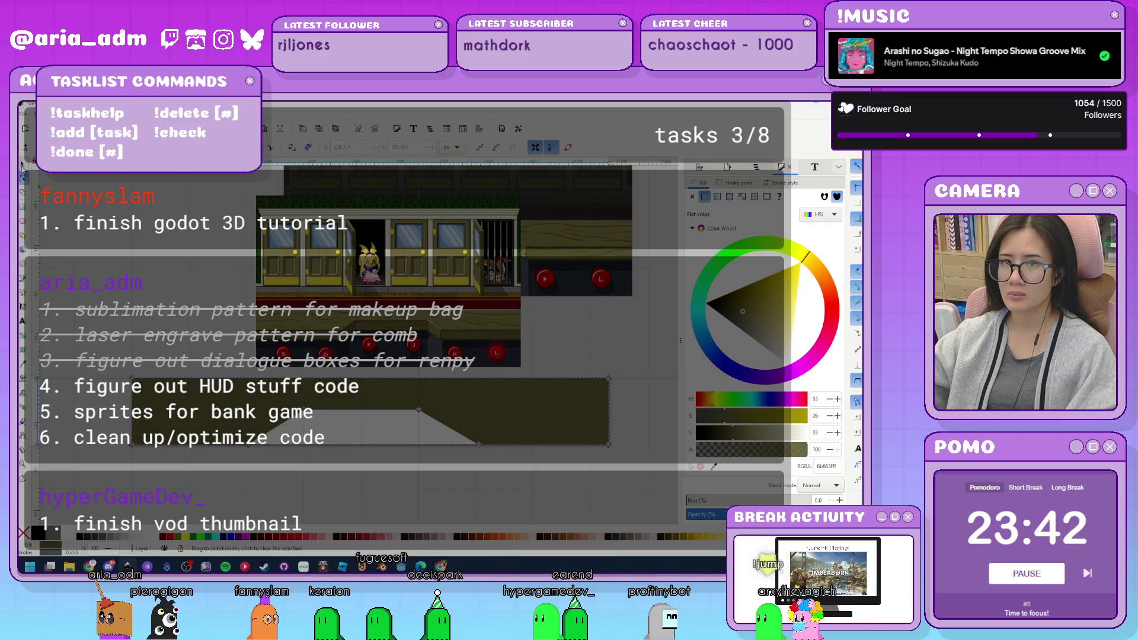
{"action": "key", "text": "s"}
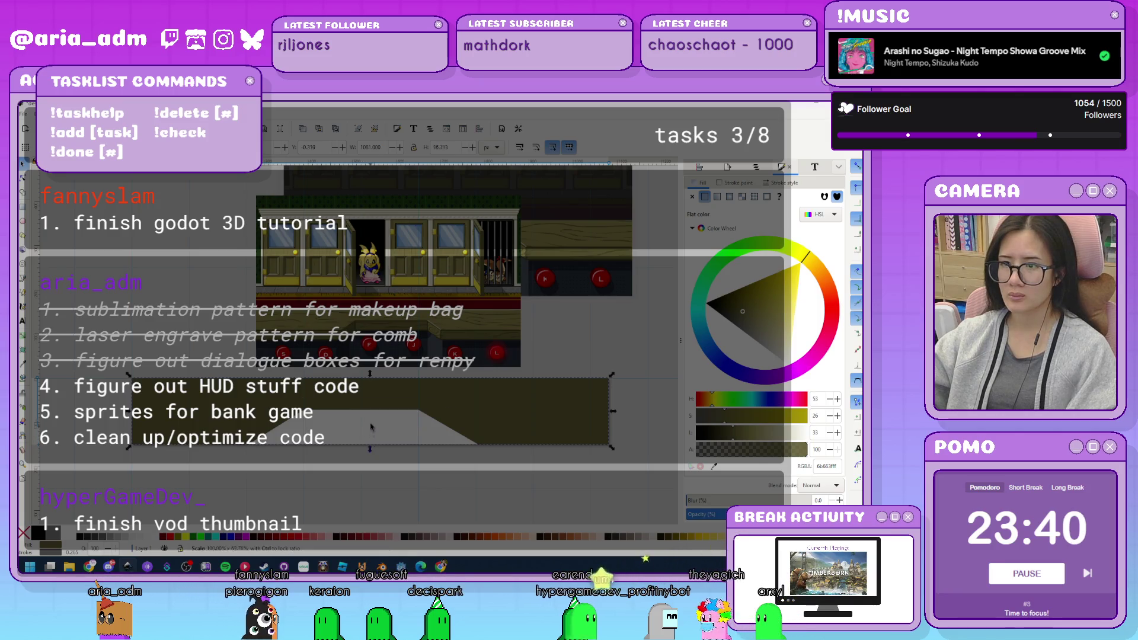
{"action": "left_click_drag", "start_coordinate": [371, 427], "coordinate": [370, 409]}
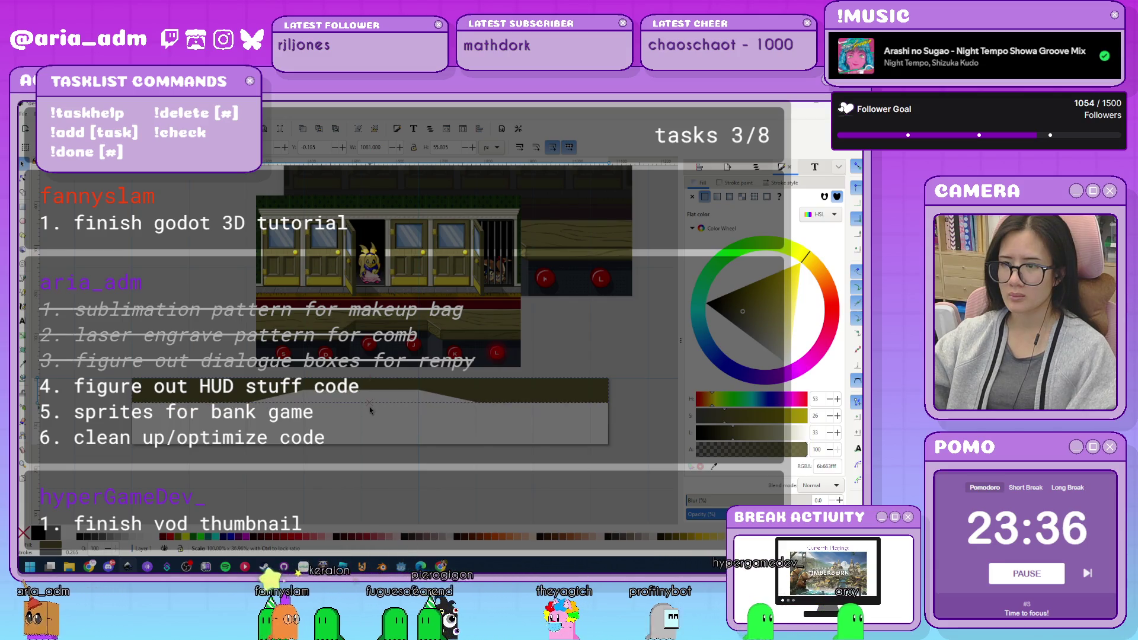
{"action": "left_click", "coordinate": [370, 451]}
{"action": "scroll", "coordinate": [371, 451], "scroll_direction": "up", "scroll_amount": 1}
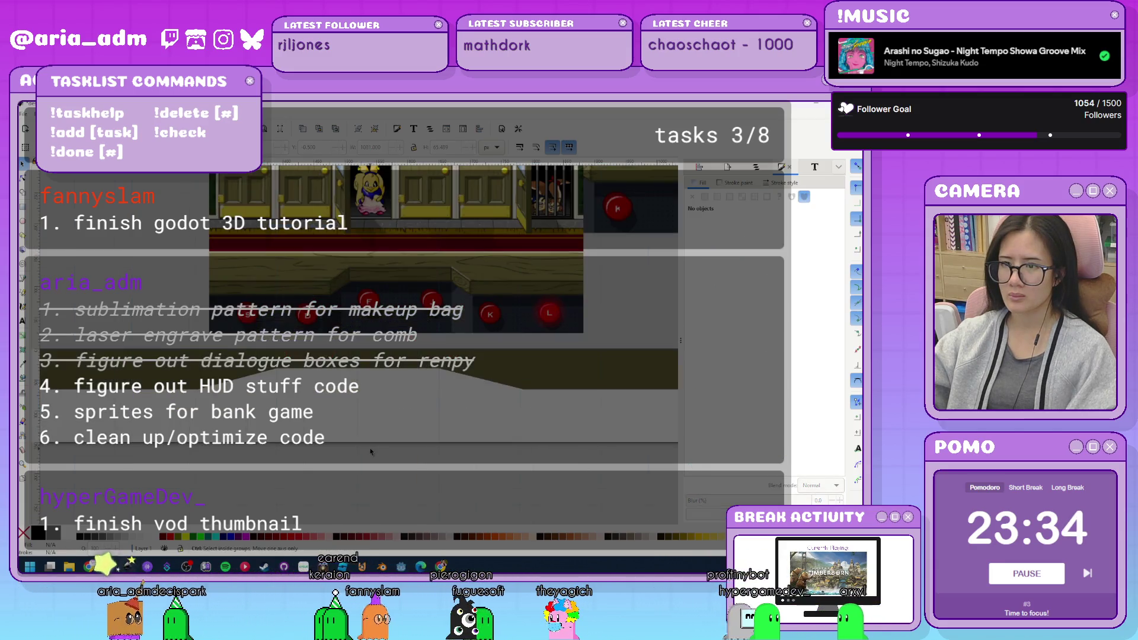
{"action": "scroll", "coordinate": [371, 445], "scroll_direction": "down", "scroll_amount": 1}
Draw a rectangle beside the slanted shape and give it a dark olive fill.
{"action": "key", "text": "r"}
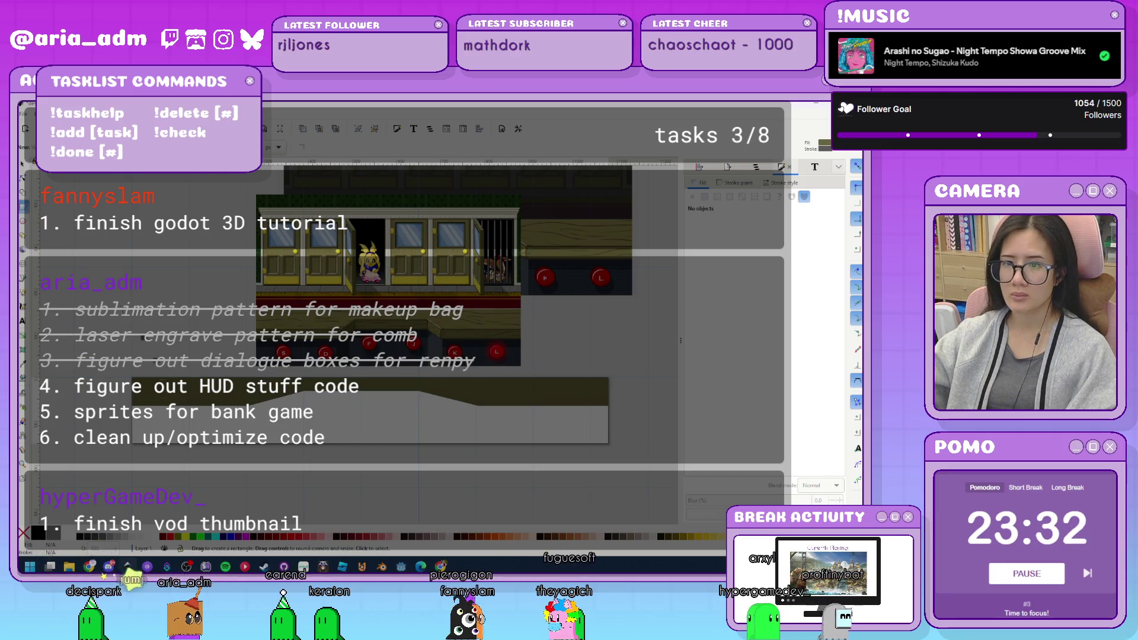
{"action": "mouse_move", "coordinate": [132, 404]}
{"action": "left_mouse_down"}
{"action": "mouse_move", "coordinate": [228, 433]}
{"action": "mouse_move", "coordinate": [272, 426]}
{"action": "left_mouse_up"}
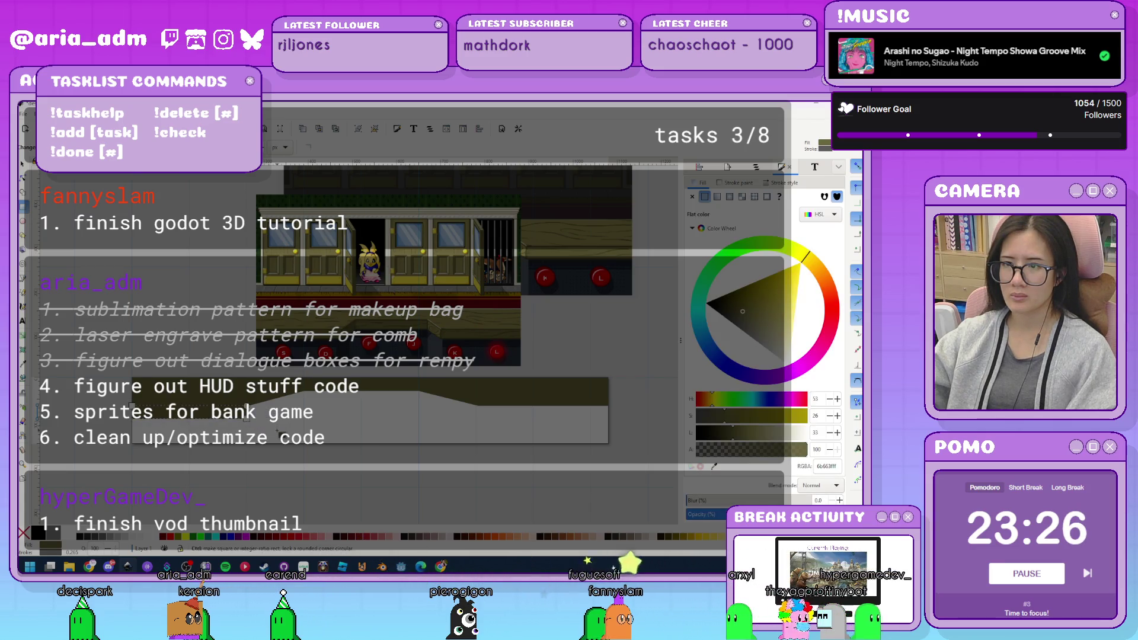
{"action": "scroll", "coordinate": [272, 412], "scroll_direction": "up", "scroll_amount": 1}
{"action": "left_click", "coordinate": [742, 302]}
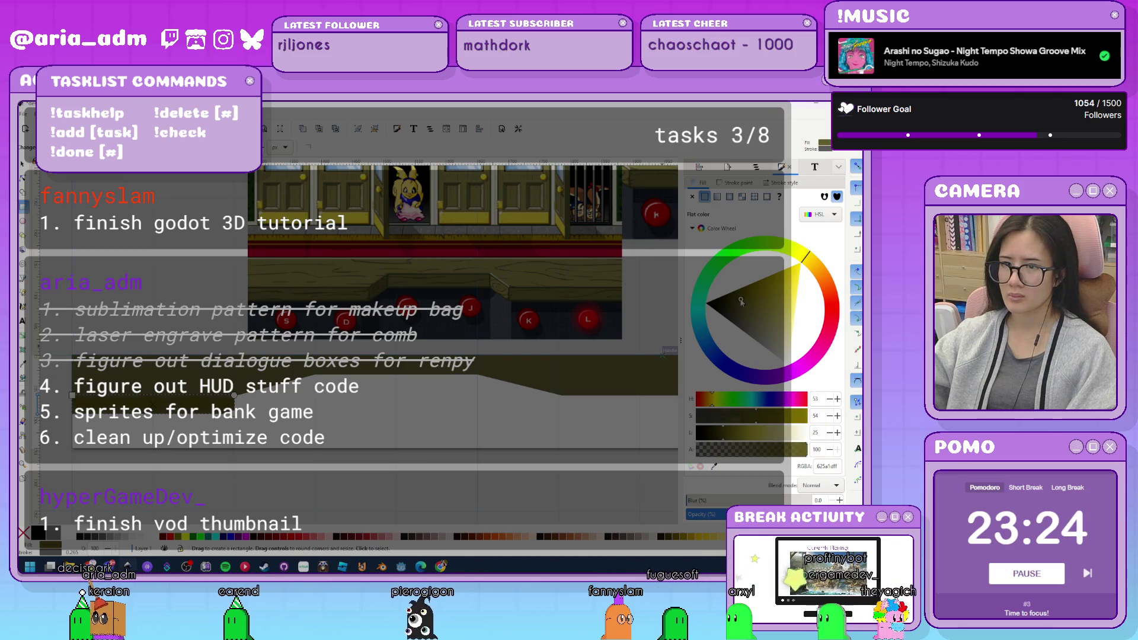
{"action": "left_click", "coordinate": [740, 297]}
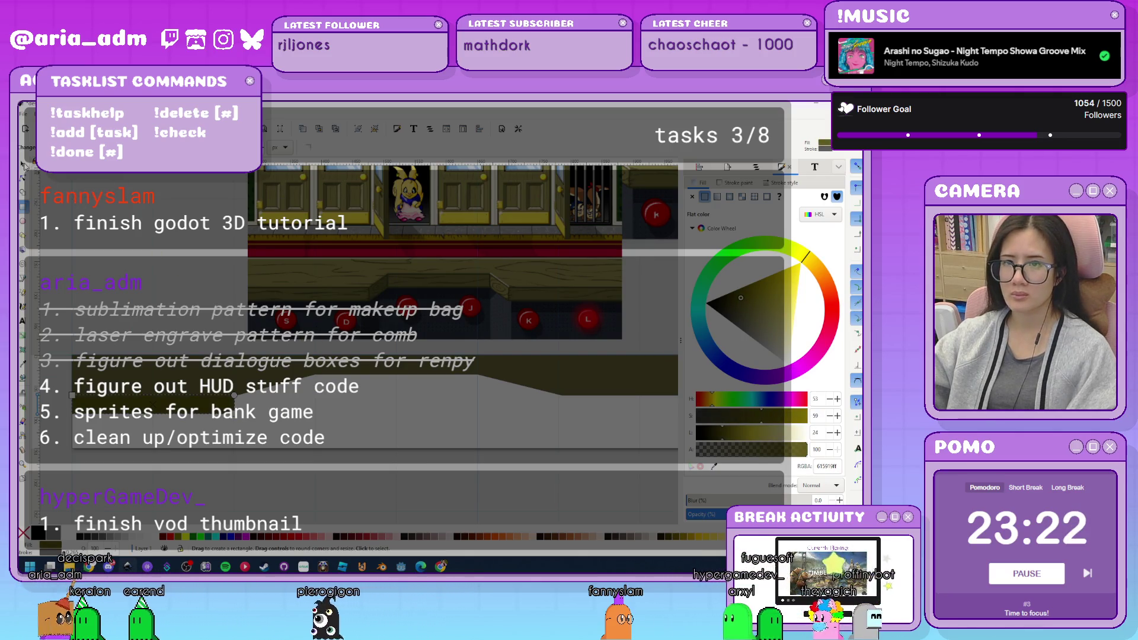
Darken the slanted shape to deep brown and the rectangle to near-black brown.
{"action": "key", "text": "s"}
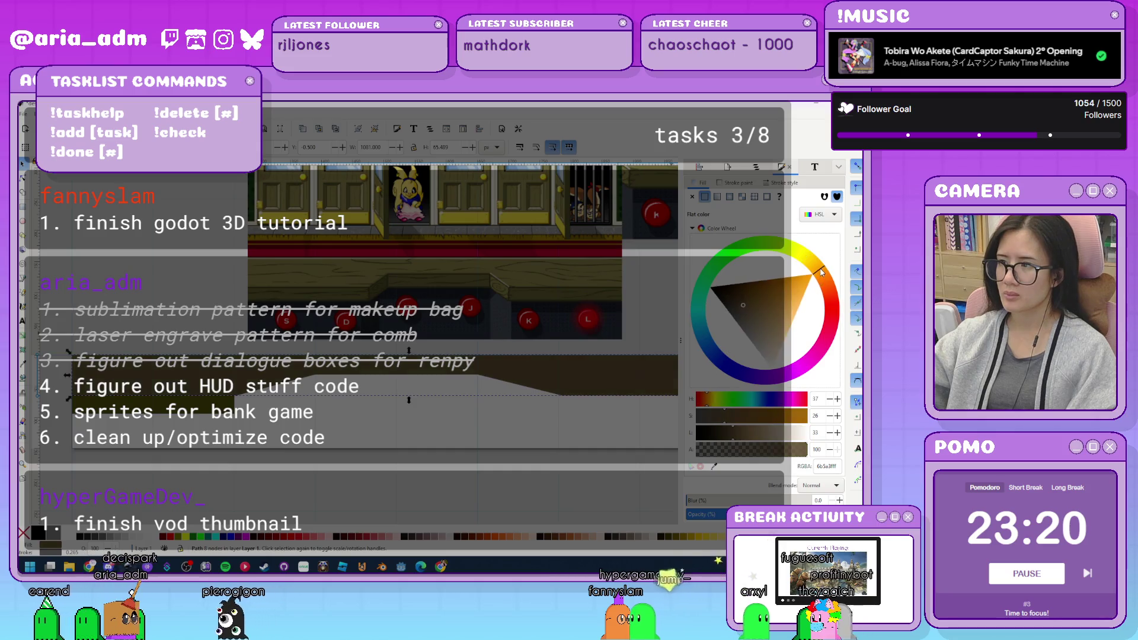
{"action": "left_click", "coordinate": [752, 291]}
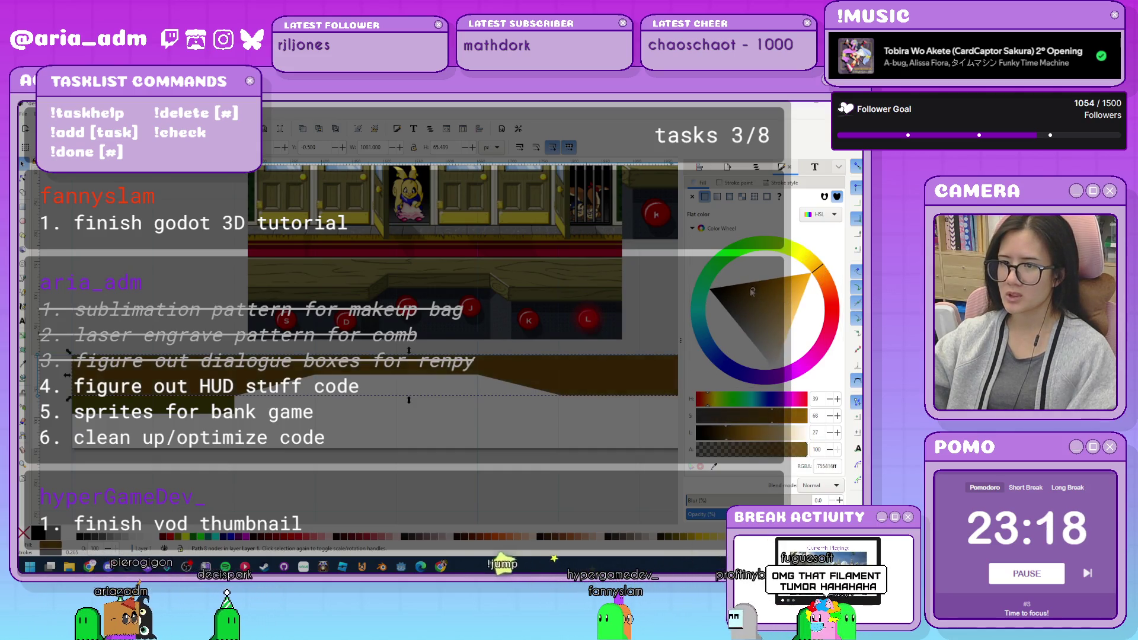
{"action": "left_click", "coordinate": [742, 289]}
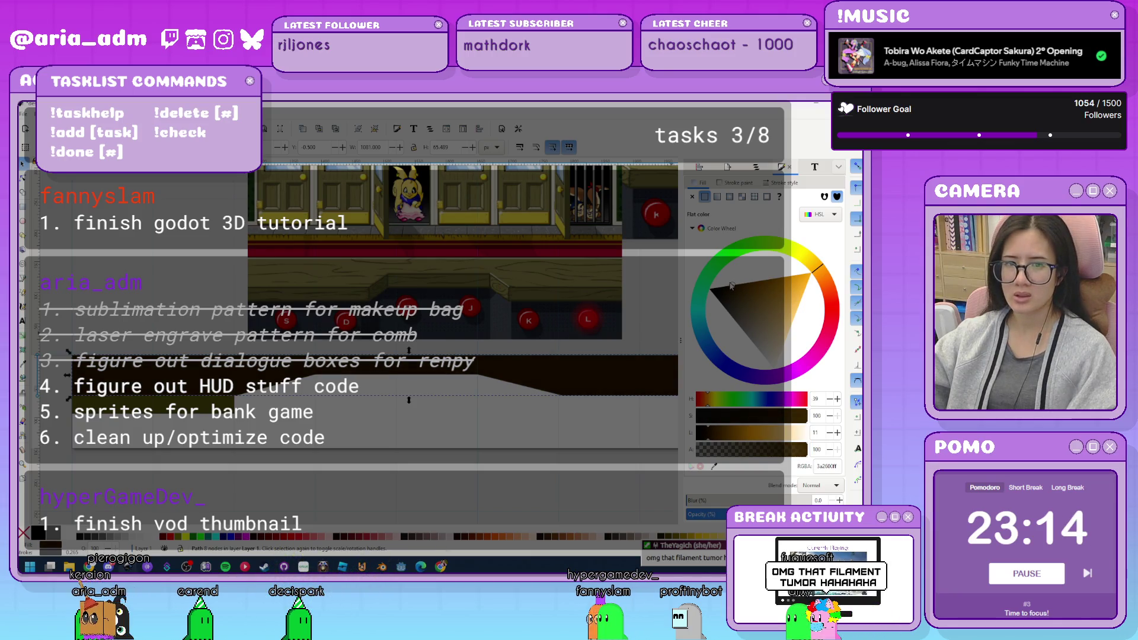
{"action": "left_click", "coordinate": [651, 311]}
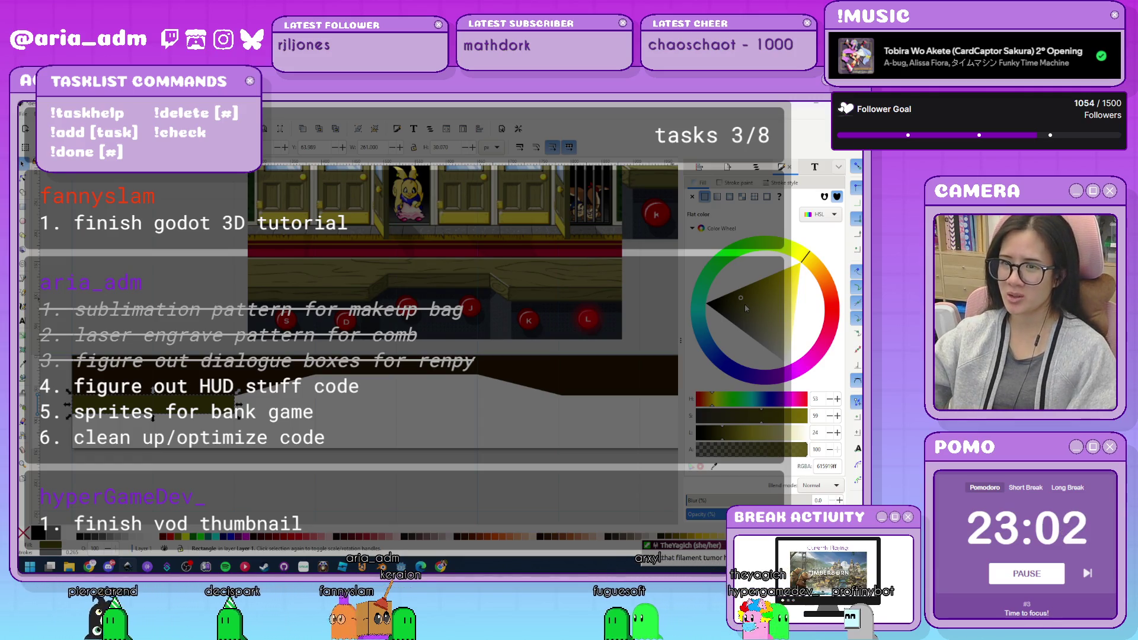
{"action": "left_click", "coordinate": [732, 289]}
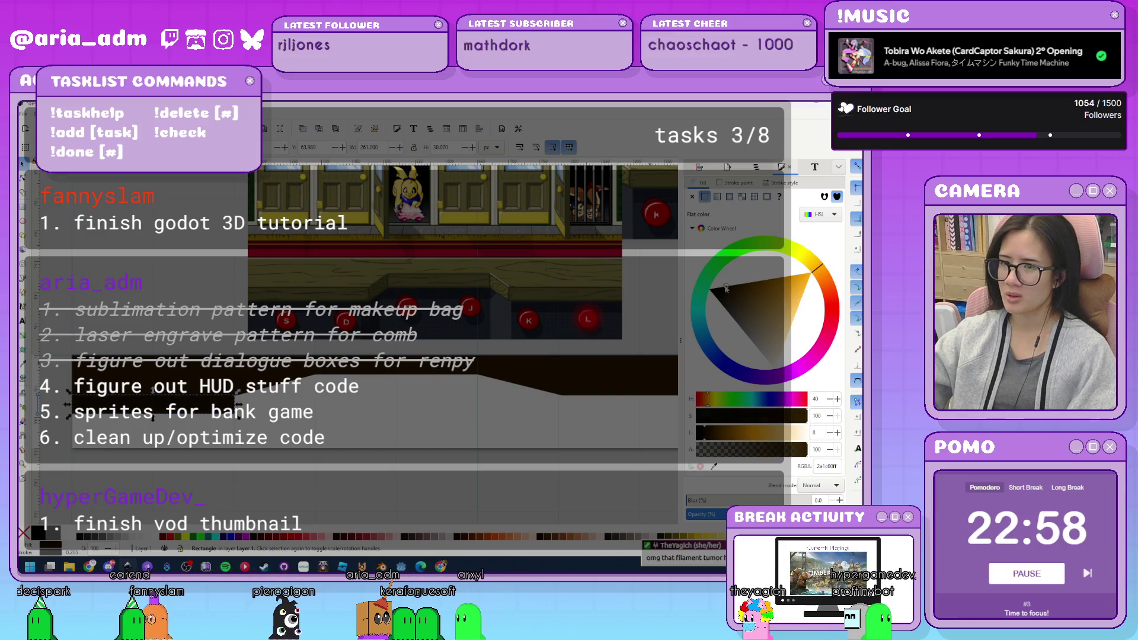
{"action": "left_click", "coordinate": [467, 398]}
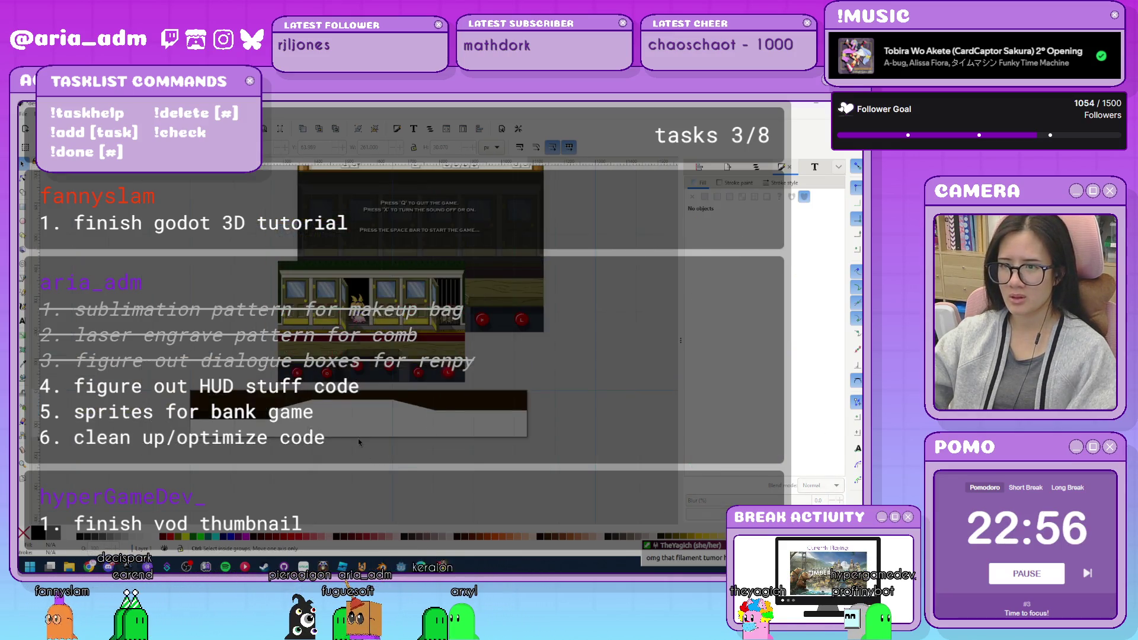
Drag the small dark rectangle right along the HUD panel, then open Document Properties.
{"action": "scroll", "coordinate": [358, 438], "scroll_direction": "down", "scroll_amount": 1, "text": "ctrl"}
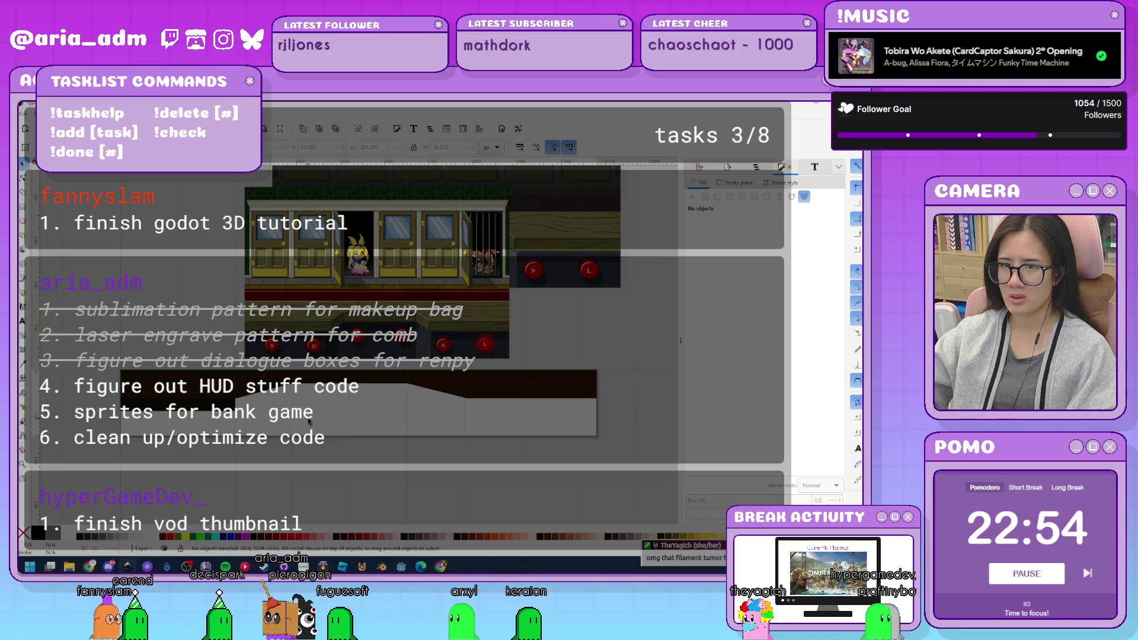
{"action": "left_click", "coordinate": [199, 405]}
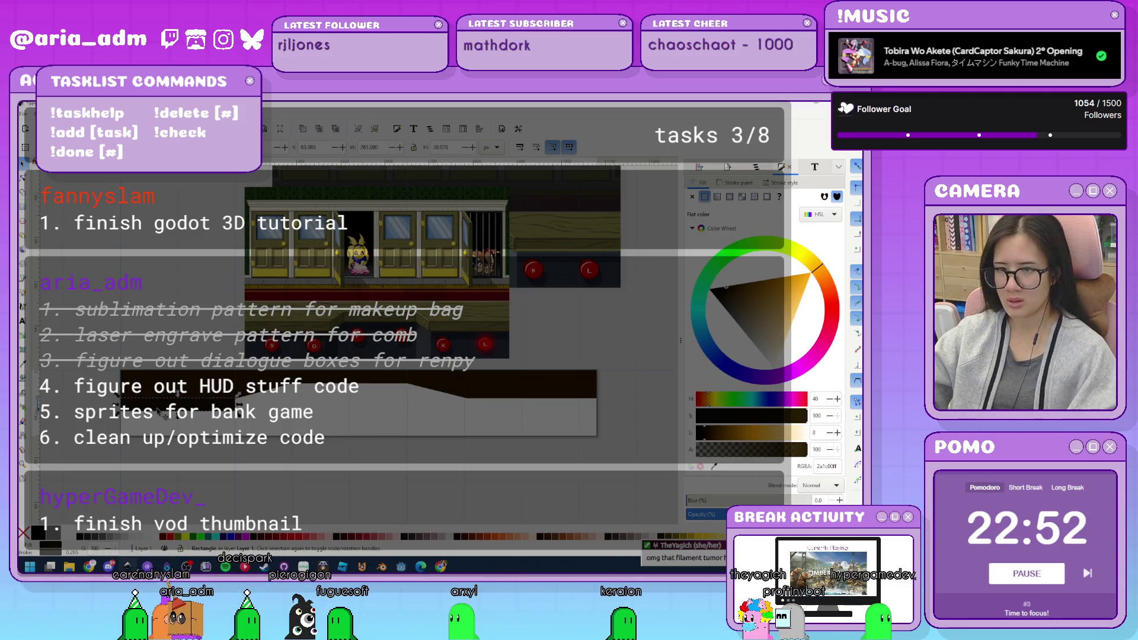
{"action": "mouse_move", "coordinate": [199, 405]}
{"action": "left_mouse_down"}
{"action": "mouse_move", "coordinate": [511, 425]}
{"action": "mouse_move", "coordinate": [546, 417]}
{"action": "mouse_move", "coordinate": [535, 412]}
{"action": "left_mouse_up"}
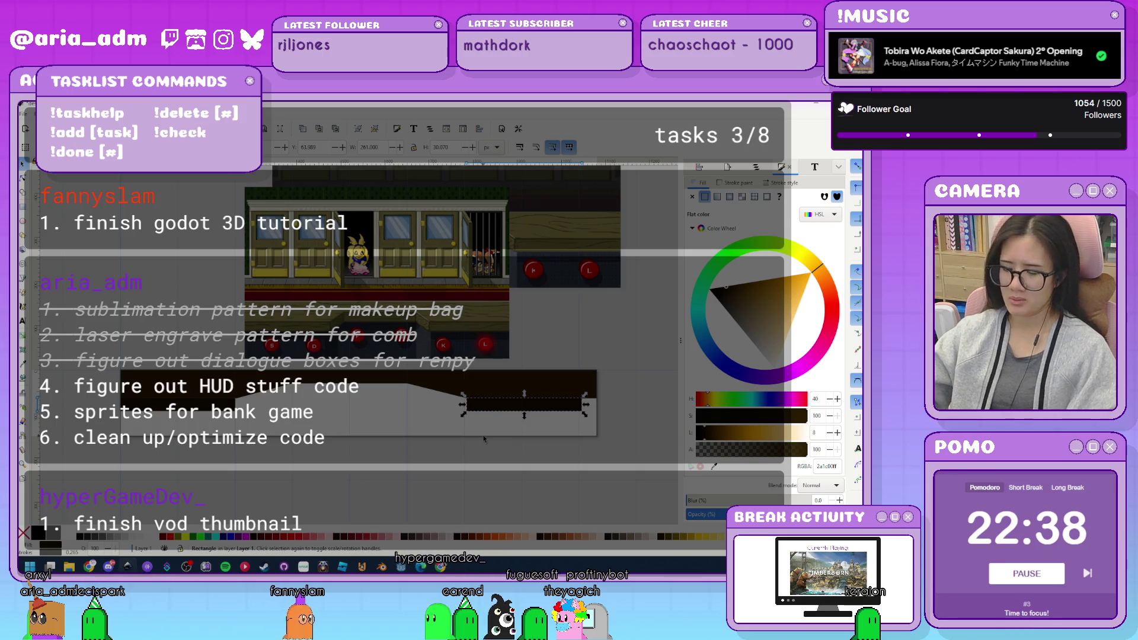
{"action": "left_click", "coordinate": [525, 422]}
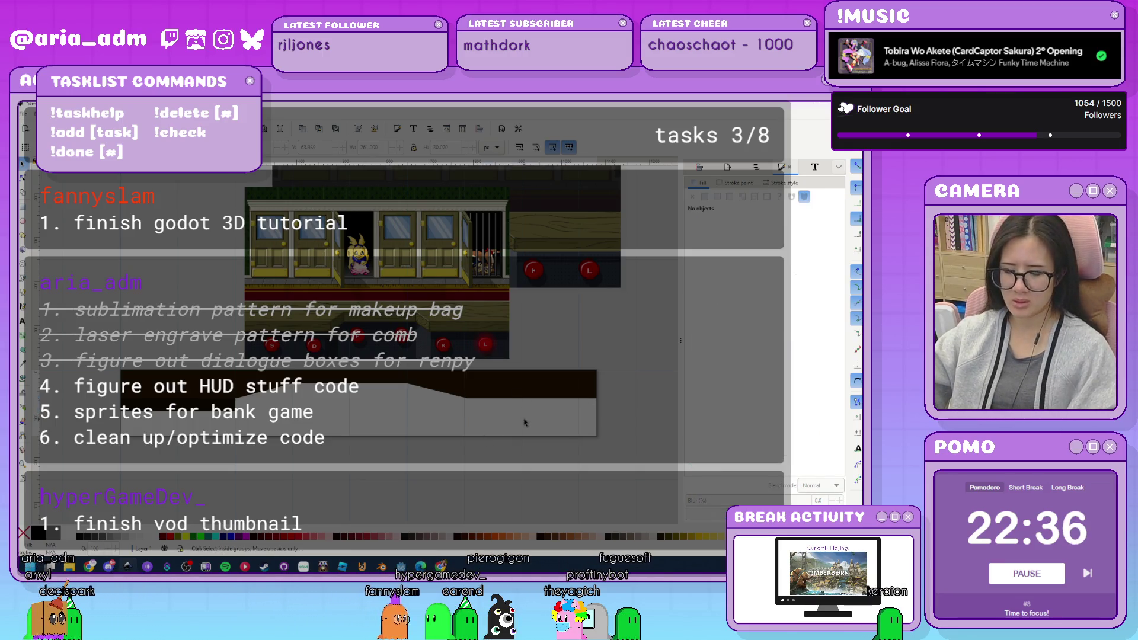
{"action": "key", "text": "ctrl"}
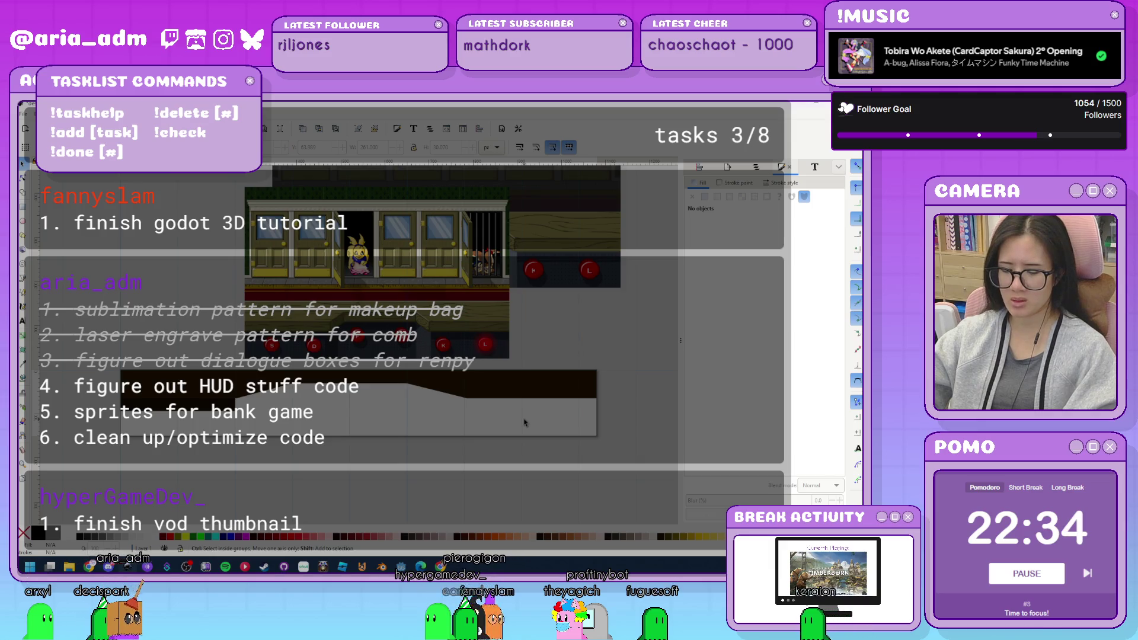
{"action": "key", "text": "ctrl+shift+d"}
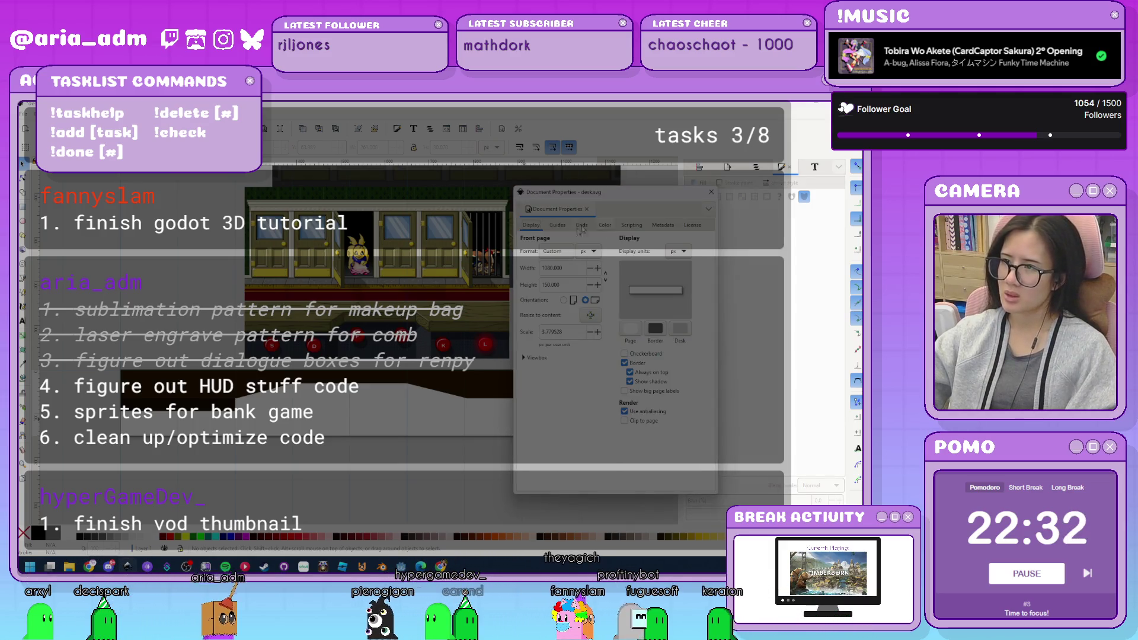
Set the rectangular grid's horizontal spacing to 1080*6 in Document Properties.
{"action": "left_click", "coordinate": [580, 230]}
{"action": "mouse_move", "coordinate": [595, 200]}
{"action": "left_mouse_down"}
{"action": "mouse_move", "coordinate": [709, 168]}
{"action": "mouse_move", "coordinate": [701, 181]}
{"action": "left_mouse_up"}
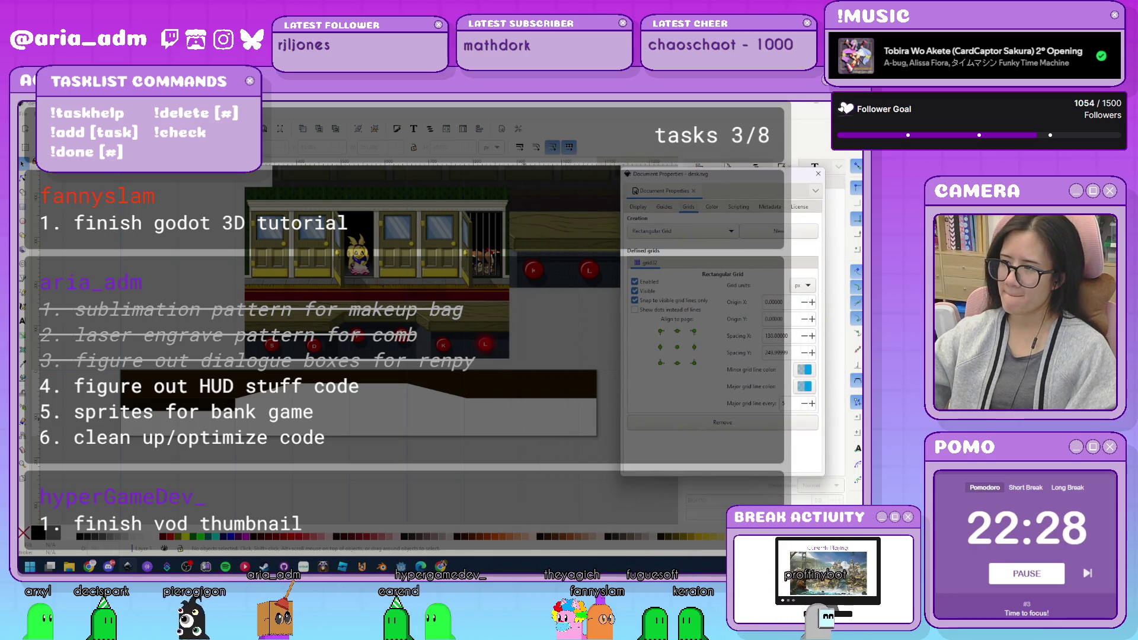
{"action": "left_click", "coordinate": [775, 335]}
{"action": "type", "text": "1080*6"}
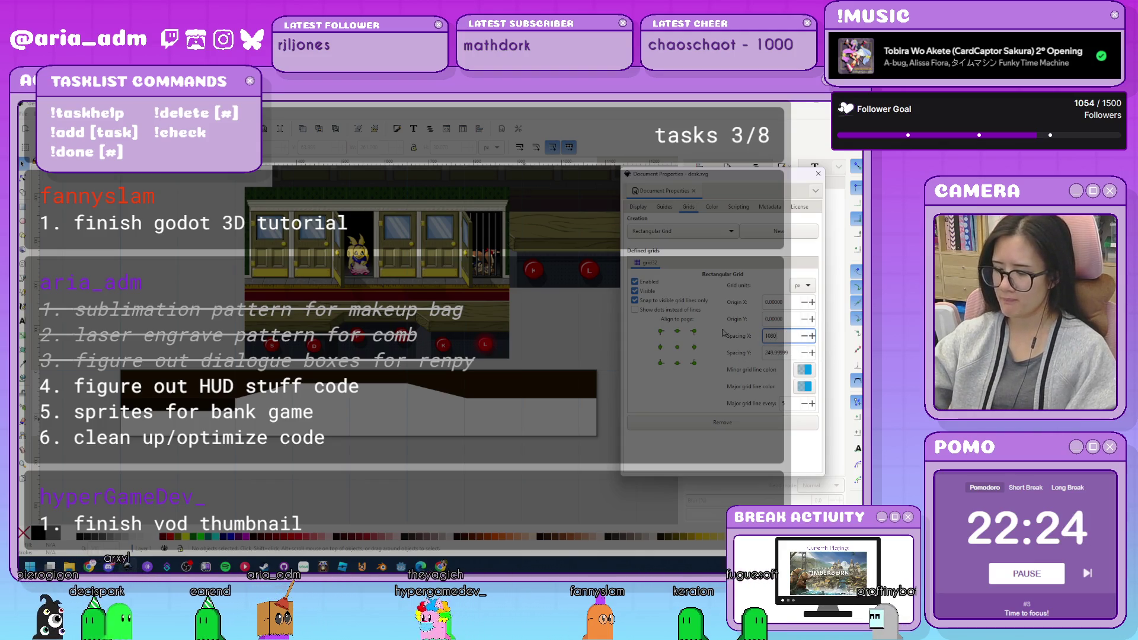
{"action": "key", "text": "Return"}
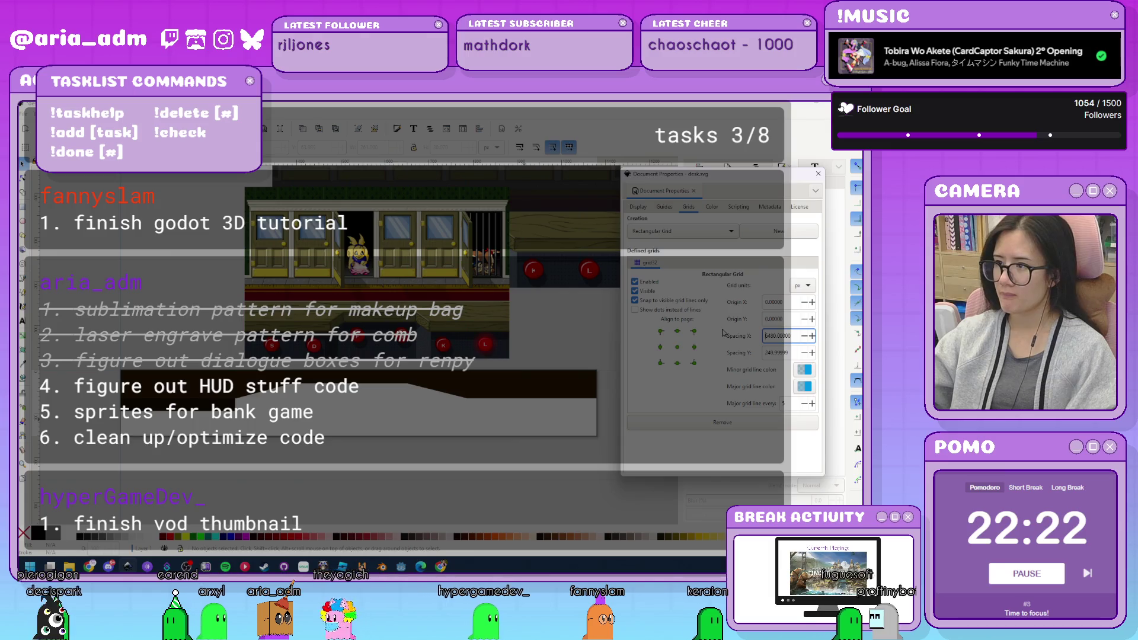
{"action": "key", "text": "ctrl+a"}
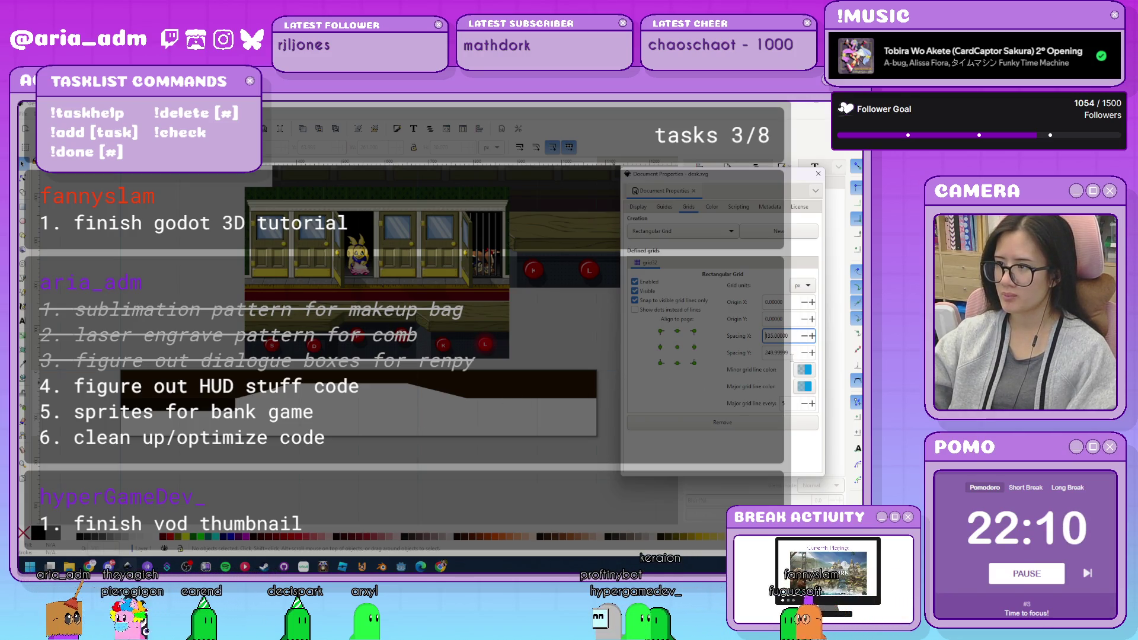
{"action": "left_click", "coordinate": [819, 171]}
Move the dark brown path's slope nodes further right with the Node tool.
{"action": "double_click", "coordinate": [351, 416]}
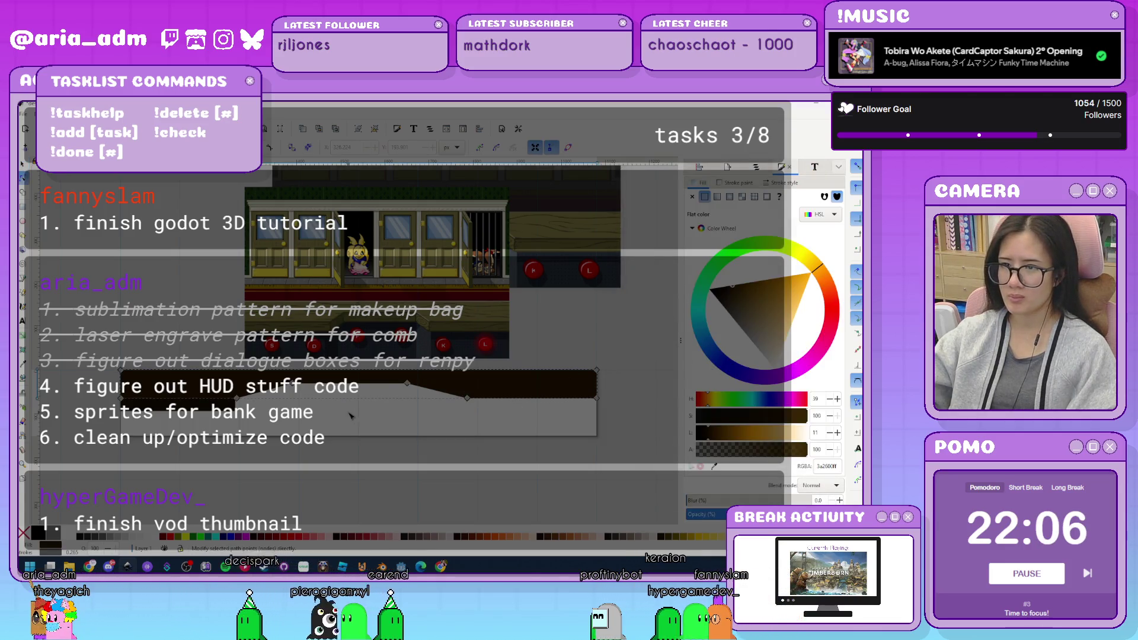
{"action": "left_click_drag", "start_coordinate": [351, 416], "coordinate": [388, 416]}
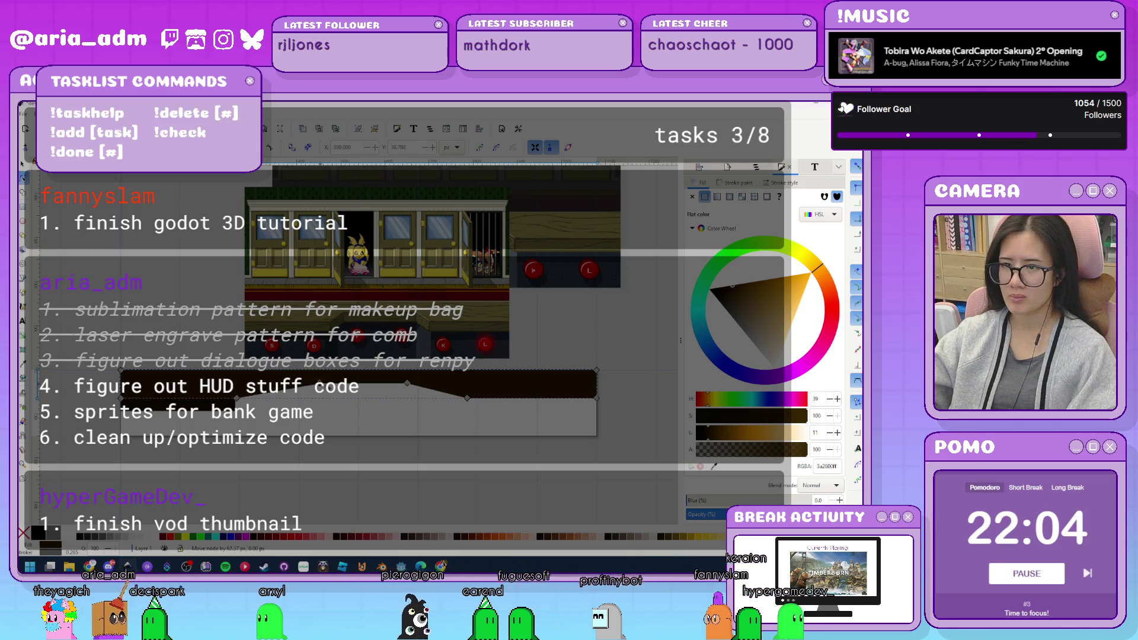
{"action": "left_click", "coordinate": [408, 384]}
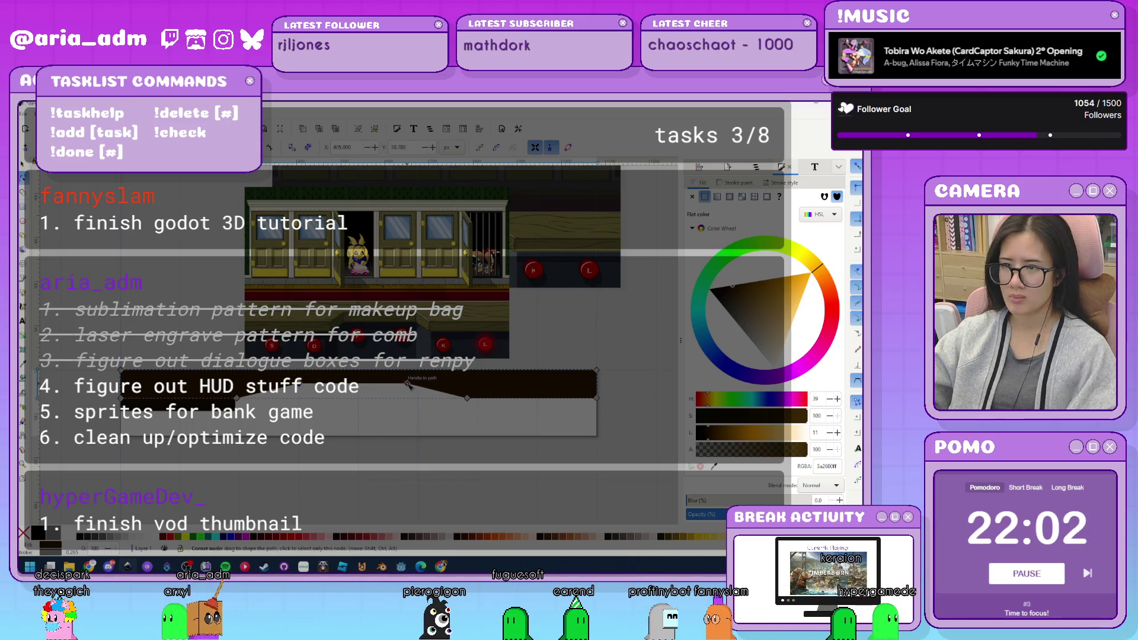
{"action": "left_click_drag", "start_coordinate": [416, 386], "coordinate": [435, 386]}
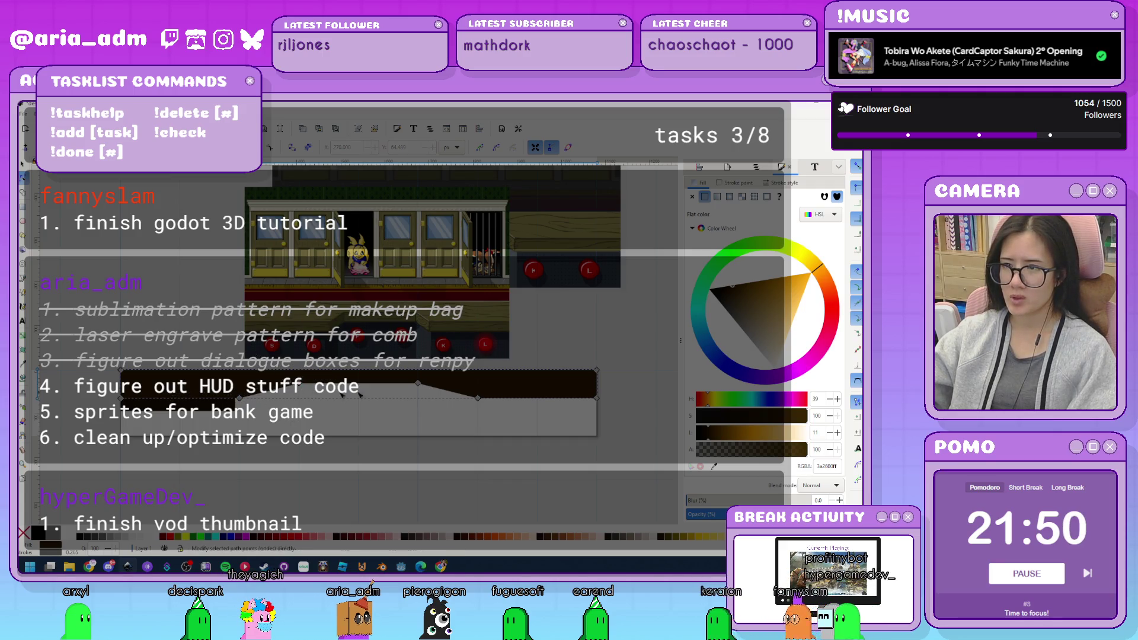
{"action": "key", "text": "Return"}
Narrow the rectangle beneath the path to 271 px wide.
{"action": "key", "text": "s"}
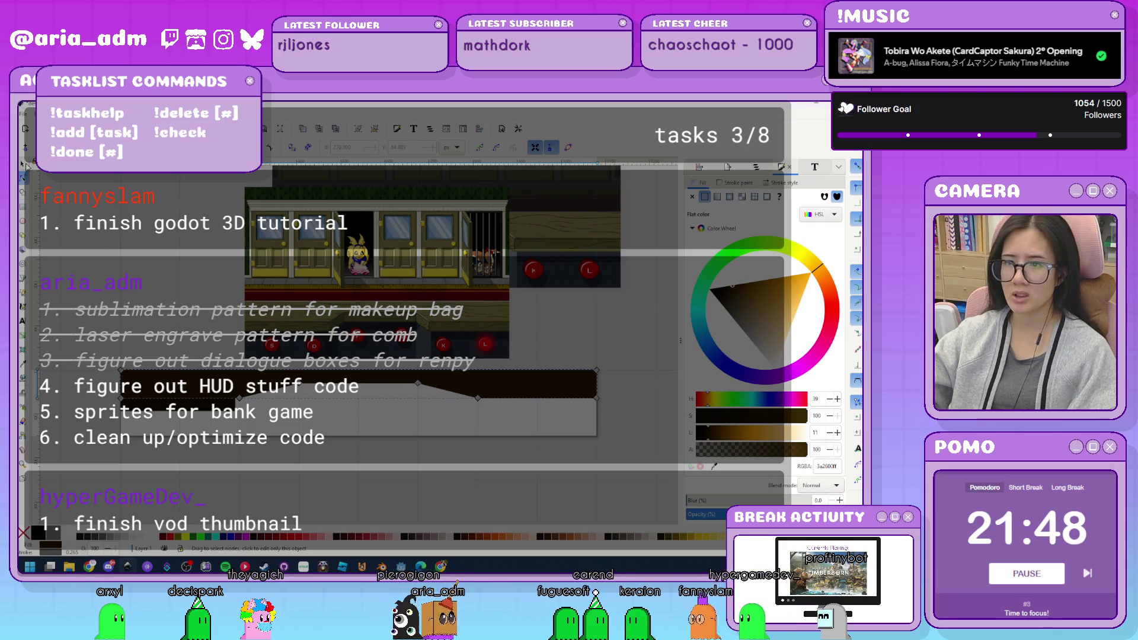
{"action": "left_click", "coordinate": [263, 408]}
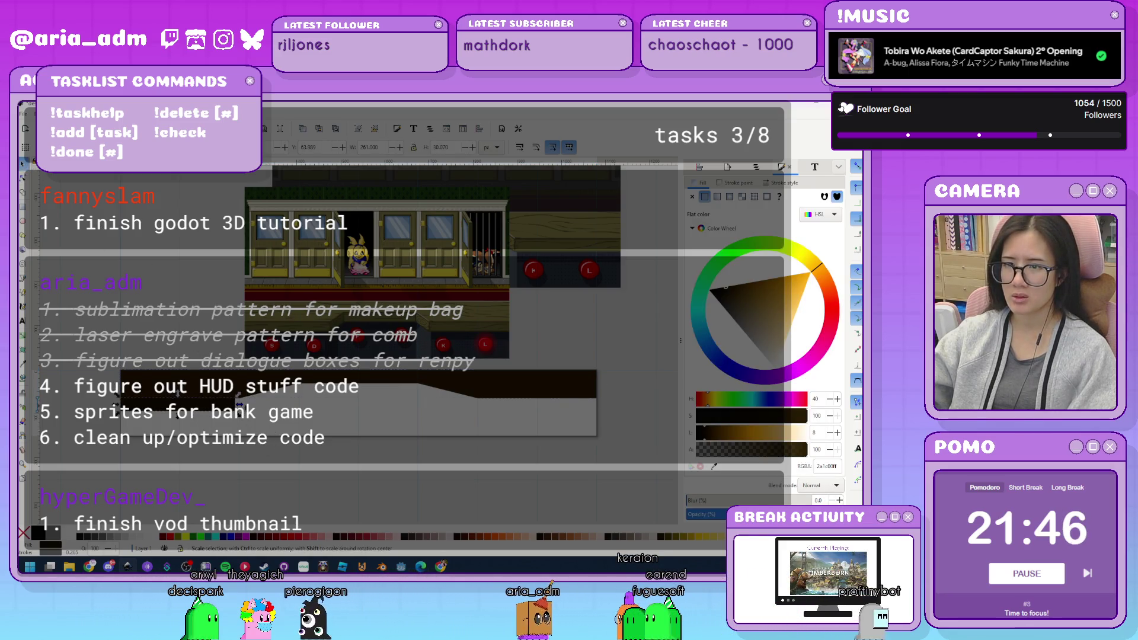
{"action": "mouse_move", "coordinate": [263, 408]}
{"action": "left_mouse_down"}
{"action": "mouse_move", "coordinate": [242, 409]}
{"action": "mouse_move", "coordinate": [592, 414]}
{"action": "mouse_move", "coordinate": [354, 406]}
{"action": "left_mouse_up"}
{"action": "key", "text": "Escape"}
{"action": "left_click", "coordinate": [567, 410]}
{"action": "key", "text": "Escape"}
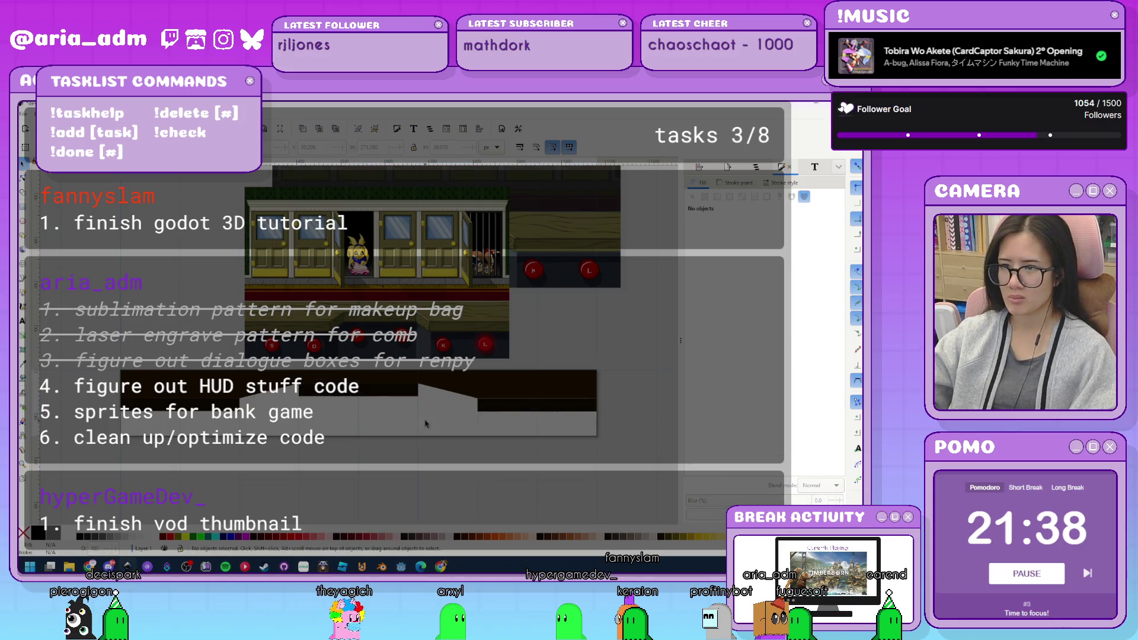
Draw a first triangular filler at the panel's slanted corner.
{"action": "scroll", "coordinate": [457, 463], "scroll_direction": "up", "scroll_amount": 2, "text": "ctrl"}
{"action": "scroll", "coordinate": [460, 368], "scroll_direction": "up", "scroll_amount": 1, "text": "ctrl"}
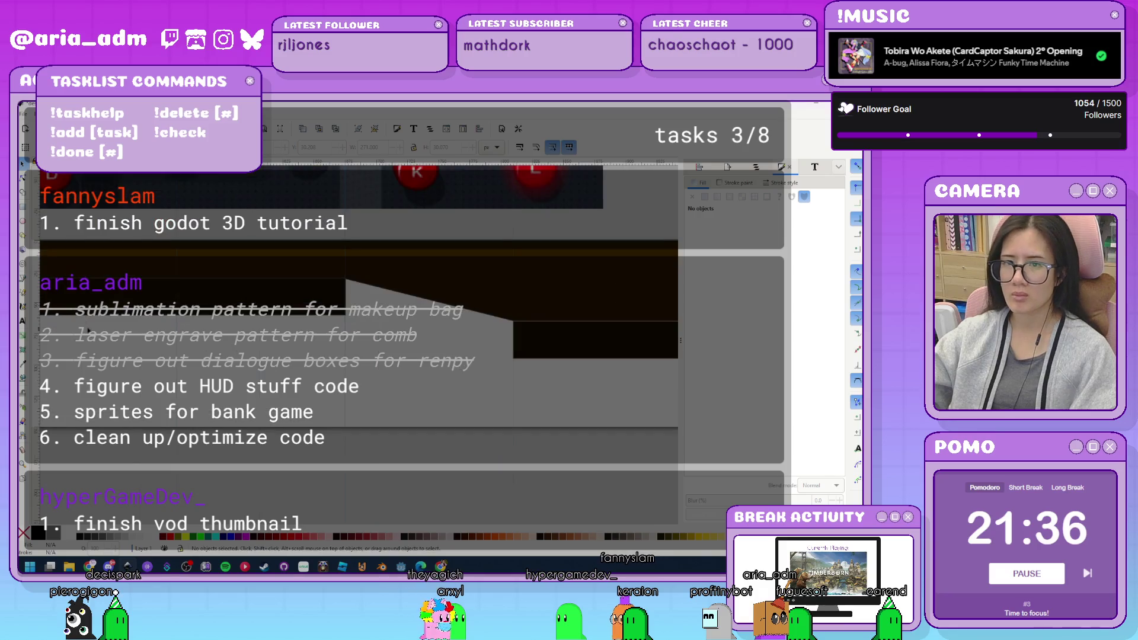
{"action": "left_click", "coordinate": [354, 283]}
{"action": "left_click", "coordinate": [515, 322]}
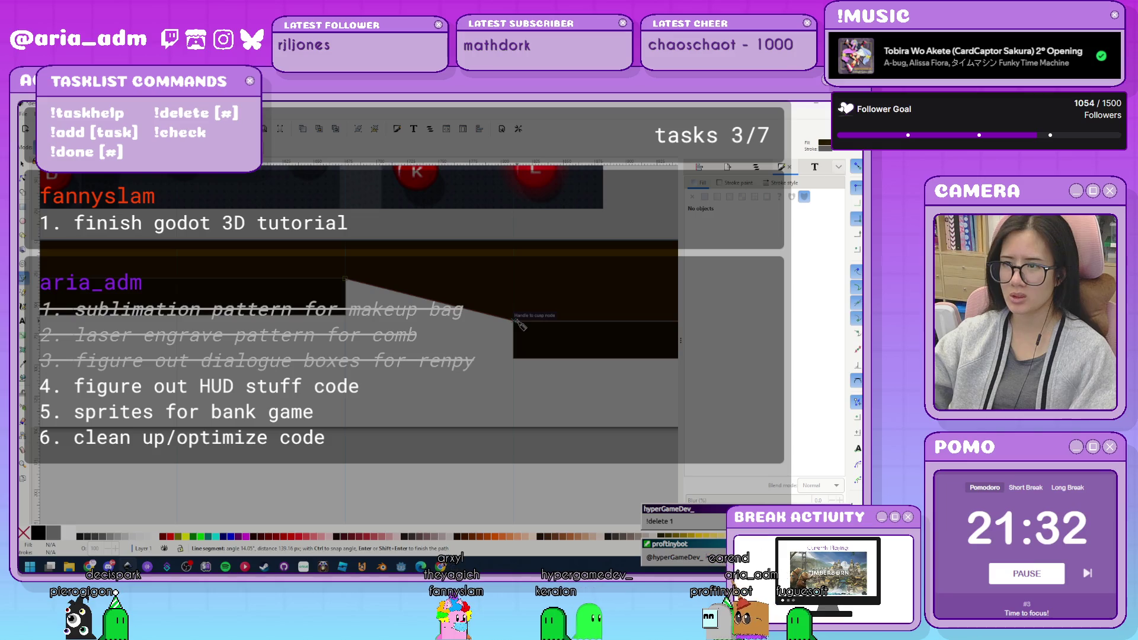
{"action": "left_click", "coordinate": [515, 363]}
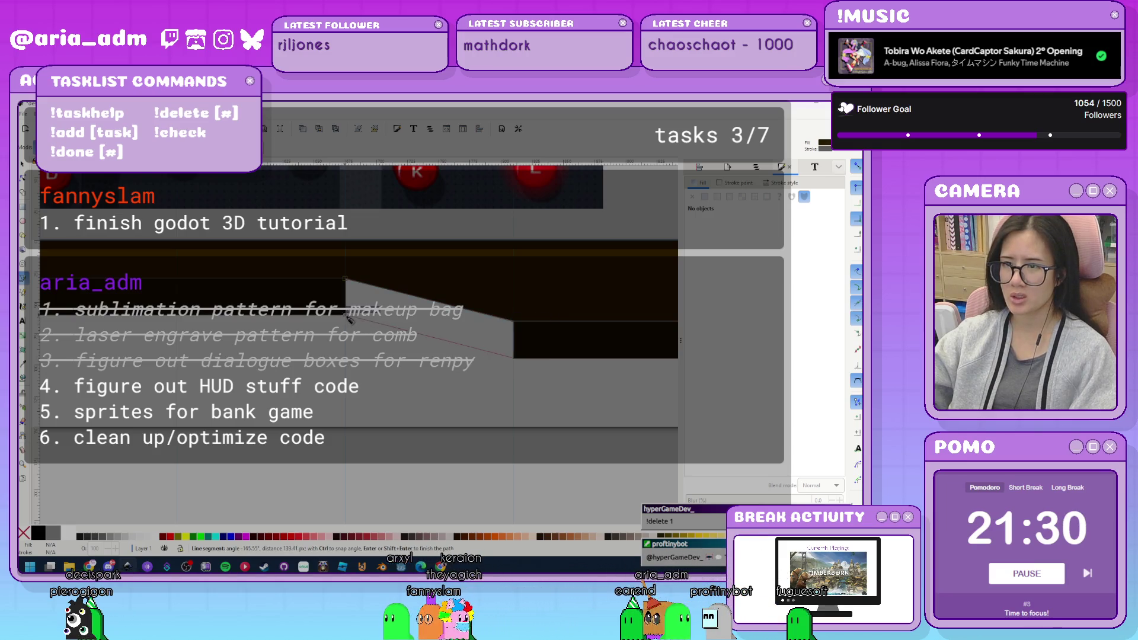
{"action": "left_click", "coordinate": [346, 279]}
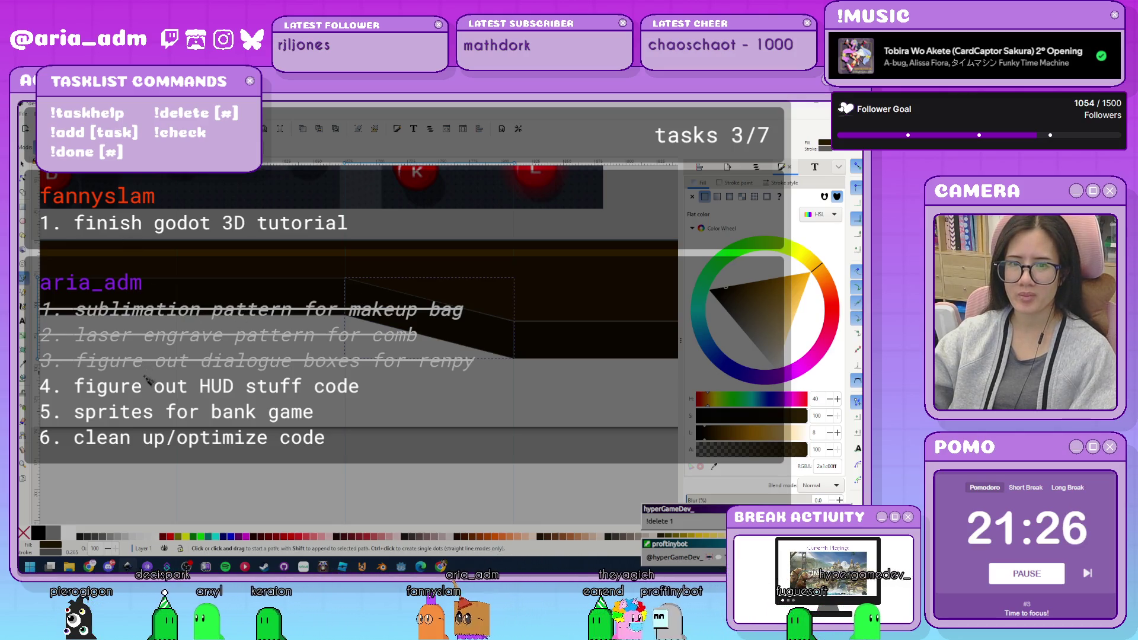
Draw a second triangle from the first's corner and select the dark panel pieces.
{"action": "scroll", "coordinate": [458, 385], "scroll_direction": "left", "scroll_amount": 10}
{"action": "scroll", "coordinate": [458, 385], "scroll_direction": "left", "scroll_amount": 3}
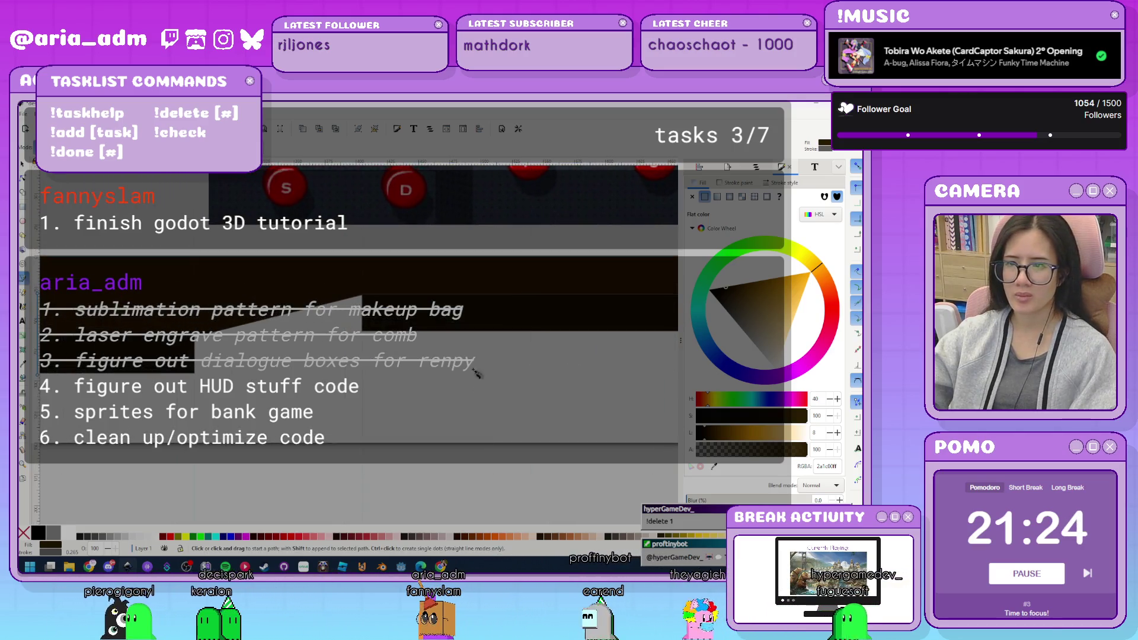
{"action": "left_click", "coordinate": [362, 294]}
{"action": "left_click", "coordinate": [198, 339]}
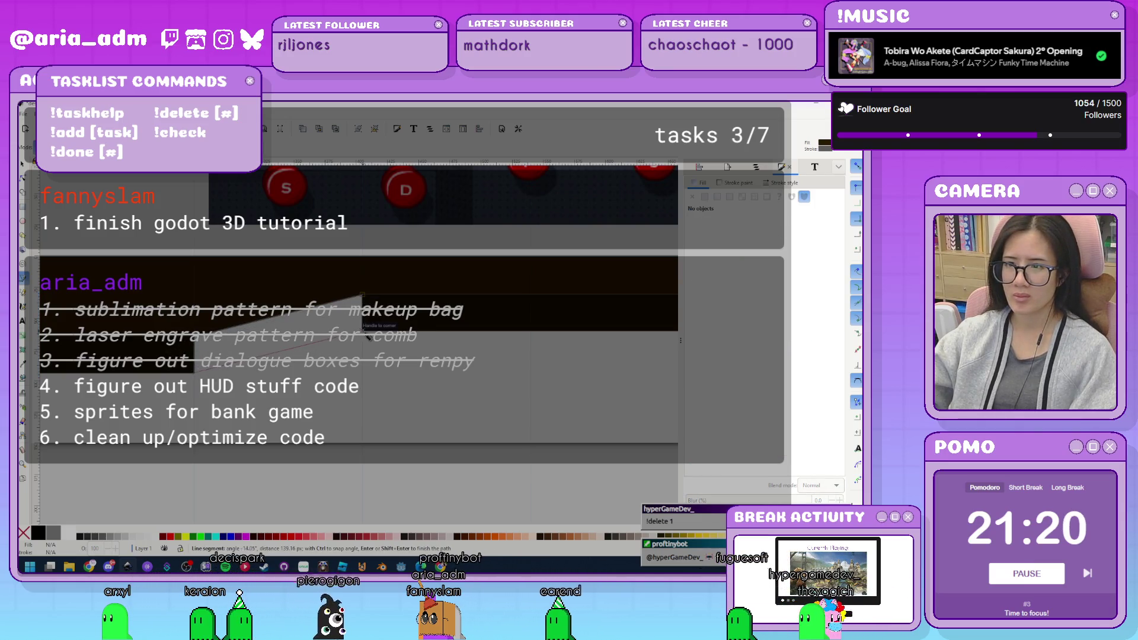
{"action": "left_click", "coordinate": [363, 294]}
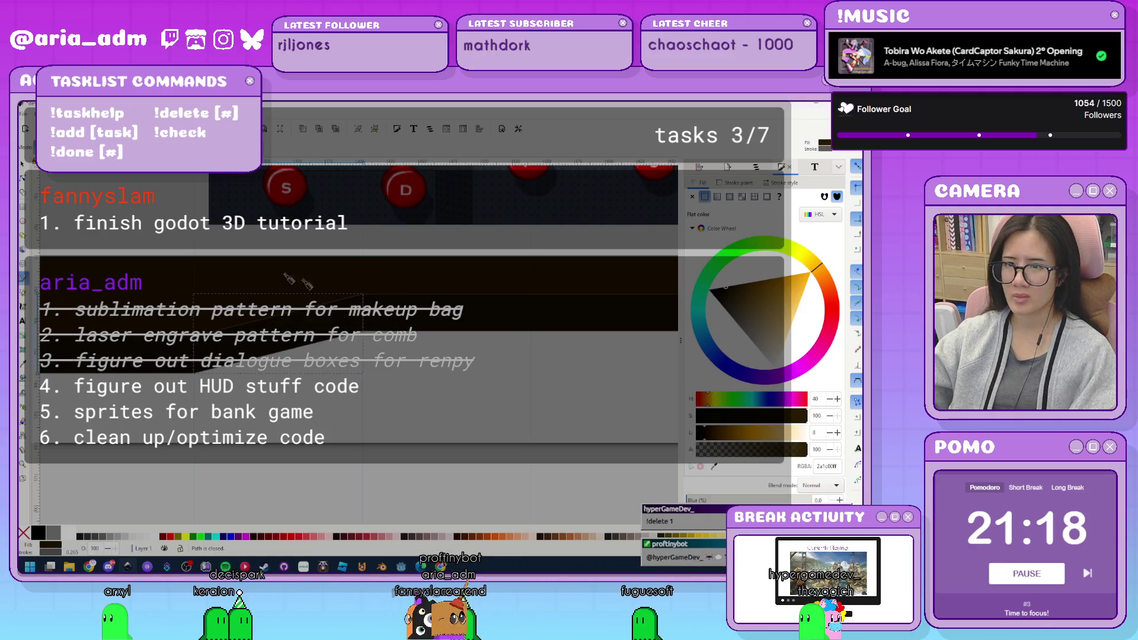
{"action": "left_click", "coordinate": [26, 172]}
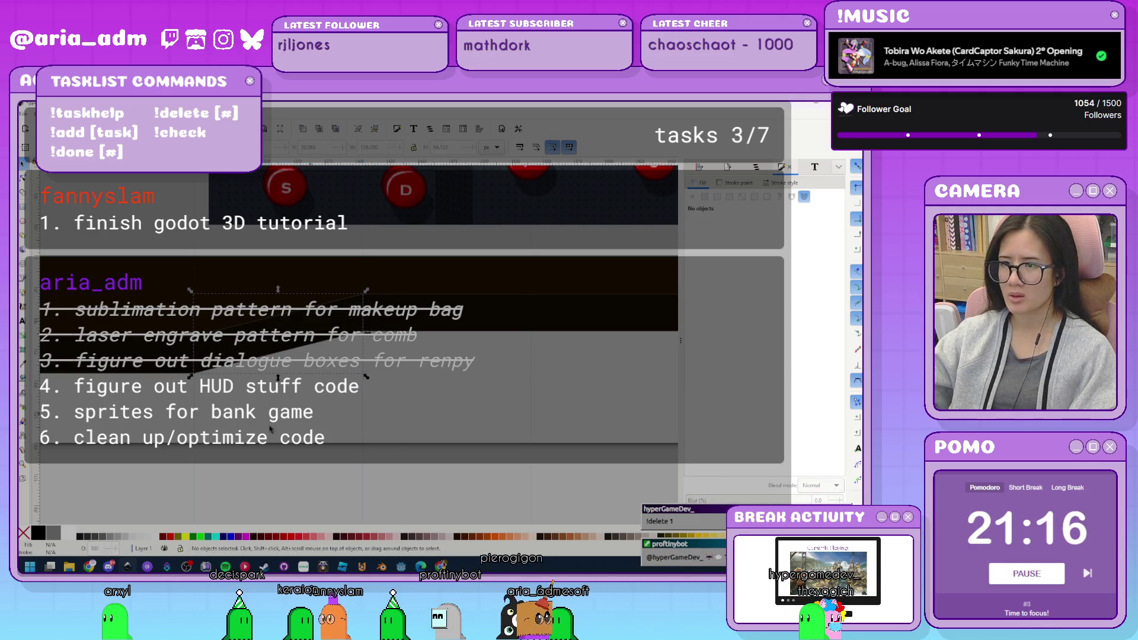
{"action": "scroll", "coordinate": [340, 456], "scroll_direction": "down", "scroll_amount": 3}
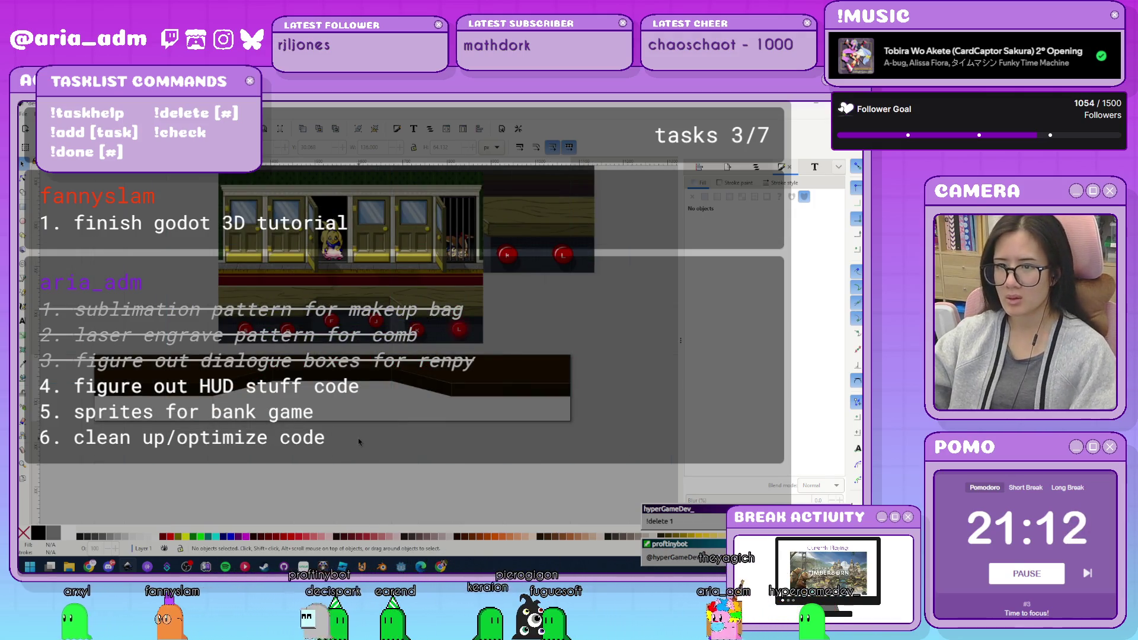
{"action": "scroll", "coordinate": [358, 438], "scroll_direction": "up", "scroll_amount": 1}
{"action": "left_click", "coordinate": [509, 374]}
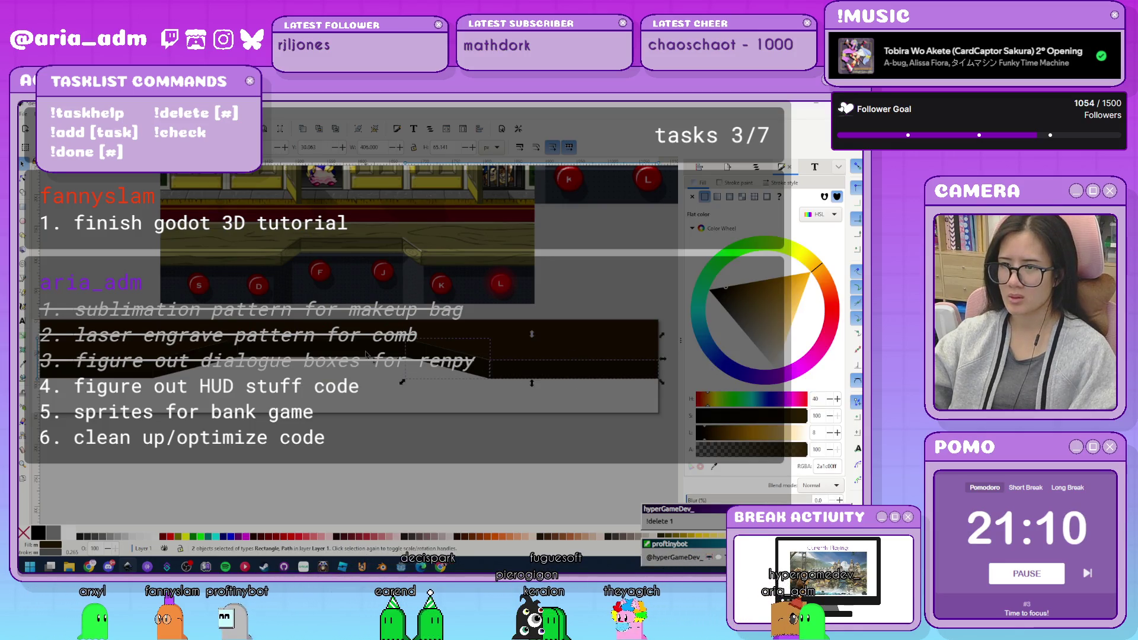
Replace the slanted path's grey outline with sampled dark brown #2a1c00.
{"action": "left_click", "coordinate": [735, 184]}
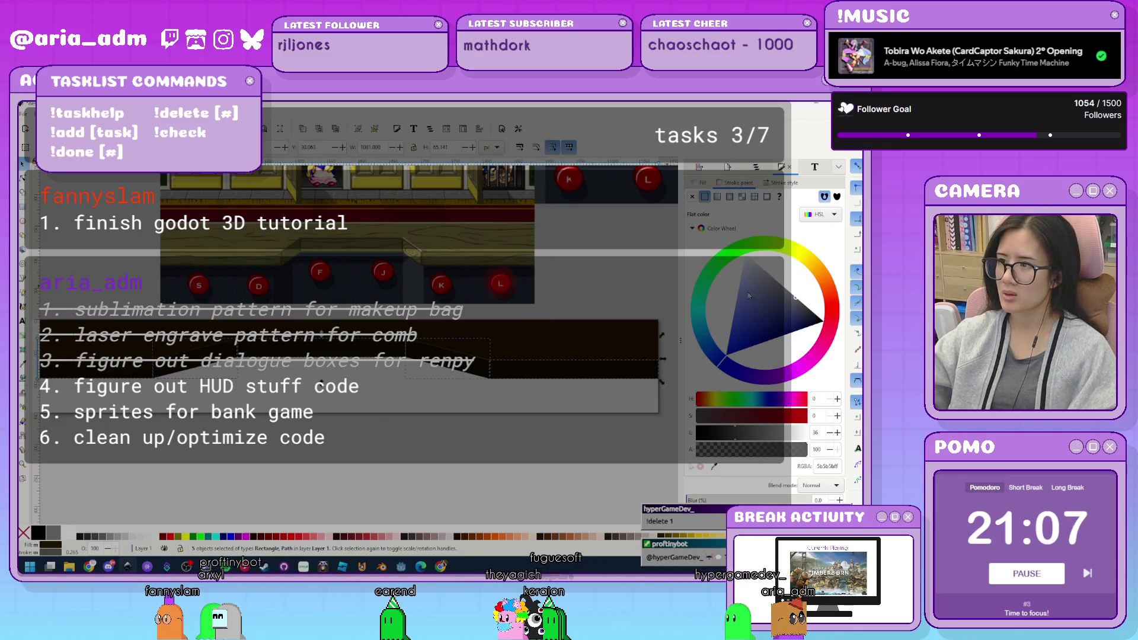
{"action": "left_click", "coordinate": [582, 371], "text": "shift"}
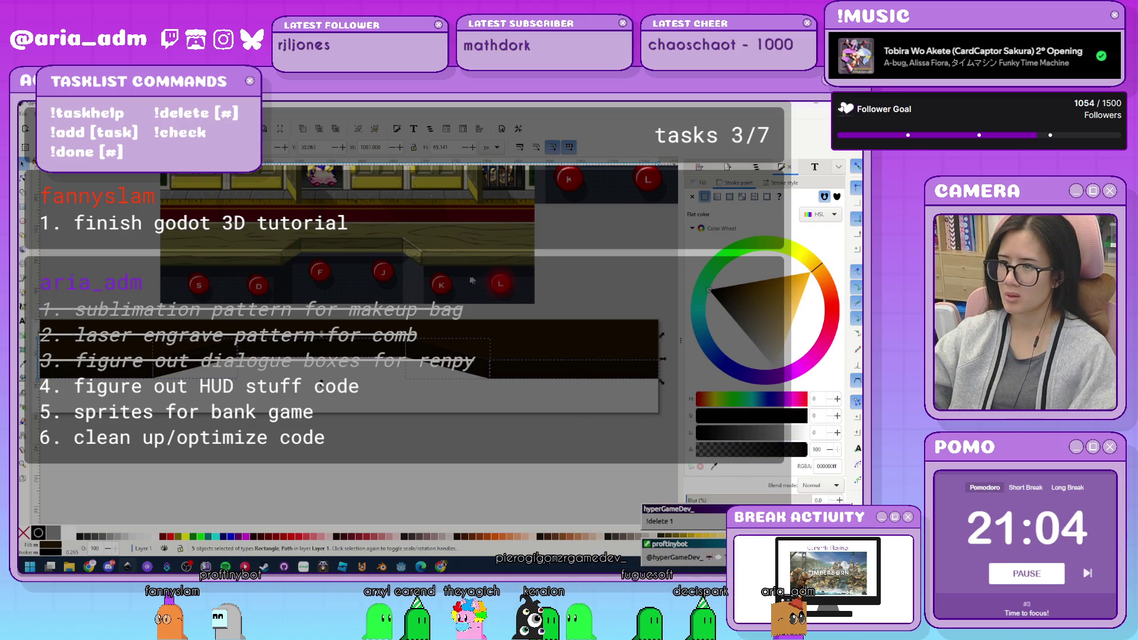
{"action": "left_click", "coordinate": [537, 354]}
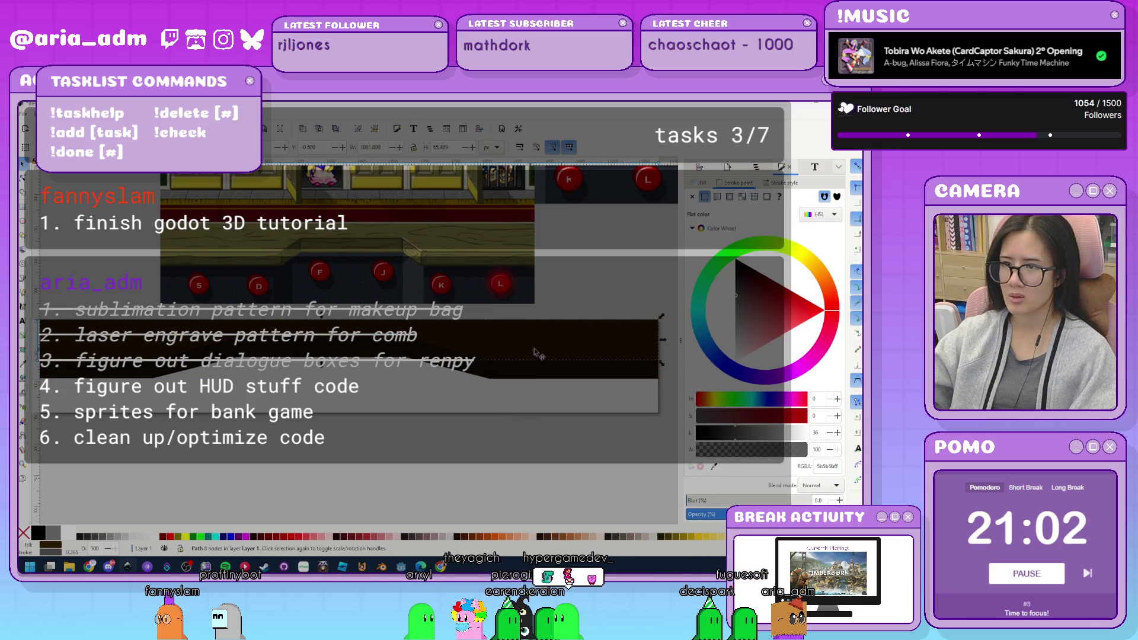
{"action": "left_click", "coordinate": [489, 395]}
{"action": "scroll", "coordinate": [544, 362], "scroll_direction": "up", "scroll_amount": 4}
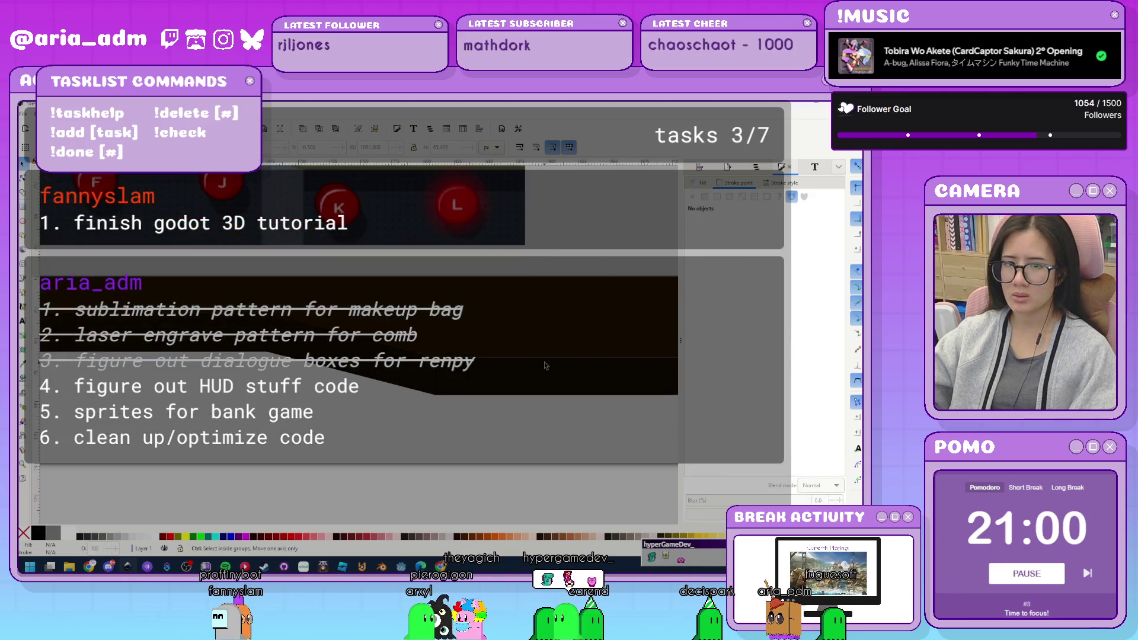
{"action": "left_click", "coordinate": [441, 384]}
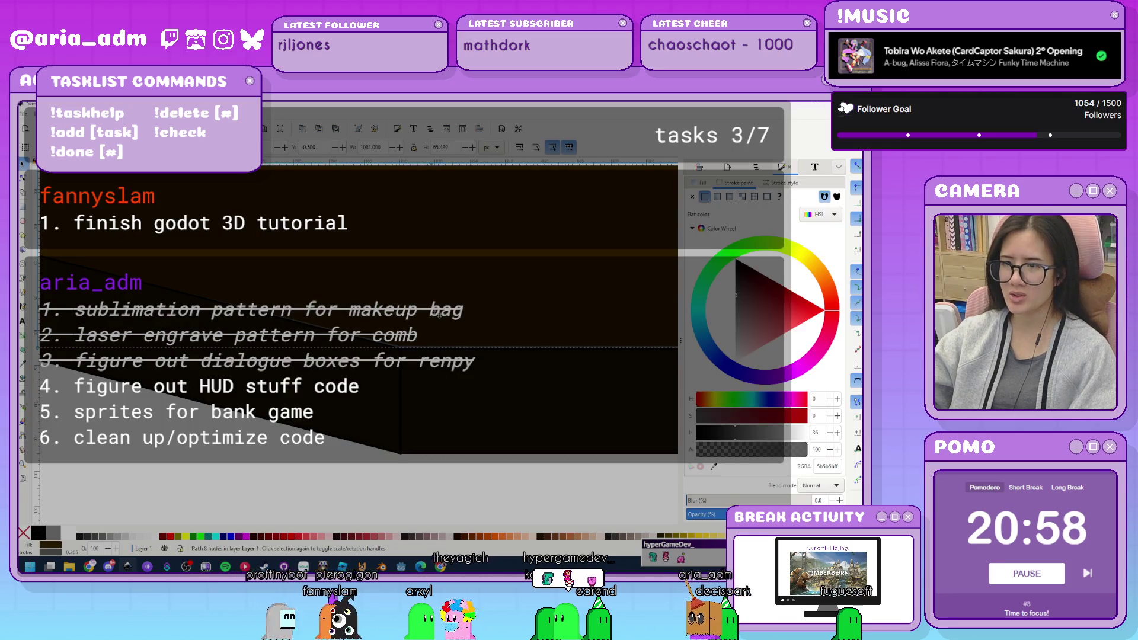
{"action": "left_click", "coordinate": [716, 469]}
{"action": "left_click", "coordinate": [486, 413]}
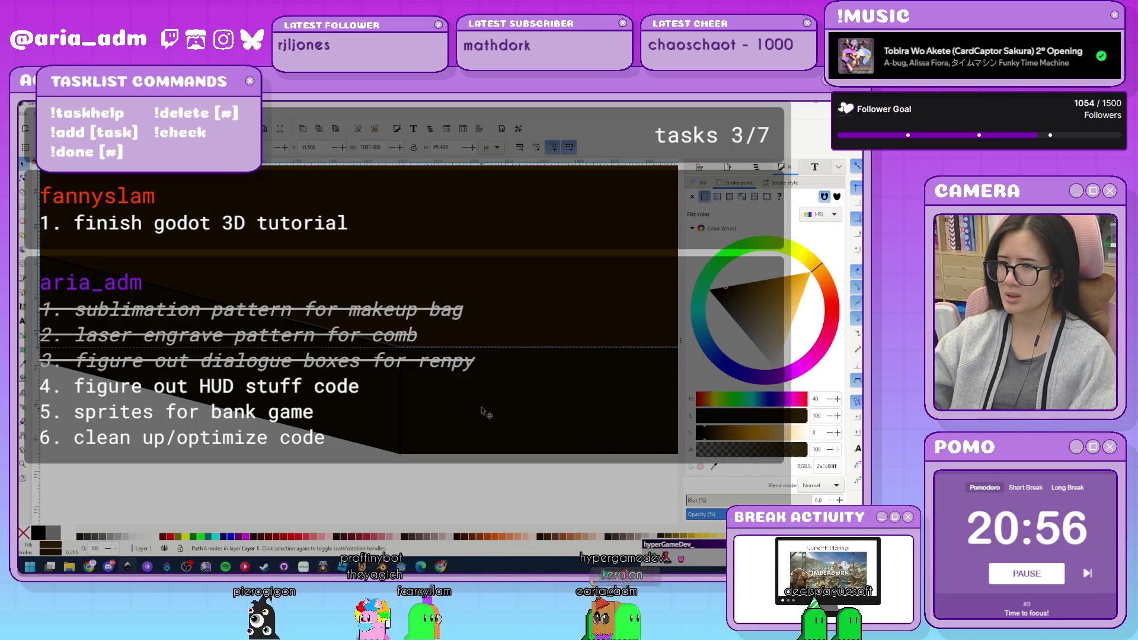
{"action": "left_click", "coordinate": [428, 482]}
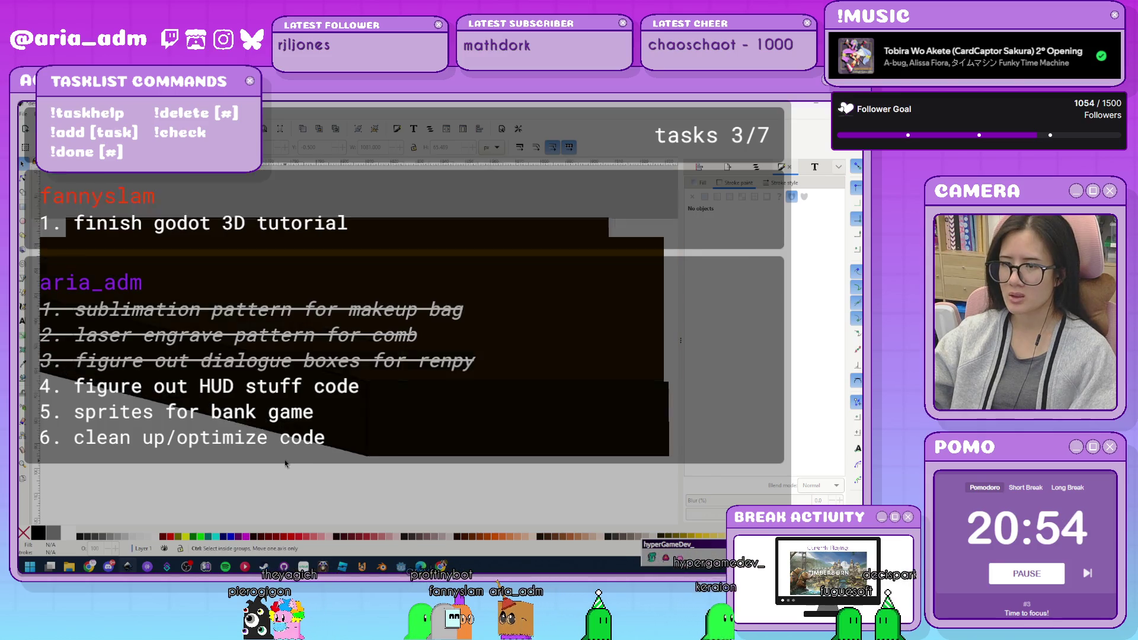
Reposition the black rectangle on the HUD panel, undoing an accidental narrowing.
{"action": "left_click", "coordinate": [256, 389]}
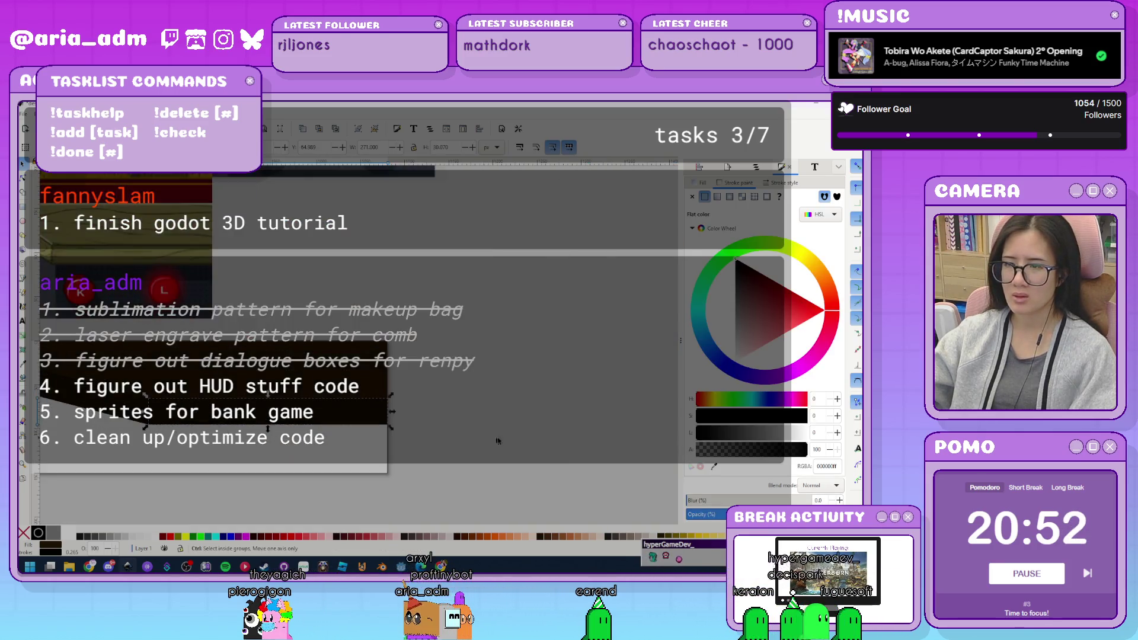
{"action": "mouse_move", "coordinate": [433, 419]}
{"action": "left_mouse_down"}
{"action": "mouse_move", "coordinate": [452, 452]}
{"action": "mouse_move", "coordinate": [292, 475]}
{"action": "left_mouse_up"}
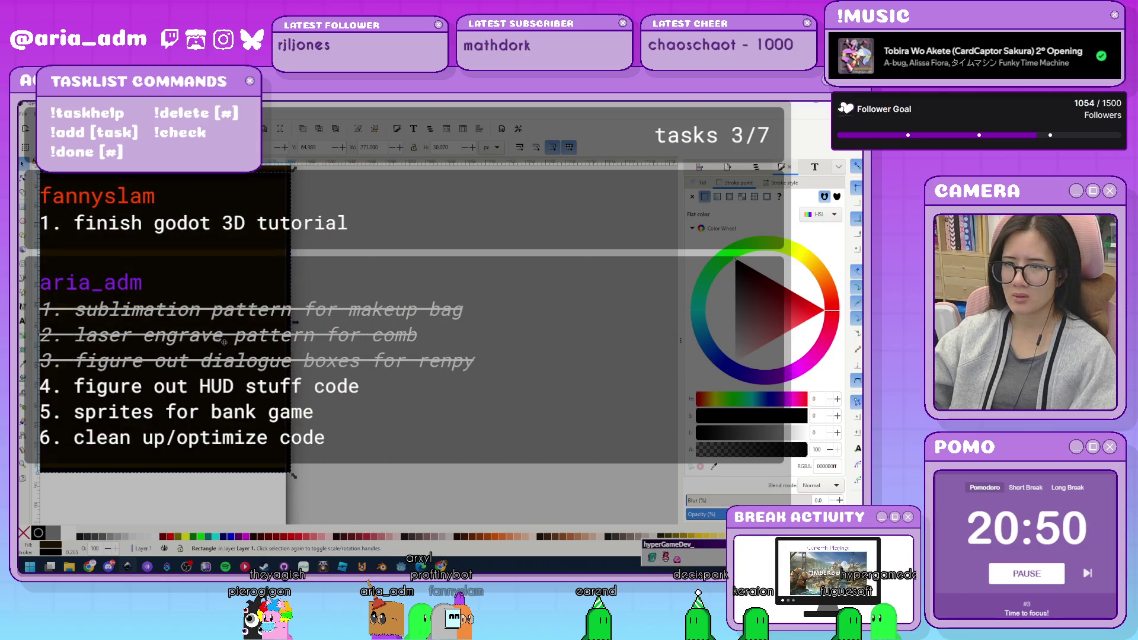
{"action": "key", "text": "ctrl+z"}
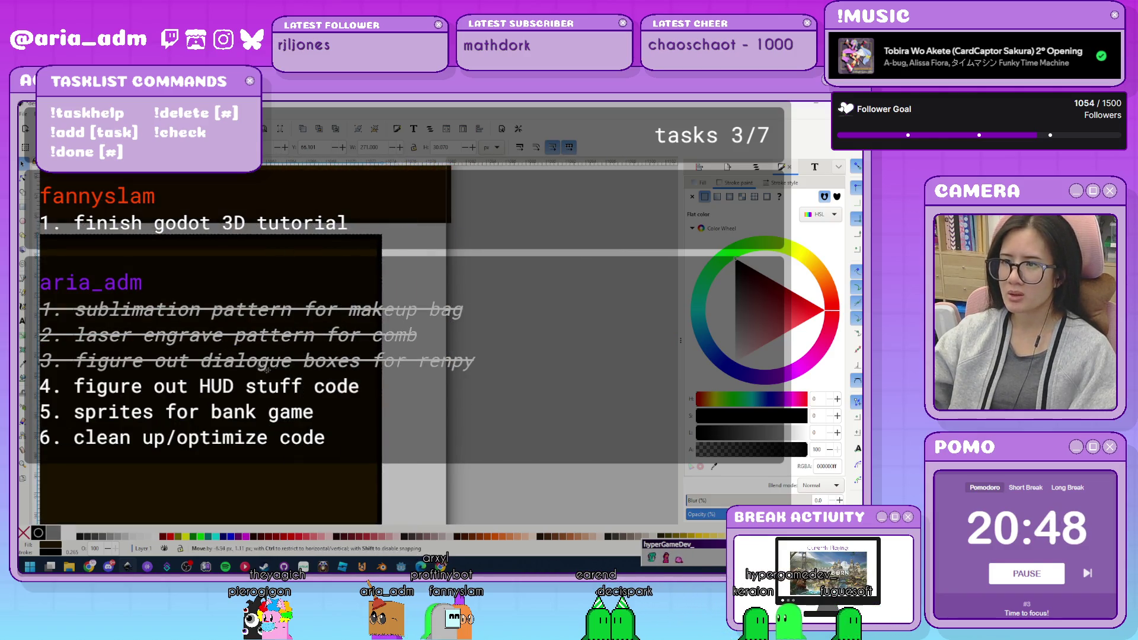
{"action": "left_click_drag", "start_coordinate": [331, 351], "coordinate": [360, 324]}
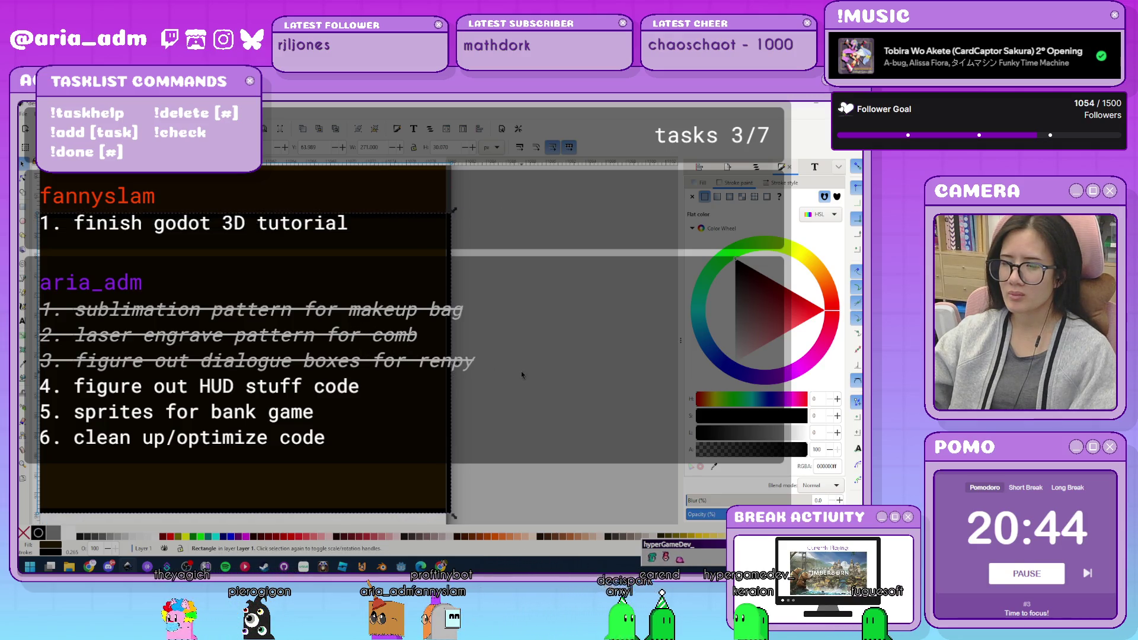
Pull the wide grey panel shape's right edge in slightly.
{"action": "left_click", "coordinate": [521, 373]}
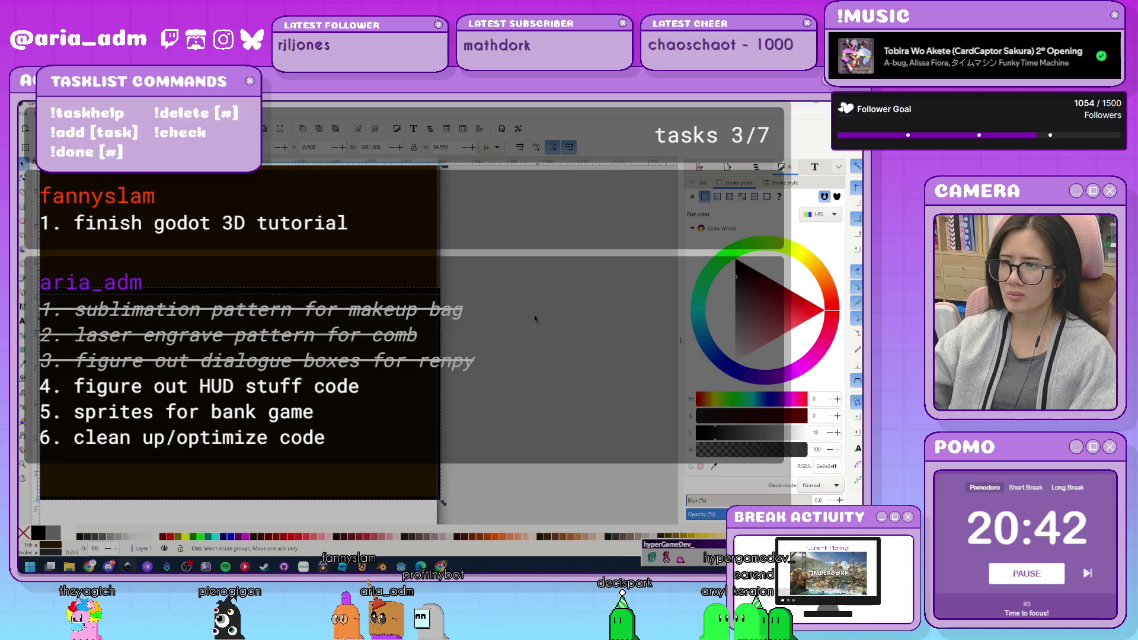
{"action": "left_click_drag", "start_coordinate": [444, 279], "coordinate": [438, 279]}
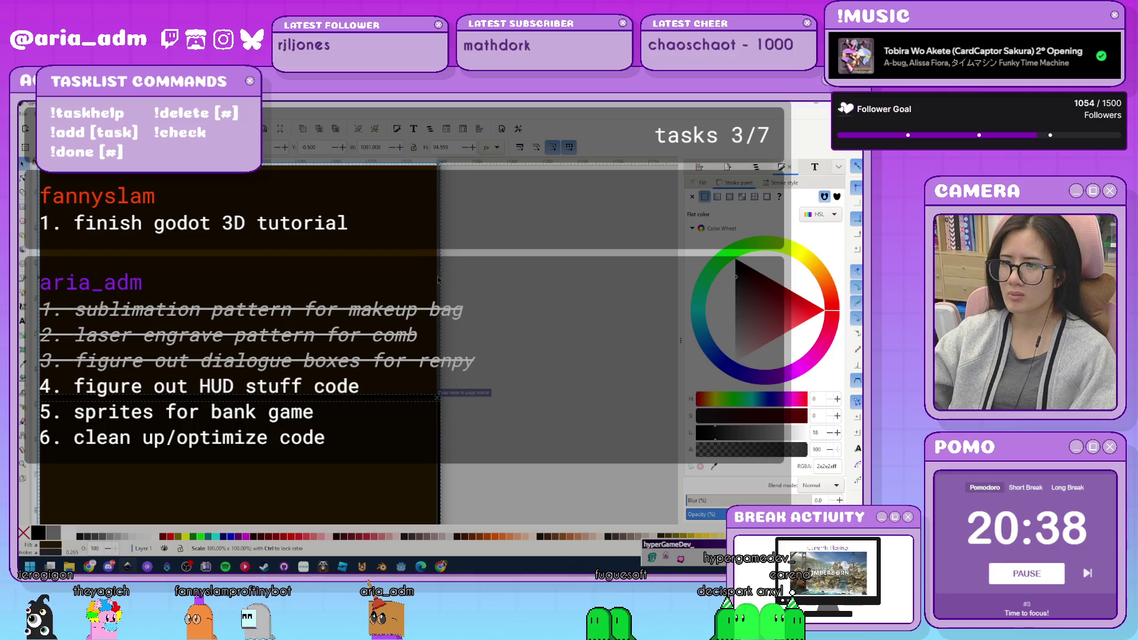
{"action": "left_click", "coordinate": [500, 291]}
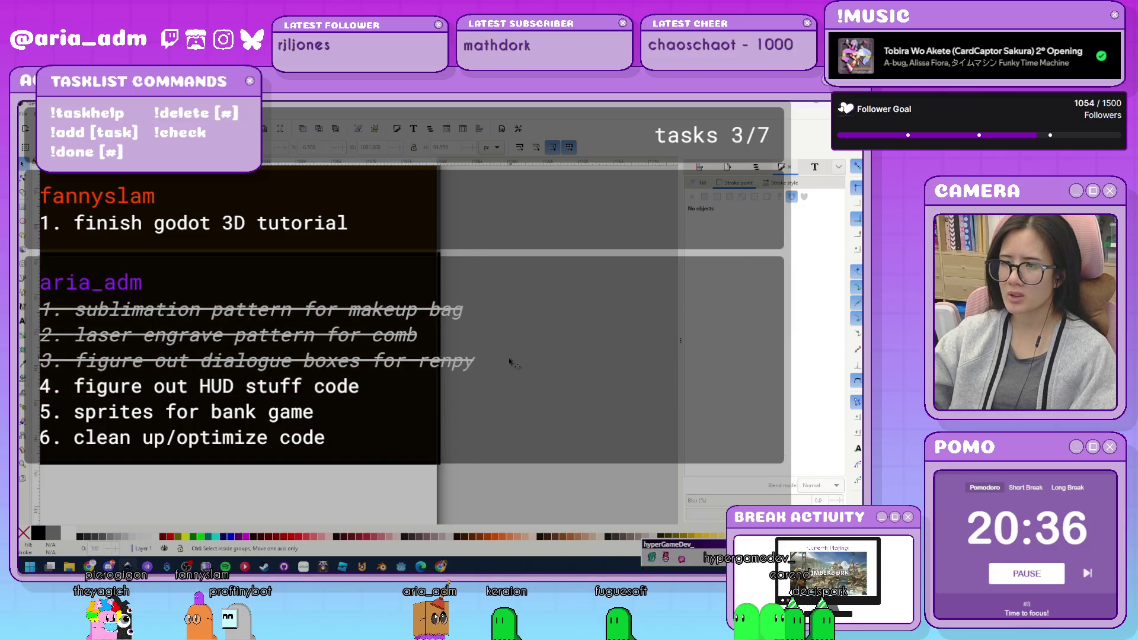
{"action": "scroll", "coordinate": [516, 390], "scroll_direction": "left", "scroll_amount": 1}
{"action": "scroll", "coordinate": [468, 402], "scroll_direction": "up", "scroll_amount": 2}
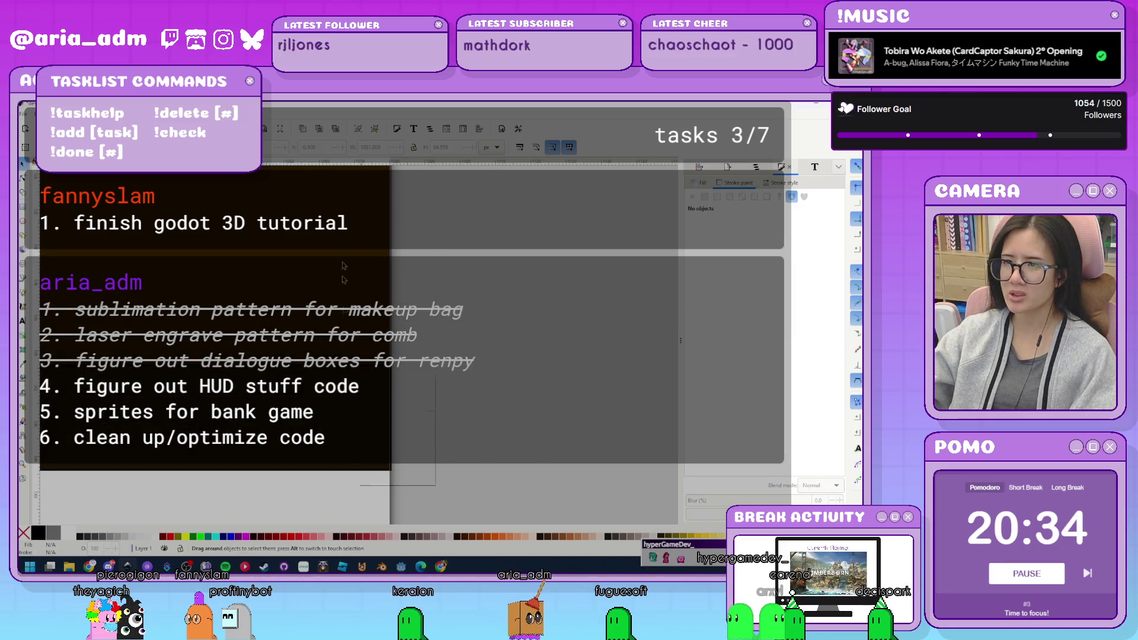
{"action": "scroll", "coordinate": [461, 320], "scroll_direction": "up", "scroll_amount": 2}
{"action": "scroll", "coordinate": [461, 265], "scroll_direction": "down", "scroll_amount": 3}
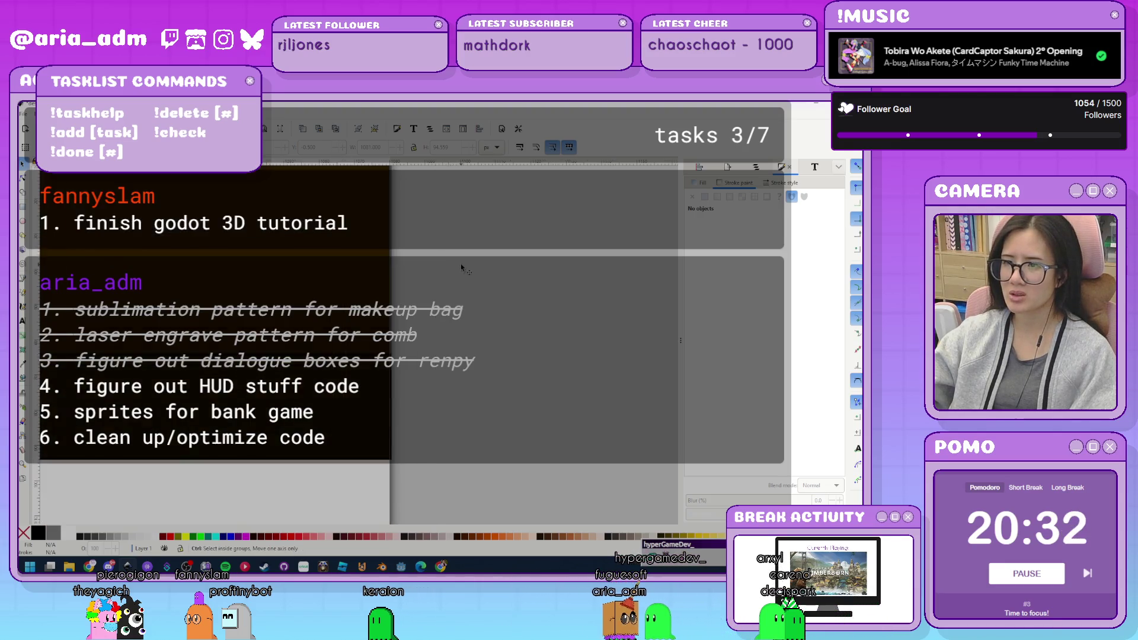
{"action": "scroll", "coordinate": [492, 238], "scroll_direction": "down", "scroll_amount": 2}
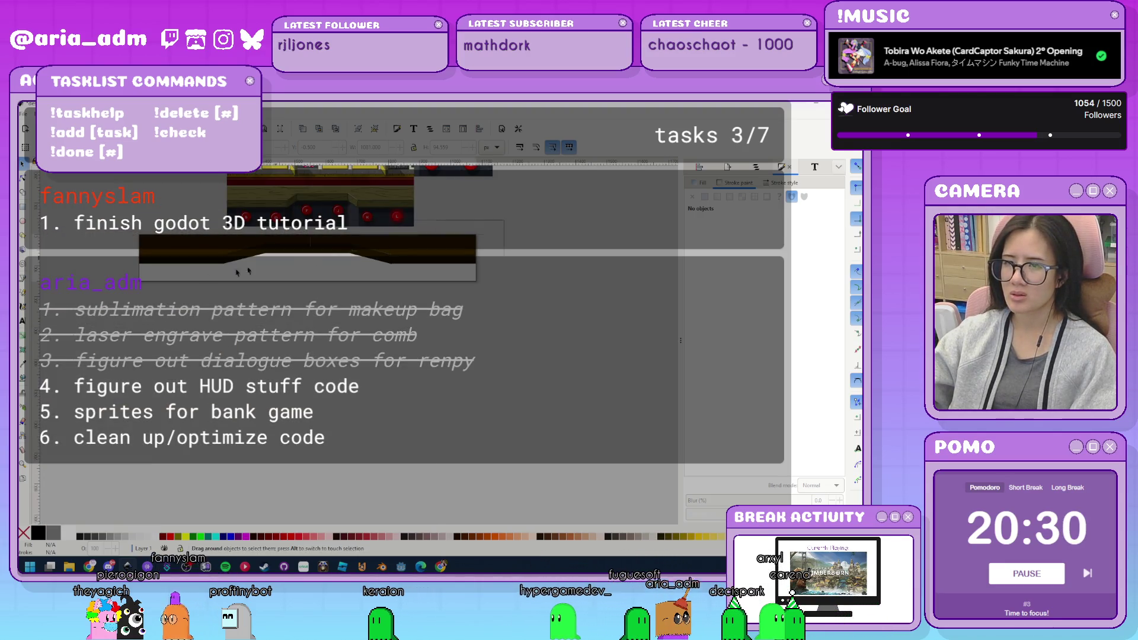
Try scaling all six HUD panel pieces down, then cancel the scaling.
{"action": "left_click_drag", "start_coordinate": [121, 279], "coordinate": [120, 279]}
{"action": "scroll", "coordinate": [196, 267], "scroll_direction": "up", "scroll_amount": 3}
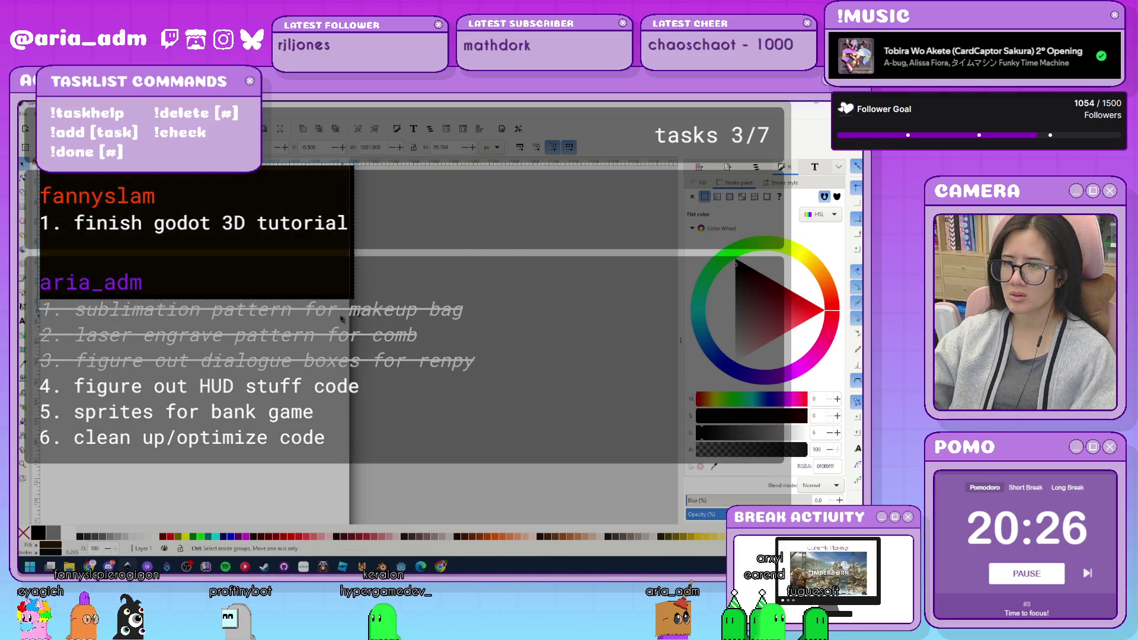
{"action": "mouse_move", "coordinate": [355, 300]}
{"action": "left_mouse_down"}
{"action": "mouse_move", "coordinate": [350, 324]}
{"action": "mouse_move", "coordinate": [329, 318]}
{"action": "mouse_move", "coordinate": [364, 330]}
{"action": "left_mouse_up"}
{"action": "key", "text": "Escape"}
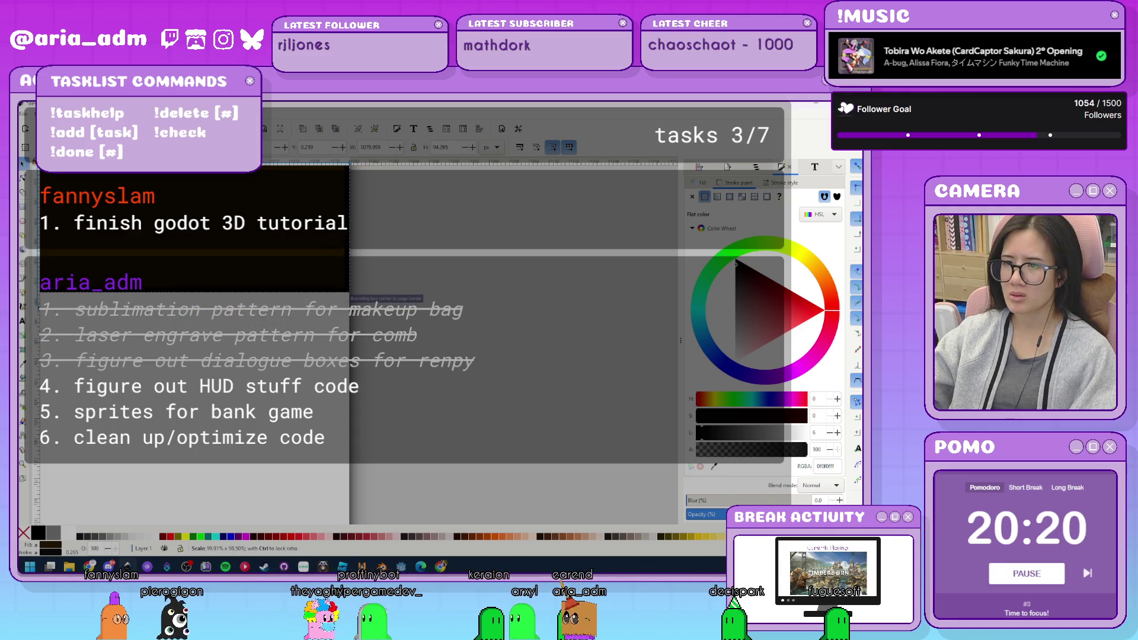
{"action": "key", "text": "Escape"}
Move the dark rectangle into its final position on the panel.
{"action": "scroll", "coordinate": [447, 334], "scroll_direction": "up", "scroll_amount": 5}
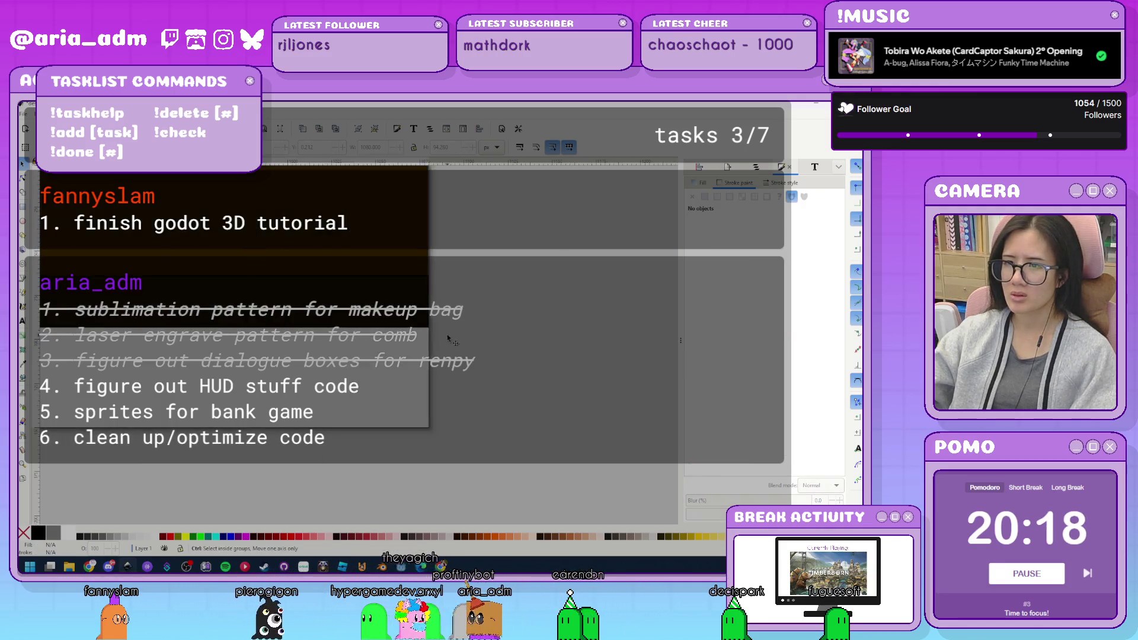
{"action": "scroll", "coordinate": [318, 341], "scroll_direction": "up", "scroll_amount": 3}
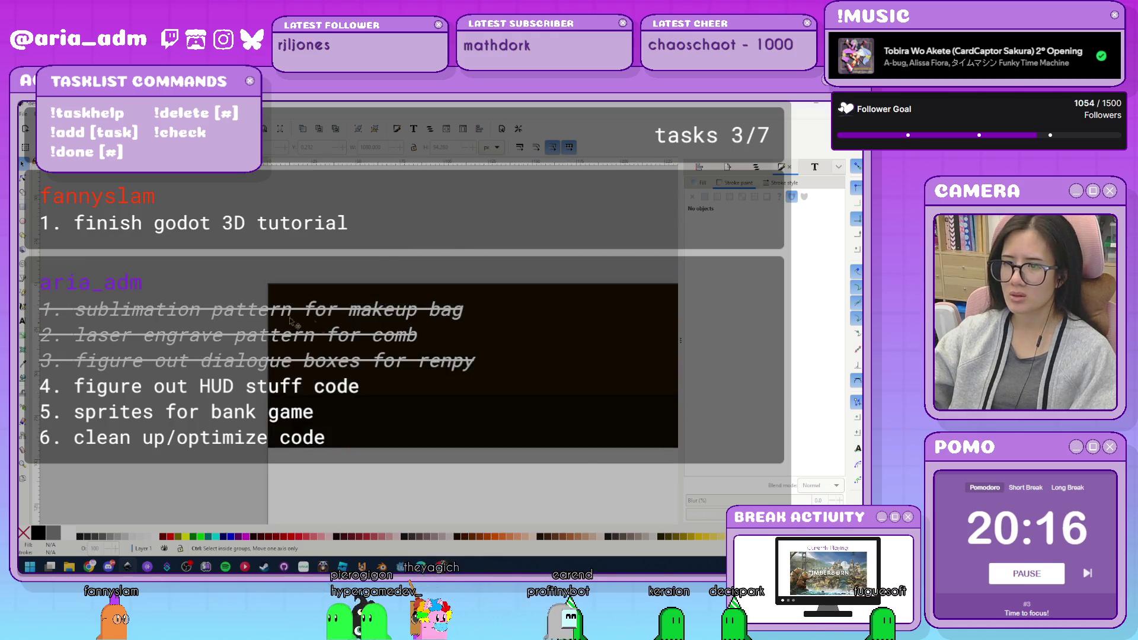
{"action": "scroll", "coordinate": [231, 370], "scroll_direction": "down", "scroll_amount": 5}
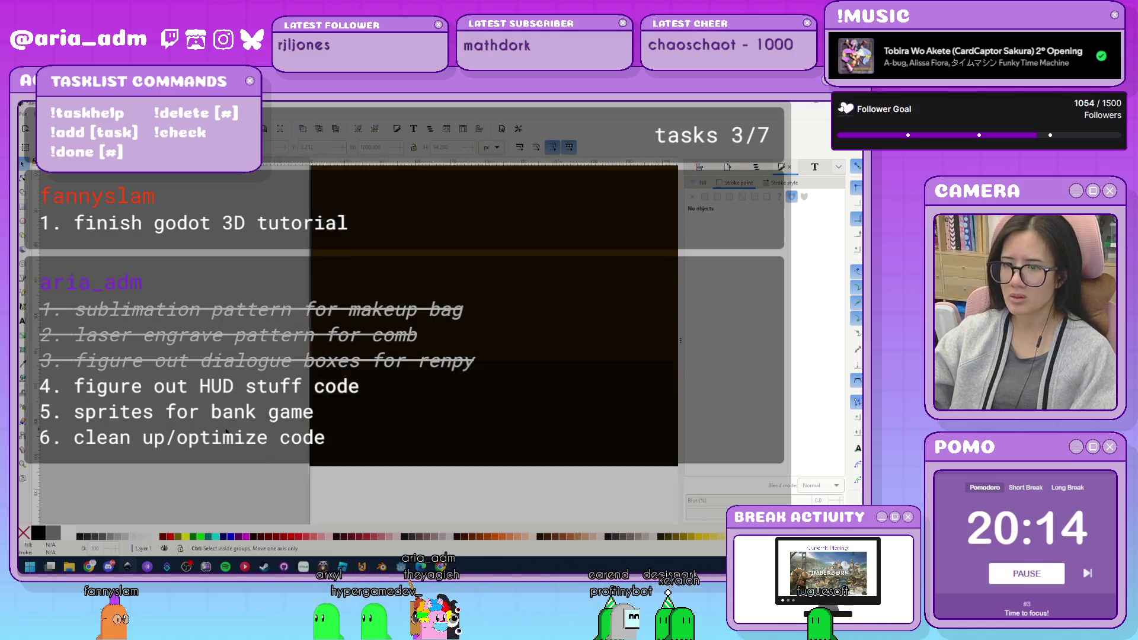
{"action": "scroll", "coordinate": [434, 448], "scroll_direction": "up", "scroll_amount": 3}
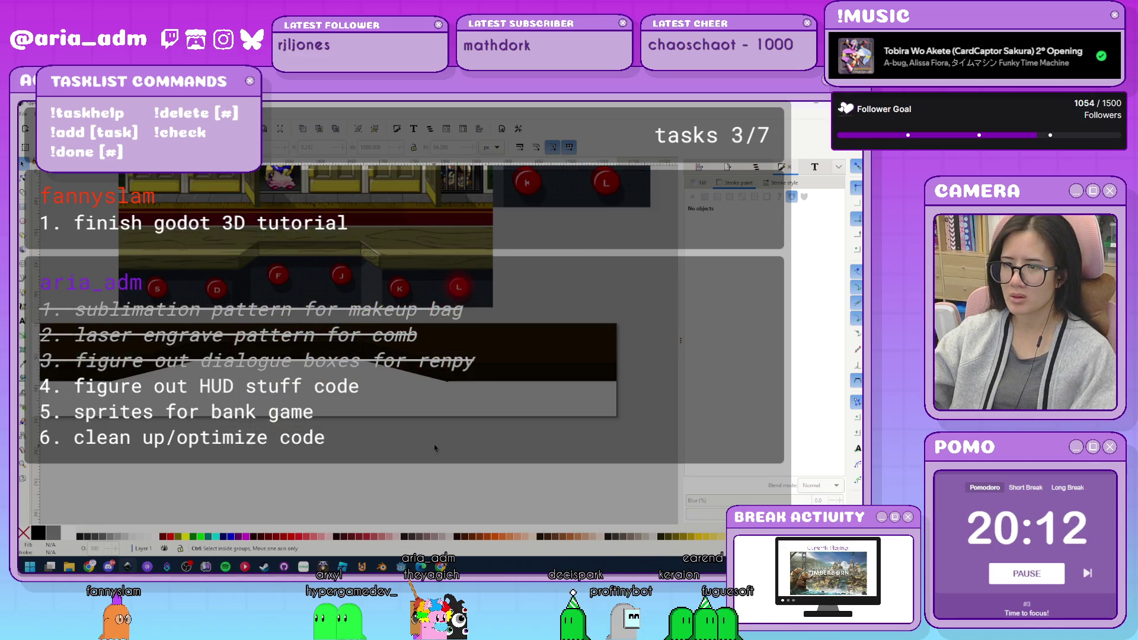
{"action": "scroll", "coordinate": [419, 401], "scroll_direction": "up", "scroll_amount": 2}
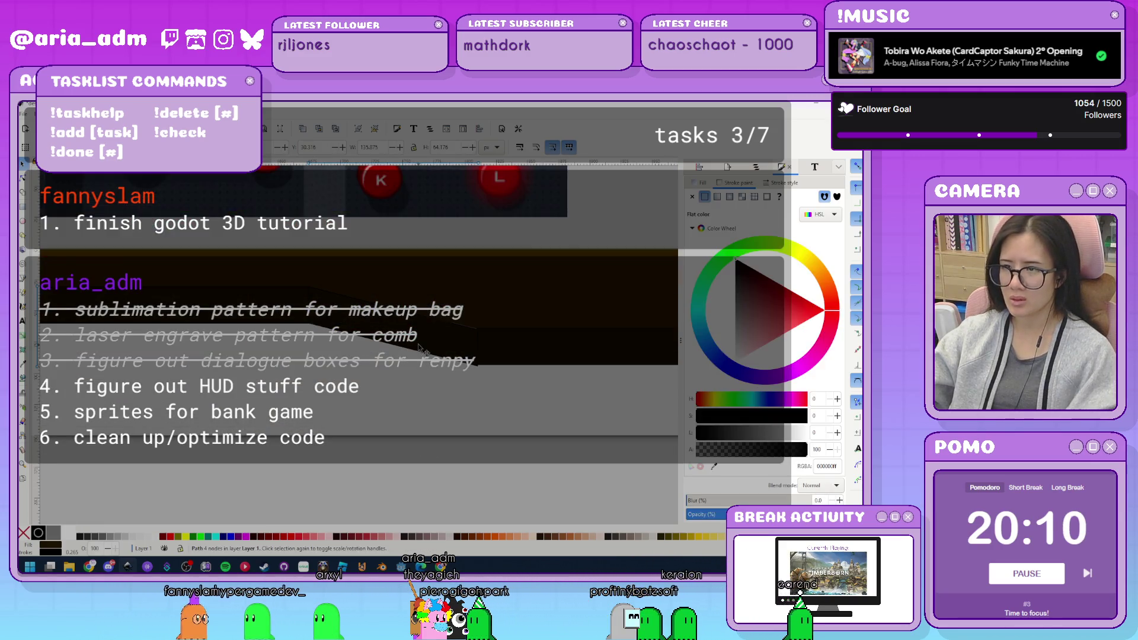
{"action": "scroll", "coordinate": [410, 386], "scroll_direction": "left", "scroll_amount": 5}
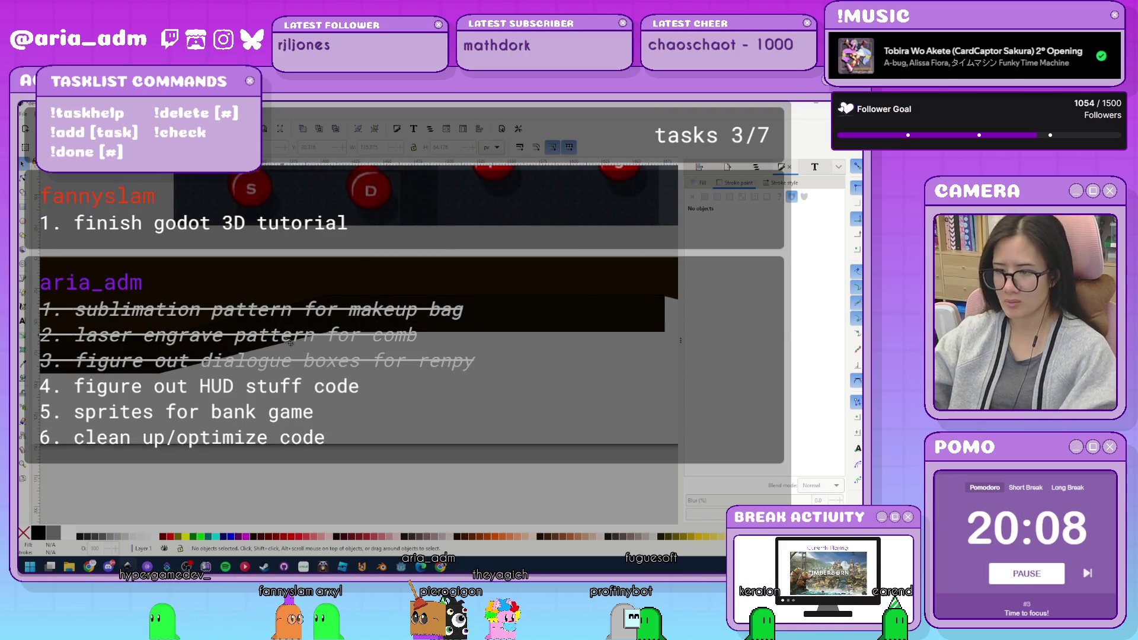
{"action": "scroll", "coordinate": [498, 369], "scroll_direction": "down", "scroll_amount": 3}
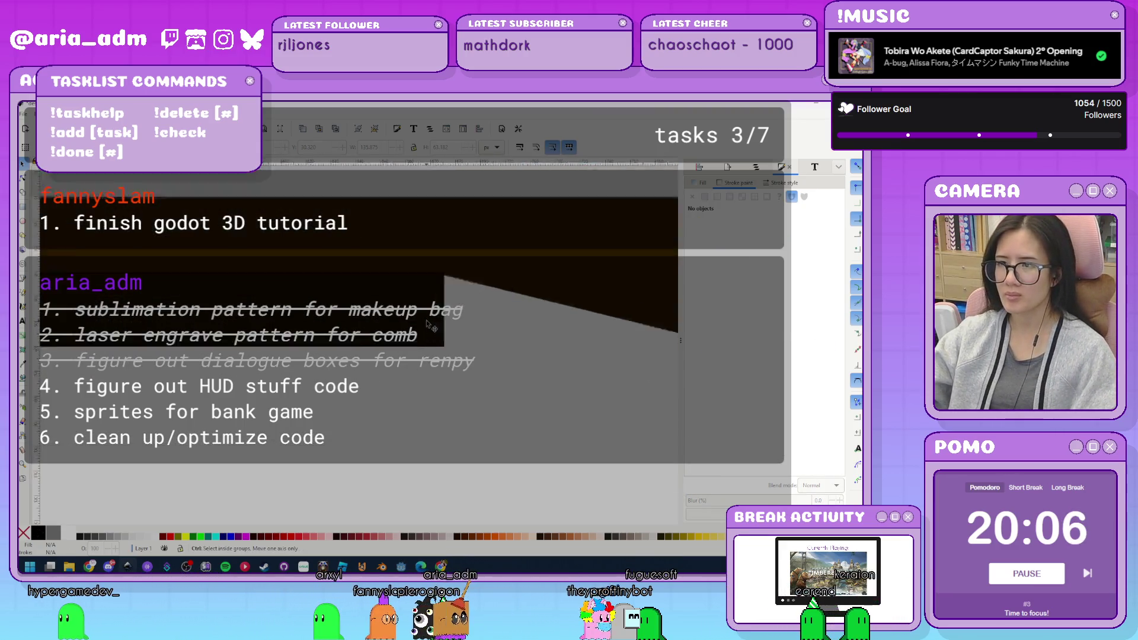
{"action": "left_click_drag", "start_coordinate": [387, 303], "coordinate": [384, 333]}
{"action": "left_click", "coordinate": [374, 392]}
{"action": "scroll", "coordinate": [349, 412], "scroll_direction": "up", "scroll_amount": 3}
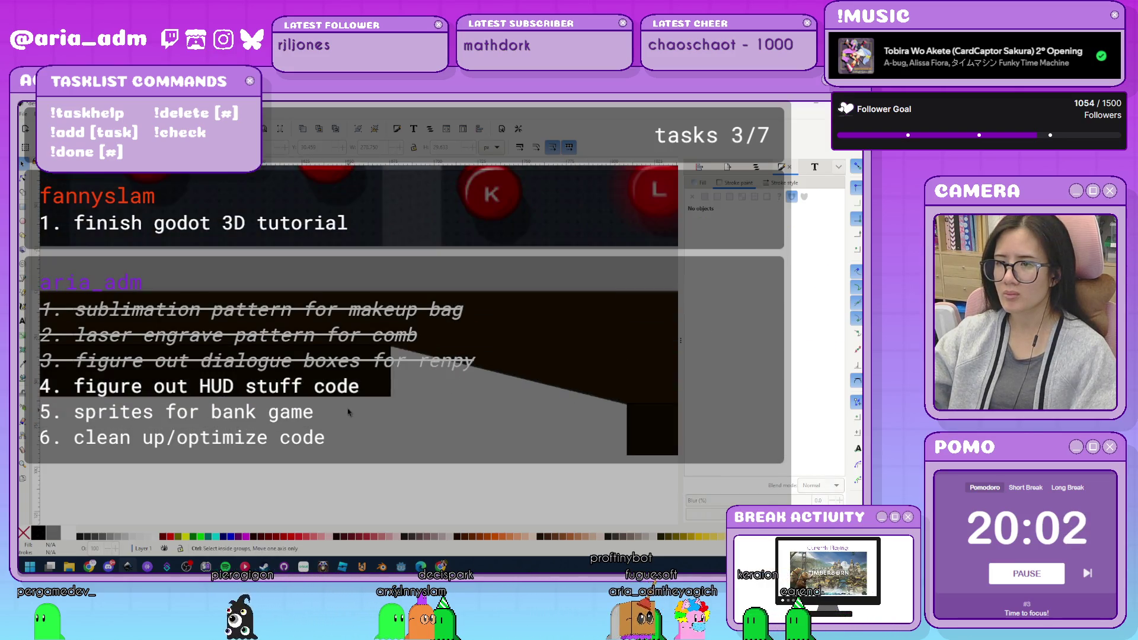
{"action": "scroll", "coordinate": [518, 459], "scroll_direction": "down", "scroll_amount": 3}
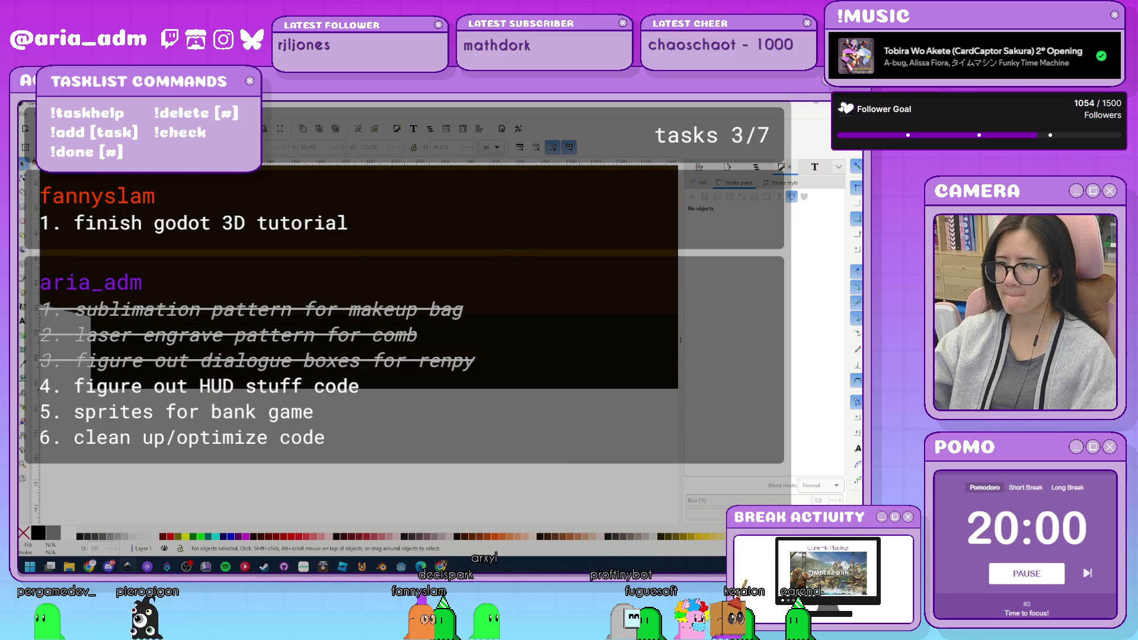
{"action": "scroll", "coordinate": [248, 421], "scroll_direction": "up", "scroll_amount": 3}
{"action": "scroll", "coordinate": [245, 457], "scroll_direction": "down", "scroll_amount": 5}
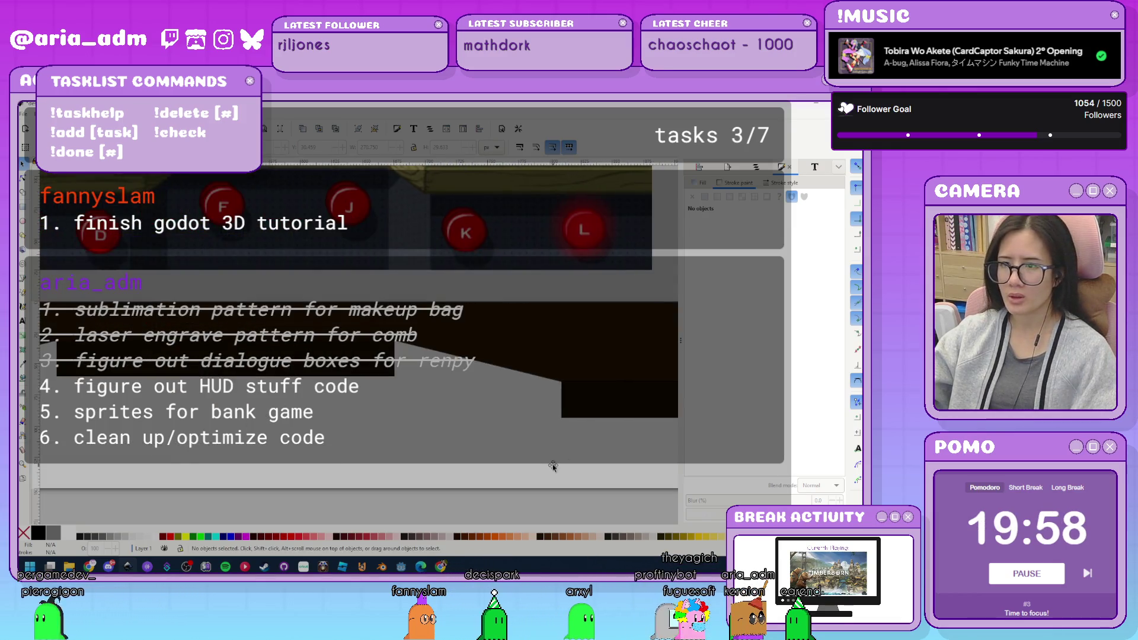
{"action": "scroll", "coordinate": [315, 393], "scroll_direction": "up", "scroll_amount": 2, "text": "ctrl"}
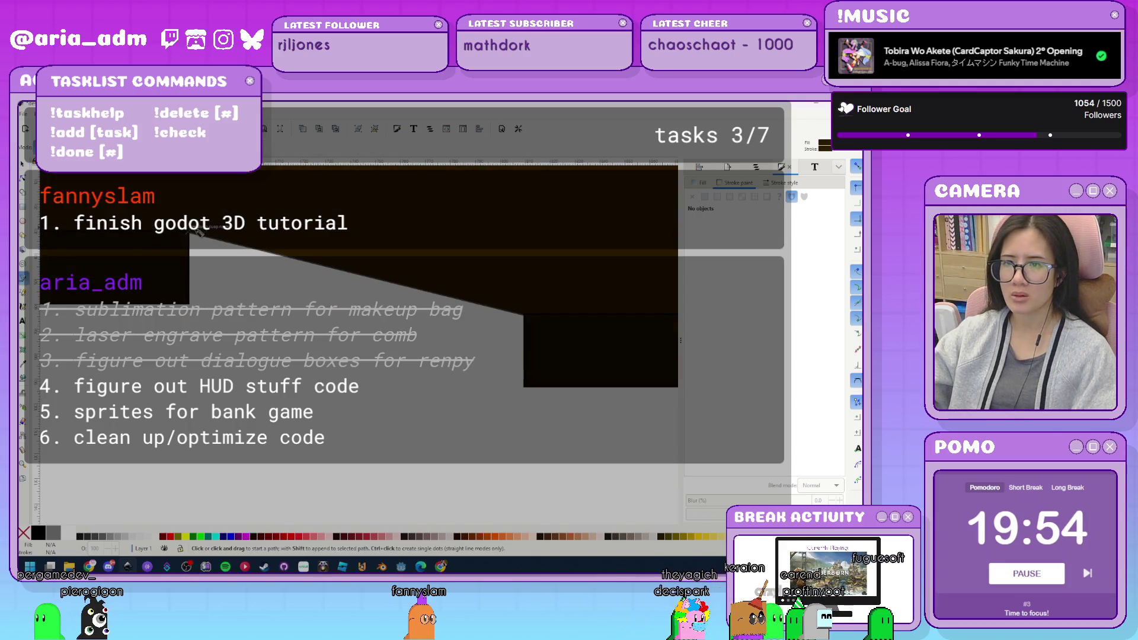
Close the new slanted path into a dark filled shape.
{"action": "scroll", "coordinate": [193, 230], "scroll_direction": "up", "scroll_amount": 1, "text": "ctrl"}
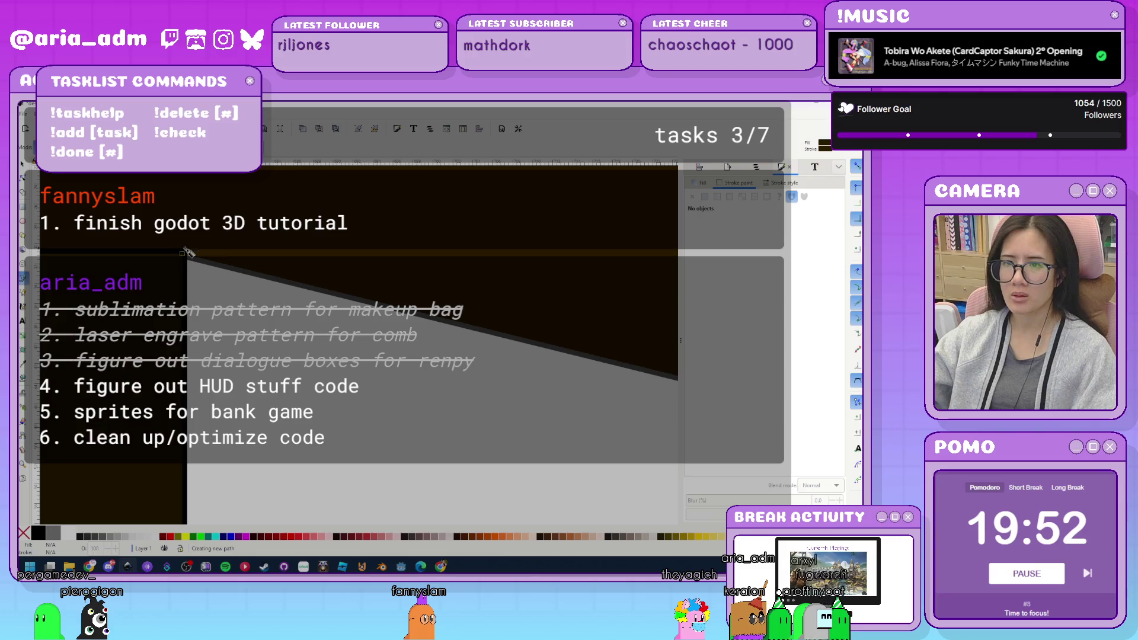
{"action": "left_click", "coordinate": [188, 253]}
{"action": "scroll", "coordinate": [507, 373], "scroll_direction": "down", "scroll_amount": 2, "text": "ctrl"}
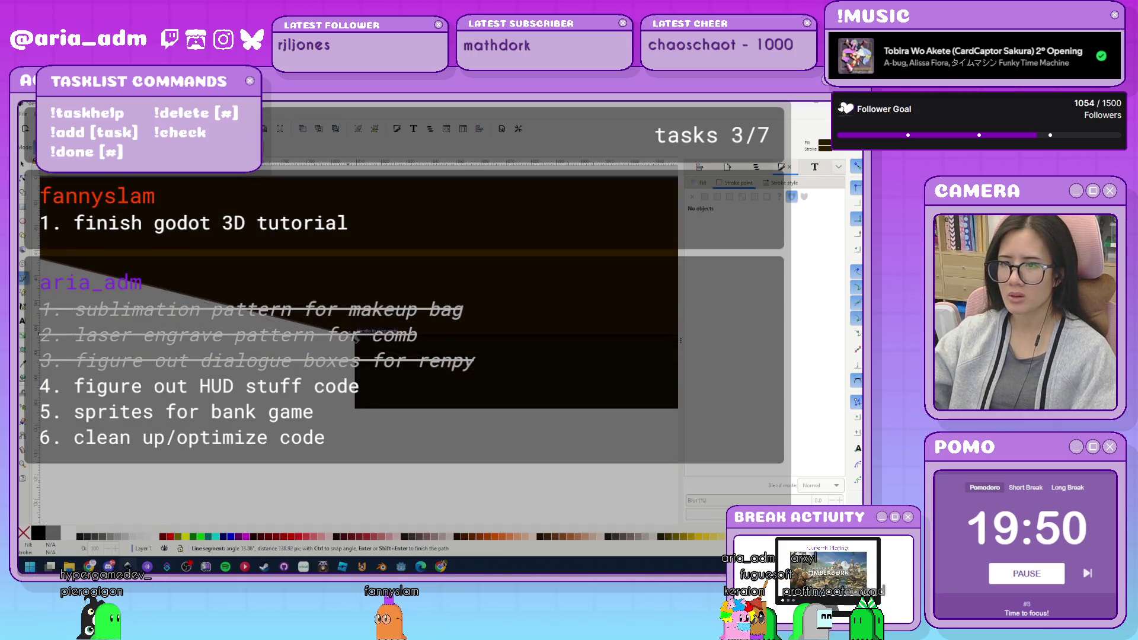
{"action": "scroll", "coordinate": [356, 339], "scroll_direction": "up", "scroll_amount": 2, "text": "ctrl"}
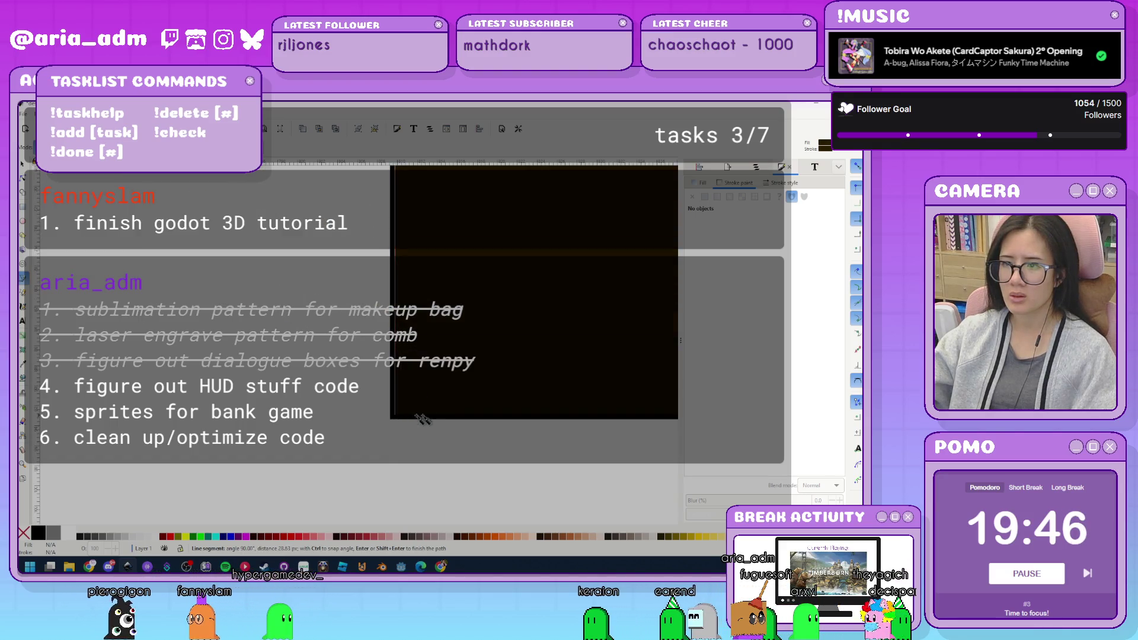
{"action": "scroll", "coordinate": [210, 374], "scroll_direction": "down", "scroll_amount": 1, "text": "ctrl"}
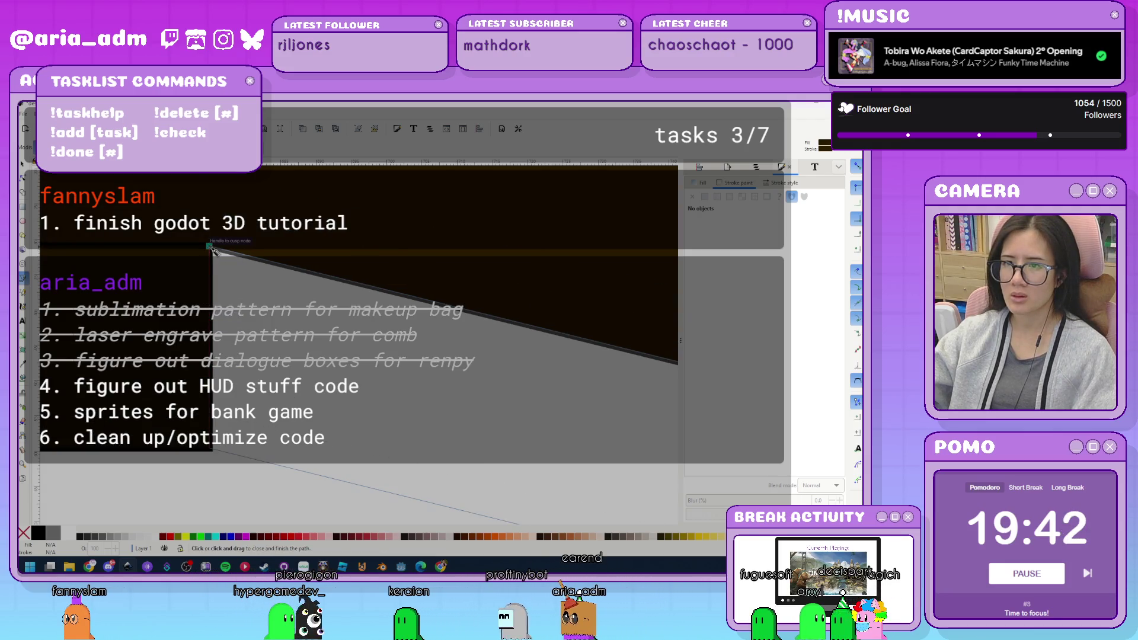
{"action": "left_click", "coordinate": [212, 247]}
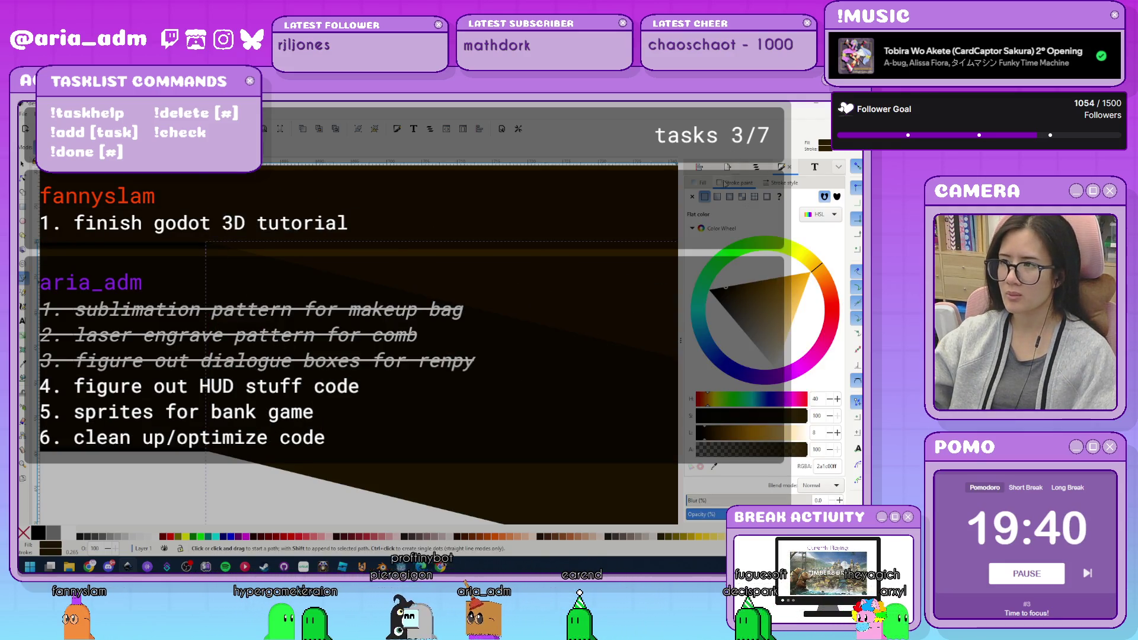
Give the slanted shape a pure black 000000ff outline.
{"action": "left_click", "coordinate": [715, 466]}
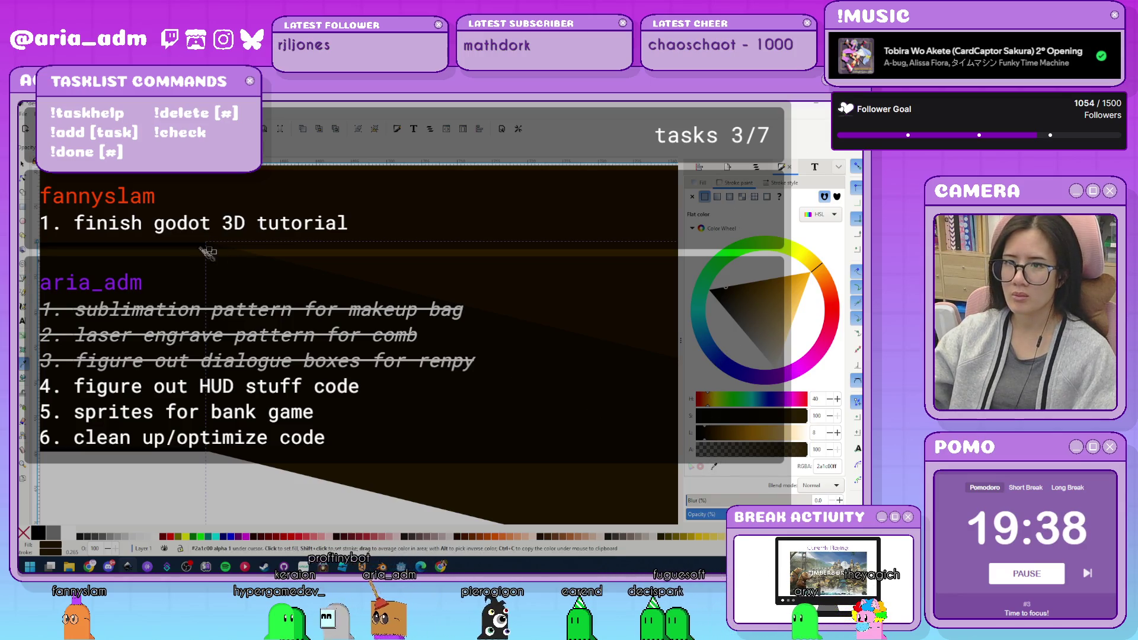
{"action": "left_click", "coordinate": [203, 249]}
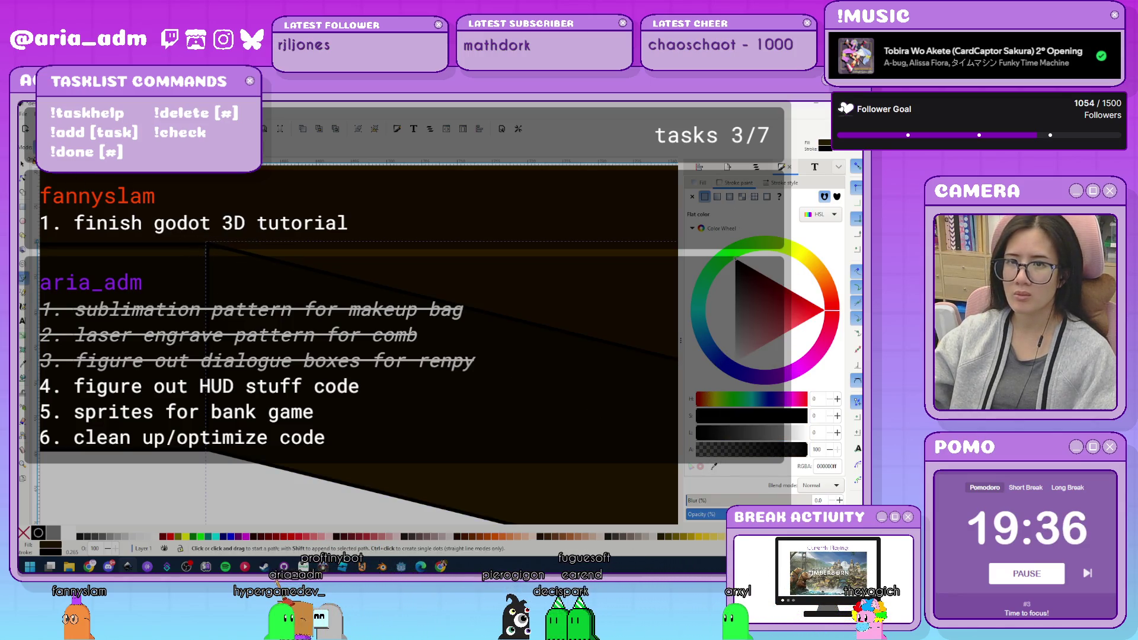
{"action": "scroll", "coordinate": [208, 469], "scroll_direction": "down", "scroll_amount": 2}
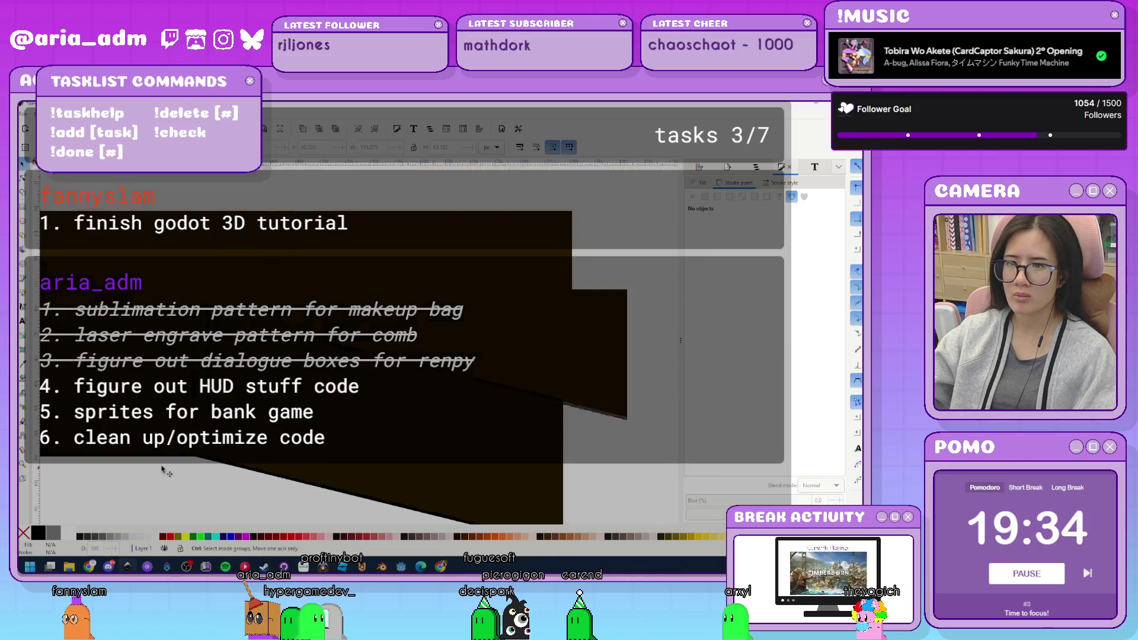
{"action": "scroll", "coordinate": [642, 429], "scroll_direction": "up", "scroll_amount": 5}
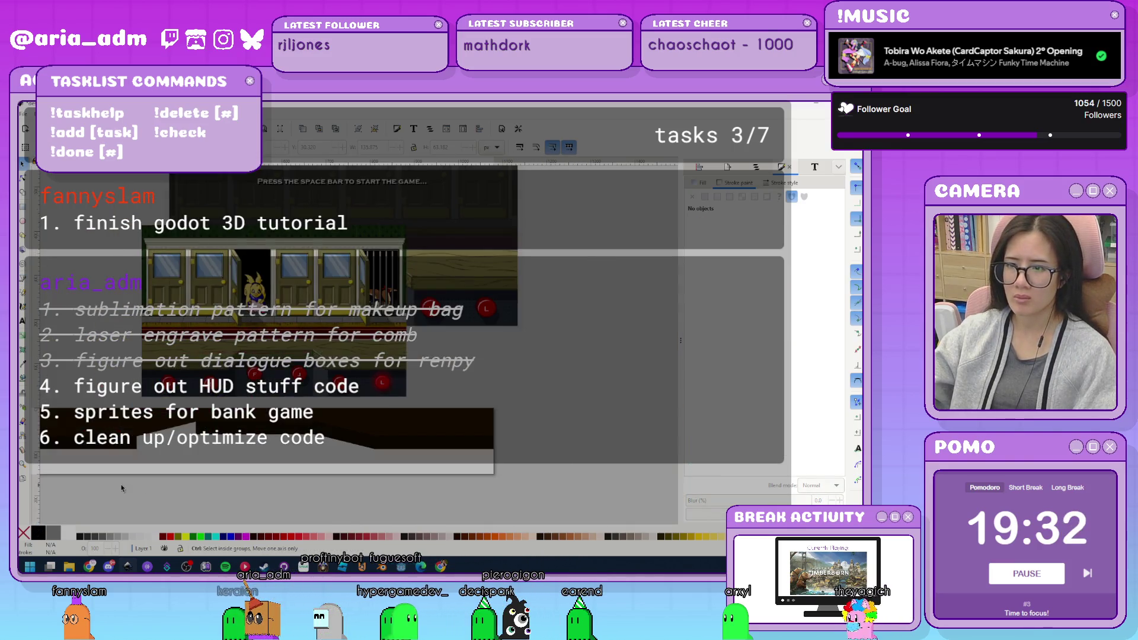
{"action": "key", "text": "ctrl+z"}
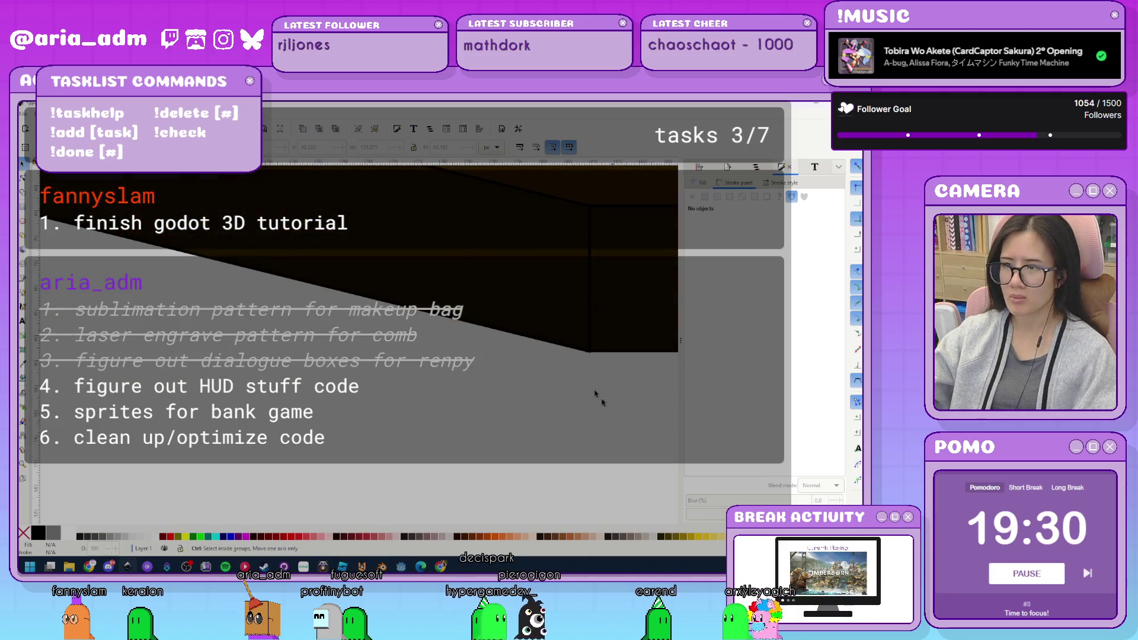
{"action": "scroll", "coordinate": [599, 403], "scroll_direction": "right", "scroll_amount": 5}
{"action": "scroll", "coordinate": [599, 404], "scroll_direction": "up", "scroll_amount": 1}
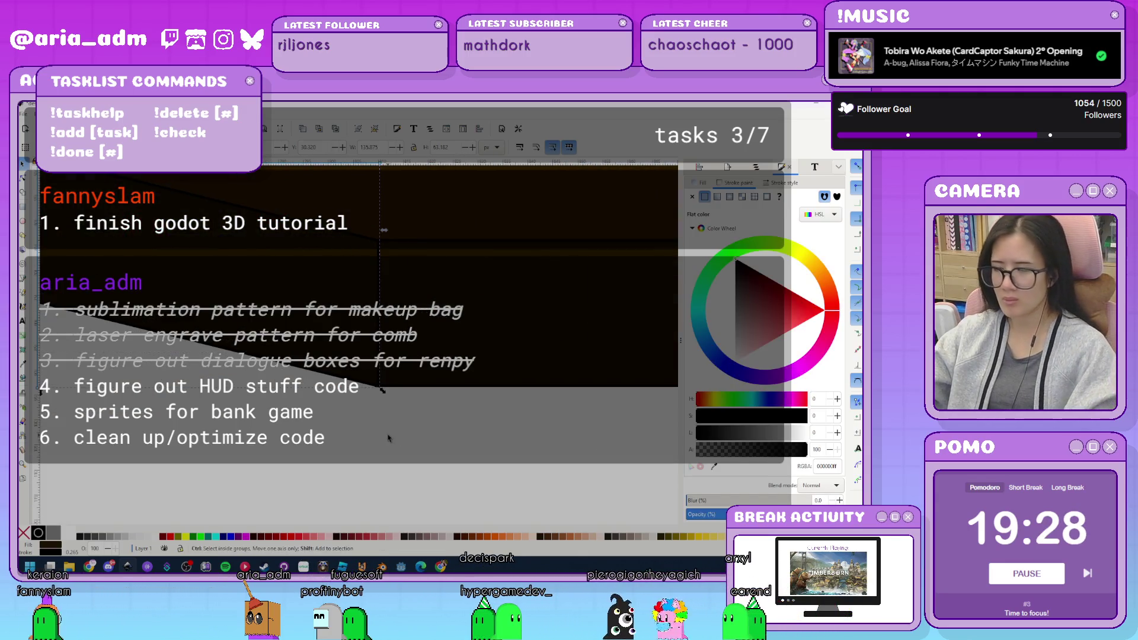
{"action": "left_click", "coordinate": [779, 184]}
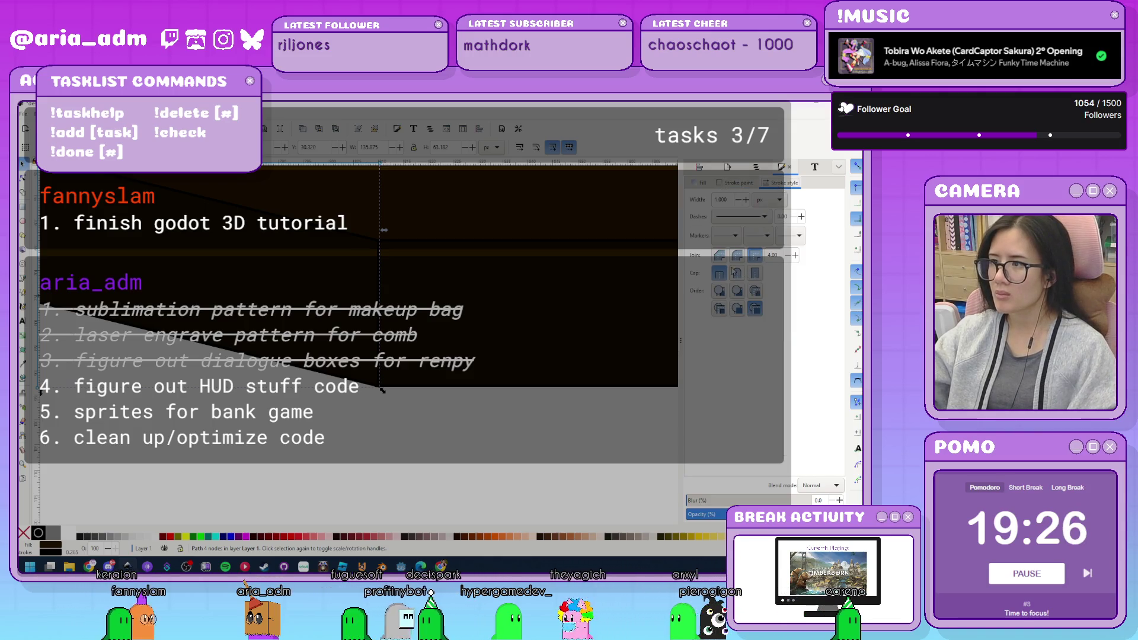
Toggle undo and redo on the dark slanted path to compare versions.
{"action": "key", "text": "ctrl+a"}
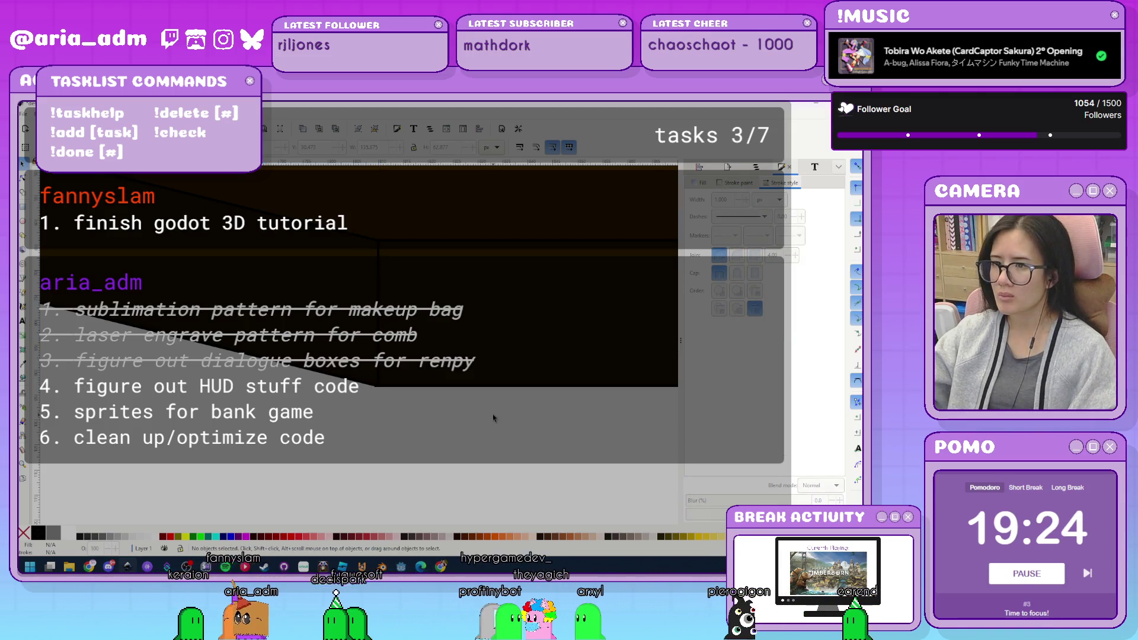
{"action": "left_click", "coordinate": [346, 343]}
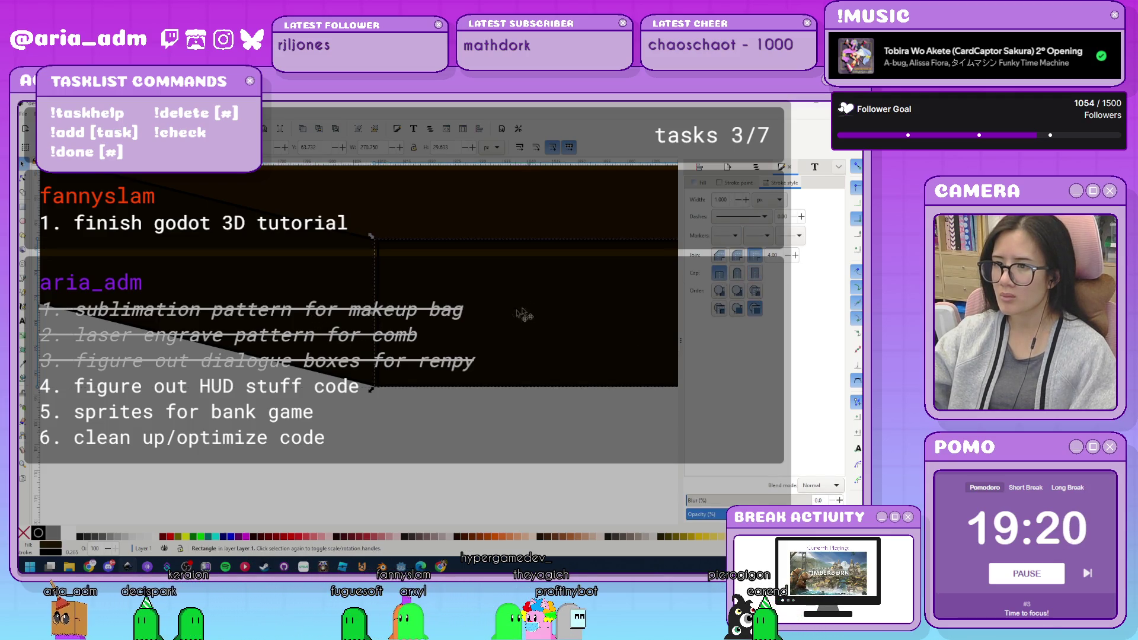
{"action": "key", "text": "ctrl+z"}
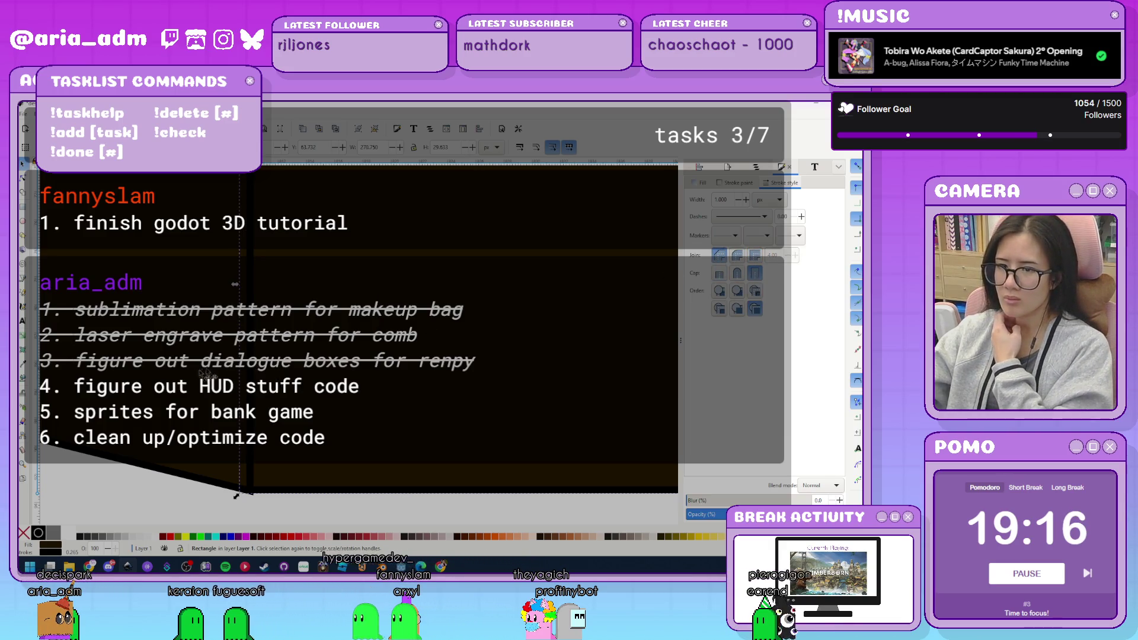
{"action": "key", "text": "ctrl+shift+z"}
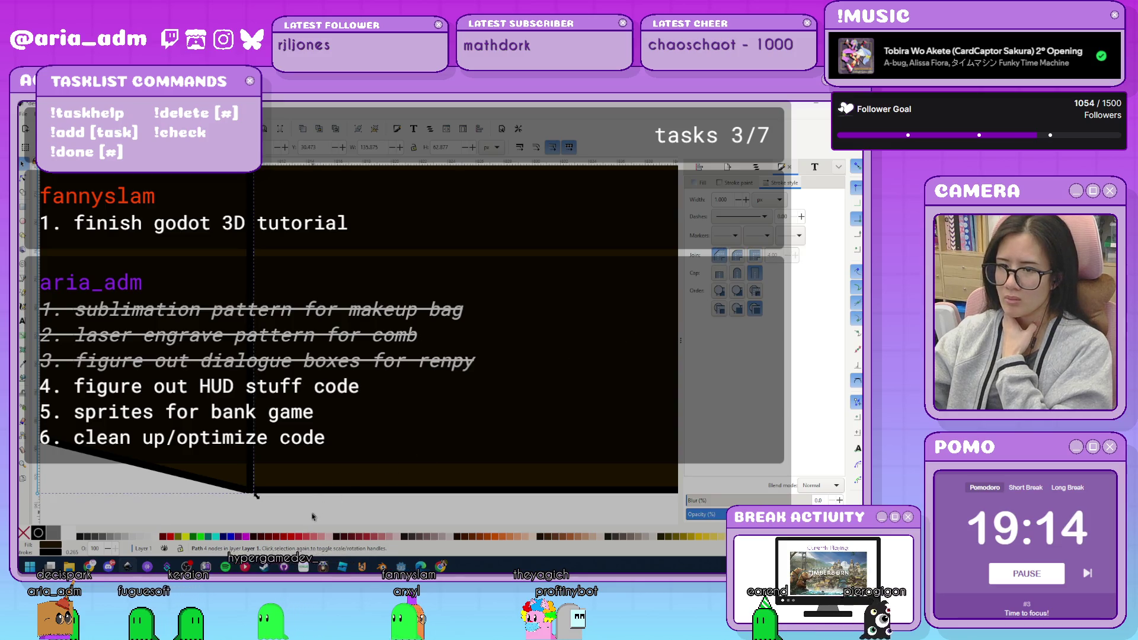
{"action": "key", "text": "ctrl+z"}
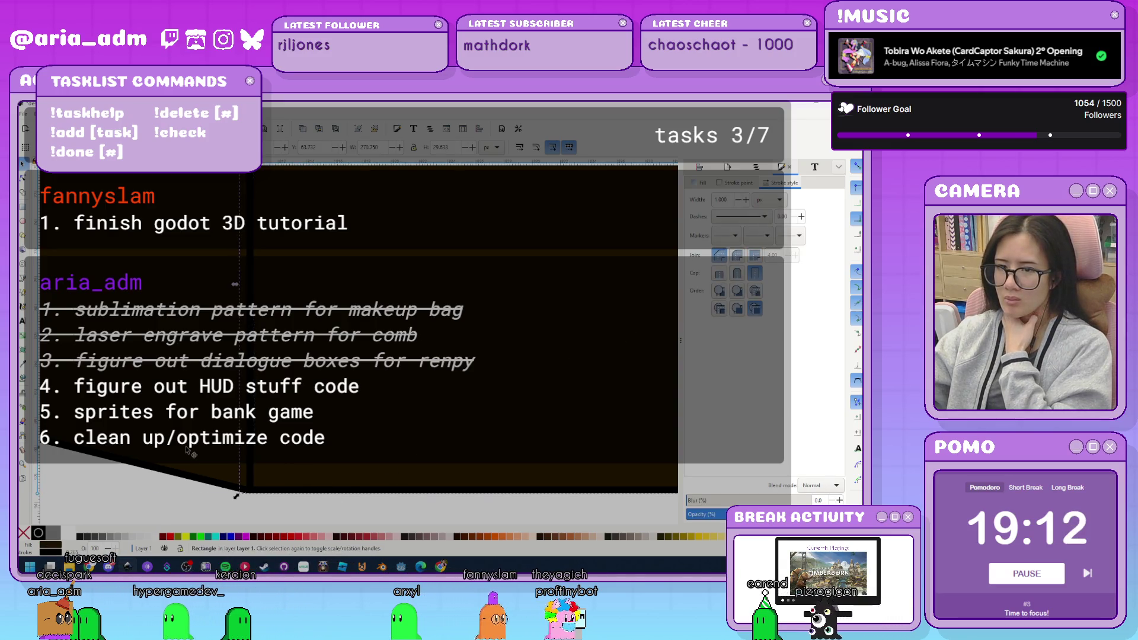
{"action": "key", "text": "ctrl+shift+z"}
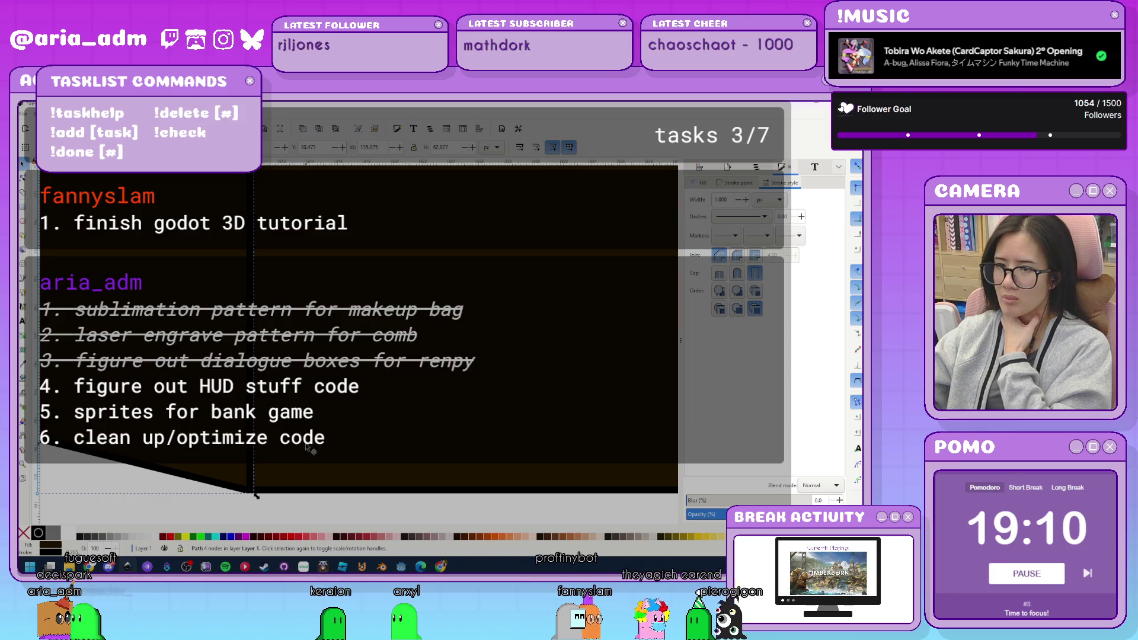
{"action": "key", "text": "ctrl+z"}
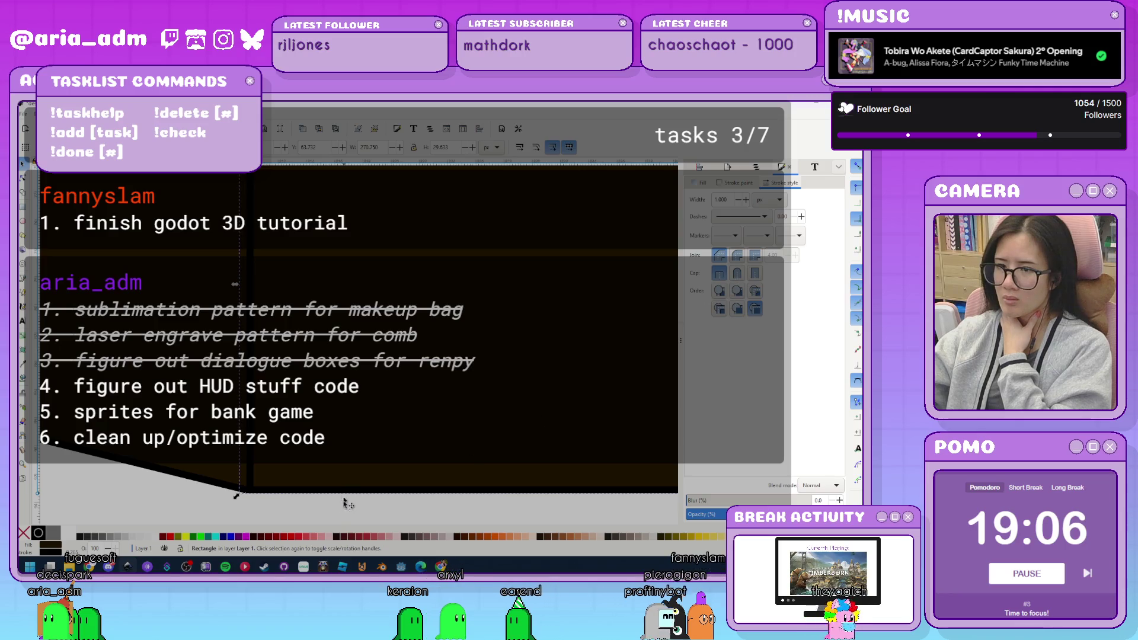
{"action": "left_click", "coordinate": [342, 518]}
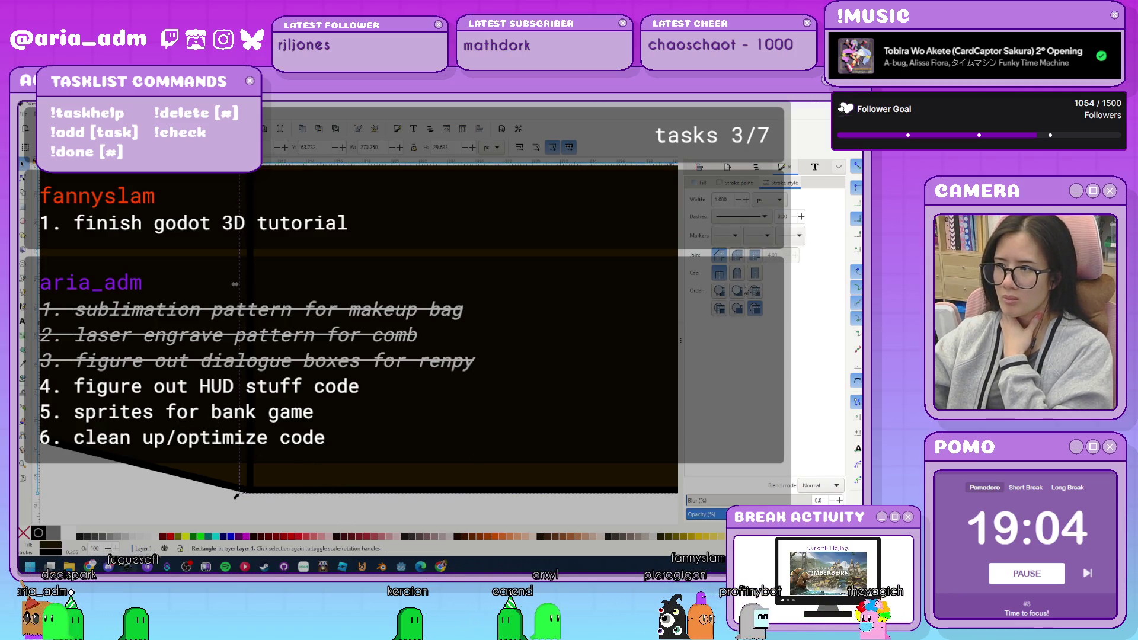
{"action": "left_click", "coordinate": [178, 364]}
{"action": "key", "text": "ctrl+shift+z"}
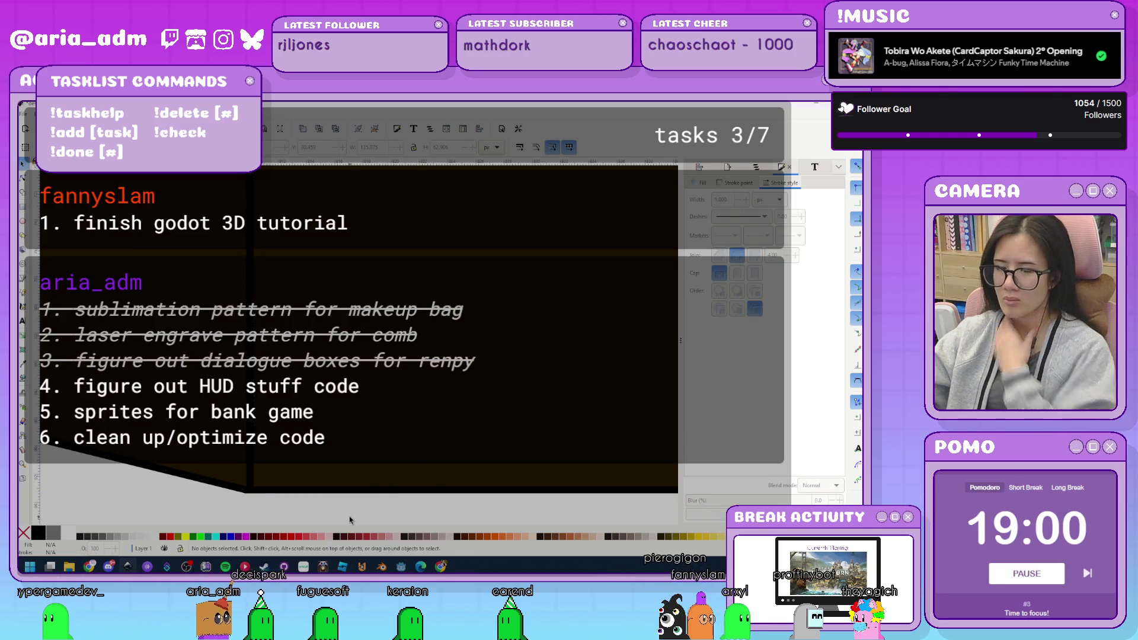
{"action": "key", "text": "ctrl+z"}
{"action": "key", "text": "ctrl+z"}
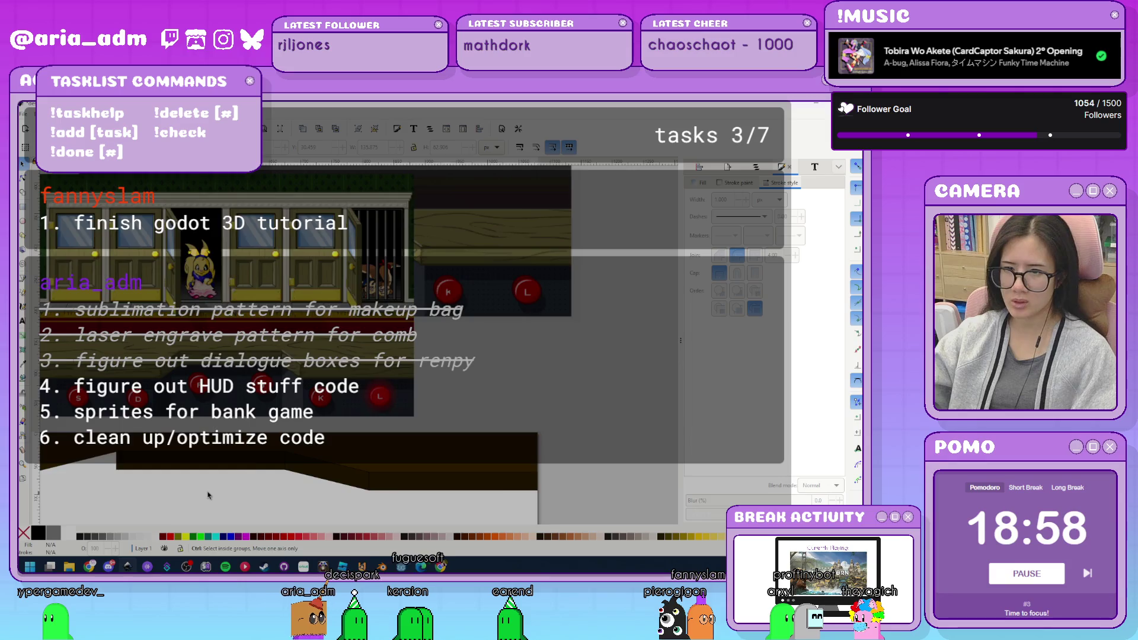
Draw a closed four-point slanted dark piece meeting the rectangle's top and lower corners.
{"action": "key", "text": "ctrl+shift+z"}
{"action": "key", "text": "ctrl+z"}
{"action": "scroll", "coordinate": [231, 468], "scroll_direction": "up", "scroll_amount": 2}
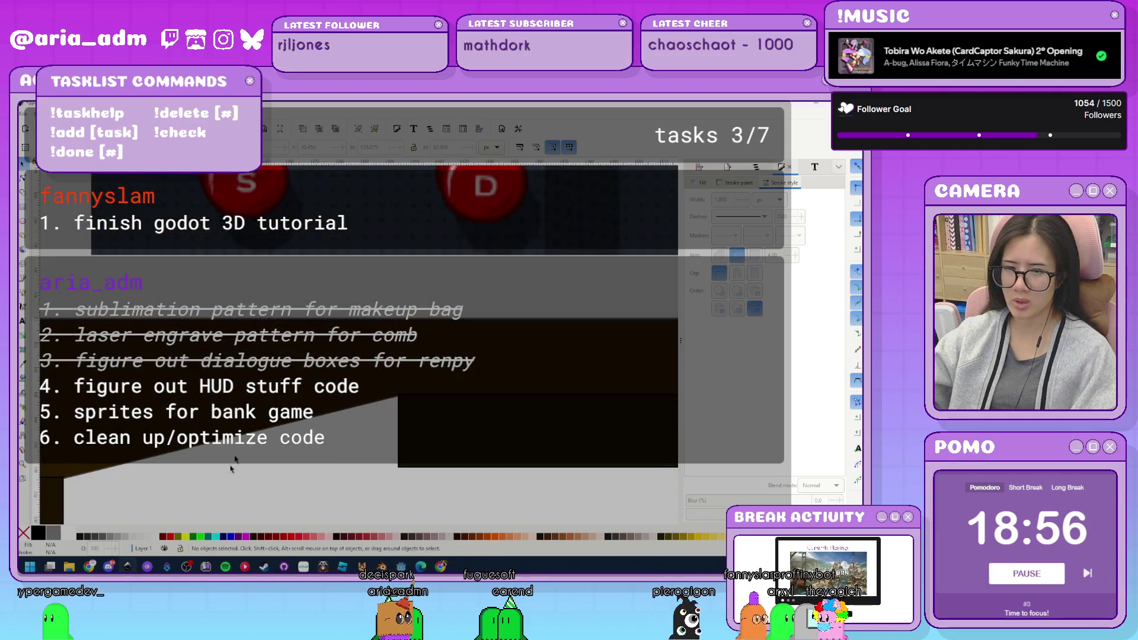
{"action": "scroll", "coordinate": [231, 468], "scroll_direction": "up", "scroll_amount": 2}
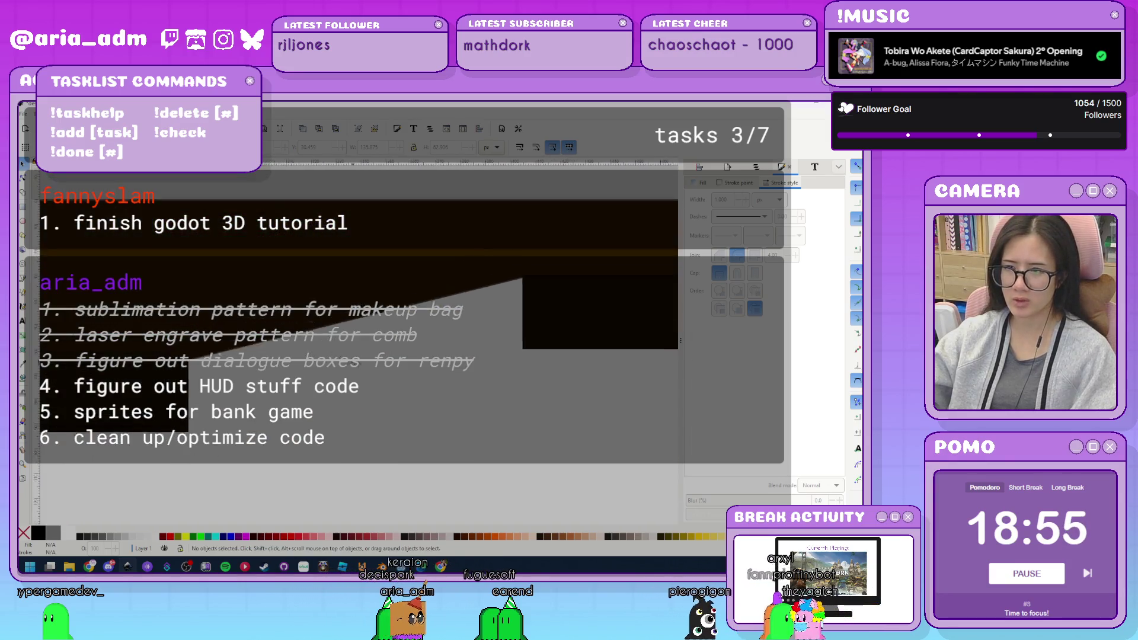
{"action": "left_click", "coordinate": [24, 277]}
{"action": "left_click", "coordinate": [332, 337]}
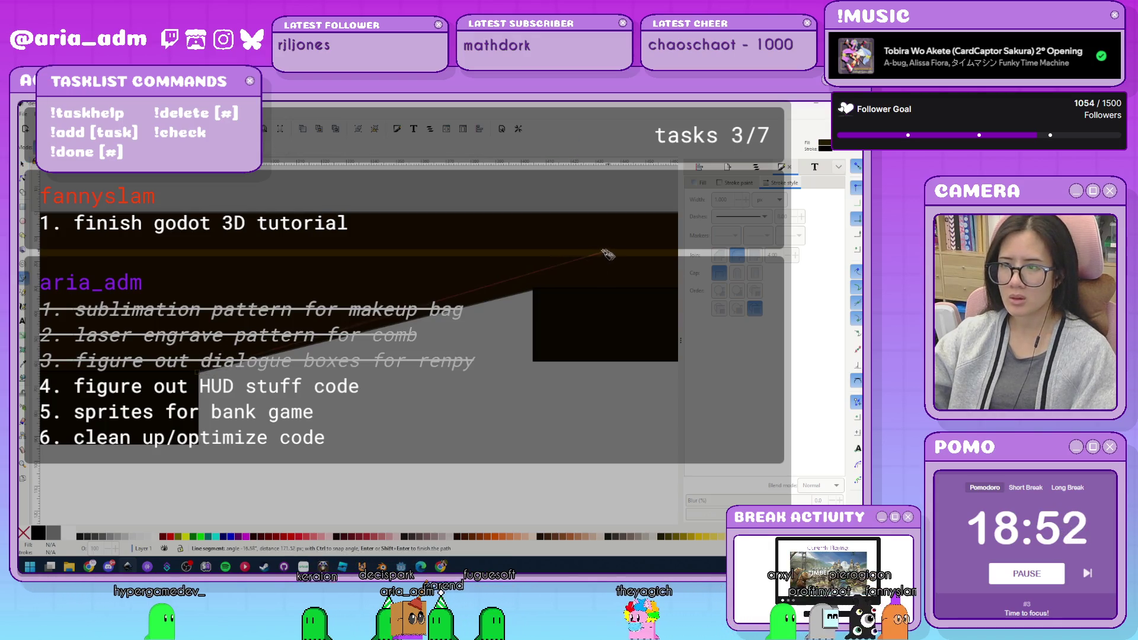
{"action": "left_click", "coordinate": [534, 288]}
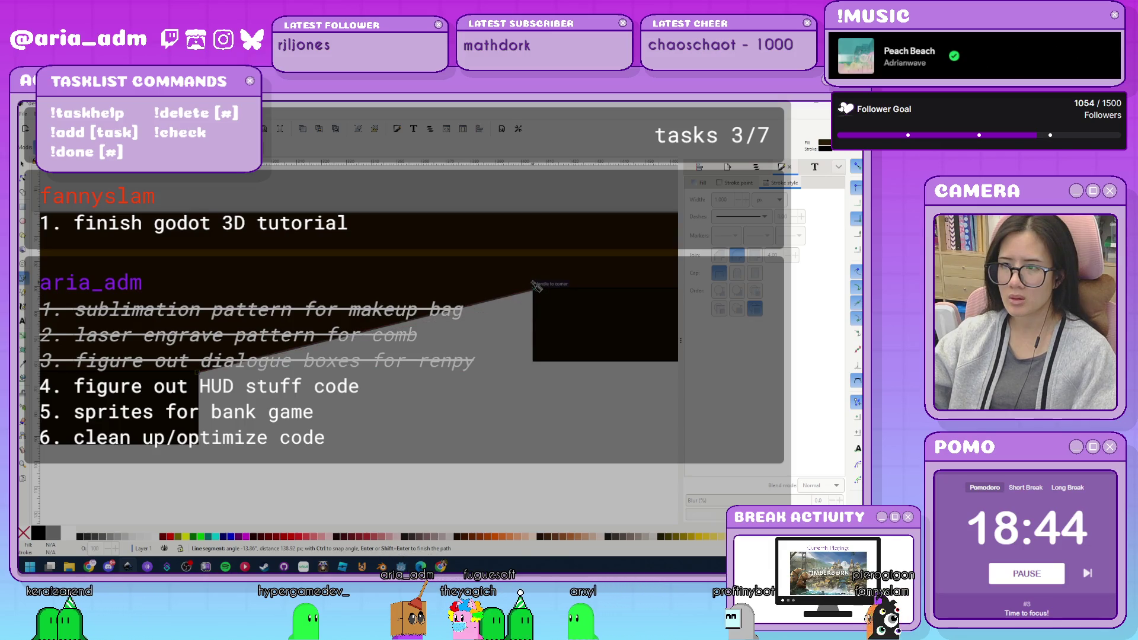
{"action": "left_click", "coordinate": [533, 362]}
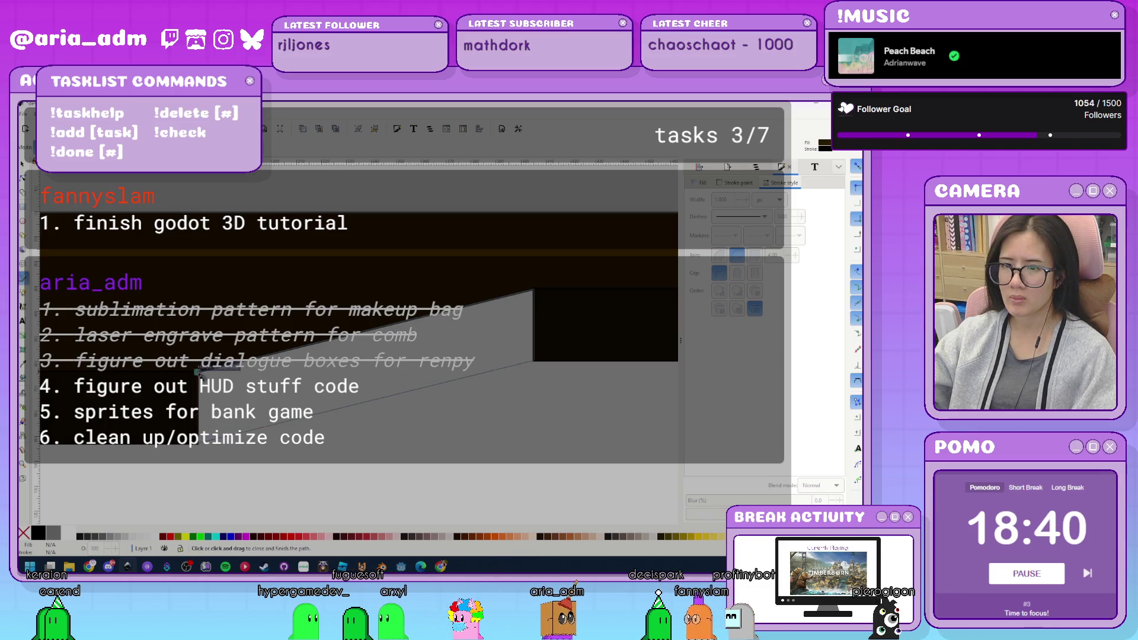
{"action": "left_click", "coordinate": [197, 372]}
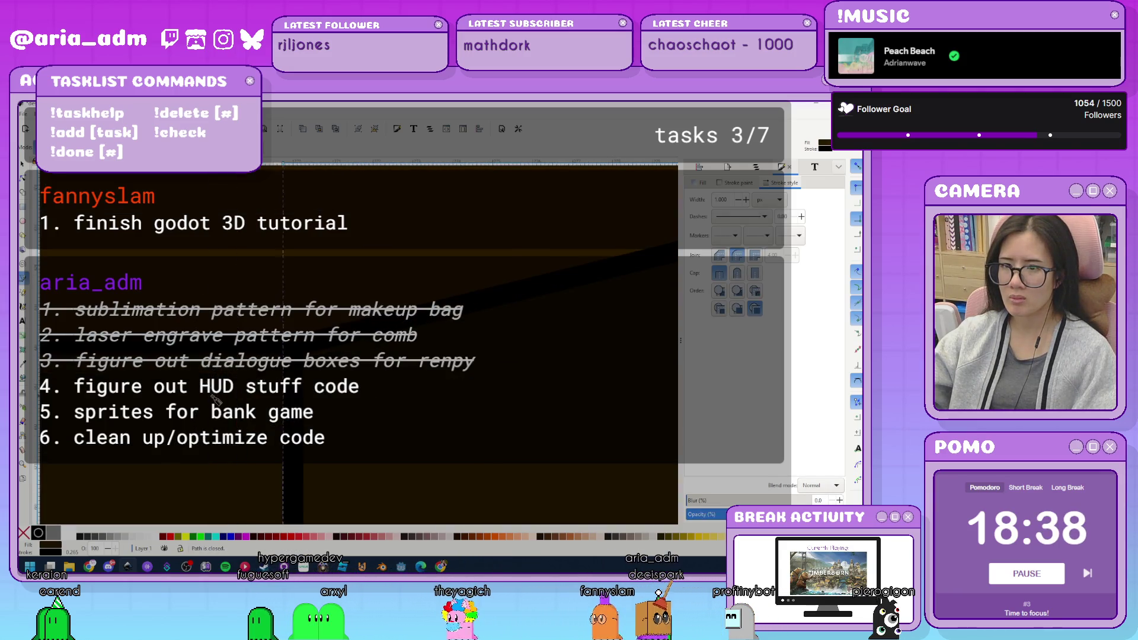
Select all six HUD pieces and squash them vertically to about 74.87% height.
{"action": "key", "text": "s"}
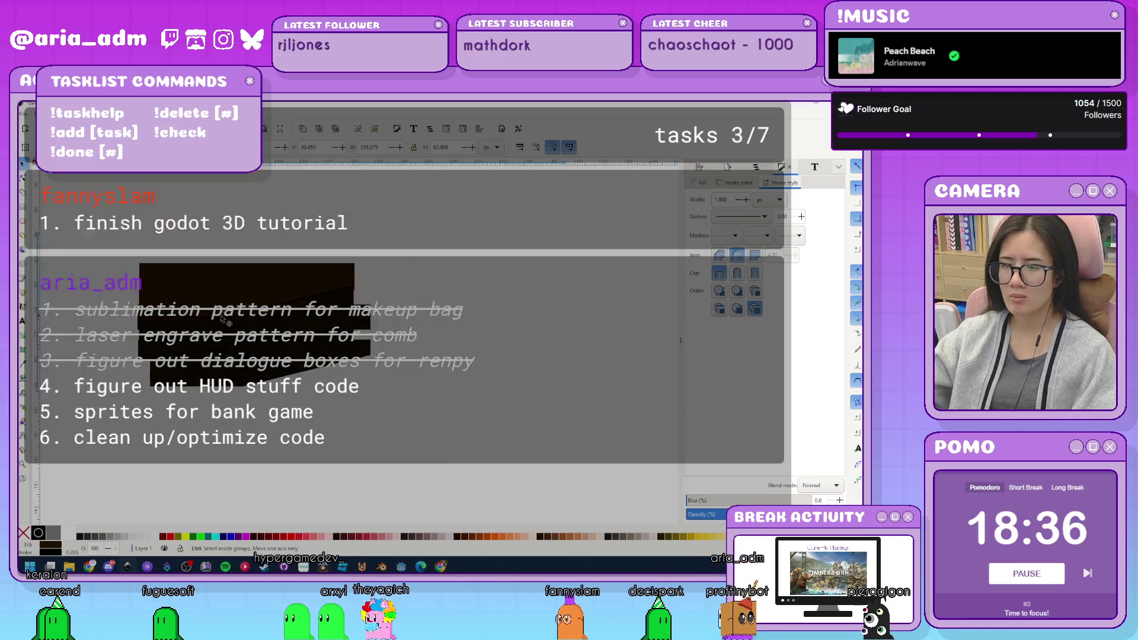
{"action": "left_click", "coordinate": [356, 409]}
{"action": "scroll", "coordinate": [359, 412], "scroll_direction": "down", "scroll_amount": 3, "text": "ctrl"}
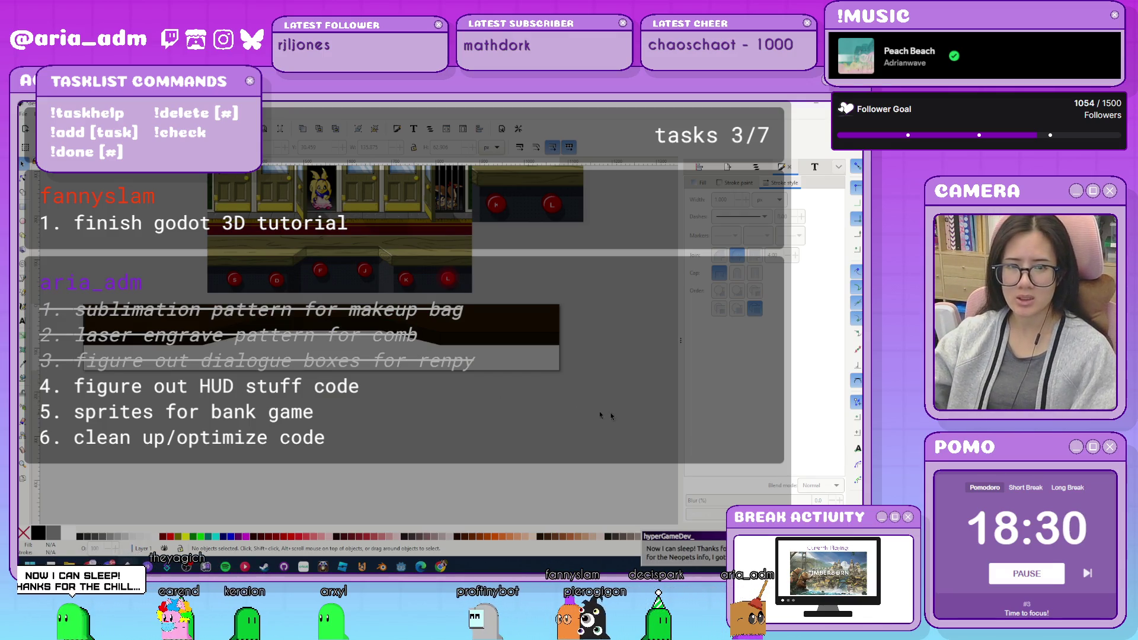
{"action": "key", "text": "ctrl+a"}
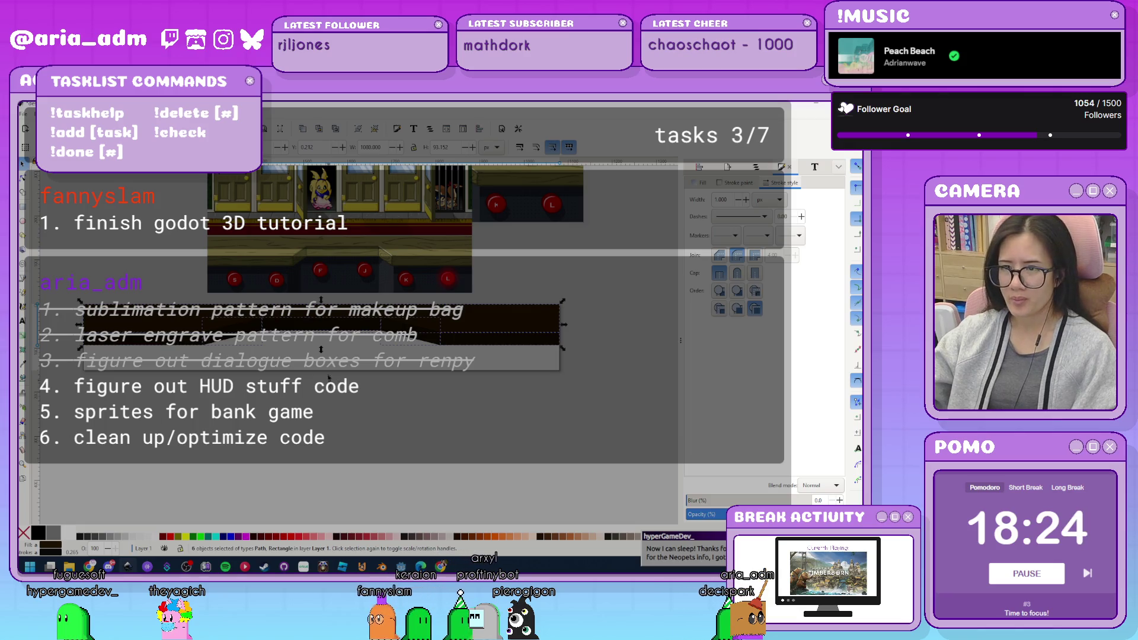
{"action": "mouse_move", "coordinate": [321, 351]}
{"action": "left_mouse_down"}
{"action": "mouse_move", "coordinate": [326, 319]}
{"action": "mouse_move", "coordinate": [332, 342]}
{"action": "left_mouse_up"}
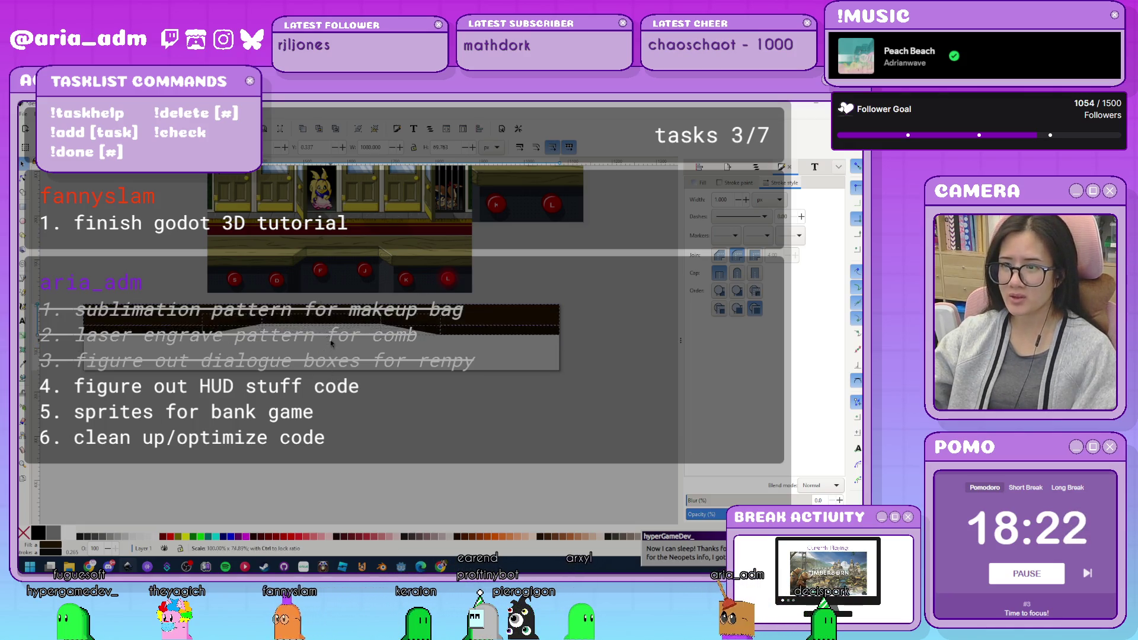
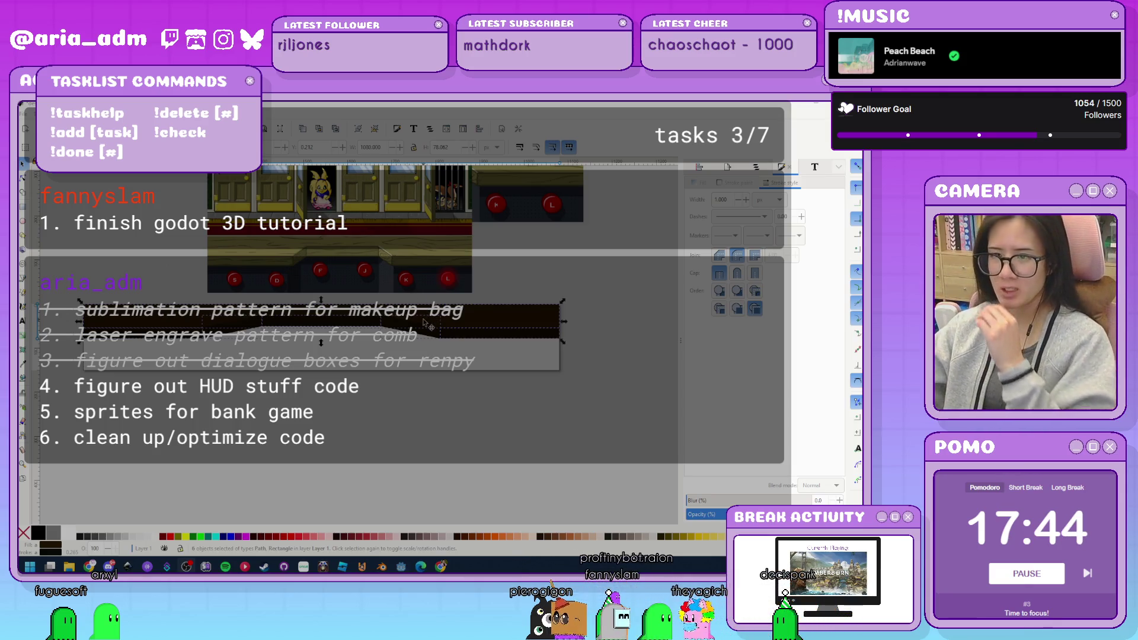
Draw a wide rectangle beneath the desk buttons, fill it 70% Gray, and deselect it.
{"action": "left_click", "coordinate": [386, 440]}
{"action": "scroll", "coordinate": [373, 450], "scroll_direction": "up", "scroll_amount": 2}
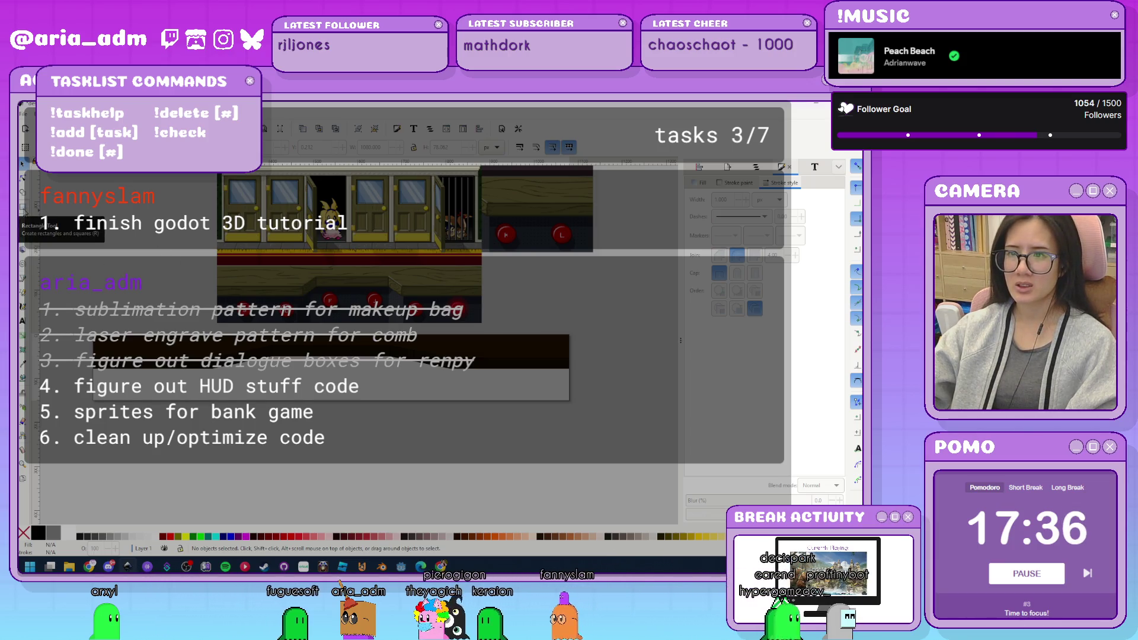
{"action": "left_click", "coordinate": [24, 212]}
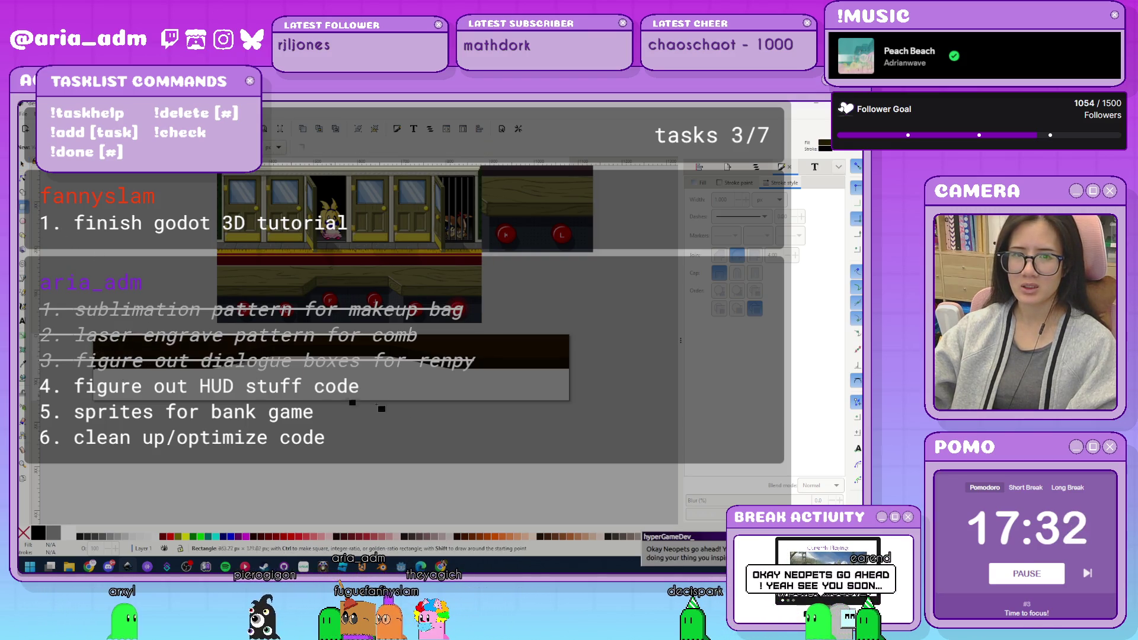
{"action": "mouse_move", "coordinate": [93, 334]}
{"action": "left_mouse_down"}
{"action": "mouse_move", "coordinate": [555, 433]}
{"action": "mouse_move", "coordinate": [595, 426]}
{"action": "mouse_move", "coordinate": [569, 400]}
{"action": "left_mouse_up"}
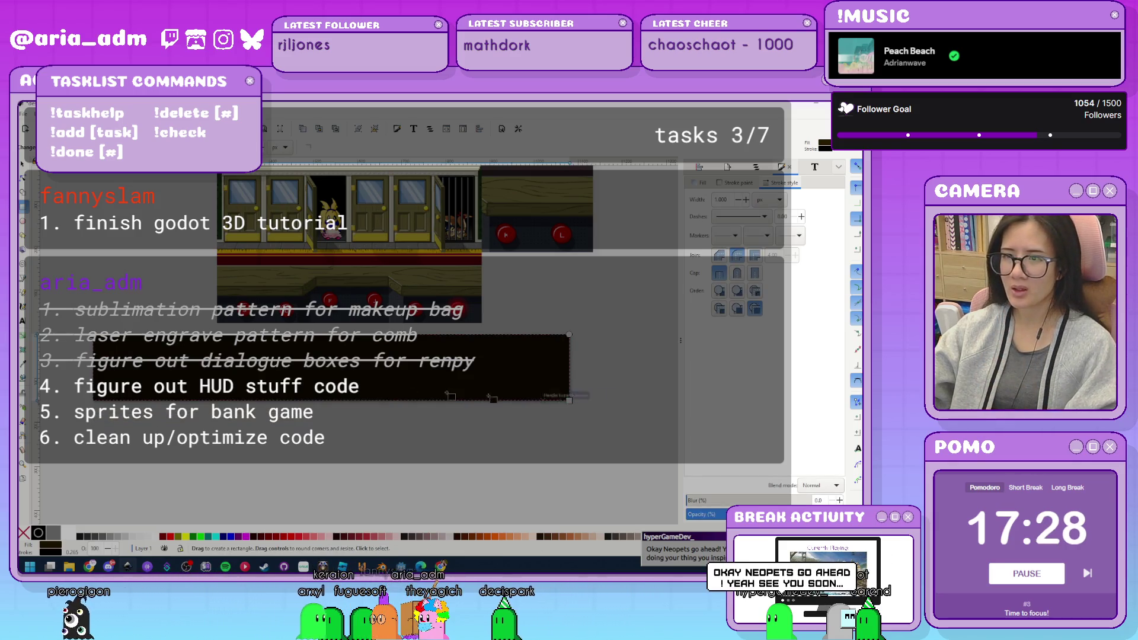
{"action": "left_click", "coordinate": [96, 537]}
{"action": "left_click", "coordinate": [23, 165]}
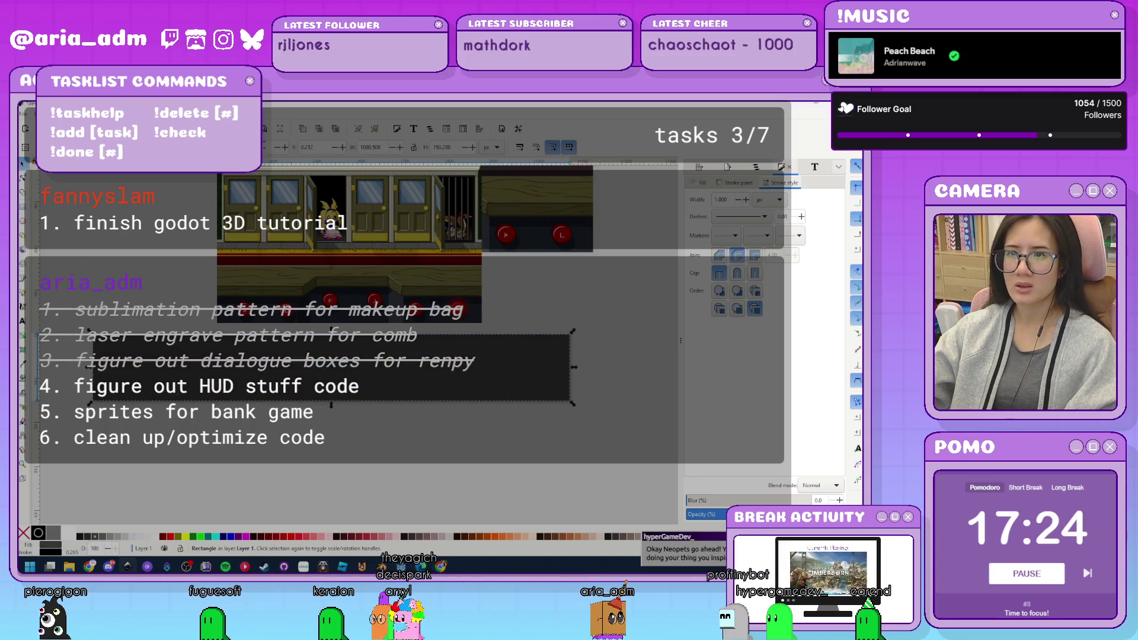
{"action": "left_click", "coordinate": [521, 507]}
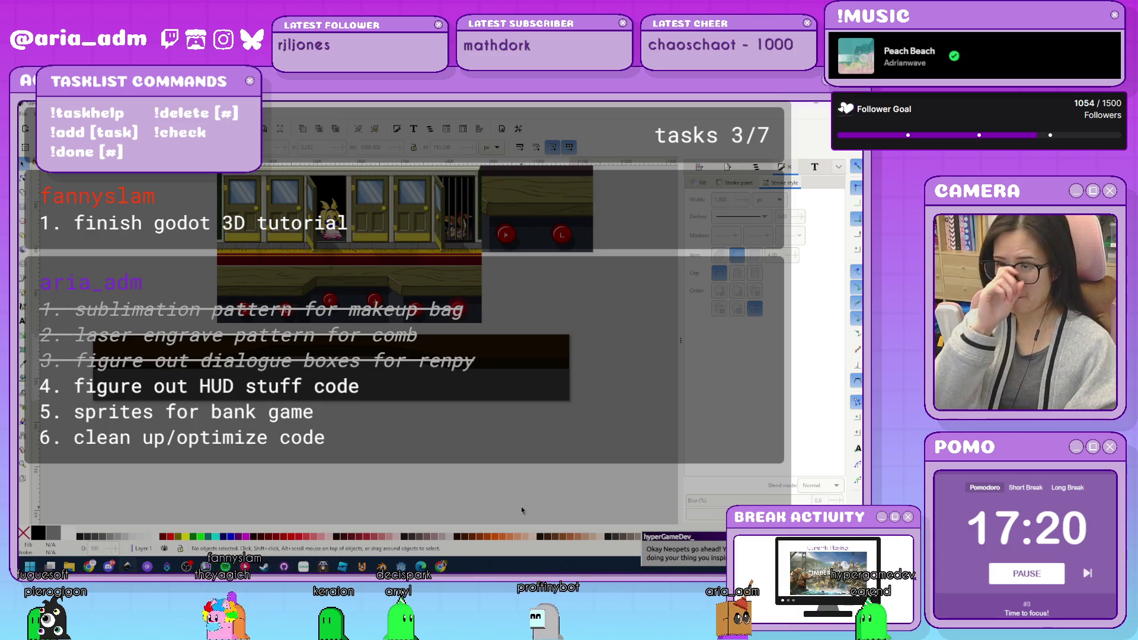
{"action": "scroll", "coordinate": [293, 440], "scroll_direction": "up", "scroll_amount": 1}
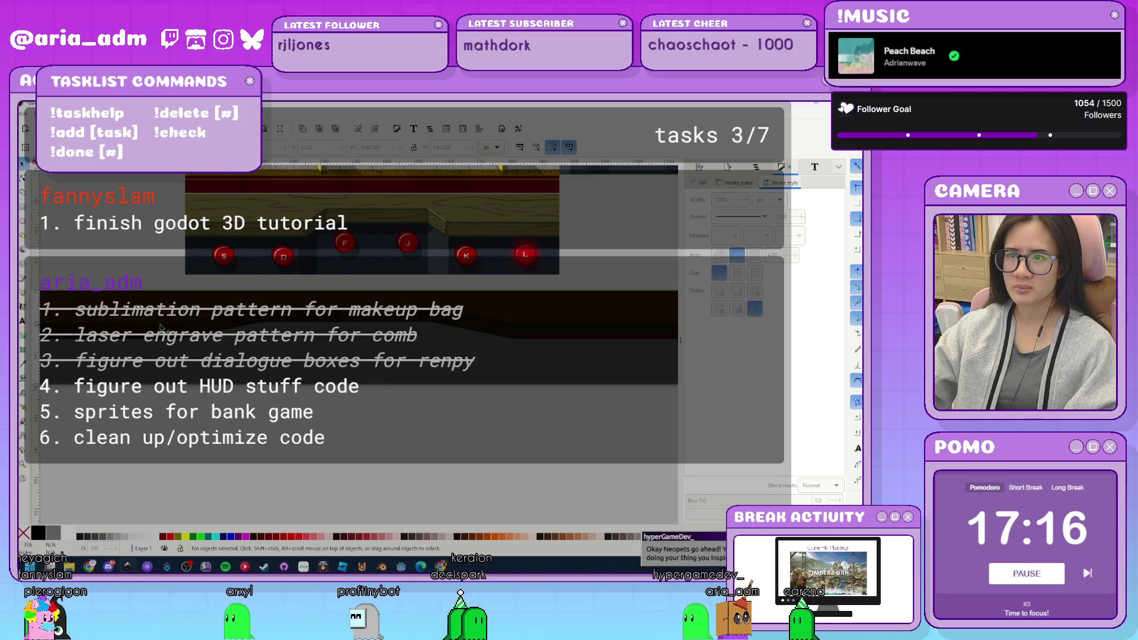
{"action": "scroll", "coordinate": [215, 446], "scroll_direction": "down", "scroll_amount": 2}
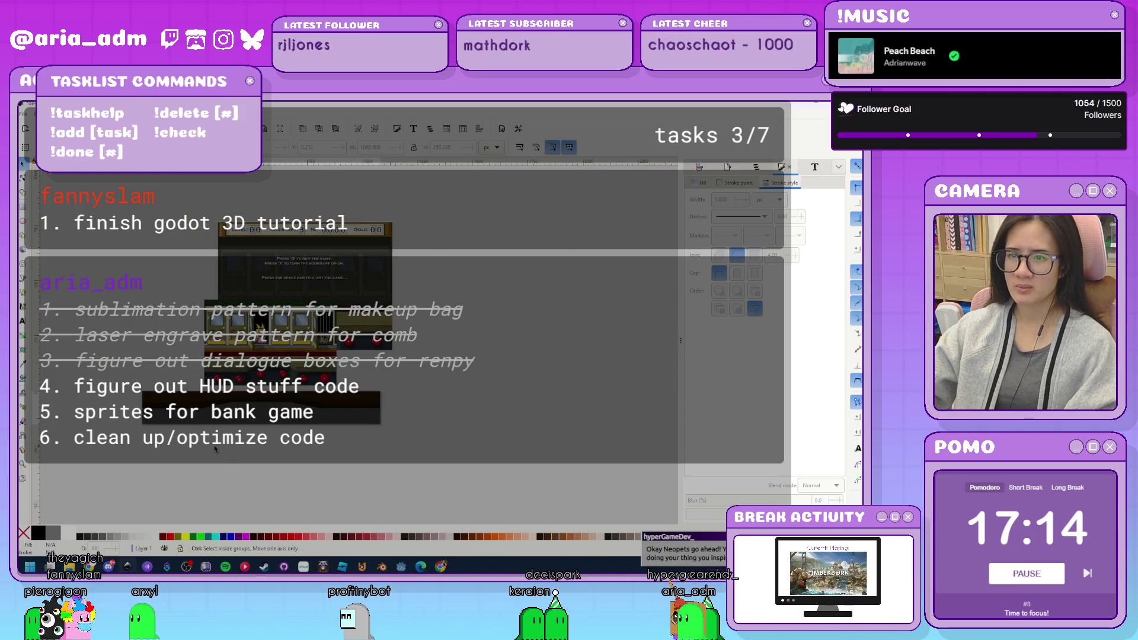
{"action": "scroll", "coordinate": [215, 445], "scroll_direction": "up", "scroll_amount": 1}
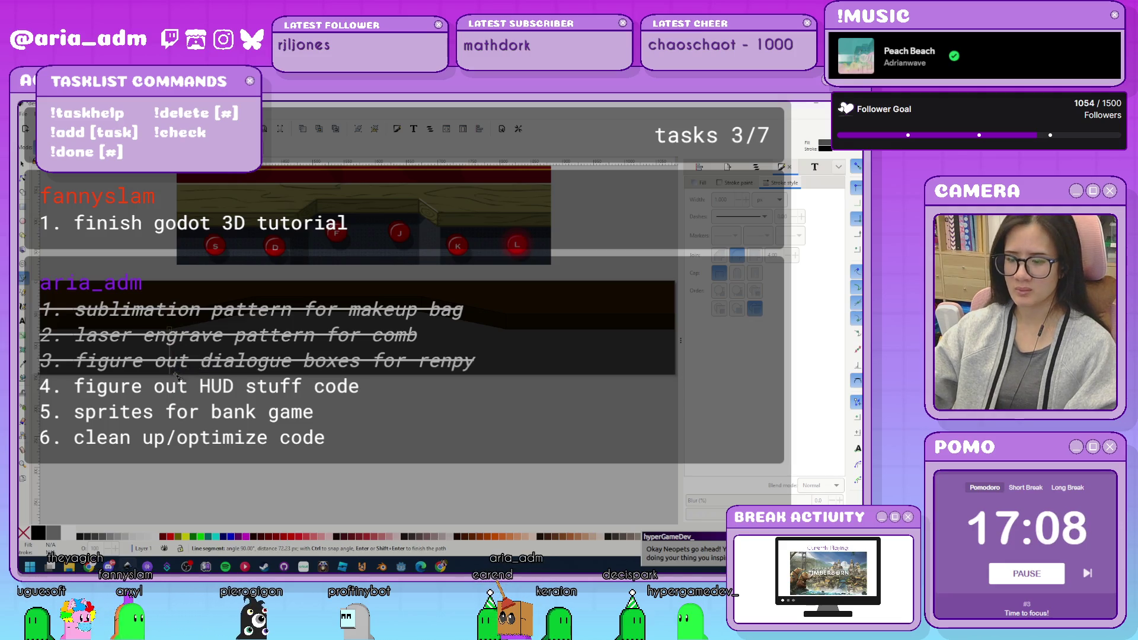
Draw vertical dividing lines across the dark desk strip with the Pen tool.
{"action": "key", "text": "Return"}
{"action": "left_click", "coordinate": [259, 320]}
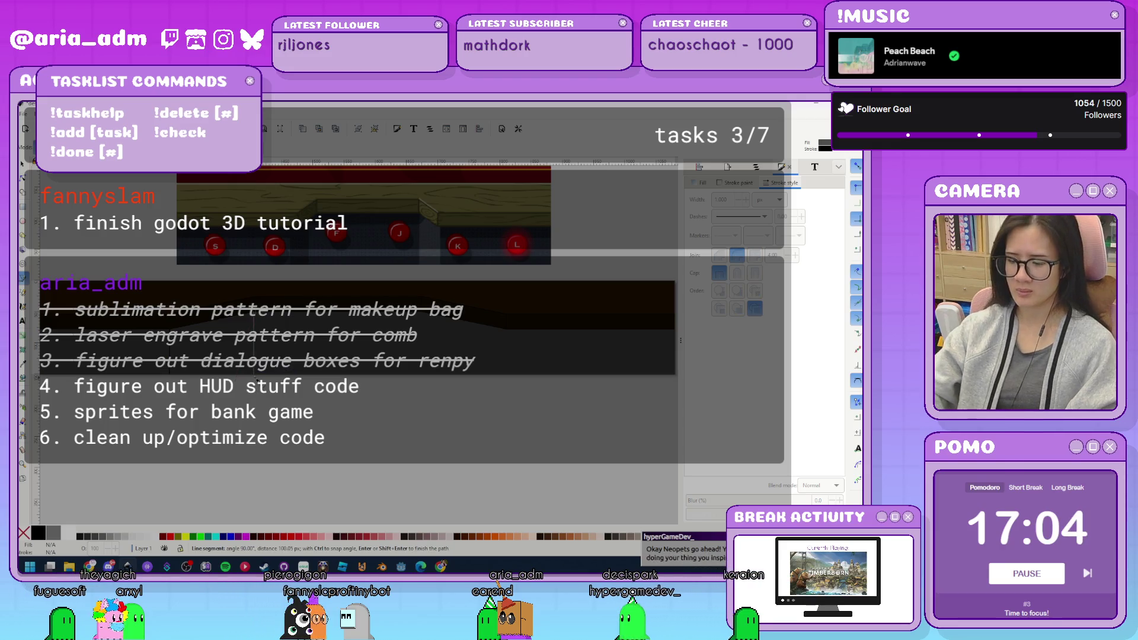
{"action": "key", "text": "Return"}
{"action": "left_click", "coordinate": [425, 318]}
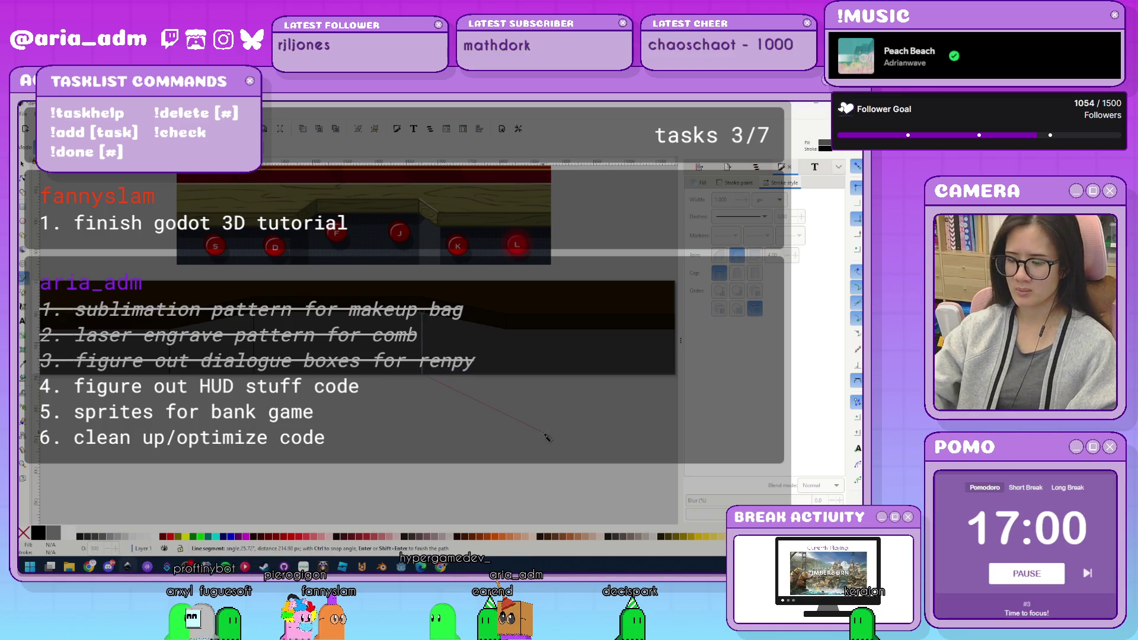
{"action": "left_click", "coordinate": [505, 328]}
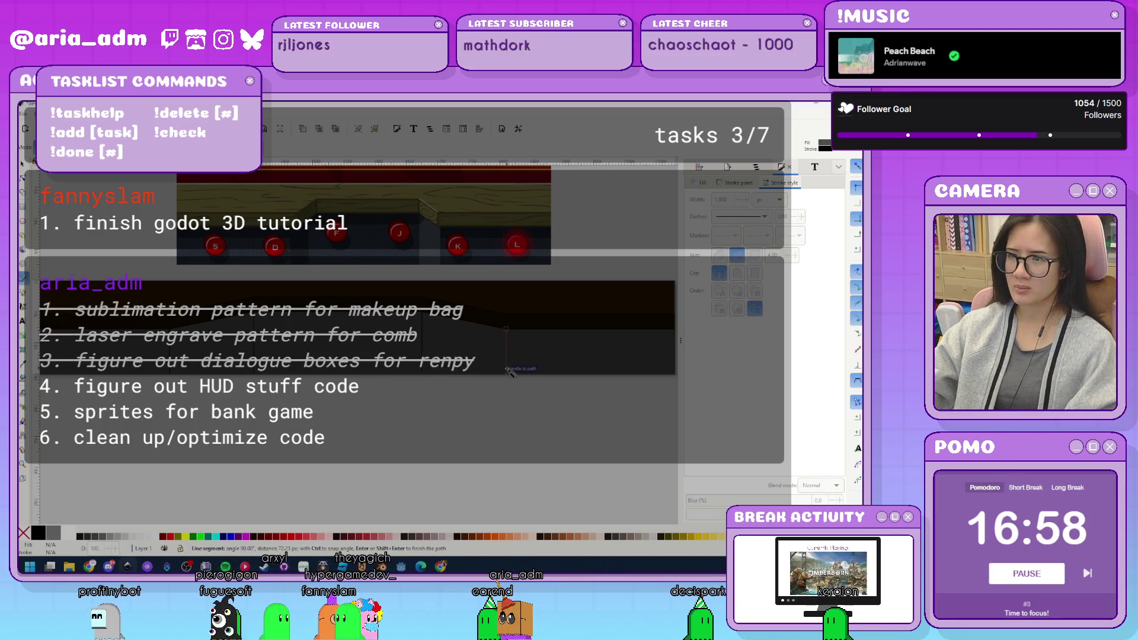
{"action": "double_click", "coordinate": [507, 371]}
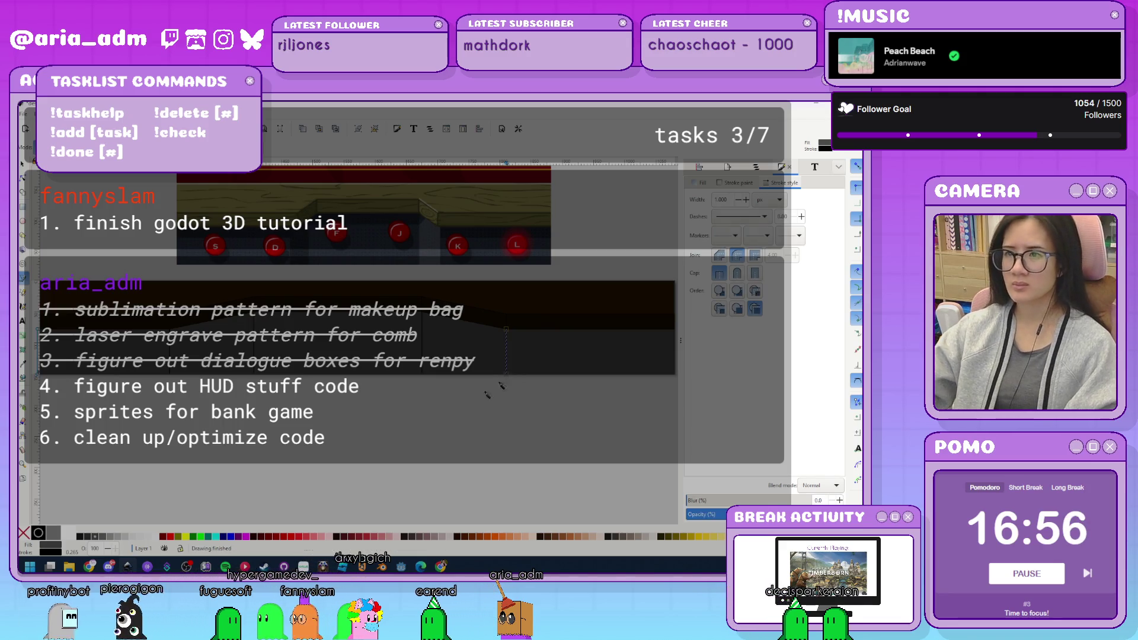
{"action": "scroll", "coordinate": [391, 383], "scroll_direction": "down", "scroll_amount": 1}
{"action": "scroll", "coordinate": [402, 421], "scroll_direction": "up", "scroll_amount": 1}
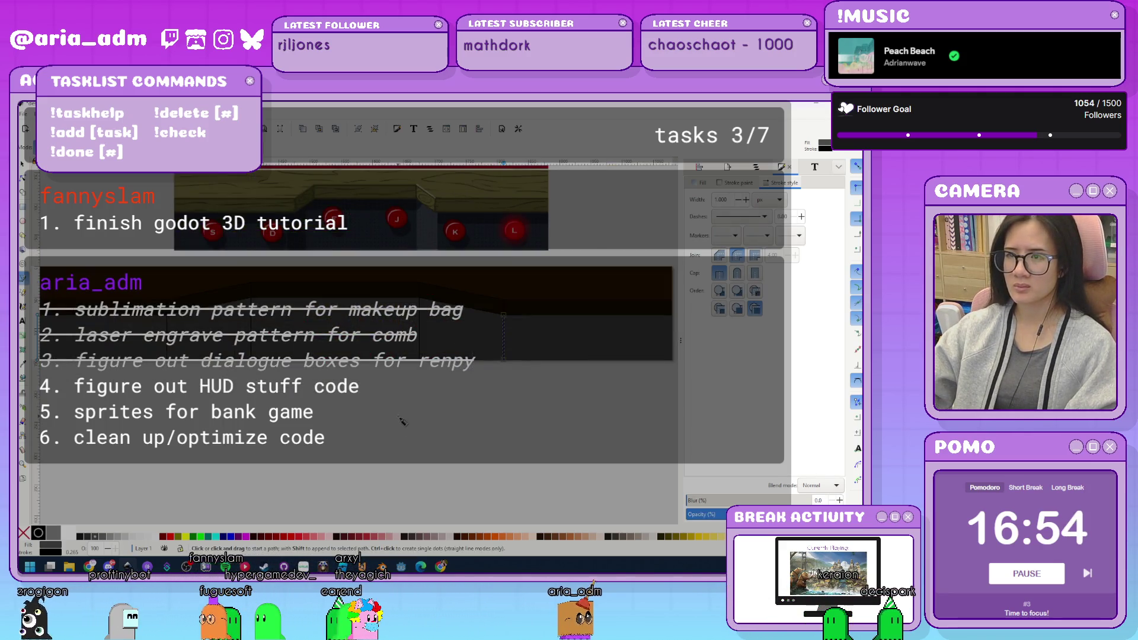
Save the drawing as desk.svg and return to the Godot editor.
{"action": "key", "text": "s"}
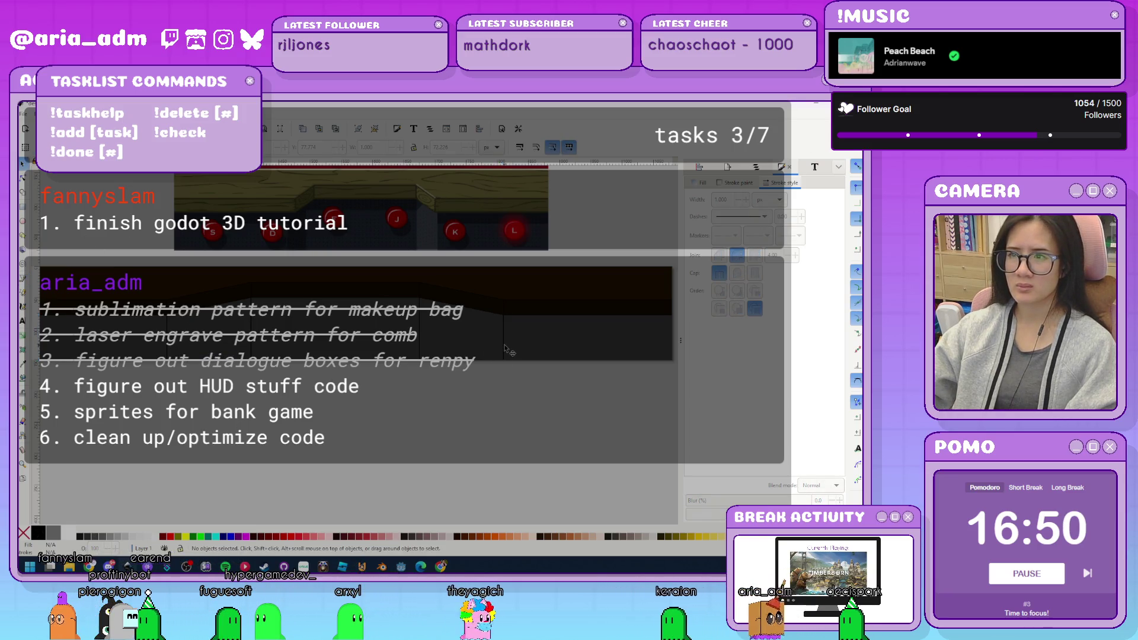
{"action": "scroll", "coordinate": [382, 416], "scroll_direction": "down", "scroll_amount": 2}
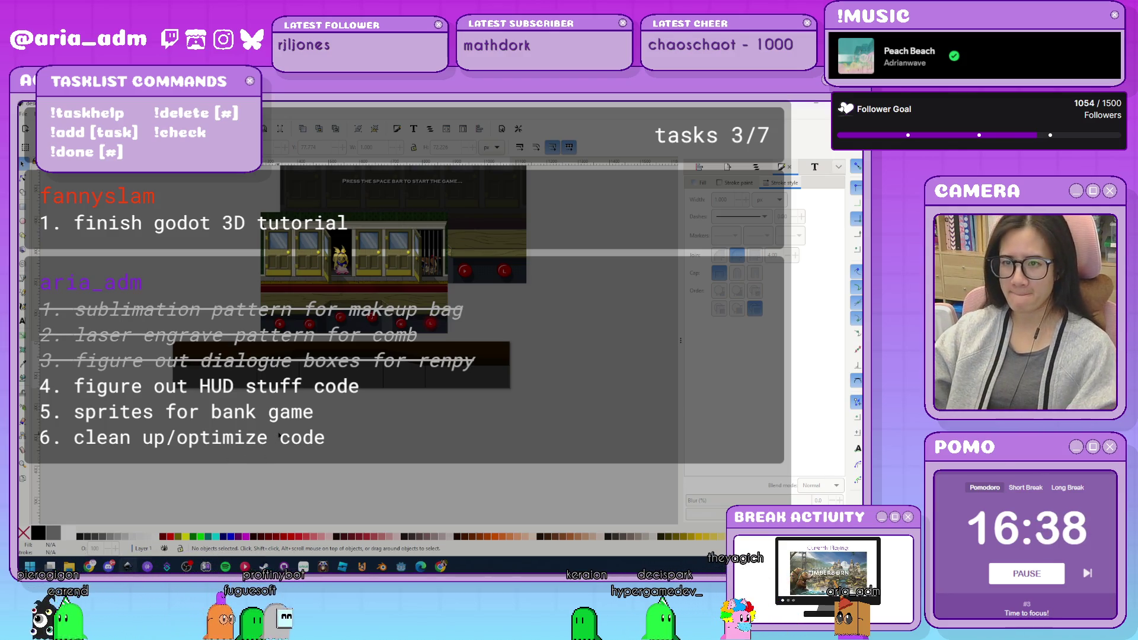
{"action": "key", "text": "ctrl+s"}
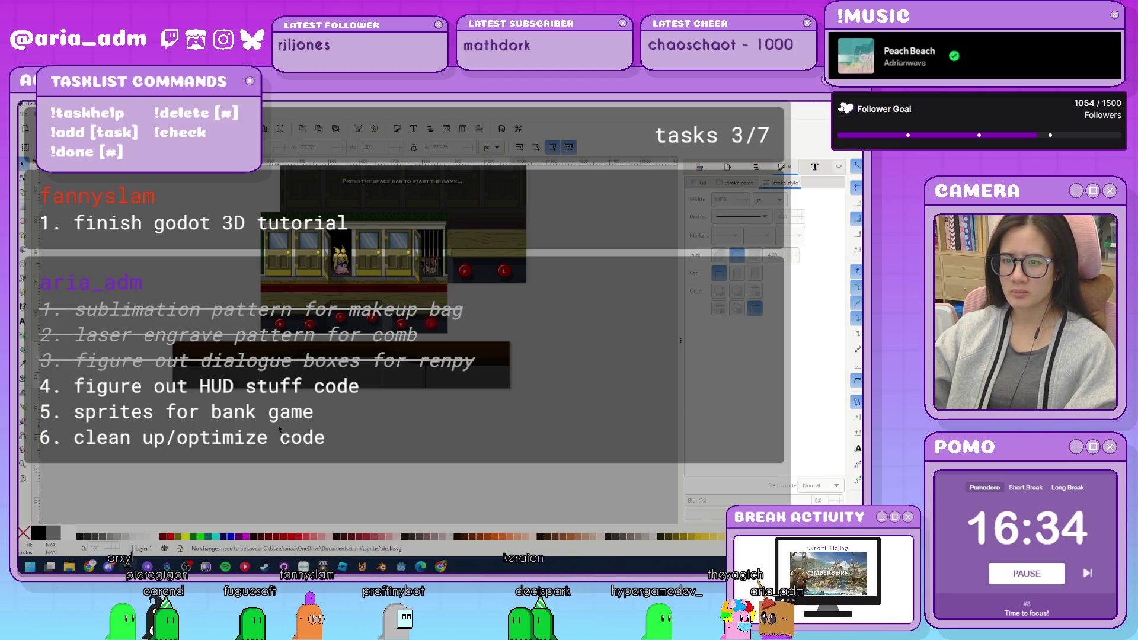
{"action": "left_click", "coordinate": [400, 567]}
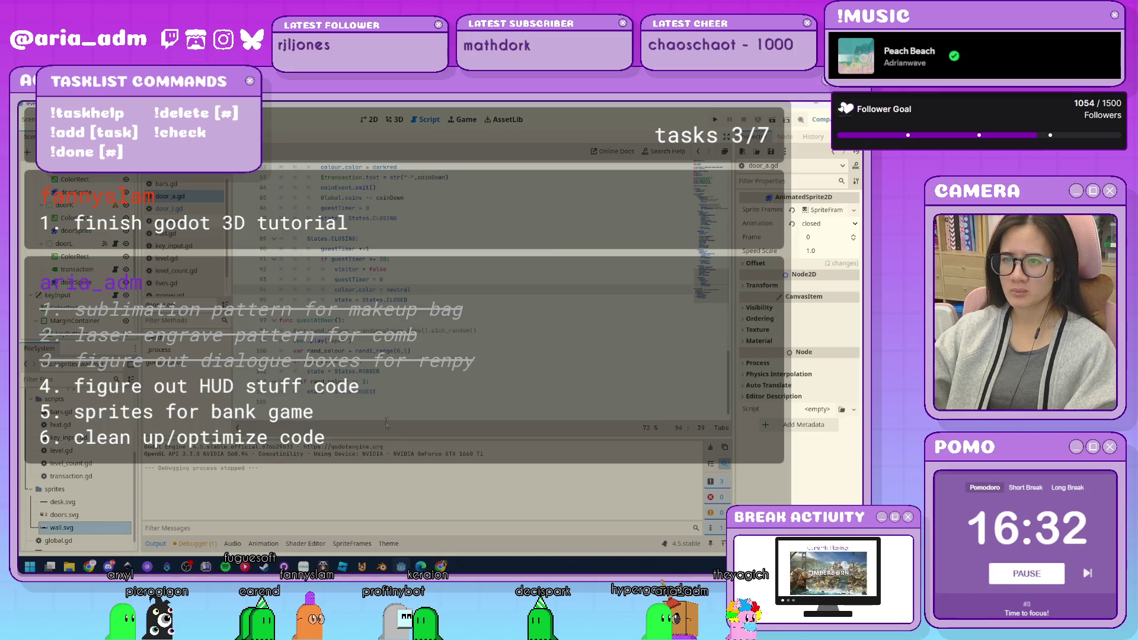
In the 2D view, select keyInput and search for a Sprite2D child node to add.
{"action": "left_click", "coordinate": [370, 118]}
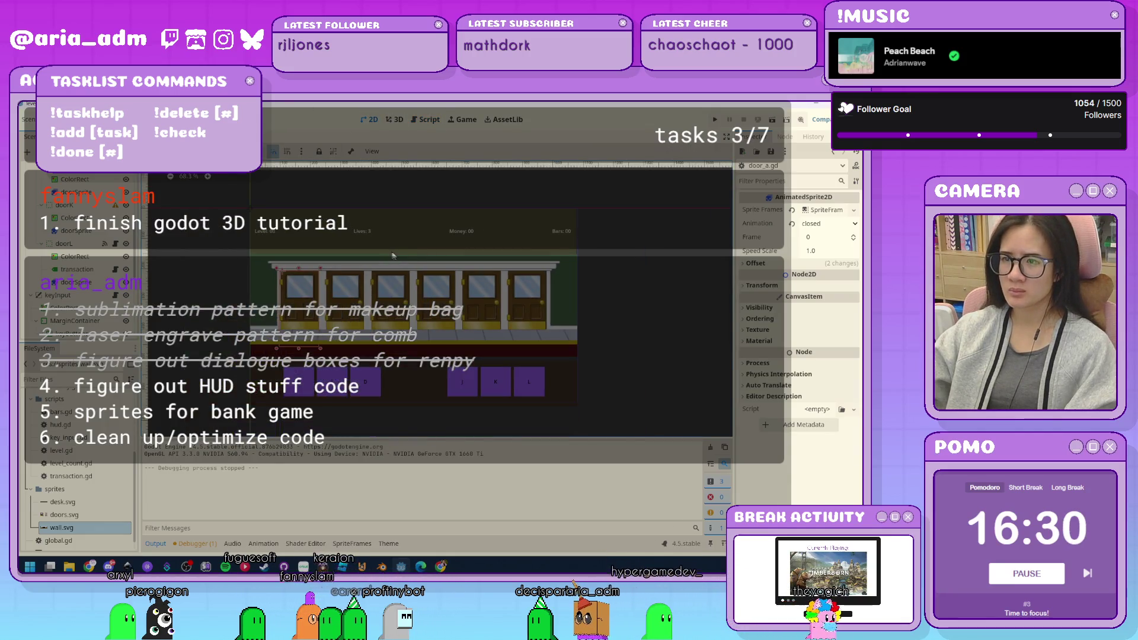
{"action": "left_click_drag", "start_coordinate": [612, 382], "coordinate": [618, 341]}
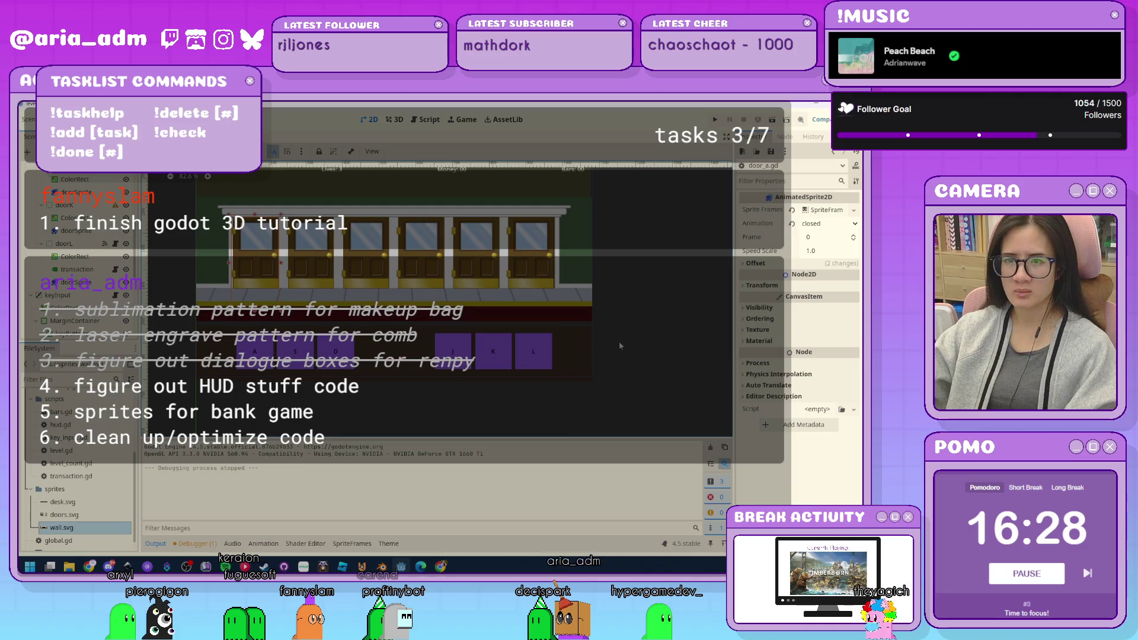
{"action": "scroll", "coordinate": [614, 339], "scroll_direction": "up", "scroll_amount": 1}
{"action": "scroll", "coordinate": [614, 340], "scroll_direction": "down", "scroll_amount": 2}
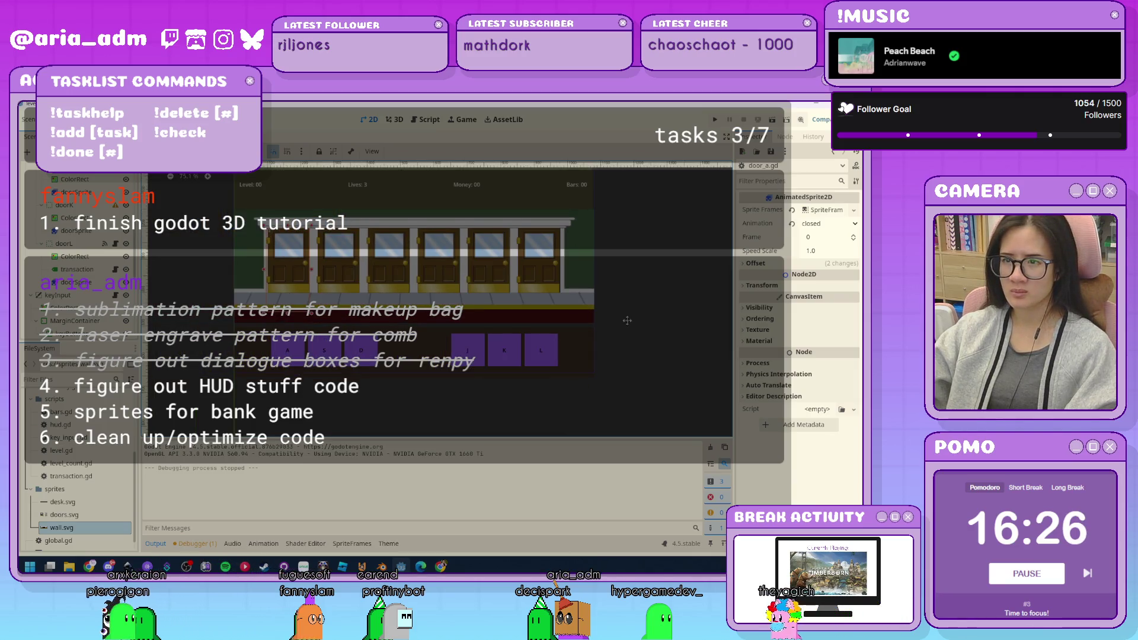
{"action": "scroll", "coordinate": [93, 319], "scroll_direction": "up", "scroll_amount": 5}
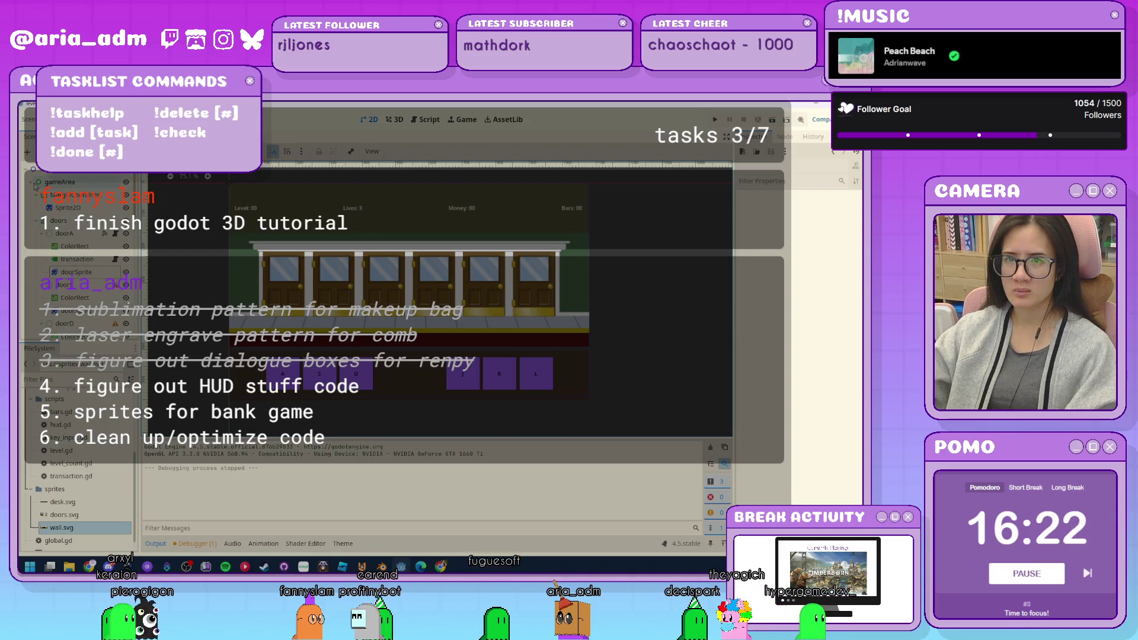
{"action": "scroll", "coordinate": [87, 215], "scroll_direction": "down", "scroll_amount": 4}
{"action": "scroll", "coordinate": [88, 215], "scroll_direction": "down", "scroll_amount": 5}
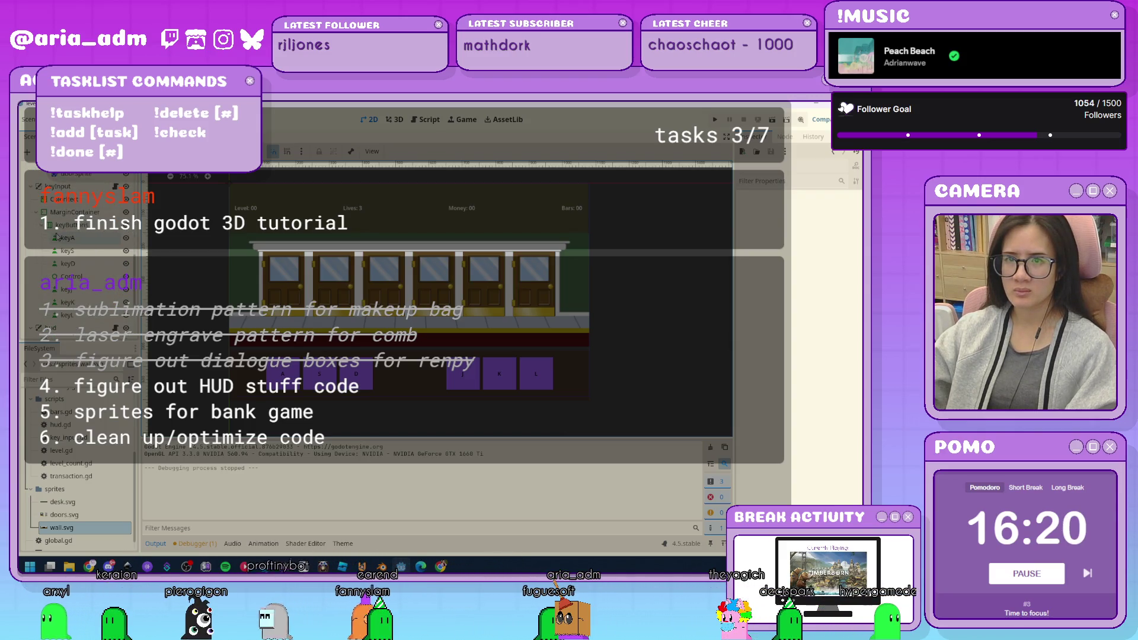
{"action": "scroll", "coordinate": [56, 238], "scroll_direction": "up", "scroll_amount": 3}
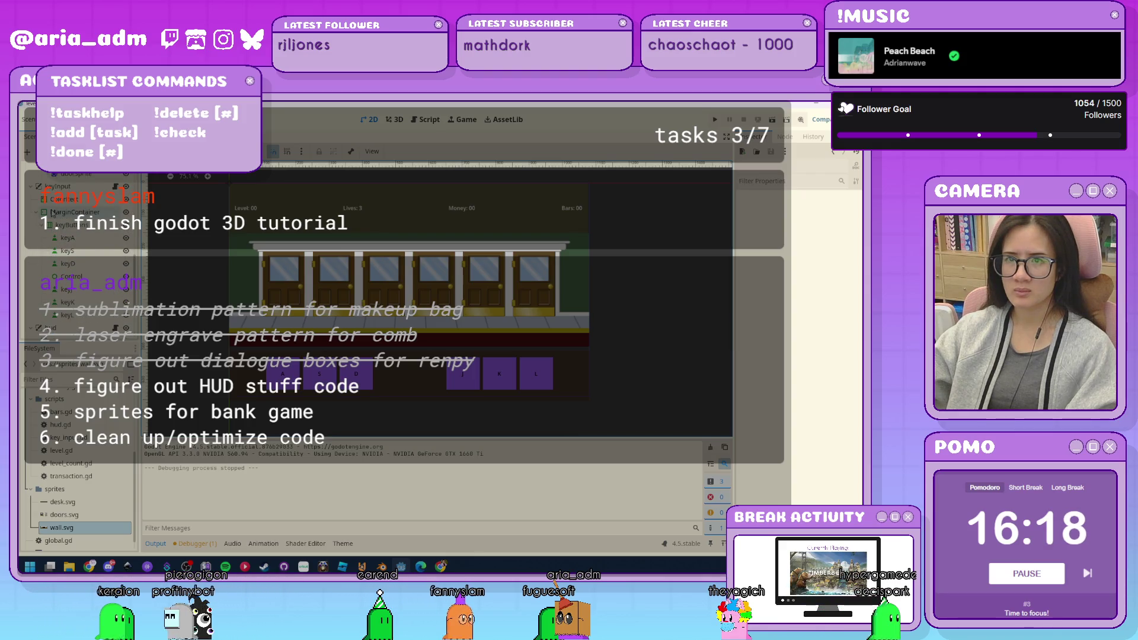
{"action": "left_click", "coordinate": [58, 186]}
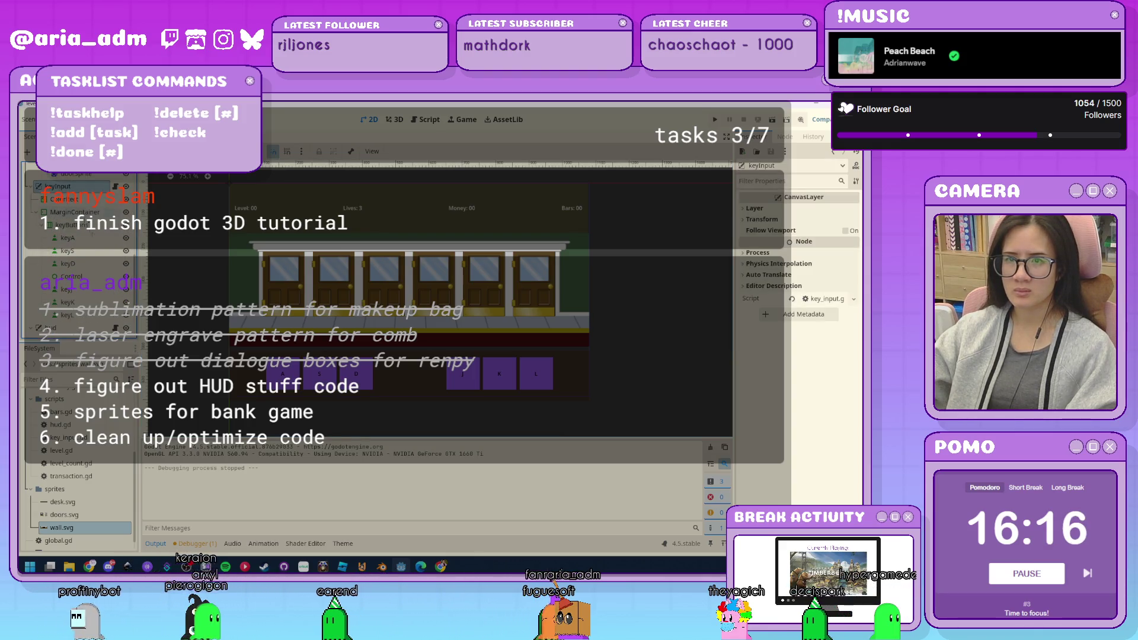
{"action": "key", "text": "ctrl+a"}
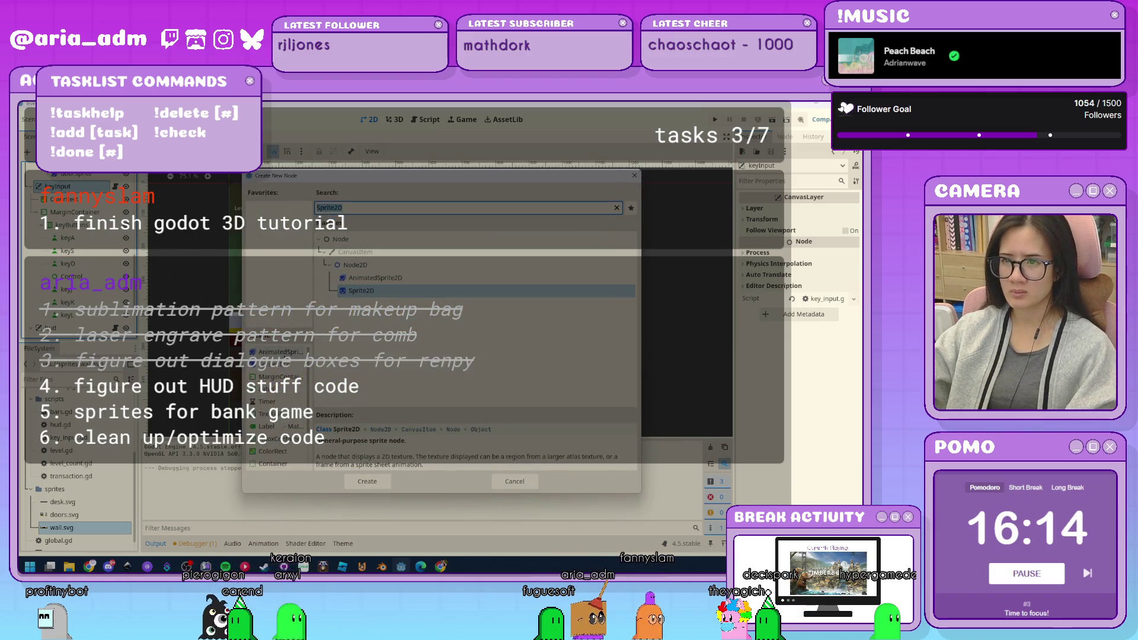
Add a Sprite2D with desk.svg texture, Centered off, and move it up near keyA.
{"action": "key", "text": "Return"}
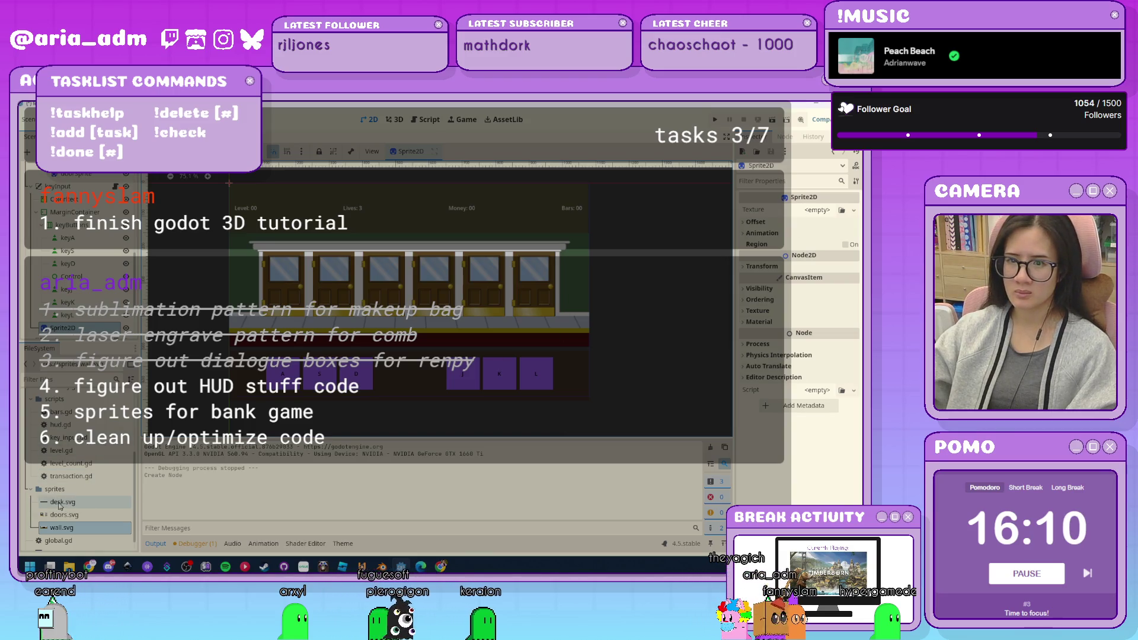
{"action": "left_click_drag", "start_coordinate": [84, 502], "coordinate": [814, 211]}
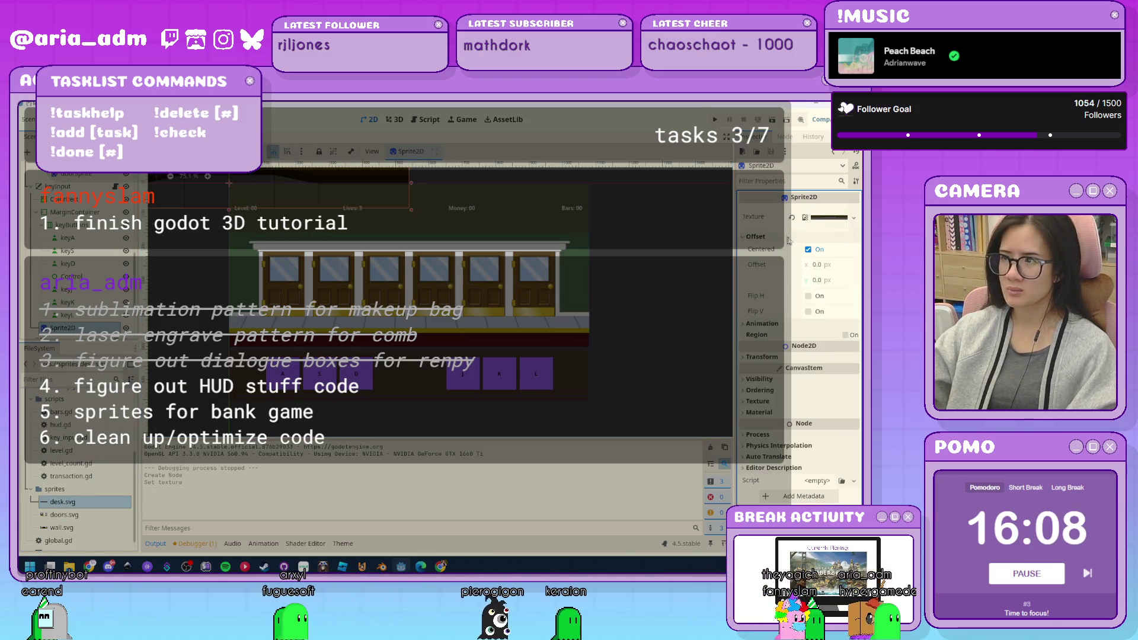
{"action": "left_click", "coordinate": [771, 237]}
{"action": "left_click", "coordinate": [807, 250]}
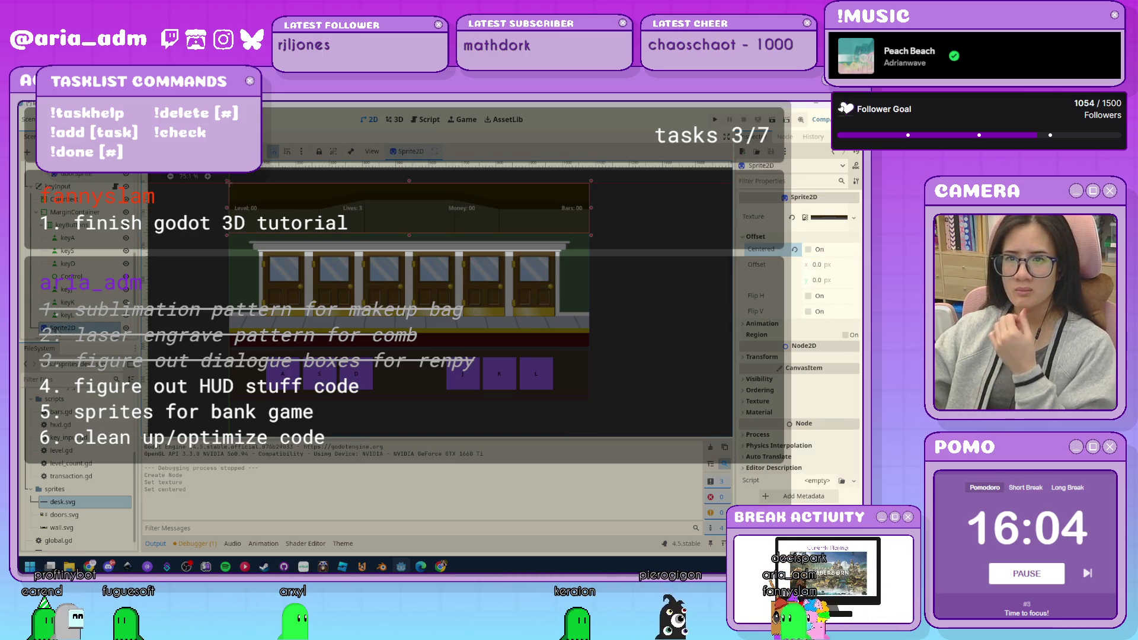
{"action": "mouse_move", "coordinate": [57, 332]}
{"action": "left_mouse_down"}
{"action": "mouse_move", "coordinate": [78, 242]}
{"action": "mouse_move", "coordinate": [69, 223]}
{"action": "left_mouse_up"}
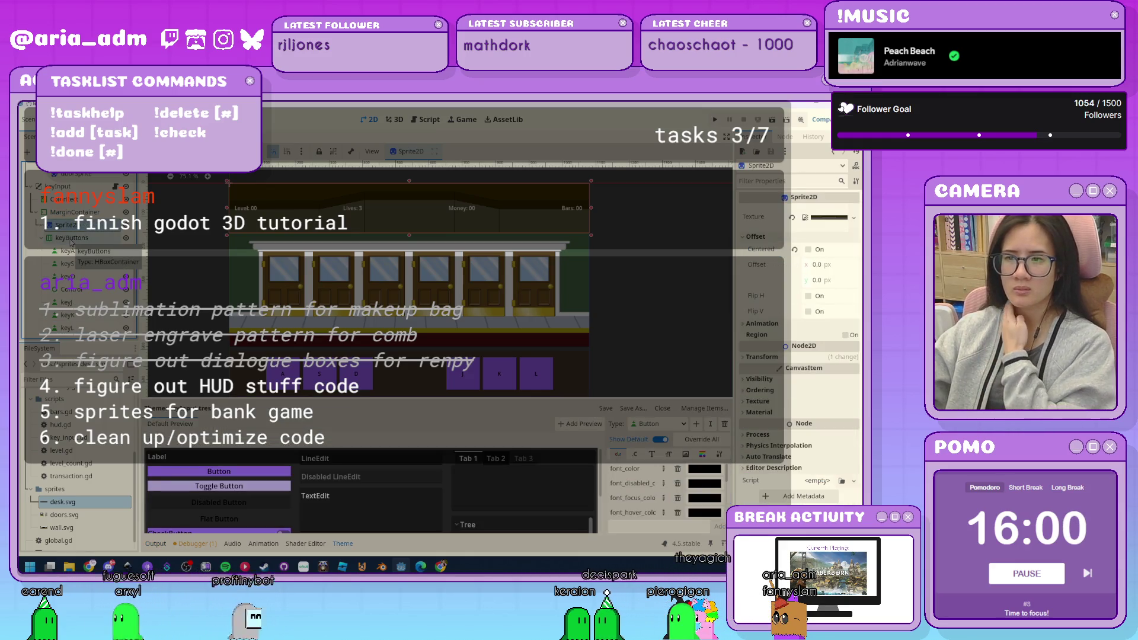
Inspect the MarginContainer, HBoxContainer and Sprite2D HUD bar nodes in the Scene tree.
{"action": "scroll", "coordinate": [633, 326], "scroll_direction": "down", "scroll_amount": 1}
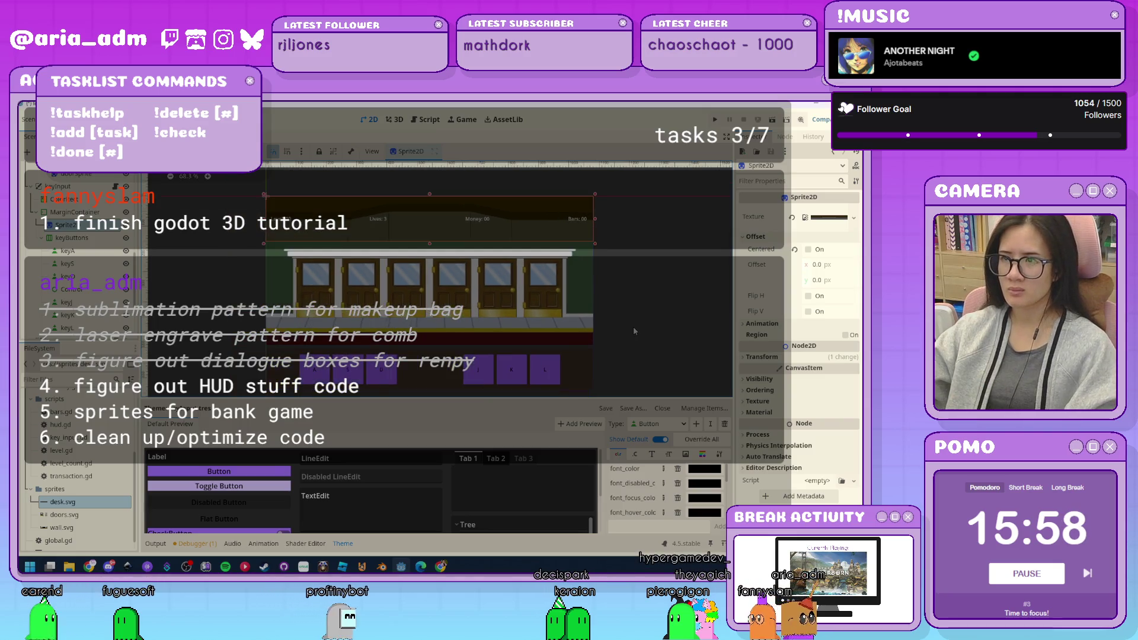
{"action": "left_click_drag", "start_coordinate": [633, 326], "coordinate": [615, 306]}
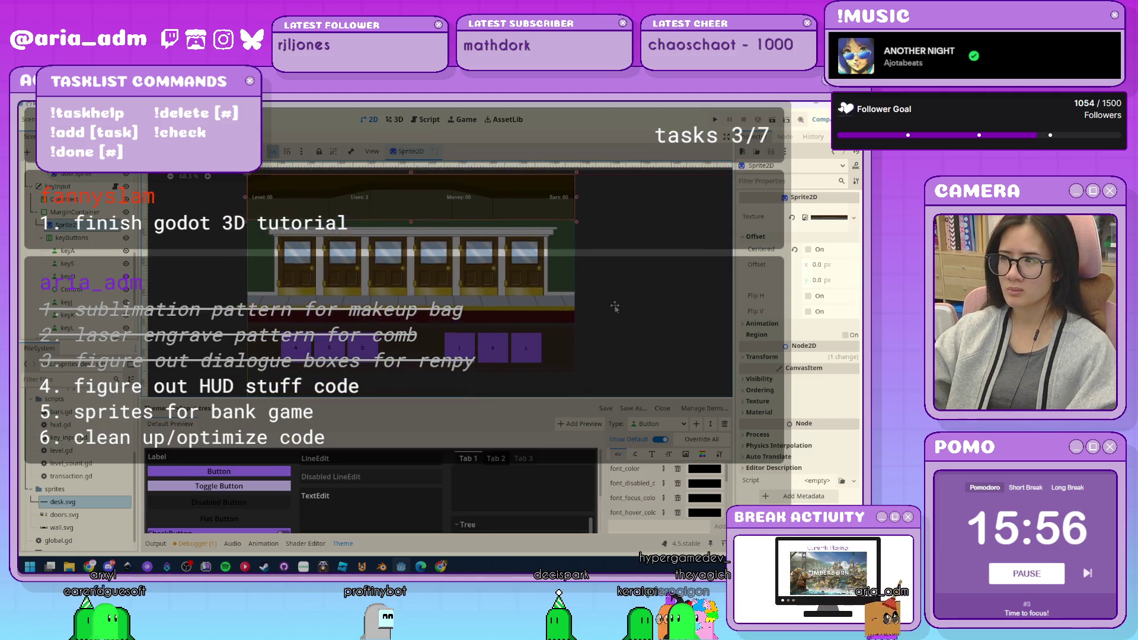
{"action": "left_click", "coordinate": [66, 212]}
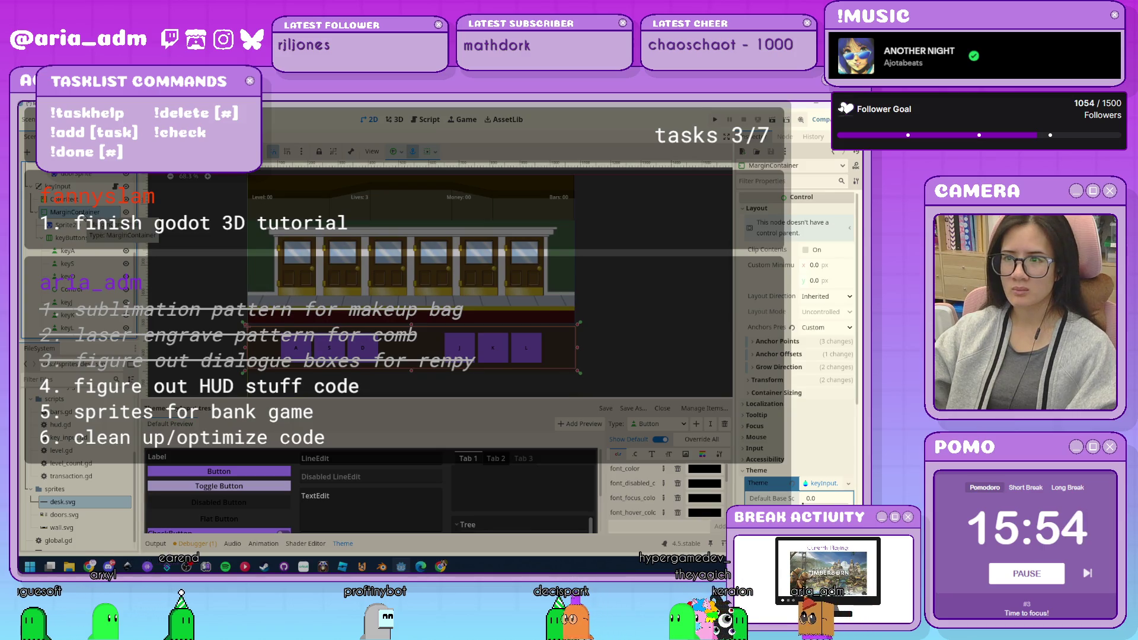
{"action": "left_click", "coordinate": [81, 227]}
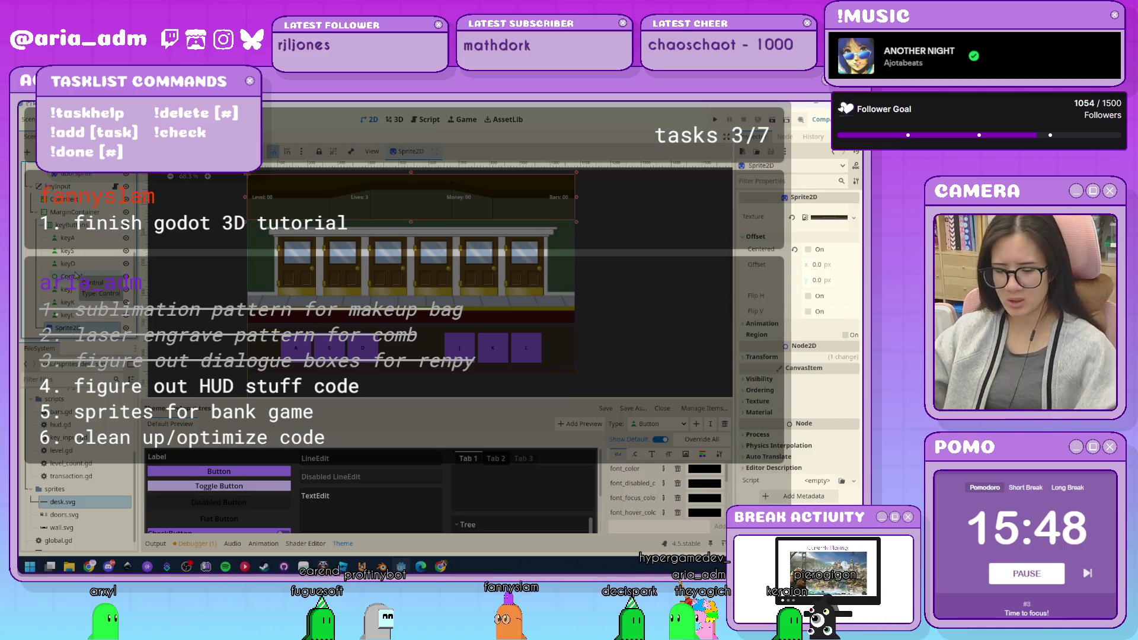
{"action": "left_click", "coordinate": [74, 212]}
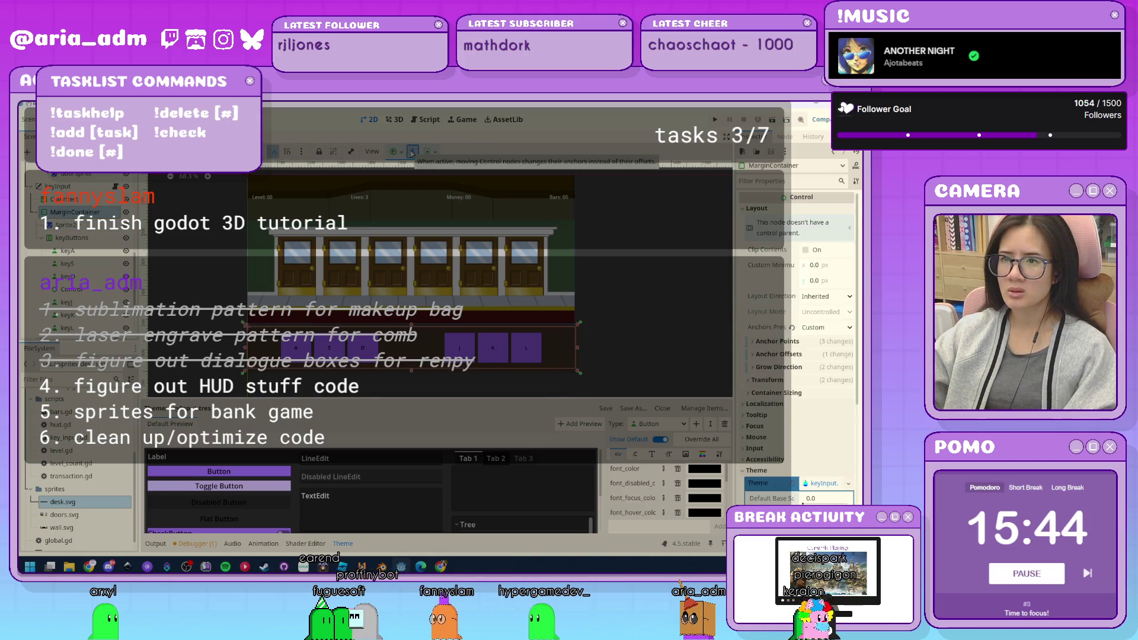
{"action": "left_click", "coordinate": [67, 226]}
{"action": "scroll", "coordinate": [67, 231], "scroll_direction": "down", "scroll_amount": 2}
{"action": "left_click", "coordinate": [83, 326]}
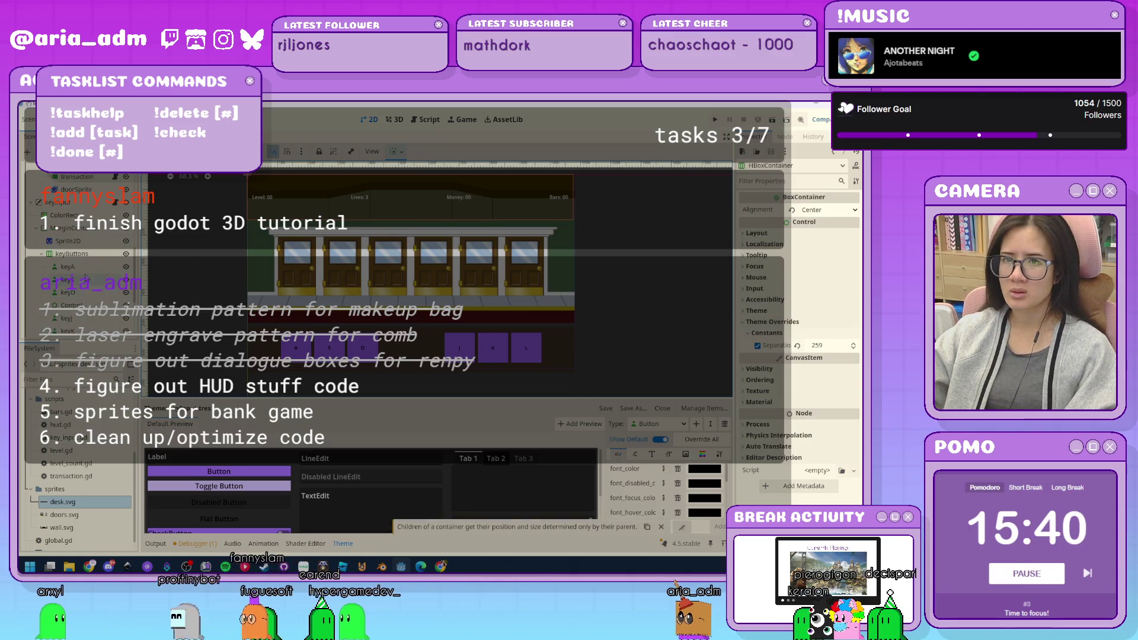
{"action": "scroll", "coordinate": [87, 276], "scroll_direction": "up", "scroll_amount": 2}
{"action": "left_click", "coordinate": [67, 241]}
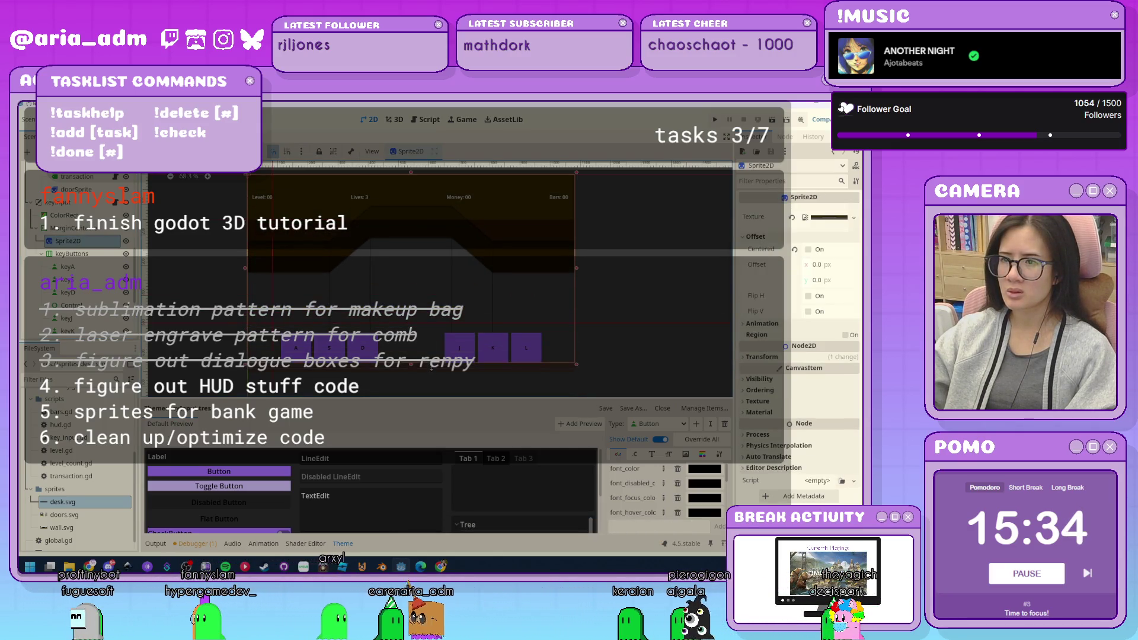
Drag the desk sprite's top and bottom edges, then reset the canvas zoom to 100%.
{"action": "left_click_drag", "start_coordinate": [411, 176], "coordinate": [399, 324]}
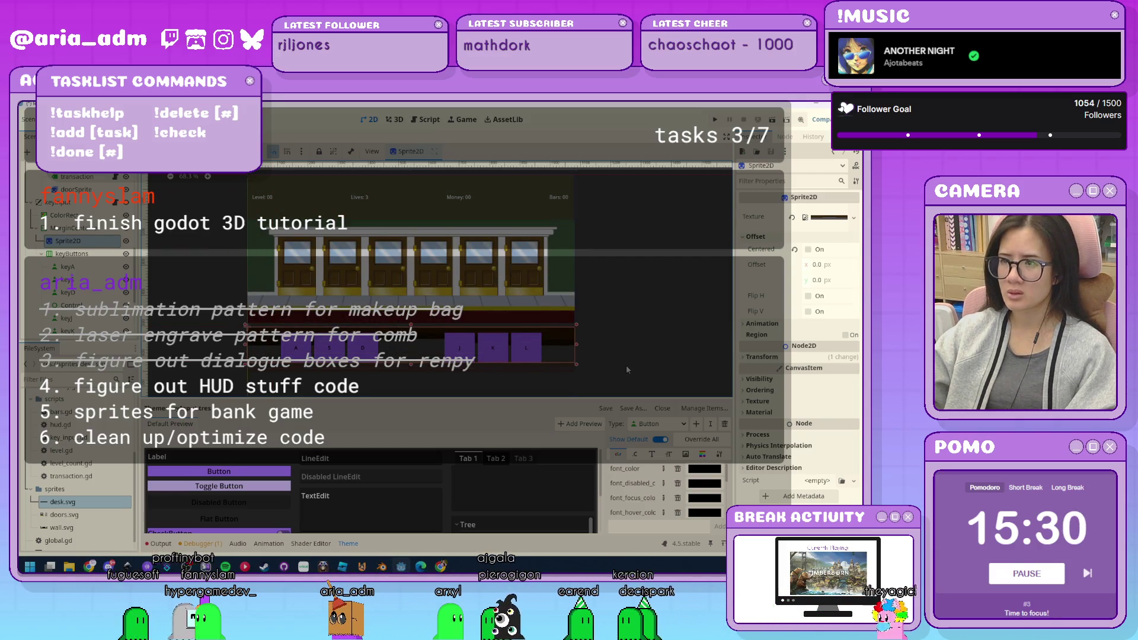
{"action": "scroll", "coordinate": [626, 364], "scroll_direction": "down", "scroll_amount": 1}
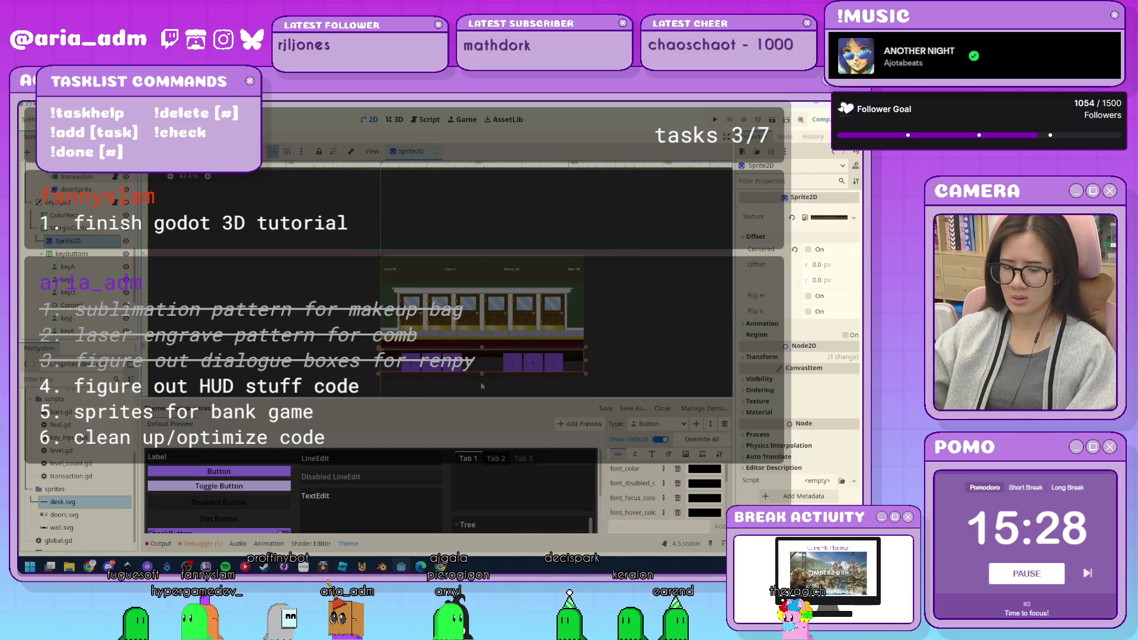
{"action": "scroll", "coordinate": [480, 382], "scroll_direction": "up", "scroll_amount": 6}
{"action": "scroll", "coordinate": [482, 378], "scroll_direction": "up", "scroll_amount": 5}
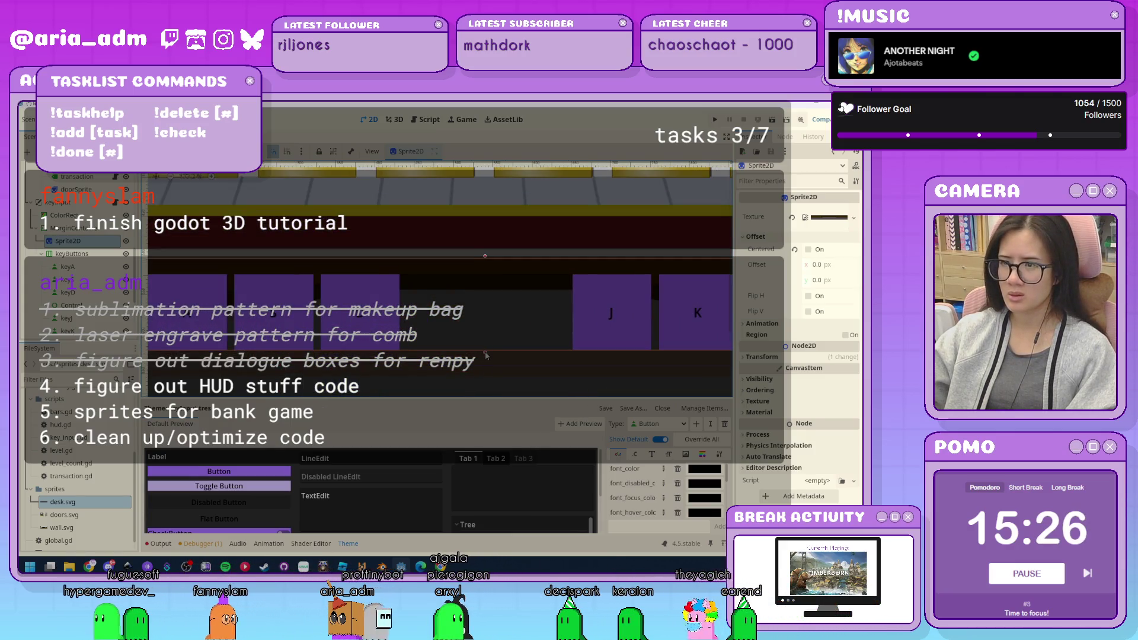
{"action": "left_click_drag", "start_coordinate": [486, 355], "coordinate": [485, 372]}
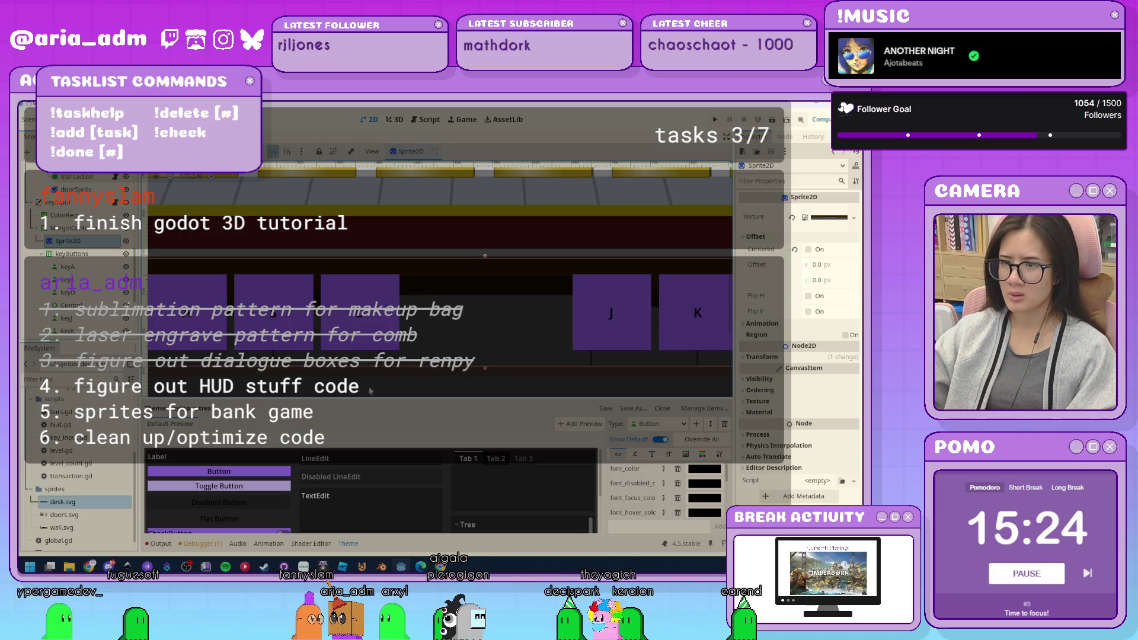
{"action": "scroll", "coordinate": [374, 386], "scroll_direction": "down", "scroll_amount": 2}
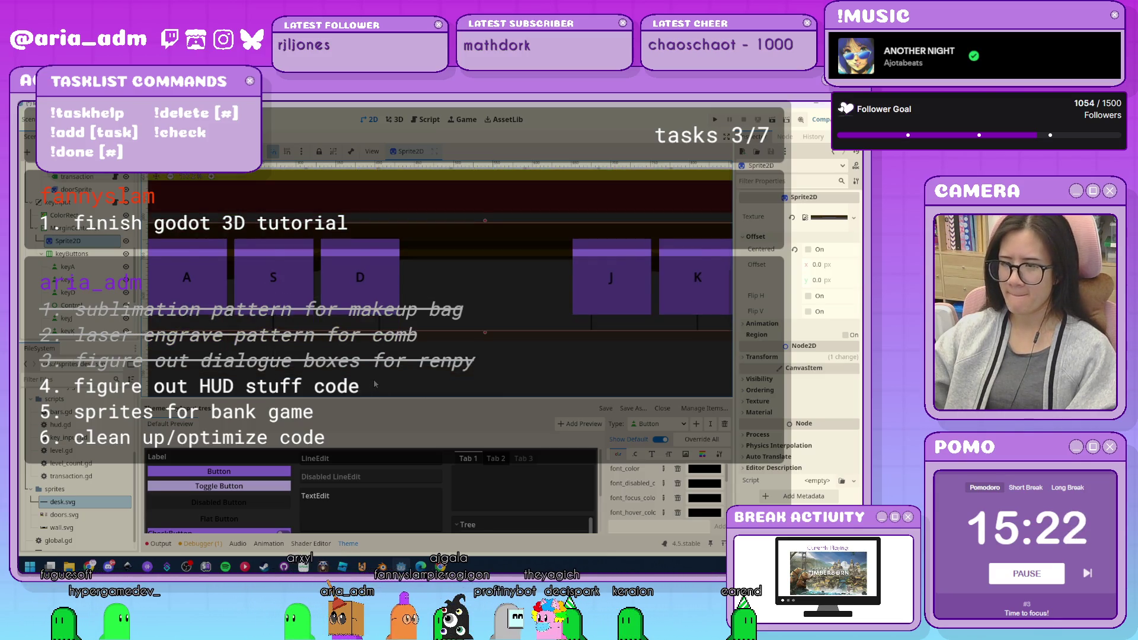
{"action": "scroll", "coordinate": [374, 383], "scroll_direction": "down", "scroll_amount": 2}
{"action": "key", "text": "1"}
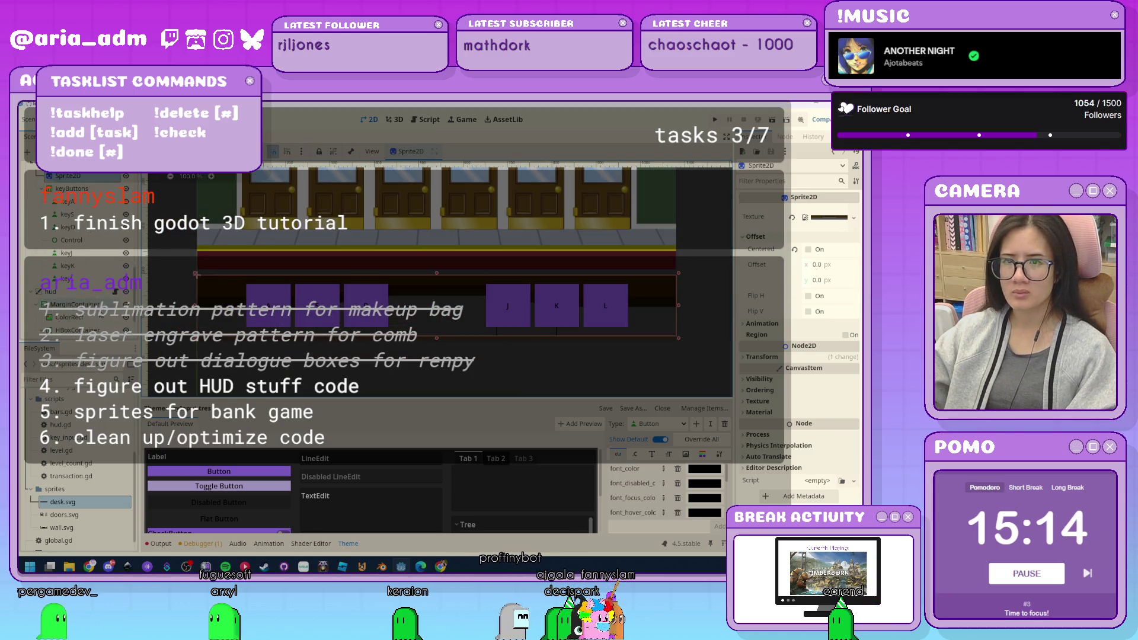
Set the MarginContainer's Margin Top and Margin Bottom theme overrides to 30.
{"action": "left_click", "coordinate": [267, 306]}
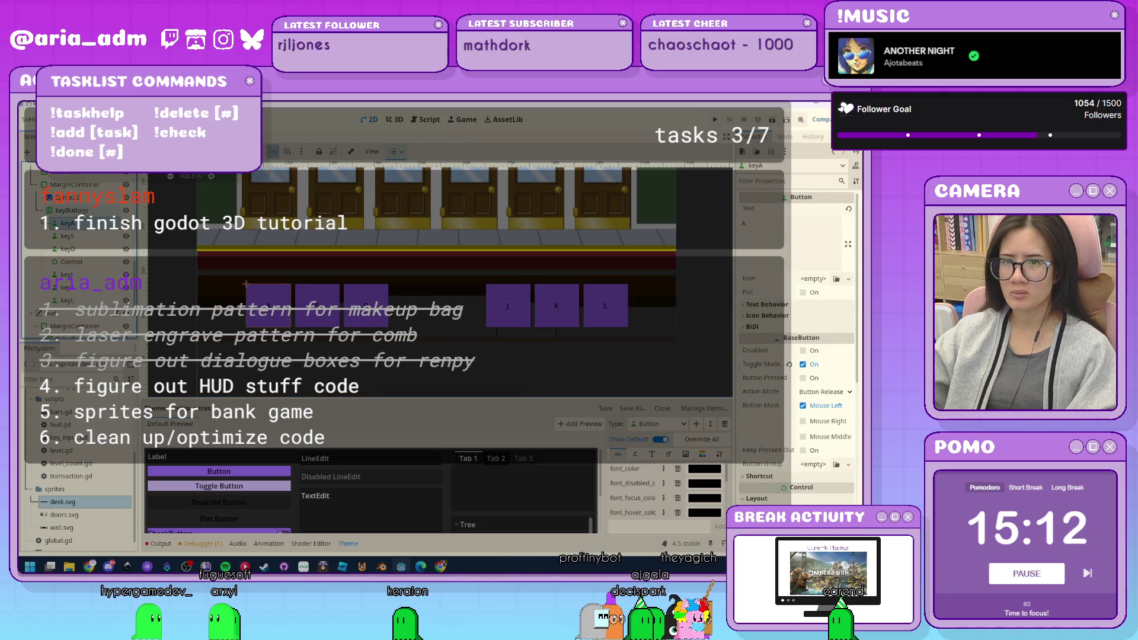
{"action": "left_click", "coordinate": [81, 210]}
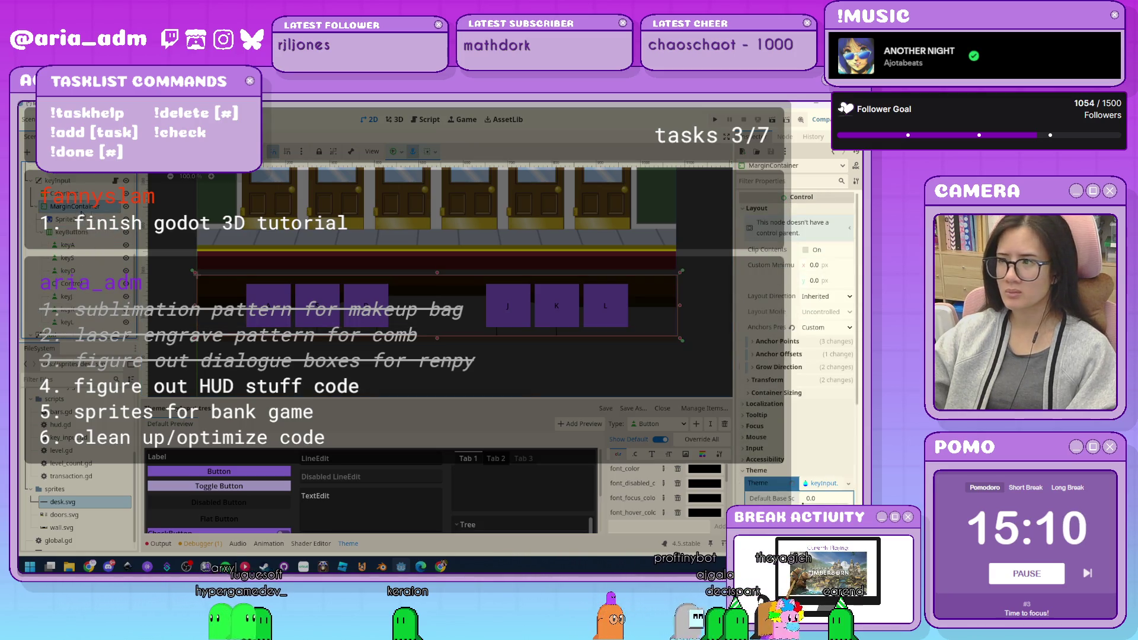
{"action": "left_click", "coordinate": [783, 394]}
{"action": "left_click", "coordinate": [784, 394]}
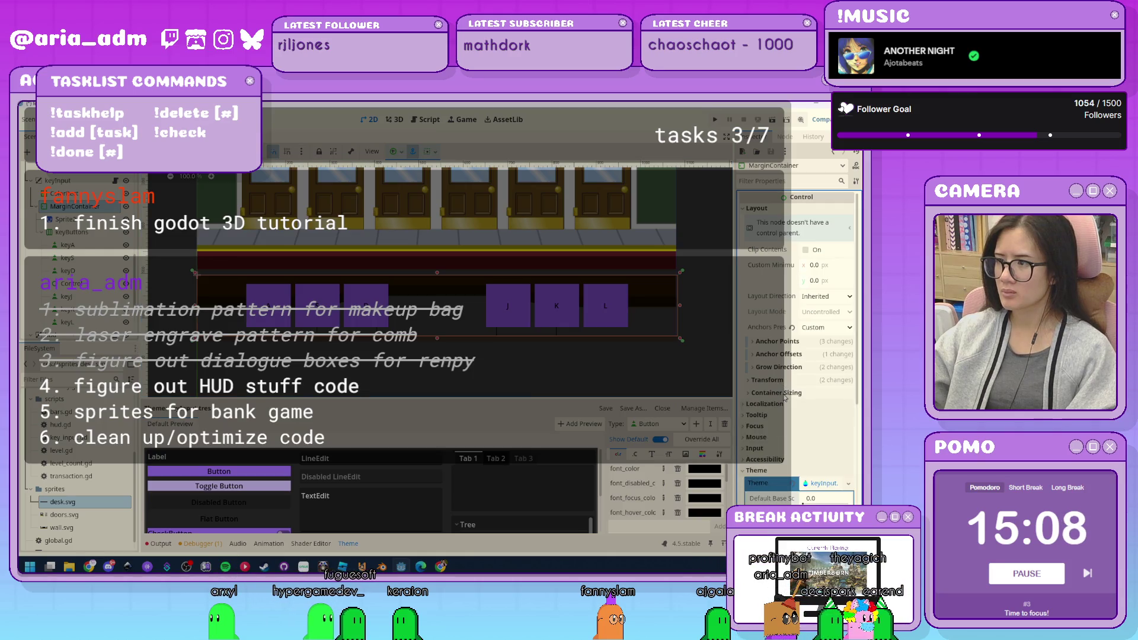
{"action": "scroll", "coordinate": [784, 397], "scroll_direction": "down", "scroll_amount": 3}
{"action": "scroll", "coordinate": [784, 397], "scroll_direction": "down", "scroll_amount": 3}
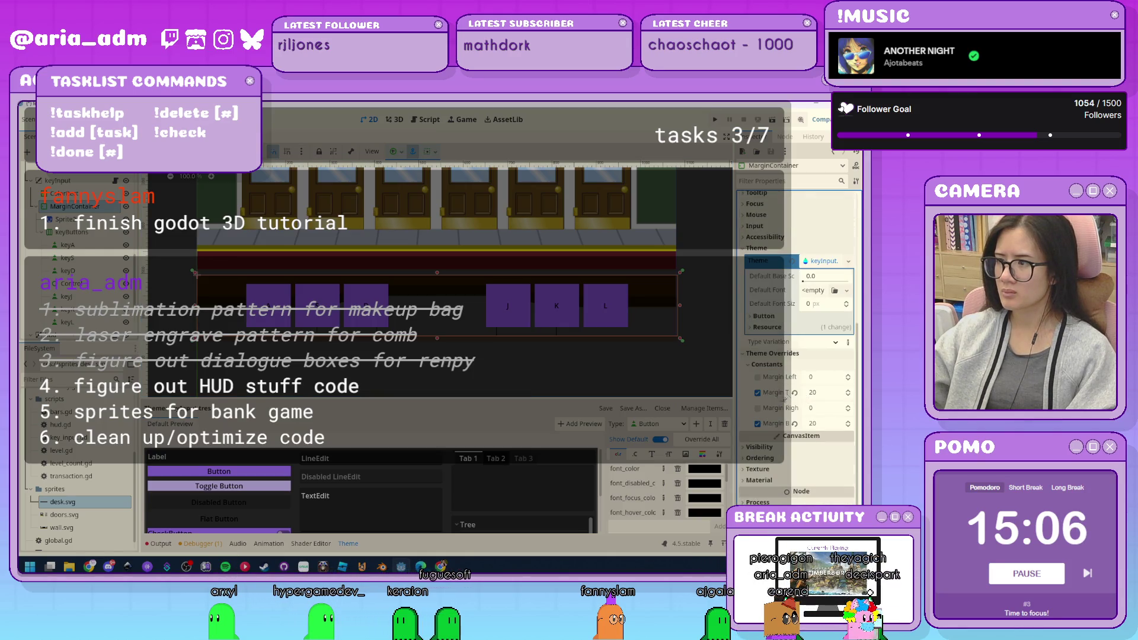
{"action": "left_click", "coordinate": [794, 394]}
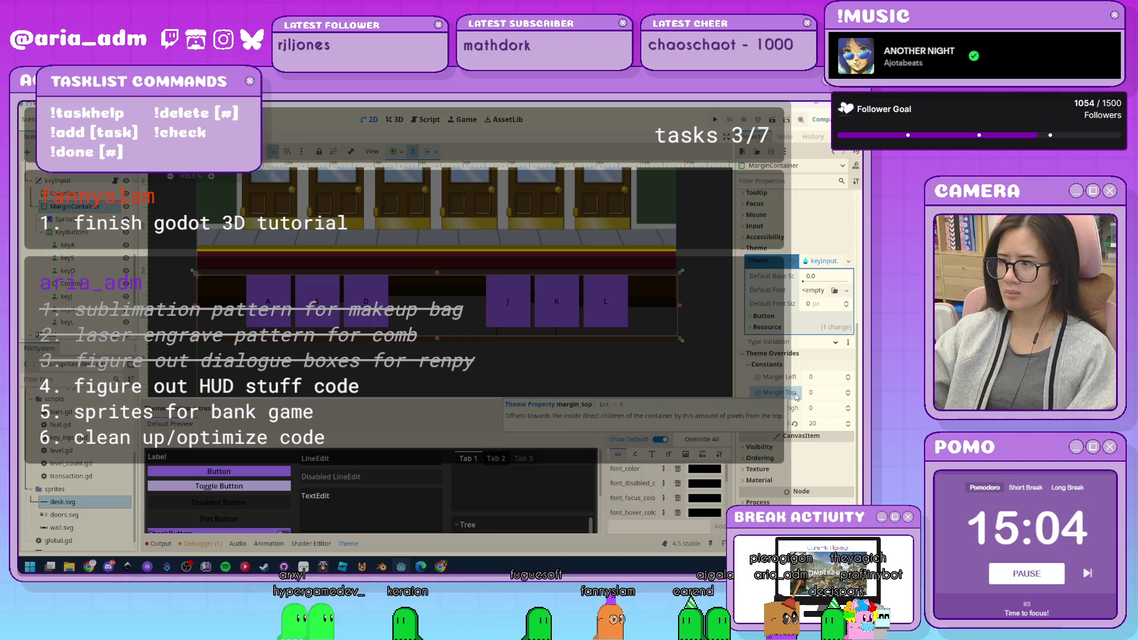
{"action": "left_click", "coordinate": [832, 394]}
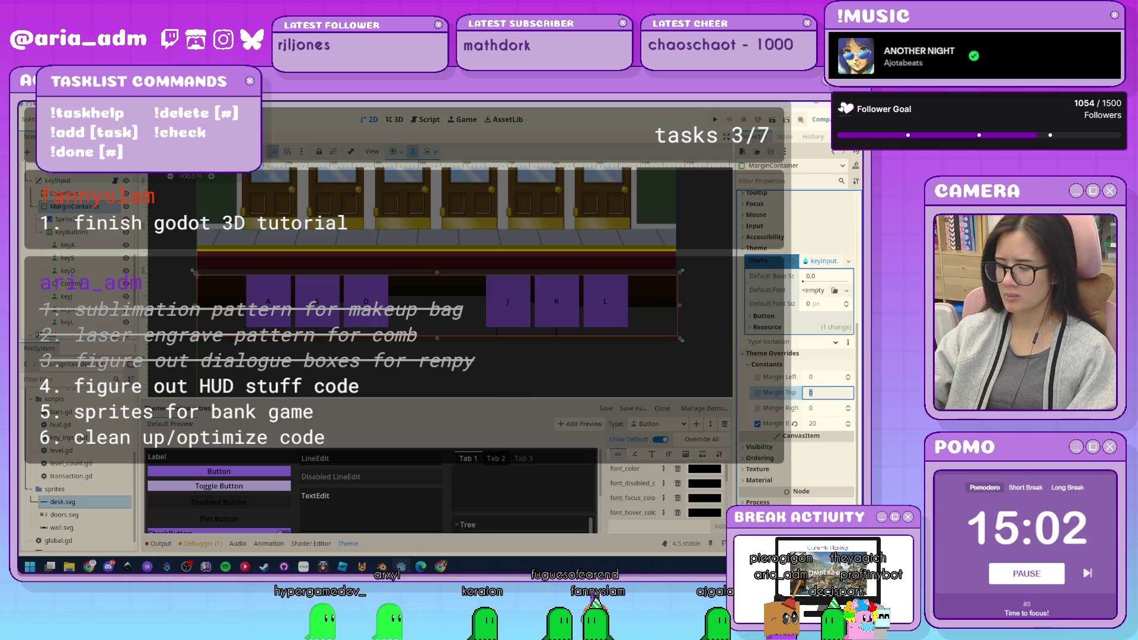
{"action": "type", "text": "10"}
{"action": "key", "text": "BackSpace"}
{"action": "key", "text": "BackSpace"}
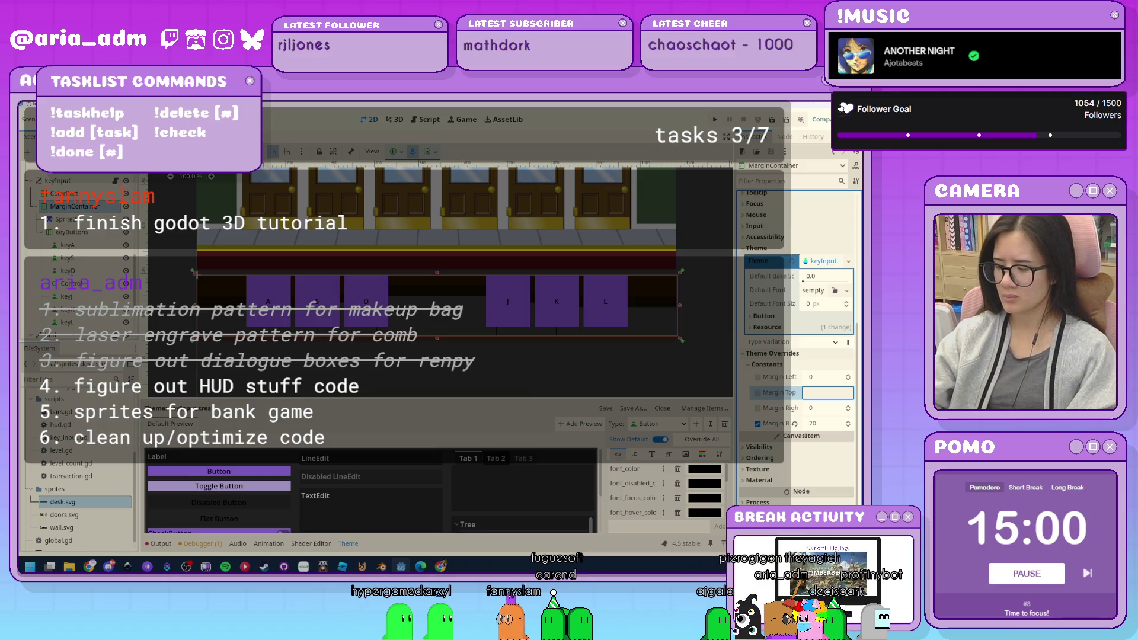
{"action": "type", "text": "30"}
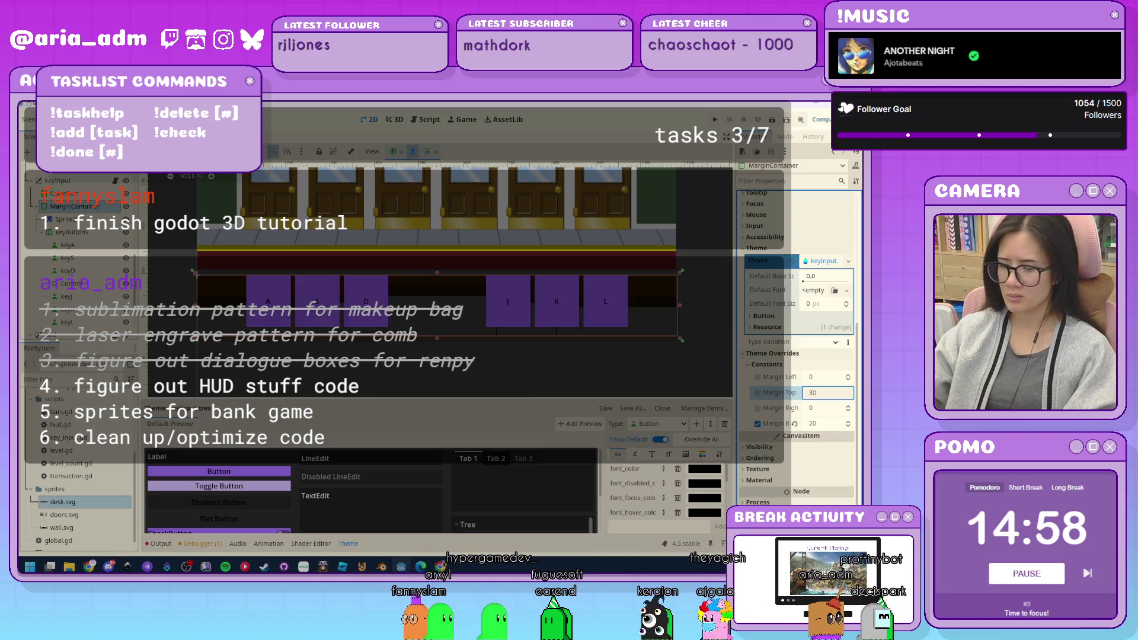
{"action": "left_click", "coordinate": [828, 424]}
{"action": "type", "text": "30"}
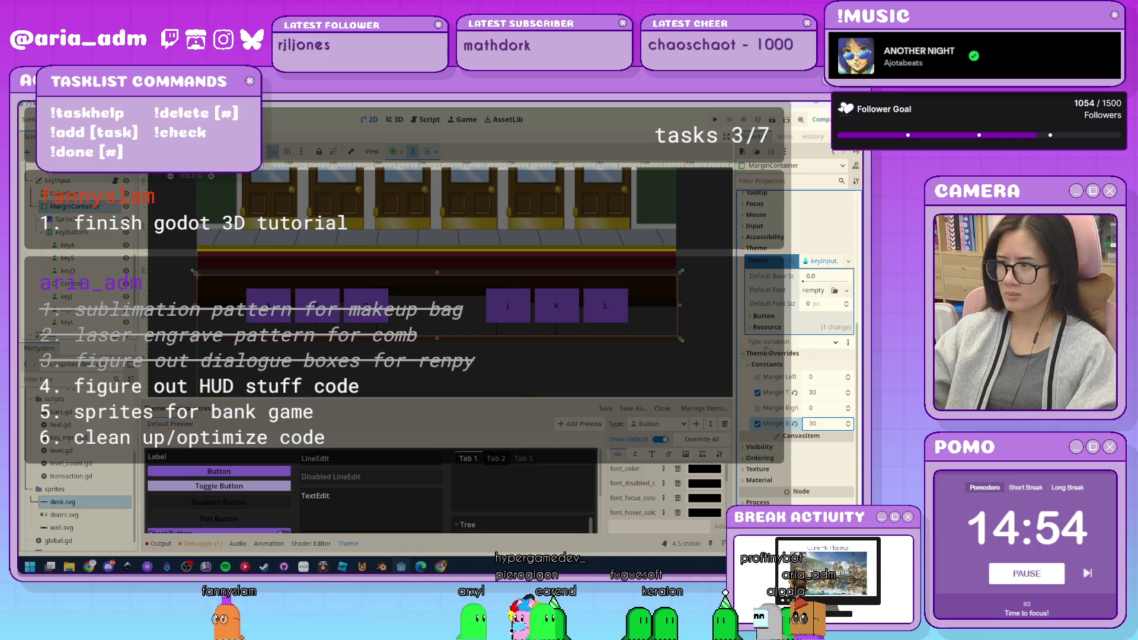
{"action": "key", "text": "Return"}
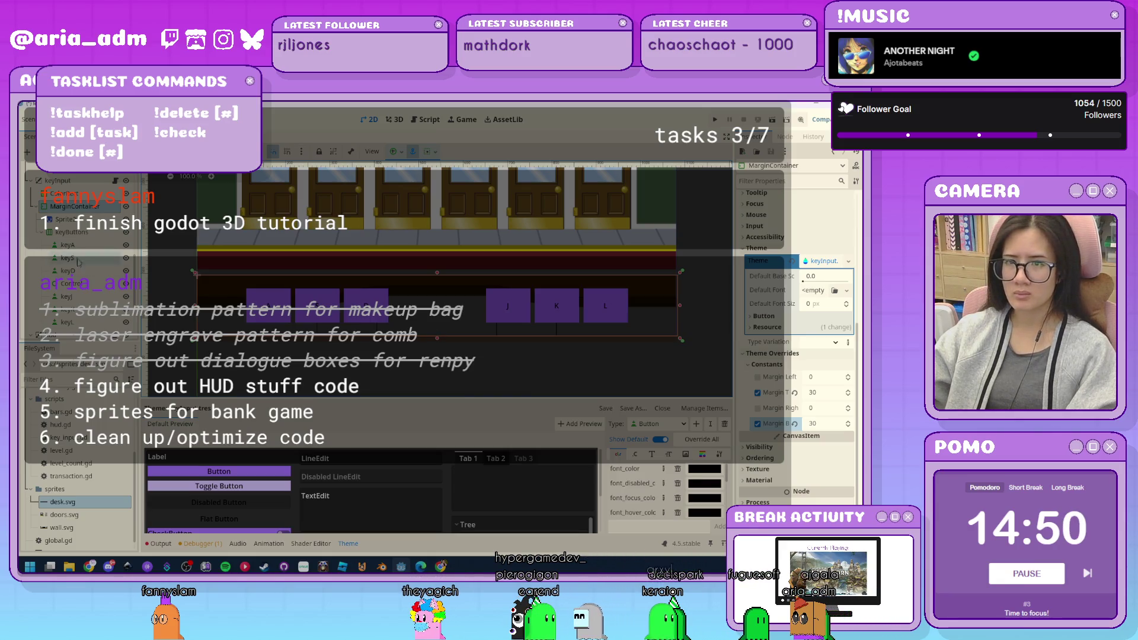
{"action": "left_click", "coordinate": [74, 284]}
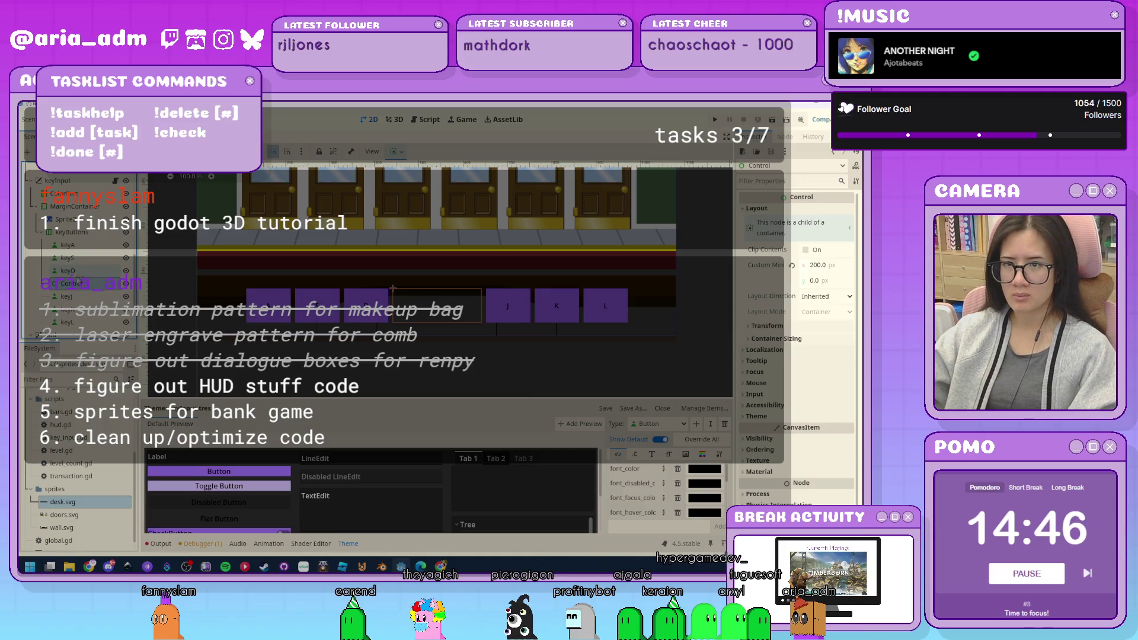
Rearrange the key row: delete a node and paste a Control2 spacer between keyJ and keyK.
{"action": "left_click_drag", "start_coordinate": [76, 272], "coordinate": [76, 270]}
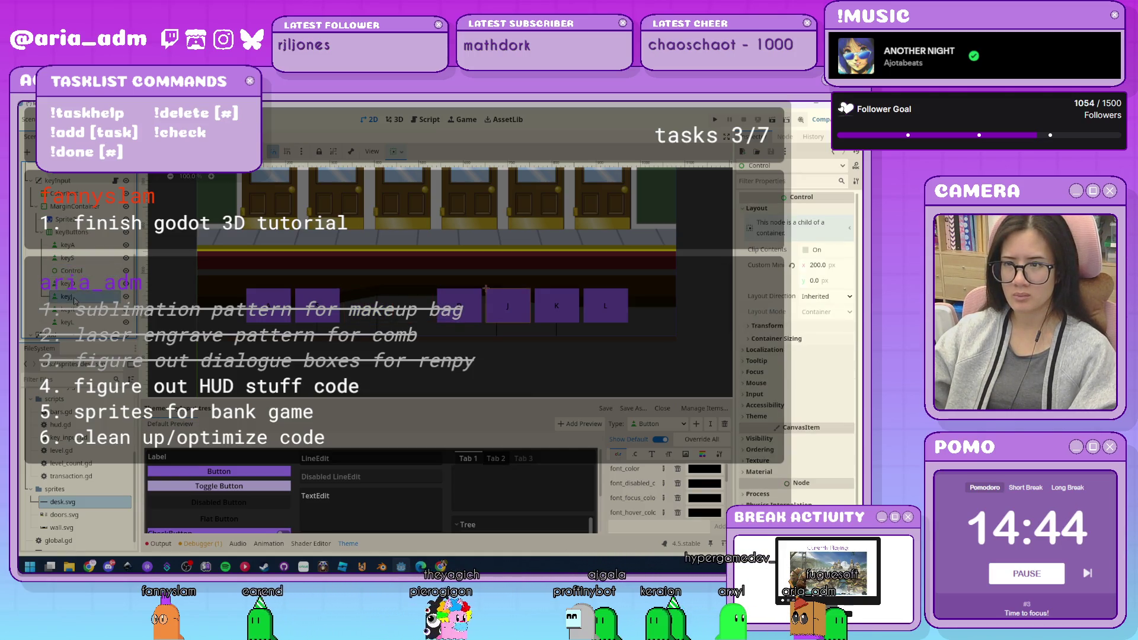
{"action": "left_click", "coordinate": [75, 298]}
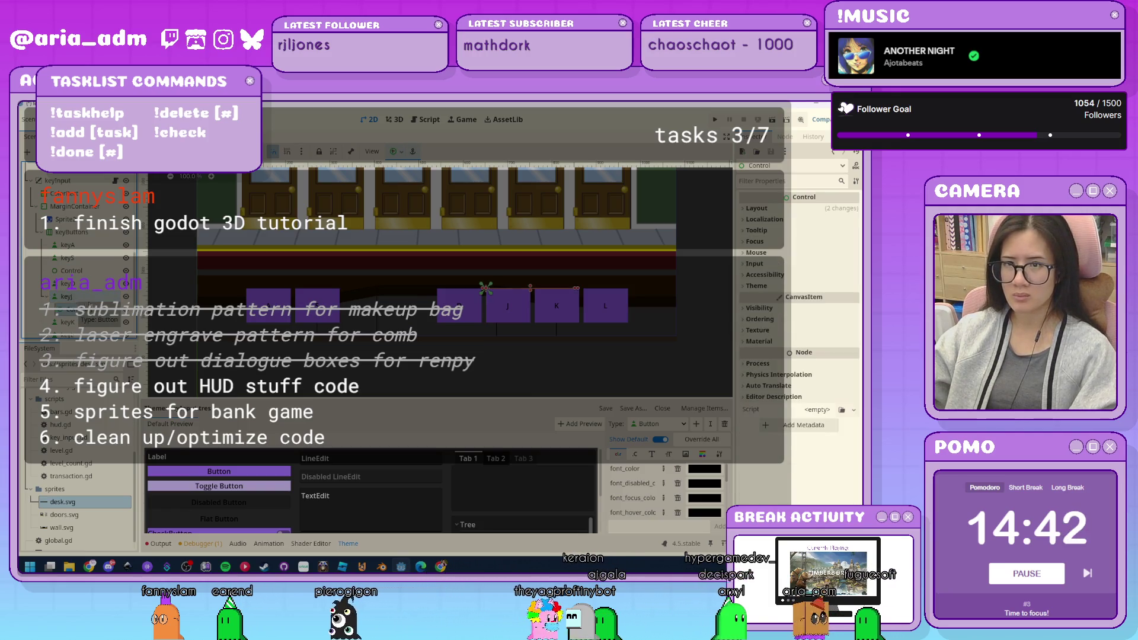
{"action": "key", "text": "Delete"}
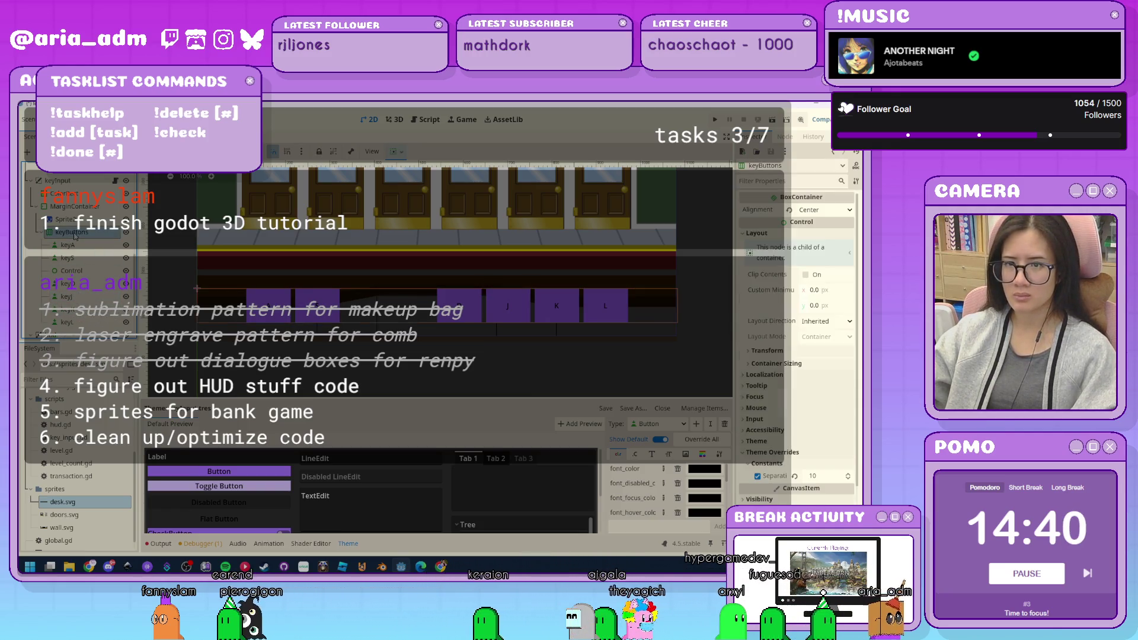
{"action": "key", "text": "ctrl+v"}
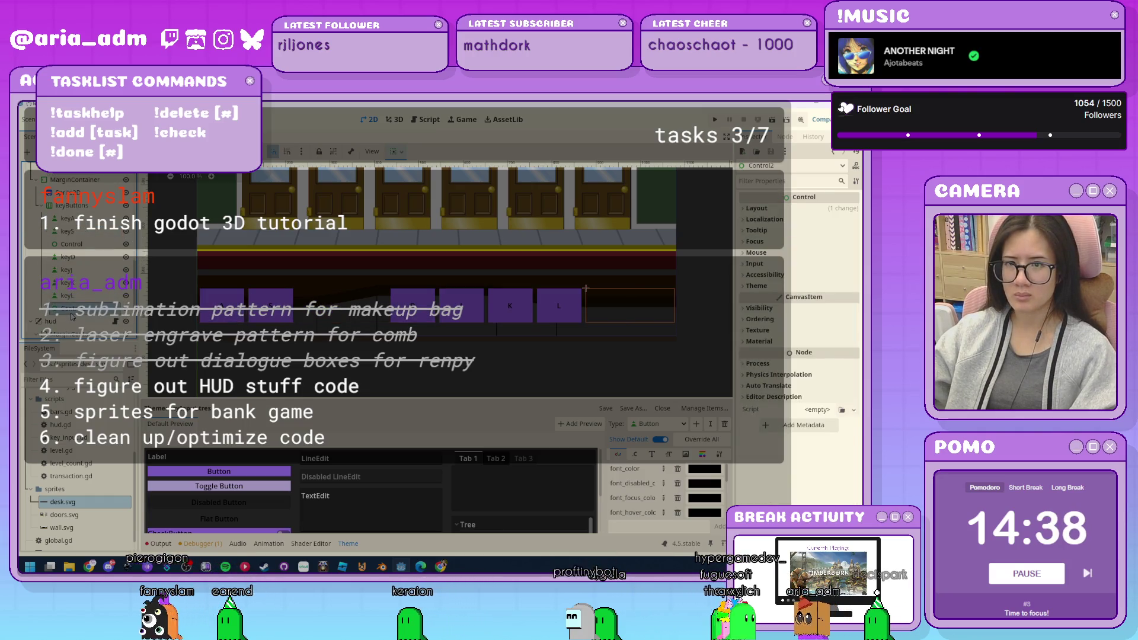
{"action": "left_click", "coordinate": [72, 293]}
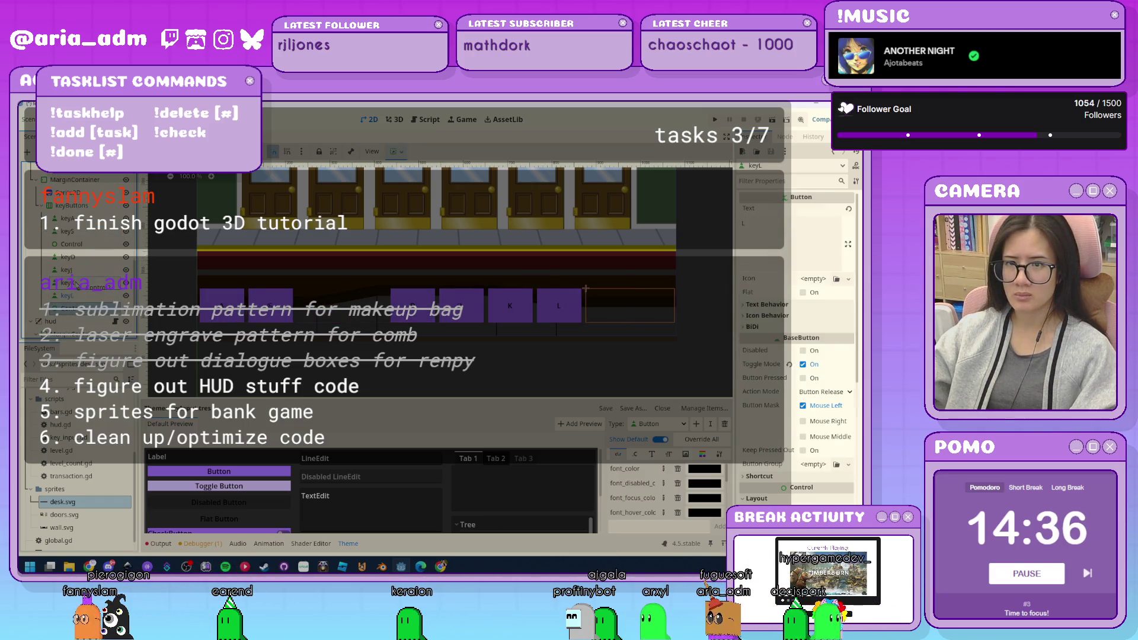
{"action": "left_click", "coordinate": [76, 285]}
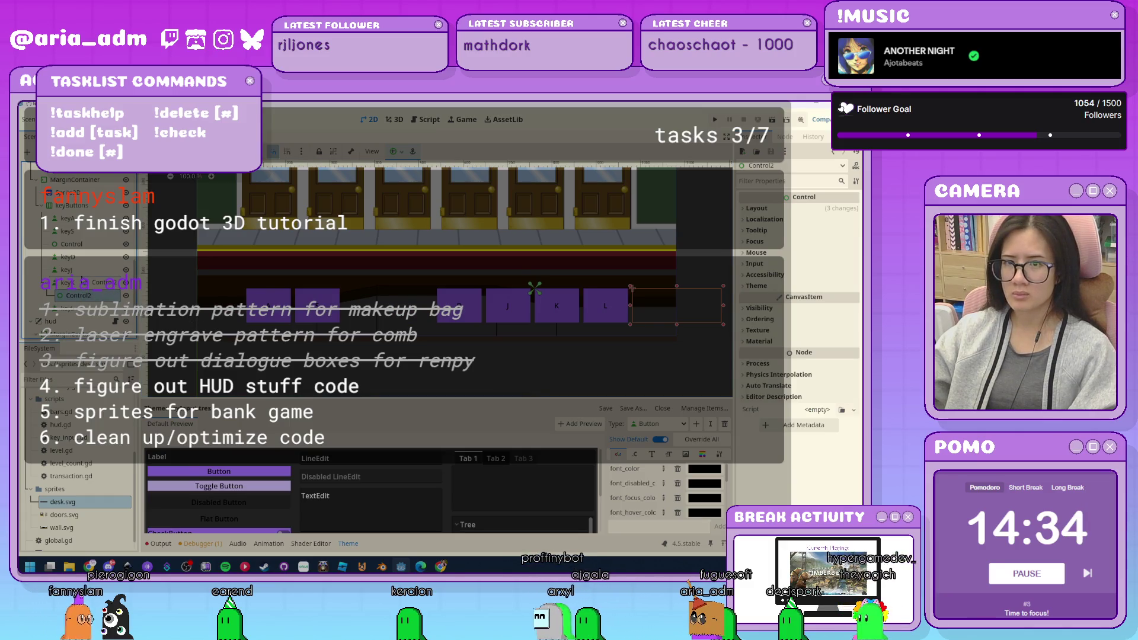
{"action": "key", "text": "ctrl+Up"}
{"action": "key", "text": "ctrl+Up"}
Give Control2 a custom minimum width of 150 px.
{"action": "left_click", "coordinate": [400, 368]}
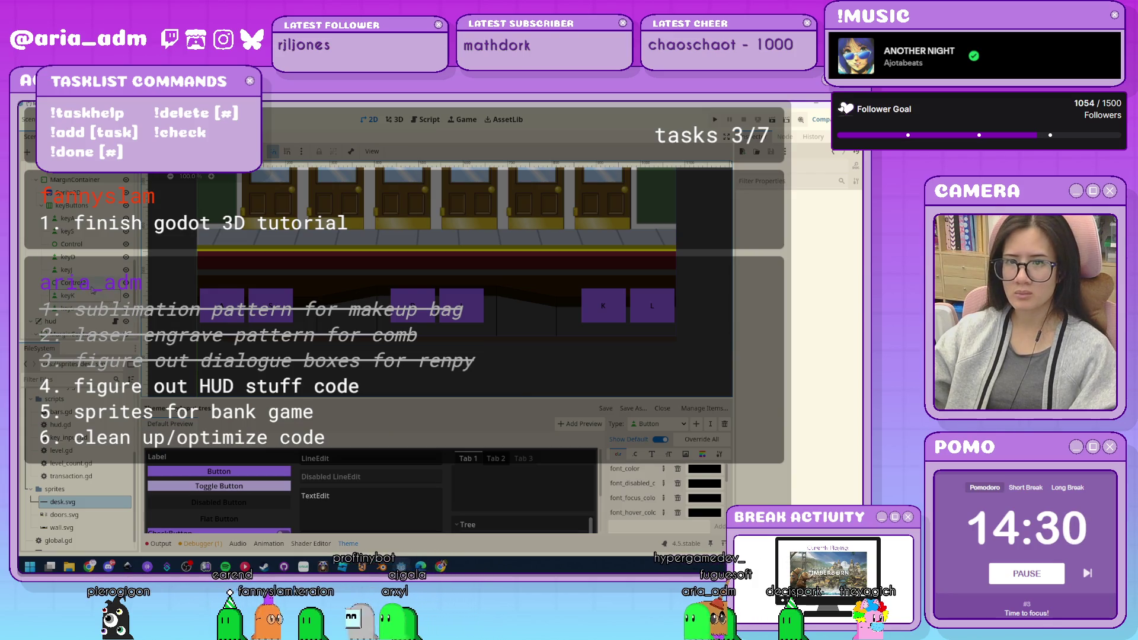
{"action": "left_click", "coordinate": [423, 285]}
{"action": "left_click", "coordinate": [771, 208]}
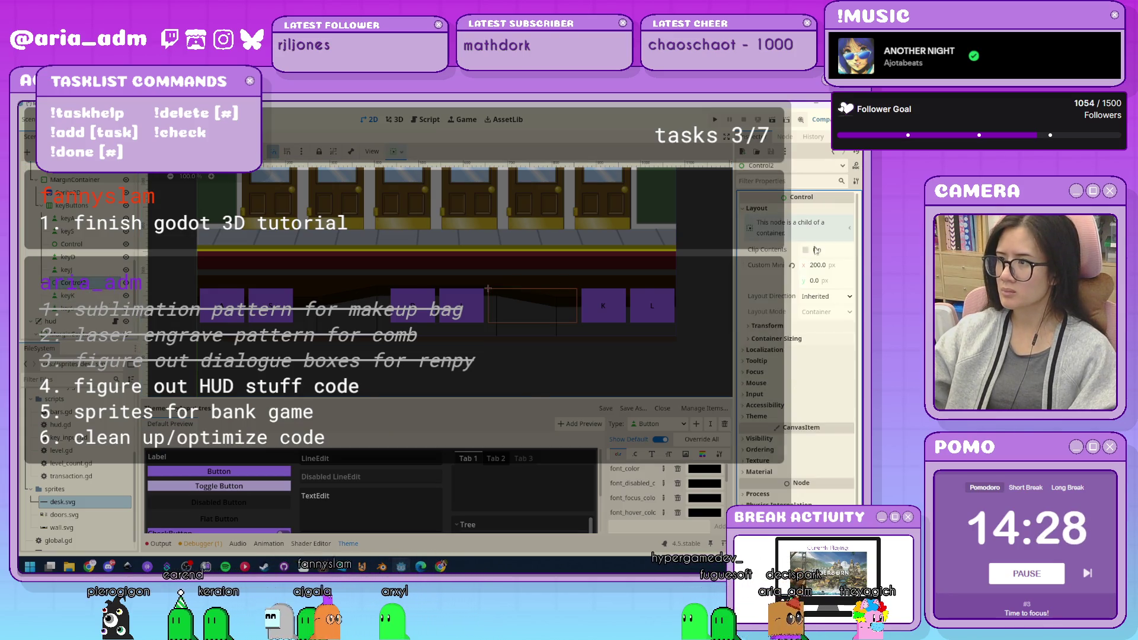
{"action": "type", "text": "150"}
{"action": "key", "text": "Return"}
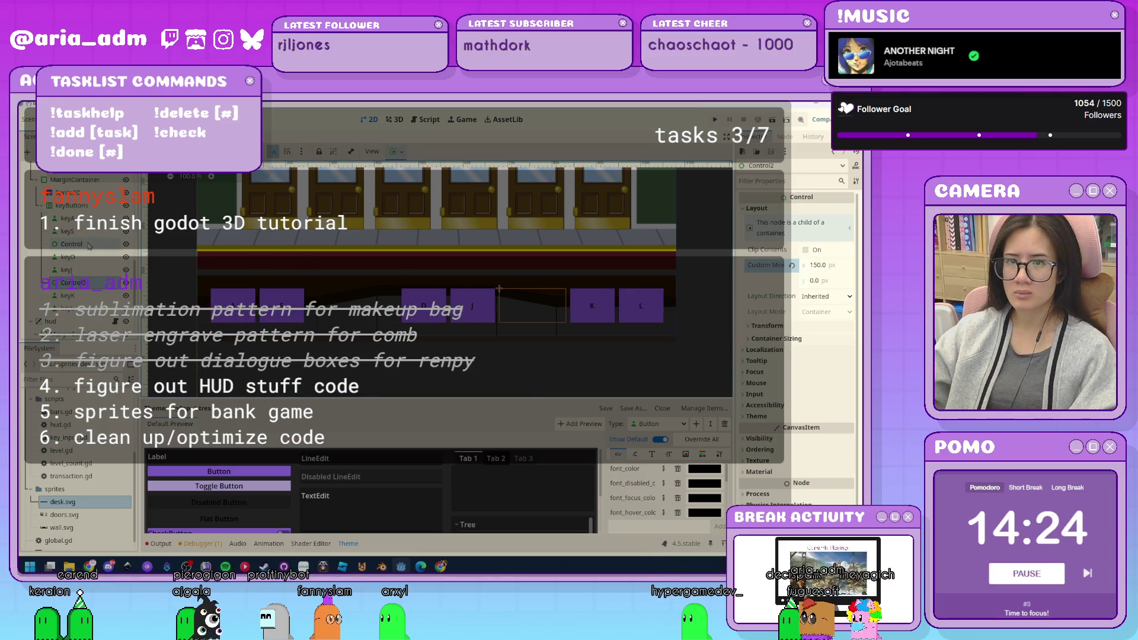
Drag the Control spacer's minimum width from 200 down to 150 px and recentre the view.
{"action": "left_click", "coordinate": [88, 245]}
{"action": "left_click_drag", "start_coordinate": [834, 270], "coordinate": [805, 270]}
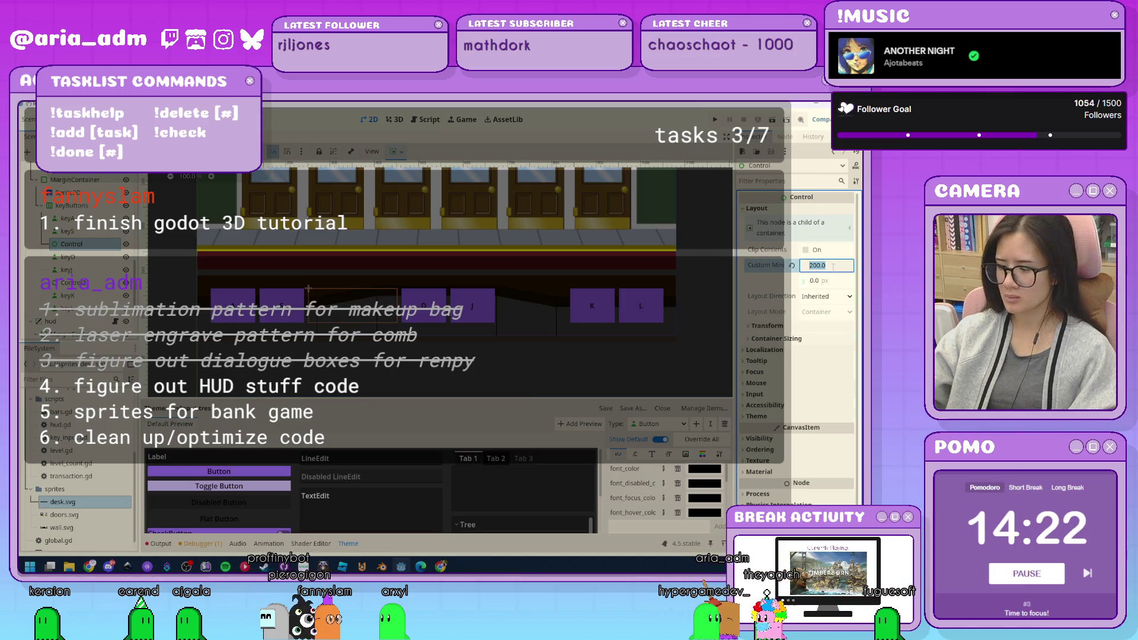
{"action": "left_click", "coordinate": [514, 373]}
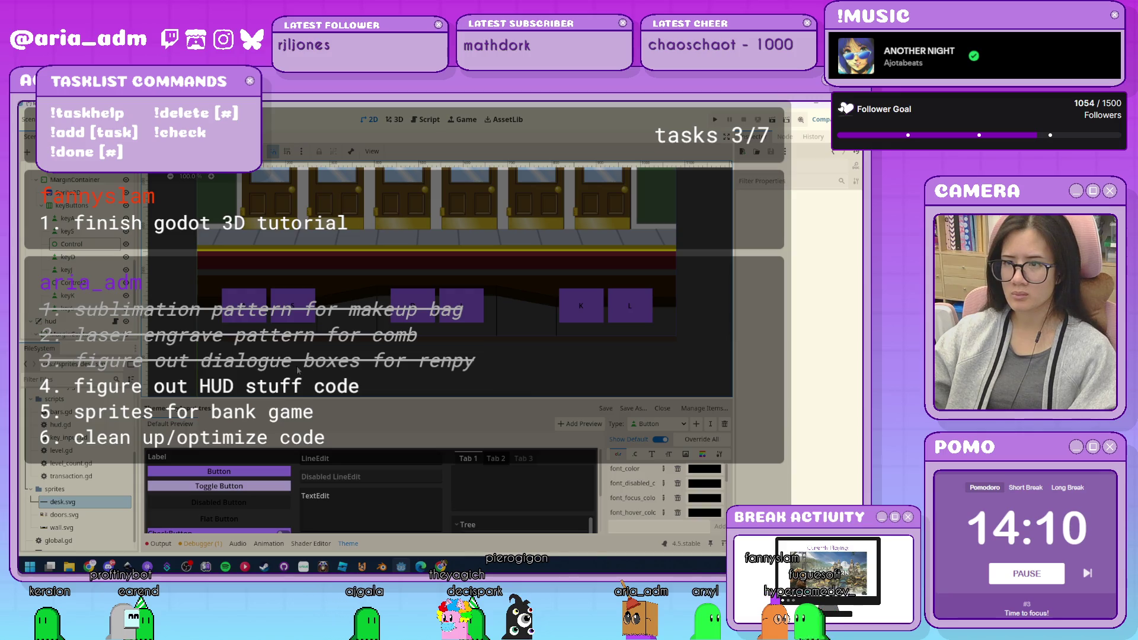
{"action": "scroll", "coordinate": [296, 368], "scroll_direction": "down", "scroll_amount": 2}
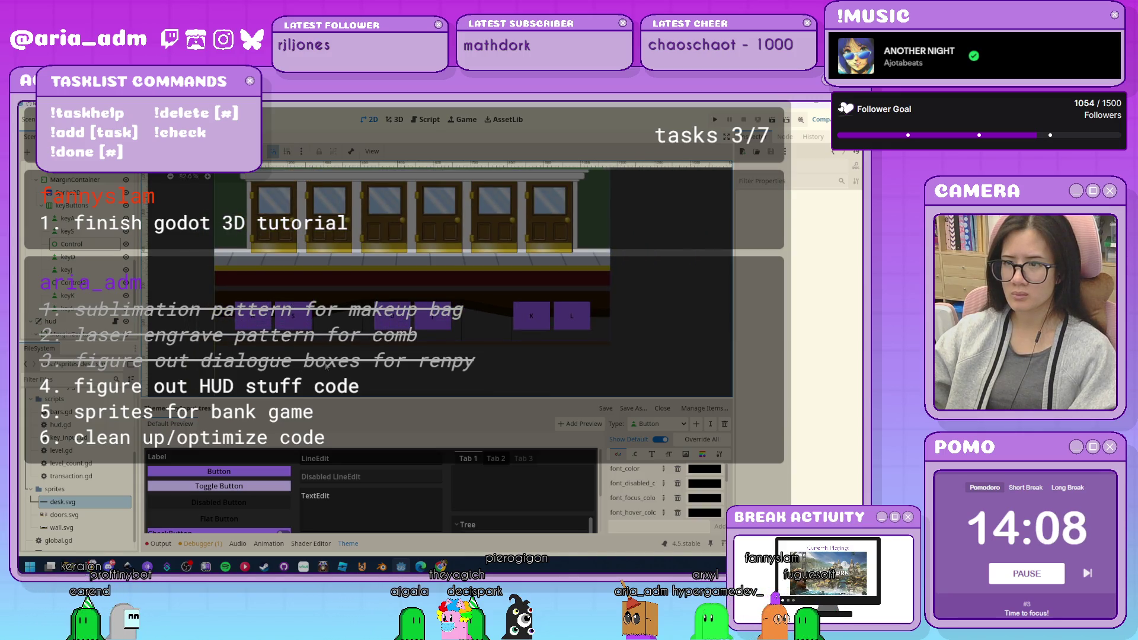
{"action": "scroll", "coordinate": [327, 368], "scroll_direction": "up", "scroll_amount": 2}
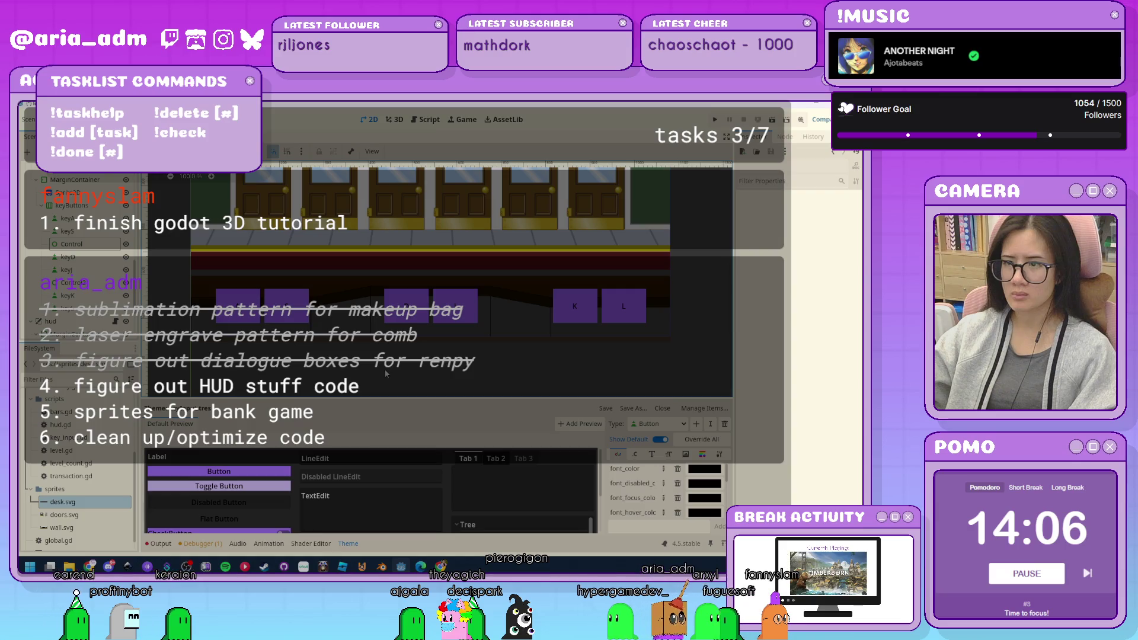
{"action": "mouse_move", "coordinate": [386, 373]}
{"action": "left_mouse_down"}
{"action": "mouse_move", "coordinate": [290, 367]}
{"action": "mouse_move", "coordinate": [353, 367]}
{"action": "left_mouse_up"}
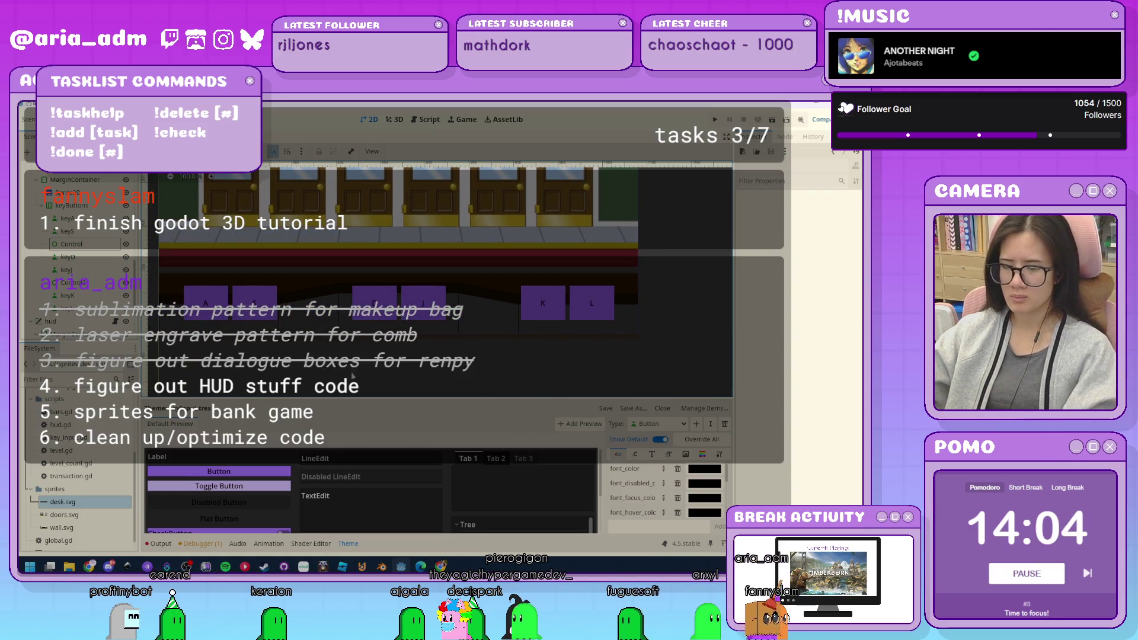
{"action": "left_click", "coordinate": [126, 566]}
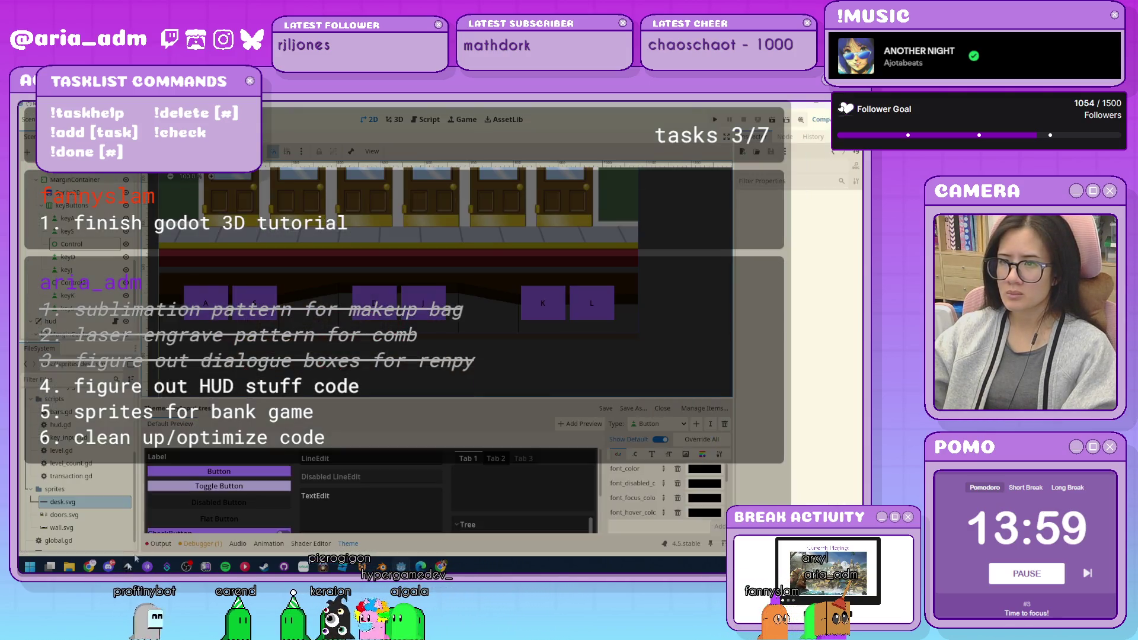
Switch between Godot and Inkscape to bring the bank mockup back up.
{"action": "left_click", "coordinate": [126, 567]}
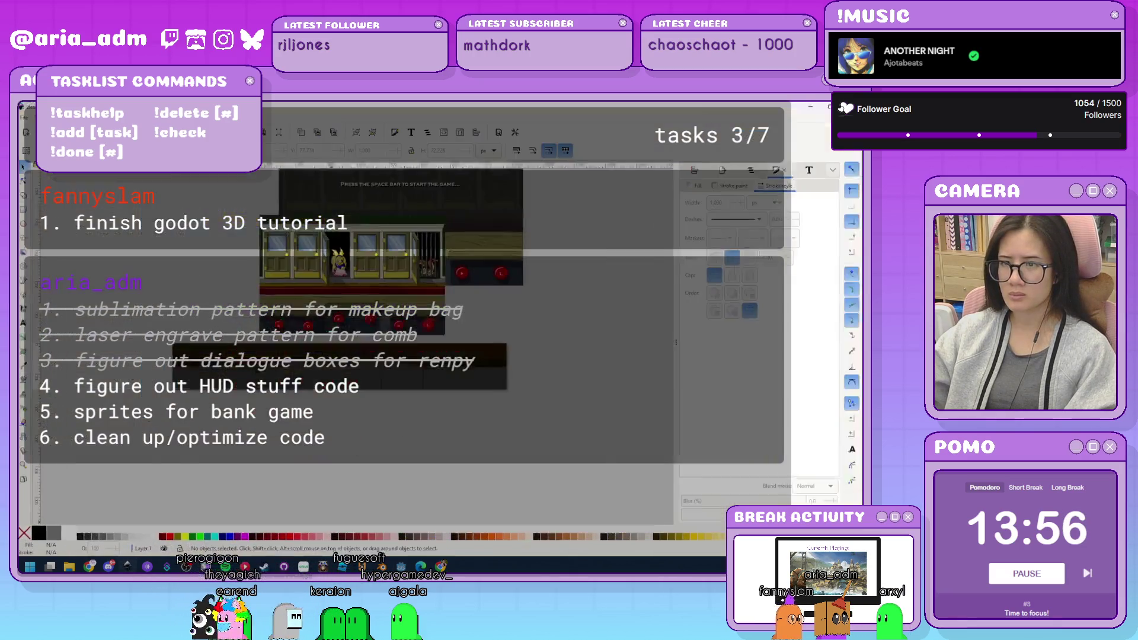
{"action": "left_click", "coordinate": [127, 566]}
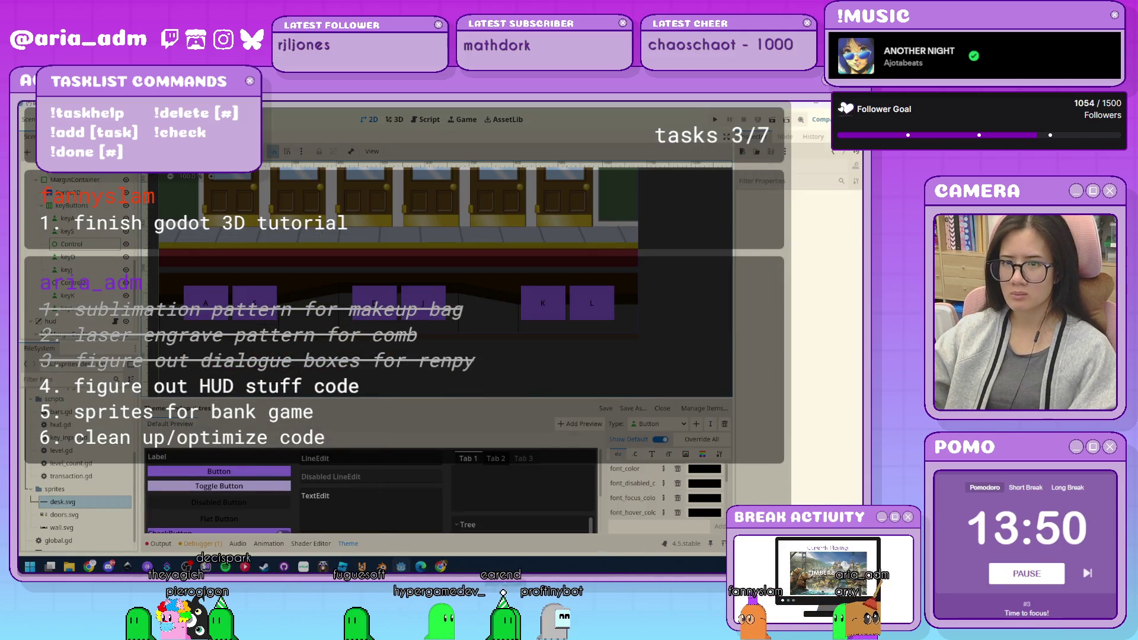
Delete the Control2 and Control spacers and raise keyButtons' separation to 80.
{"action": "left_click", "coordinate": [93, 287]}
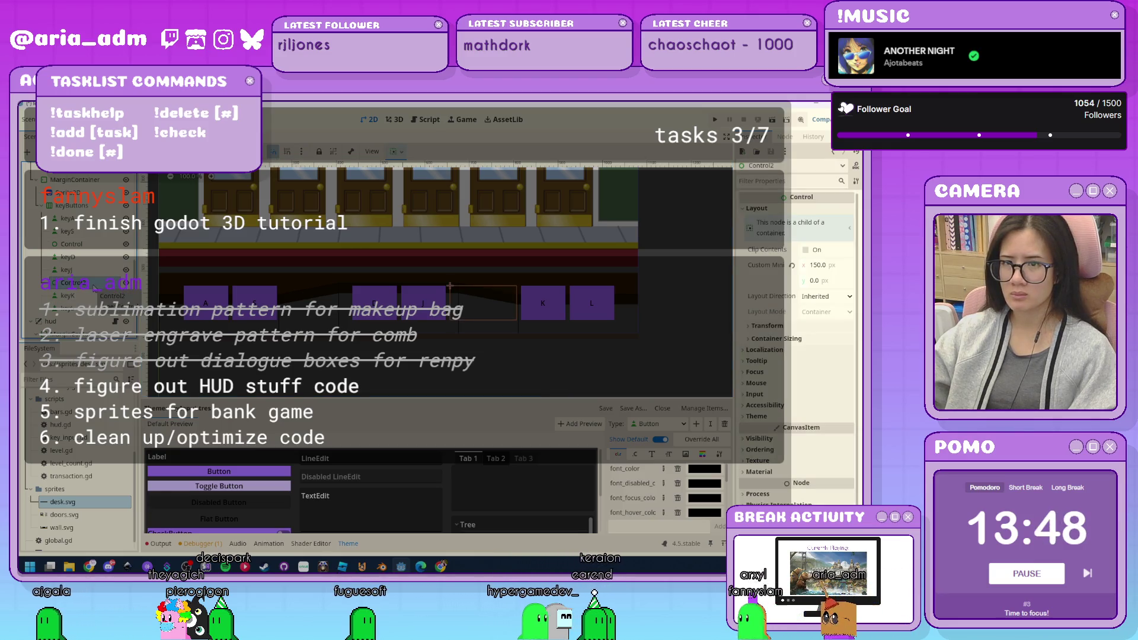
{"action": "key", "text": "Delete"}
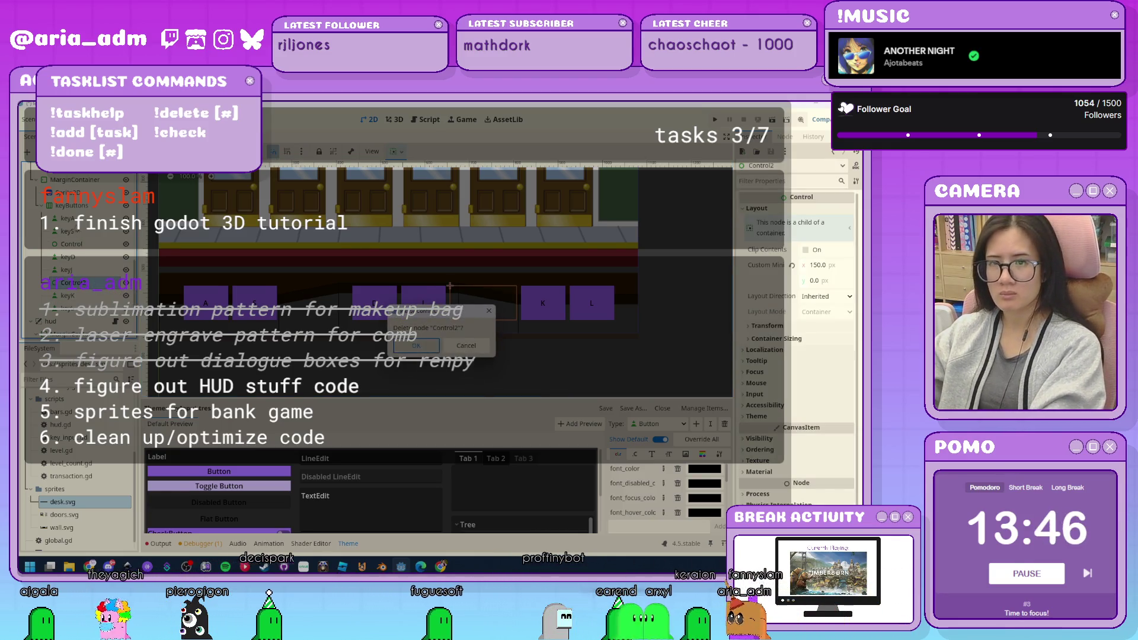
{"action": "key", "text": "Return"}
{"action": "left_click", "coordinate": [81, 245]}
{"action": "key", "text": "Delete"}
{"action": "key", "text": "Return"}
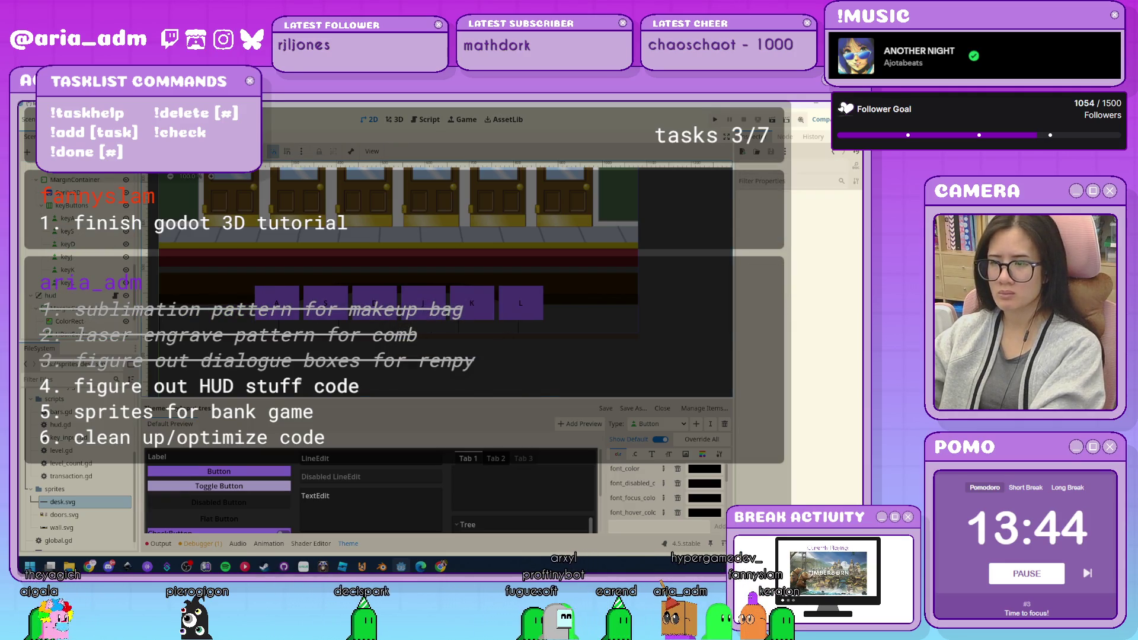
{"action": "left_click", "coordinate": [71, 205]}
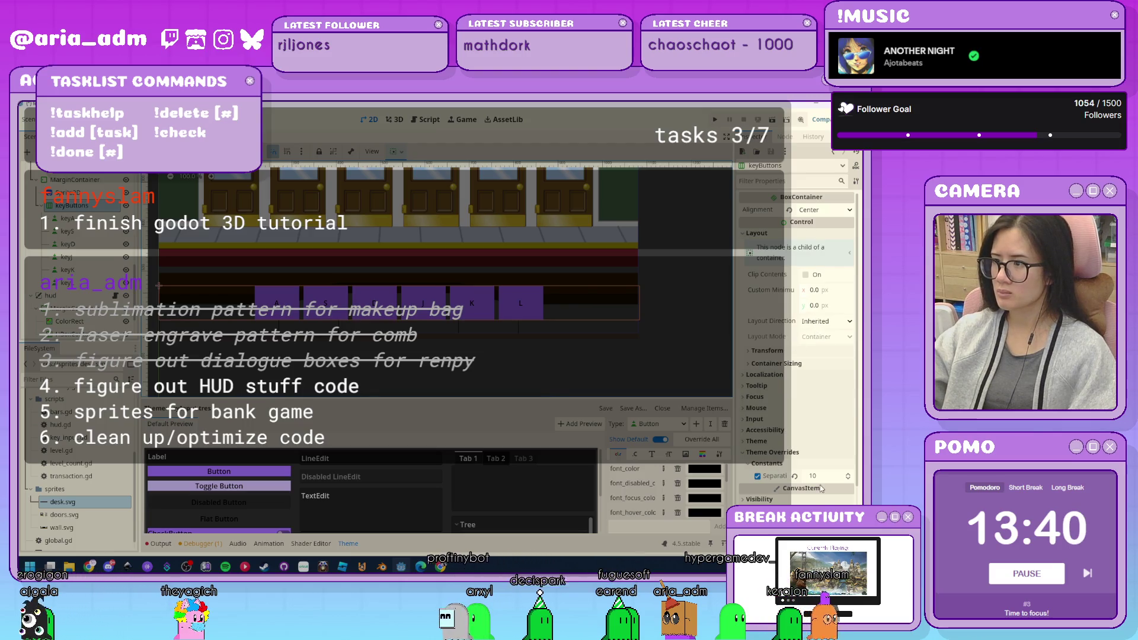
{"action": "left_click_drag", "start_coordinate": [827, 476], "coordinate": [859, 476]}
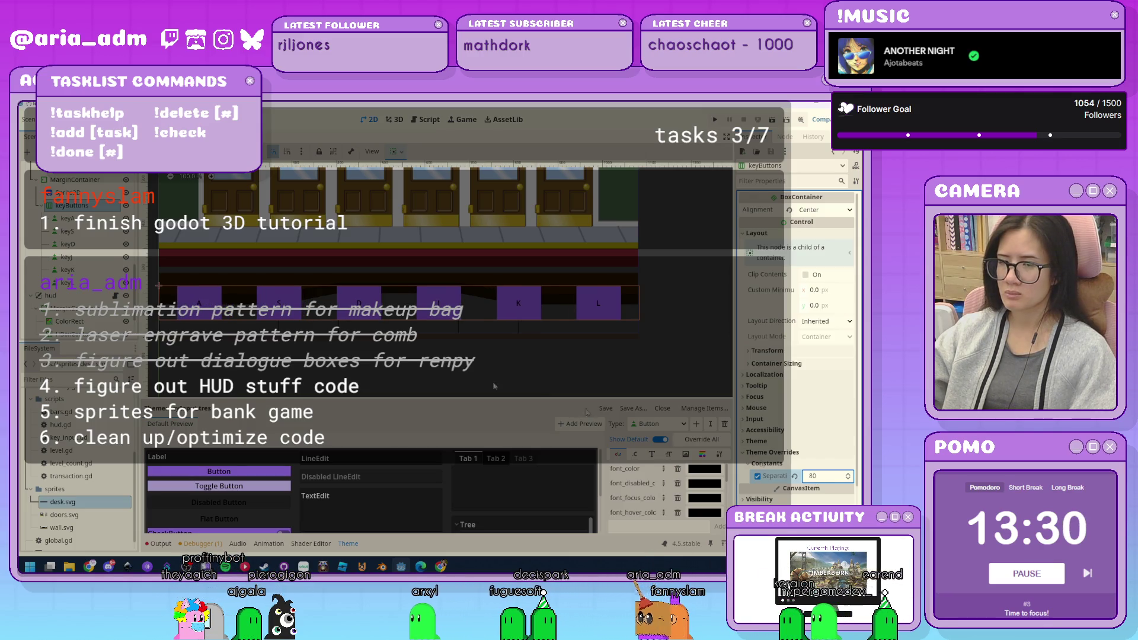
{"action": "left_click", "coordinate": [92, 181]}
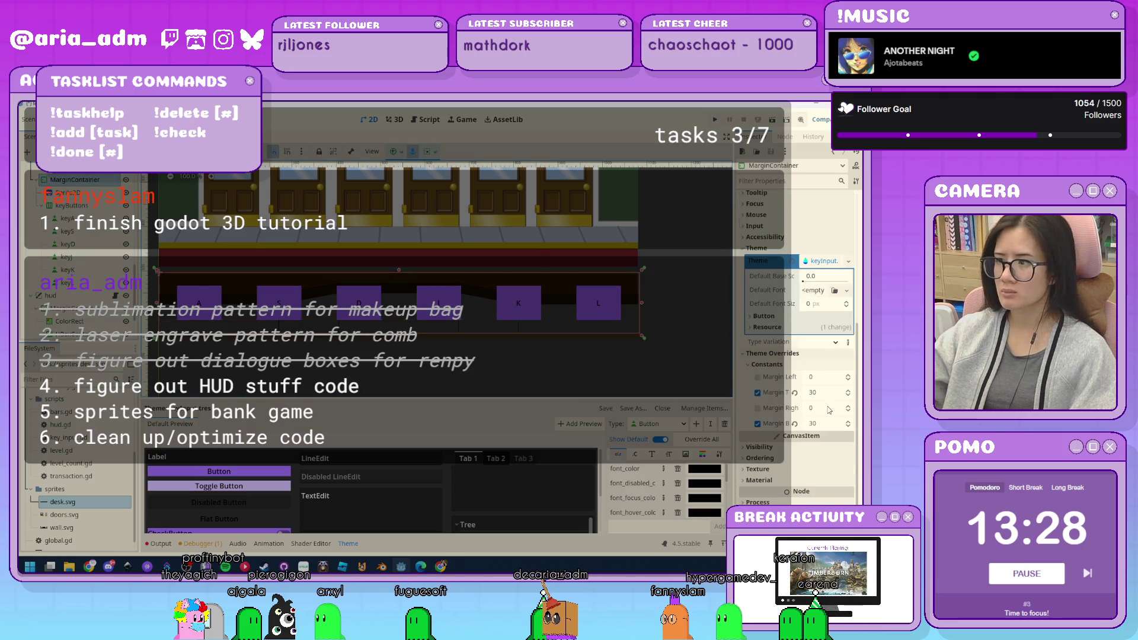
{"action": "left_click", "coordinate": [825, 392]}
{"action": "type", "text": "50"}
{"action": "key", "text": "Return"}
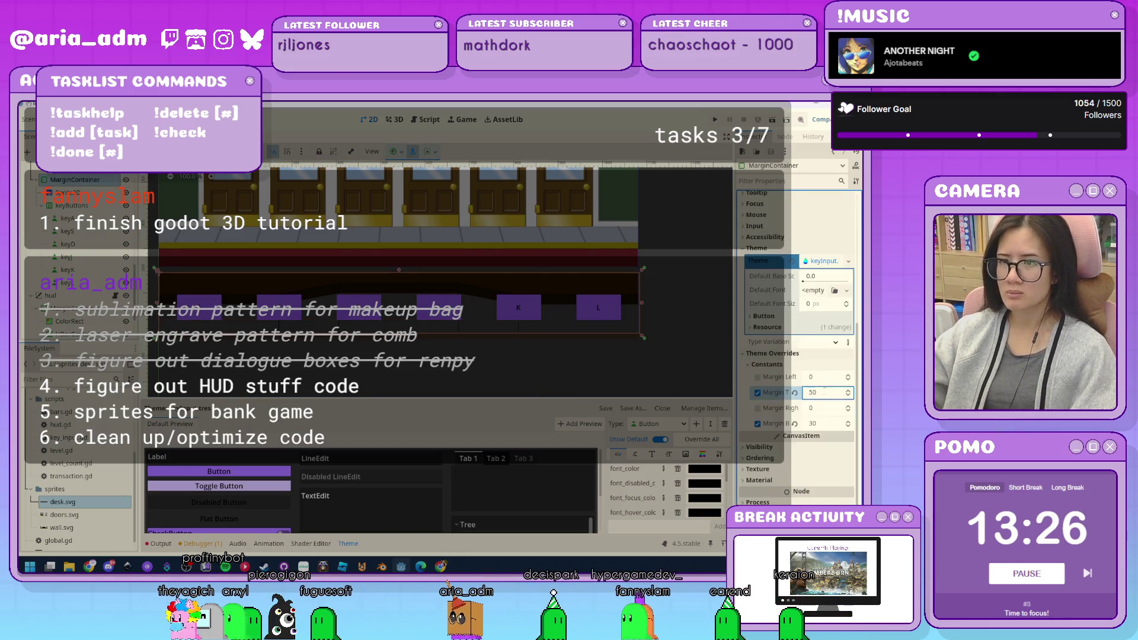
{"action": "left_click_drag", "start_coordinate": [399, 337], "coordinate": [397, 345]}
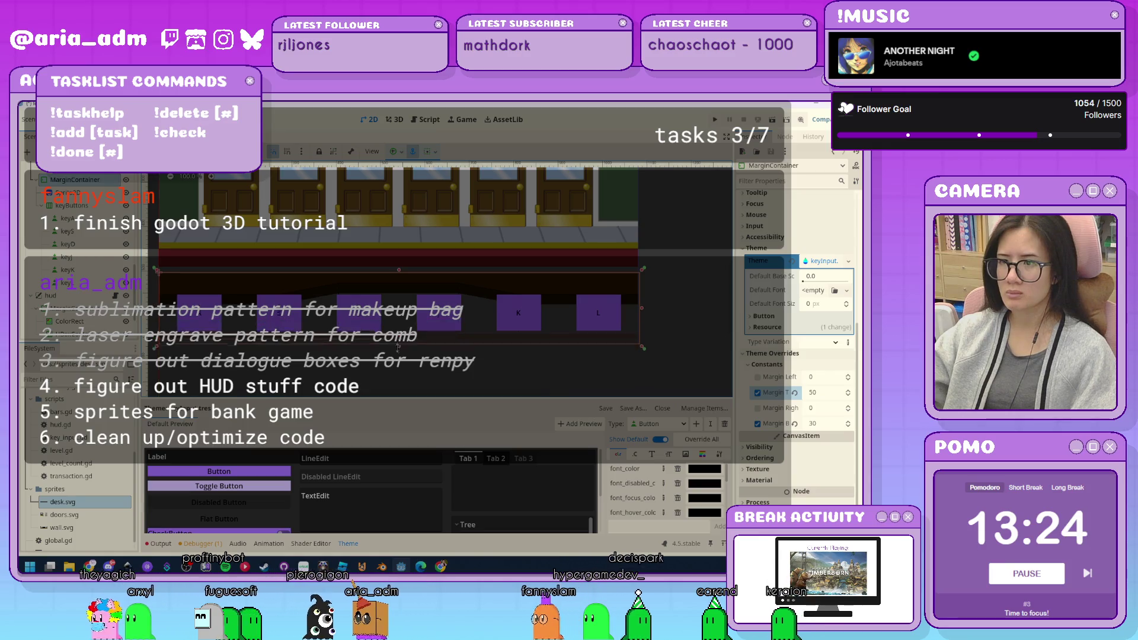
{"action": "key", "text": "ctrl+z"}
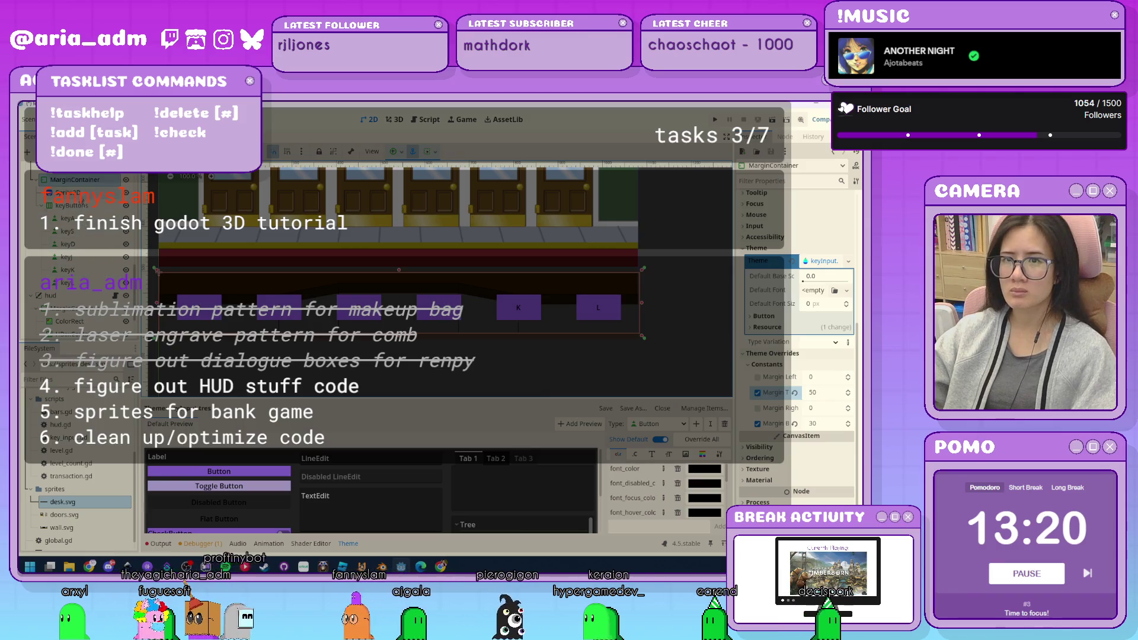
{"action": "left_click", "coordinate": [386, 342]}
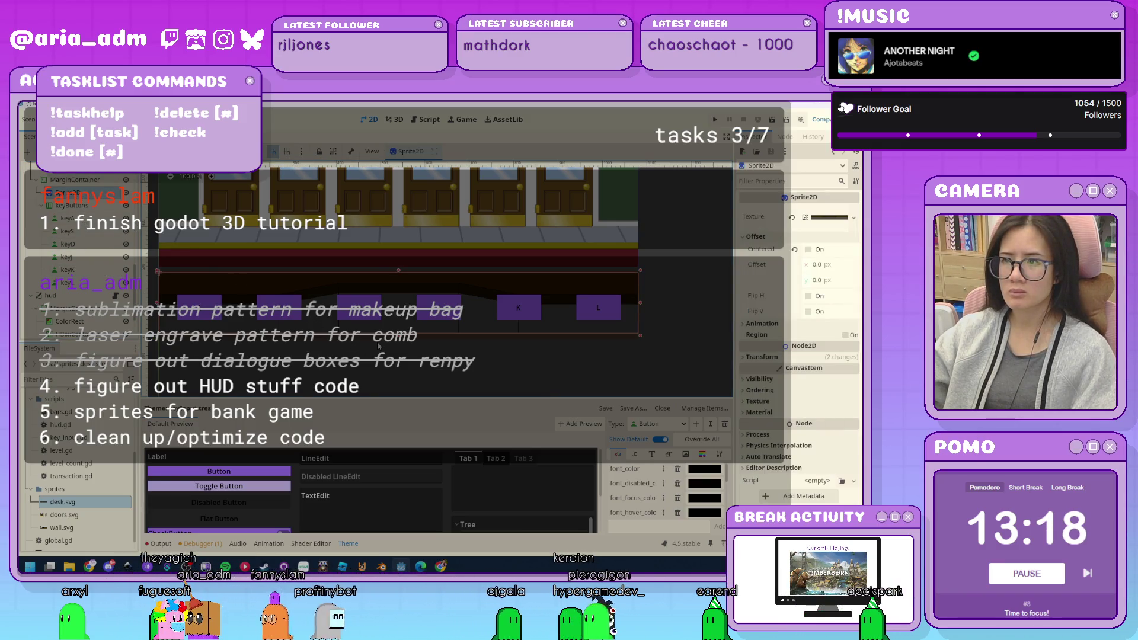
{"action": "key", "text": "ctrl+z"}
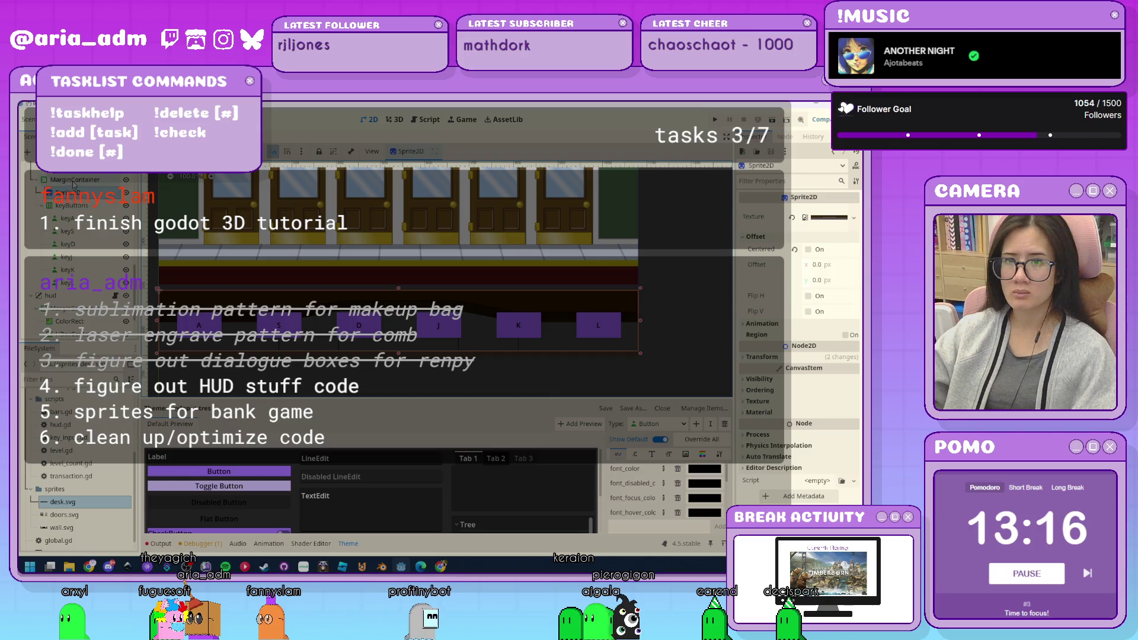
{"action": "key", "text": "ctrl+z"}
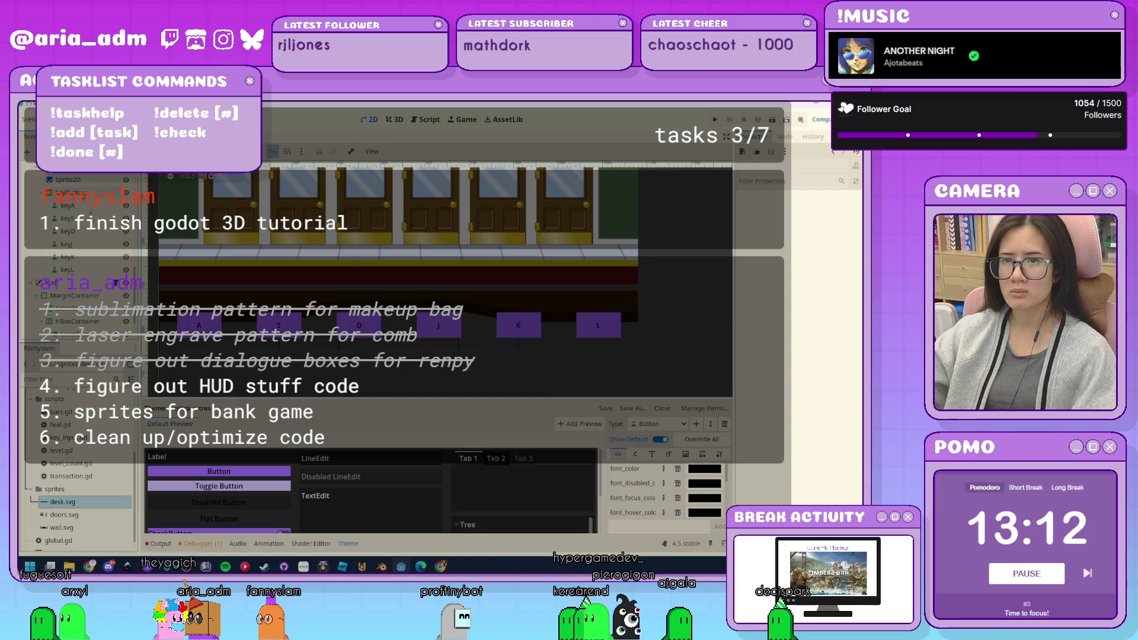
{"action": "left_click", "coordinate": [93, 211]}
{"action": "left_click_drag", "start_coordinate": [398, 291], "coordinate": [400, 280]}
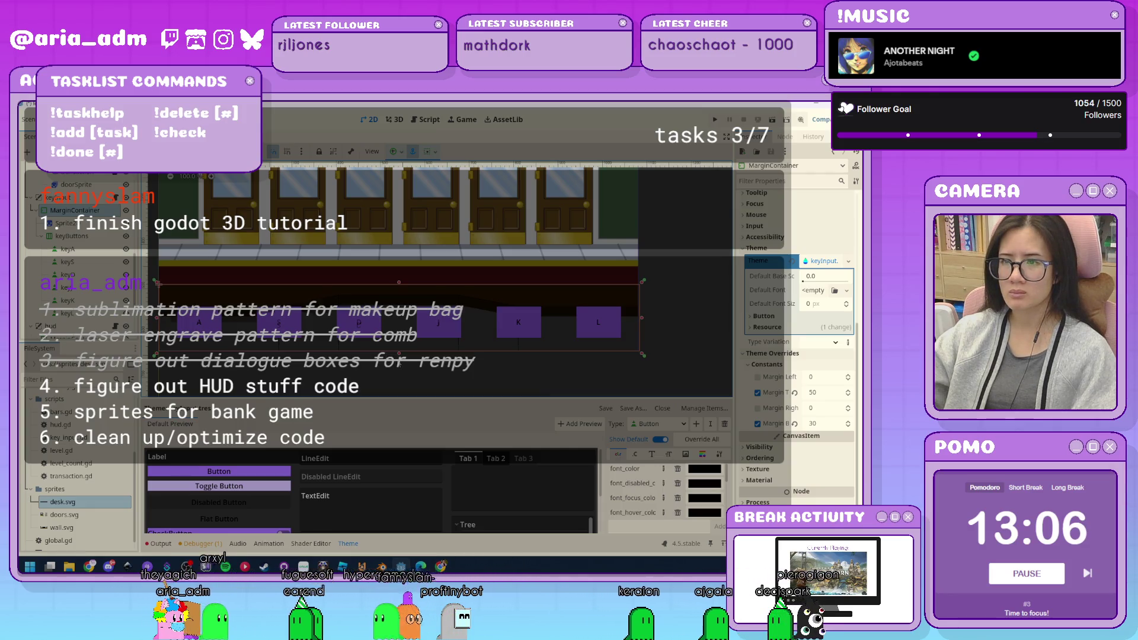
{"action": "scroll", "coordinate": [389, 369], "scroll_direction": "up", "scroll_amount": 3}
{"action": "scroll", "coordinate": [390, 369], "scroll_direction": "down", "scroll_amount": 6}
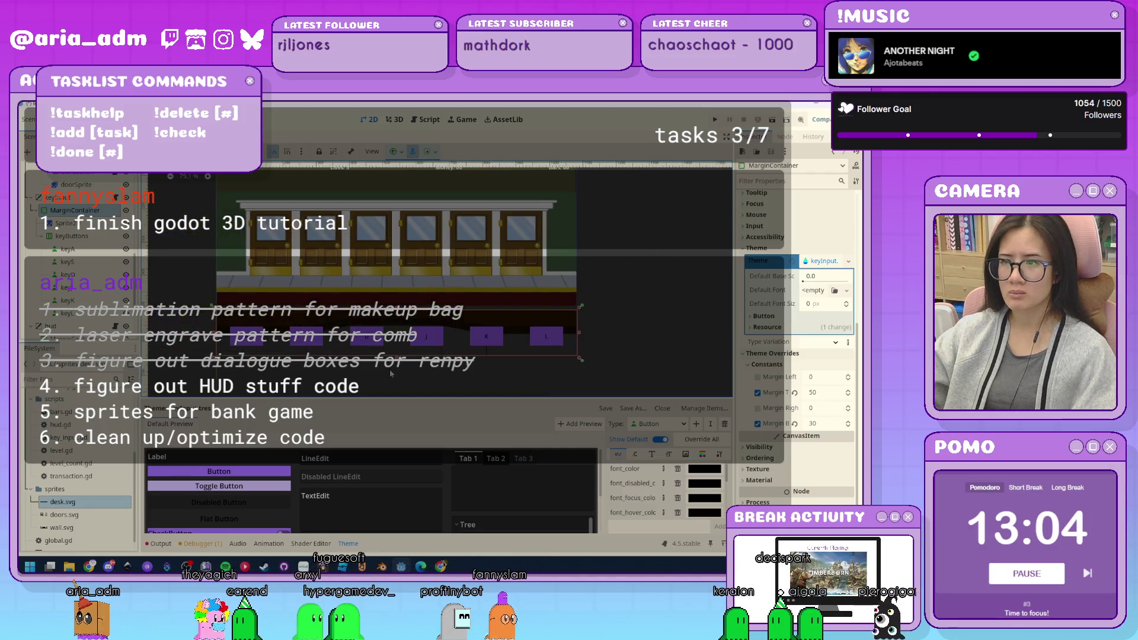
{"action": "scroll", "coordinate": [827, 377], "scroll_direction": "up", "scroll_amount": 5}
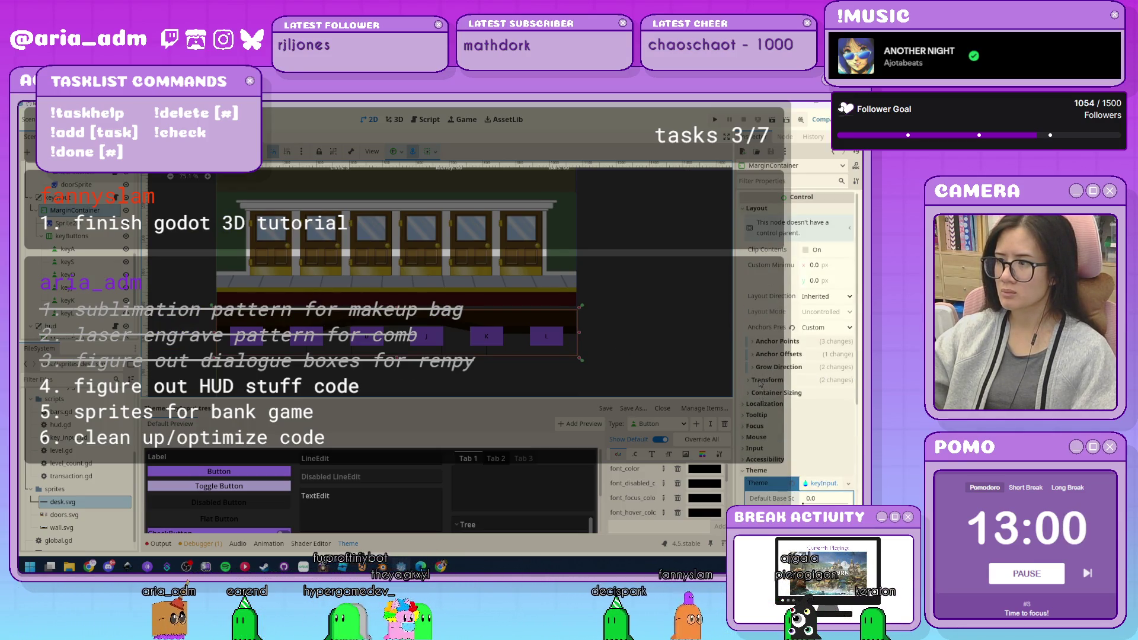
{"action": "left_click", "coordinate": [767, 380]}
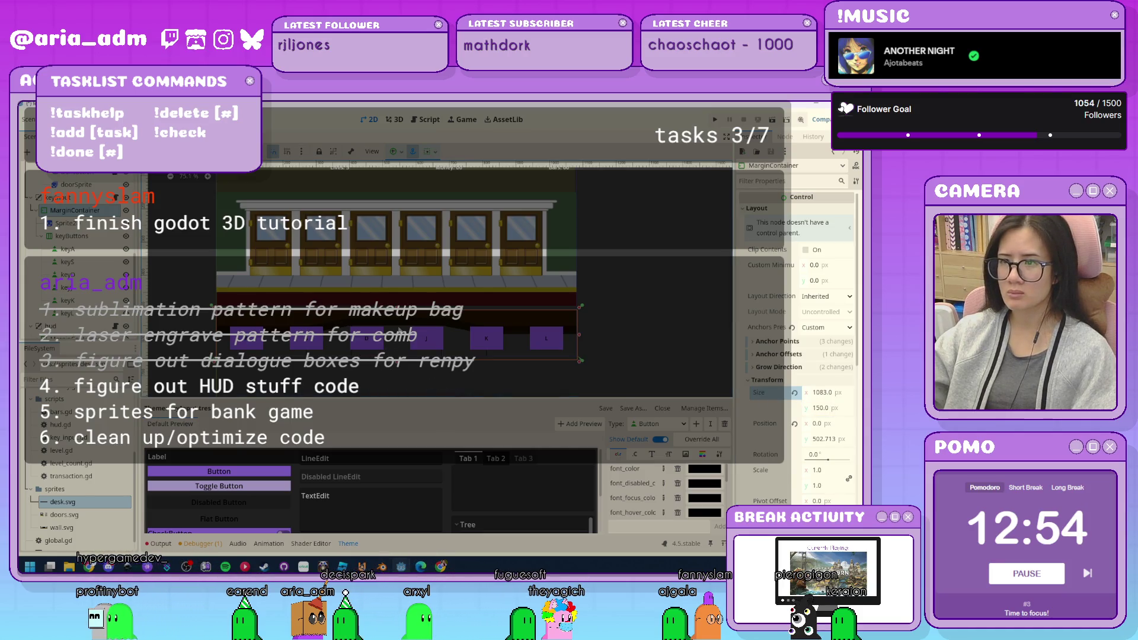
{"action": "left_click", "coordinate": [64, 222]}
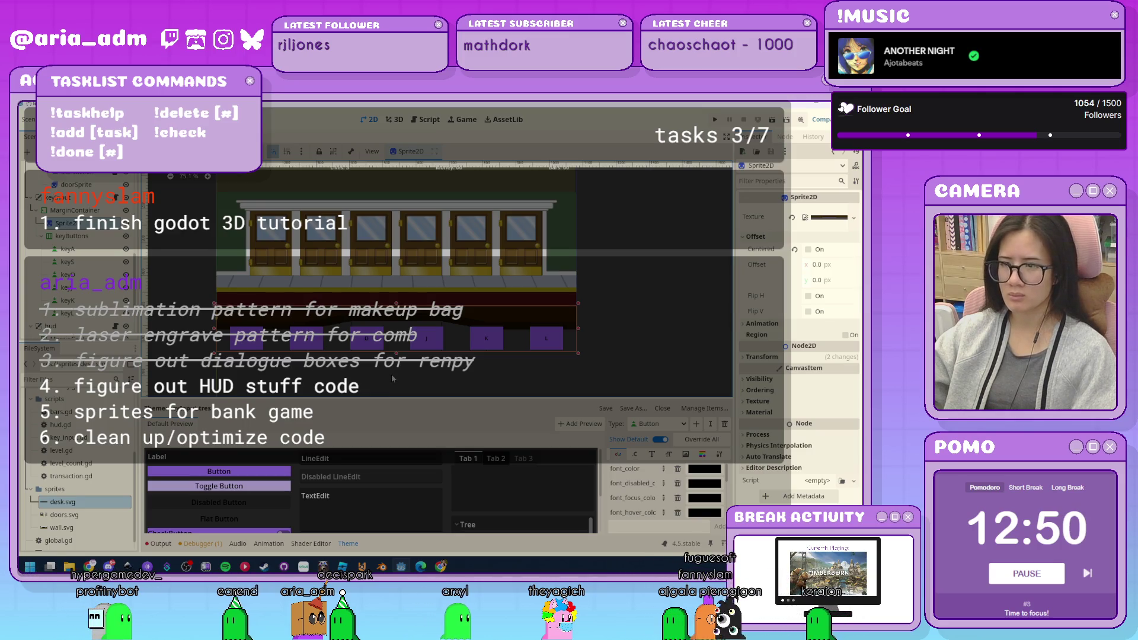
{"action": "scroll", "coordinate": [391, 374], "scroll_direction": "up", "scroll_amount": 4}
{"action": "left_click", "coordinate": [434, 244]}
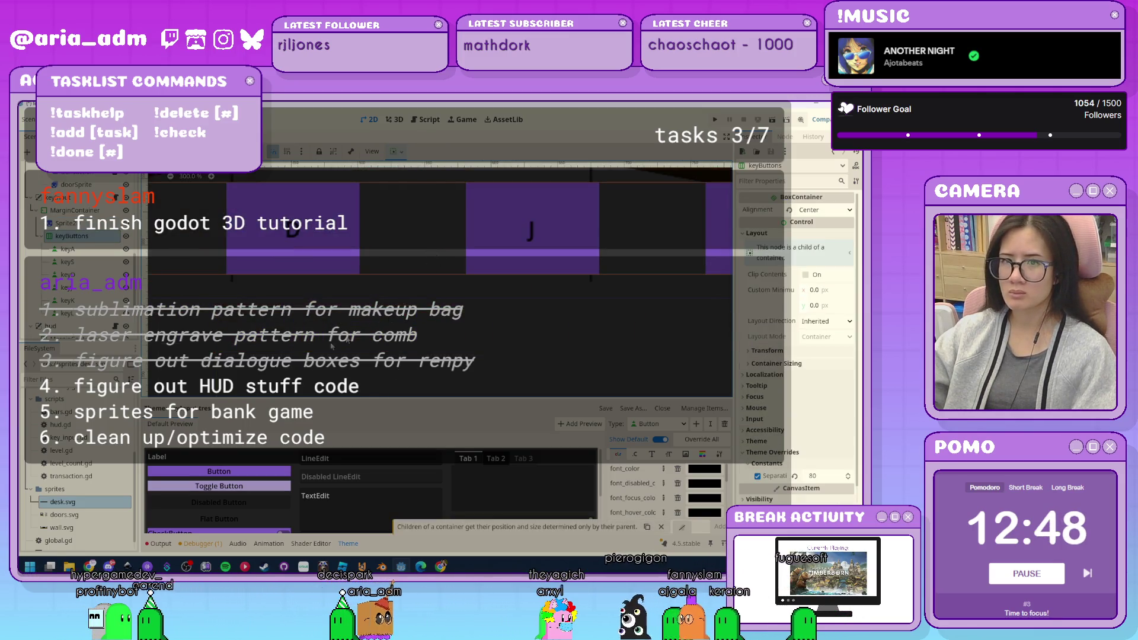
{"action": "scroll", "coordinate": [308, 351], "scroll_direction": "down", "scroll_amount": 3}
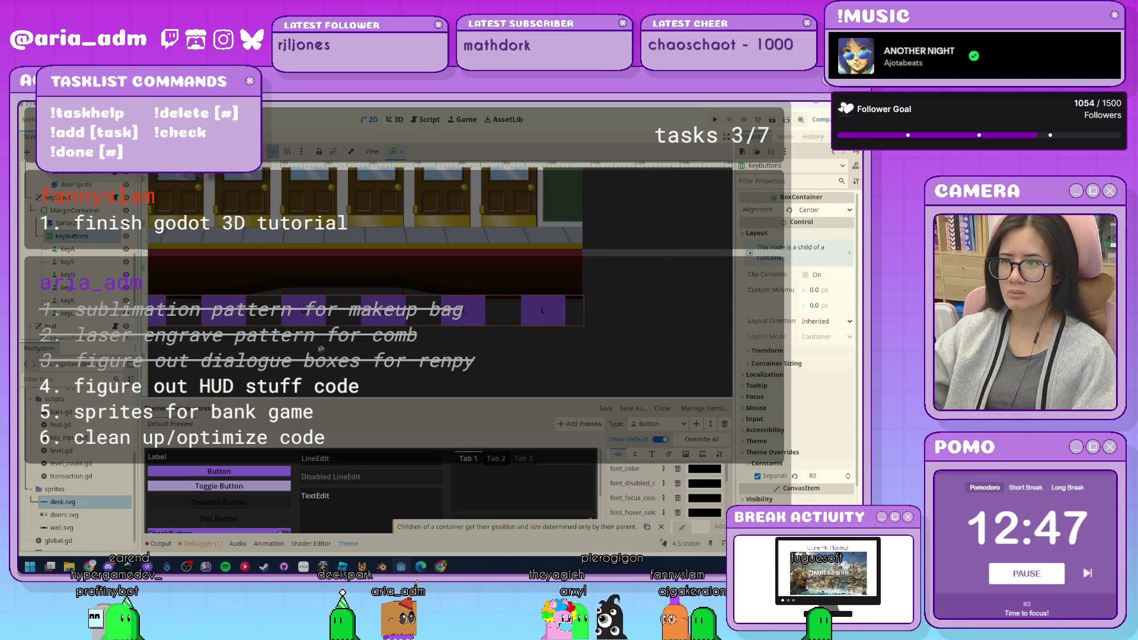
{"action": "left_click", "coordinate": [408, 285]}
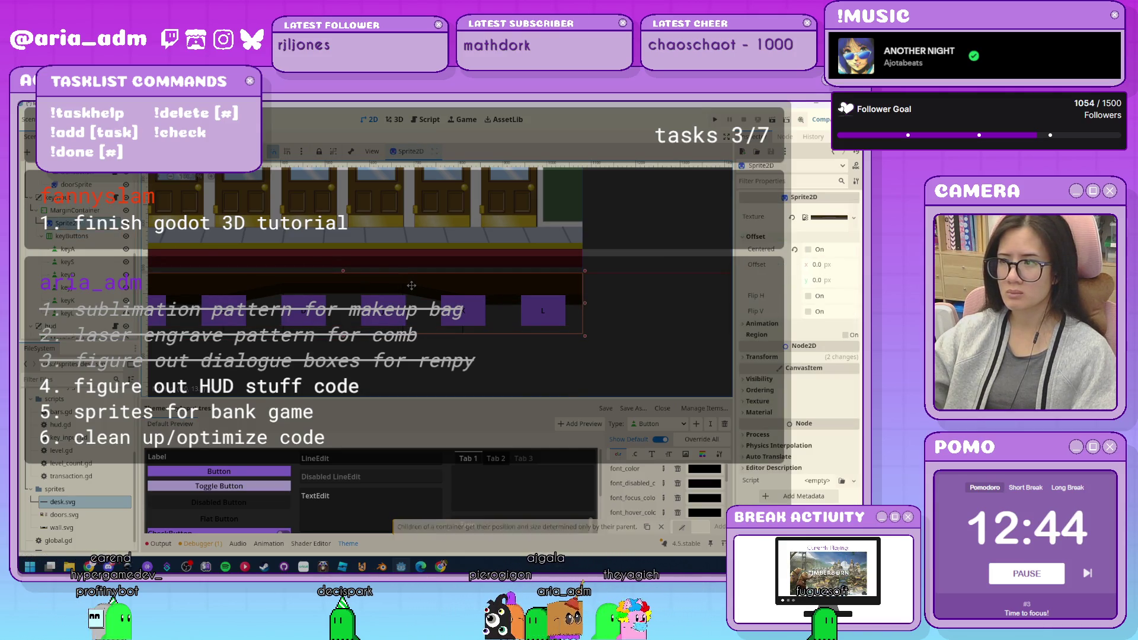
{"action": "left_click", "coordinate": [819, 358]}
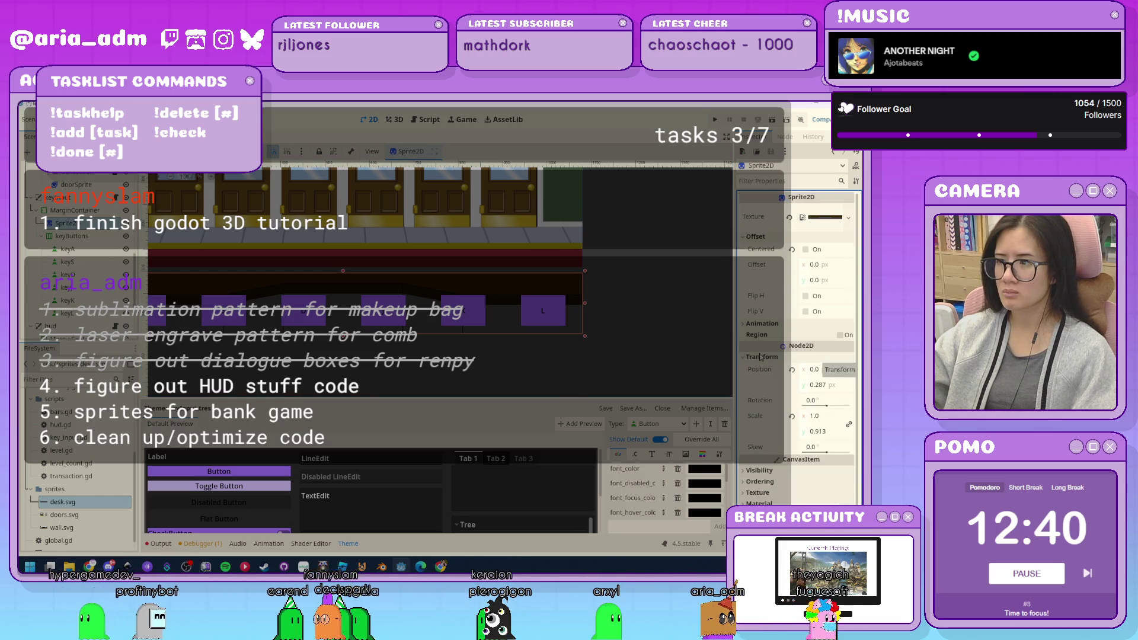
{"action": "left_click", "coordinate": [791, 416]}
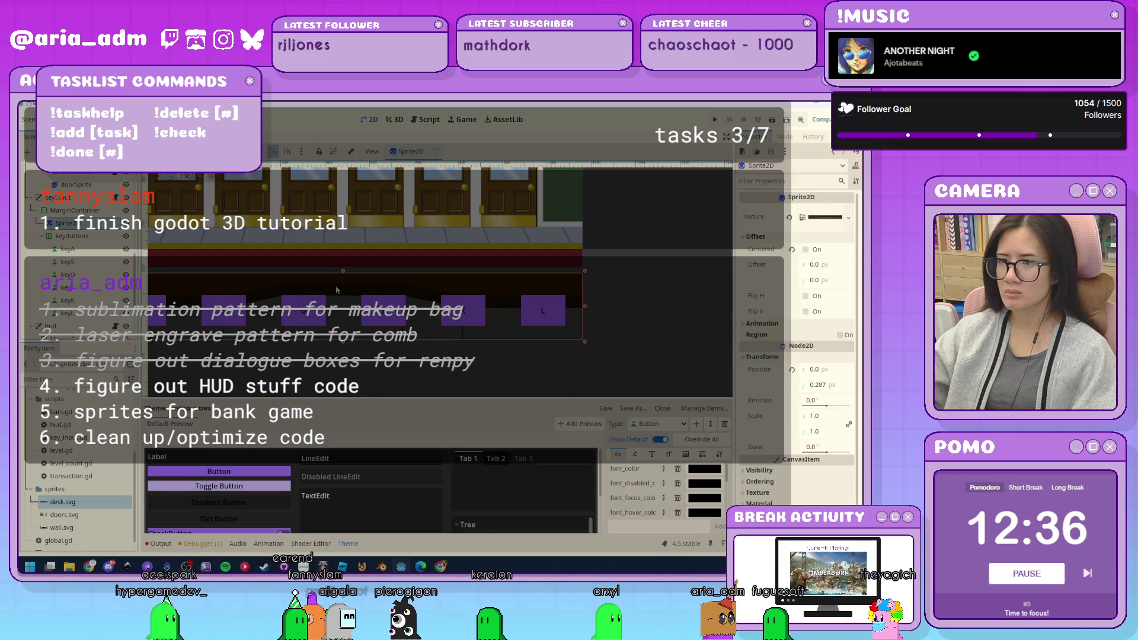
{"action": "left_click_drag", "start_coordinate": [340, 286], "coordinate": [340, 279]}
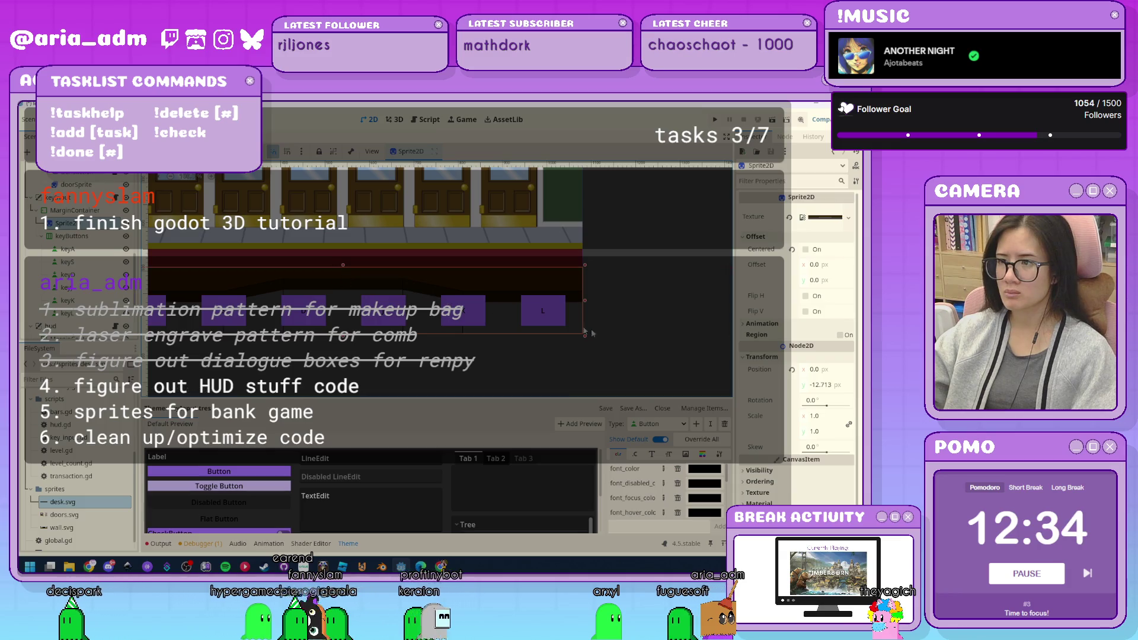
{"action": "left_click", "coordinate": [652, 336]}
{"action": "scroll", "coordinate": [649, 336], "scroll_direction": "down", "scroll_amount": 3}
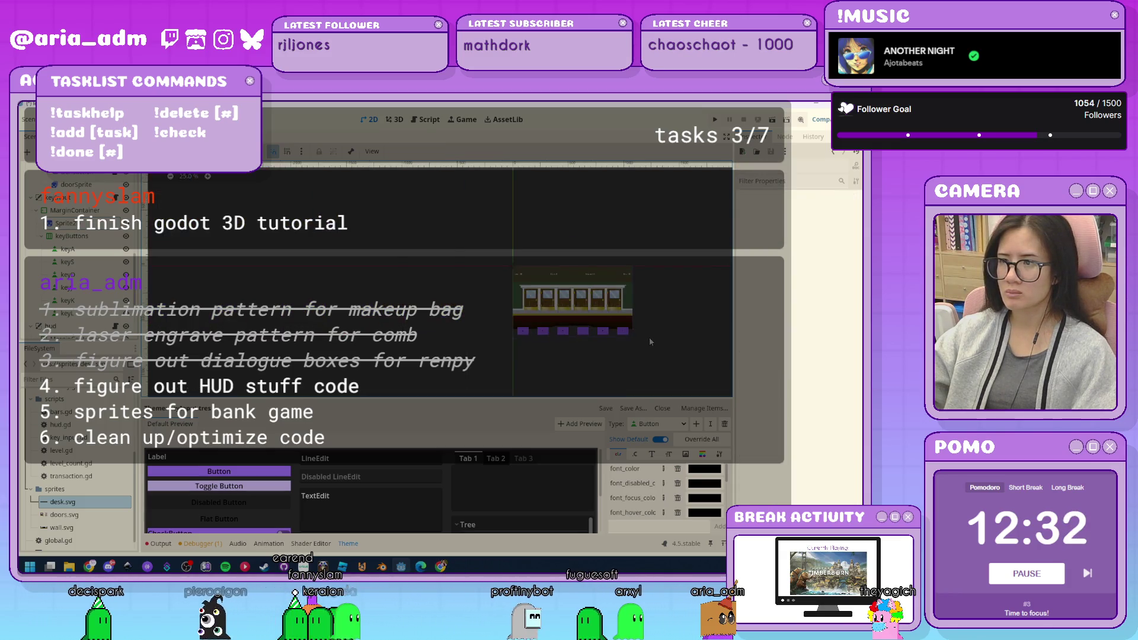
{"action": "scroll", "coordinate": [534, 351], "scroll_direction": "up", "scroll_amount": 3}
{"action": "scroll", "coordinate": [517, 356], "scroll_direction": "down", "scroll_amount": 3}
{"action": "scroll", "coordinate": [474, 355], "scroll_direction": "up", "scroll_amount": 3}
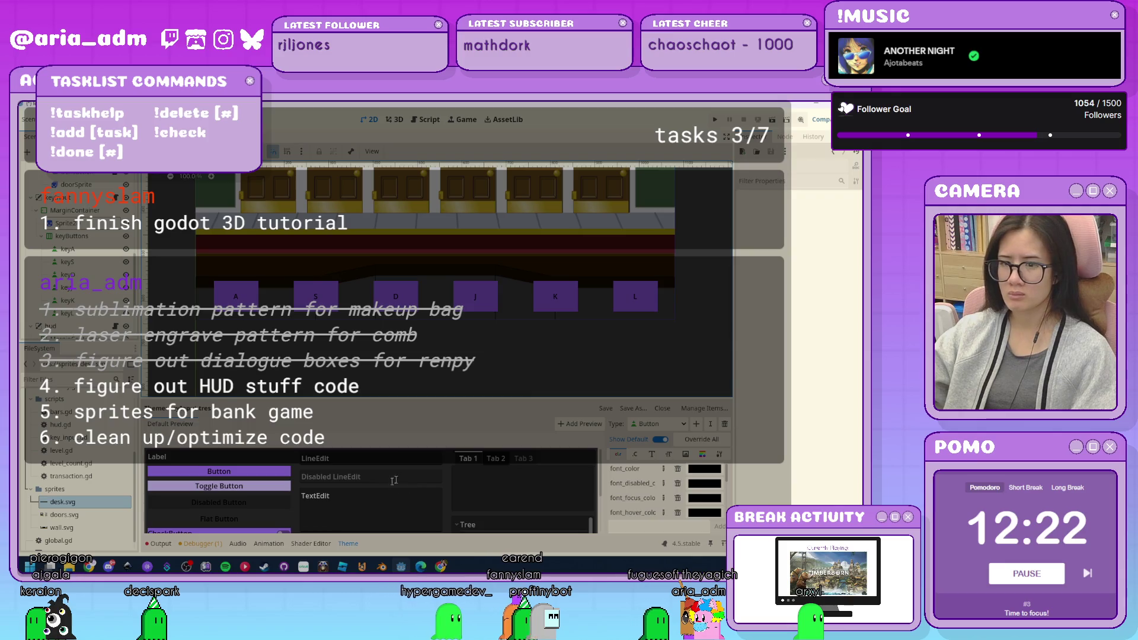
In Inkscape, select a vertical divider line on the desk and nudge it left.
{"action": "key", "text": "alt+Tab"}
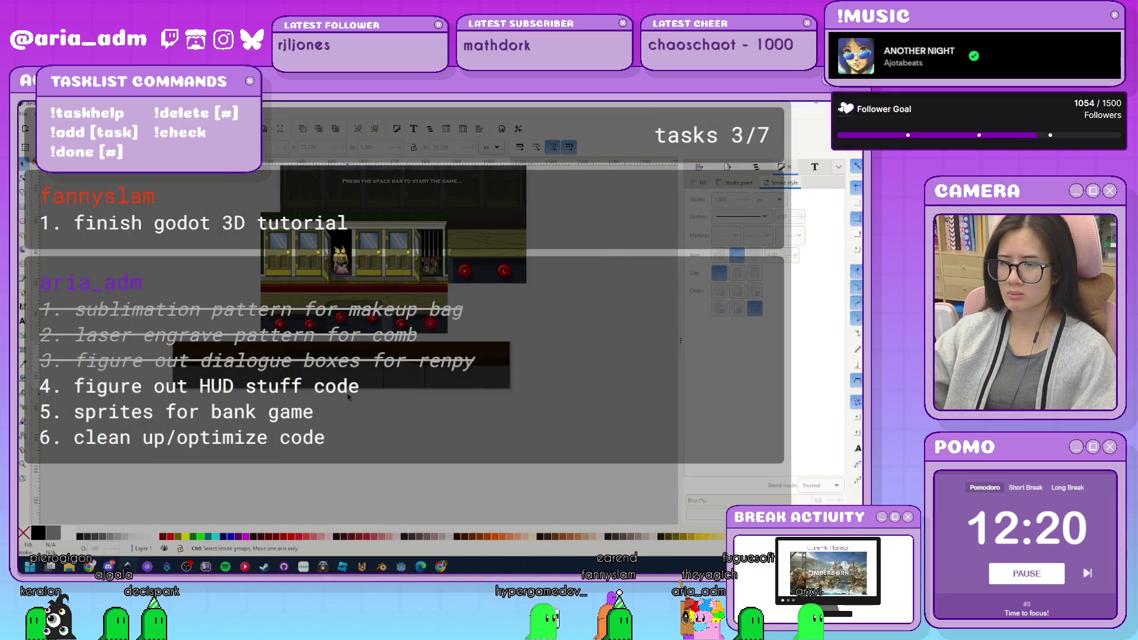
{"action": "left_click", "coordinate": [500, 360]}
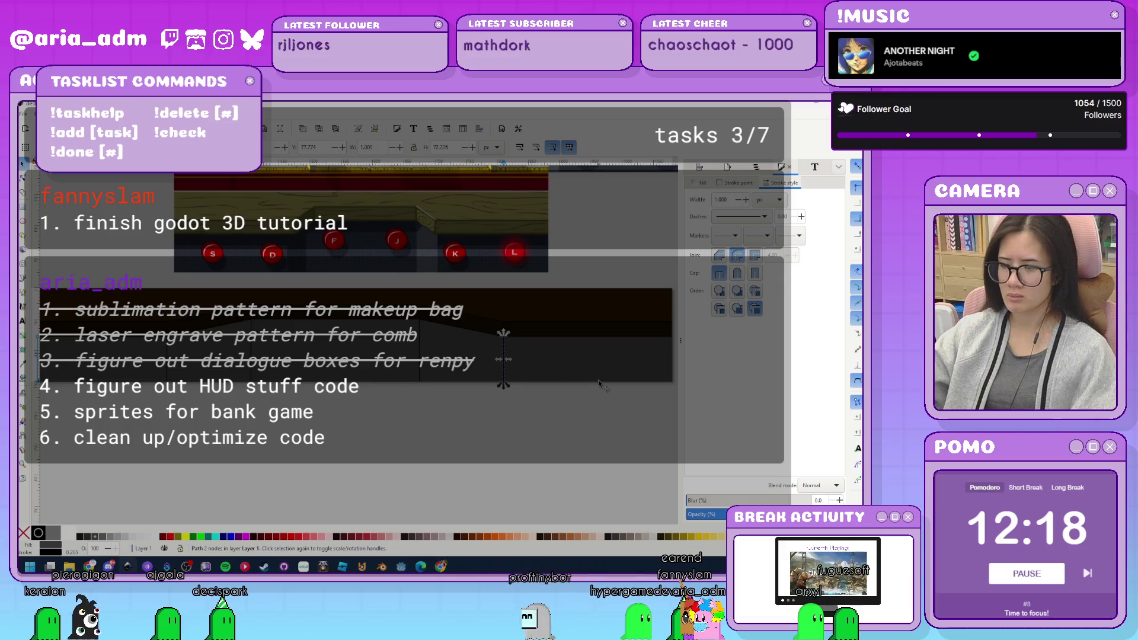
{"action": "key", "text": "Left"}
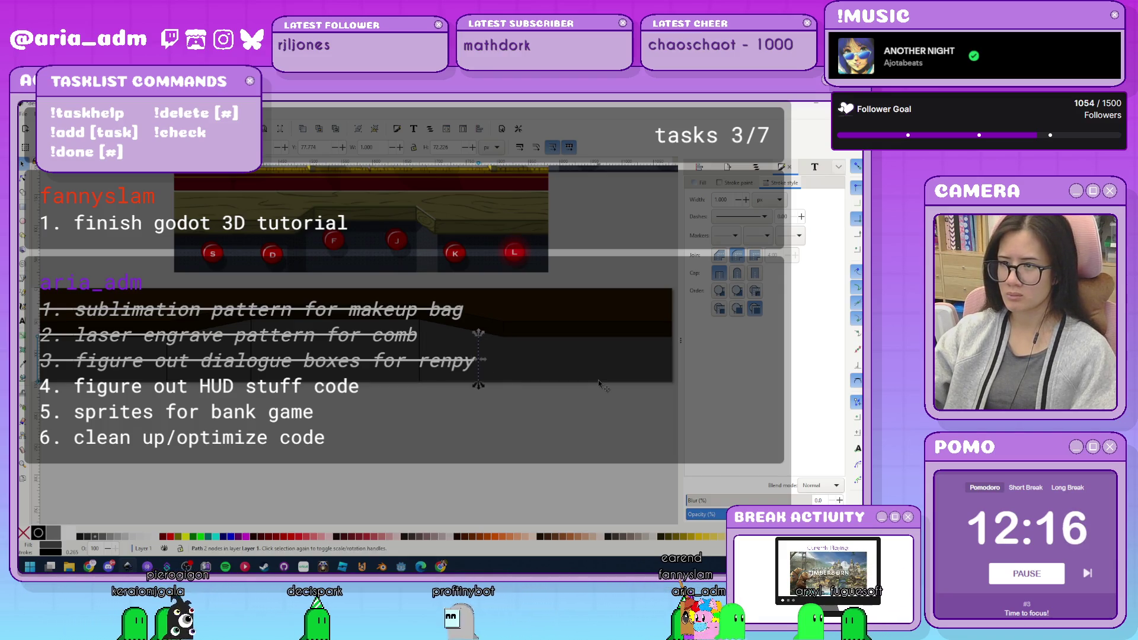
{"action": "left_click", "coordinate": [174, 366]}
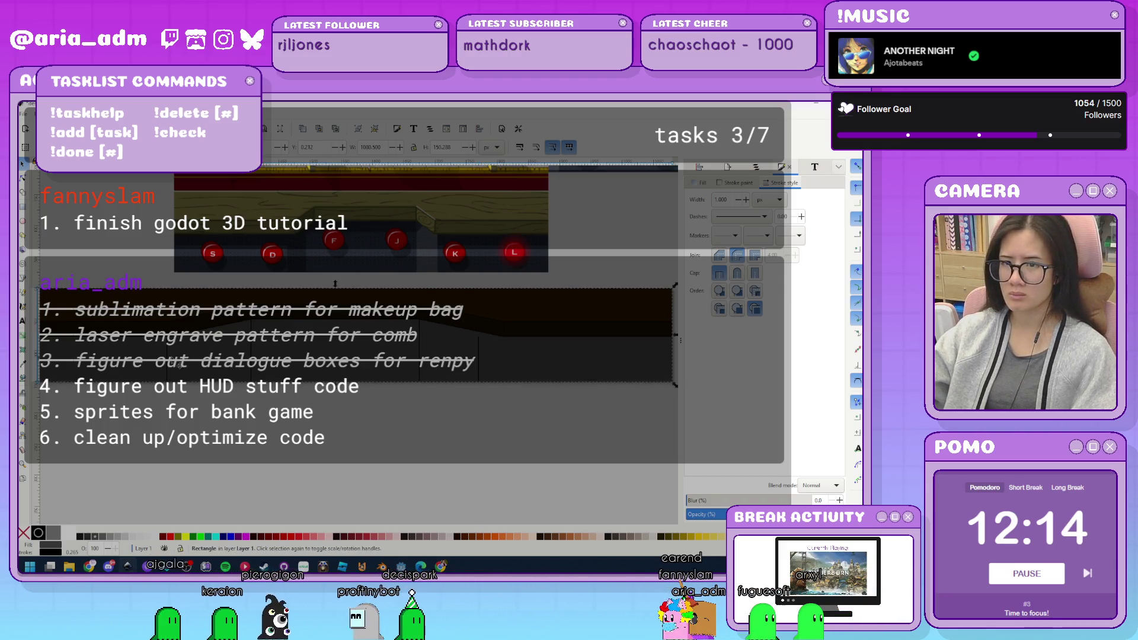
{"action": "left_click", "coordinate": [191, 386]}
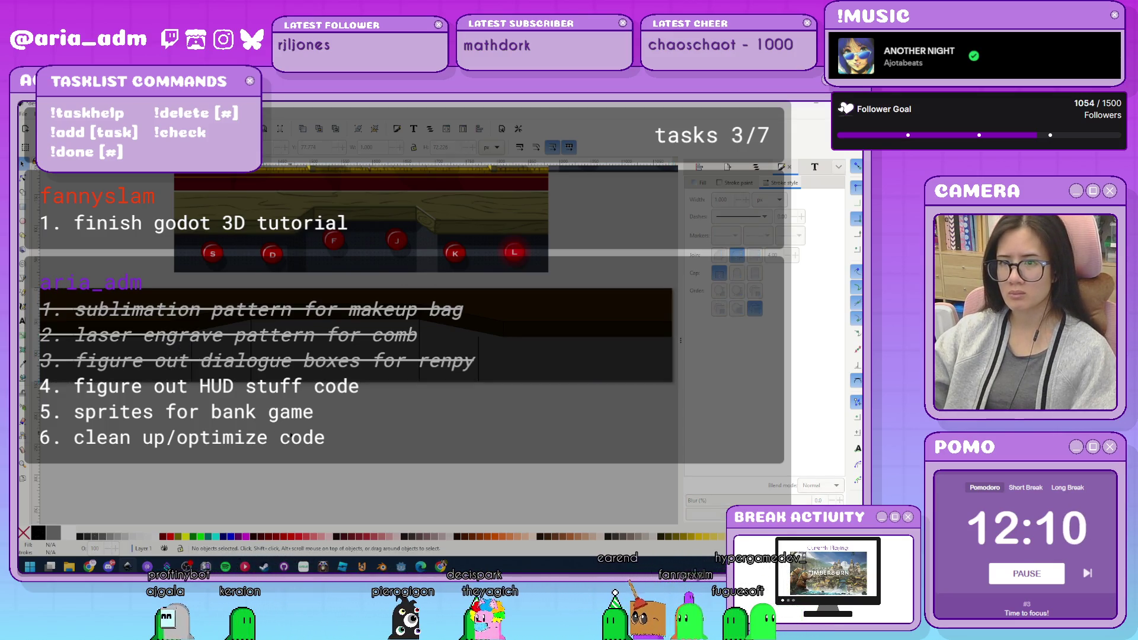
{"action": "key", "text": "Escape"}
Shorten the divider line from the top, then save desk.svg.
{"action": "left_click", "coordinate": [476, 340]}
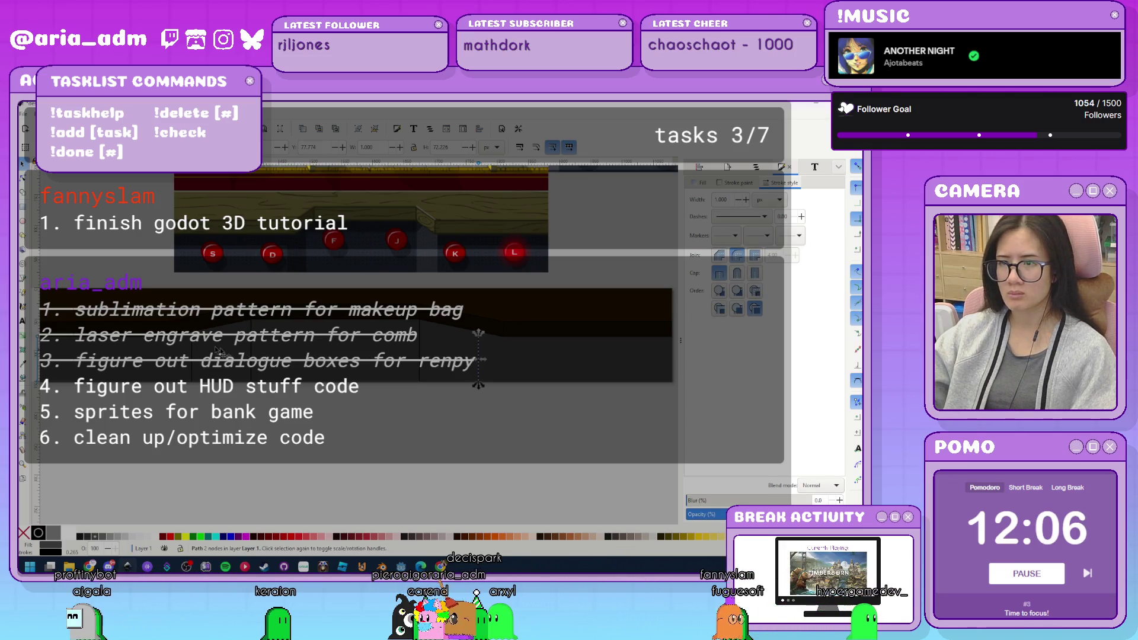
{"action": "left_click", "coordinate": [191, 351], "text": "shift"}
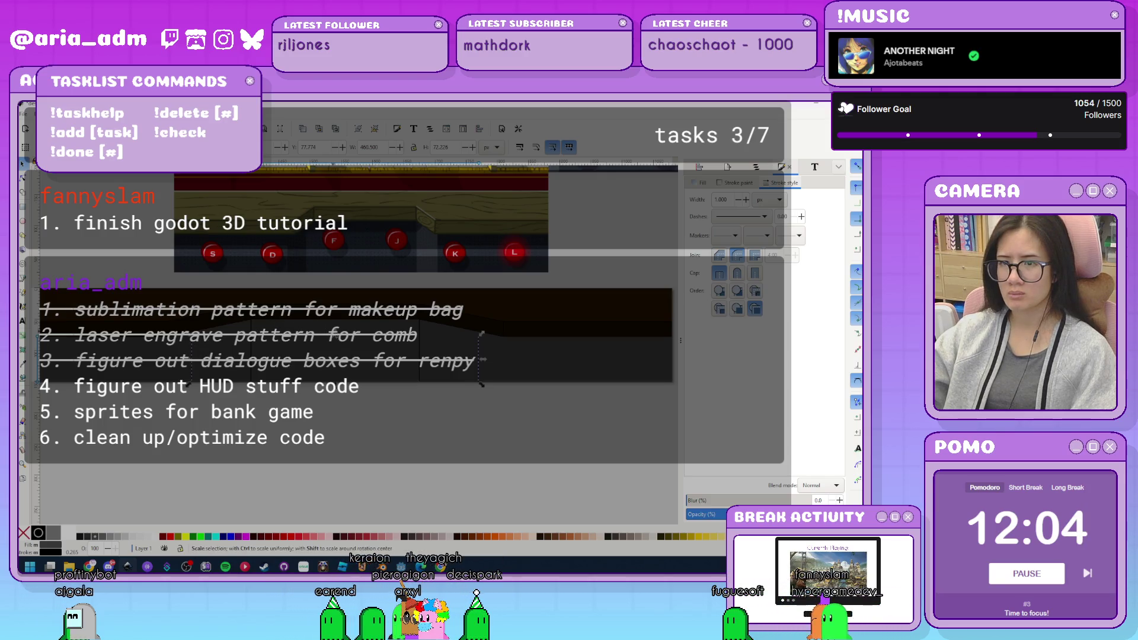
{"action": "left_click_drag", "start_coordinate": [342, 326], "coordinate": [478, 325]}
{"action": "left_click", "coordinate": [371, 439]}
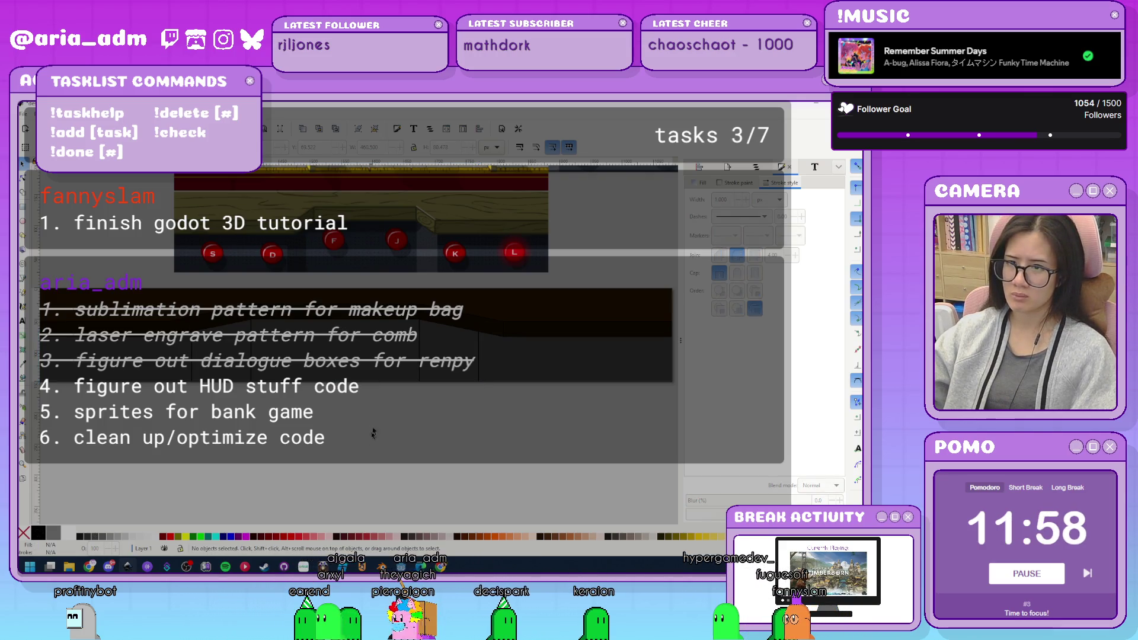
{"action": "left_click", "coordinate": [424, 365]}
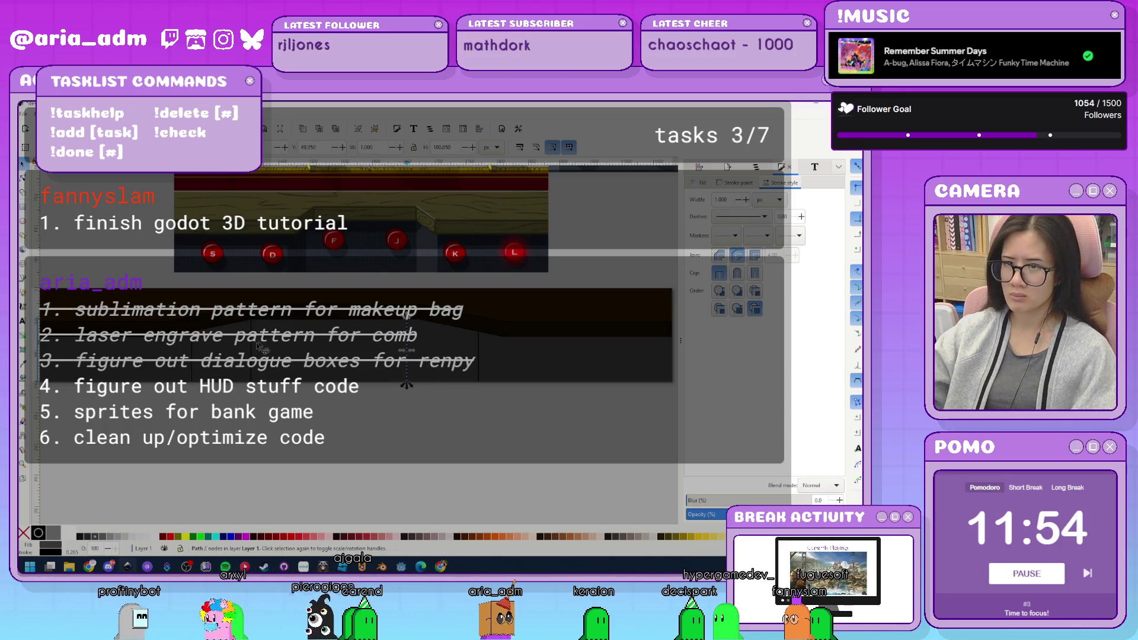
{"action": "left_click", "coordinate": [344, 372], "text": "shift"}
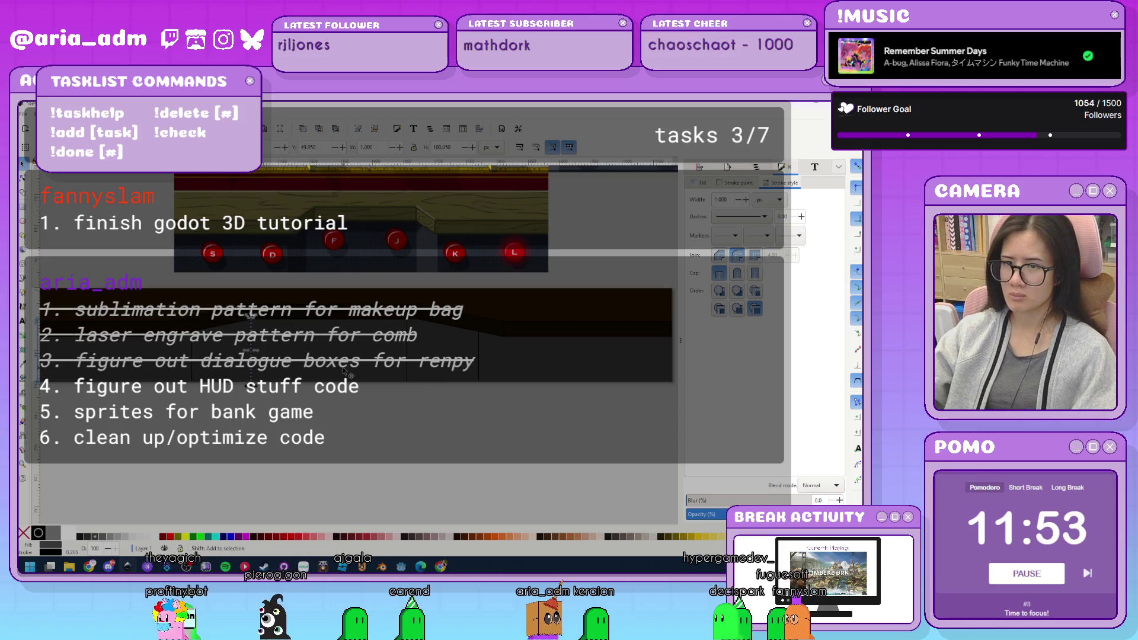
{"action": "left_click", "coordinate": [319, 430]}
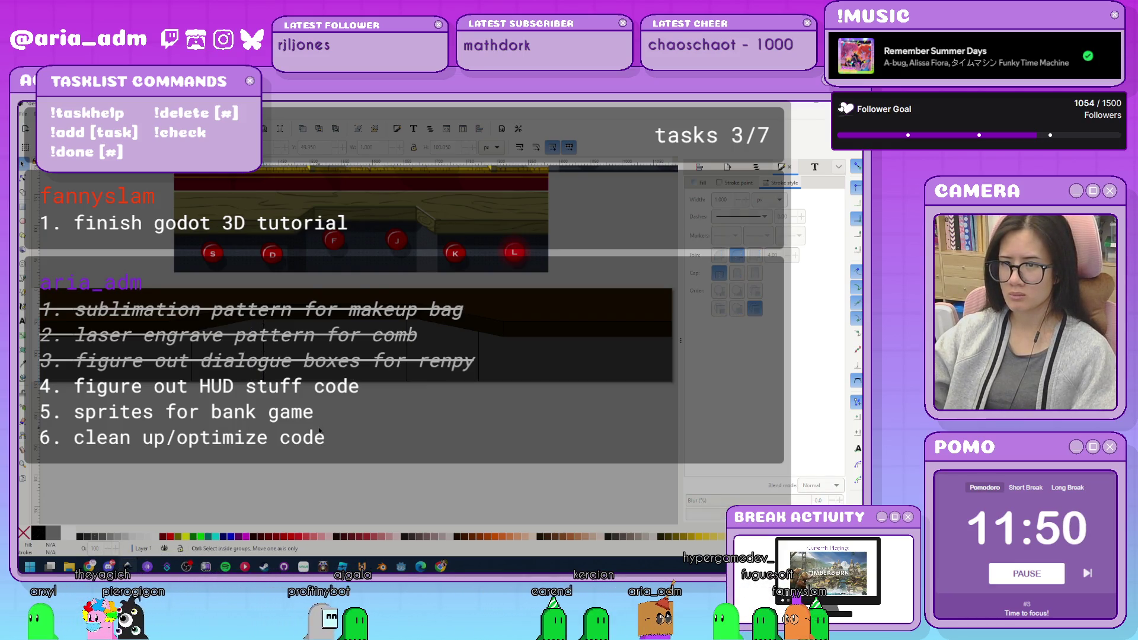
{"action": "key", "text": "ctrl+s"}
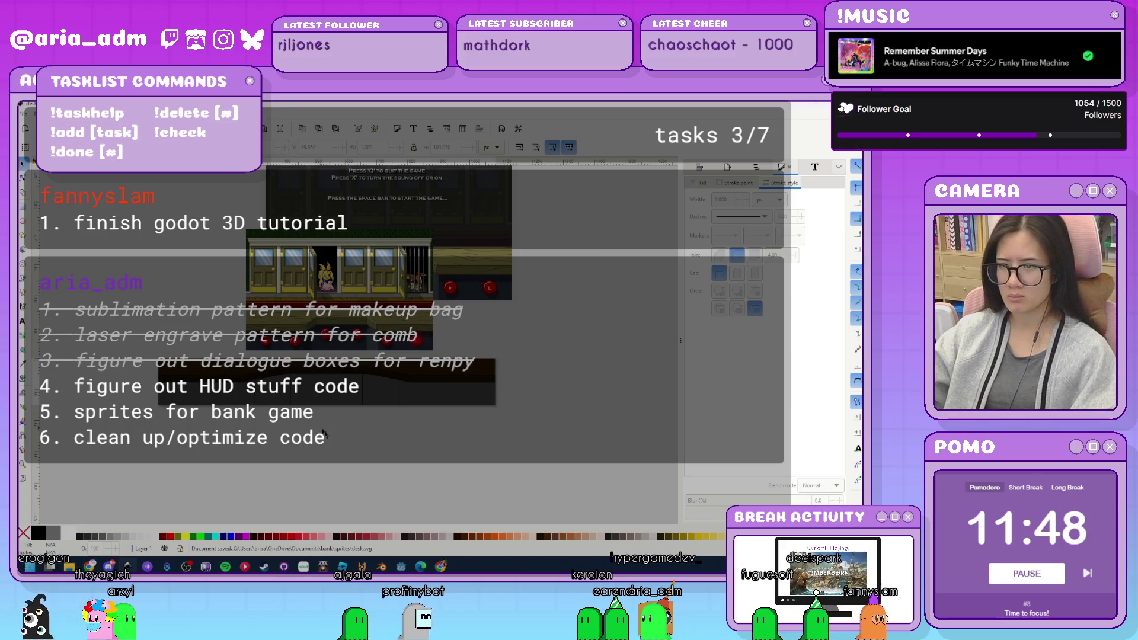
Back in Godot, select the MarginContainer and set its Margin Left override to 0.
{"action": "key", "text": "alt+Tab"}
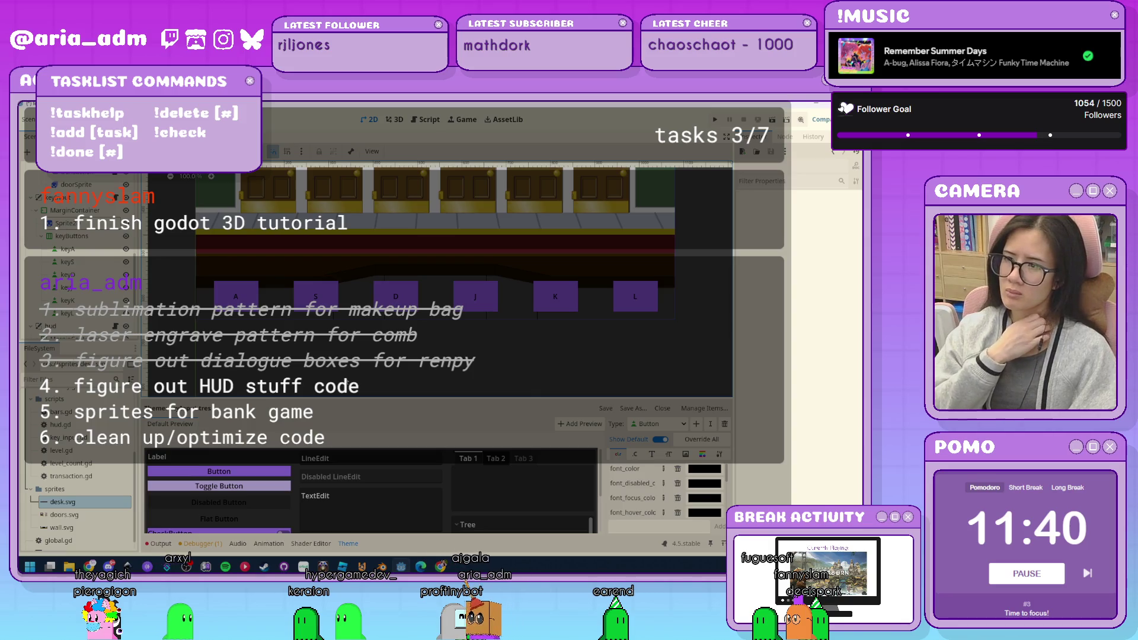
{"action": "scroll", "coordinate": [379, 372], "scroll_direction": "down", "scroll_amount": 3}
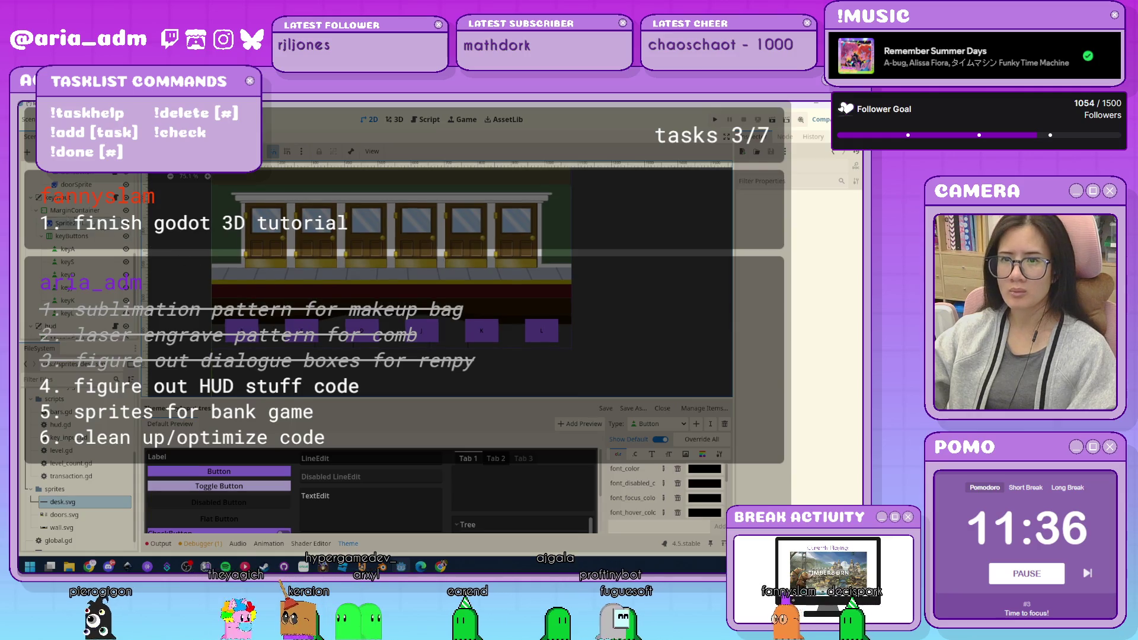
{"action": "left_click", "coordinate": [65, 236]}
{"action": "left_click", "coordinate": [74, 211]}
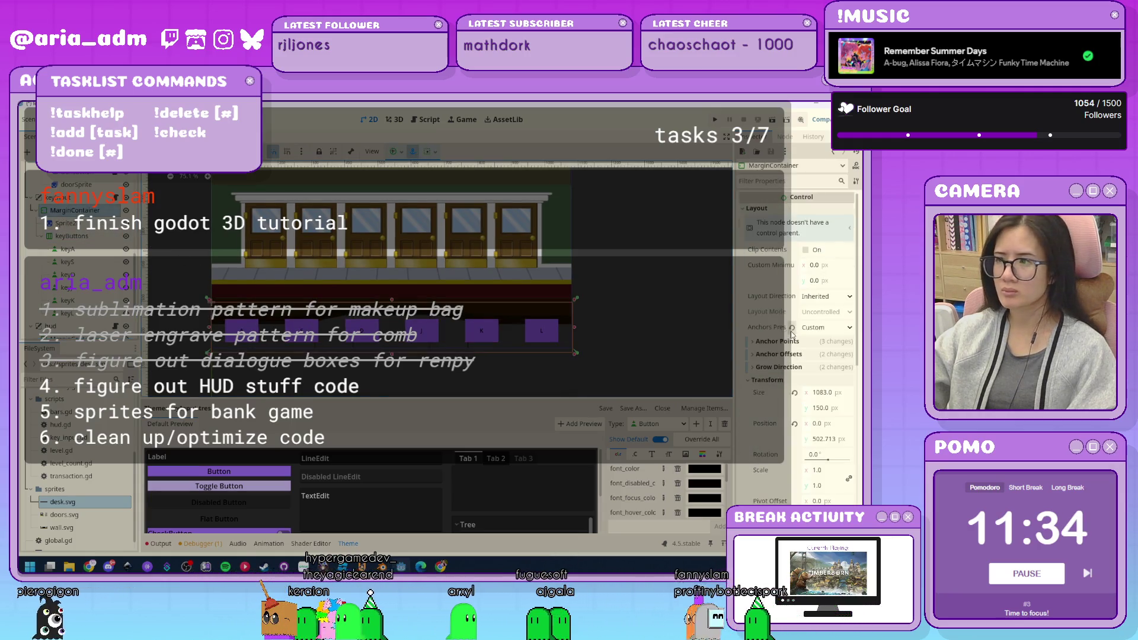
{"action": "scroll", "coordinate": [814, 335], "scroll_direction": "down", "scroll_amount": 5}
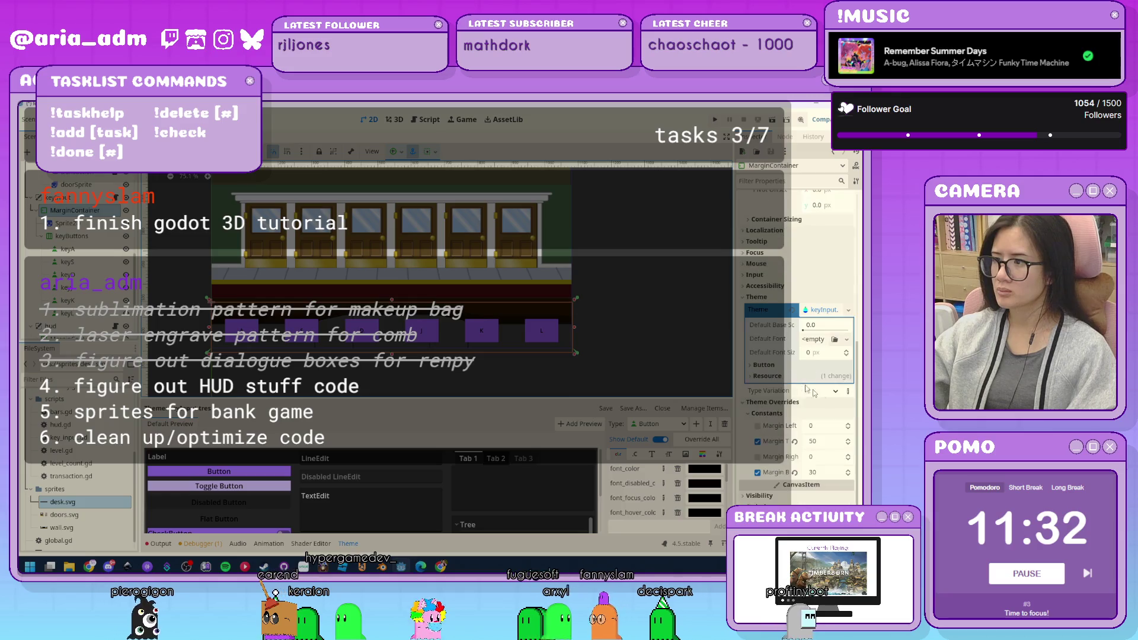
{"action": "left_click", "coordinate": [829, 427]}
{"action": "type", "text": "50"}
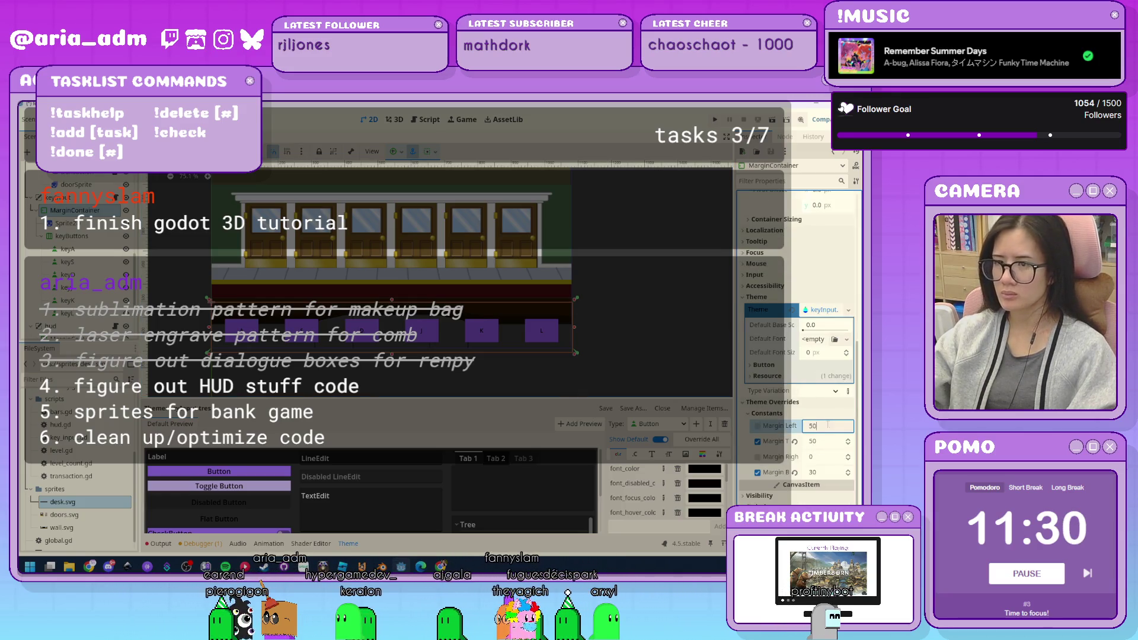
{"action": "key", "text": "Tab"}
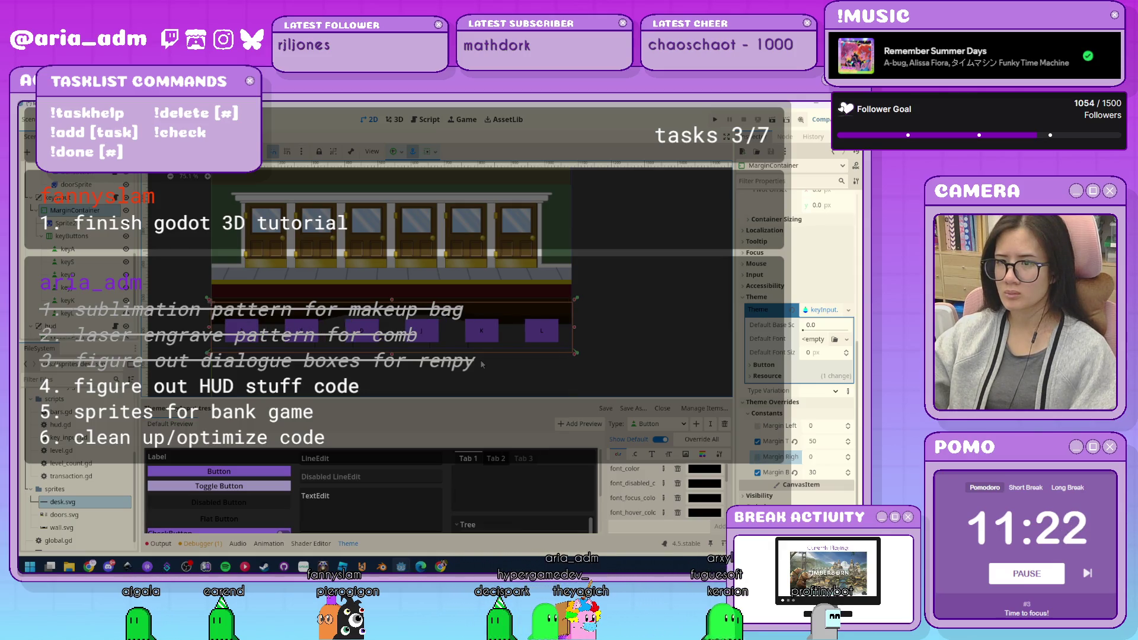
{"action": "left_click", "coordinate": [71, 236]}
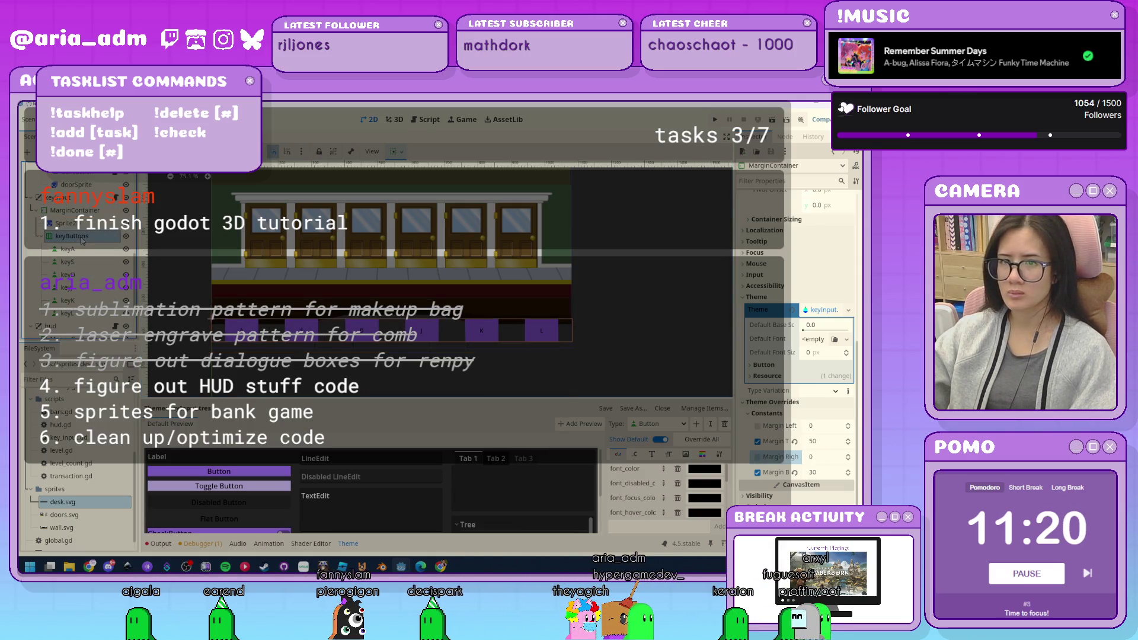
Set the key buttons' Separation value to 4.
{"action": "double_click", "coordinate": [813, 476]}
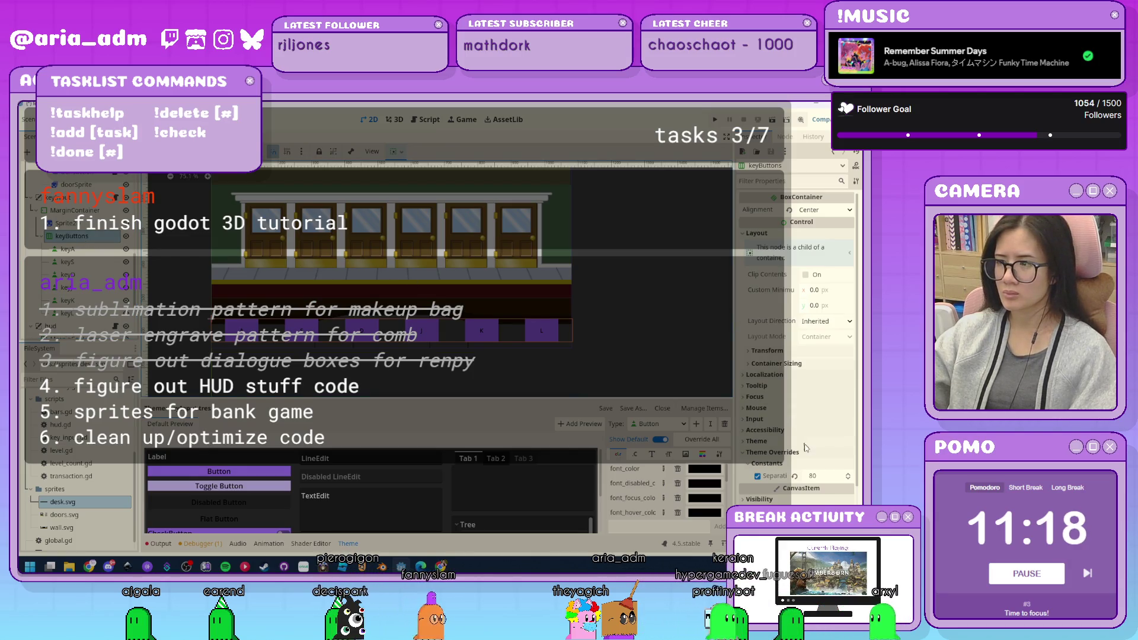
{"action": "type", "text": "4"}
{"action": "key", "text": "Return"}
Give the MarginContainer left and right margins of 20, then change both to 50.
{"action": "left_click", "coordinate": [419, 375]}
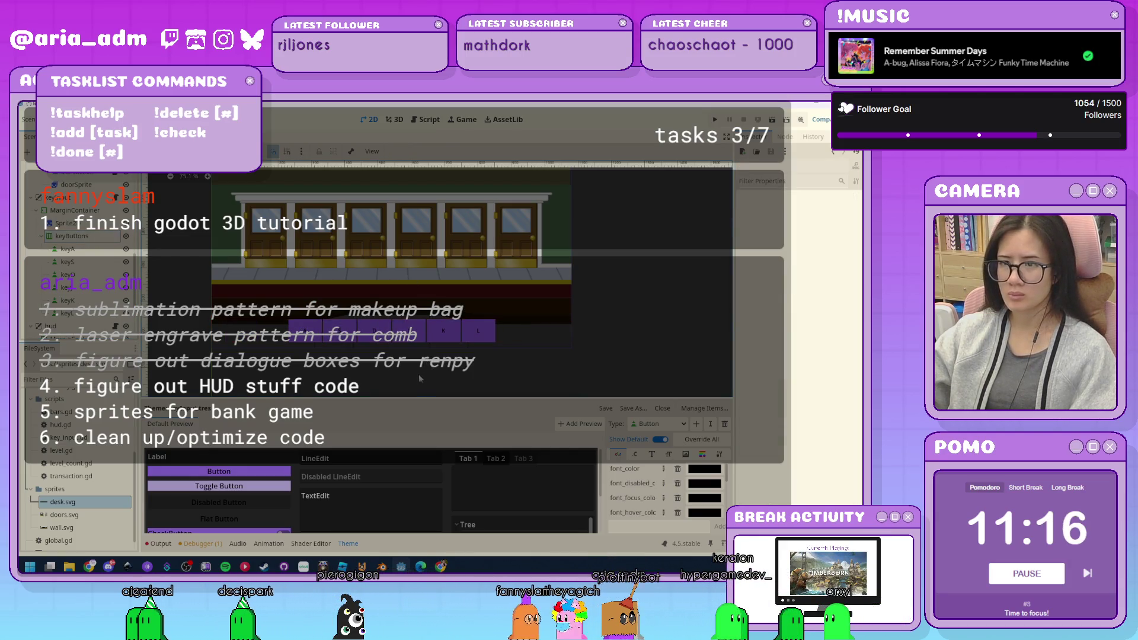
{"action": "scroll", "coordinate": [420, 371], "scroll_direction": "up", "scroll_amount": 2}
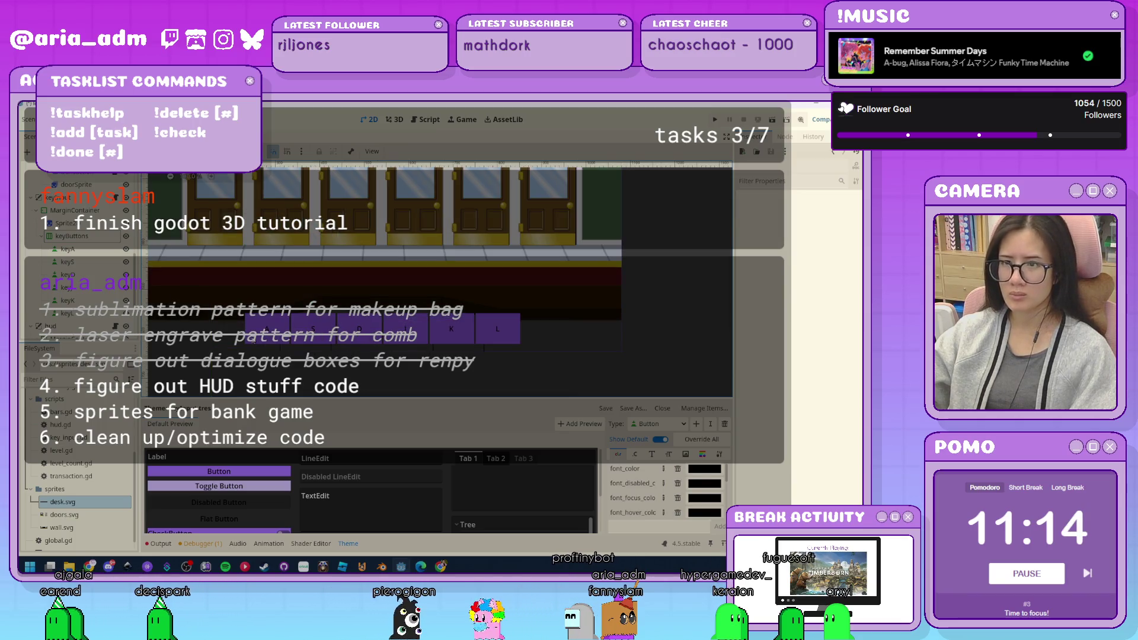
{"action": "left_click", "coordinate": [418, 351]}
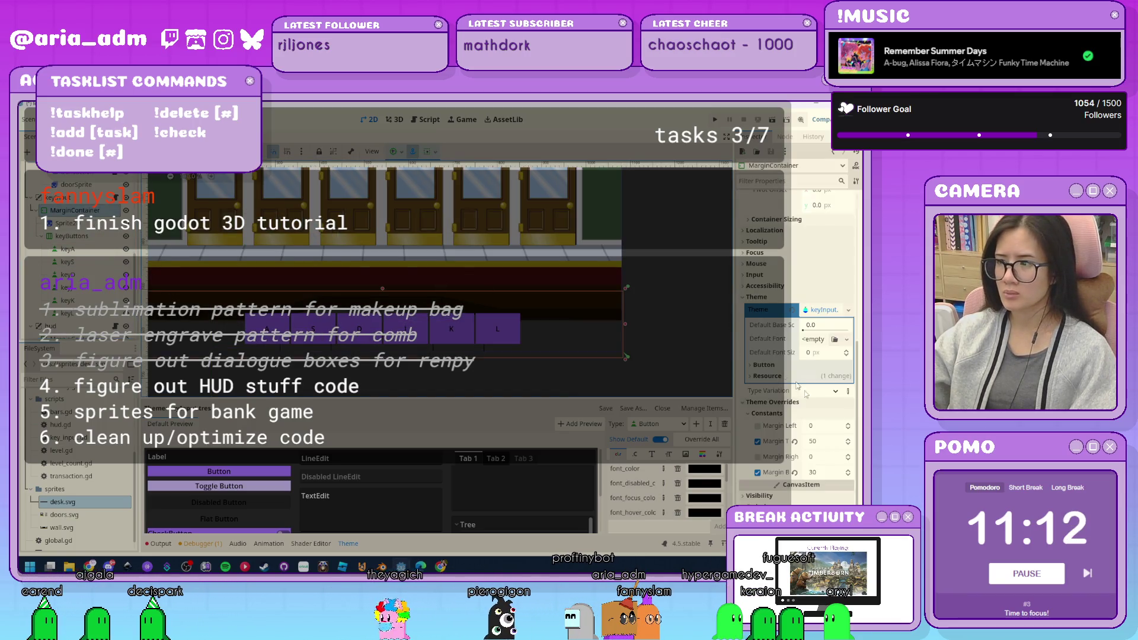
{"action": "left_click", "coordinate": [820, 430]}
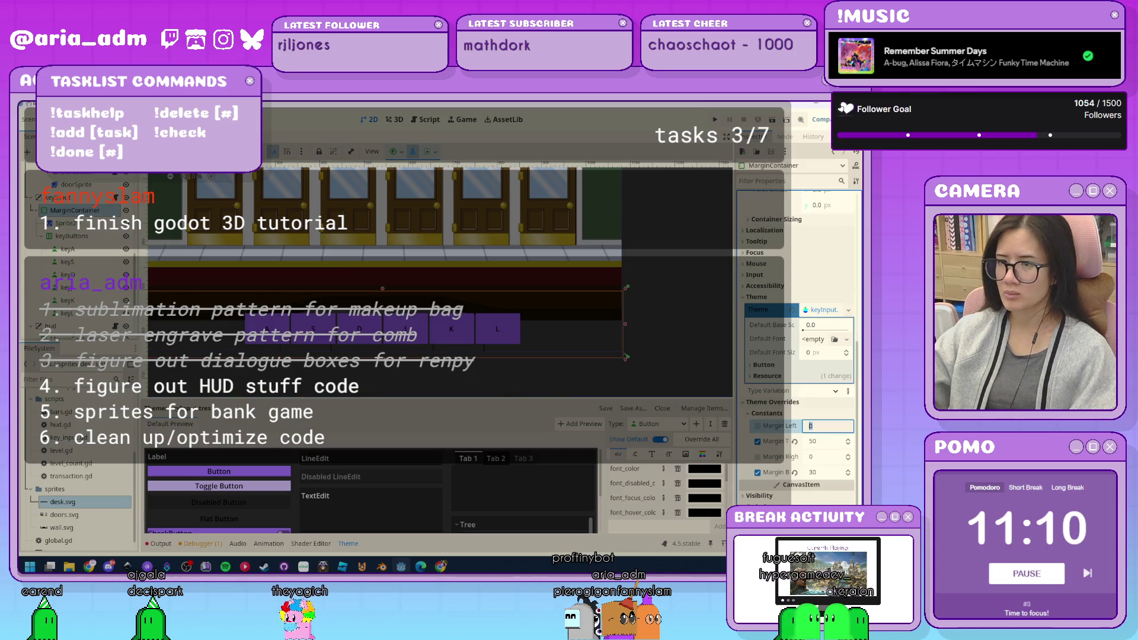
{"action": "scroll", "coordinate": [367, 286], "scroll_direction": "down", "scroll_amount": 4}
{"action": "scroll", "coordinate": [368, 287], "scroll_direction": "up", "scroll_amount": 4}
{"action": "type", "text": "20"}
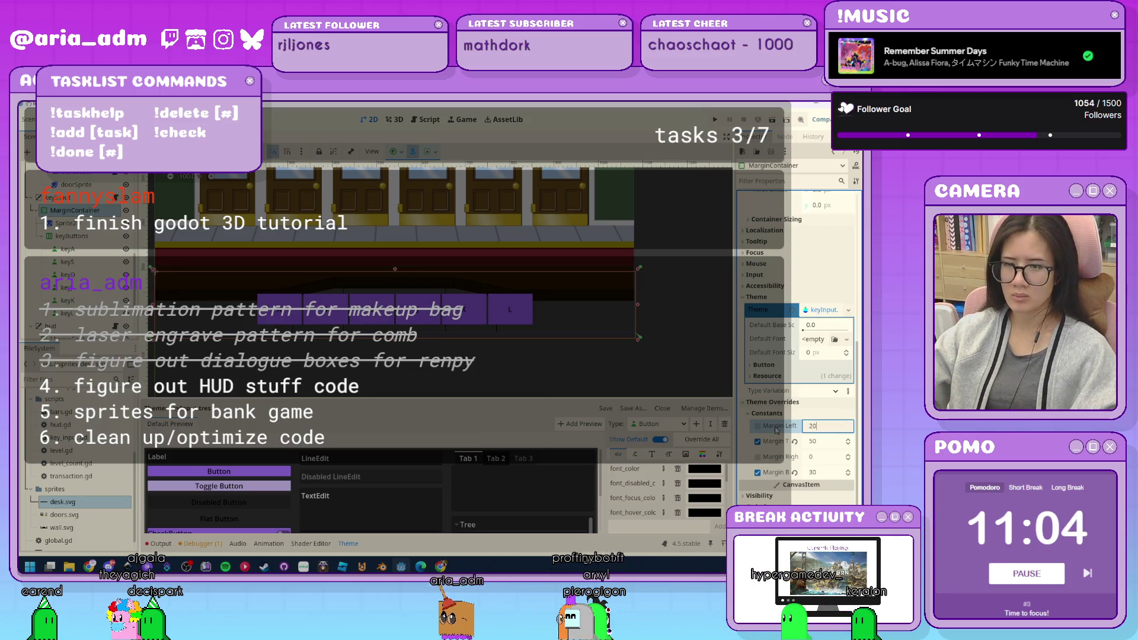
{"action": "key", "text": "Tab"}
{"action": "type", "text": "20"}
{"action": "key", "text": "Return"}
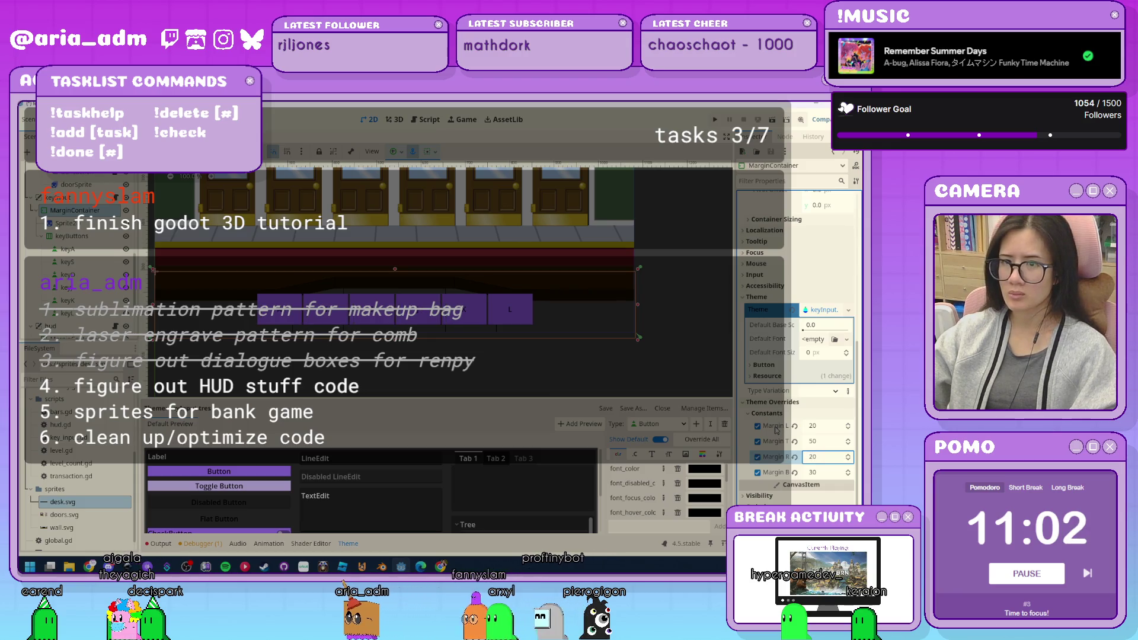
{"action": "left_click", "coordinate": [815, 426]}
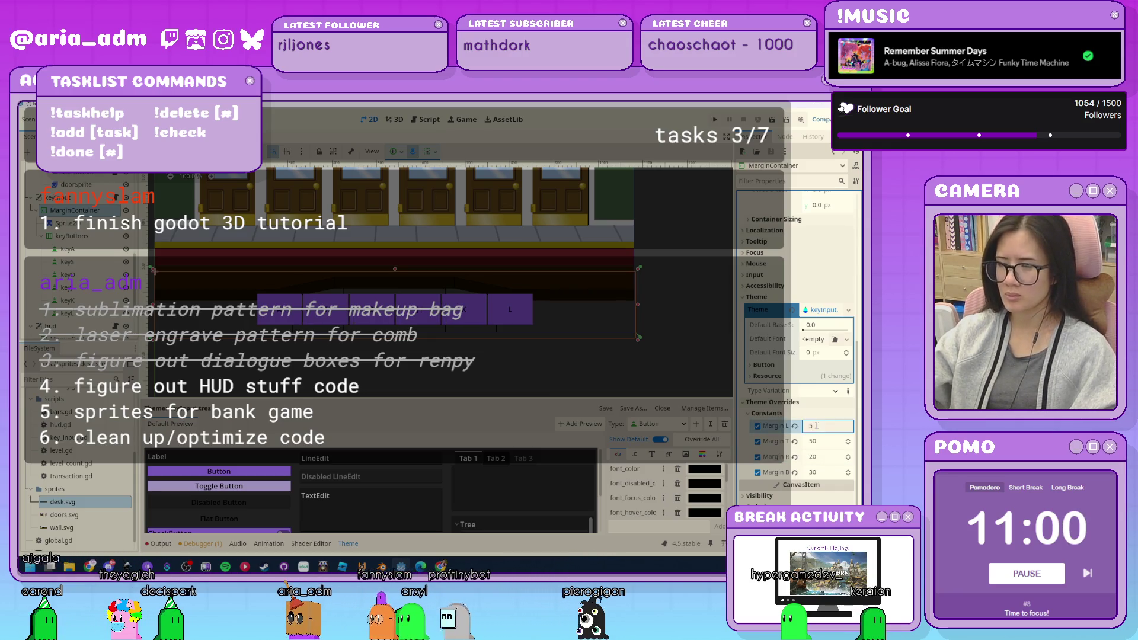
{"action": "type", "text": "50"}
{"action": "key", "text": "Tab"}
{"action": "type", "text": "50"}
{"action": "key", "text": "Return"}
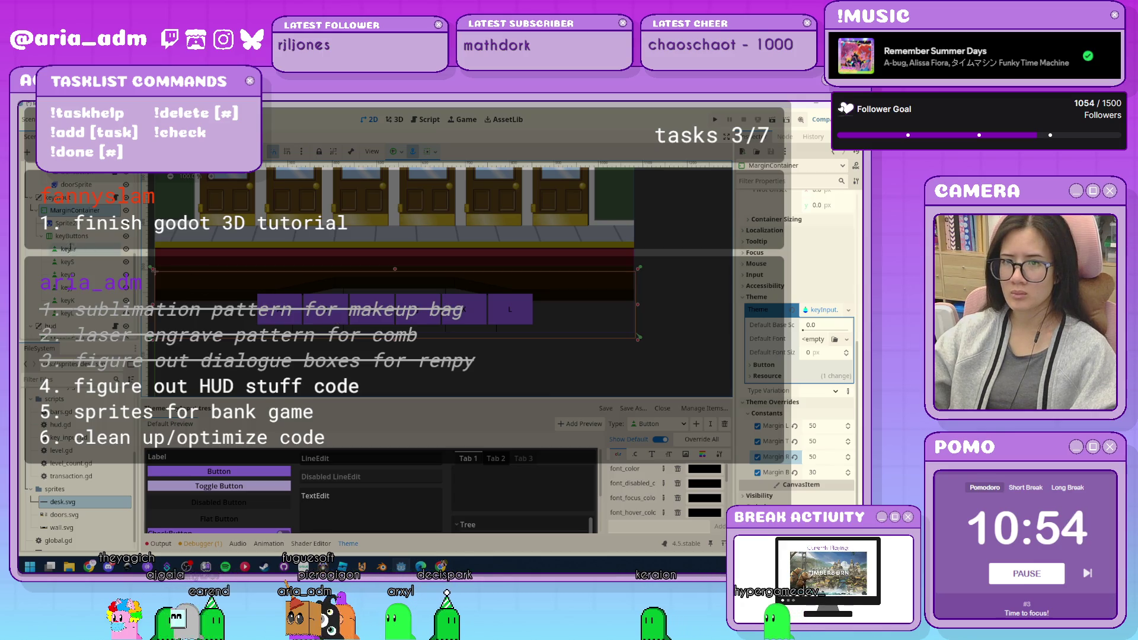
Override the keyButtons Separation constant and drag it to 68.
{"action": "left_click", "coordinate": [72, 236]}
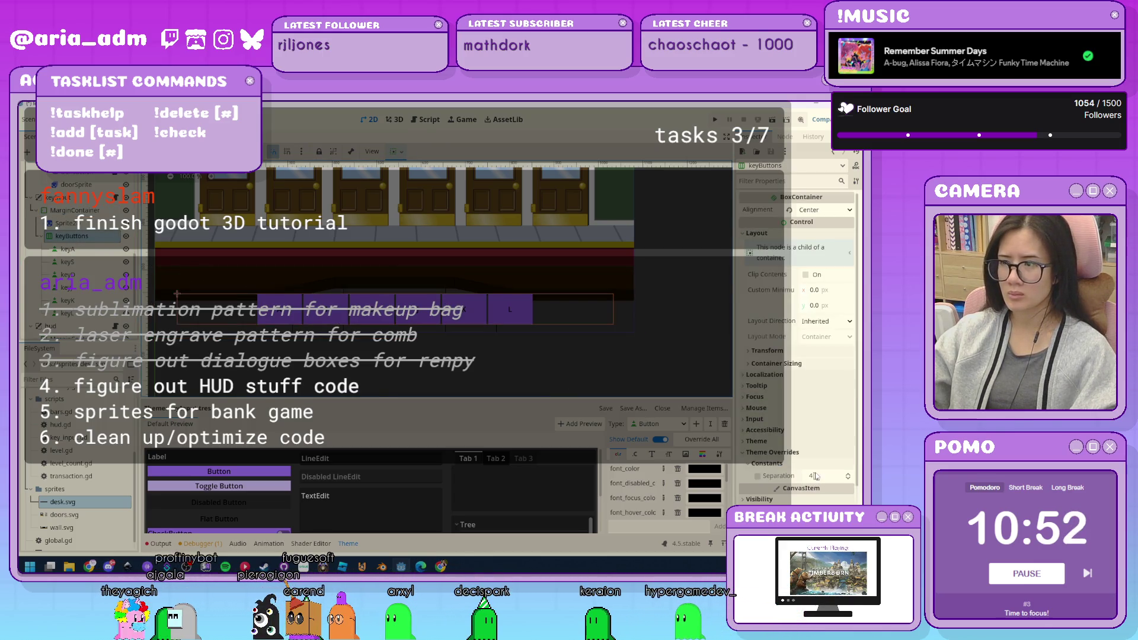
{"action": "left_click", "coordinate": [849, 474]}
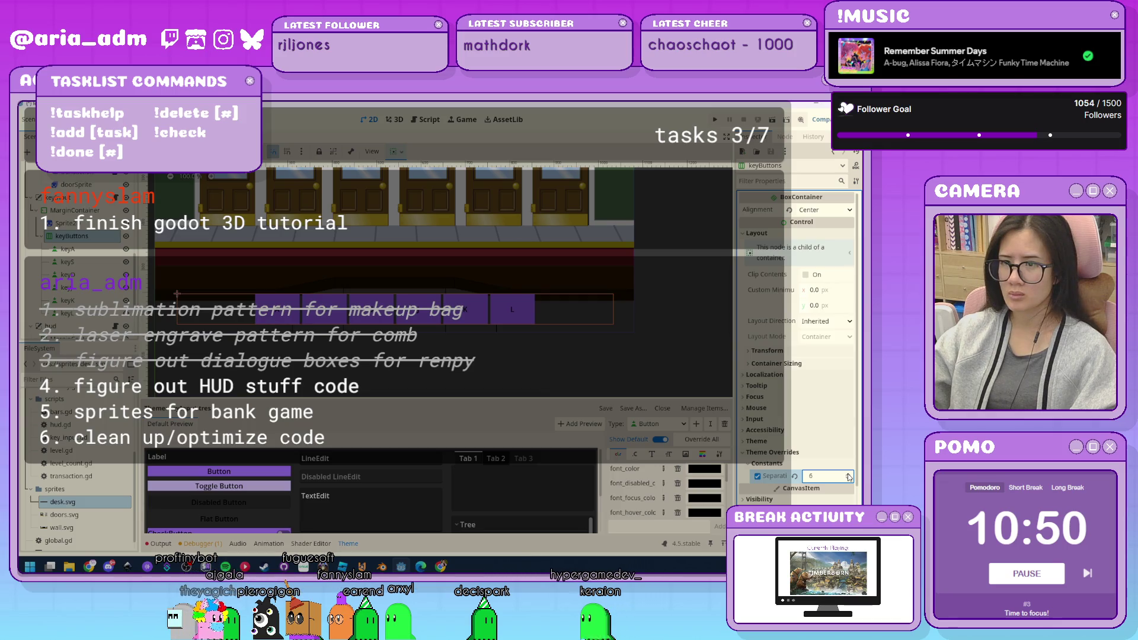
{"action": "left_click_drag", "start_coordinate": [827, 476], "coordinate": [857, 476]}
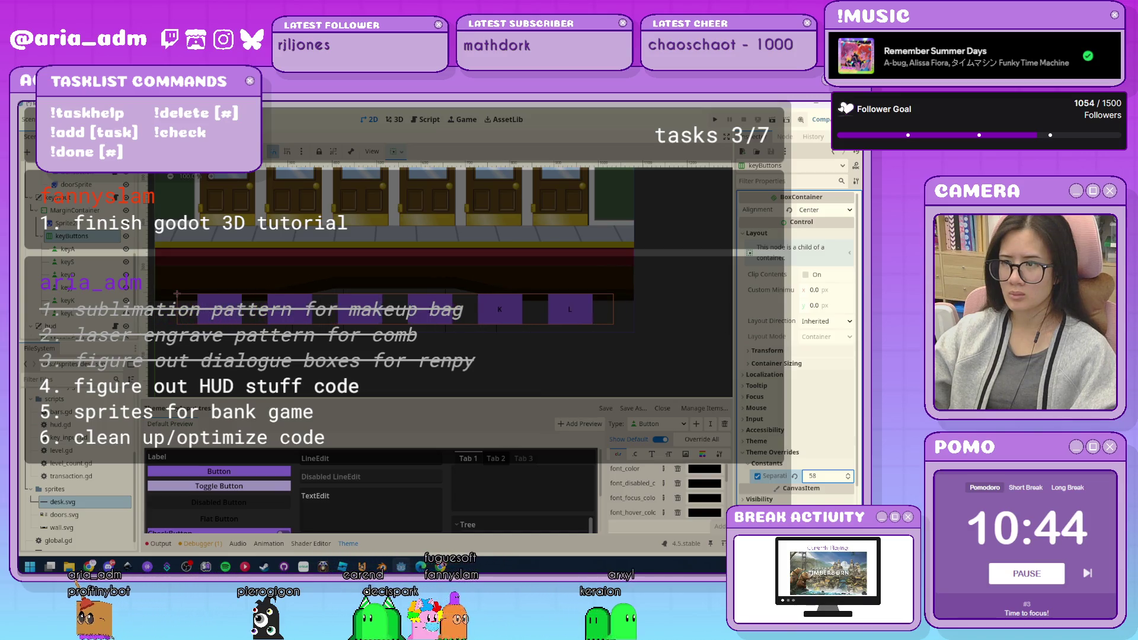
{"action": "left_click_drag", "start_coordinate": [827, 476], "coordinate": [798, 463]}
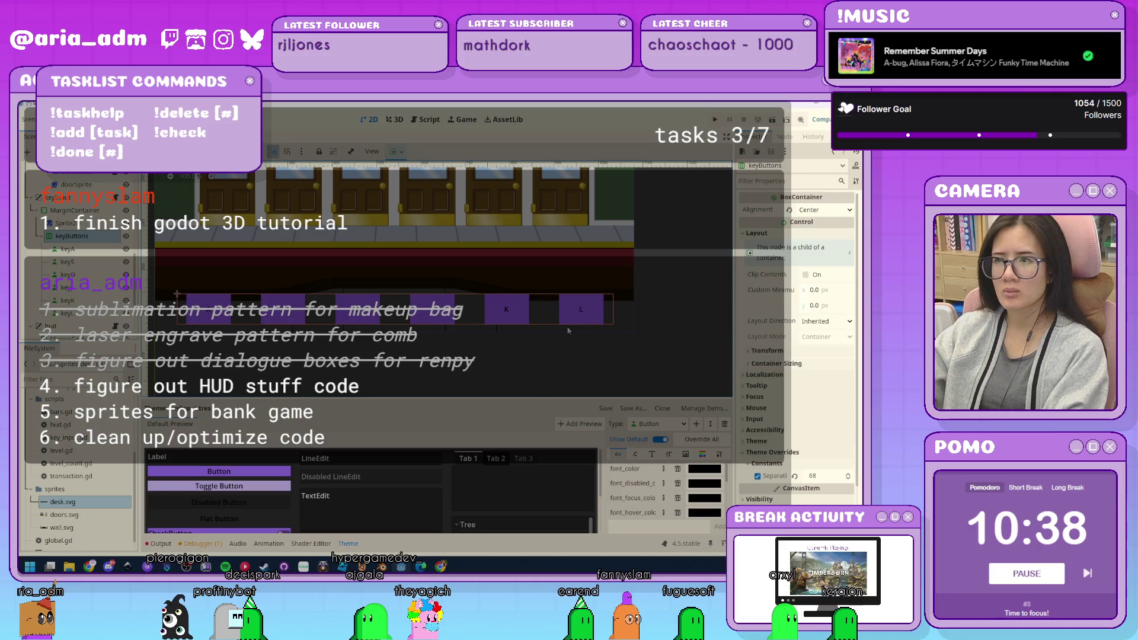
Briefly check the container's Transform properties, then select the MarginContainer.
{"action": "mouse_move", "coordinate": [787, 298]}
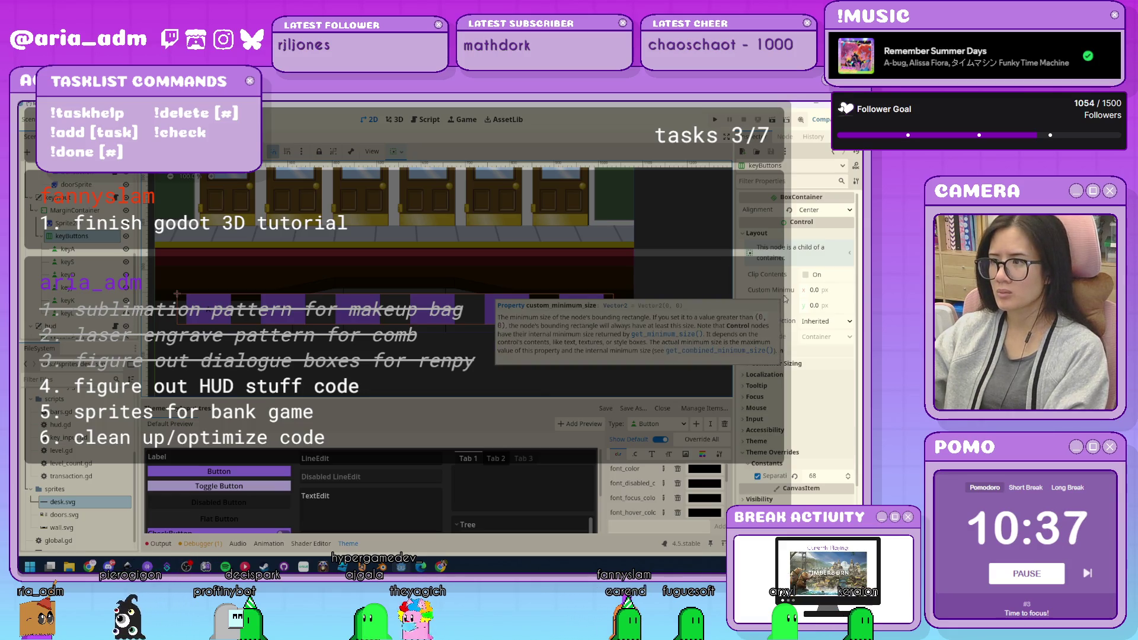
{"action": "left_click", "coordinate": [788, 352]}
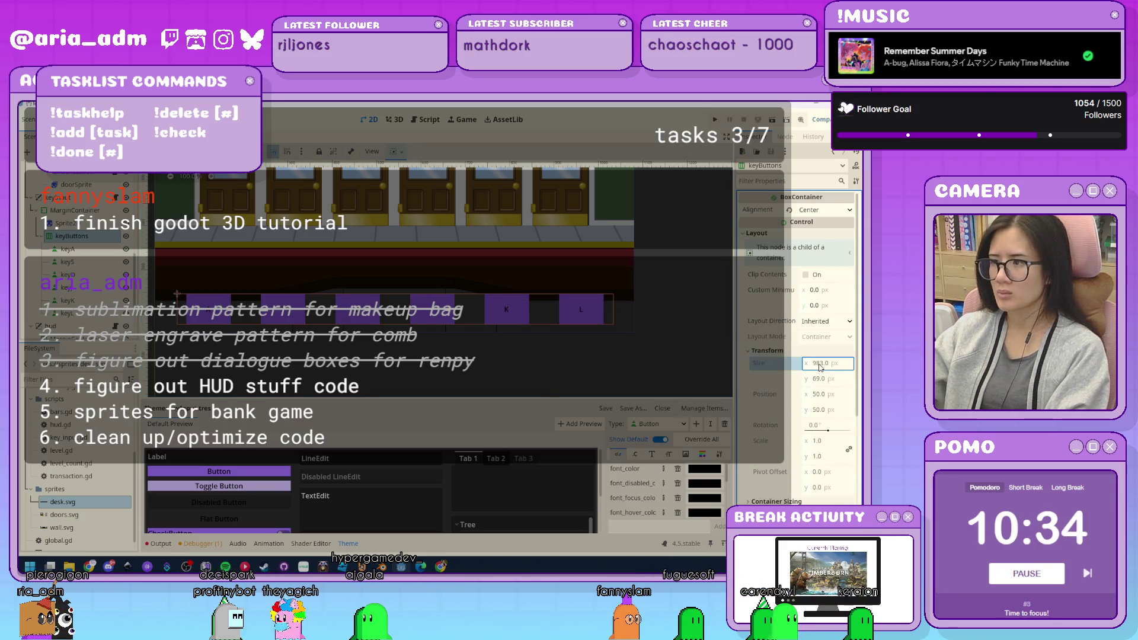
{"action": "left_click", "coordinate": [772, 352]}
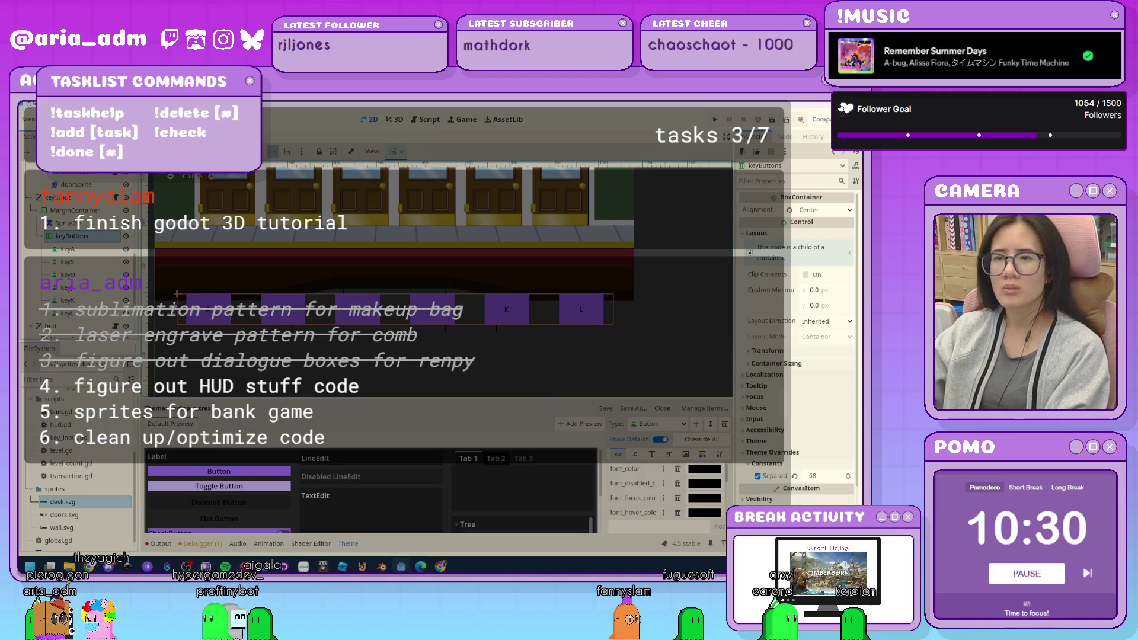
{"action": "left_click", "coordinate": [389, 279]}
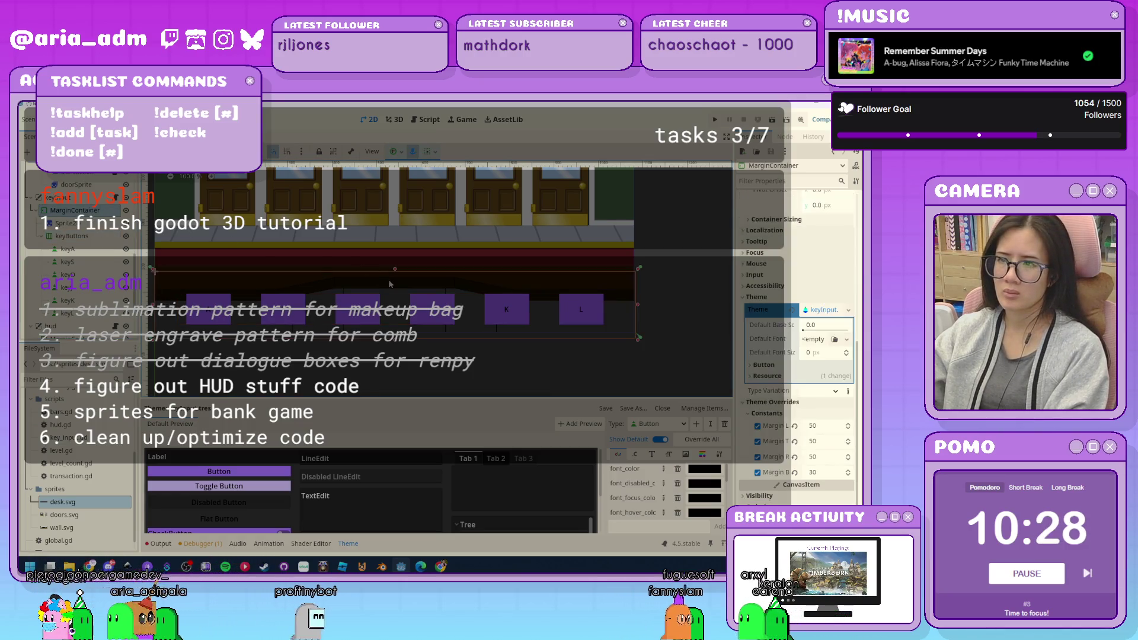
Revert the MarginContainer's left margin to 0 and drag its top margin up to 75.
{"action": "left_click", "coordinate": [794, 425]}
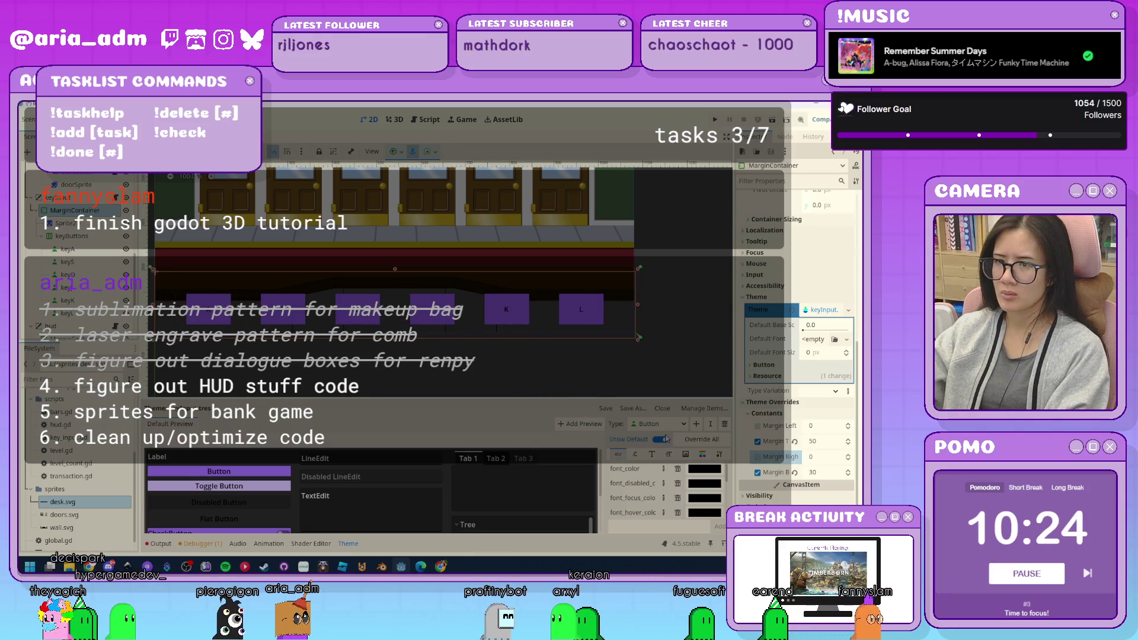
{"action": "left_click", "coordinate": [572, 375]}
{"action": "scroll", "coordinate": [573, 375], "scroll_direction": "down", "scroll_amount": 1}
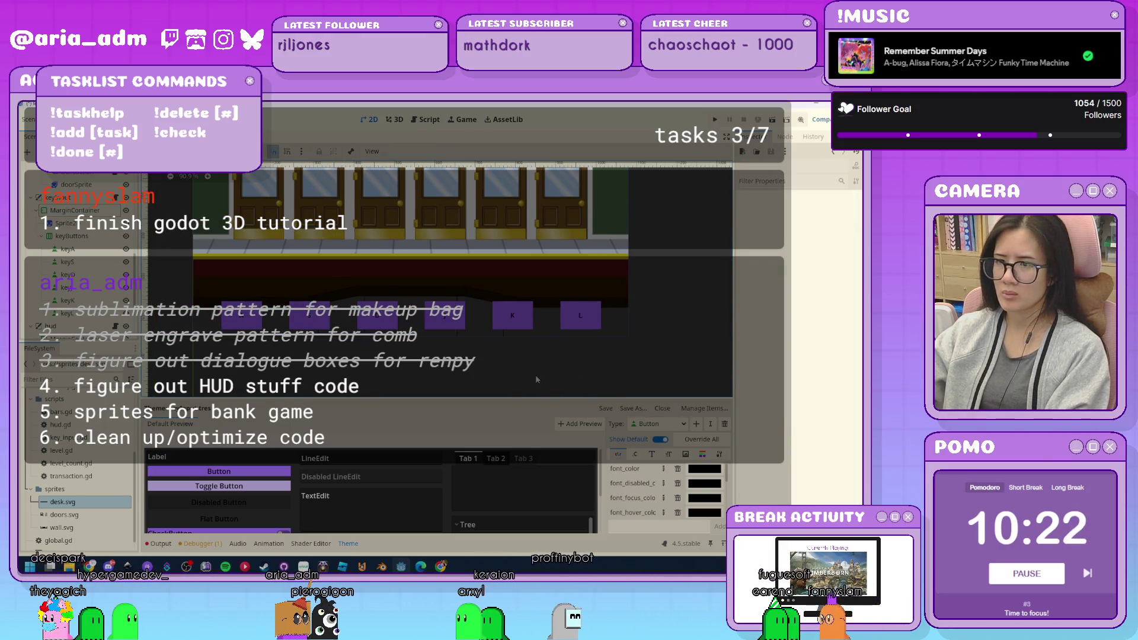
{"action": "scroll", "coordinate": [536, 374], "scroll_direction": "up", "scroll_amount": 1}
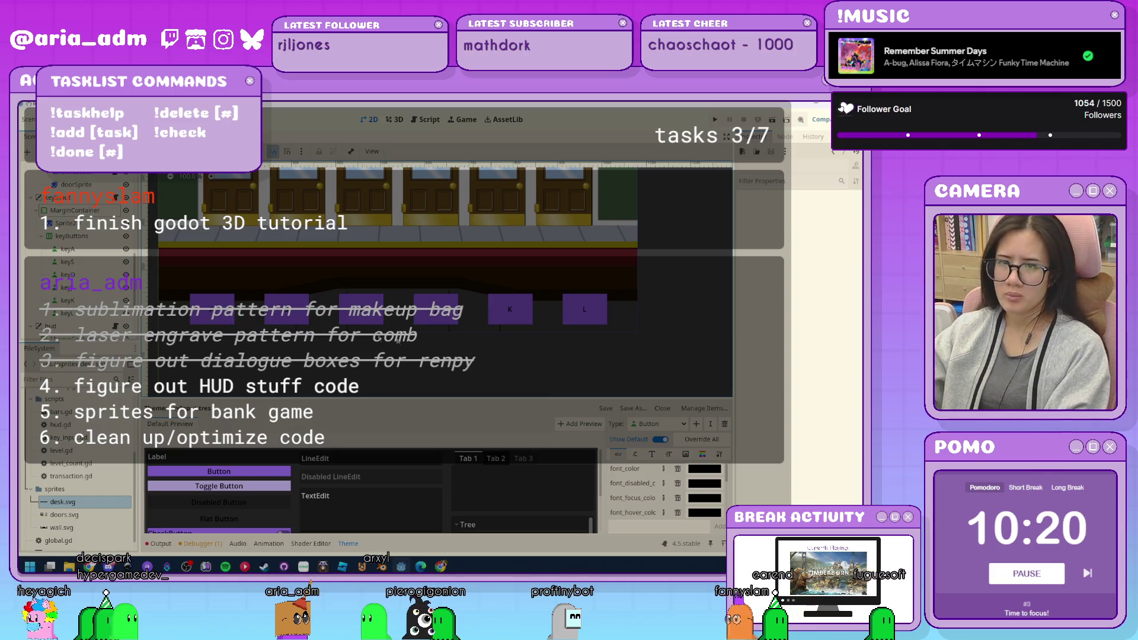
{"action": "left_click", "coordinate": [614, 336]}
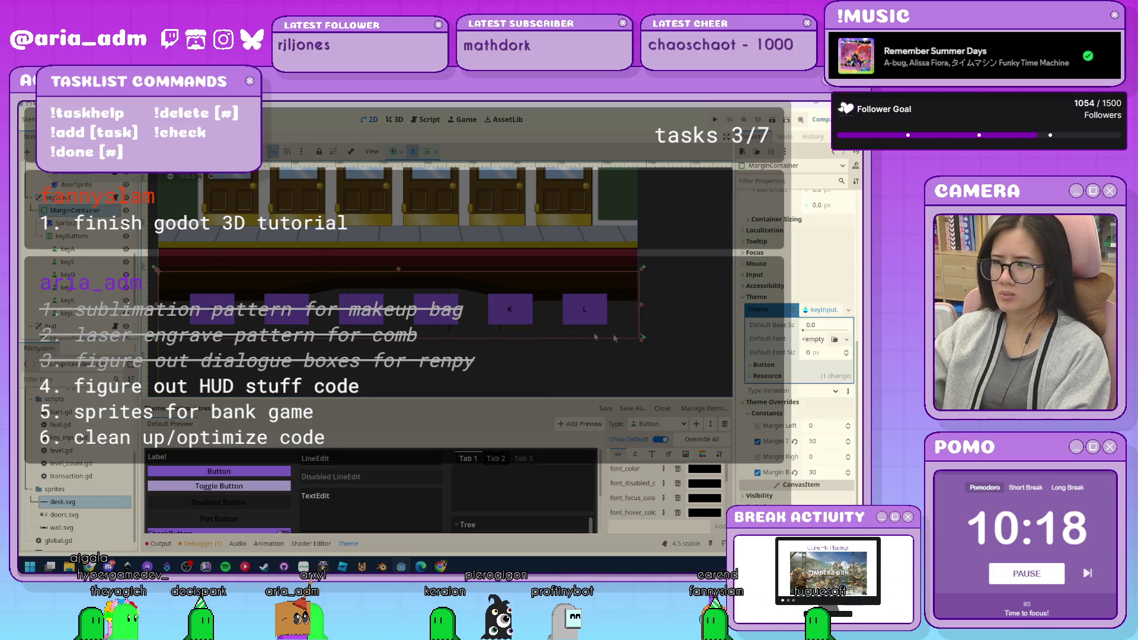
{"action": "mouse_move", "coordinate": [821, 445]}
{"action": "left_mouse_down"}
{"action": "mouse_move", "coordinate": [845, 444]}
{"action": "mouse_move", "coordinate": [832, 441]}
{"action": "left_mouse_up"}
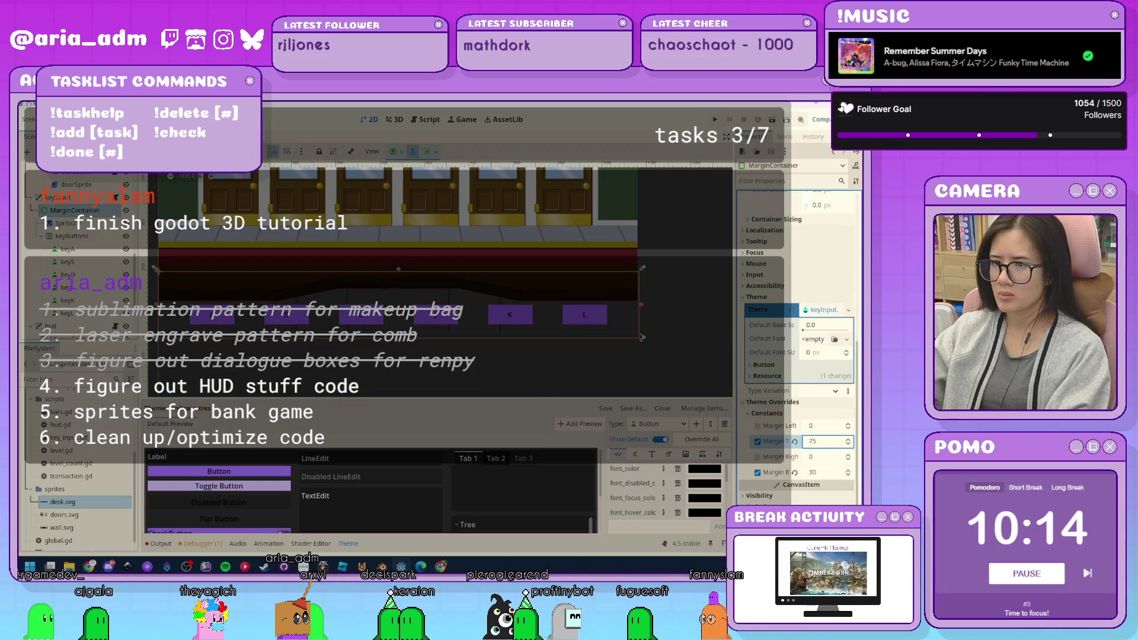
Deselect the container and collapse the keyInput node in the scene tree.
{"action": "left_click", "coordinate": [470, 375]}
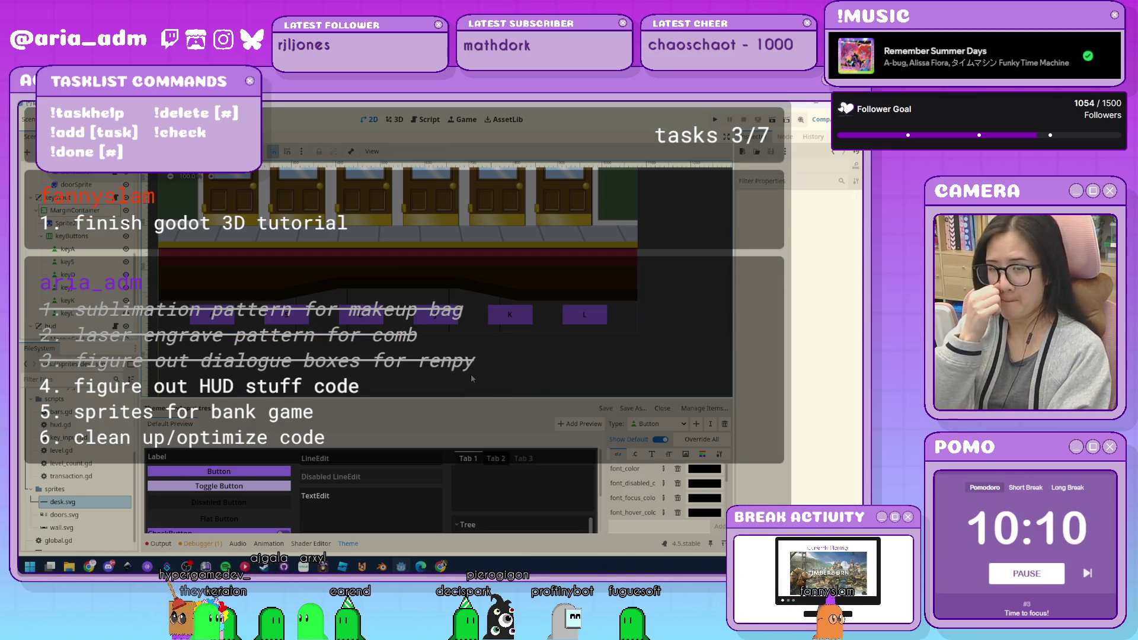
{"action": "scroll", "coordinate": [460, 251], "scroll_direction": "up", "scroll_amount": 5}
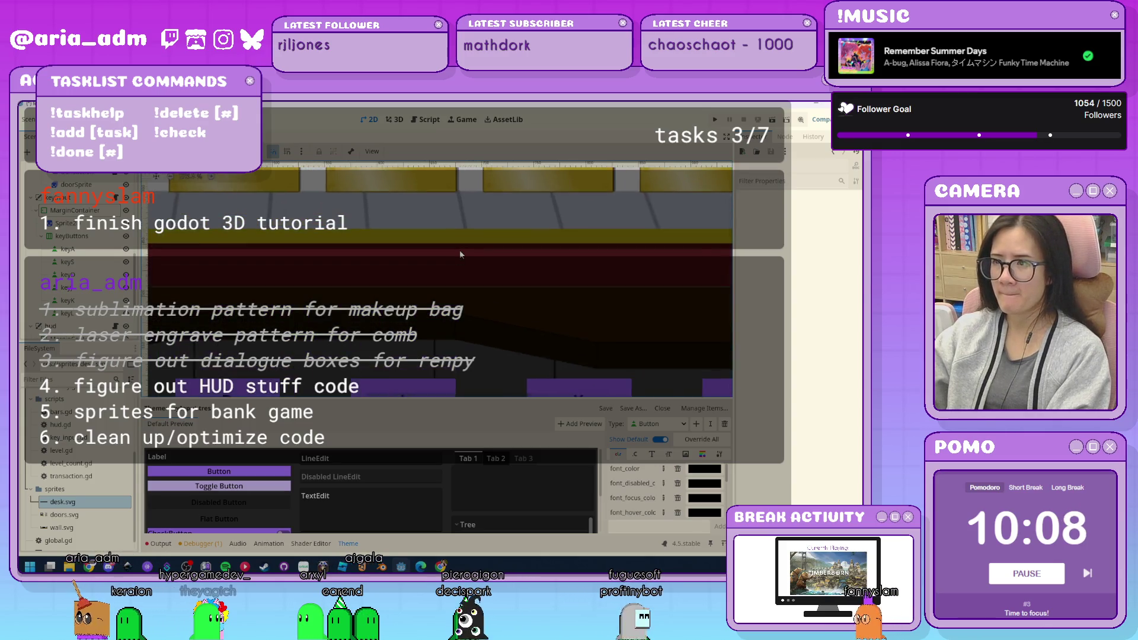
{"action": "scroll", "coordinate": [460, 251], "scroll_direction": "down", "scroll_amount": 5}
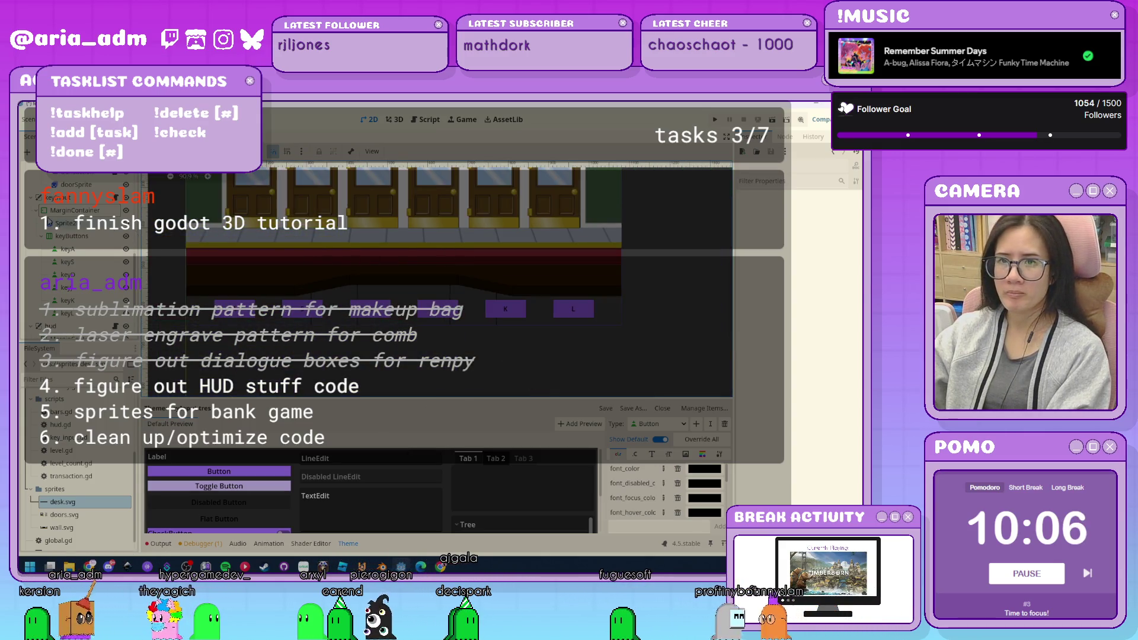
{"action": "left_click", "coordinate": [31, 197]}
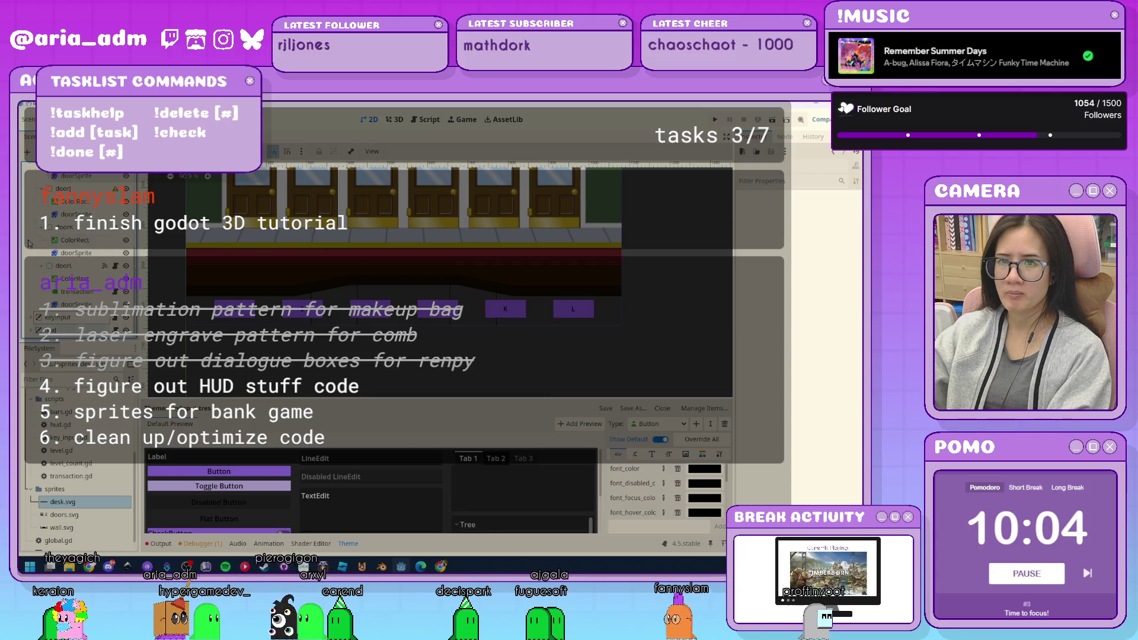
{"action": "scroll", "coordinate": [473, 377], "scroll_direction": "down", "scroll_amount": 2}
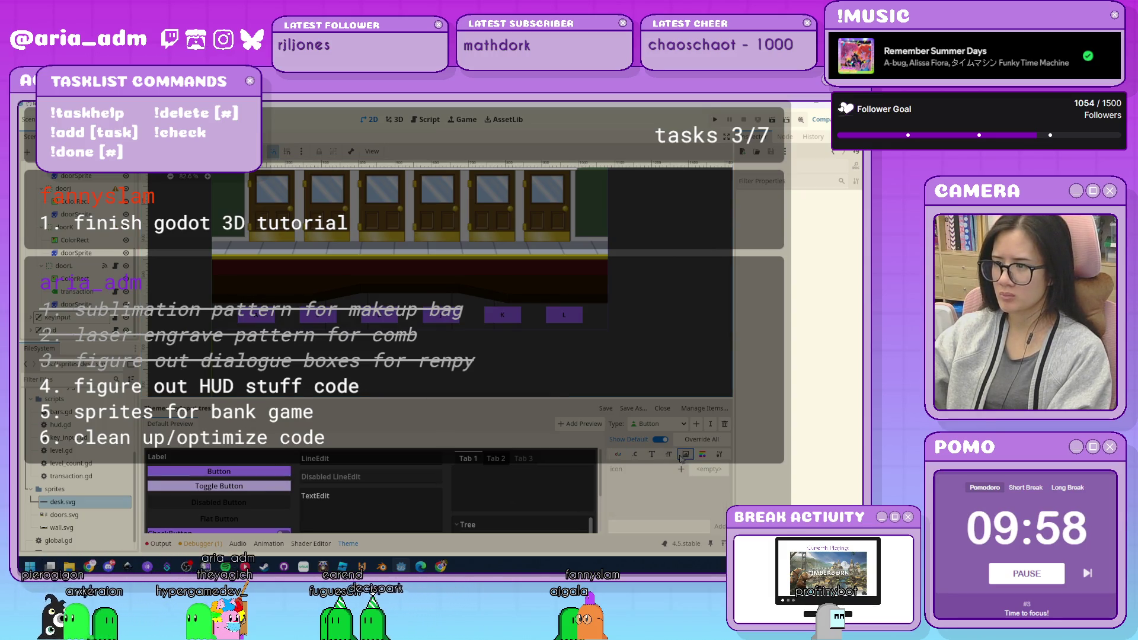
Enlarge the theme editor and open the Button's normal StyleBoxFlat corner radius settings.
{"action": "left_click_drag", "start_coordinate": [556, 397], "coordinate": [521, 345]}
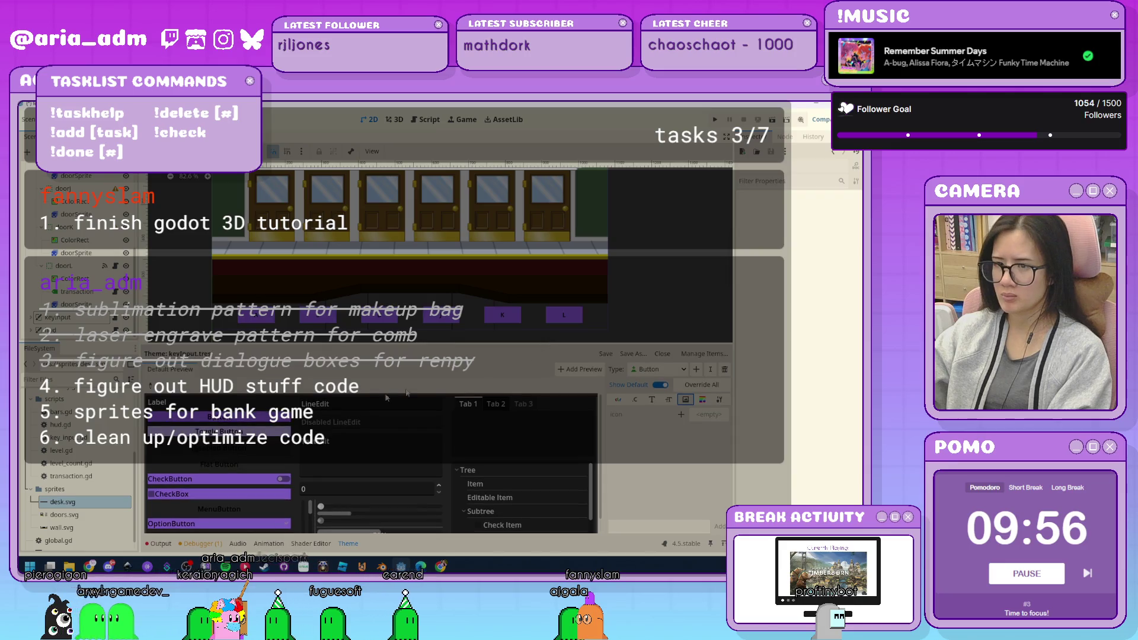
{"action": "left_click", "coordinate": [620, 401]}
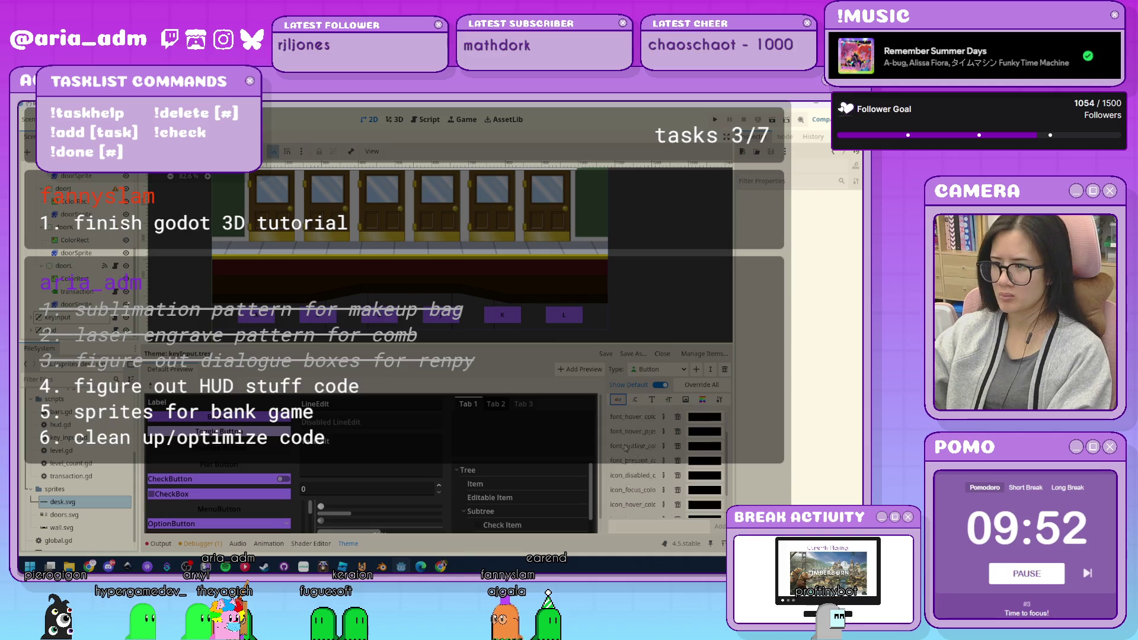
{"action": "left_click", "coordinate": [686, 400]}
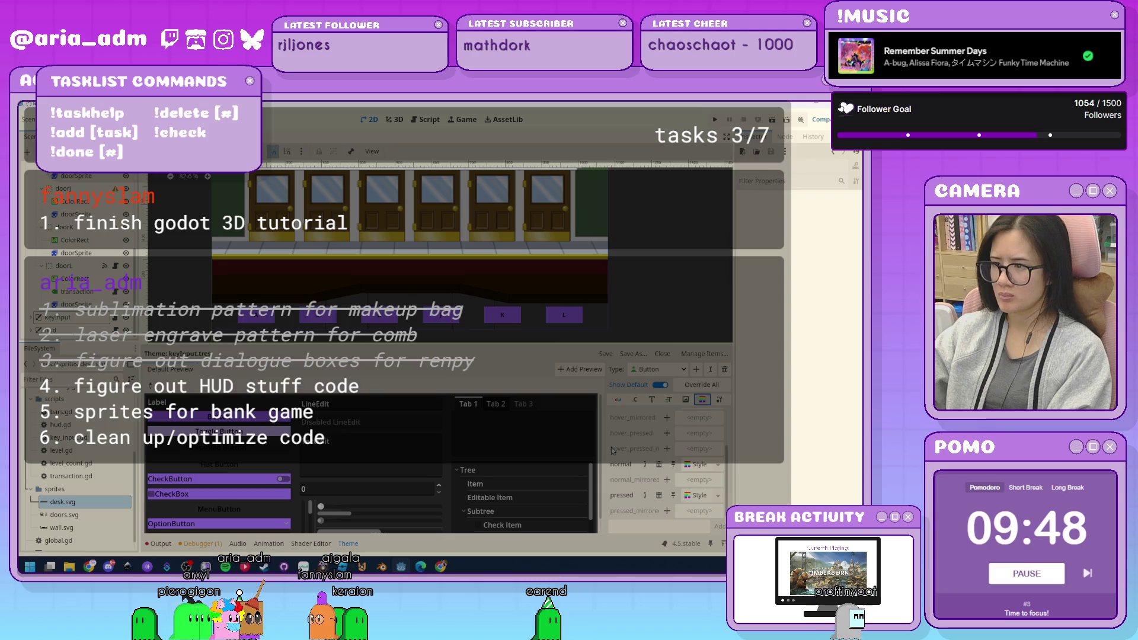
{"action": "left_click", "coordinate": [697, 466]}
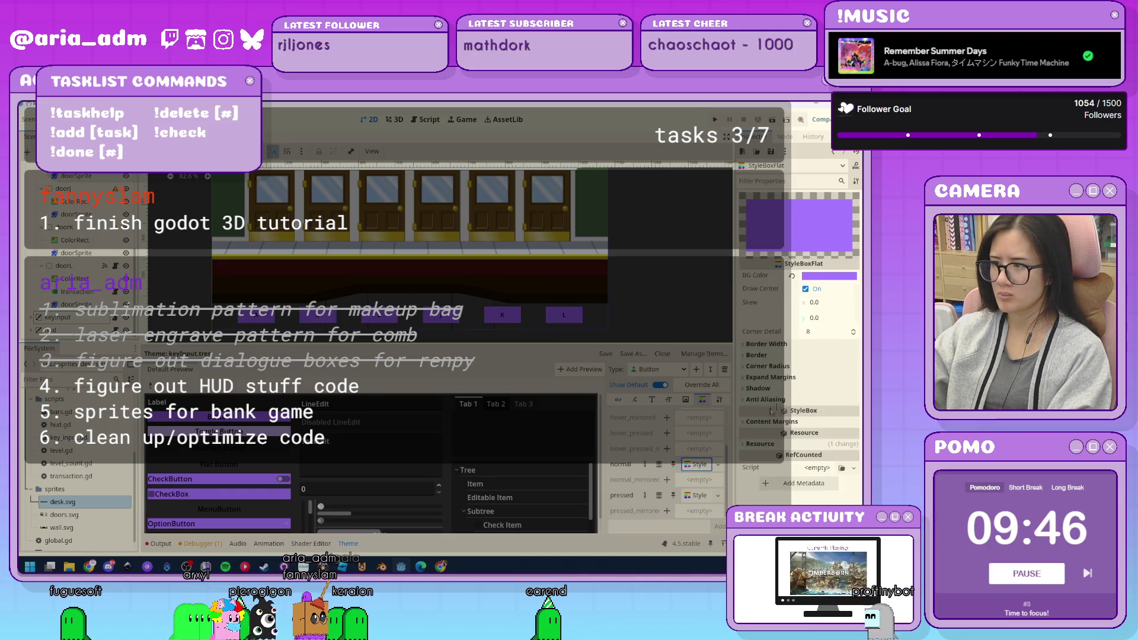
{"action": "left_click", "coordinate": [767, 368]}
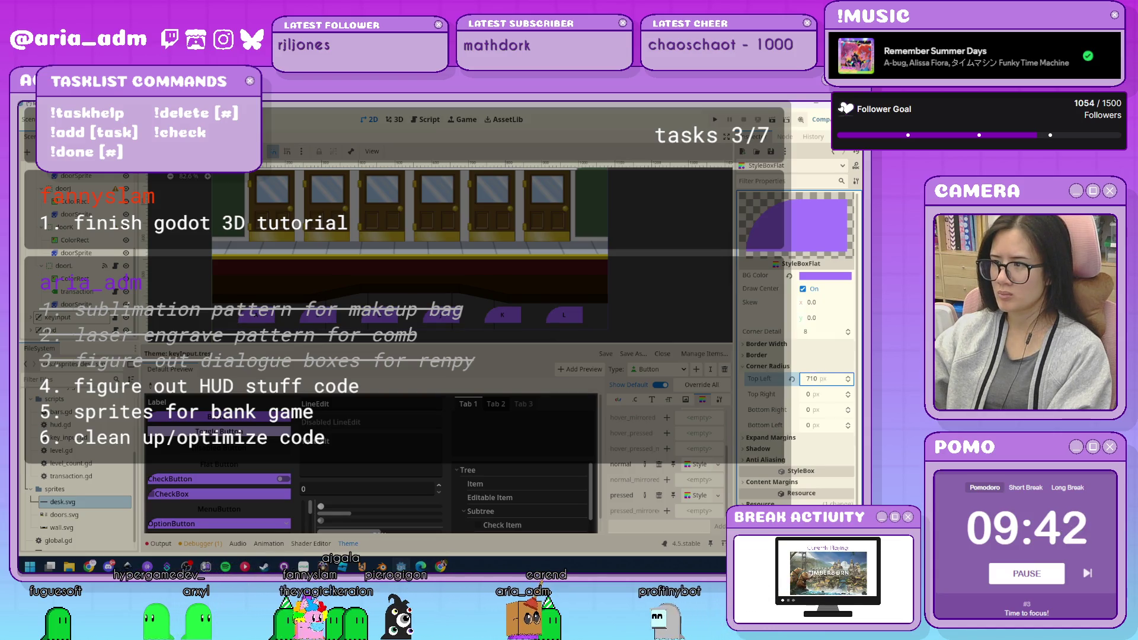
Set the top-left, top-right and bottom-right corner radii to 25, and bottom-left to 2.
{"action": "left_click", "coordinate": [823, 380]}
{"action": "type", "text": "25"}
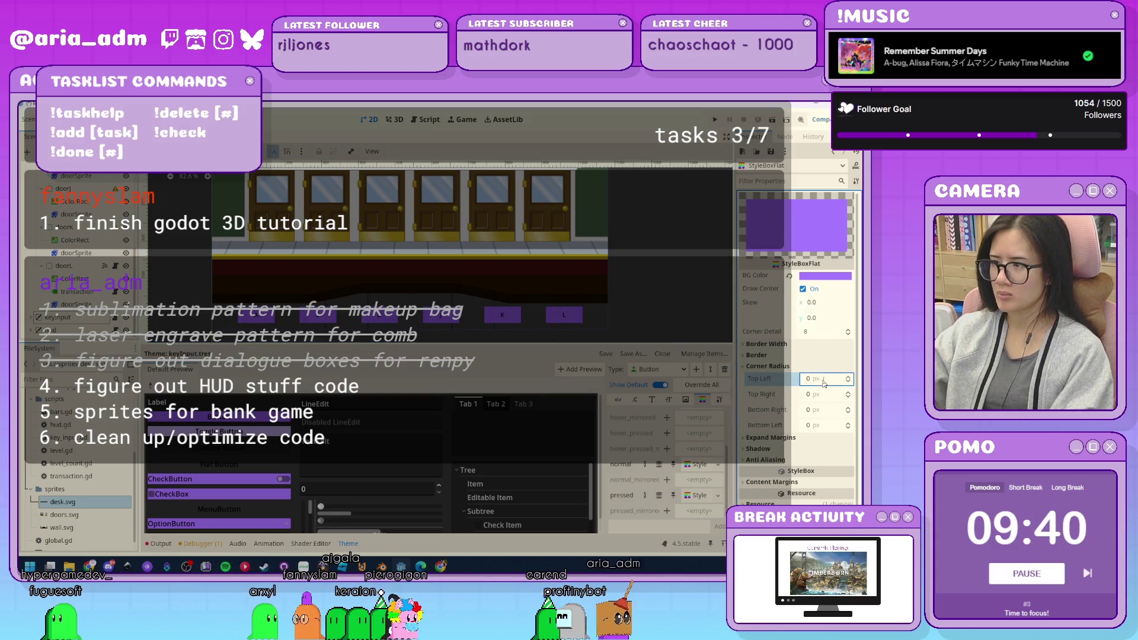
{"action": "key", "text": "Tab"}
{"action": "type", "text": "25"}
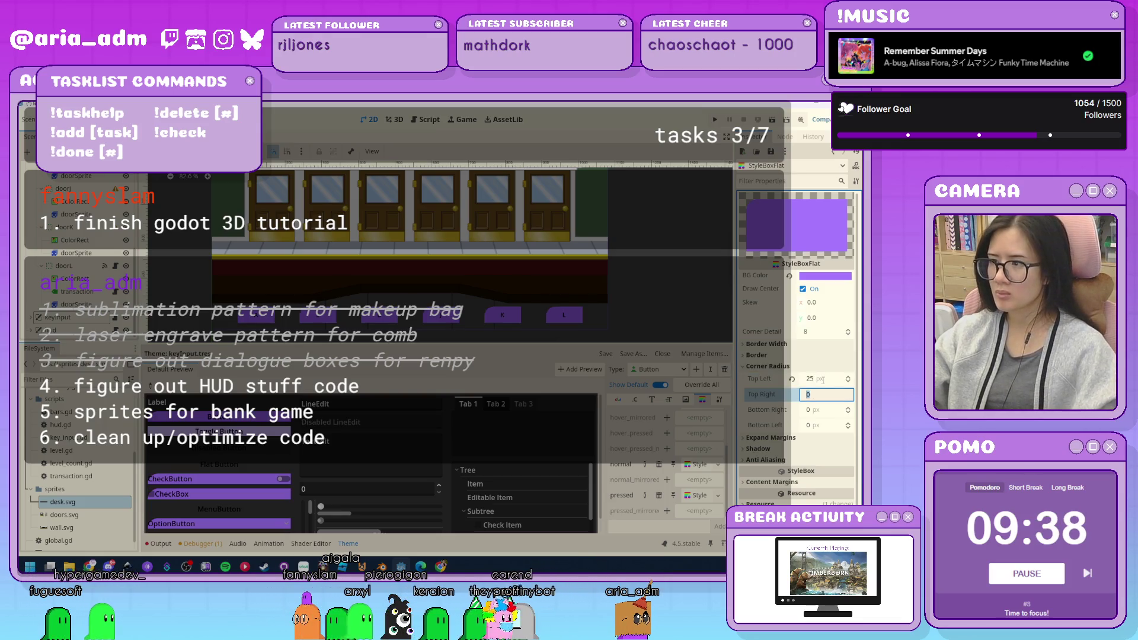
{"action": "key", "text": "Tab"}
{"action": "type", "text": "25"}
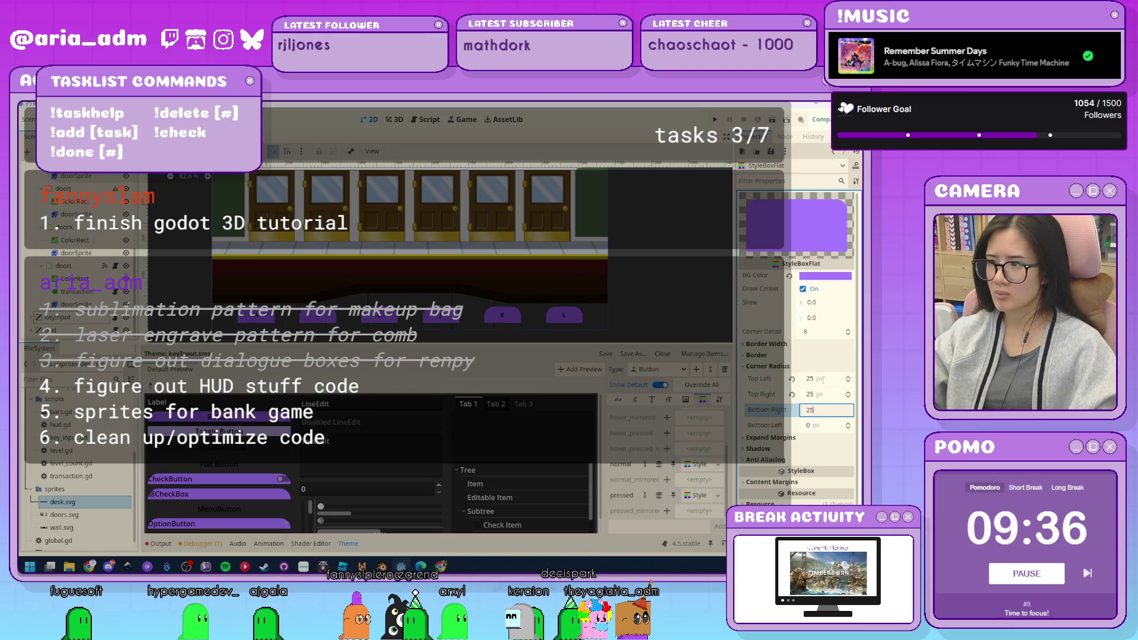
{"action": "key", "text": "Tab"}
{"action": "type", "text": "2"}
{"action": "key", "text": "Return"}
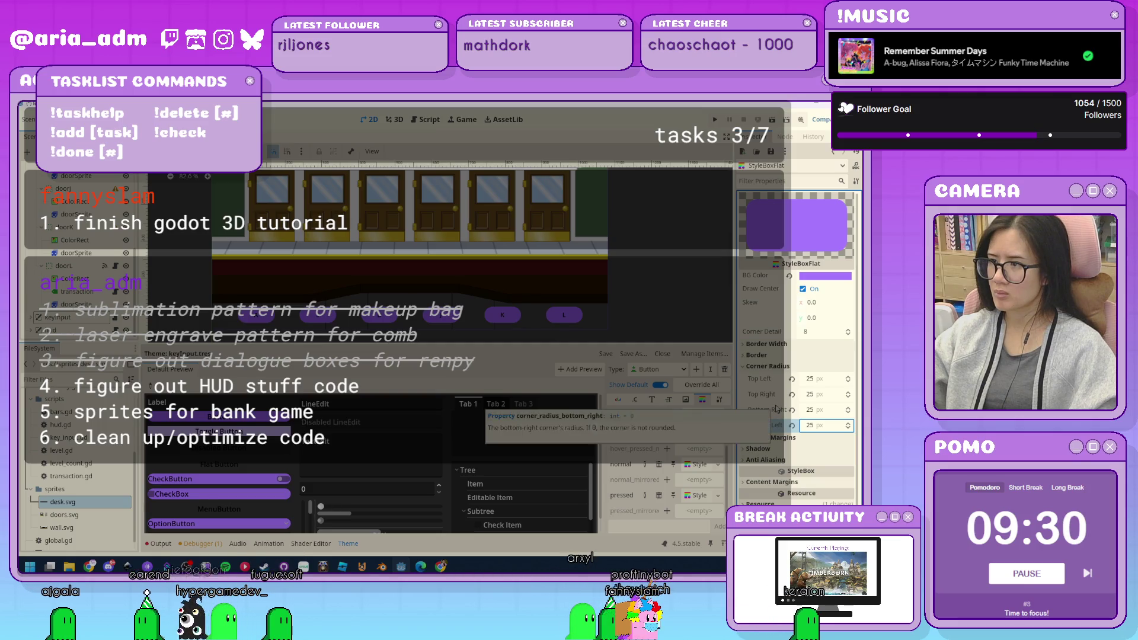
Glance at the border width settings, then select the doorSprite node.
{"action": "left_click", "coordinate": [766, 344]}
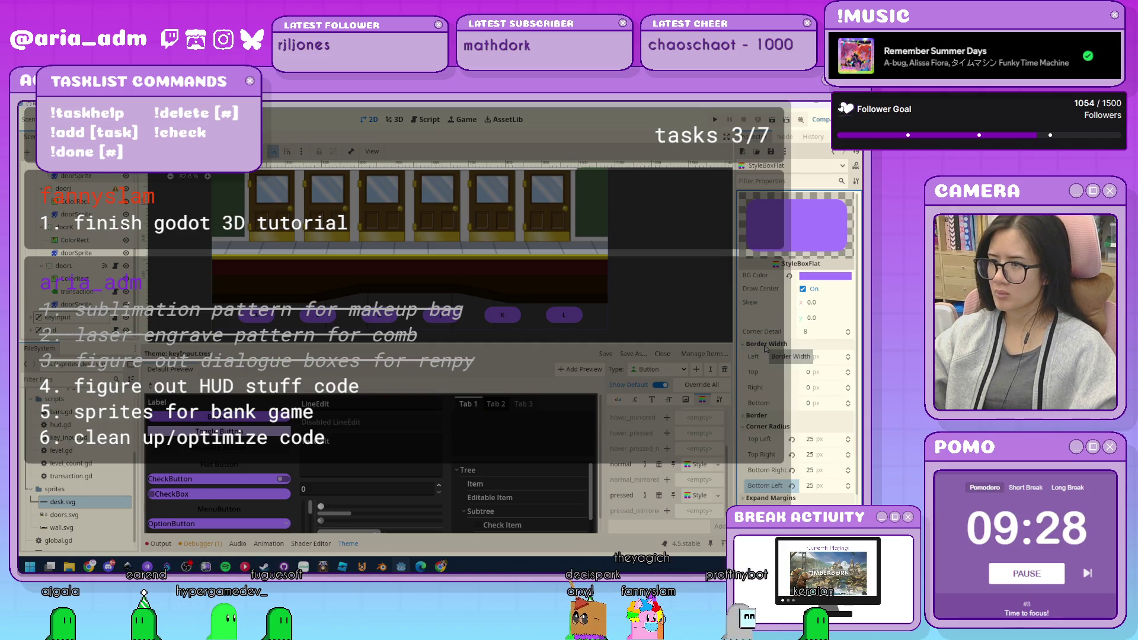
{"action": "left_click", "coordinate": [765, 346]}
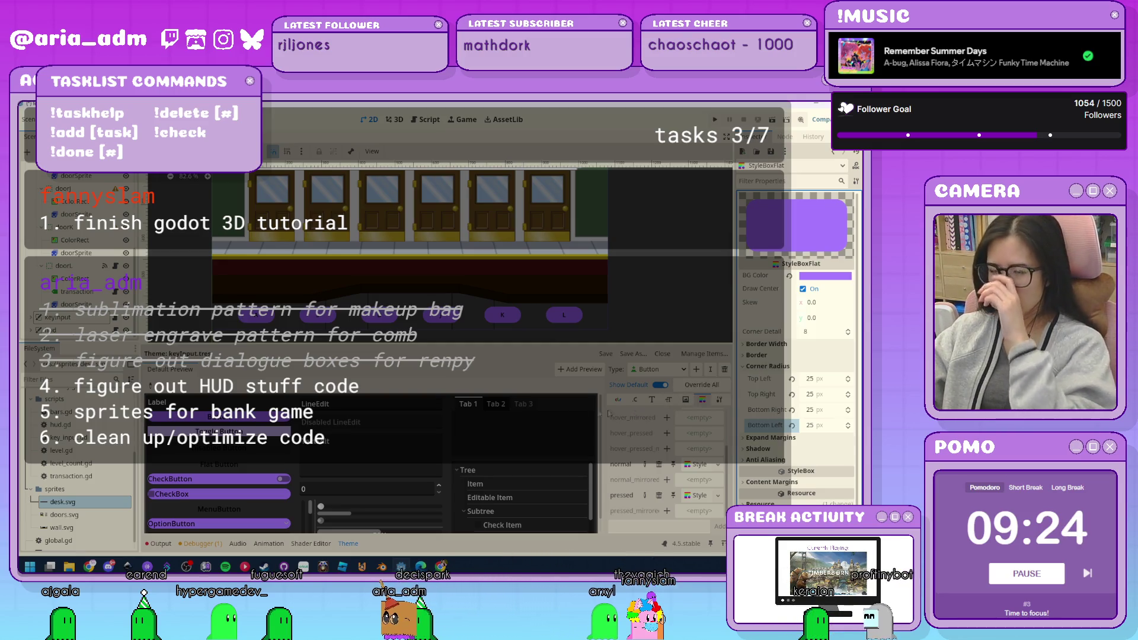
{"action": "scroll", "coordinate": [87, 274], "scroll_direction": "down", "scroll_amount": 2}
{"action": "left_click", "coordinate": [76, 261]}
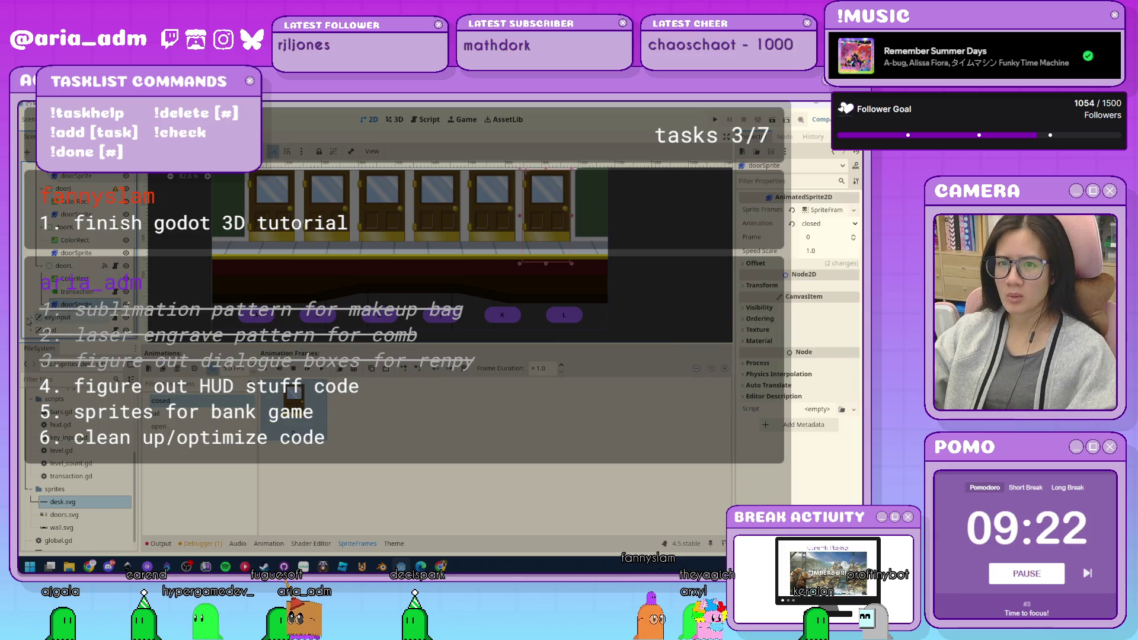
Set keyA's custom minimum height to 100 and its minimum width to 50.
{"action": "left_click", "coordinate": [68, 325]}
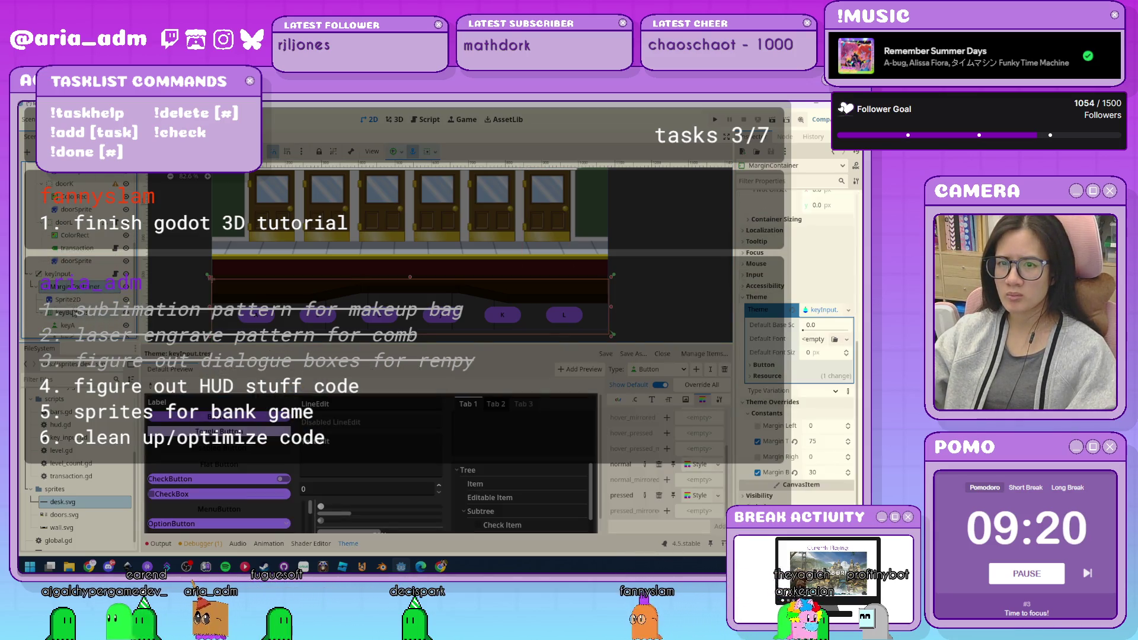
{"action": "scroll", "coordinate": [797, 386], "scroll_direction": "down", "scroll_amount": 3}
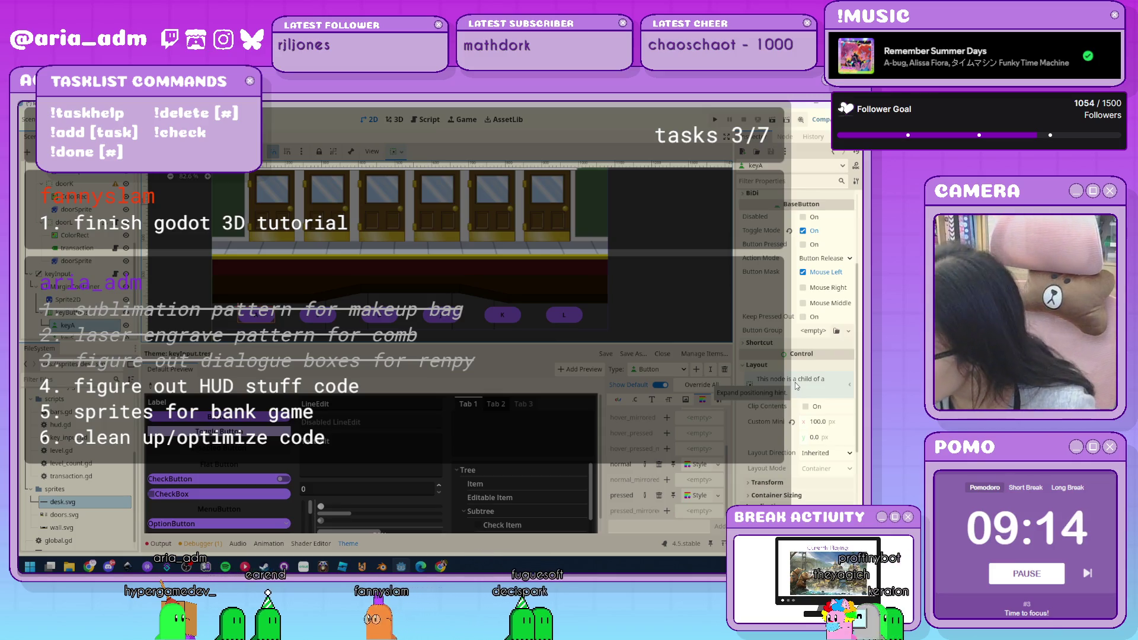
{"action": "left_click", "coordinate": [813, 436]}
{"action": "type", "text": "100.0"}
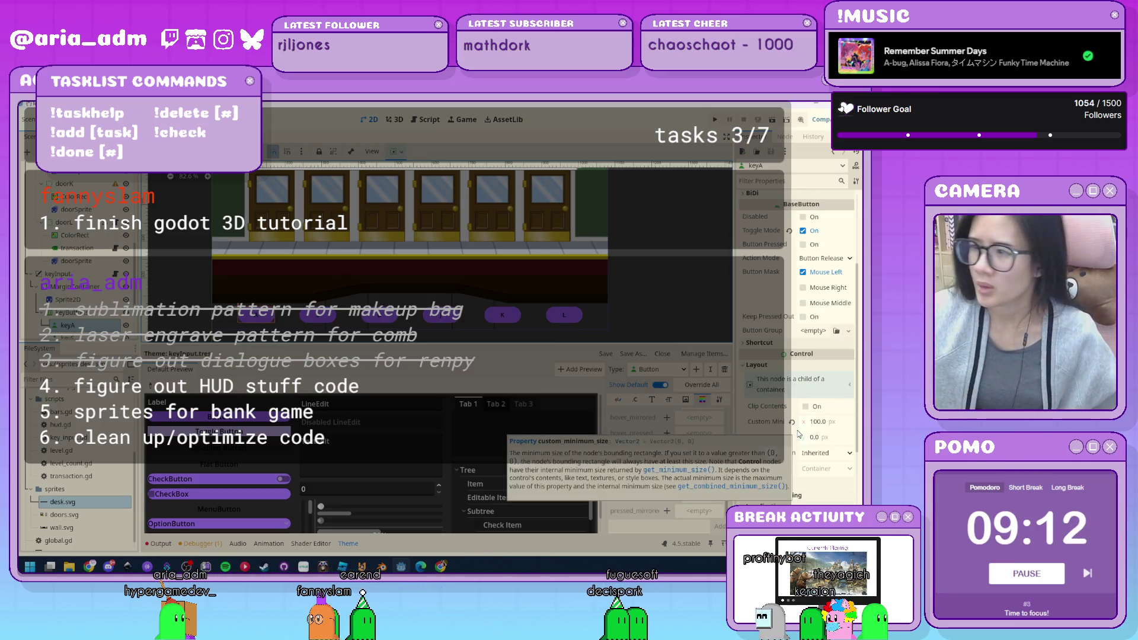
{"action": "left_click", "coordinate": [818, 422]}
{"action": "type", "text": "50"}
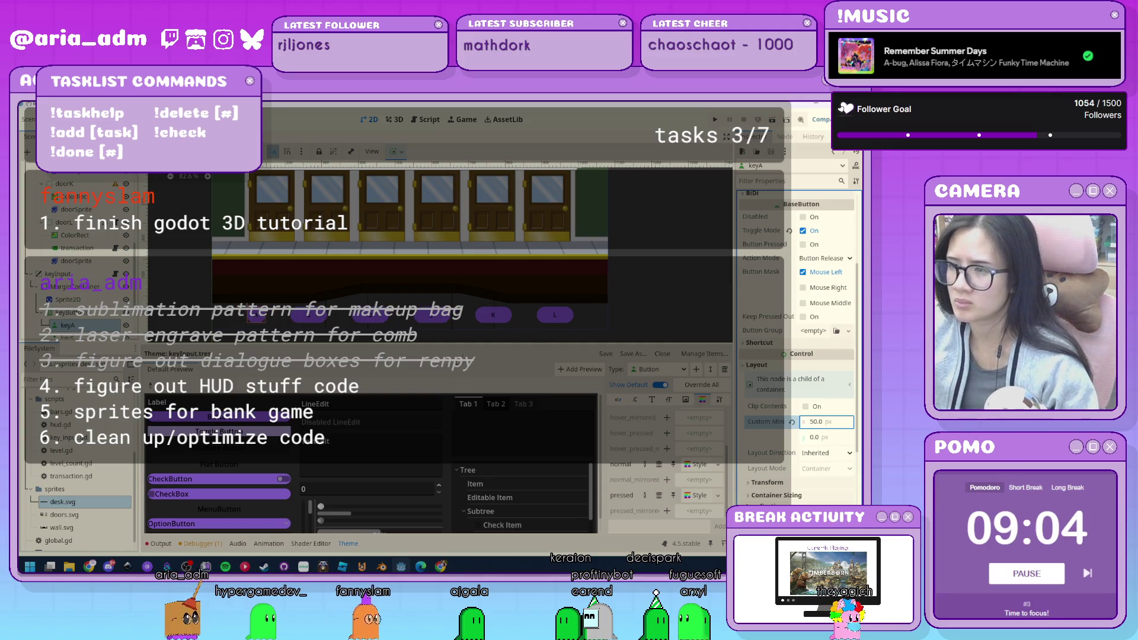
{"action": "left_click", "coordinate": [311, 321]}
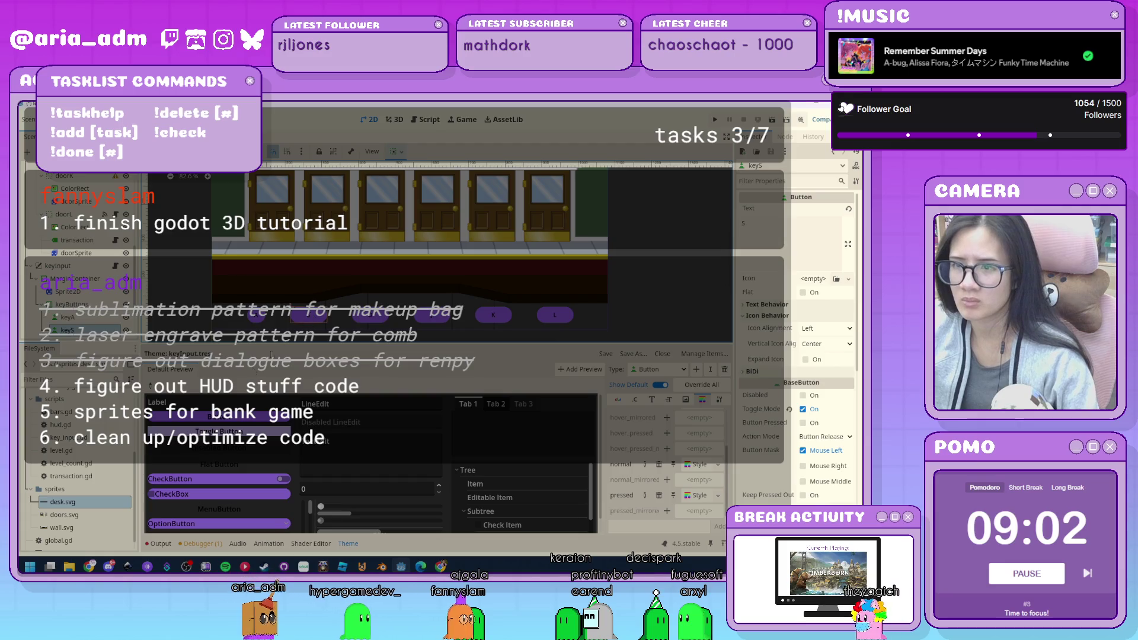
{"action": "left_click", "coordinate": [816, 377]}
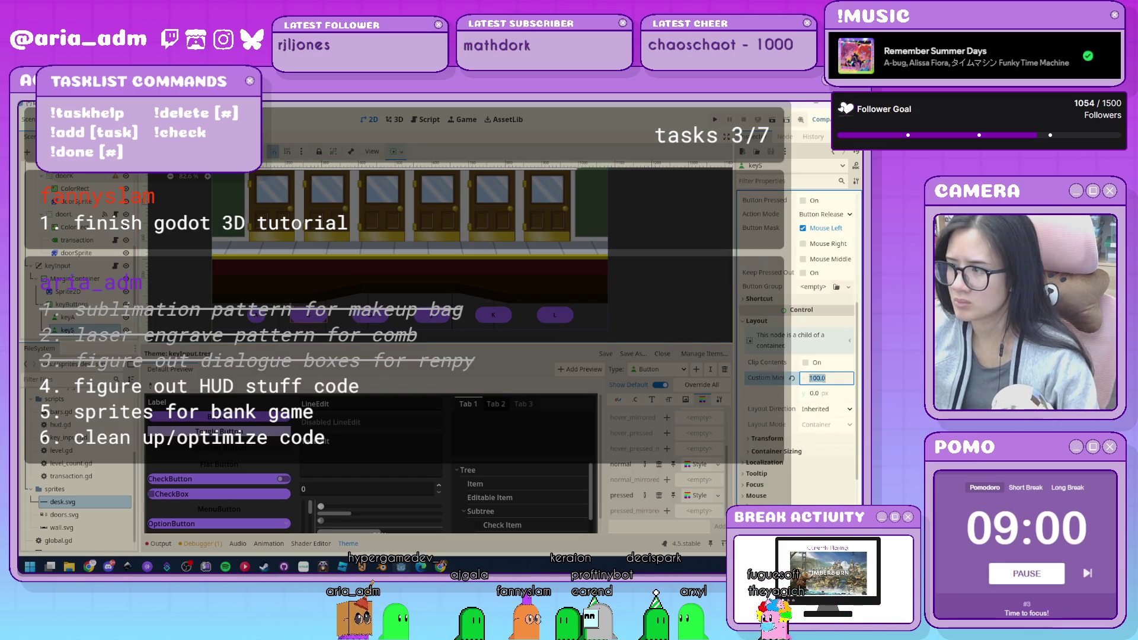
{"action": "type", "text": "50"}
{"action": "key", "text": "Return"}
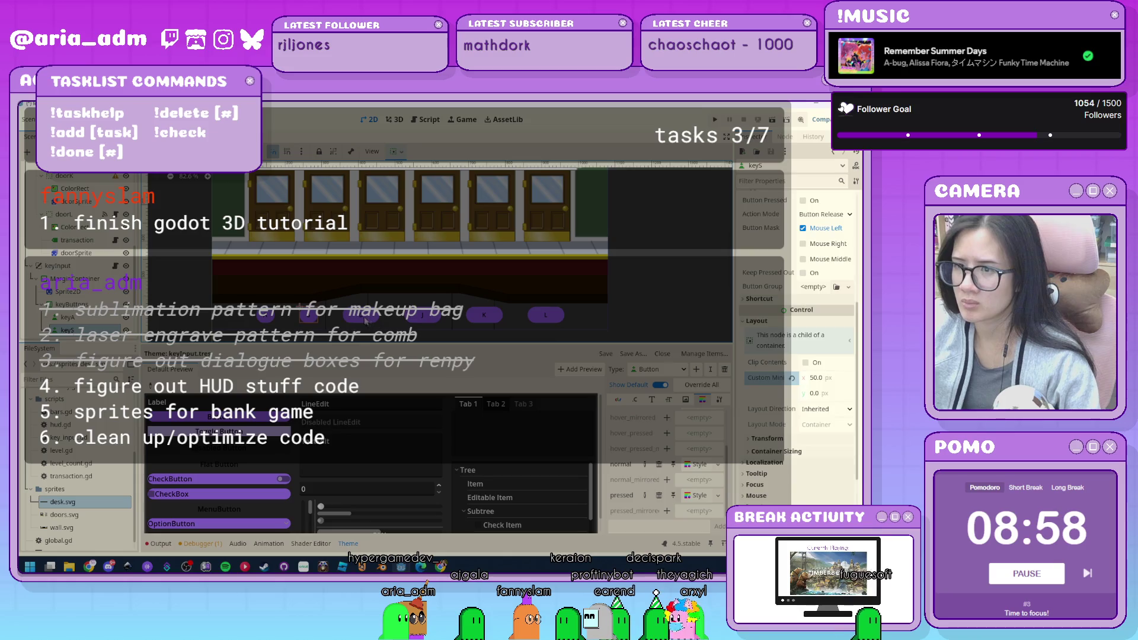
Set the custom minimum width of keyD and keyJ to 50.
{"action": "left_click", "coordinate": [366, 321]}
{"action": "scroll", "coordinate": [836, 428], "scroll_direction": "down", "scroll_amount": 5}
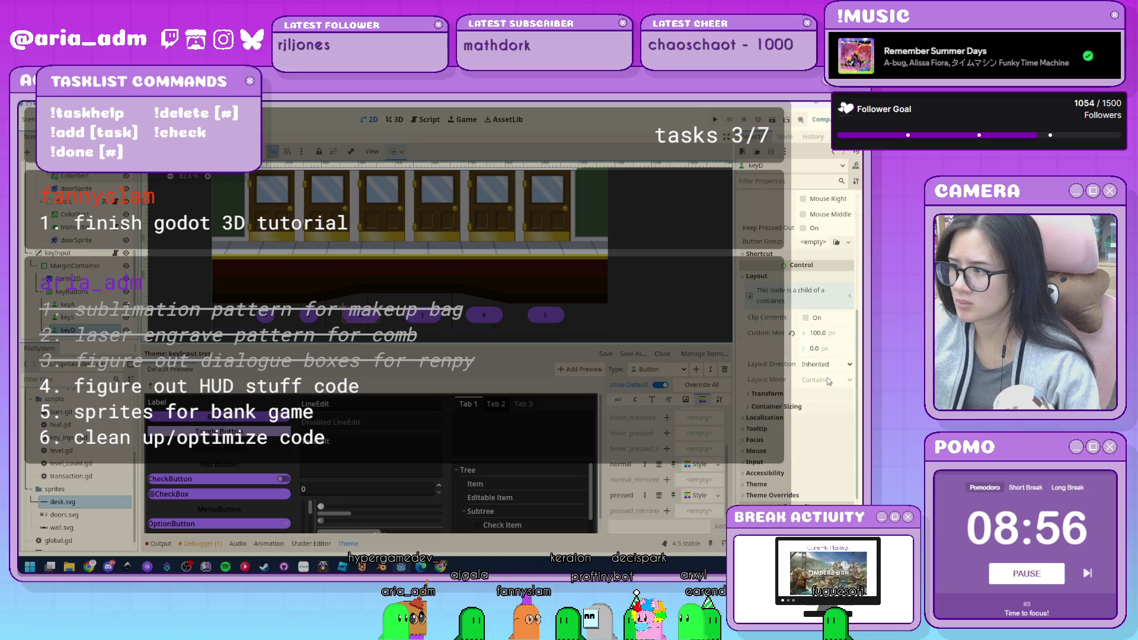
{"action": "left_click", "coordinate": [820, 334]}
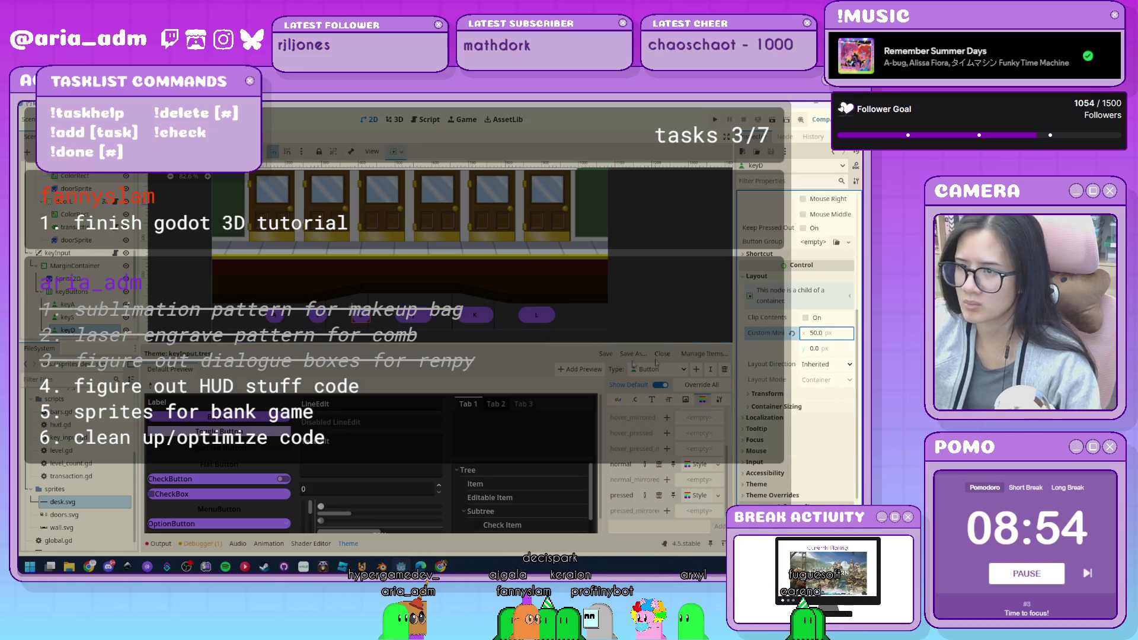
{"action": "left_click", "coordinate": [67, 343]}
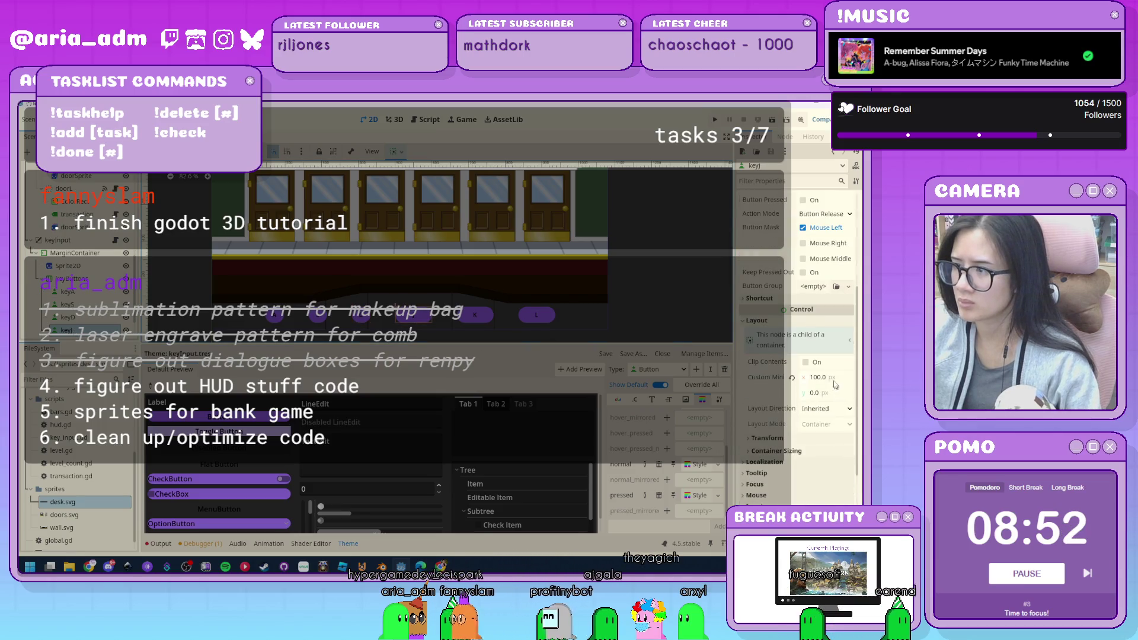
{"action": "left_click", "coordinate": [830, 378]}
{"action": "type", "text": "50"}
{"action": "key", "text": "Return"}
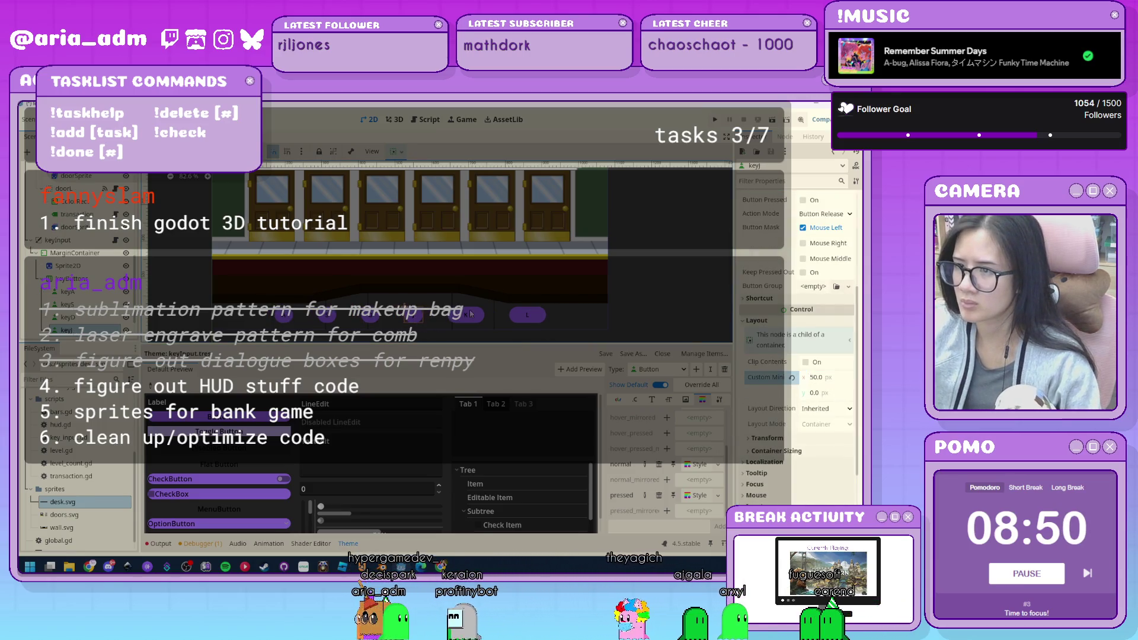
Set the custom minimum width of keyK and keyL to 50.
{"action": "left_click", "coordinate": [471, 314]}
{"action": "scroll", "coordinate": [837, 291], "scroll_direction": "down", "scroll_amount": 3}
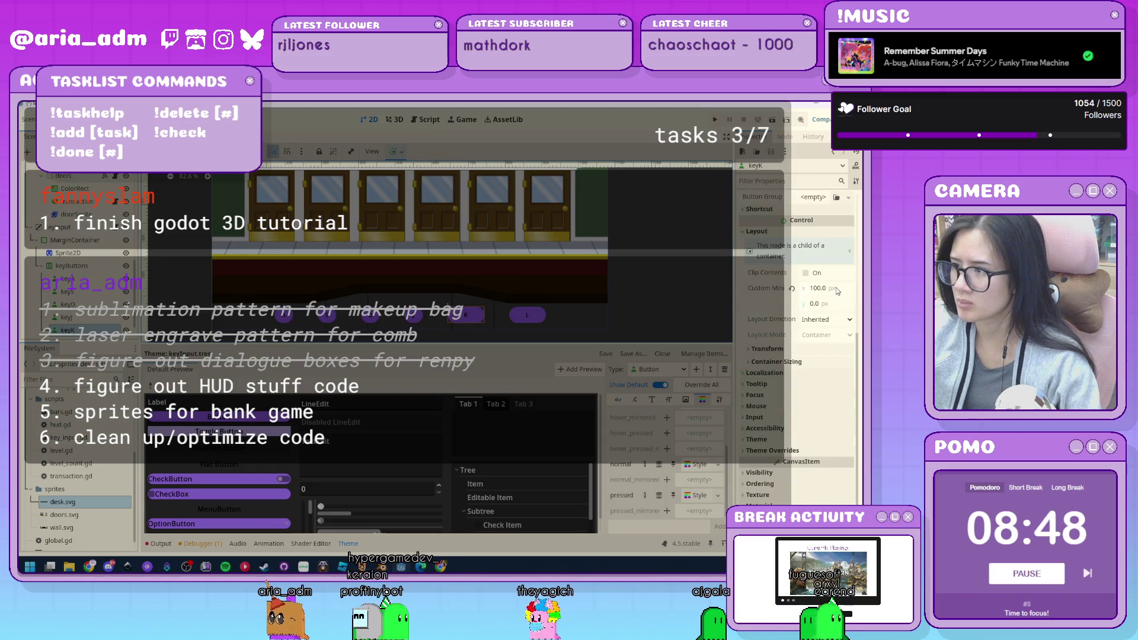
{"action": "left_click", "coordinate": [818, 288]}
{"action": "type", "text": "50"}
{"action": "key", "text": "Return"}
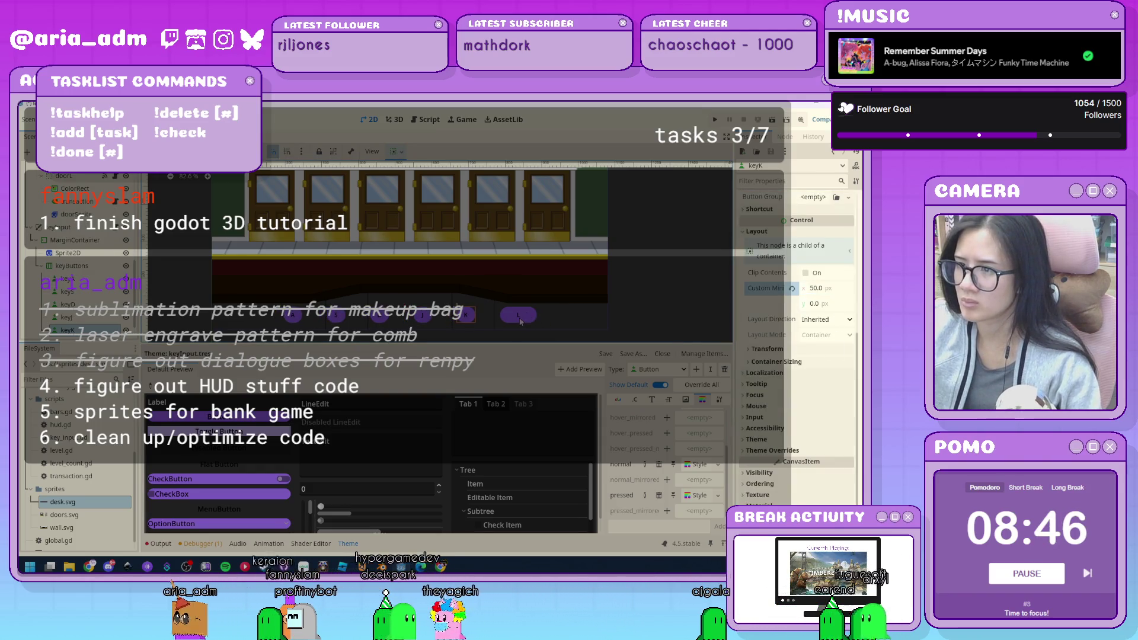
{"action": "left_click", "coordinate": [520, 320]}
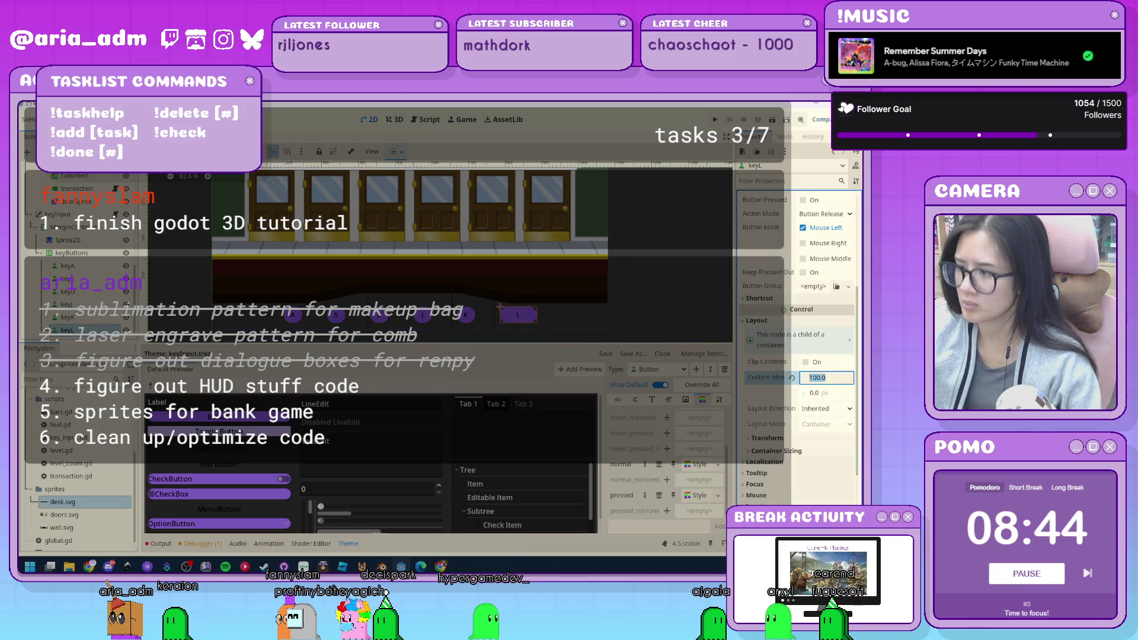
{"action": "type", "text": "50"}
{"action": "key", "text": "Return"}
{"action": "left_click", "coordinate": [634, 312]}
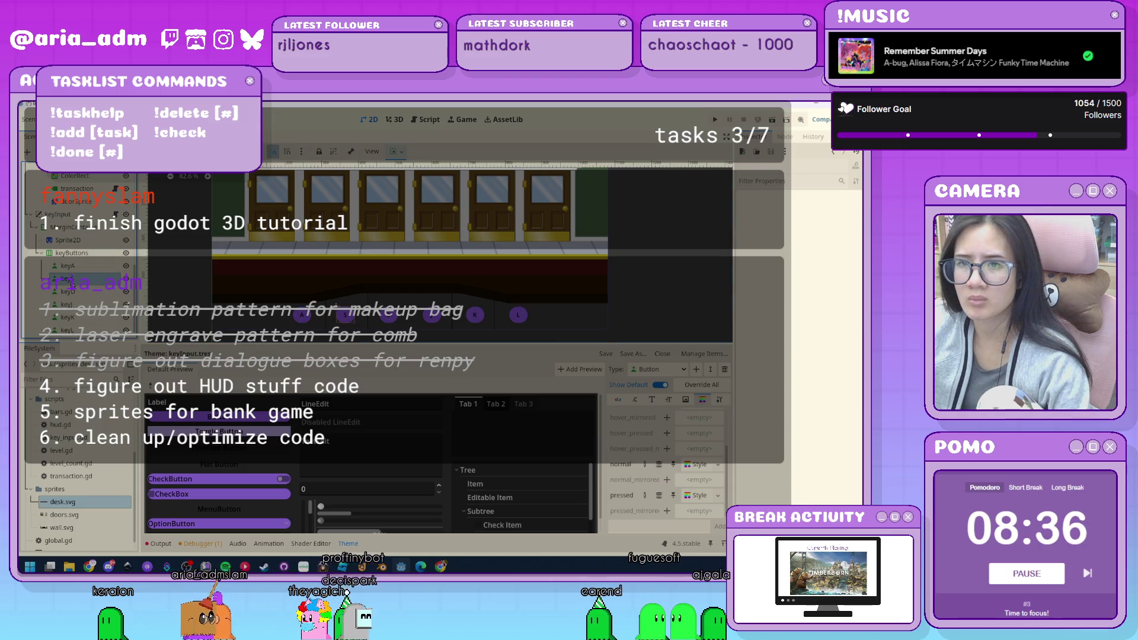
Add a Control spacer to keyButtons after keyS and widen its custom minimum size.
{"action": "left_click", "coordinate": [66, 279]}
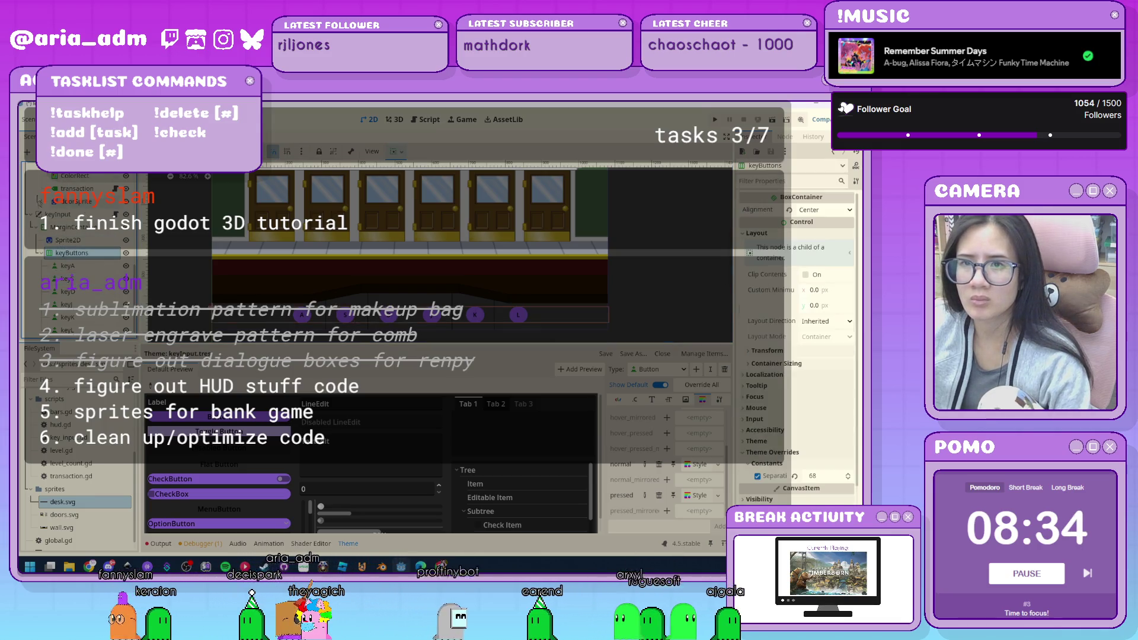
{"action": "left_click", "coordinate": [70, 254]}
{"action": "left_click", "coordinate": [26, 153]}
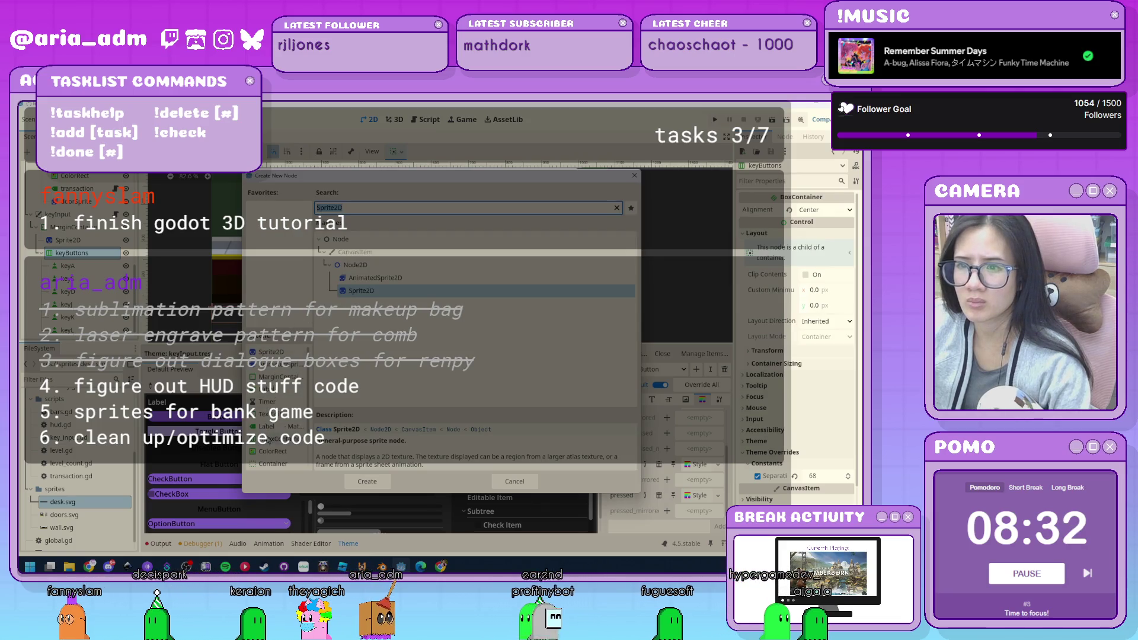
{"action": "double_click", "coordinate": [269, 437]}
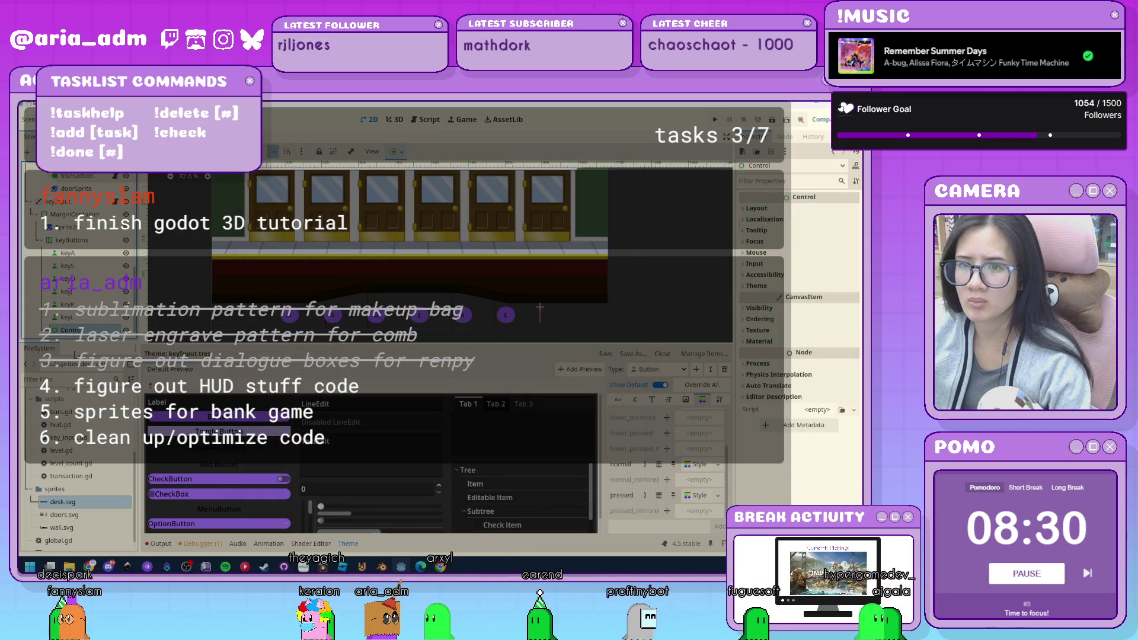
{"action": "left_click_drag", "start_coordinate": [94, 279], "coordinate": [94, 280]}
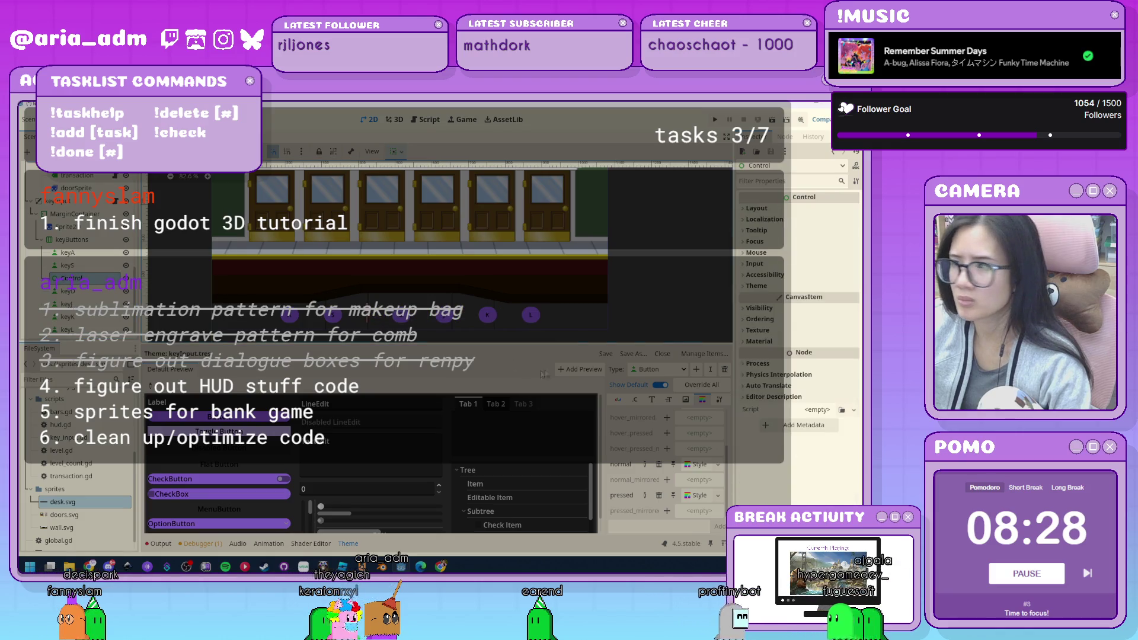
{"action": "left_click", "coordinate": [776, 211]}
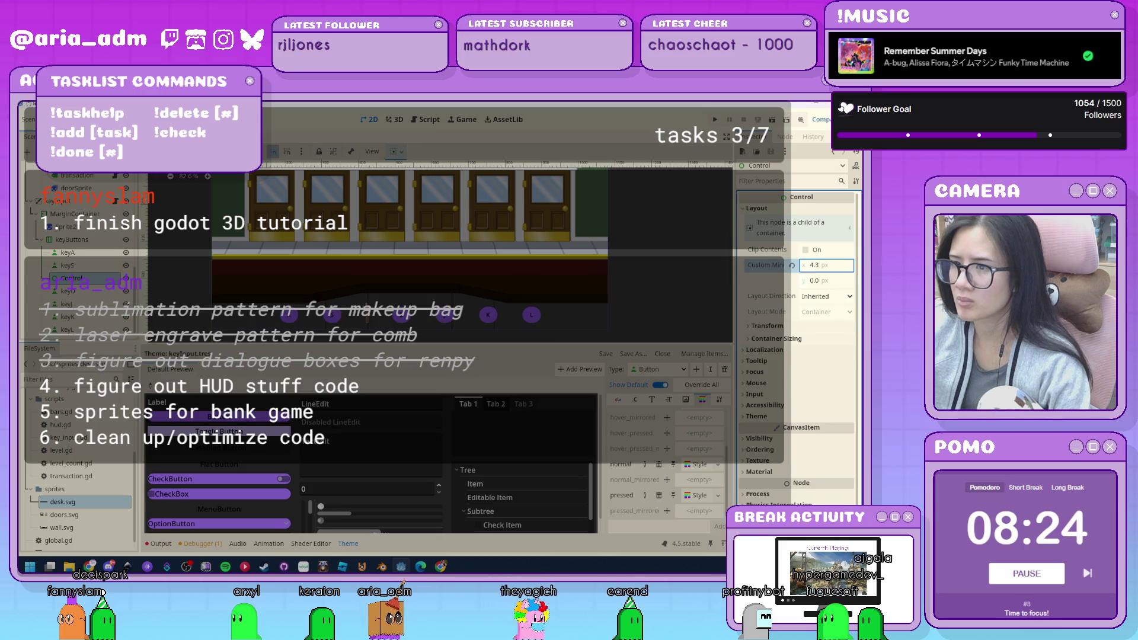
{"action": "left_click_drag", "start_coordinate": [827, 265], "coordinate": [842, 265]}
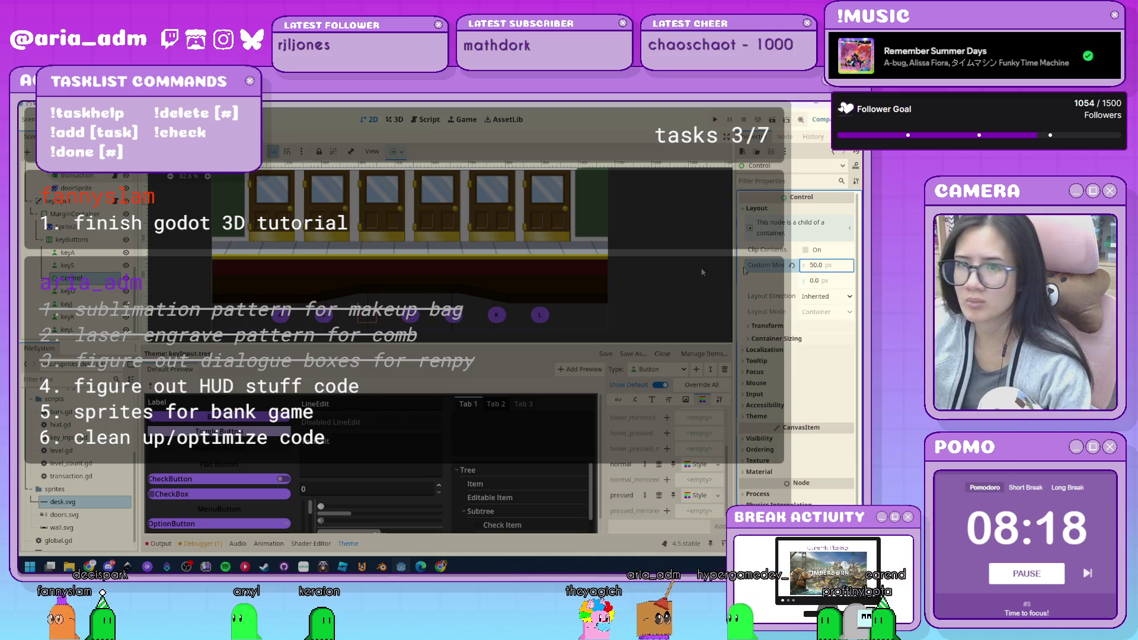
Duplicate the spacer and move Control2 between keyJ and keyK.
{"action": "left_click", "coordinate": [87, 240]}
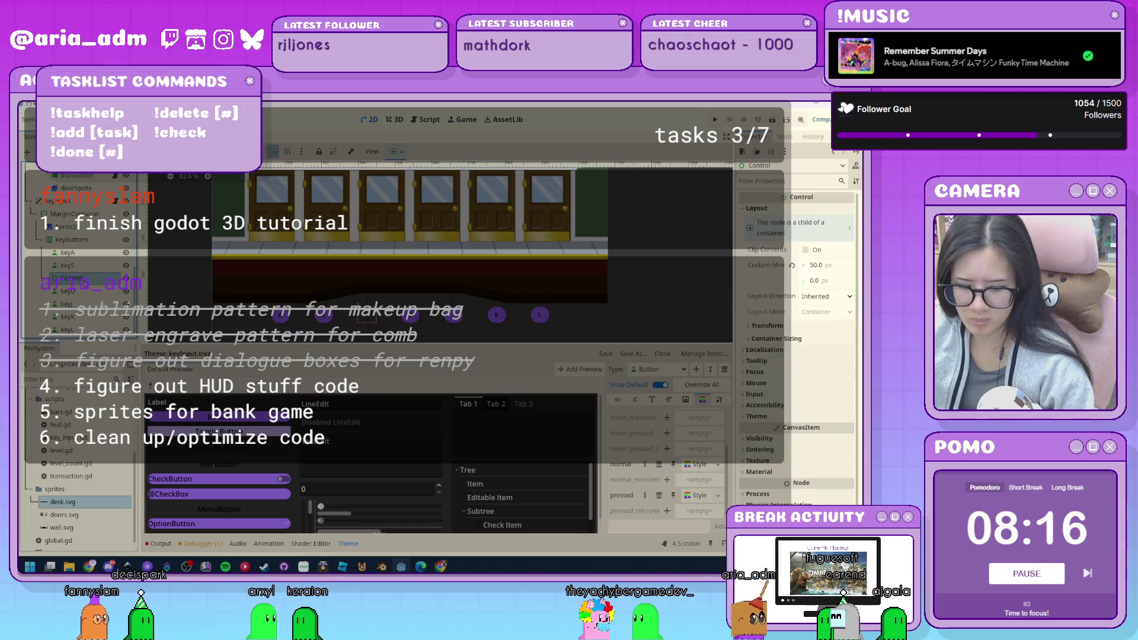
{"action": "key", "text": "ctrl+d"}
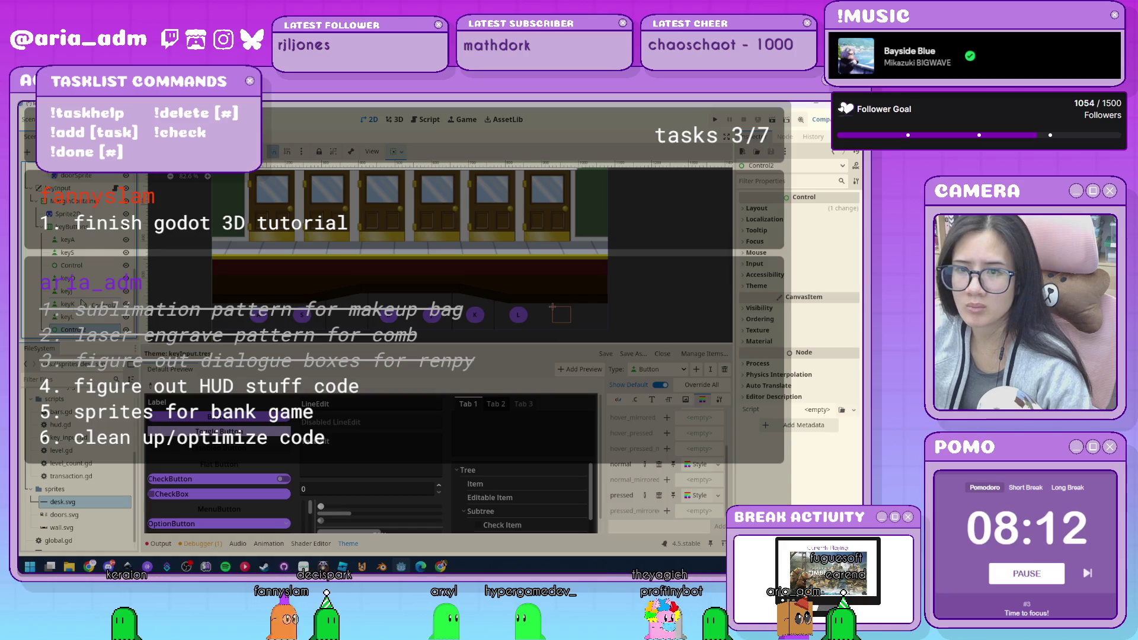
{"action": "left_click_drag", "start_coordinate": [69, 318], "coordinate": [69, 303]}
{"action": "left_click", "coordinate": [259, 287]}
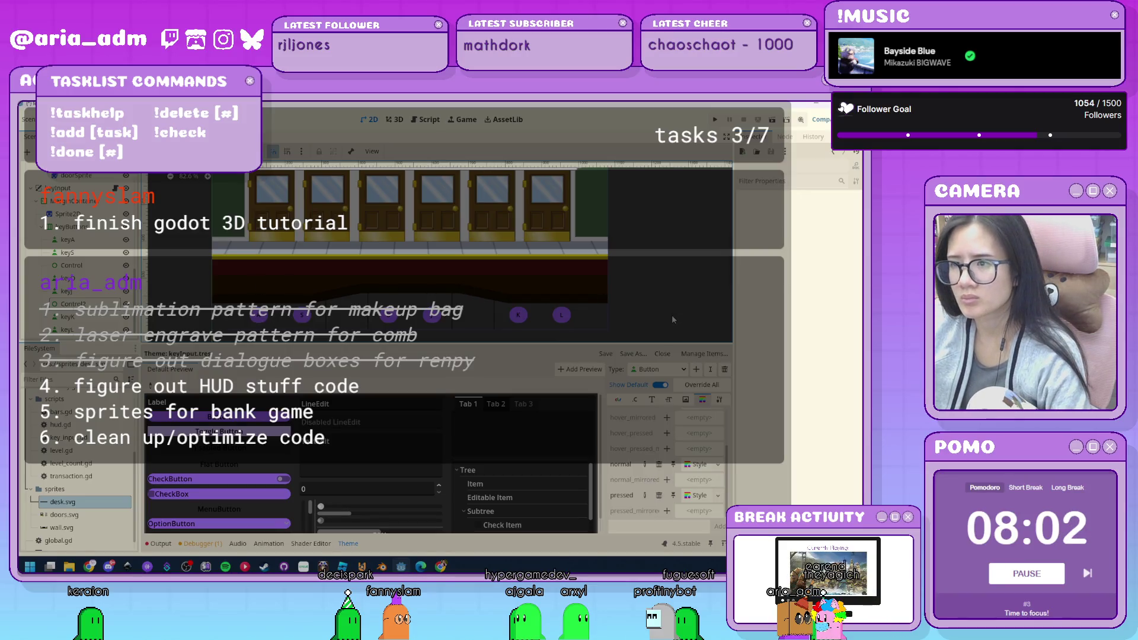
{"action": "scroll", "coordinate": [672, 314], "scroll_direction": "down", "scroll_amount": 3}
{"action": "scroll", "coordinate": [674, 318], "scroll_direction": "up", "scroll_amount": 1}
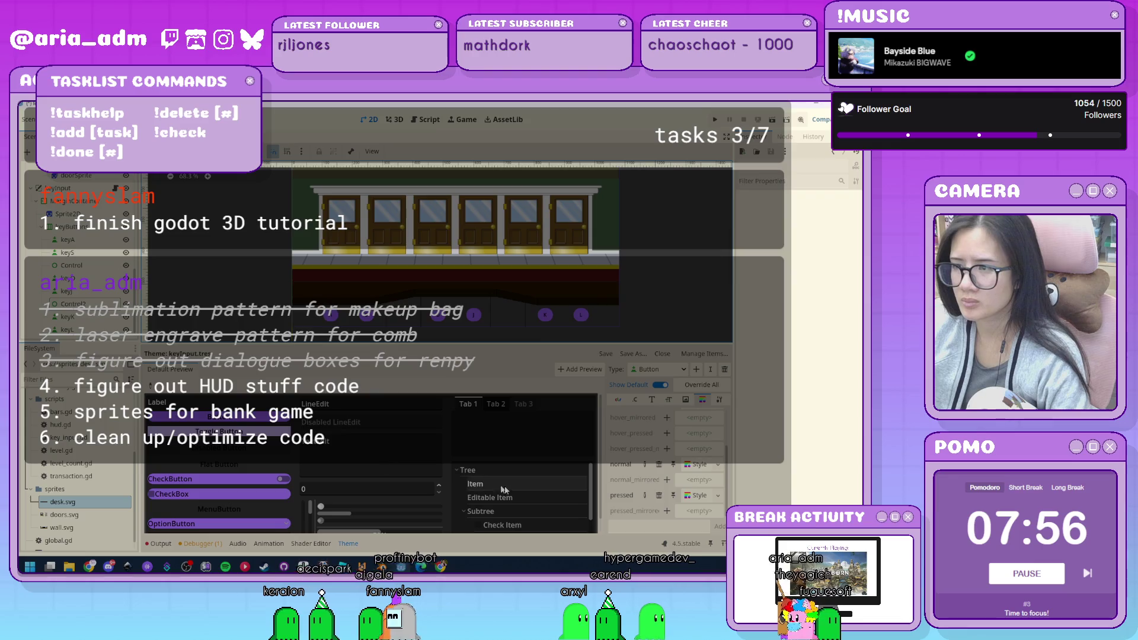
Open the pressed and normal button styleboxes and their corner radius settings.
{"action": "left_click", "coordinate": [697, 495]}
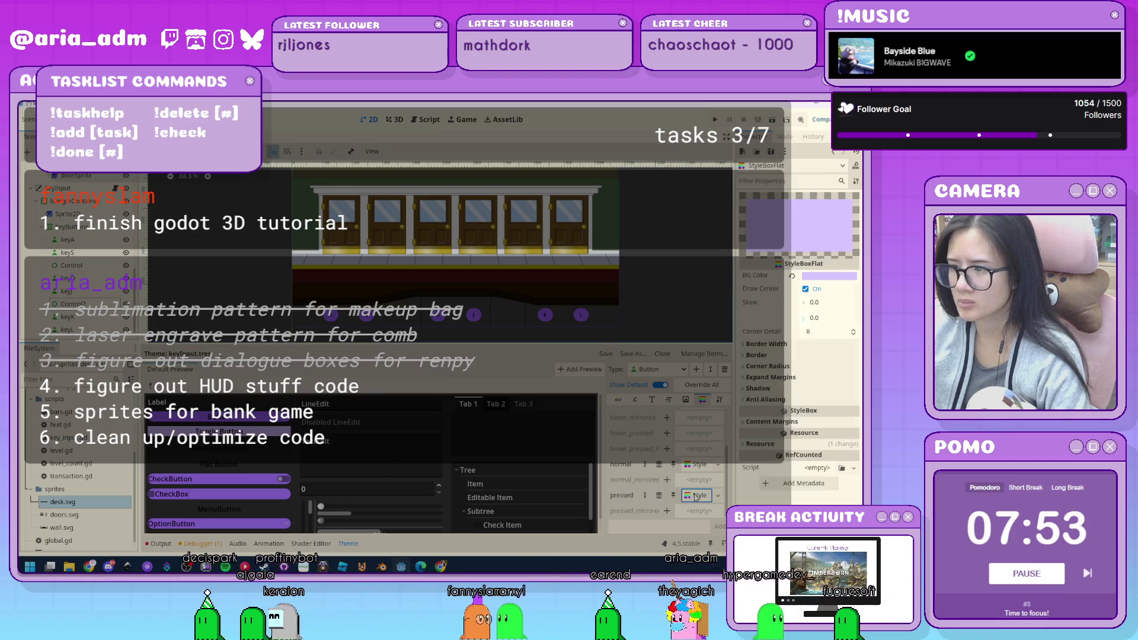
{"action": "left_click", "coordinate": [785, 367]}
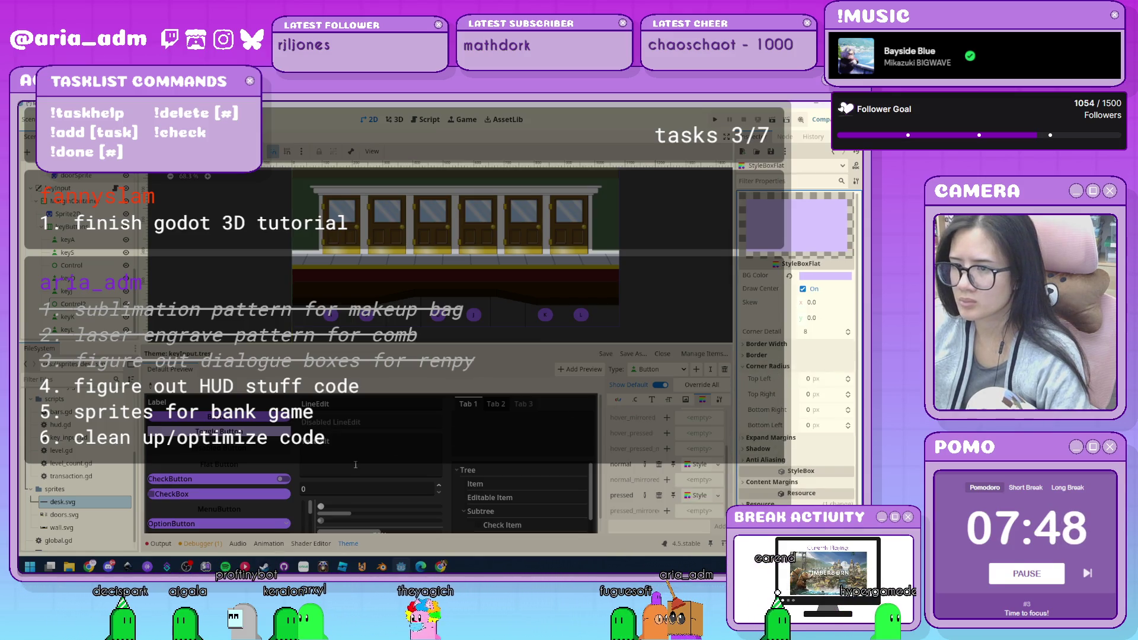
{"action": "left_click", "coordinate": [705, 468]}
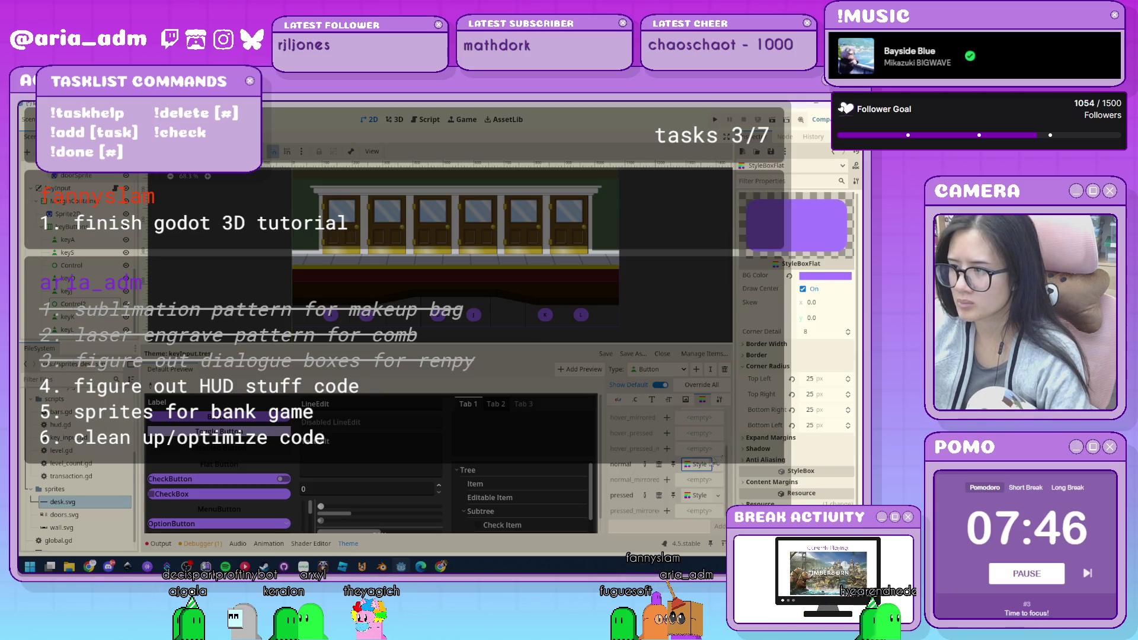
{"action": "scroll", "coordinate": [445, 323], "scroll_direction": "up", "scroll_amount": 2}
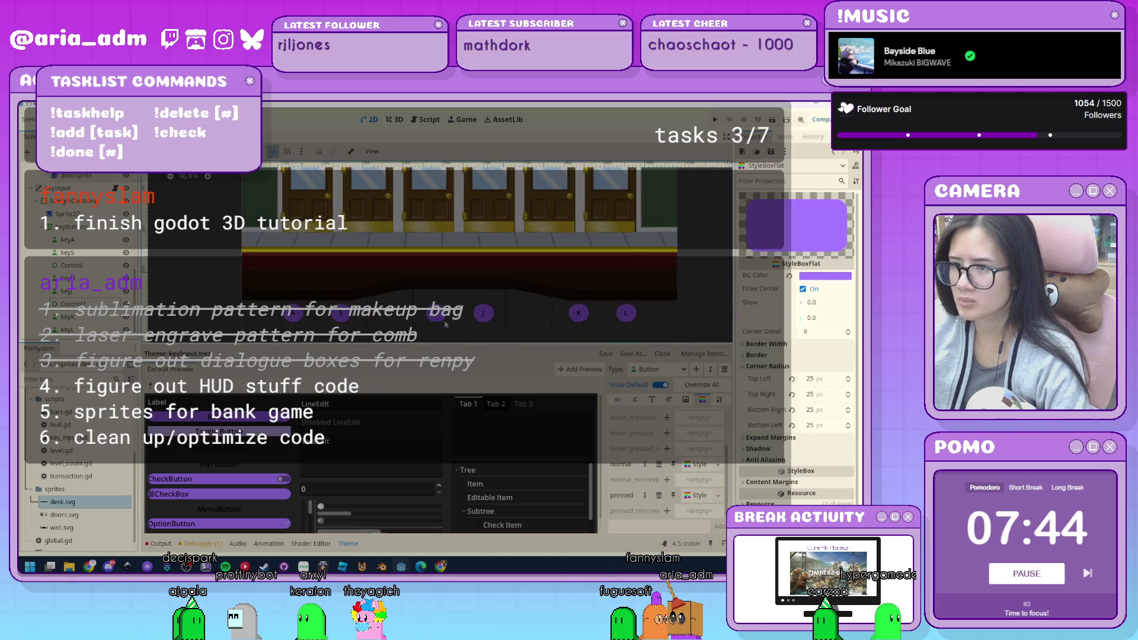
{"action": "left_click_drag", "start_coordinate": [444, 323], "coordinate": [441, 293]}
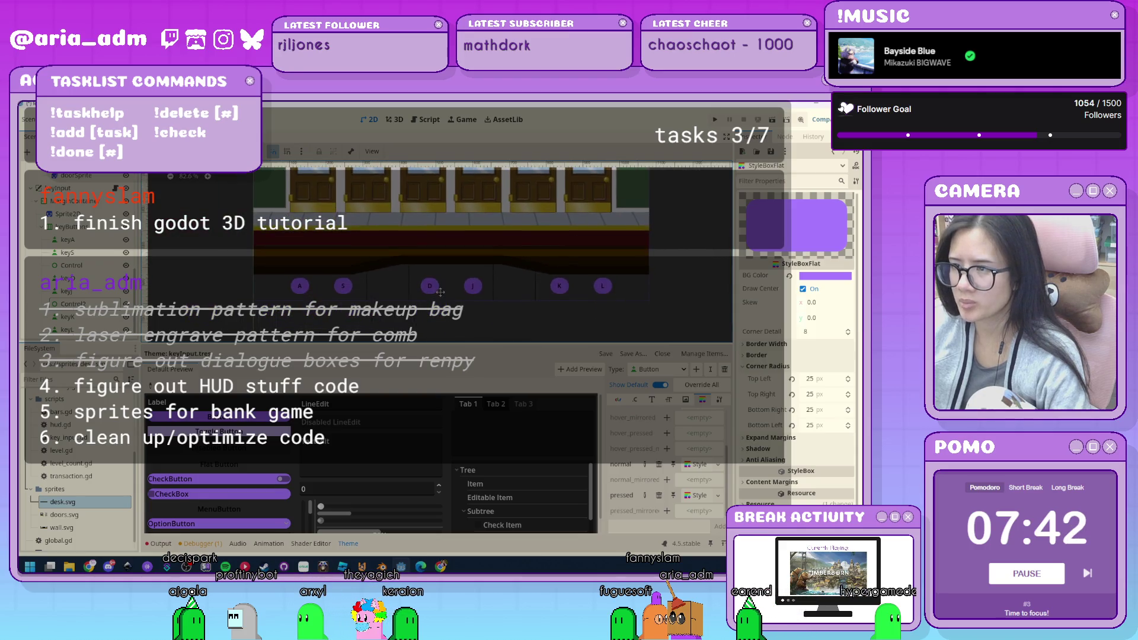
{"action": "left_click", "coordinate": [700, 496]}
Set all four button style corner radii to 25 px and run the game.
{"action": "left_click", "coordinate": [828, 379]}
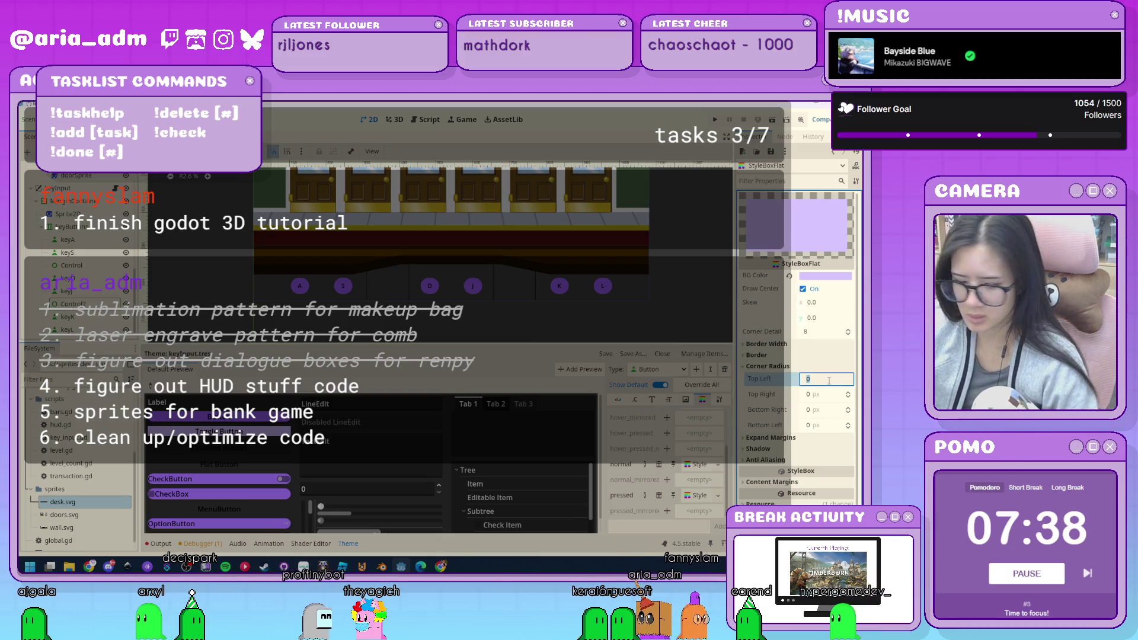
{"action": "type", "text": "25"}
{"action": "key", "text": "Tab"}
{"action": "type", "text": "25"}
{"action": "key", "text": "Tab"}
{"action": "type", "text": "25"}
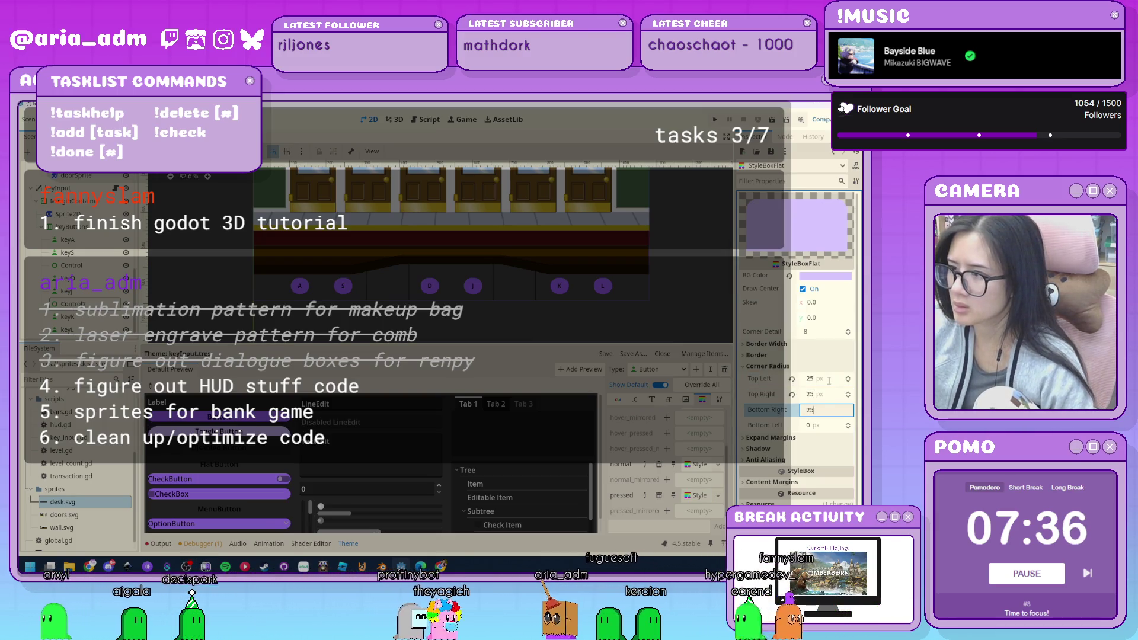
{"action": "key", "text": "Tab"}
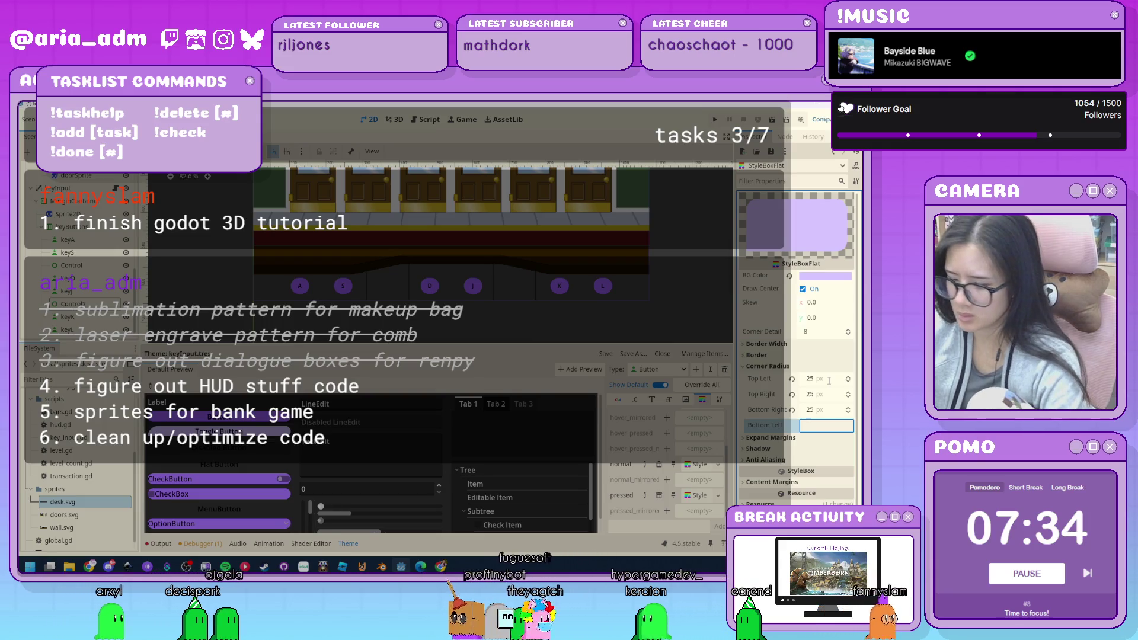
{"action": "type", "text": "25"}
{"action": "key", "text": "Return"}
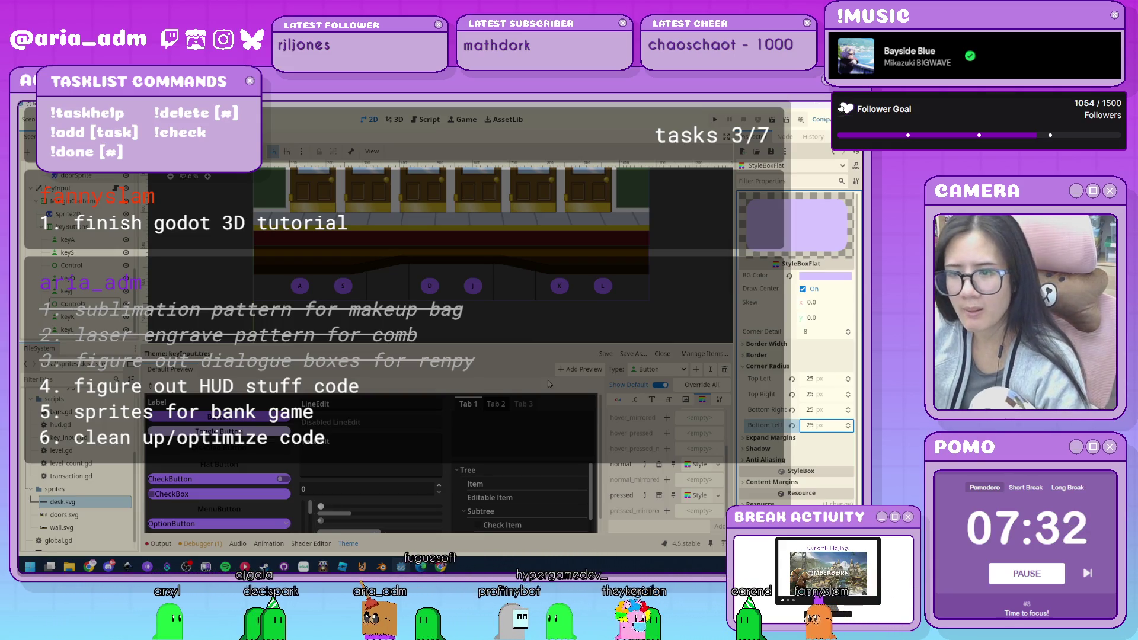
{"action": "left_click", "coordinate": [474, 323]}
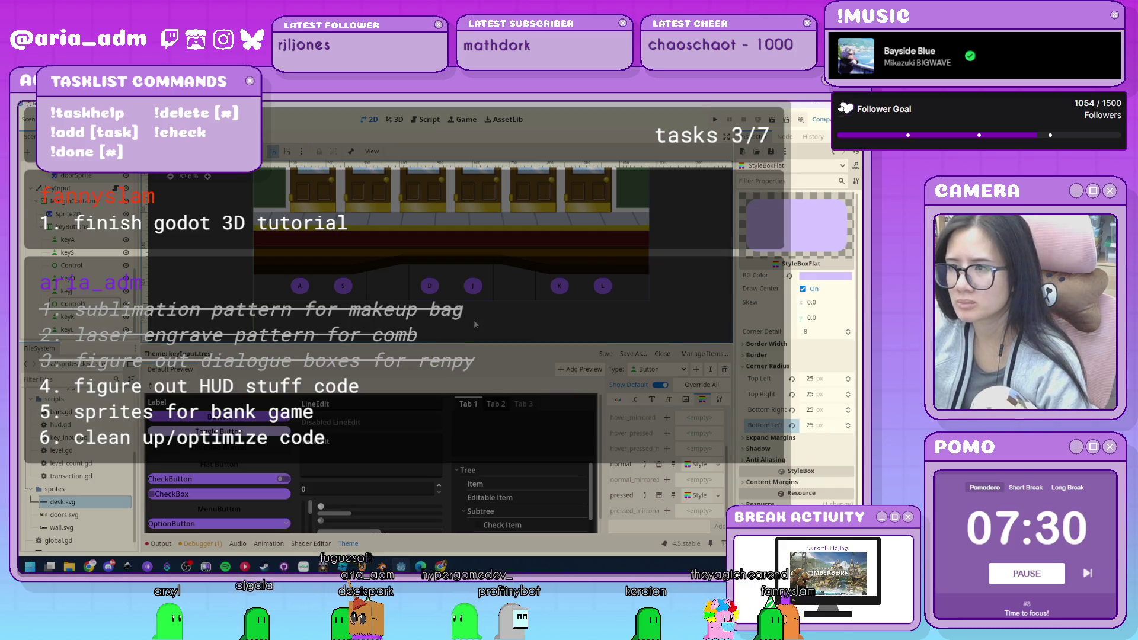
{"action": "left_click", "coordinate": [715, 121]}
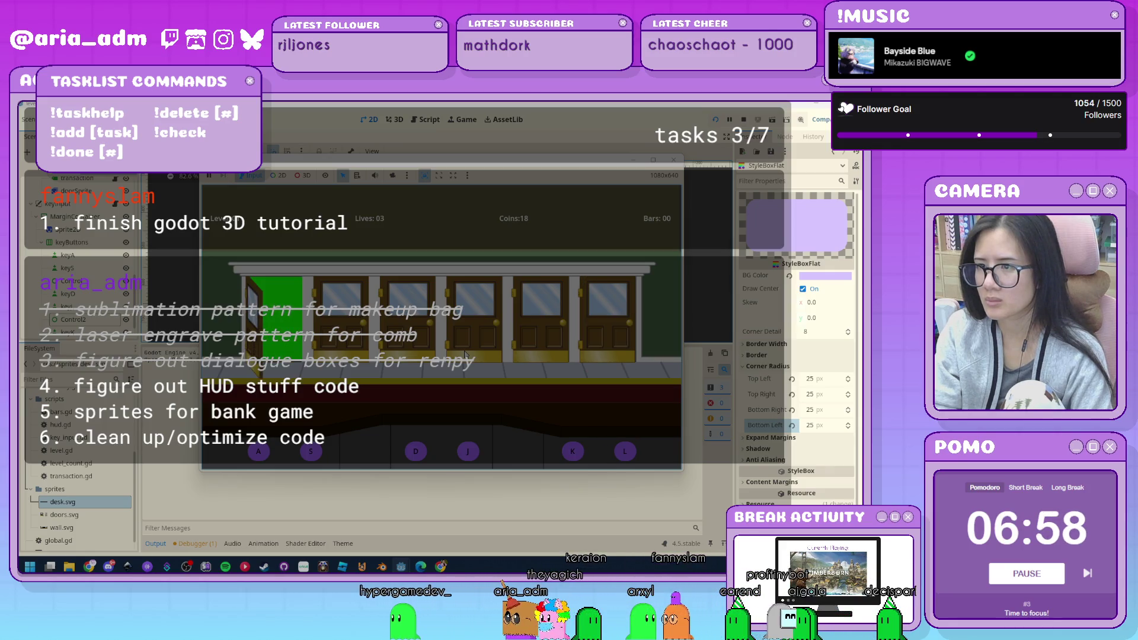
Open and close doors with the A and L keys, then stop the game with F8.
{"action": "key", "text": "a"}
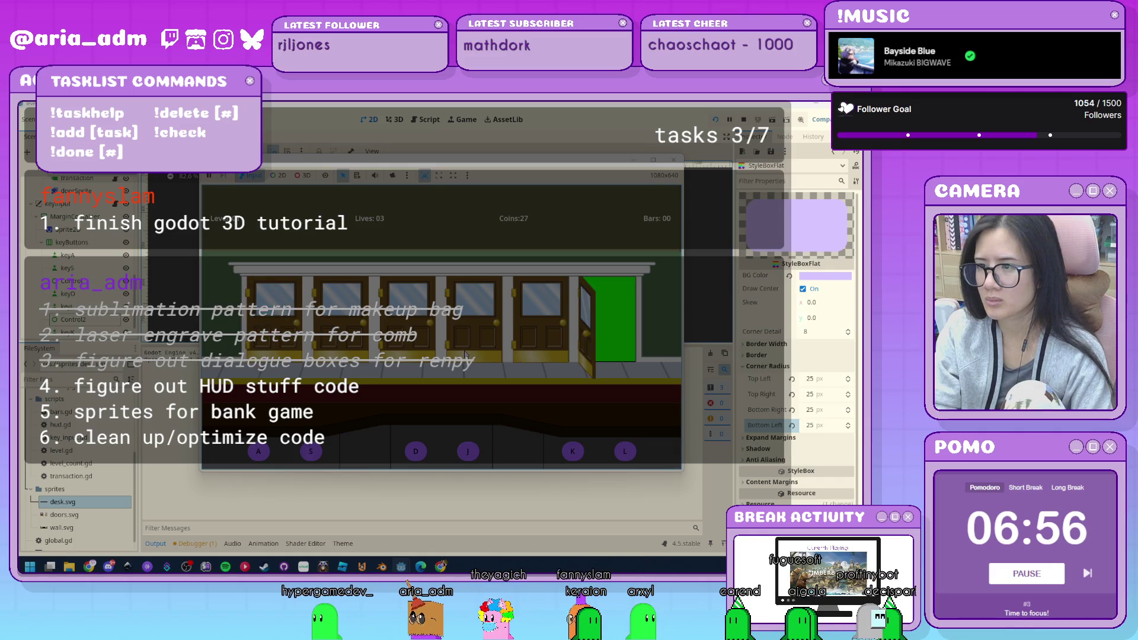
{"action": "key", "text": "l"}
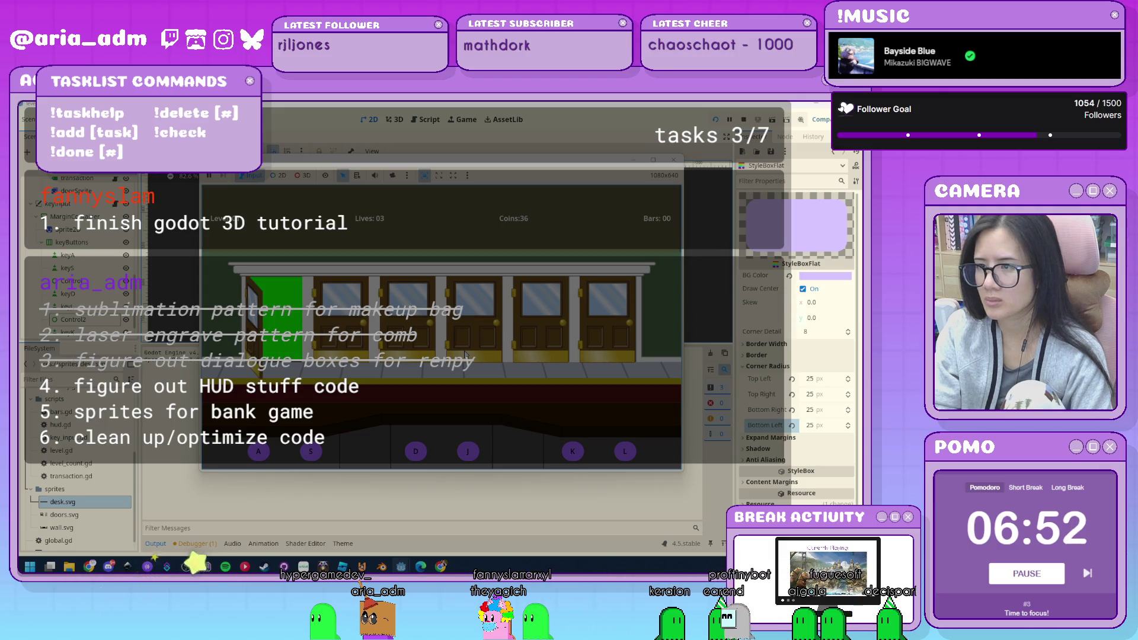
{"action": "key", "text": "a"}
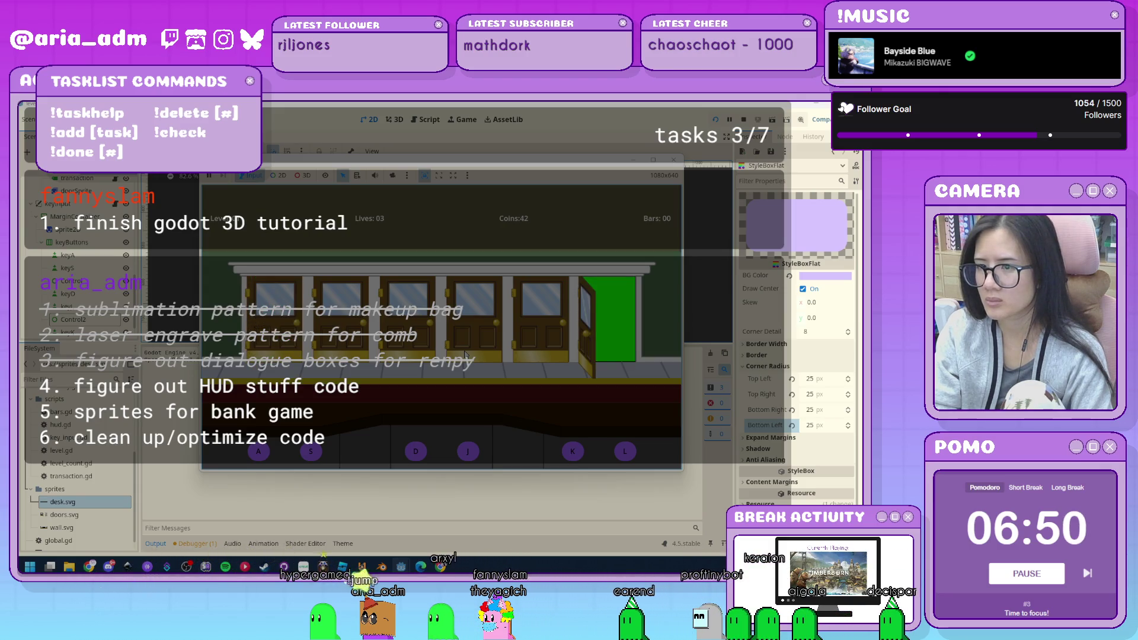
{"action": "key", "text": "l"}
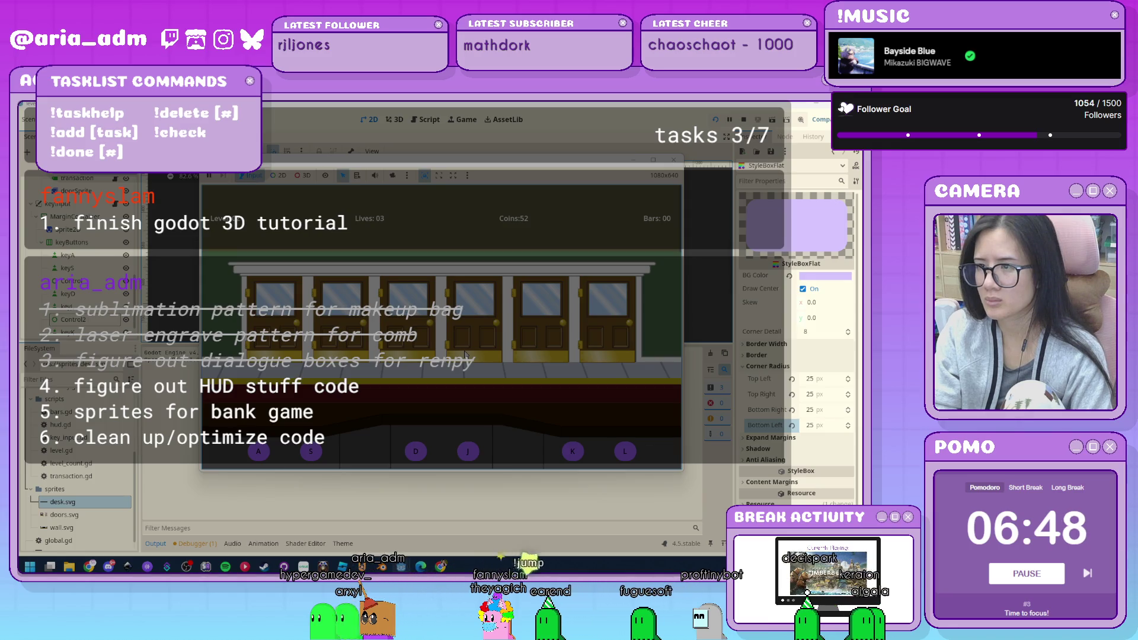
{"action": "key", "text": "a"}
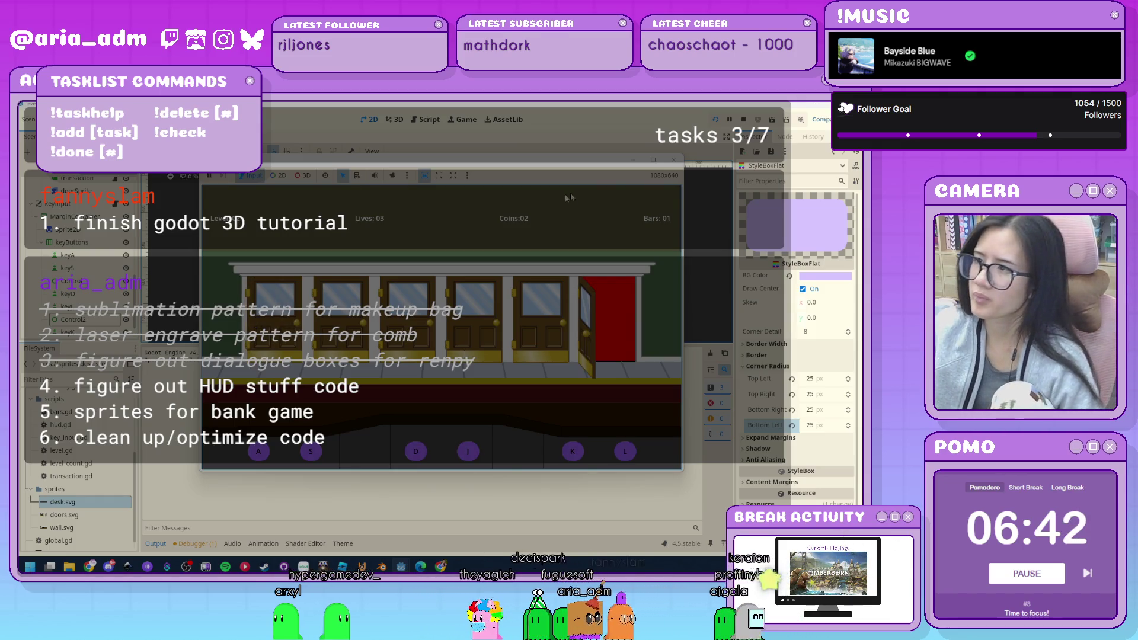
{"action": "key", "text": "F8"}
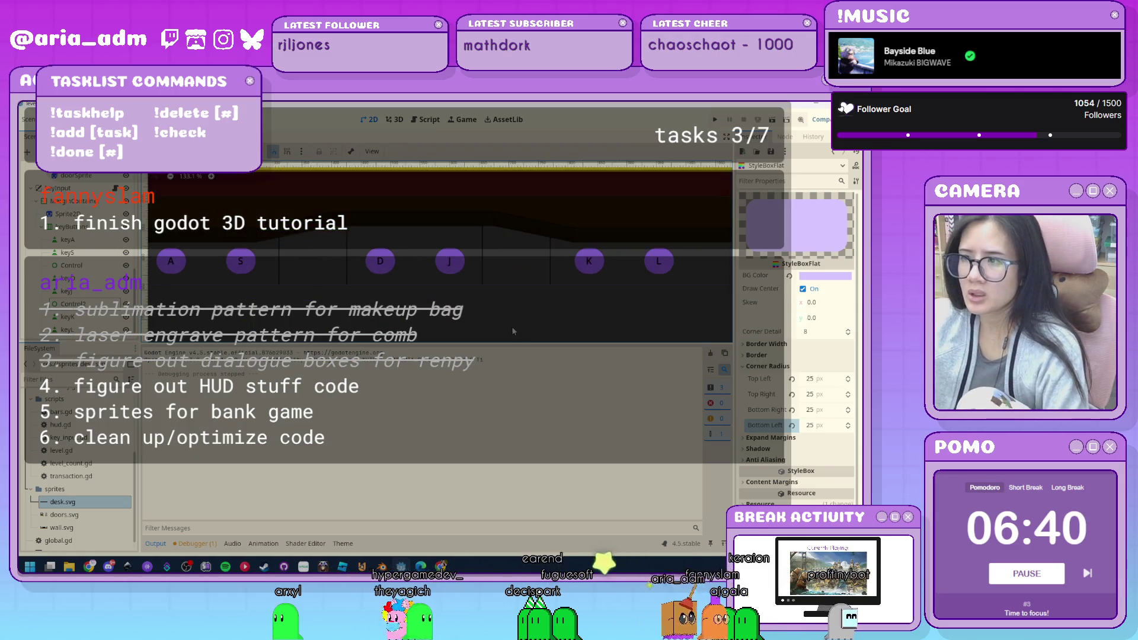
Select keyButtons, show the Theme editor and expand the container's Theme properties.
{"action": "scroll", "coordinate": [511, 326], "scroll_direction": "down", "scroll_amount": 4}
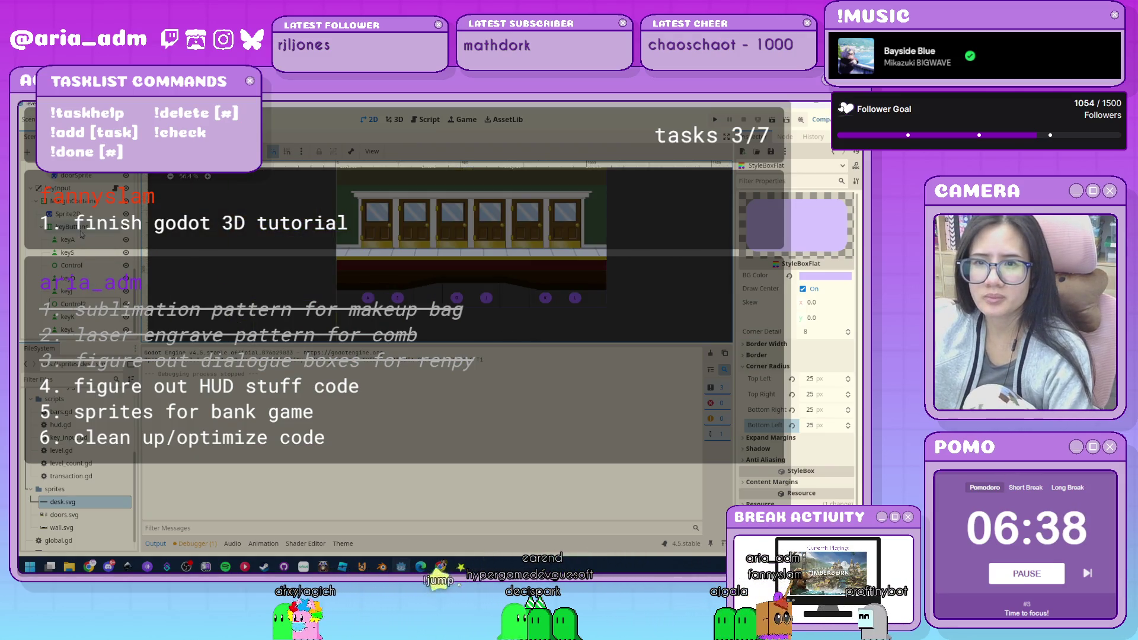
{"action": "left_click", "coordinate": [79, 228]}
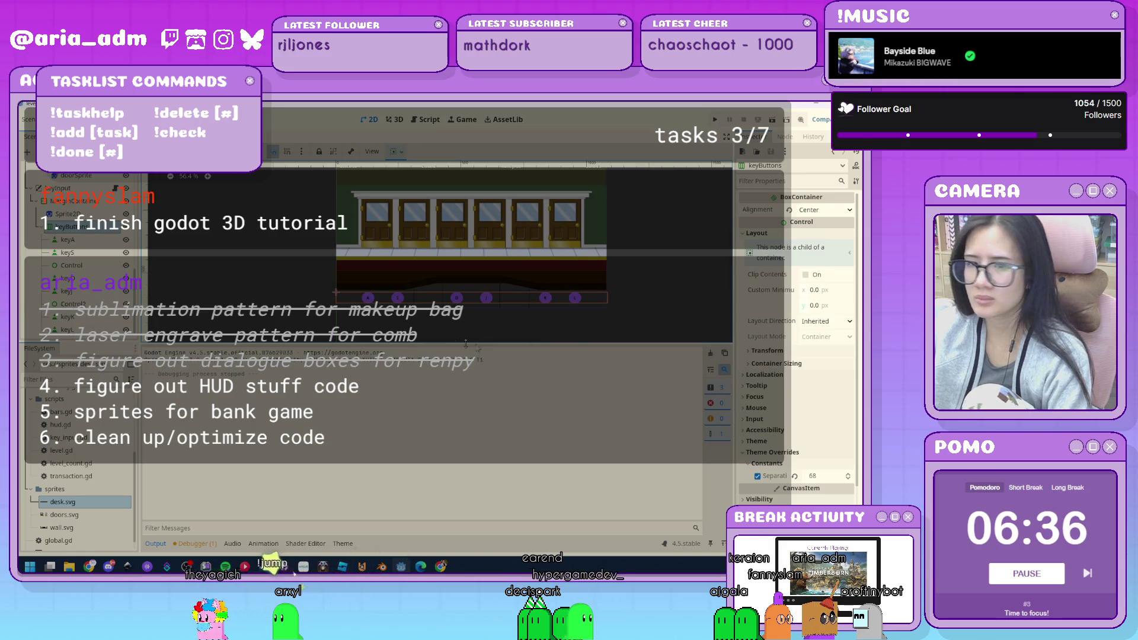
{"action": "scroll", "coordinate": [773, 313], "scroll_direction": "down", "scroll_amount": 3}
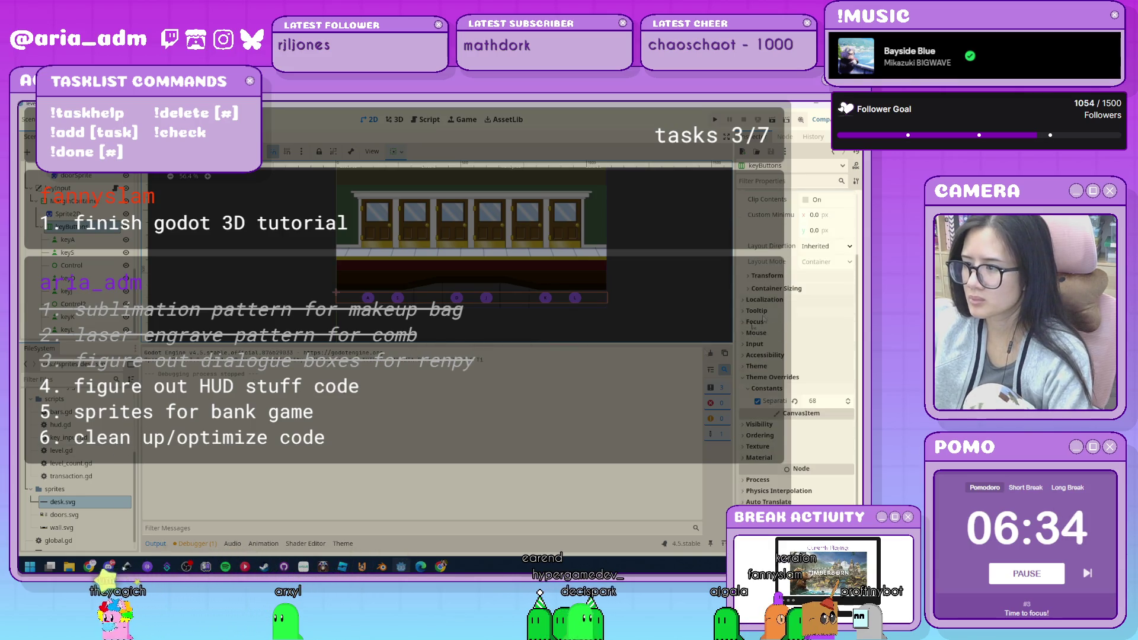
{"action": "left_click", "coordinate": [343, 543]}
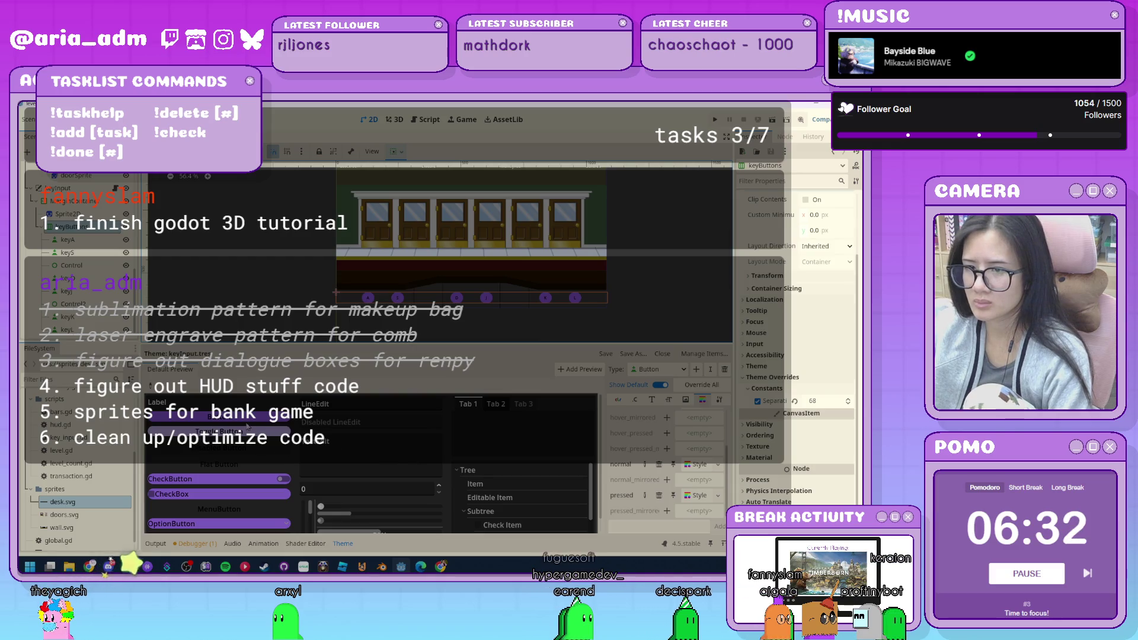
{"action": "scroll", "coordinate": [628, 489], "scroll_direction": "up", "scroll_amount": 3}
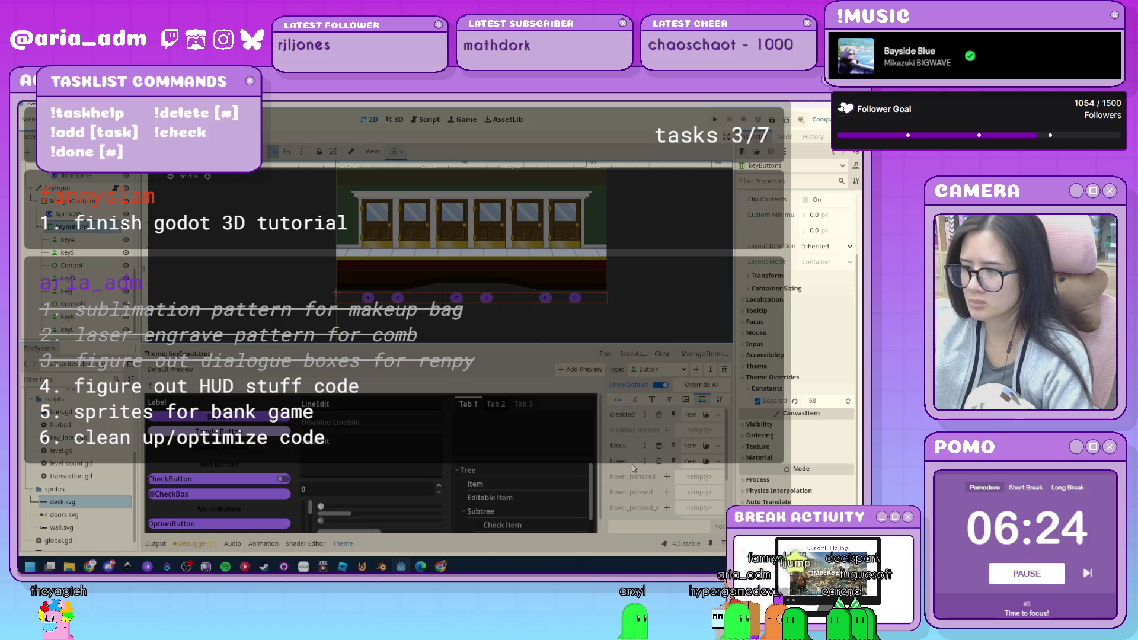
{"action": "scroll", "coordinate": [508, 459], "scroll_direction": "down", "scroll_amount": 2}
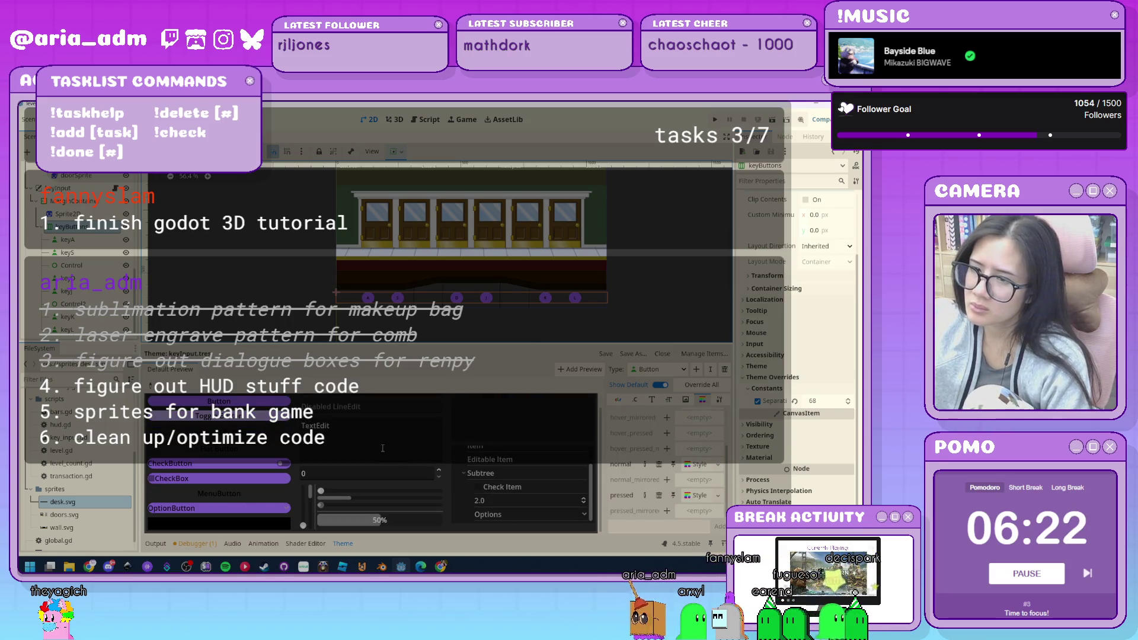
{"action": "scroll", "coordinate": [382, 448], "scroll_direction": "up", "scroll_amount": 1}
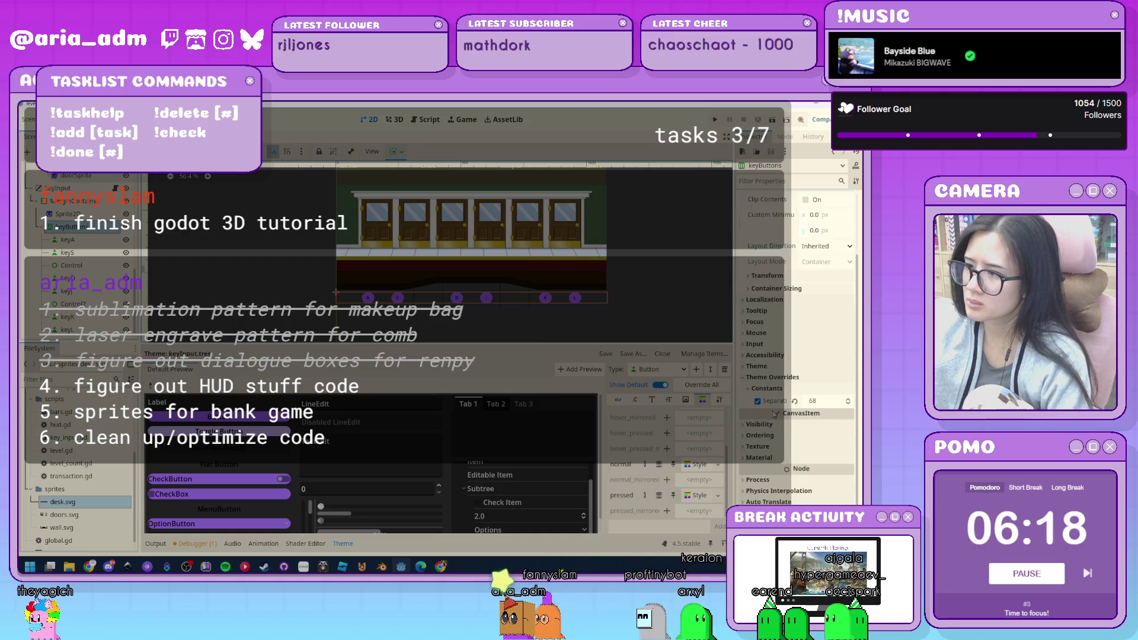
{"action": "left_click", "coordinate": [765, 367]}
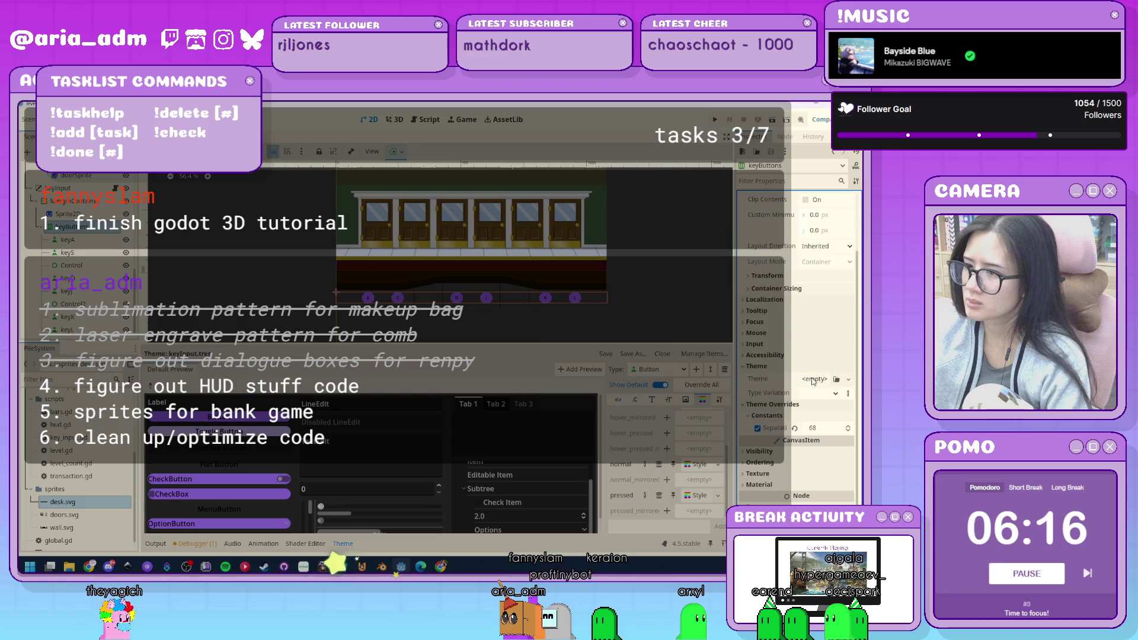
Inspect the Theme properties of keyL, keyA, keyButtons, gameArea and the keyInput layer.
{"action": "left_click", "coordinate": [575, 298]}
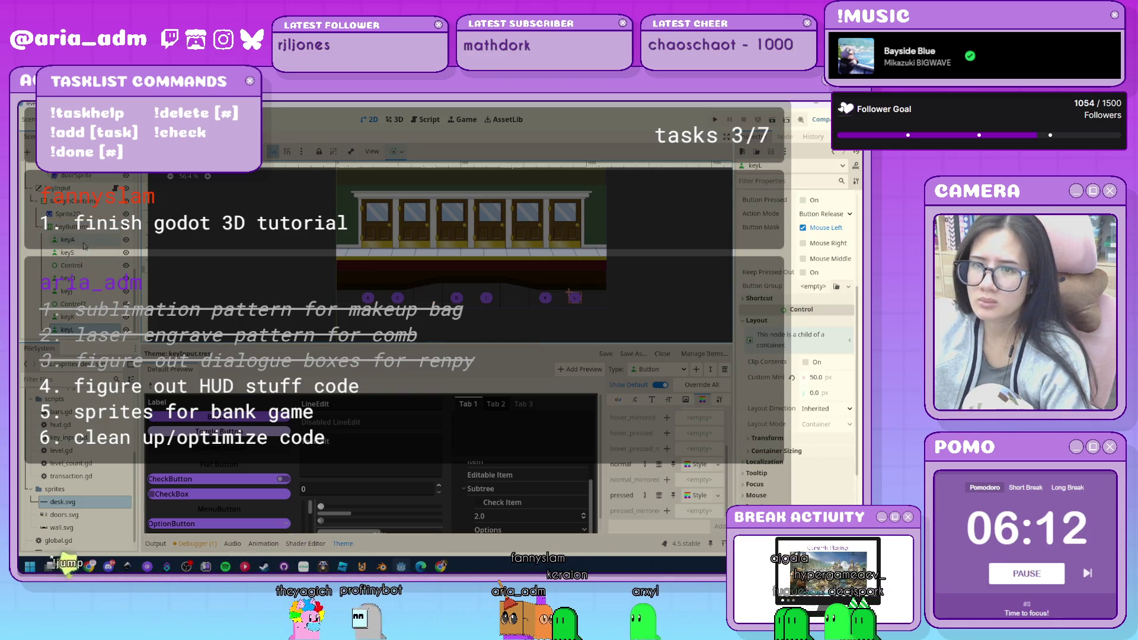
{"action": "left_click", "coordinate": [367, 297]}
{"action": "scroll", "coordinate": [774, 341], "scroll_direction": "down", "scroll_amount": 5}
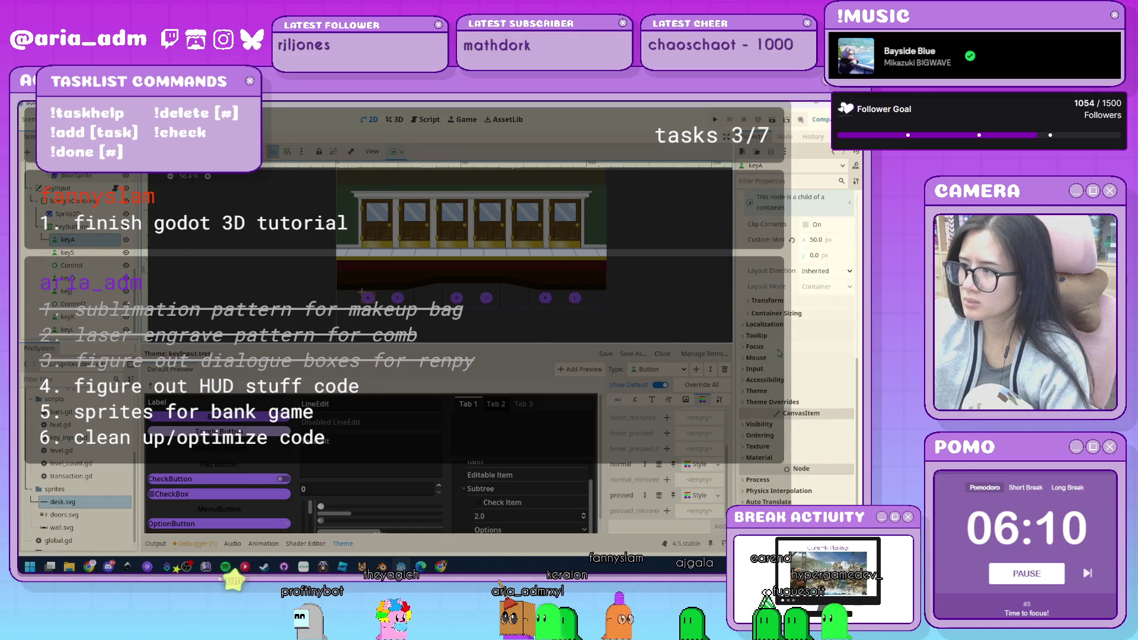
{"action": "left_click", "coordinate": [780, 392]}
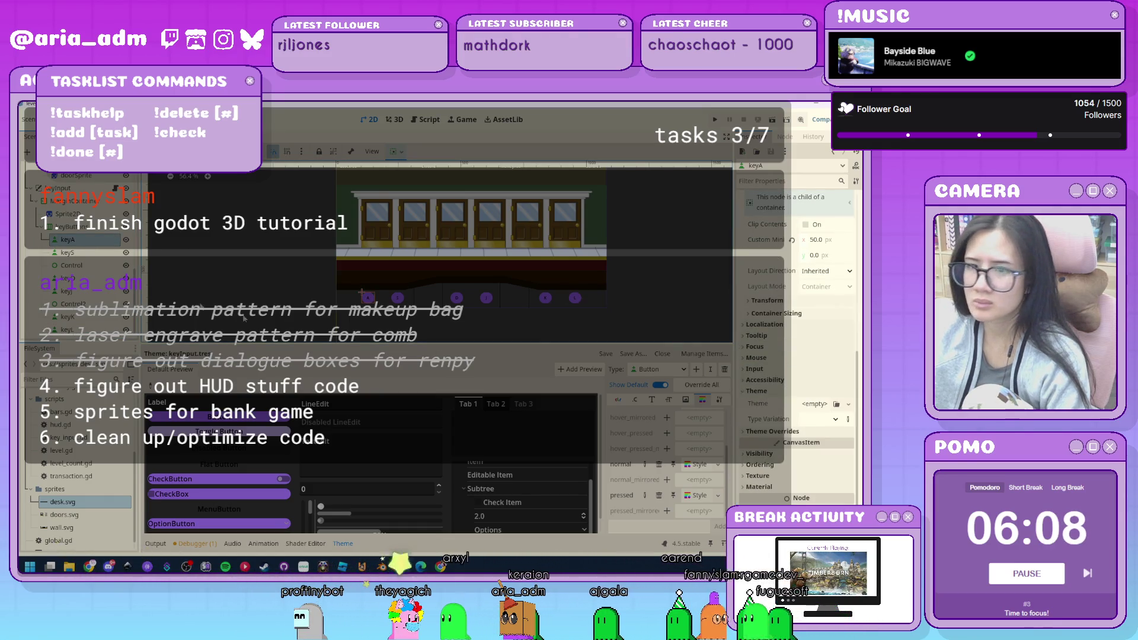
{"action": "left_click", "coordinate": [65, 229]}
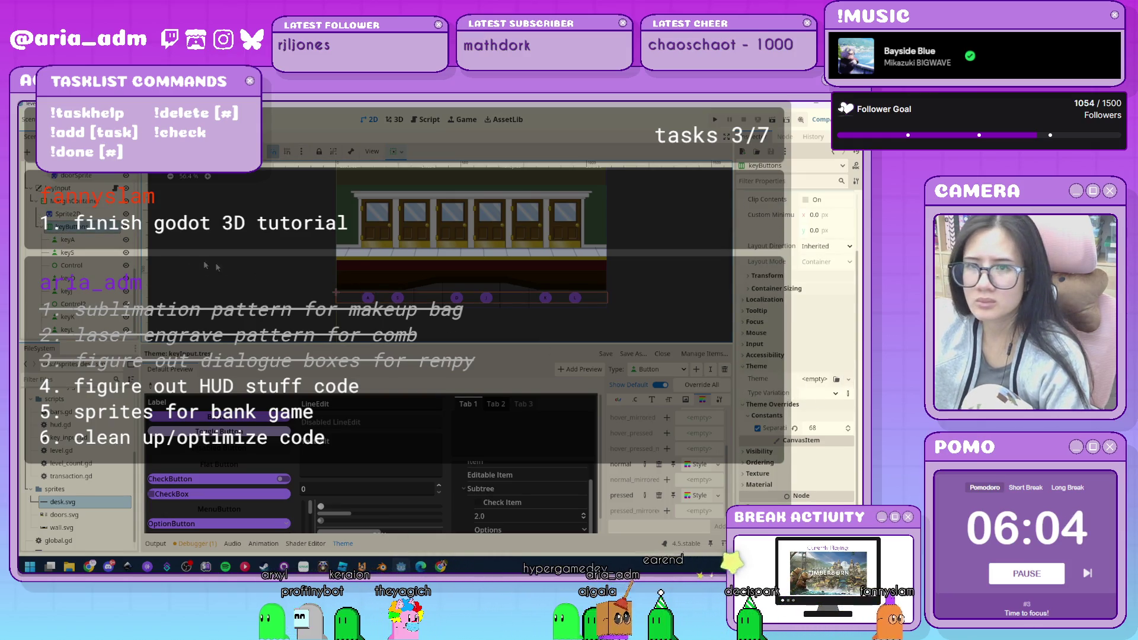
{"action": "scroll", "coordinate": [71, 178], "scroll_direction": "up", "scroll_amount": 5}
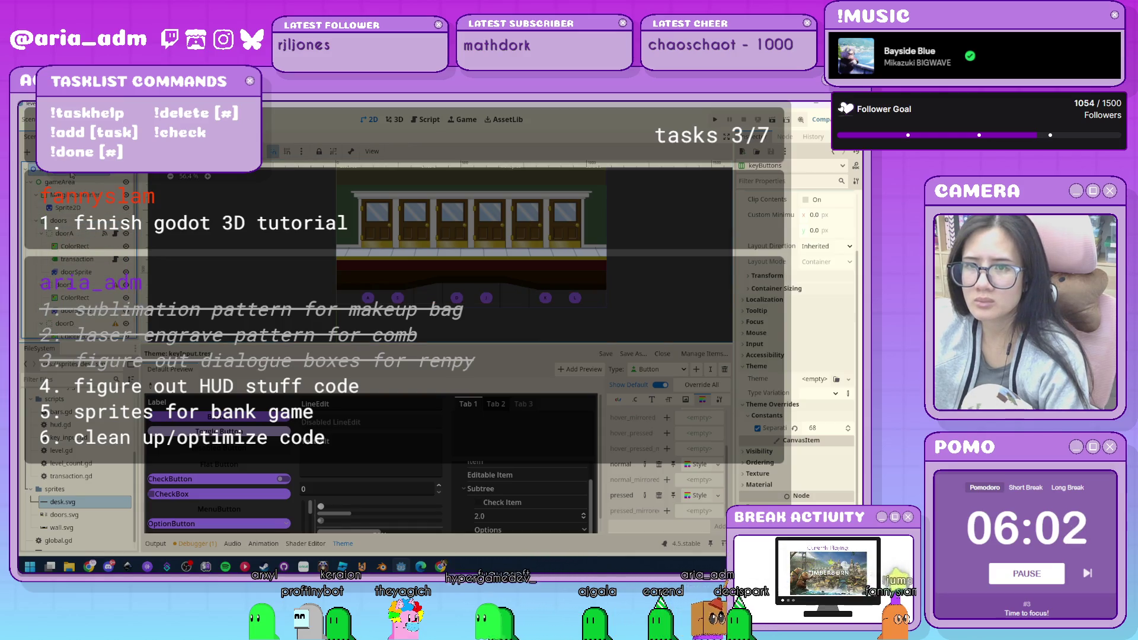
{"action": "left_click", "coordinate": [73, 182]}
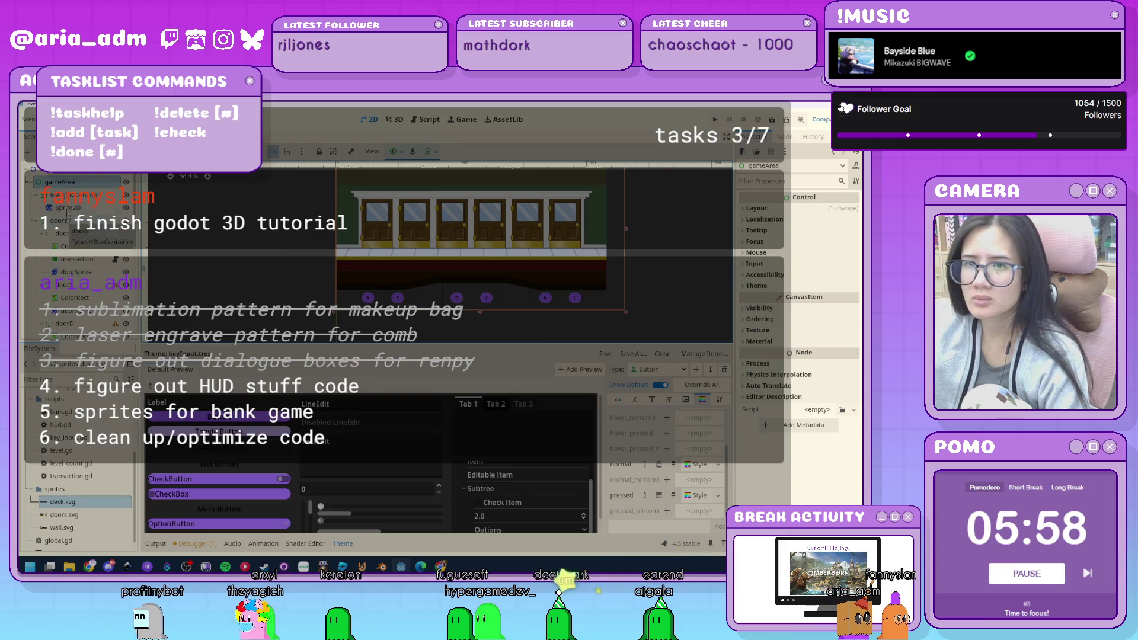
{"action": "scroll", "coordinate": [71, 225], "scroll_direction": "down", "scroll_amount": 5}
{"action": "left_click", "coordinate": [76, 274]}
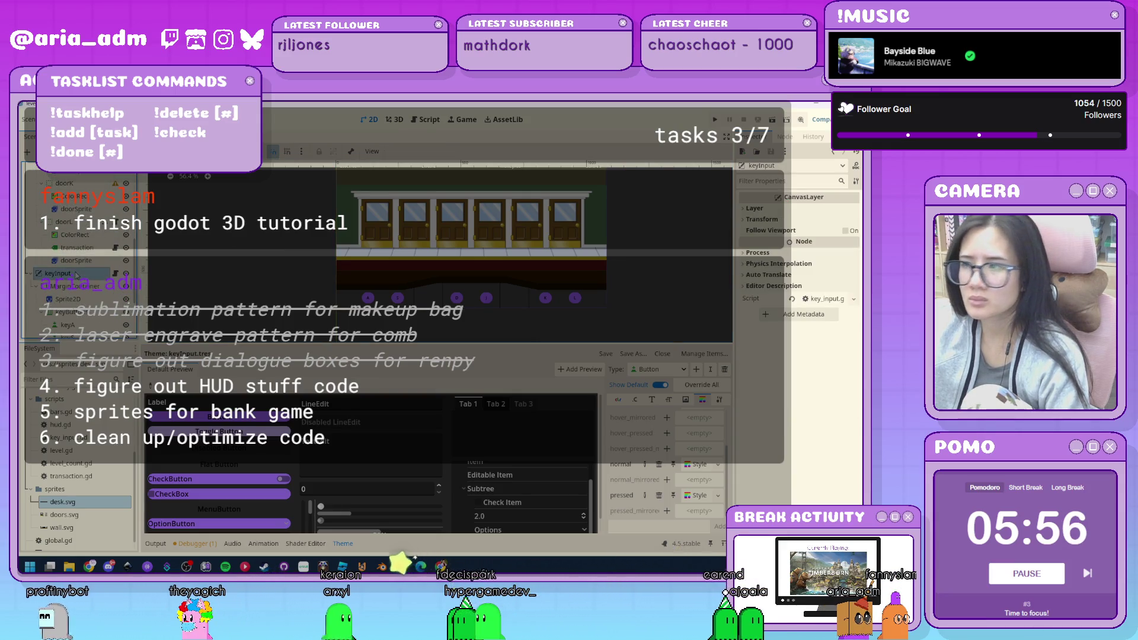
Edit the keyInput theme assigned to the MarginContainer and enlarge the 2D scene view.
{"action": "left_click", "coordinate": [76, 286]}
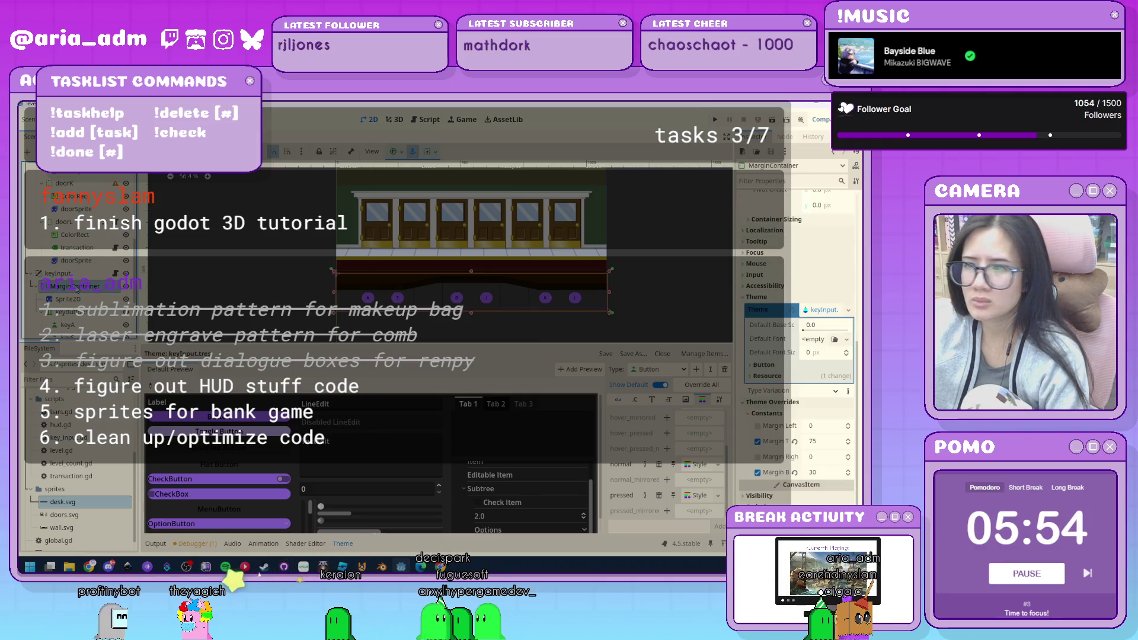
{"action": "right_click", "coordinate": [828, 313]}
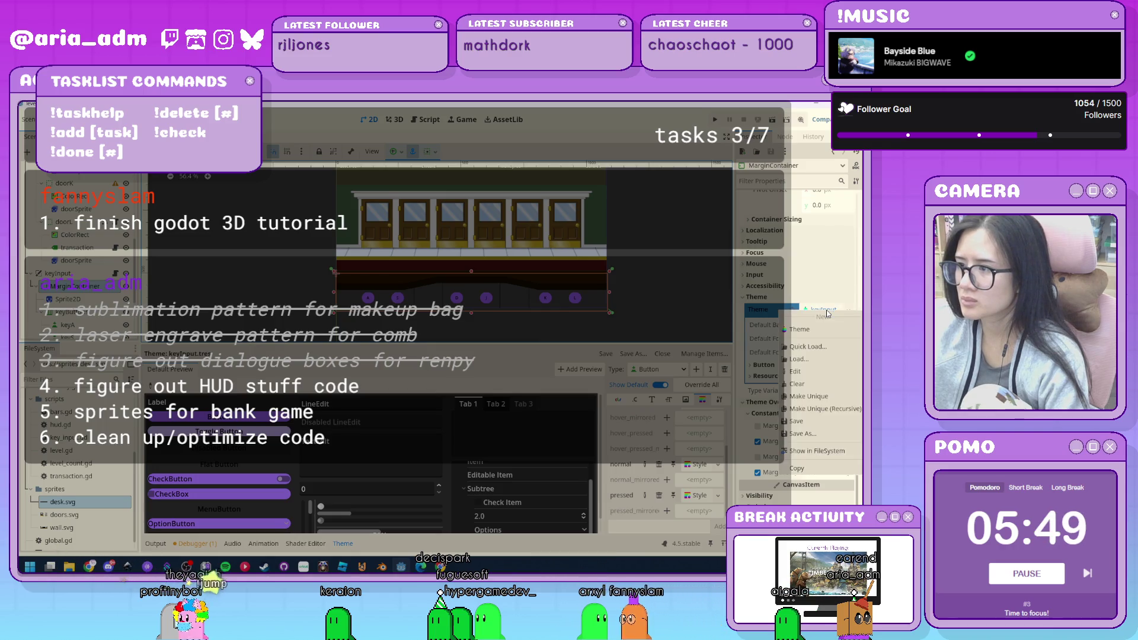
{"action": "left_click", "coordinate": [822, 372]}
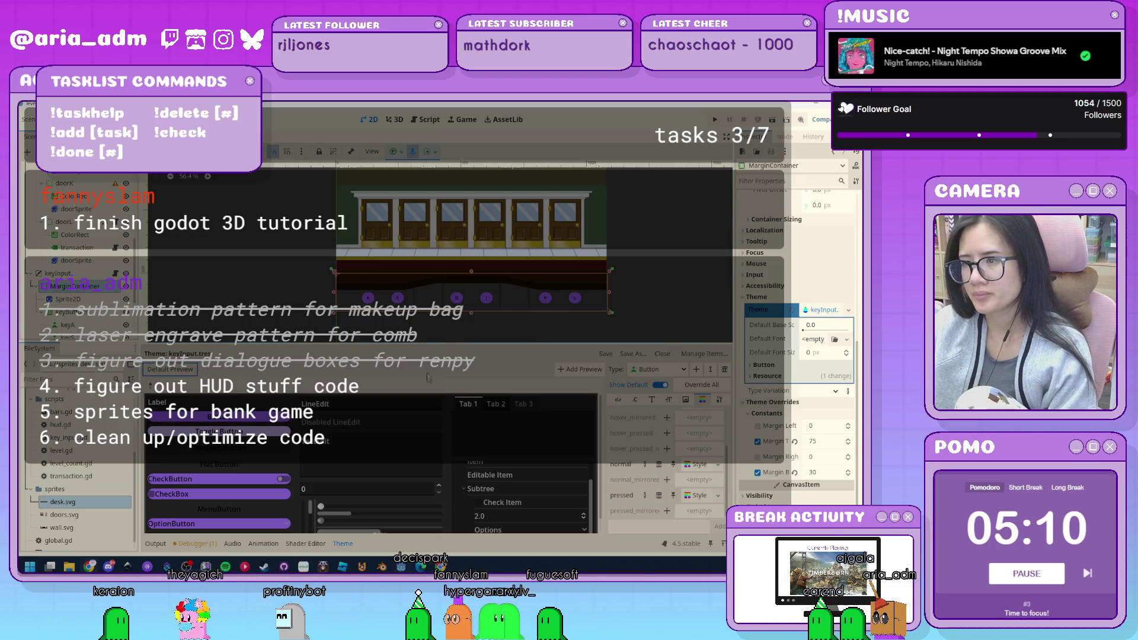
{"action": "left_click_drag", "start_coordinate": [441, 344], "coordinate": [442, 398]}
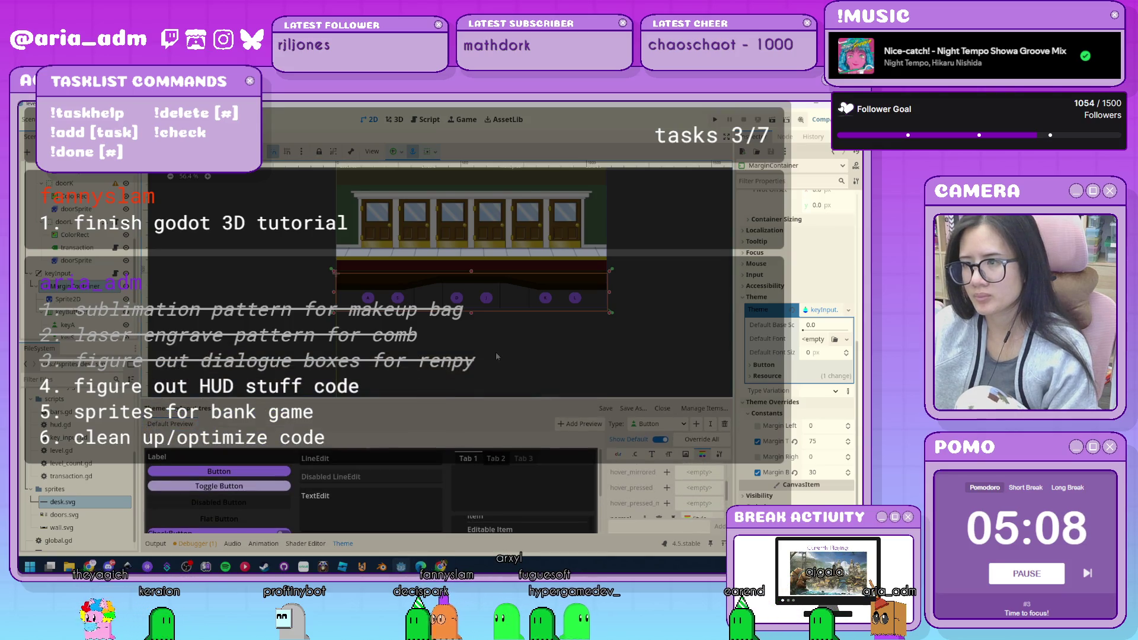
Deselect the level node in the Godot viewport and switch to the Inkscape bank mockup.
{"action": "scroll", "coordinate": [619, 340], "scroll_direction": "up", "scroll_amount": 1}
{"action": "left_click", "coordinate": [619, 340]}
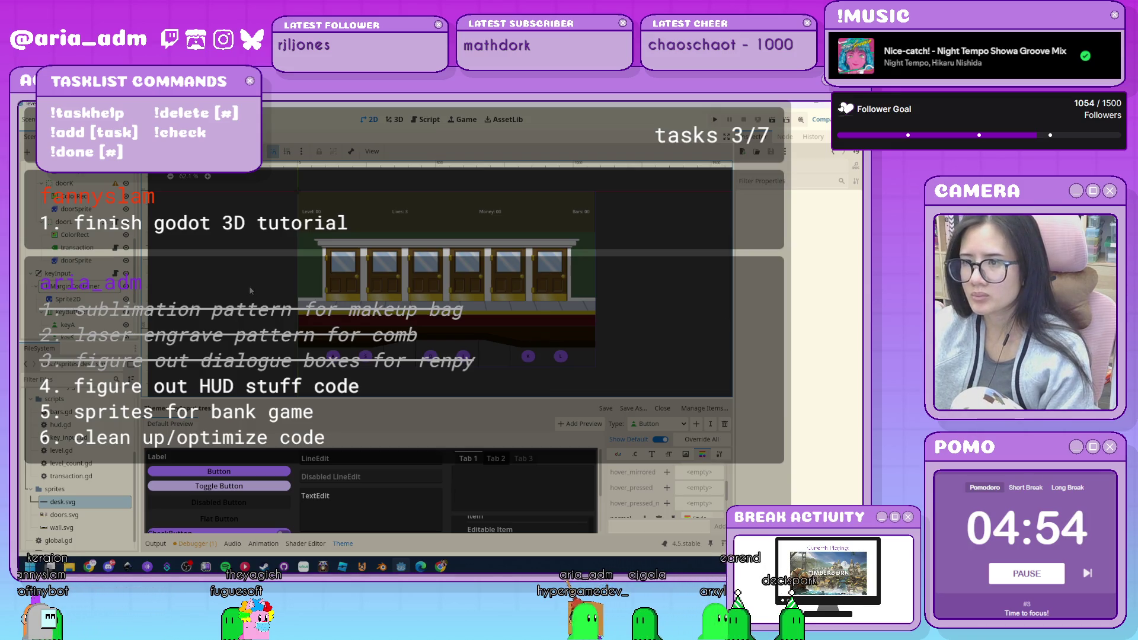
{"action": "scroll", "coordinate": [93, 238], "scroll_direction": "up", "scroll_amount": 10}
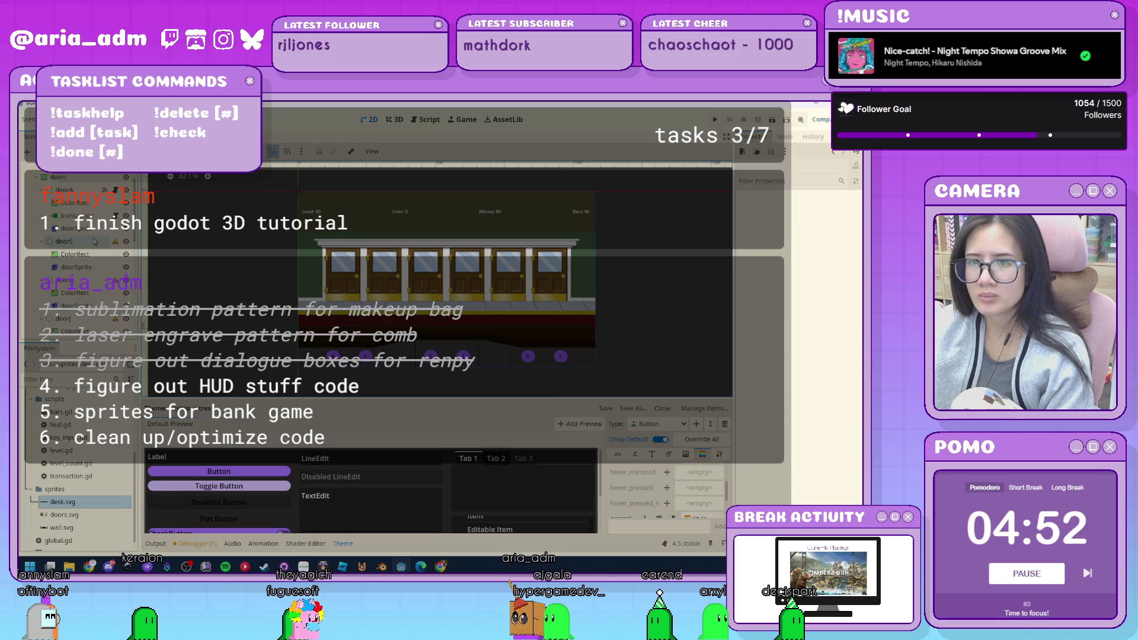
{"action": "left_click", "coordinate": [54, 169]}
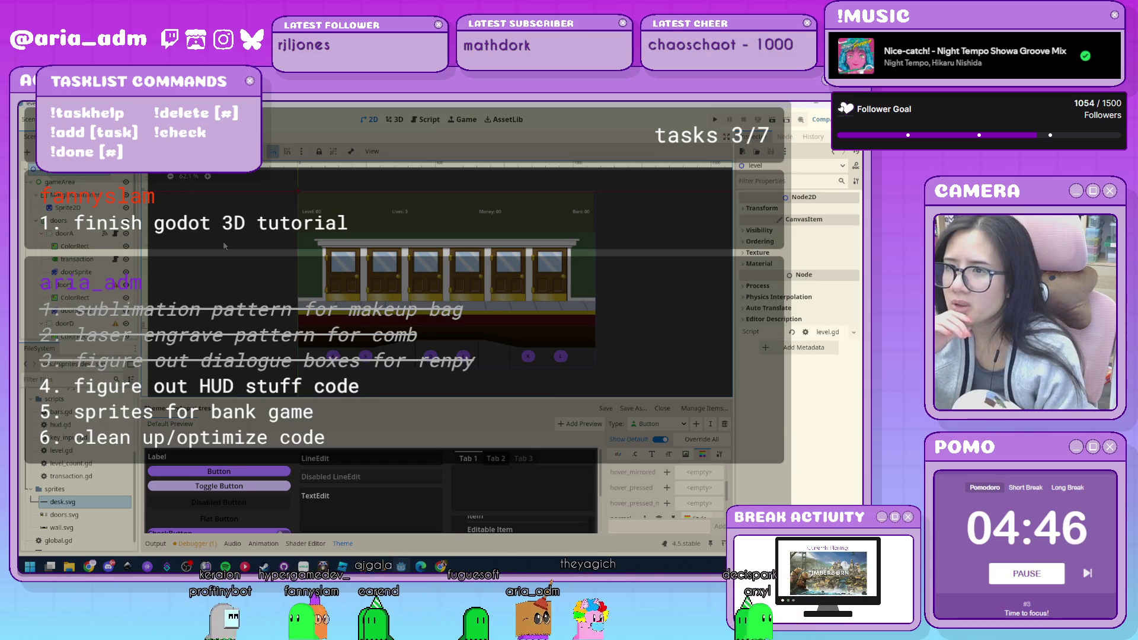
{"action": "left_click", "coordinate": [655, 349]}
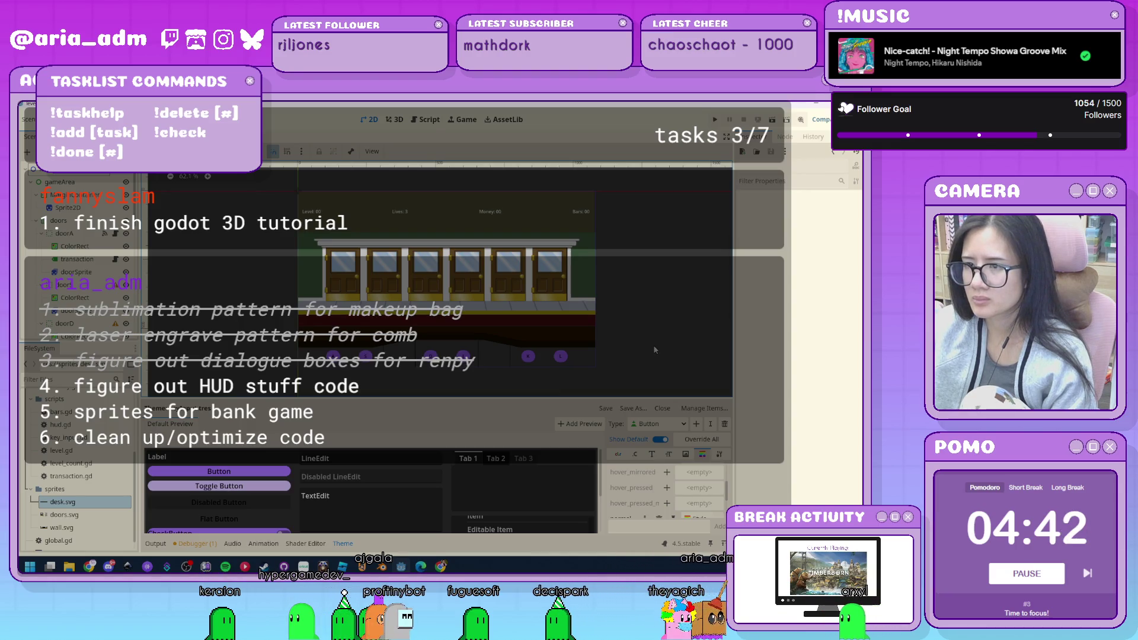
{"action": "left_click", "coordinate": [168, 567]}
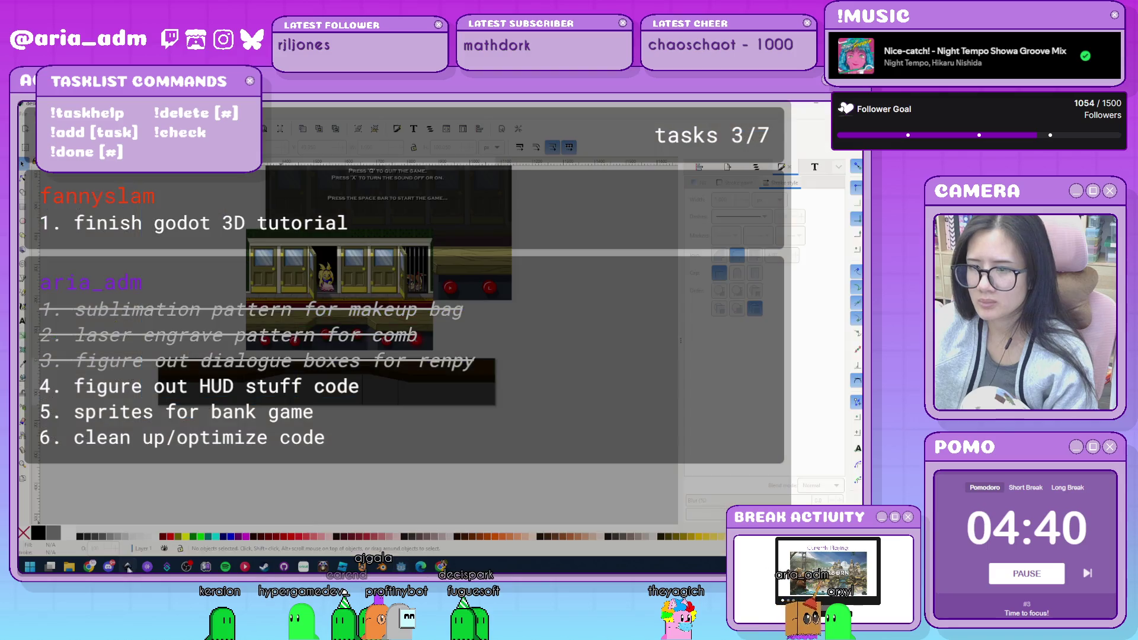
Give the dark desk bar a dark brown stroke picked from the canvas.
{"action": "key", "text": "ctrl+v"}
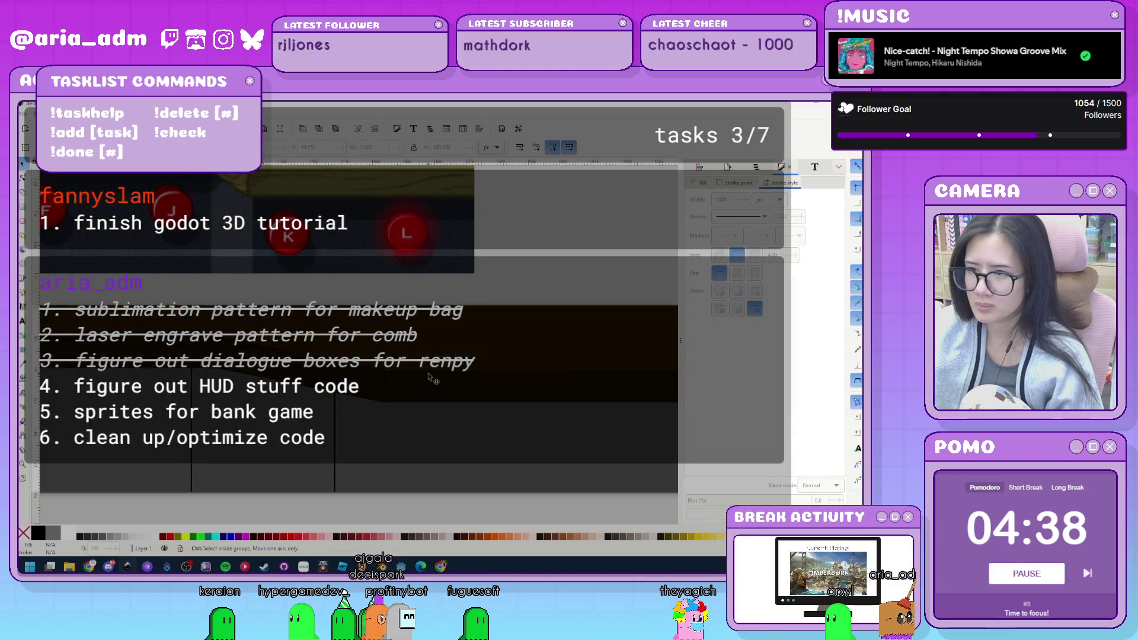
{"action": "key", "text": "ctrl+v"}
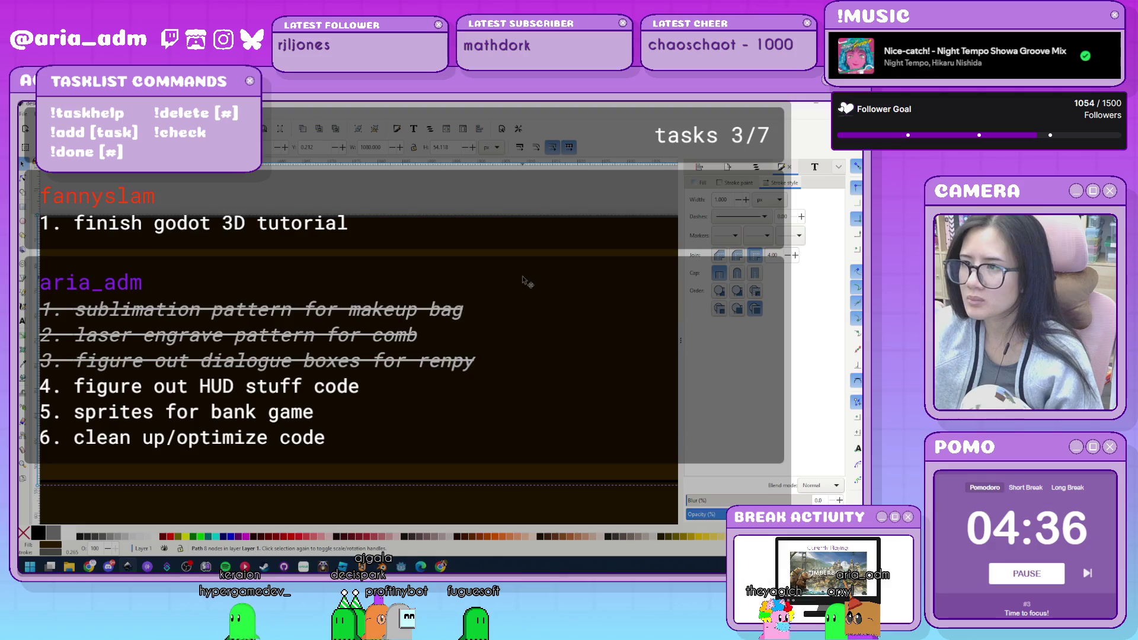
{"action": "left_click", "coordinate": [735, 183]}
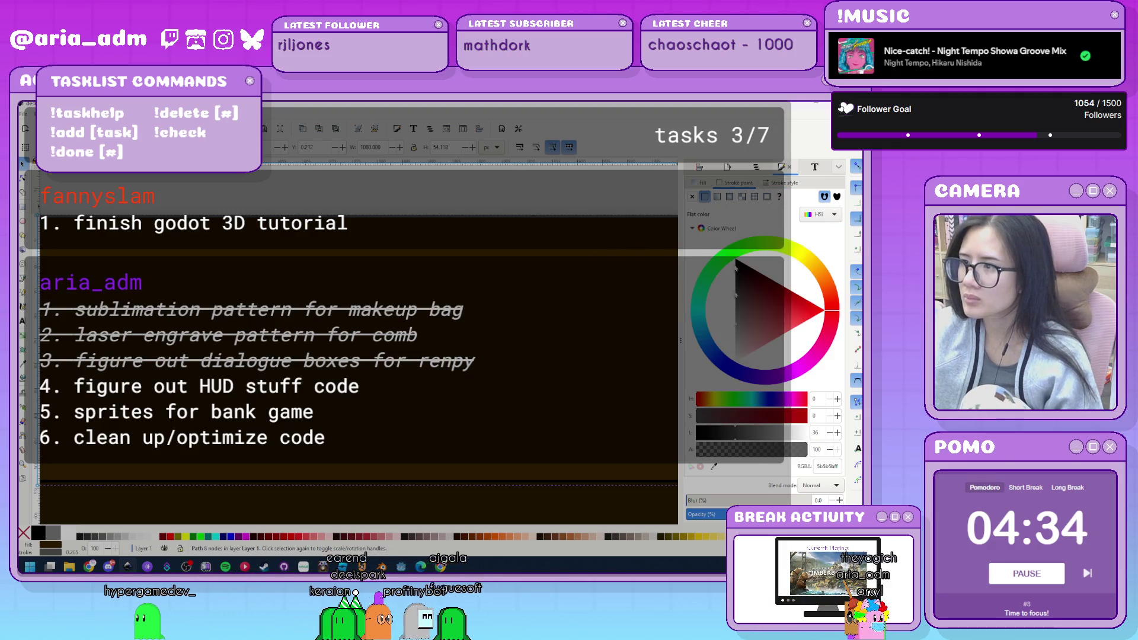
{"action": "left_click", "coordinate": [710, 468]}
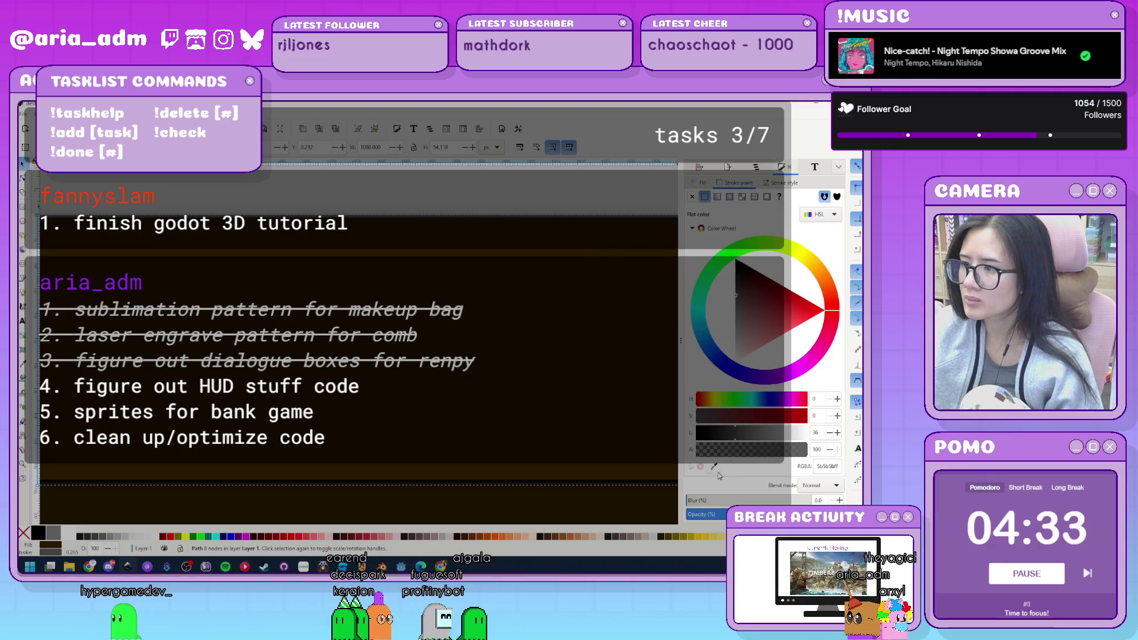
{"action": "left_click", "coordinate": [636, 503]}
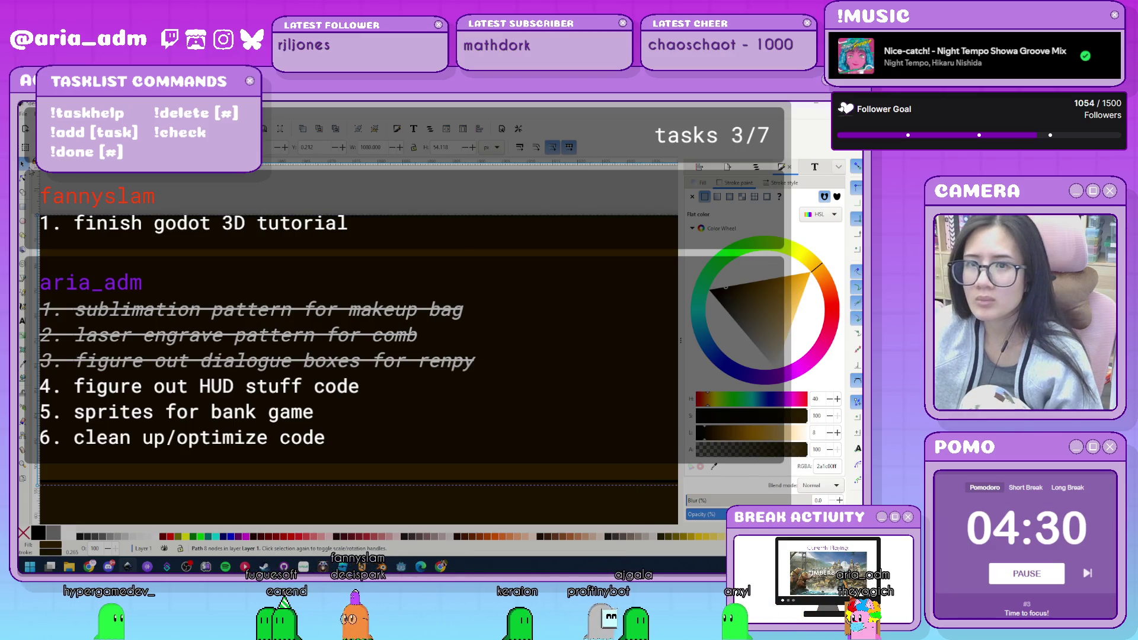
{"action": "left_click", "coordinate": [246, 213]}
Shift the dark brown bar to the right and return to the Godot project.
{"action": "scroll", "coordinate": [246, 213], "scroll_direction": "down", "scroll_amount": 3, "text": "ctrl"}
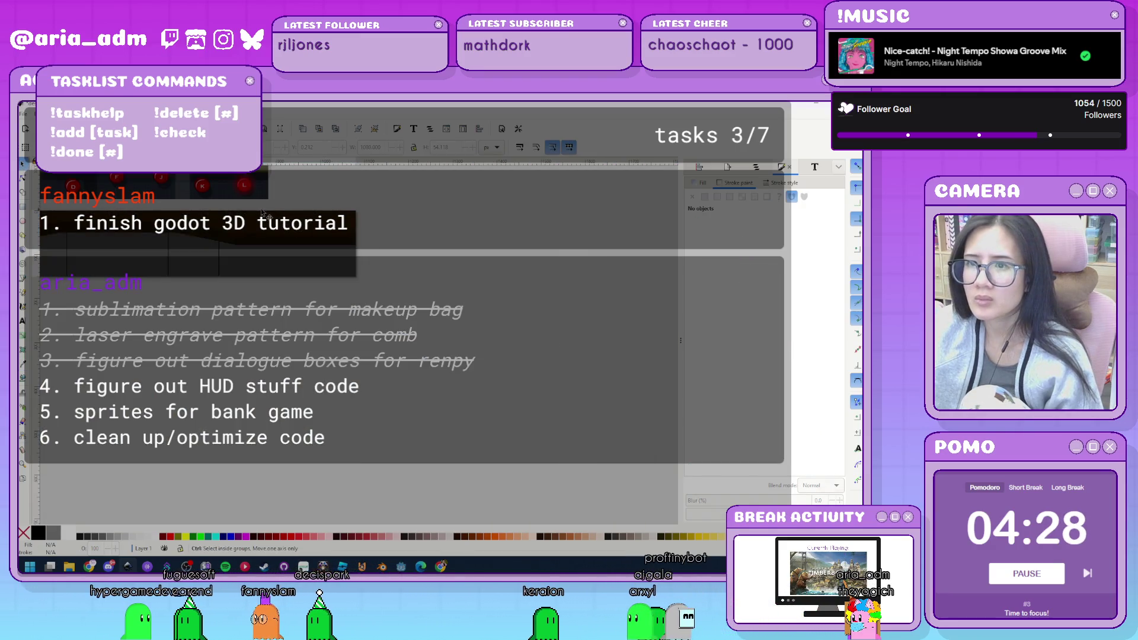
{"action": "scroll", "coordinate": [49, 242], "scroll_direction": "up", "scroll_amount": 3, "text": "ctrl"}
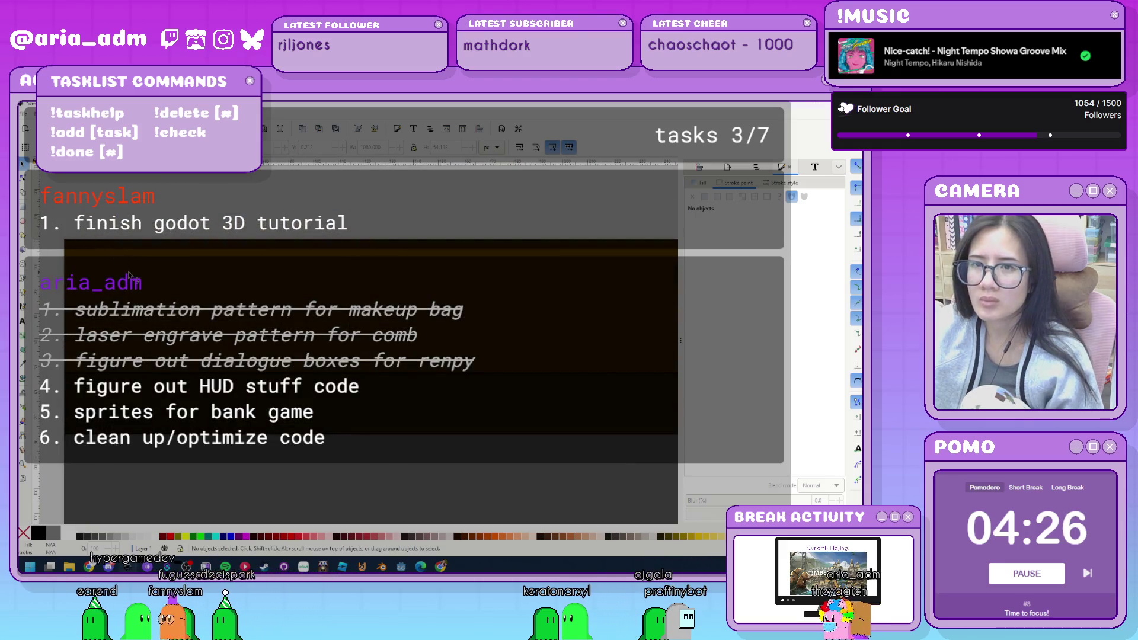
{"action": "left_click", "coordinate": [49, 242]}
{"action": "mouse_move", "coordinate": [49, 242]}
{"action": "left_mouse_down"}
{"action": "mouse_move", "coordinate": [103, 237]}
{"action": "mouse_move", "coordinate": [155, 214]}
{"action": "mouse_move", "coordinate": [156, 232]}
{"action": "left_mouse_up"}
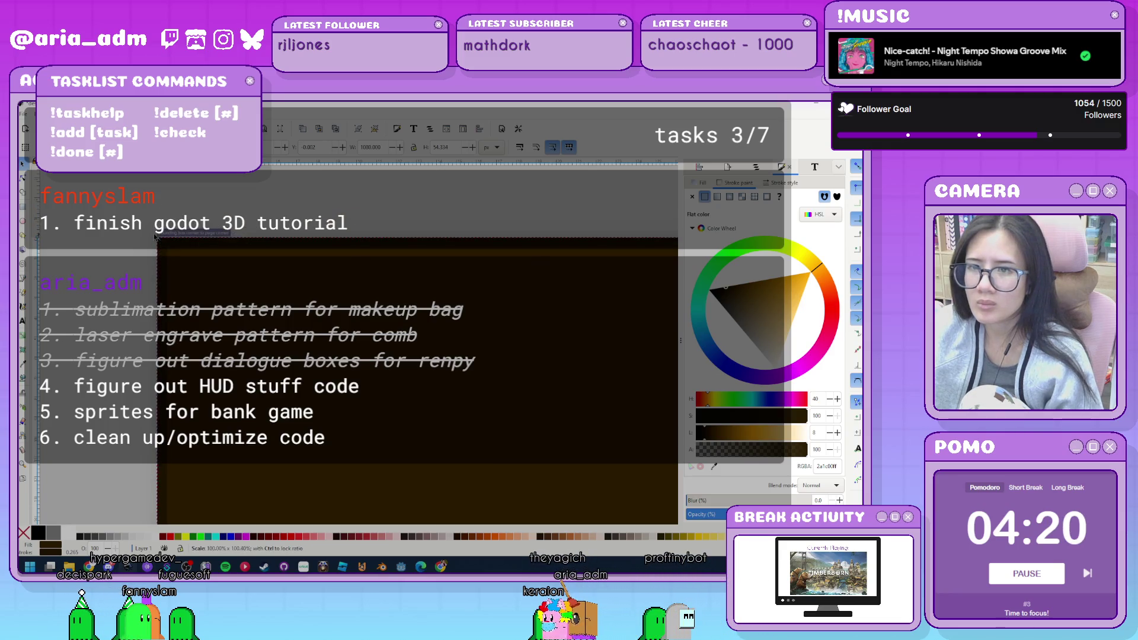
{"action": "left_click", "coordinate": [216, 223]}
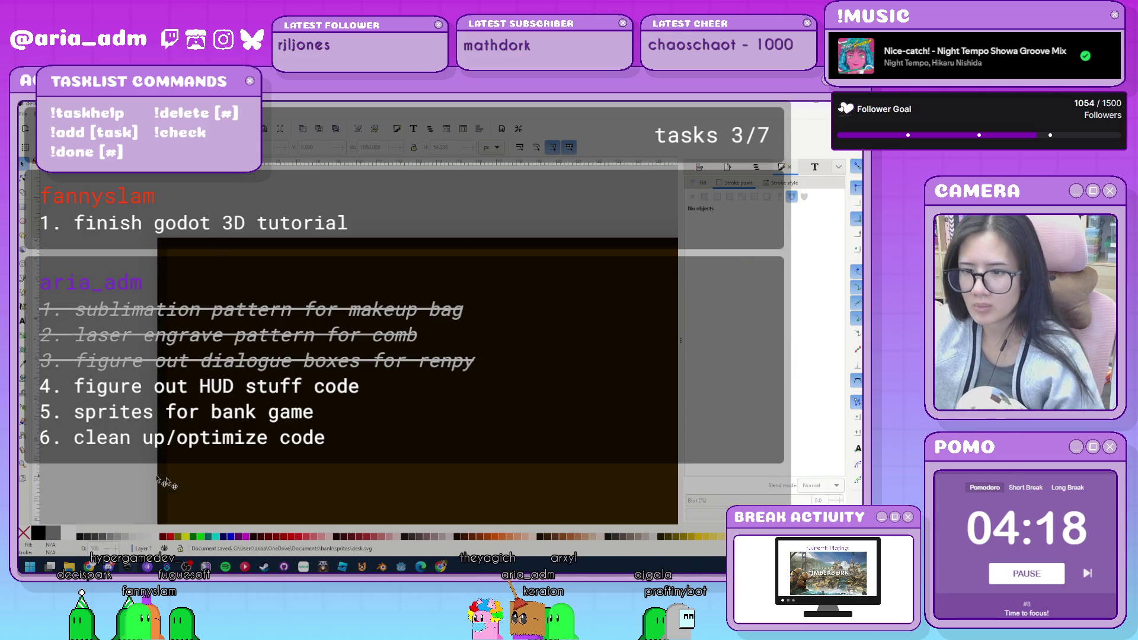
{"action": "left_click", "coordinate": [401, 567]}
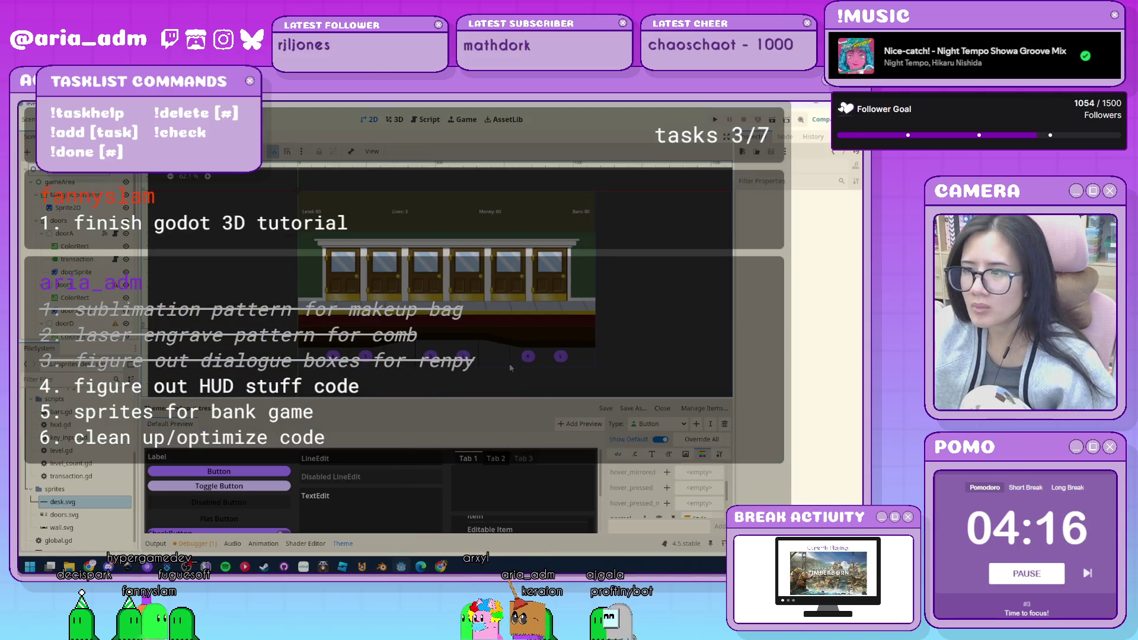
Test-run the bank game, then show the keyButtons container's theme in the Theme editor.
{"action": "key", "text": "F5"}
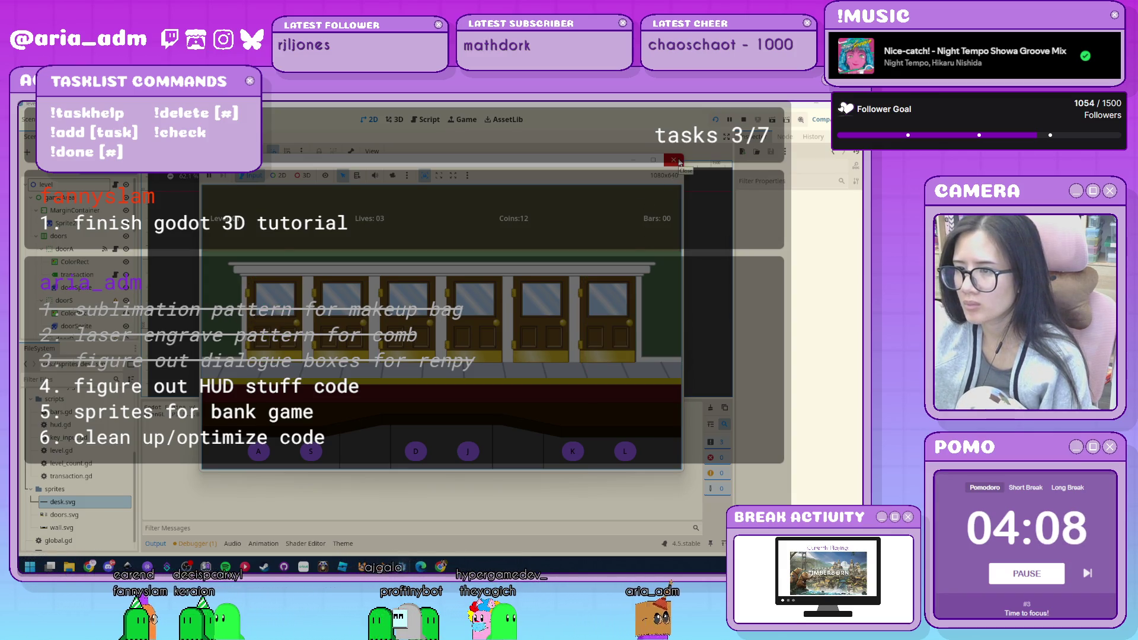
{"action": "left_click", "coordinate": [679, 161]}
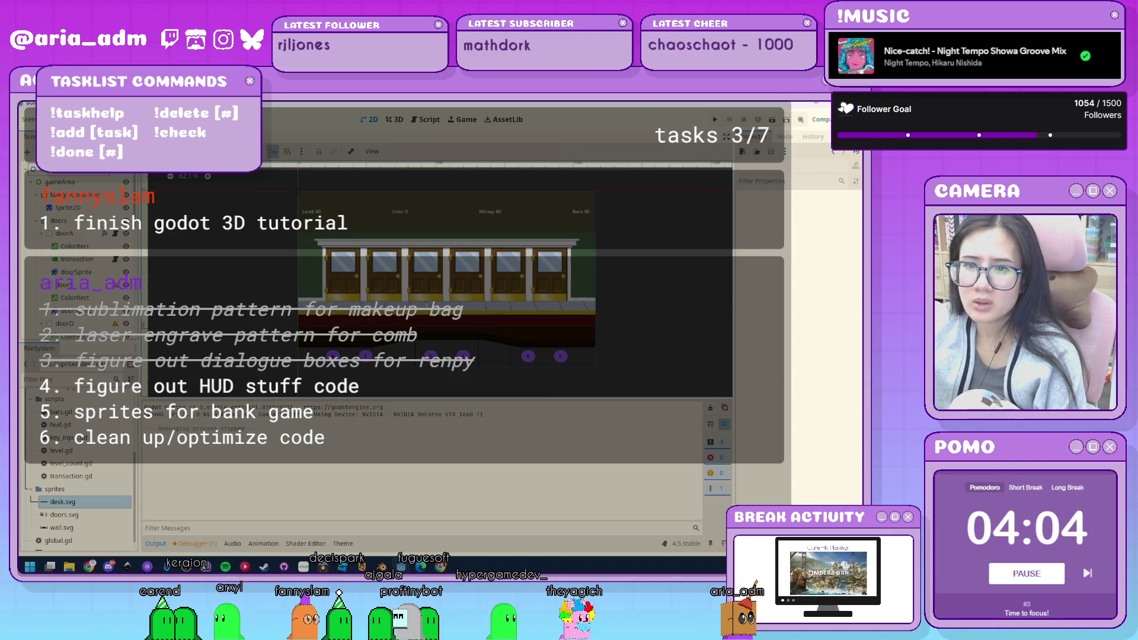
{"action": "scroll", "coordinate": [88, 258], "scroll_direction": "down", "scroll_amount": 3}
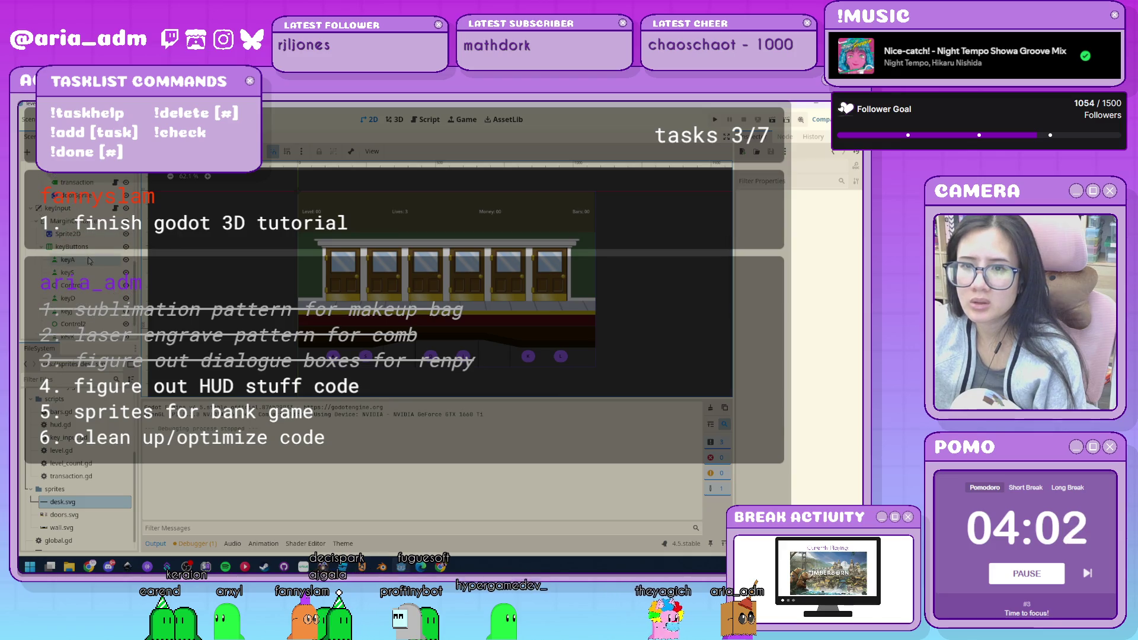
{"action": "left_click", "coordinate": [68, 260]}
{"action": "left_click", "coordinate": [72, 246]}
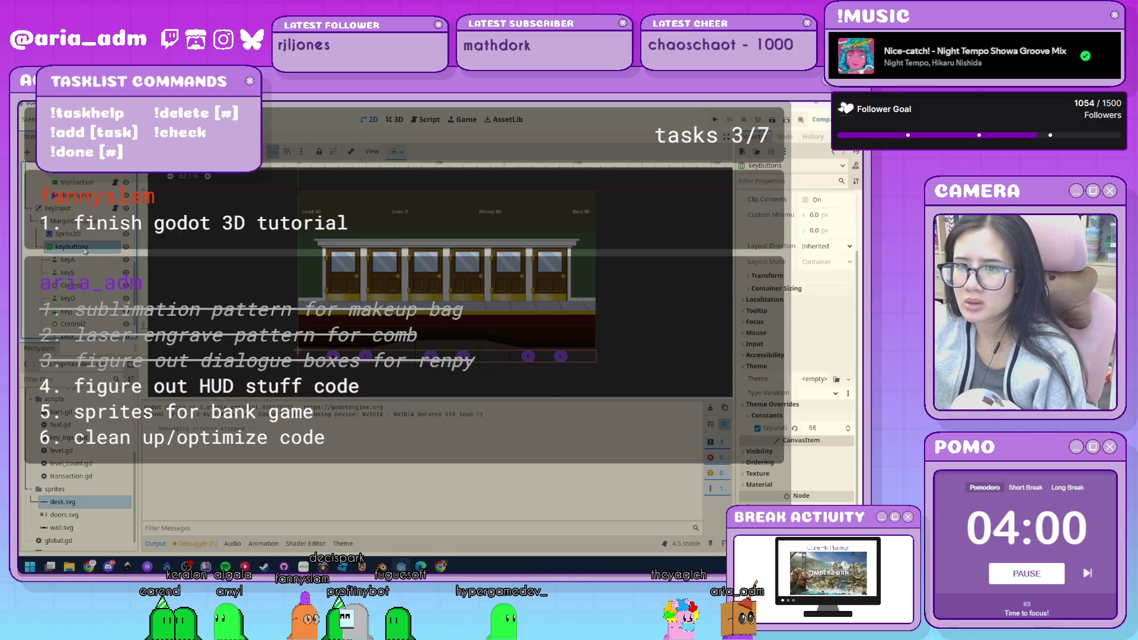
{"action": "left_click", "coordinate": [342, 543]}
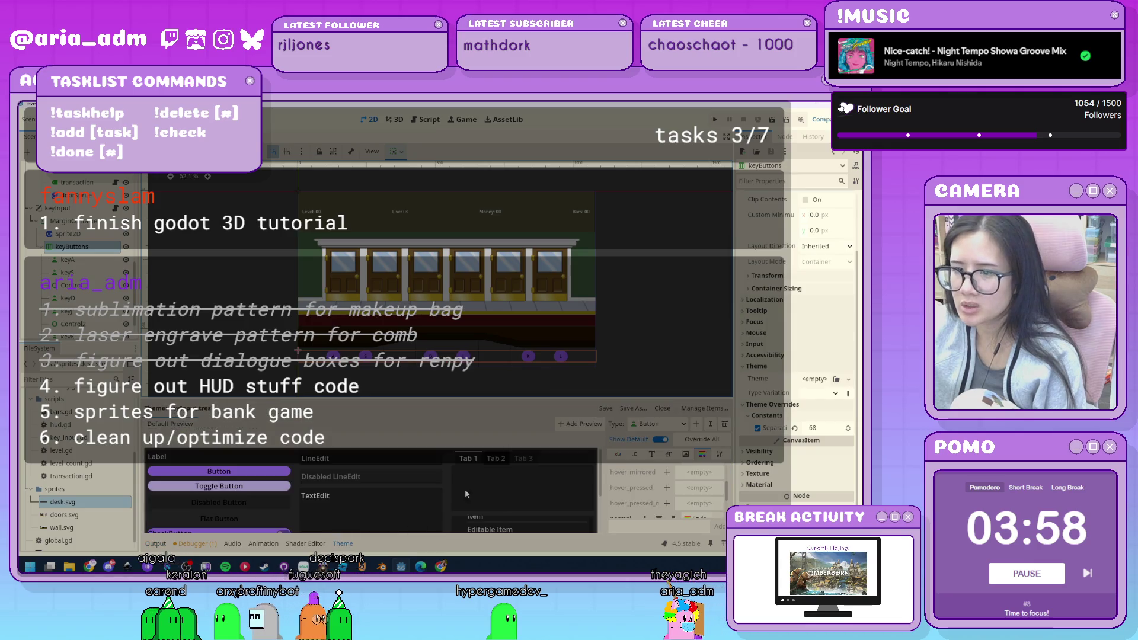
{"action": "scroll", "coordinate": [665, 490], "scroll_direction": "down", "scroll_amount": 1}
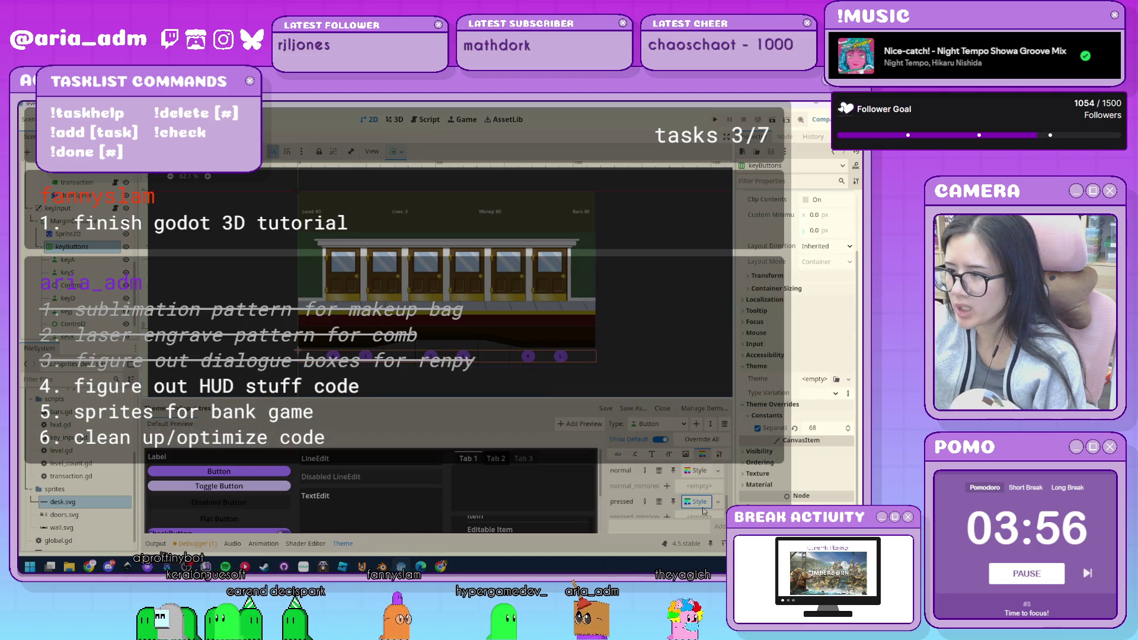
Set the pressed button style's background colour to a deep red.
{"action": "left_click", "coordinate": [696, 501]}
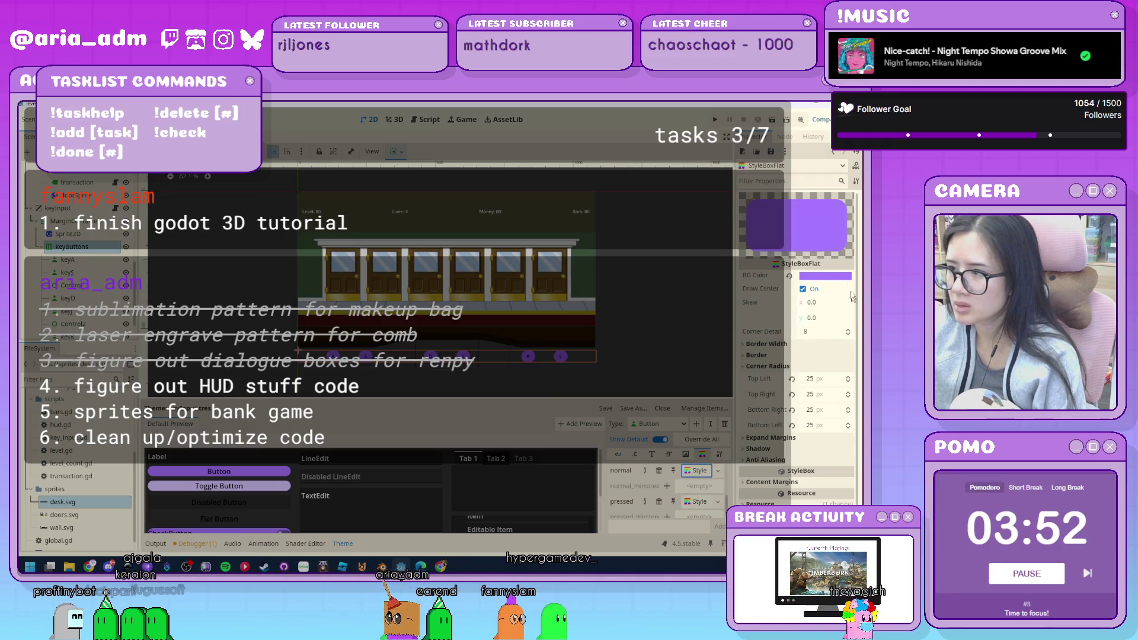
{"action": "left_click", "coordinate": [825, 275]}
{"action": "left_click_drag", "start_coordinate": [821, 324], "coordinate": [846, 348]}
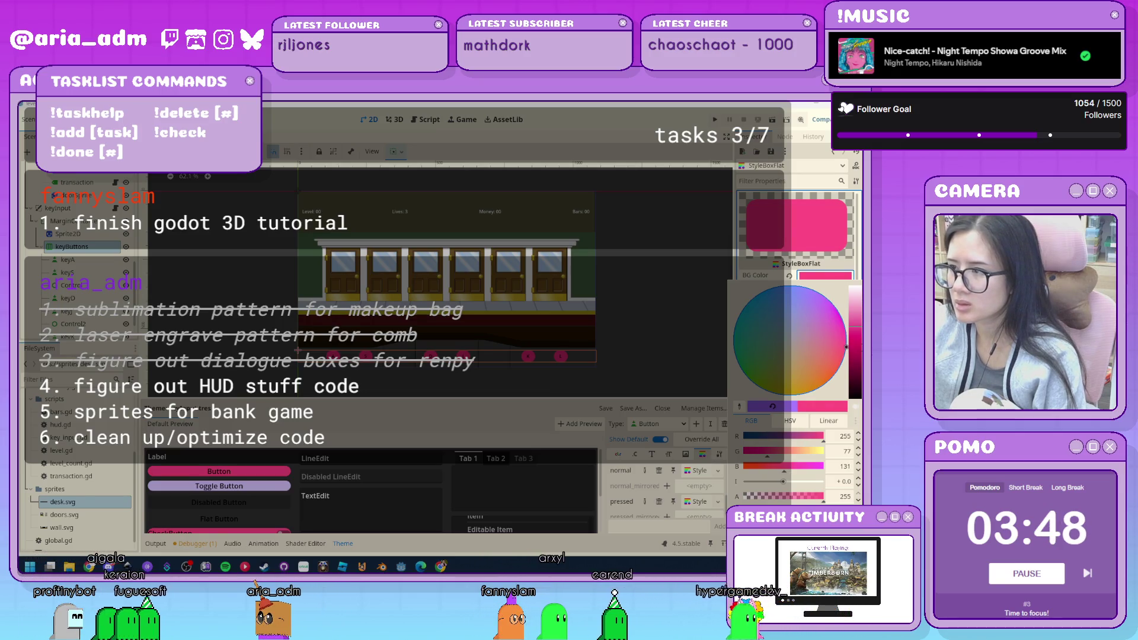
{"action": "left_click", "coordinate": [855, 345]}
{"action": "left_click_drag", "start_coordinate": [856, 345], "coordinate": [855, 331]}
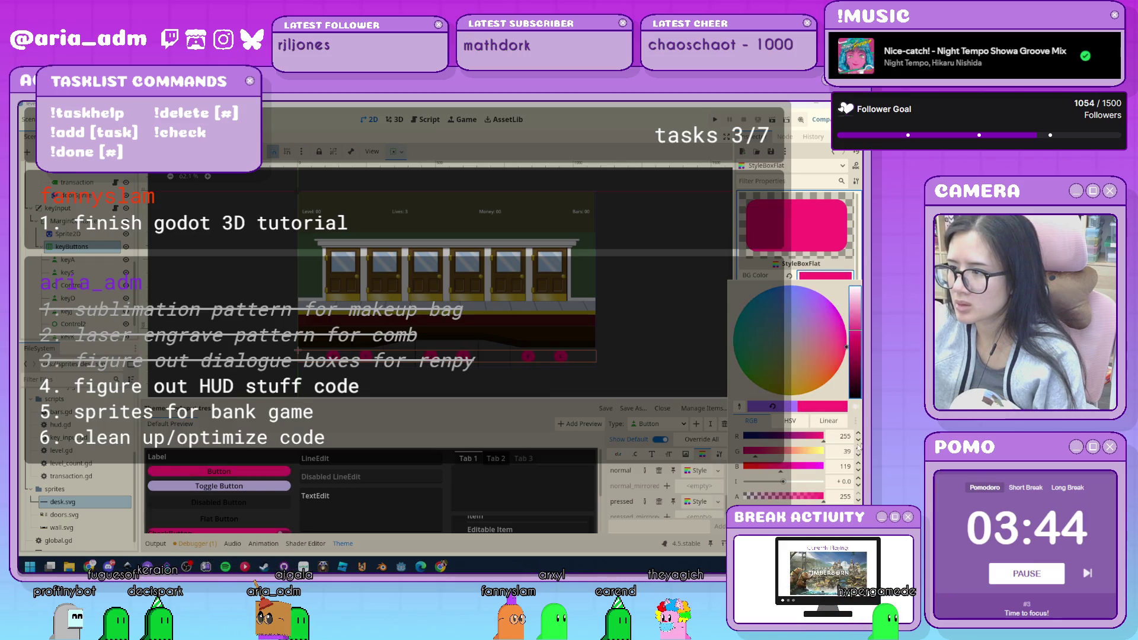
{"action": "left_click_drag", "start_coordinate": [859, 446], "coordinate": [769, 472]}
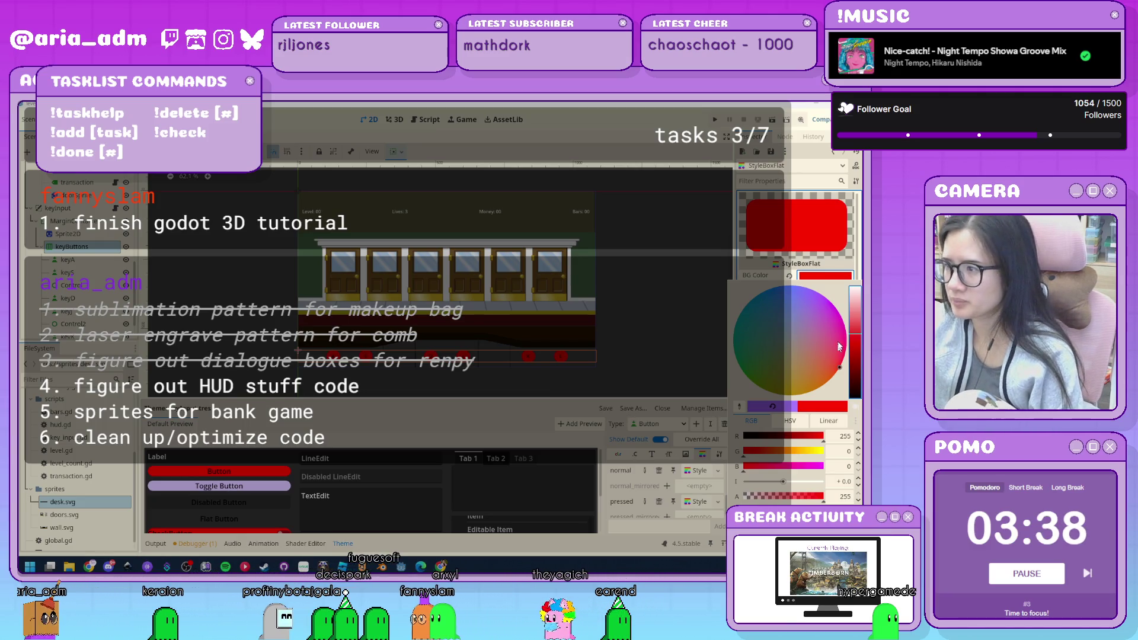
{"action": "left_click_drag", "start_coordinate": [855, 334], "coordinate": [858, 346]}
{"action": "left_click", "coordinate": [652, 348]}
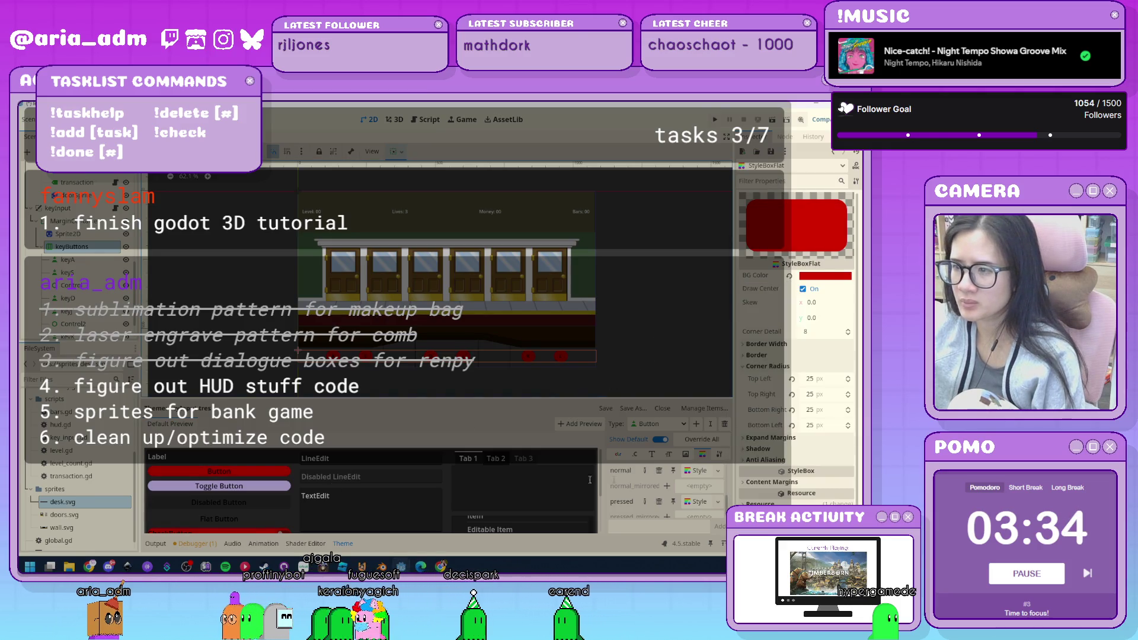
Set another button style's background to coral pink (255, 149, 134) and run the game.
{"action": "left_click", "coordinate": [698, 502]}
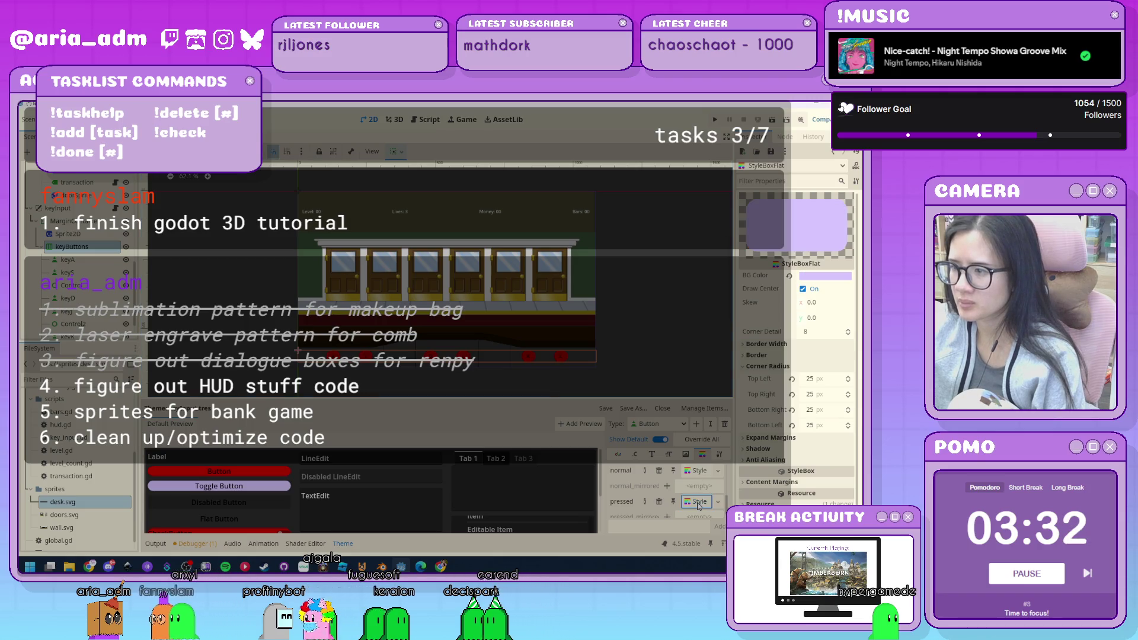
{"action": "left_click", "coordinate": [835, 277]}
{"action": "mouse_move", "coordinate": [782, 435]}
{"action": "left_mouse_down"}
{"action": "mouse_move", "coordinate": [854, 445]}
{"action": "mouse_move", "coordinate": [685, 463]}
{"action": "left_mouse_up"}
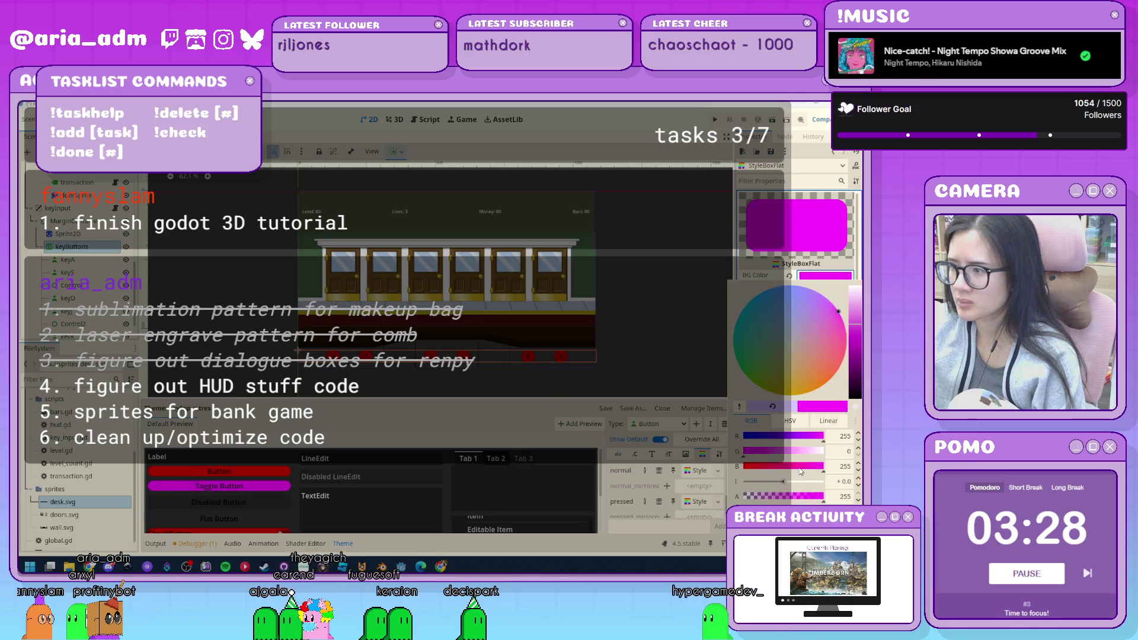
{"action": "left_click_drag", "start_coordinate": [801, 472], "coordinate": [734, 426]}
{"action": "mouse_move", "coordinate": [852, 347]}
{"action": "left_mouse_down"}
{"action": "mouse_move", "coordinate": [856, 307]}
{"action": "mouse_move", "coordinate": [857, 319]}
{"action": "left_mouse_up"}
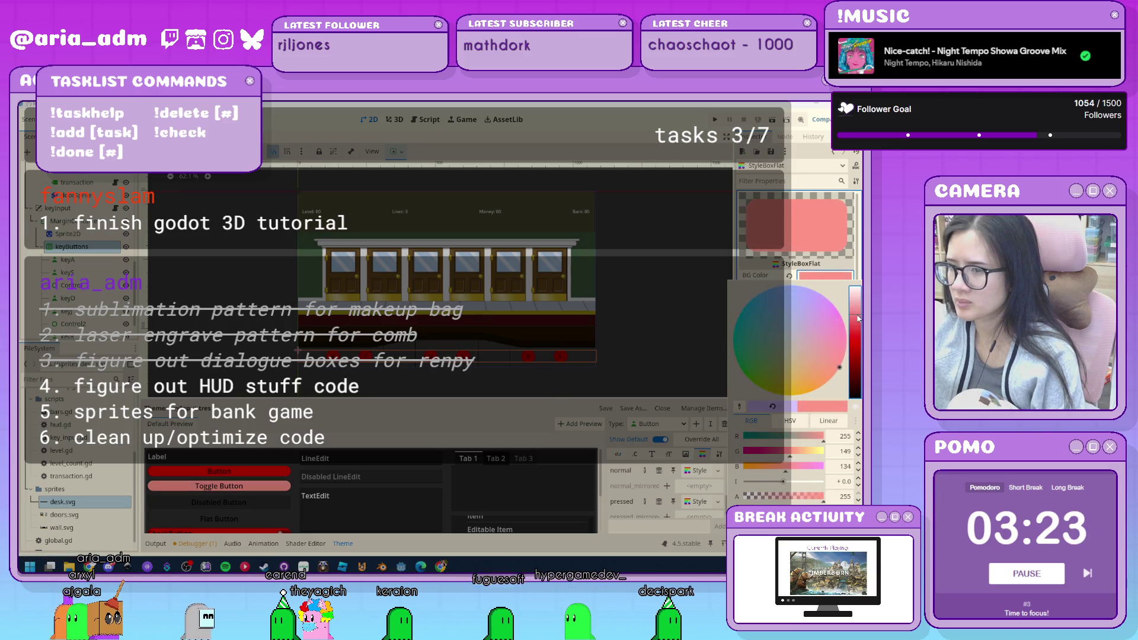
{"action": "left_click", "coordinate": [663, 364]}
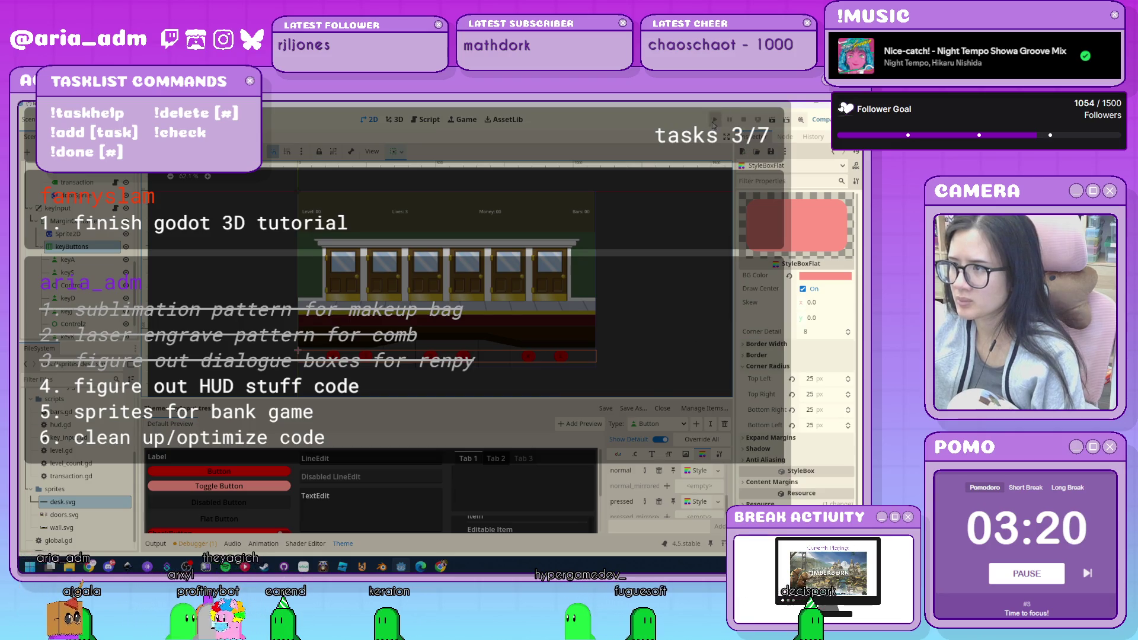
{"action": "left_click", "coordinate": [714, 120]}
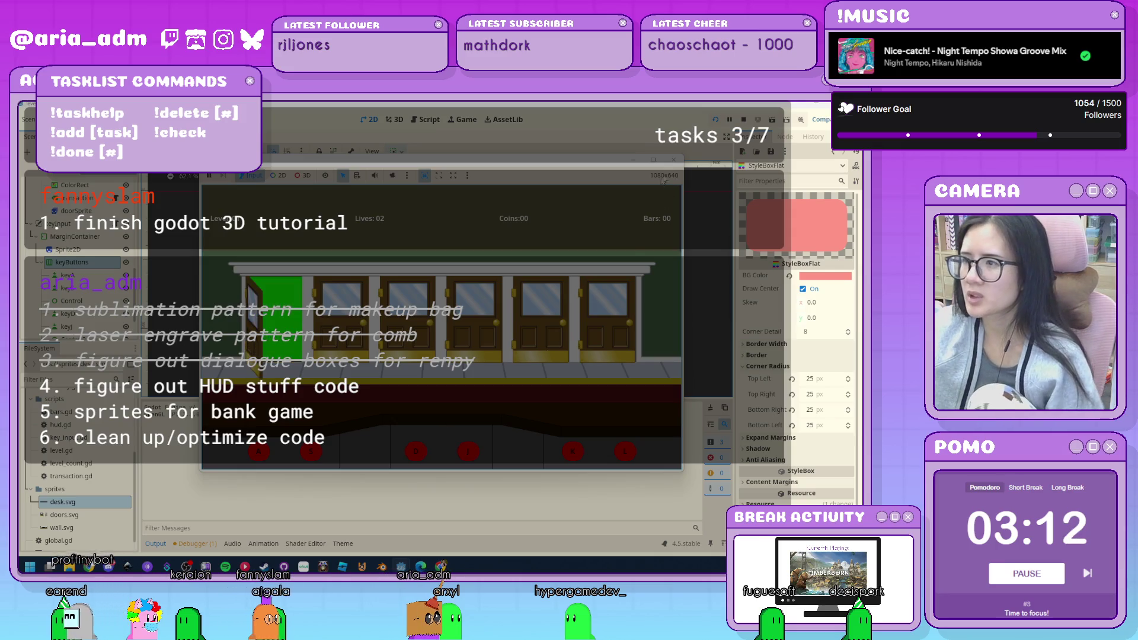
Close the running bank game and scroll the Scene tree back up.
{"action": "left_click", "coordinate": [673, 161]}
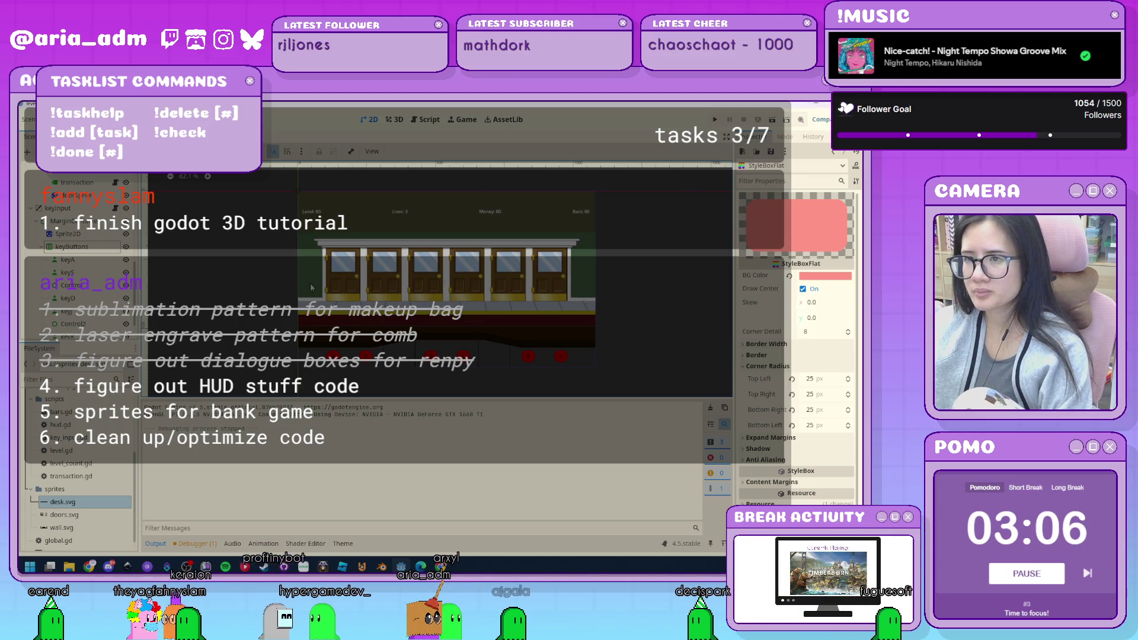
{"action": "scroll", "coordinate": [101, 287], "scroll_direction": "up", "scroll_amount": 5}
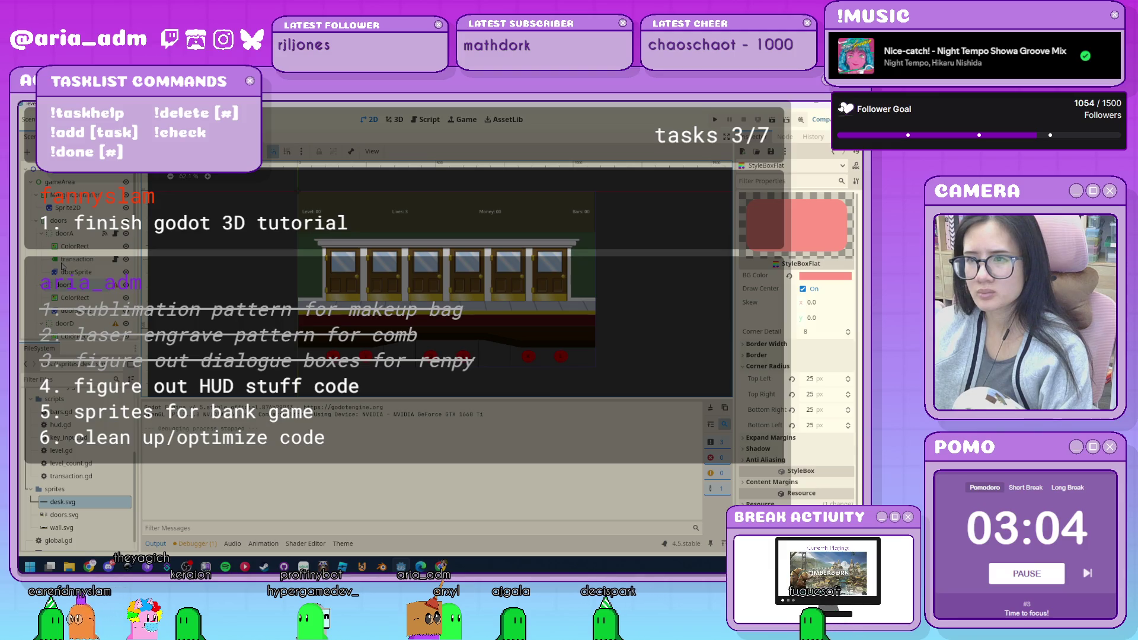
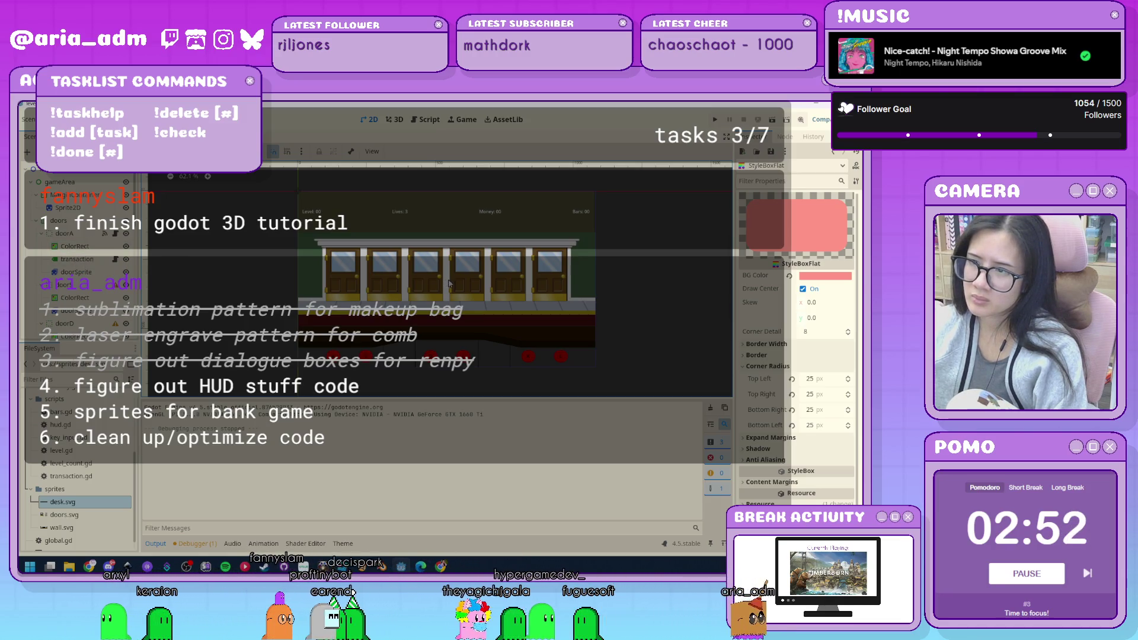
Leave the Godot bank scene and bring the Inkscape drawing window forward.
{"action": "scroll", "coordinate": [448, 284], "scroll_direction": "up", "scroll_amount": 3}
{"action": "scroll", "coordinate": [449, 283], "scroll_direction": "down", "scroll_amount": 3}
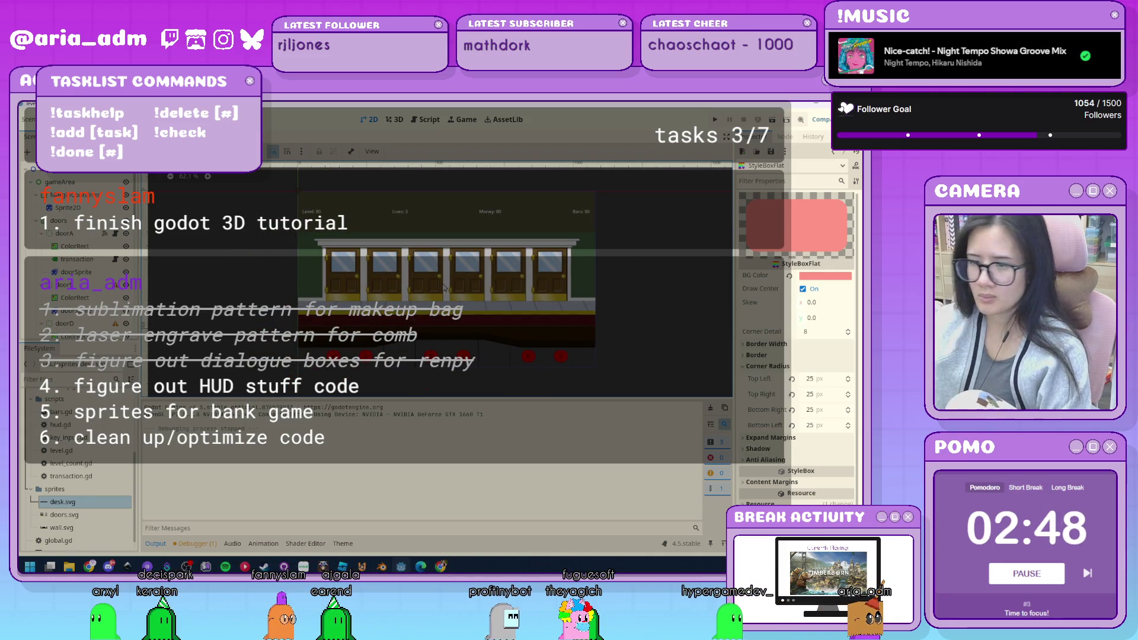
{"action": "left_click", "coordinate": [304, 566]}
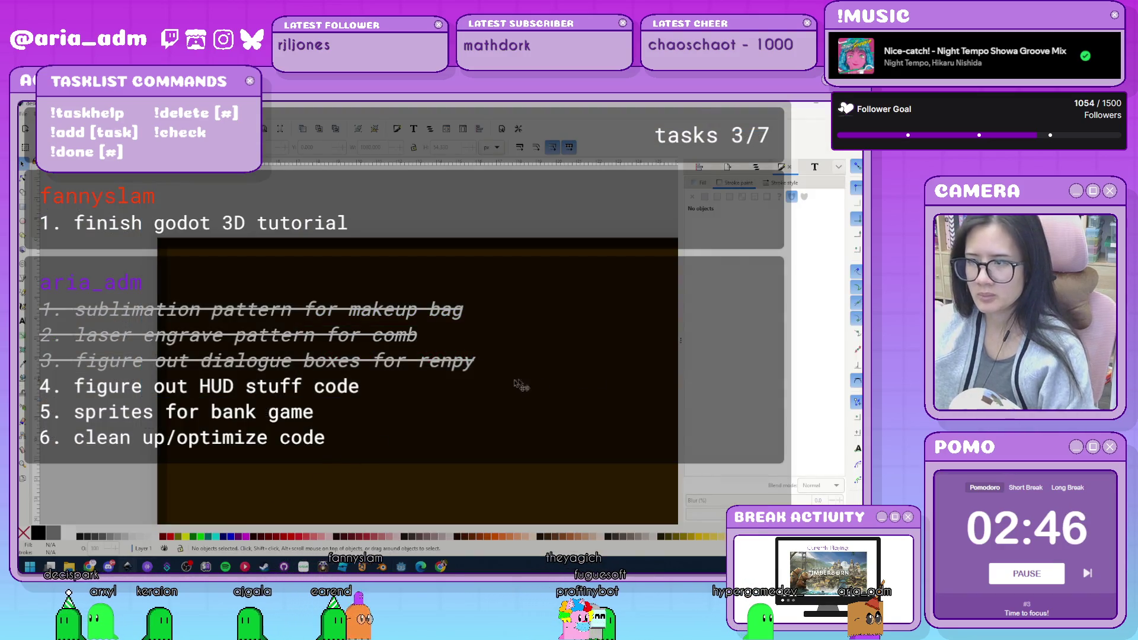
Save the current drawing as desk.svg.
{"action": "left_click", "coordinate": [415, 398]}
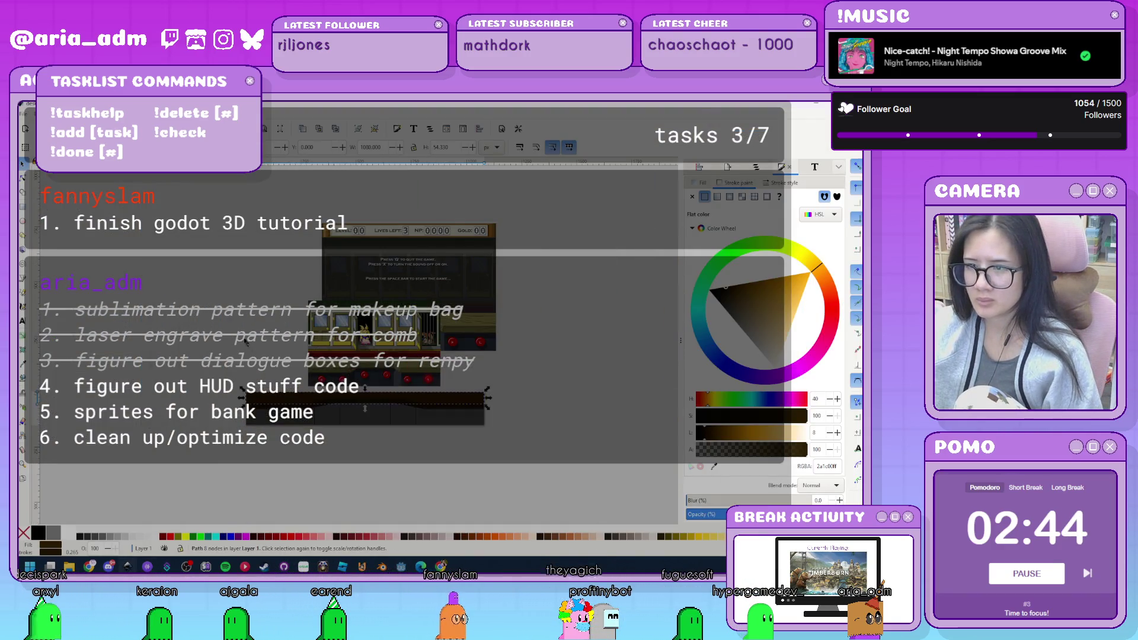
{"action": "left_click", "coordinate": [245, 340]}
{"action": "scroll", "coordinate": [403, 370], "scroll_direction": "up", "scroll_amount": 1}
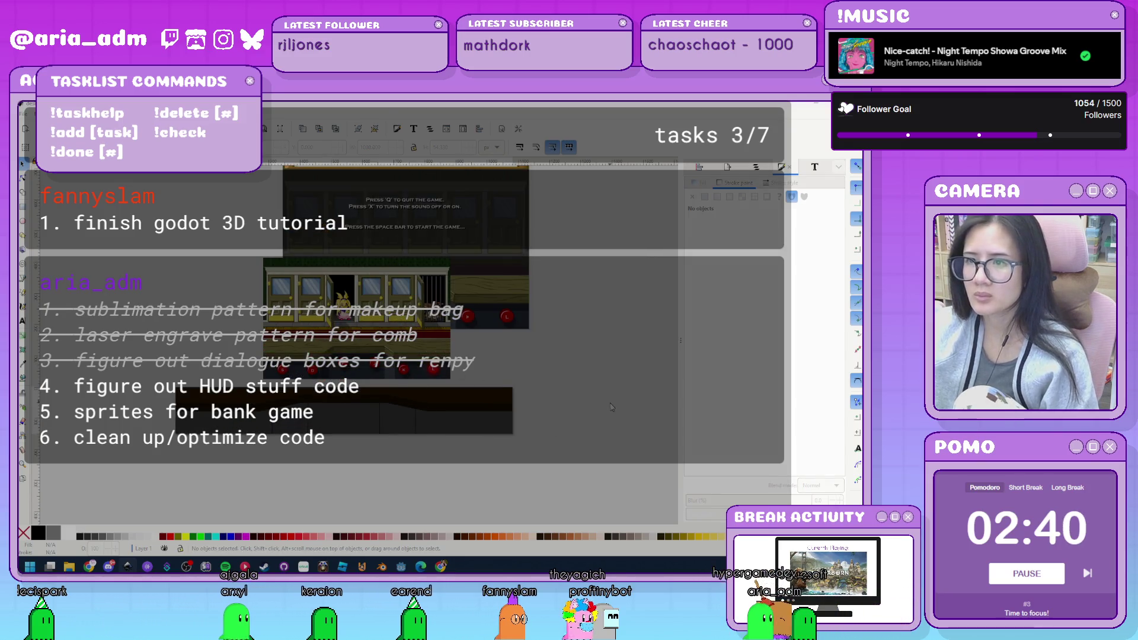
{"action": "key", "text": "ctrl+shift+s"}
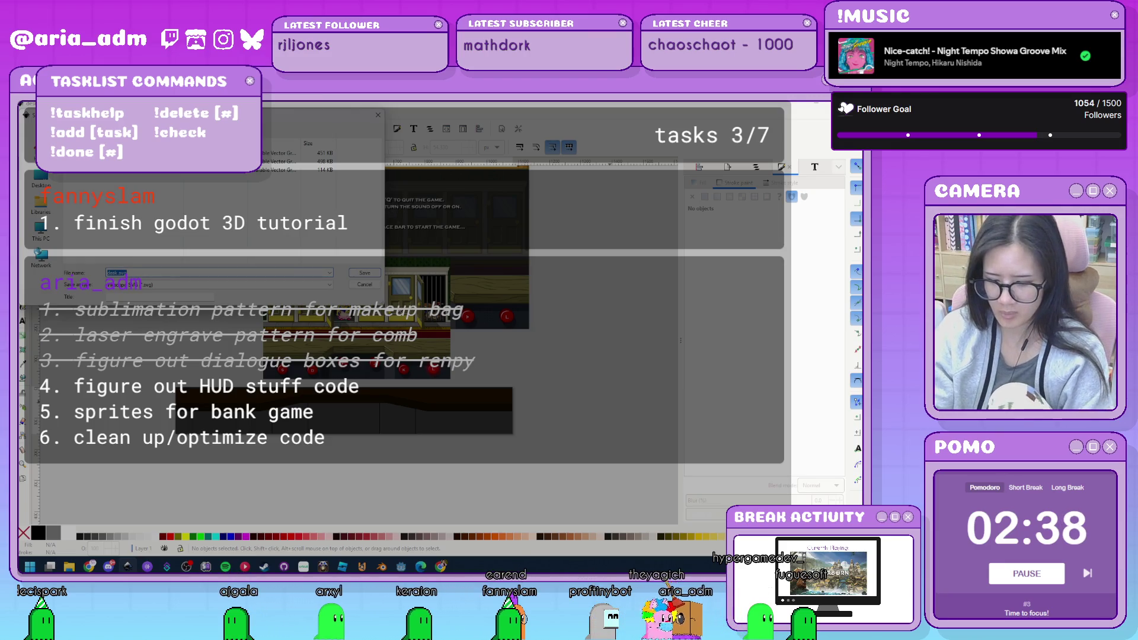
{"action": "key", "text": "Return"}
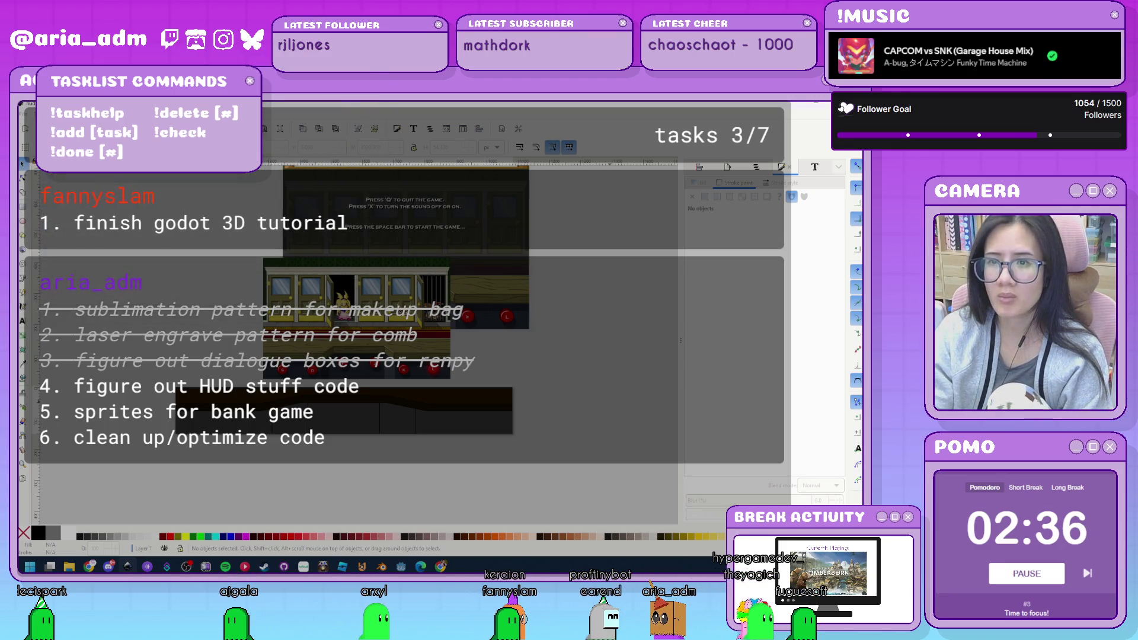
Select all the desk shapes, then clear the selection.
{"action": "scroll", "coordinate": [449, 419], "scroll_direction": "up", "scroll_amount": 2}
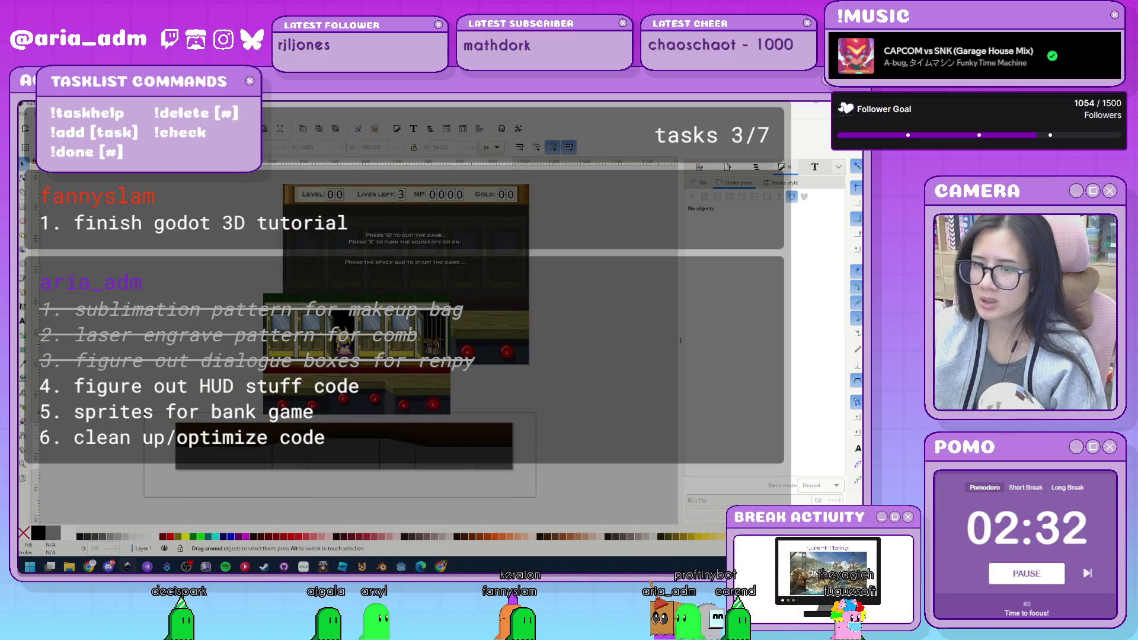
{"action": "key", "text": "ctrl+a"}
{"action": "key", "text": "Escape"}
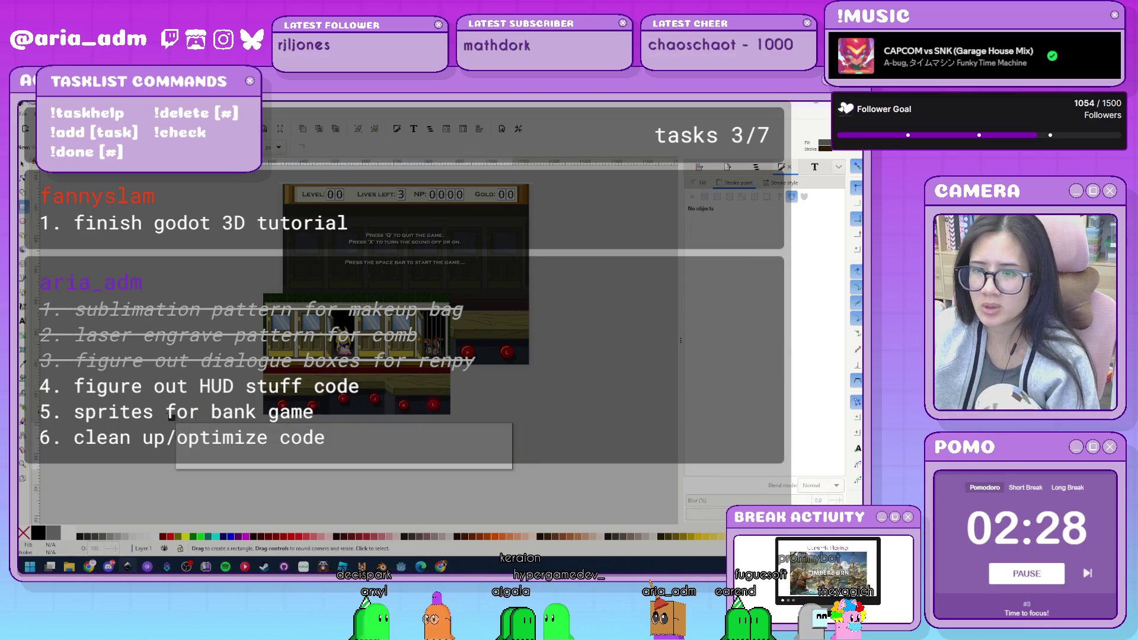
Draw a 1080 by 150 dark brown rectangle for the HUD bar.
{"action": "left_click_drag", "start_coordinate": [175, 423], "coordinate": [513, 469]}
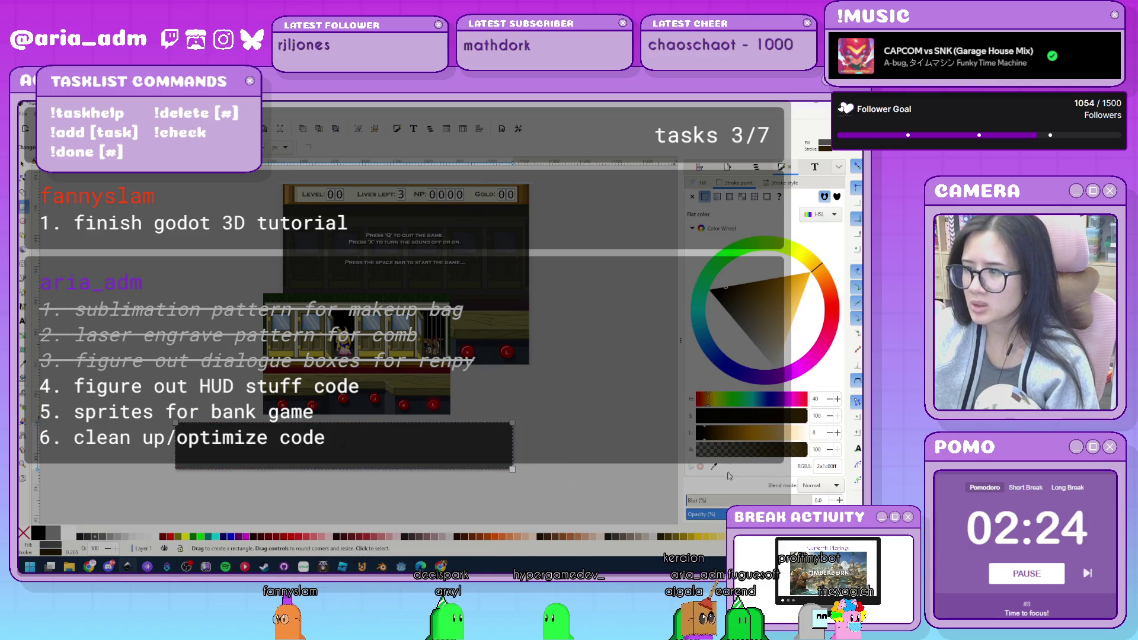
{"action": "left_click", "coordinate": [525, 203]}
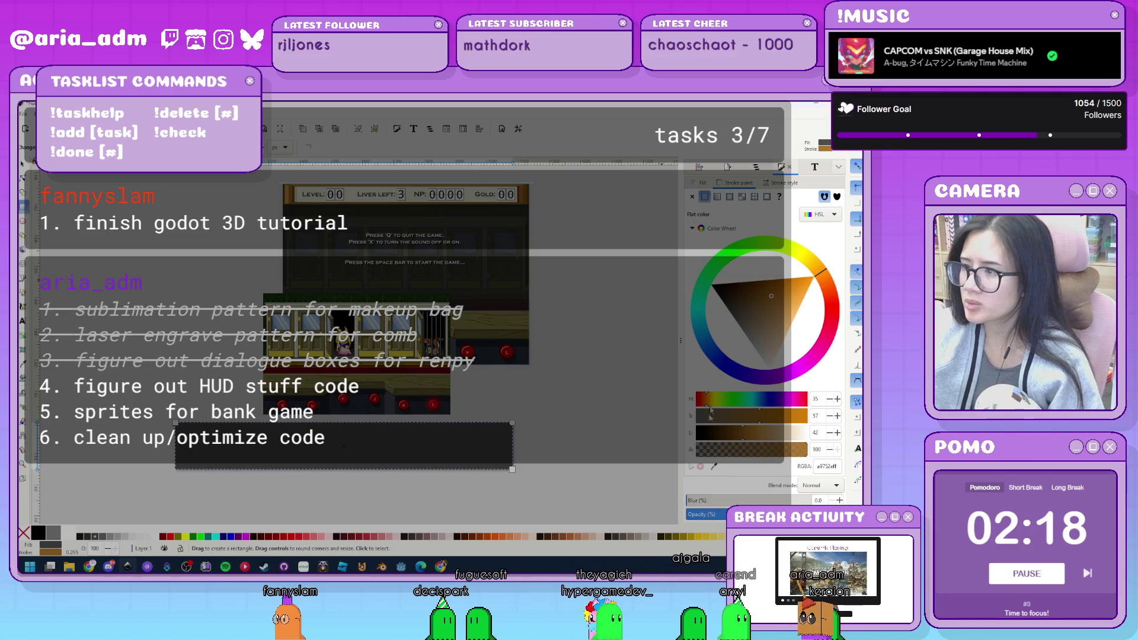
{"action": "key", "text": "ctrl+z"}
{"action": "key", "text": "ctrl+z"}
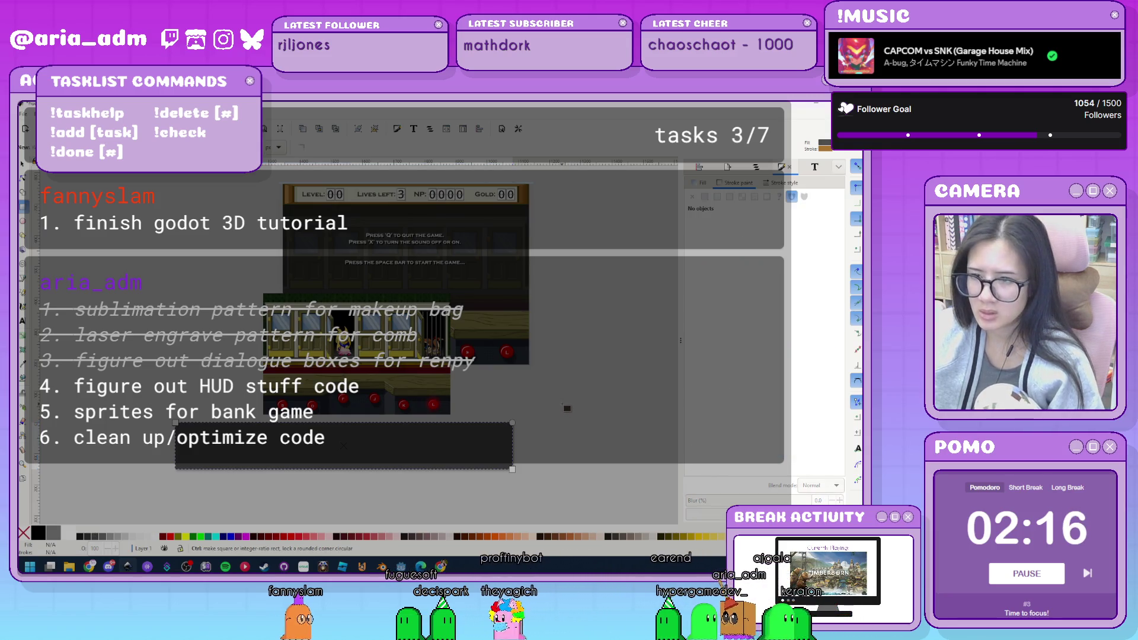
Move the dark bar about 192 px down and draw a new rectangle reaching the canvas bottom.
{"action": "key", "text": "s"}
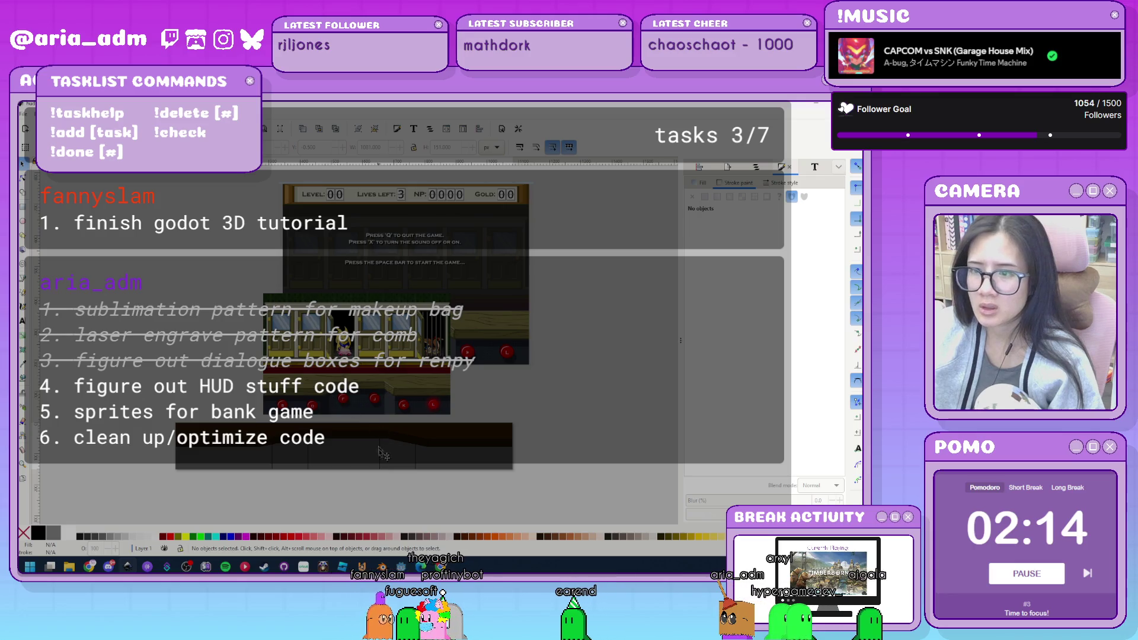
{"action": "key", "text": "ctrl+shift+z"}
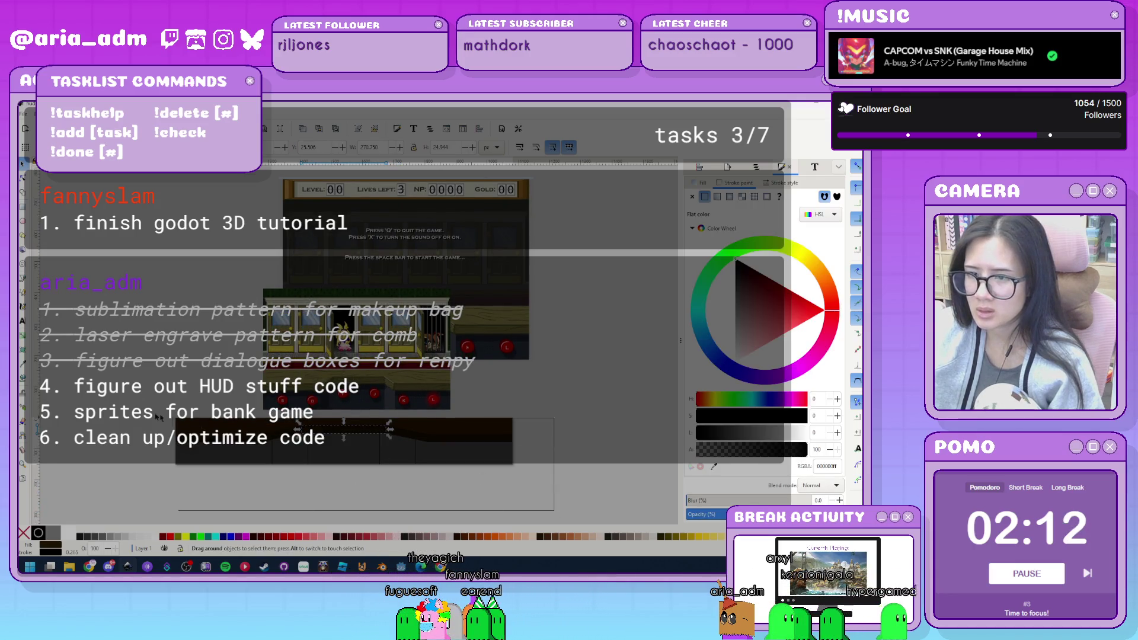
{"action": "left_click", "coordinate": [271, 443]}
{"action": "left_click_drag", "start_coordinate": [268, 443], "coordinate": [239, 516]}
{"action": "scroll", "coordinate": [367, 437], "scroll_direction": "down", "scroll_amount": 5}
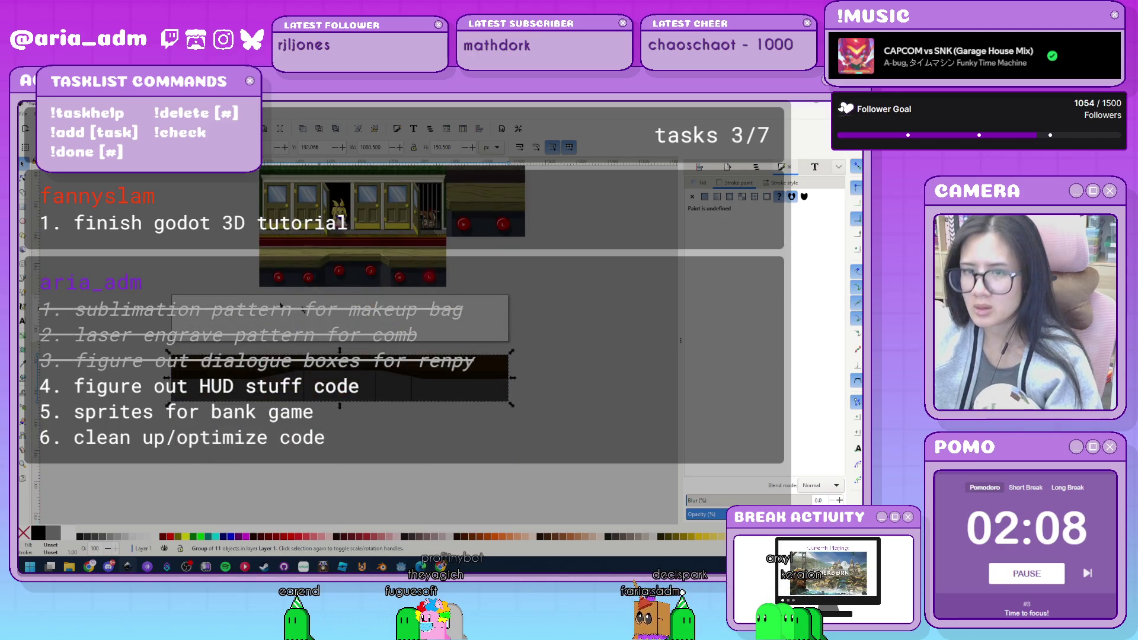
{"action": "left_click_drag", "start_coordinate": [273, 322], "coordinate": [378, 525]}
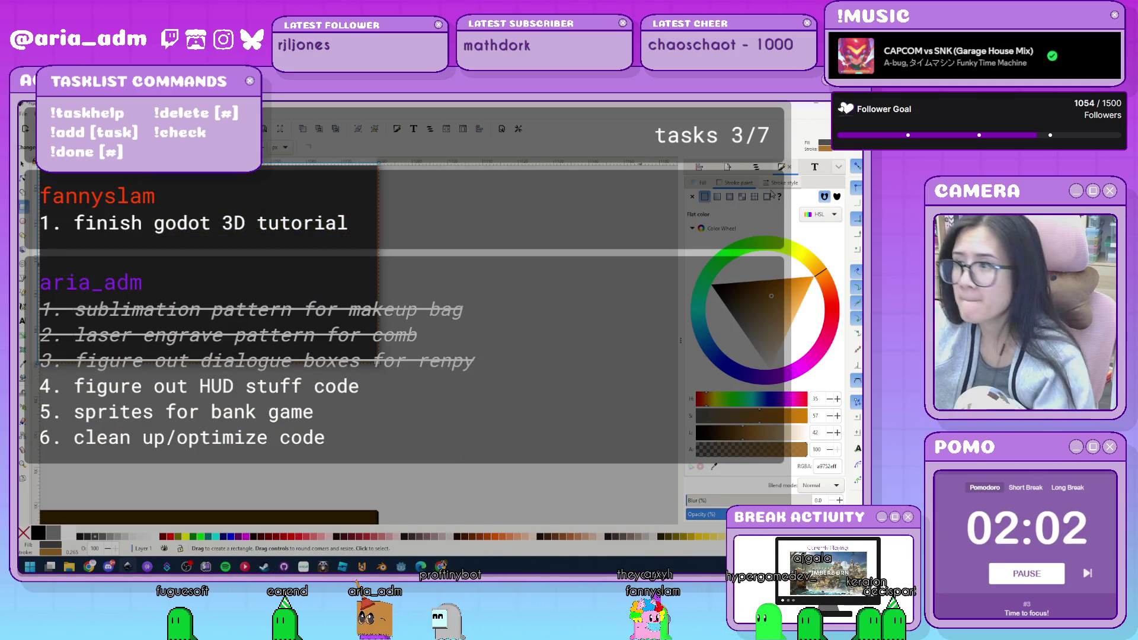
Fill the new rectangle with dark brown 2a1c00 and give it a 3 px outline.
{"action": "left_click", "coordinate": [715, 466]}
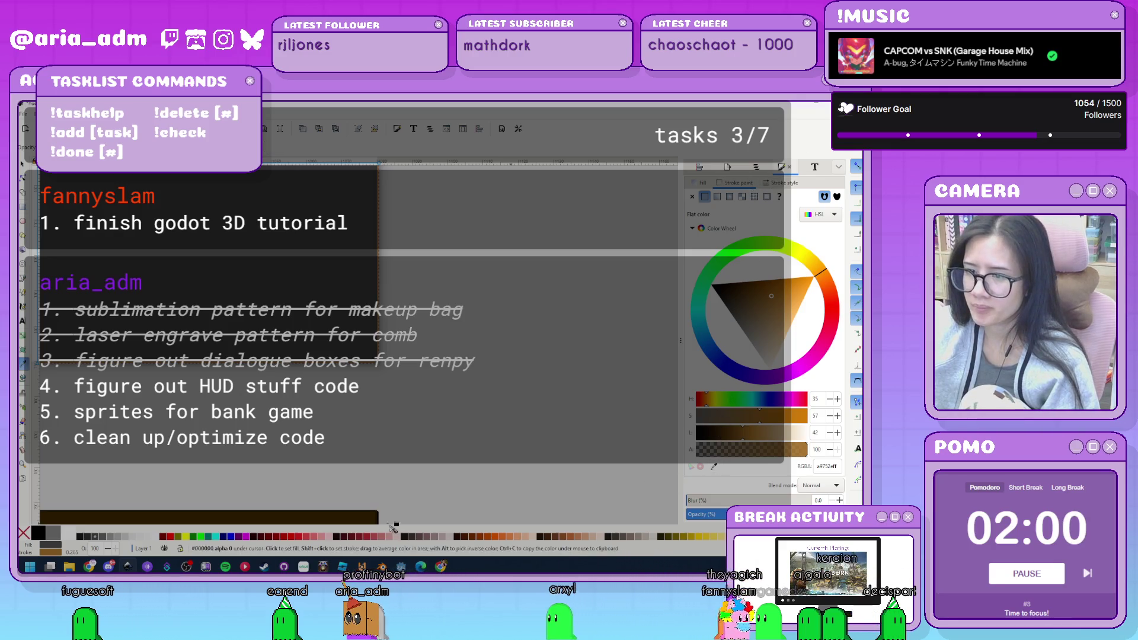
{"action": "scroll", "coordinate": [379, 510], "scroll_direction": "down", "scroll_amount": 5}
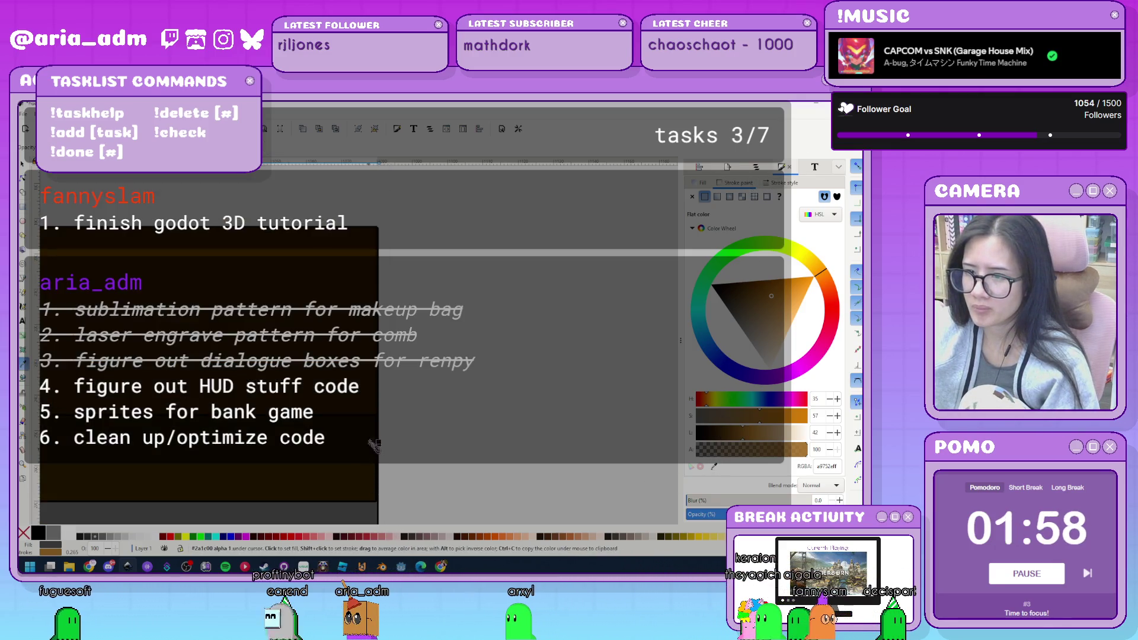
{"action": "left_click", "coordinate": [375, 444]}
{"action": "scroll", "coordinate": [375, 445], "scroll_direction": "down", "scroll_amount": 1}
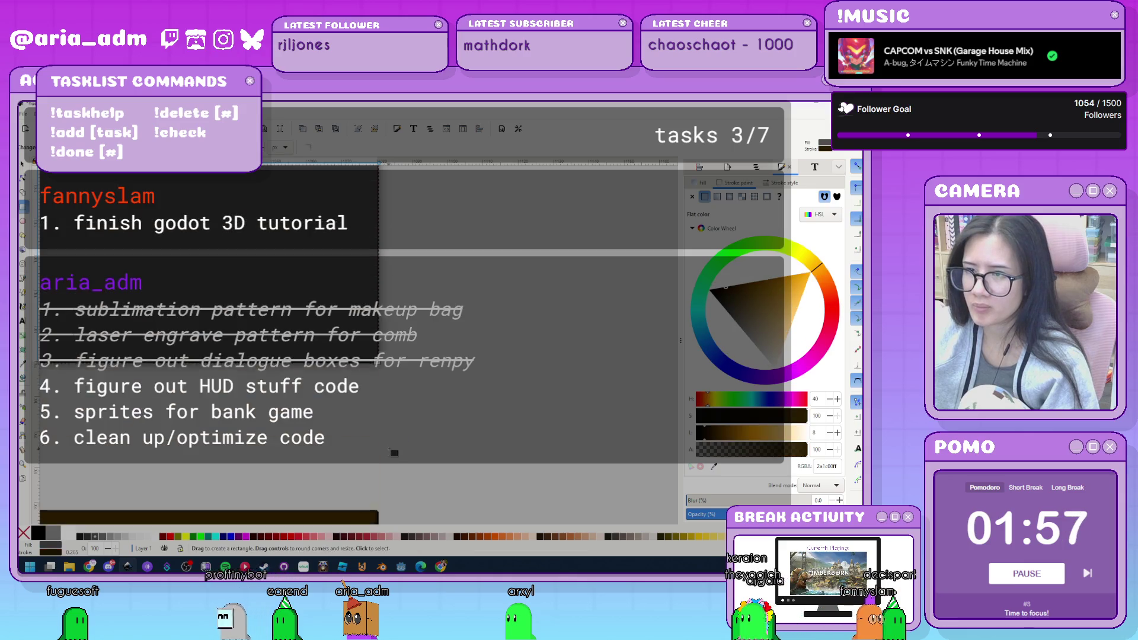
{"action": "left_click", "coordinate": [788, 184]}
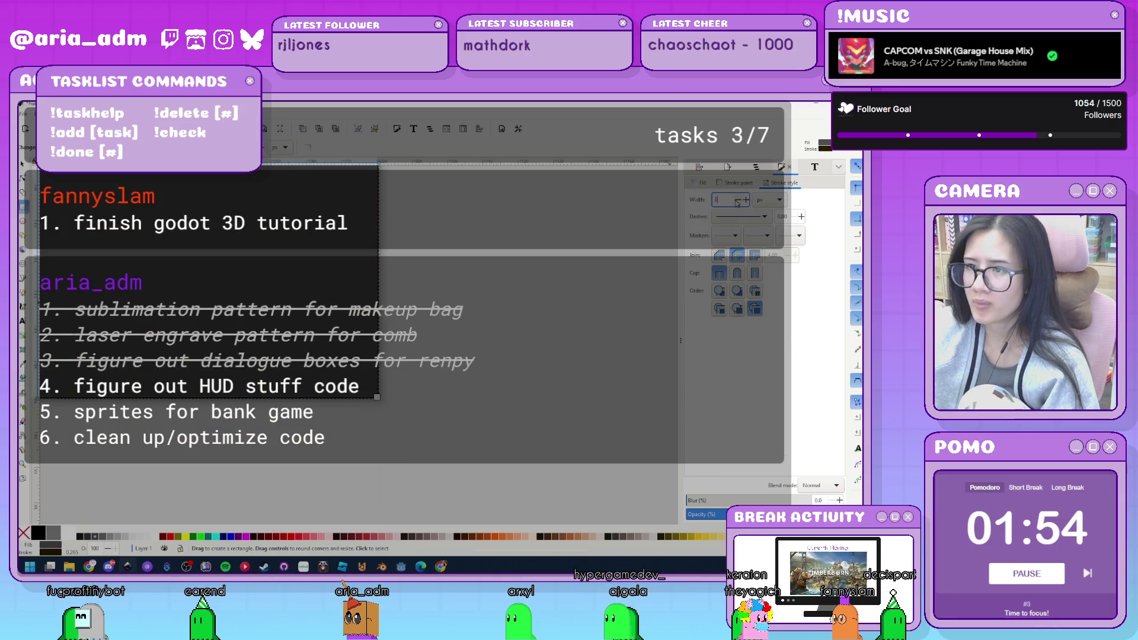
{"action": "key", "text": "Return"}
Resize the rectangle to 1080 px wide and stretch it taller to fill the lower page.
{"action": "key", "text": "s"}
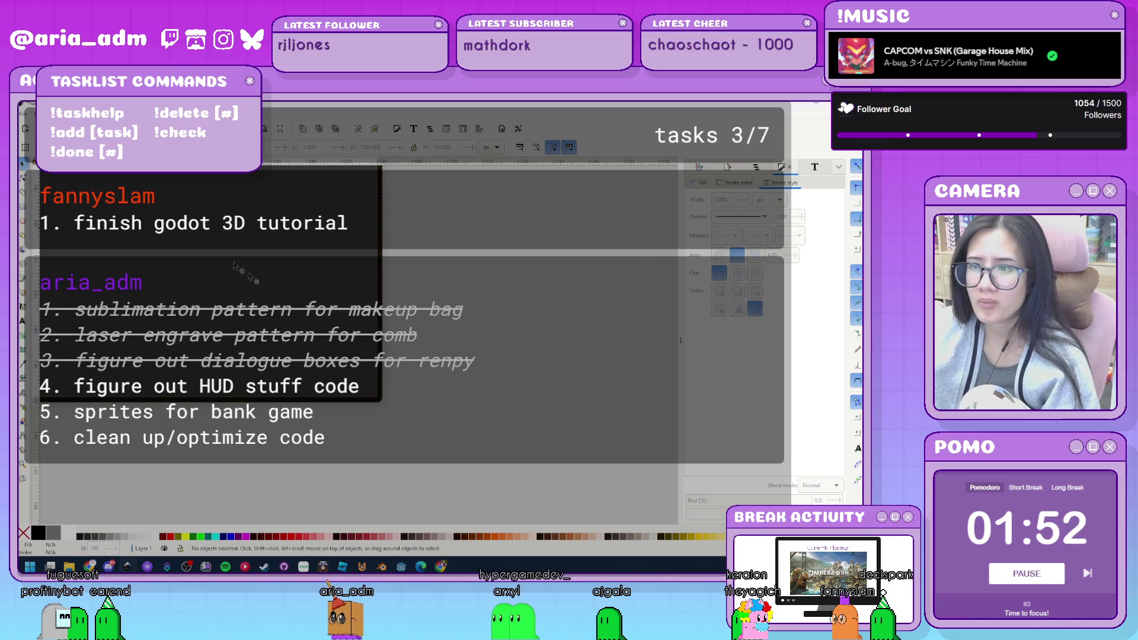
{"action": "left_click_drag", "start_coordinate": [385, 405], "coordinate": [386, 476]}
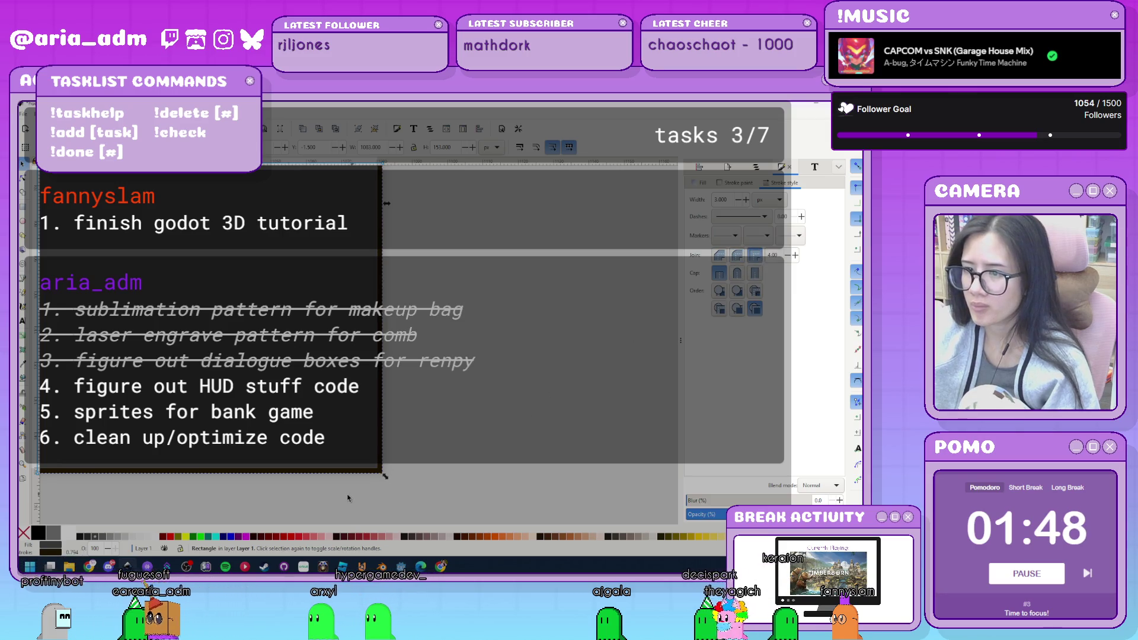
{"action": "mouse_move", "coordinate": [385, 476]}
{"action": "left_mouse_down"}
{"action": "mouse_move", "coordinate": [347, 452]}
{"action": "mouse_move", "coordinate": [385, 467]}
{"action": "left_mouse_up"}
{"action": "scroll", "coordinate": [191, 283], "scroll_direction": "up", "scroll_amount": 5}
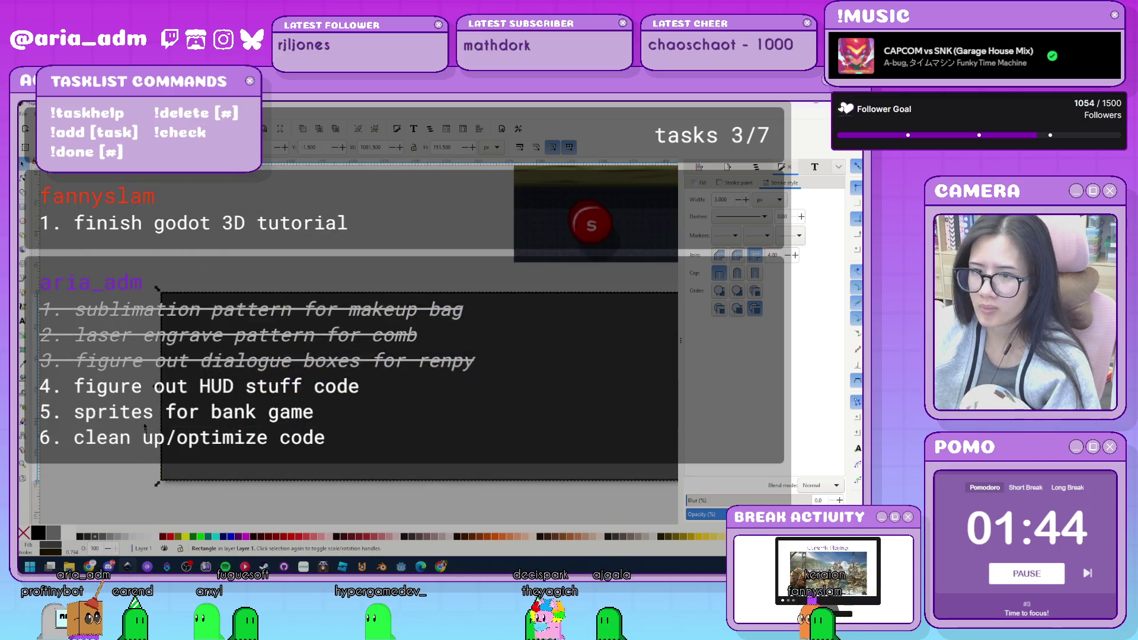
{"action": "mouse_move", "coordinate": [187, 317]}
{"action": "left_mouse_down"}
{"action": "mouse_move", "coordinate": [217, 355]}
{"action": "mouse_move", "coordinate": [208, 339]}
{"action": "left_mouse_up"}
Select the lower panel rectangle and set its fill to dark brown 3a2600.
{"action": "left_click", "coordinate": [279, 259]}
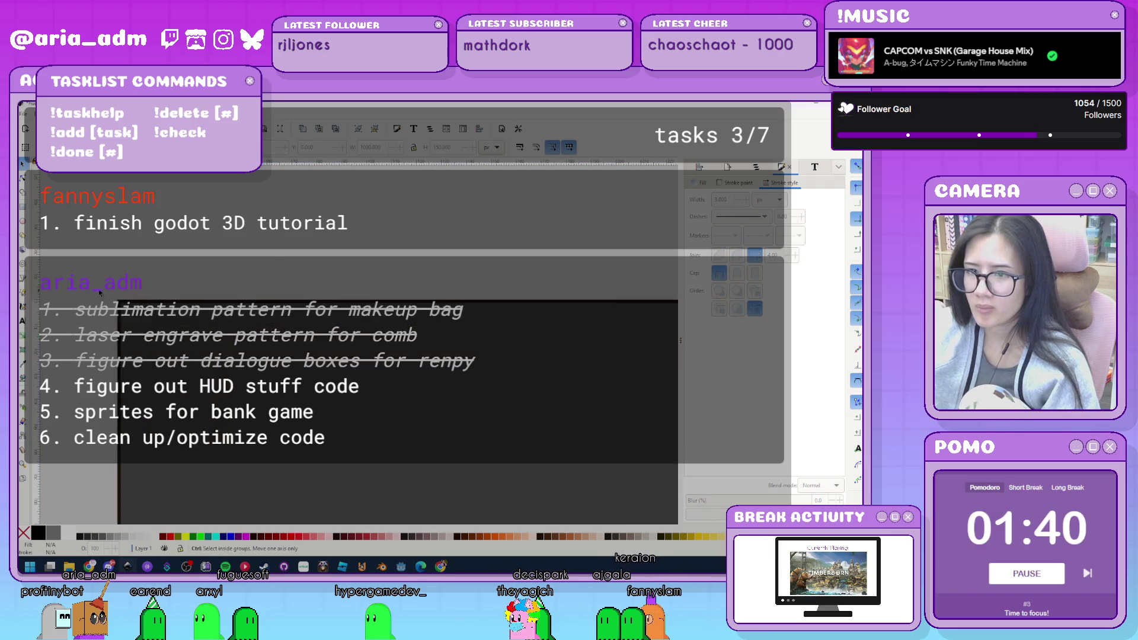
{"action": "scroll", "coordinate": [101, 290], "scroll_direction": "down", "scroll_amount": 3}
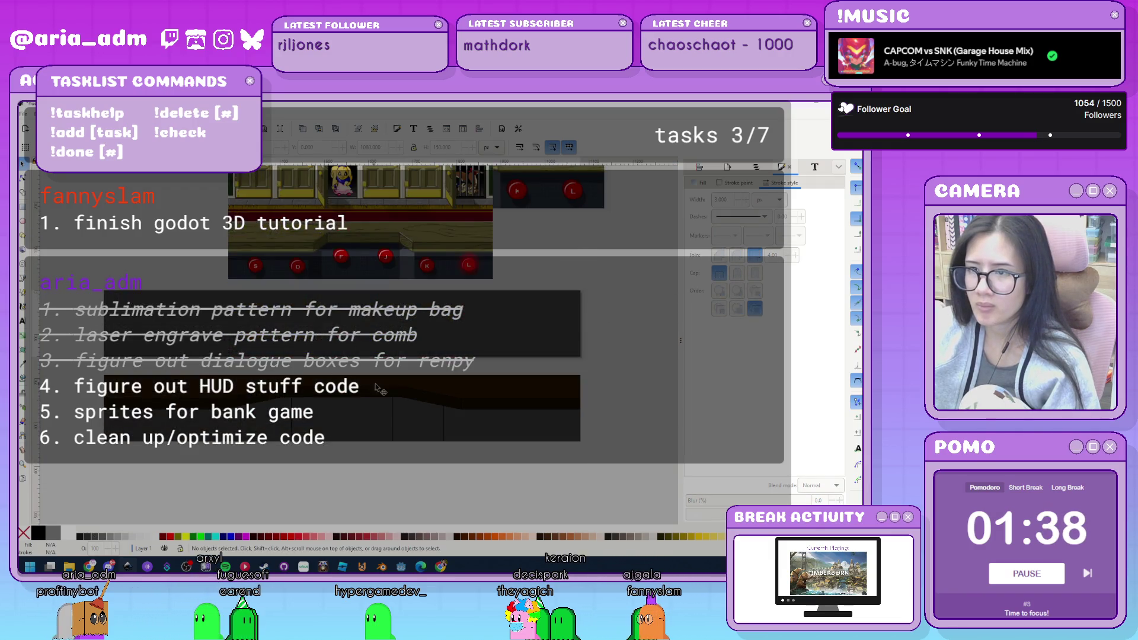
{"action": "left_click", "coordinate": [356, 329]}
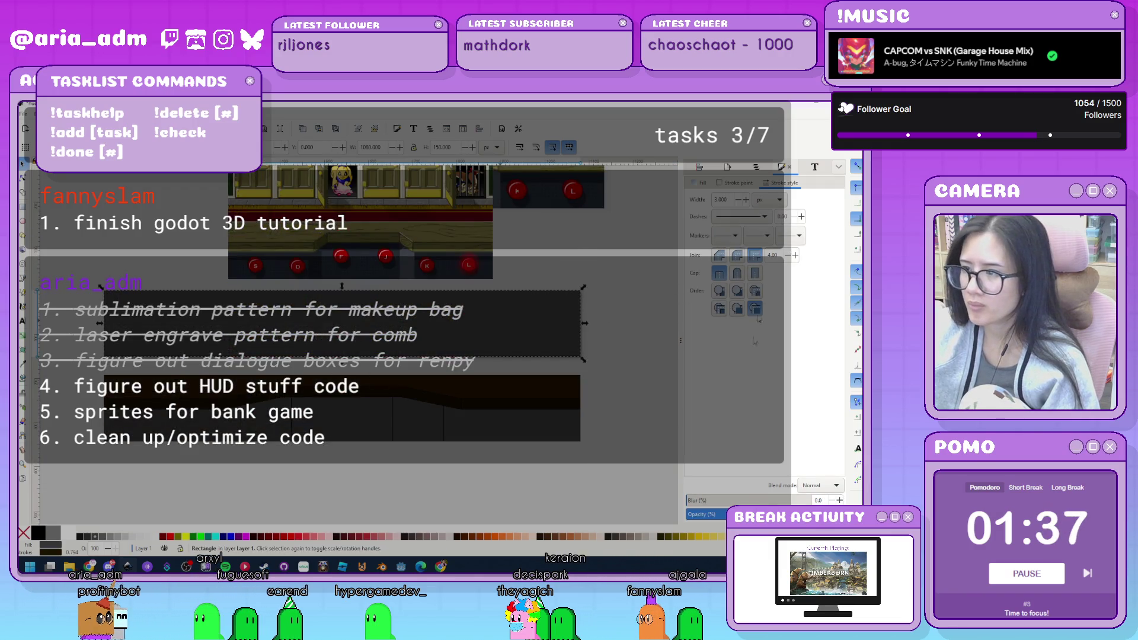
{"action": "left_click", "coordinate": [702, 183]}
{"action": "left_click", "coordinate": [815, 266]}
{"action": "left_click", "coordinate": [732, 286]}
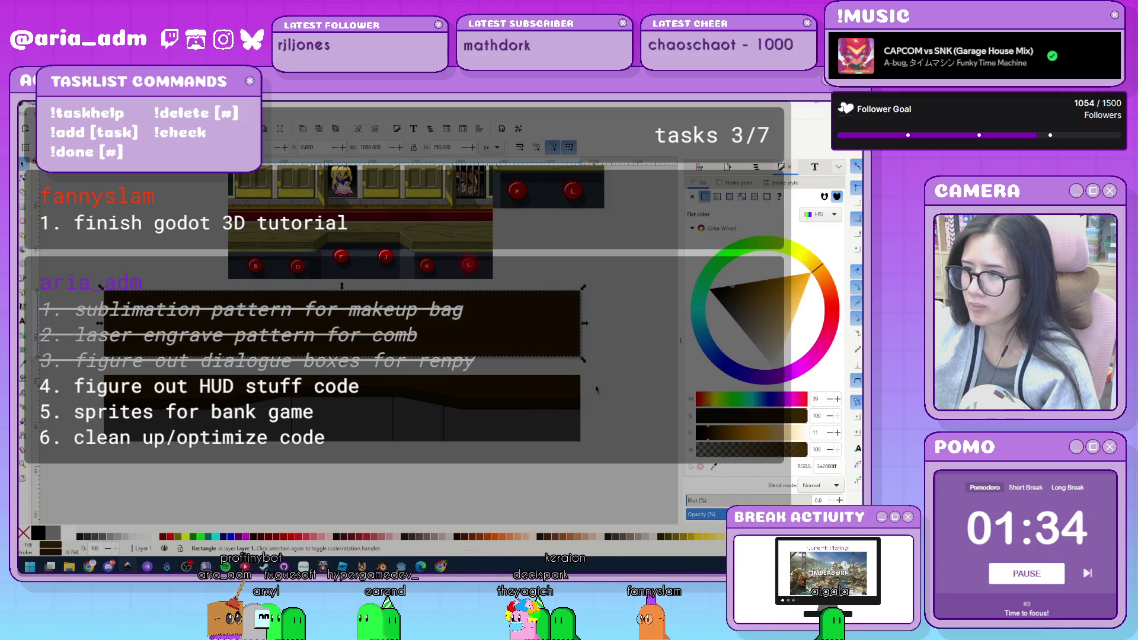
Lighten the panel's brown fill toward 624000, then check it and reselect the rectangle.
{"action": "scroll", "coordinate": [609, 389], "scroll_direction": "up", "scroll_amount": 3}
{"action": "scroll", "coordinate": [608, 388], "scroll_direction": "down", "scroll_amount": 1}
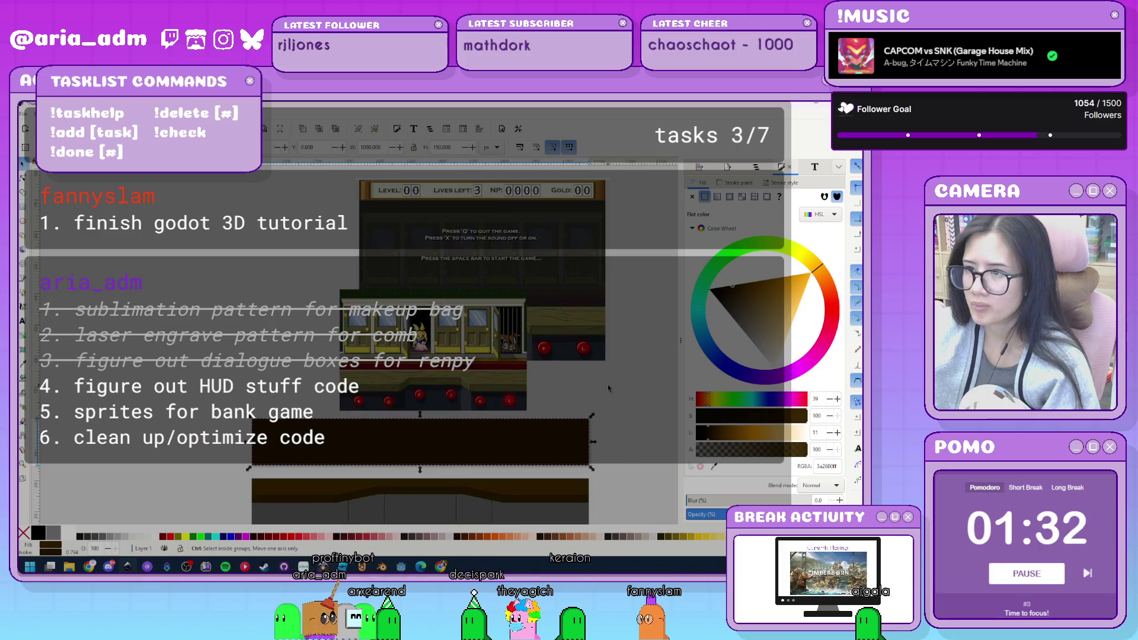
{"action": "scroll", "coordinate": [609, 388], "scroll_direction": "up", "scroll_amount": 1}
{"action": "left_click", "coordinate": [742, 285]}
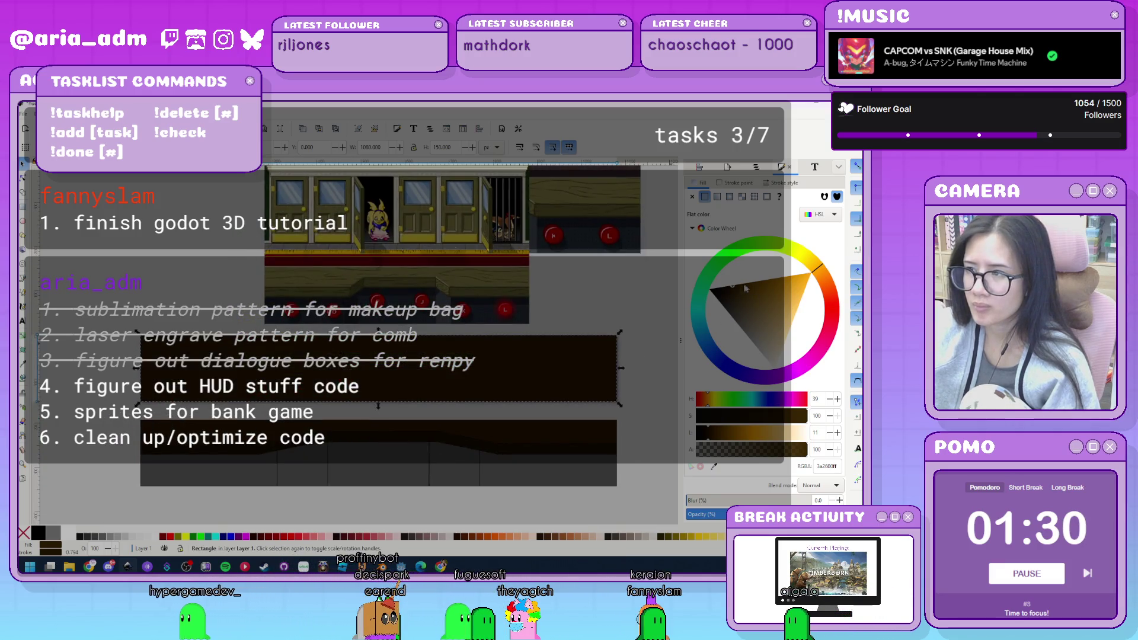
{"action": "left_click", "coordinate": [748, 282]}
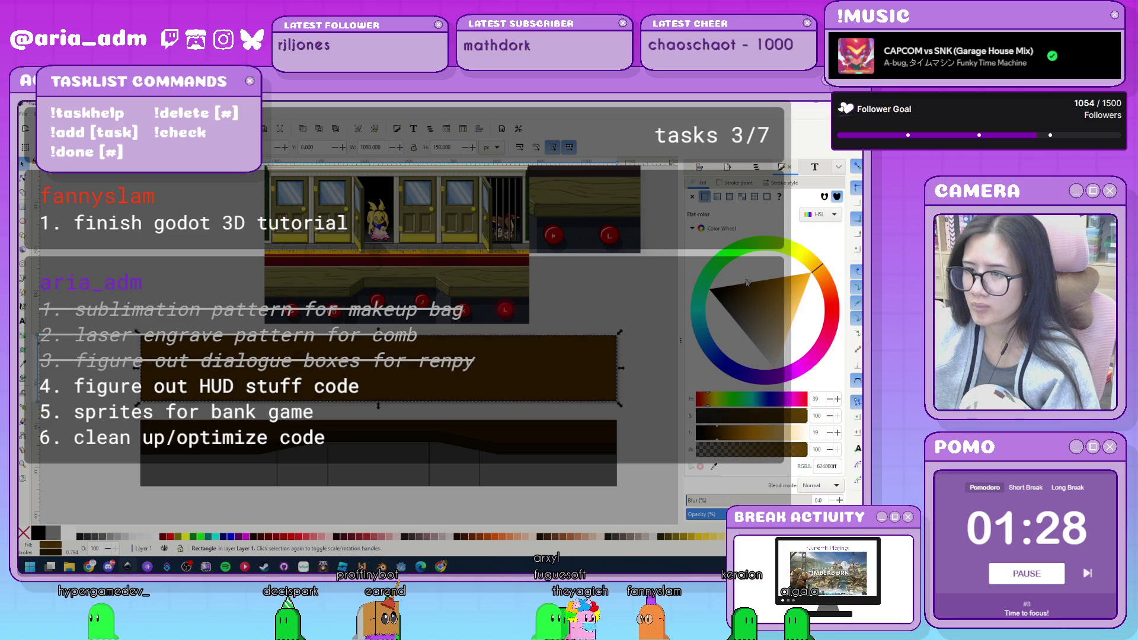
{"action": "left_click", "coordinate": [620, 290]}
{"action": "scroll", "coordinate": [524, 428], "scroll_direction": "down", "scroll_amount": 2}
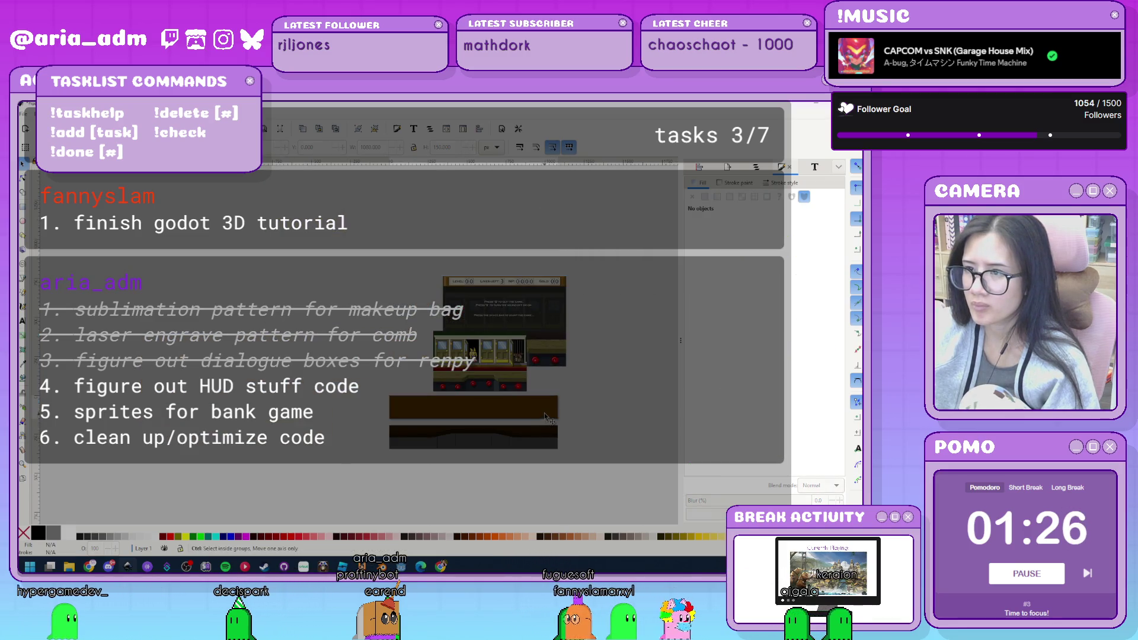
{"action": "scroll", "coordinate": [544, 412], "scroll_direction": "up", "scroll_amount": 1}
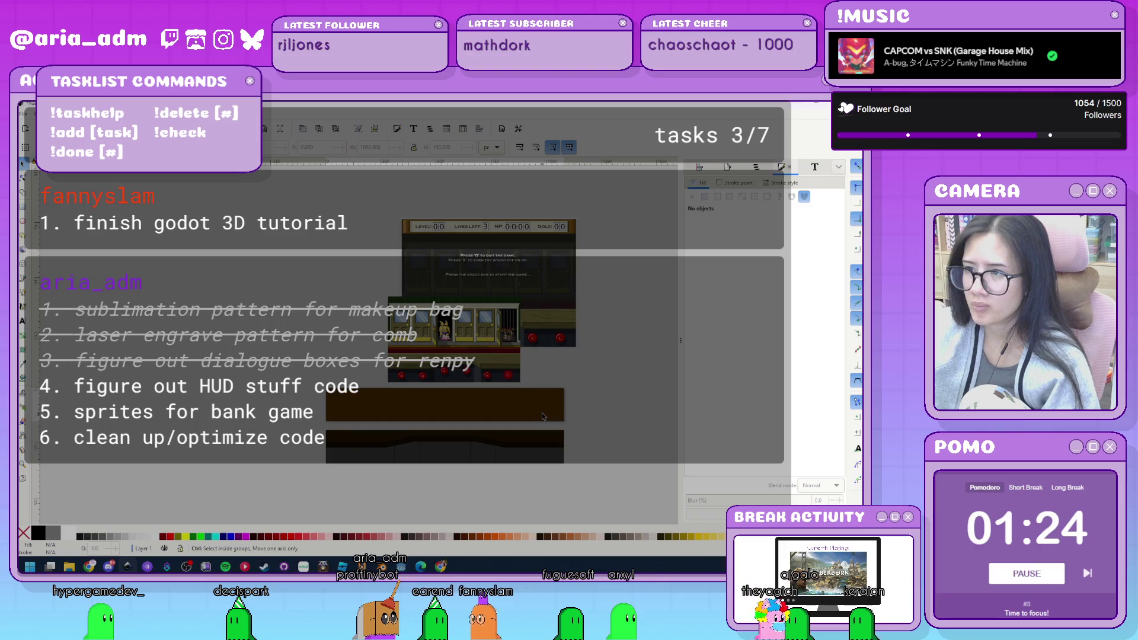
{"action": "scroll", "coordinate": [542, 416], "scroll_direction": "up", "scroll_amount": 1}
{"action": "scroll", "coordinate": [544, 411], "scroll_direction": "up", "scroll_amount": 1}
{"action": "left_click", "coordinate": [546, 402]}
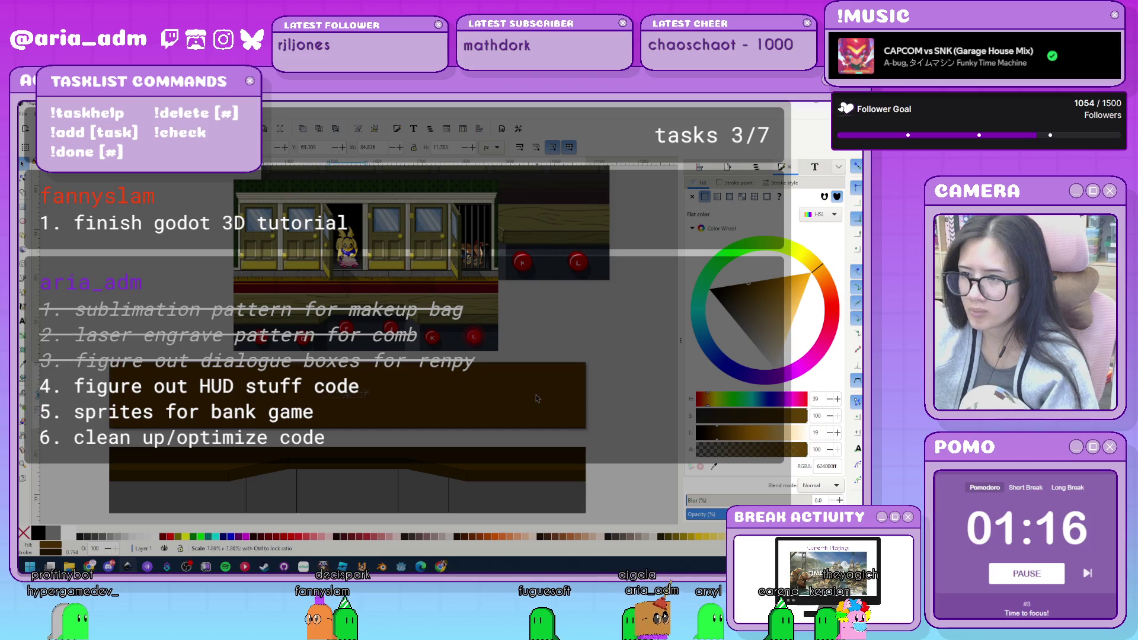
Resize the inner rectangle wider and lower its top edge to sit just inside the dark frame.
{"action": "mouse_move", "coordinate": [590, 361]}
{"action": "left_mouse_down"}
{"action": "mouse_move", "coordinate": [600, 367]}
{"action": "mouse_move", "coordinate": [586, 398]}
{"action": "mouse_move", "coordinate": [599, 403]}
{"action": "left_mouse_up"}
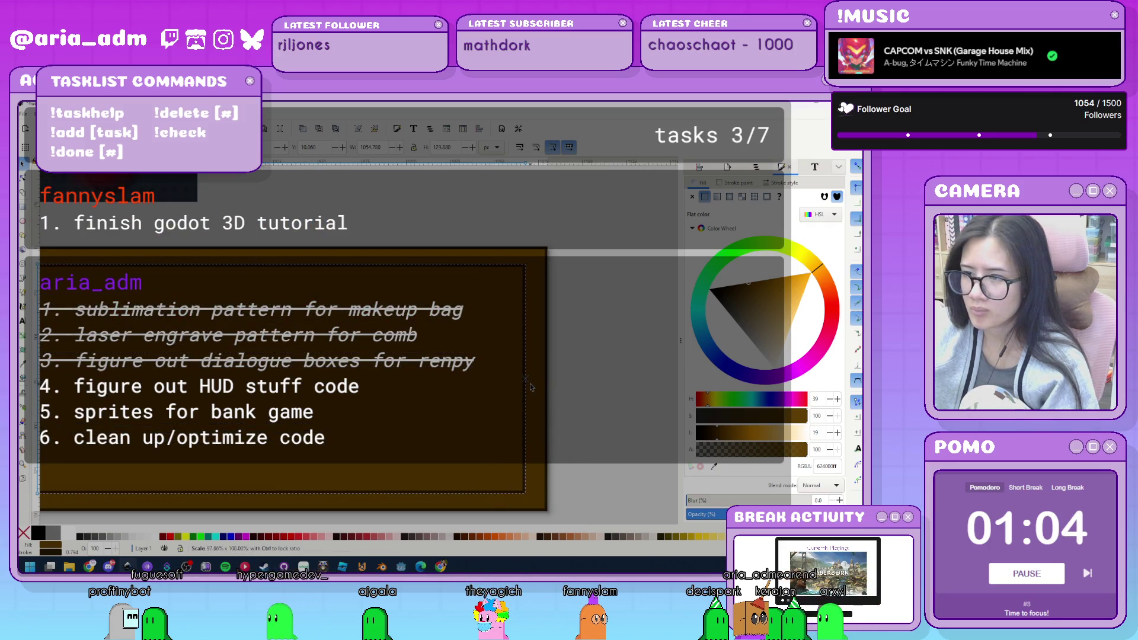
{"action": "left_click", "coordinate": [592, 390]}
{"action": "key", "text": "ctrl+z"}
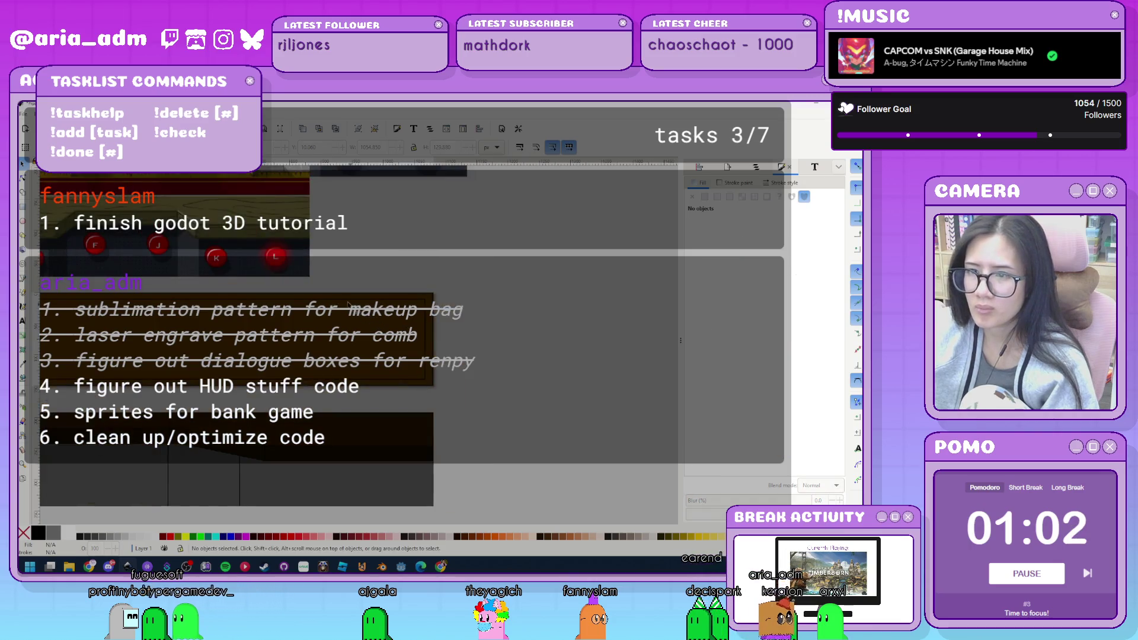
{"action": "left_click", "coordinate": [384, 328]}
{"action": "left_click_drag", "start_coordinate": [430, 339], "coordinate": [465, 347]}
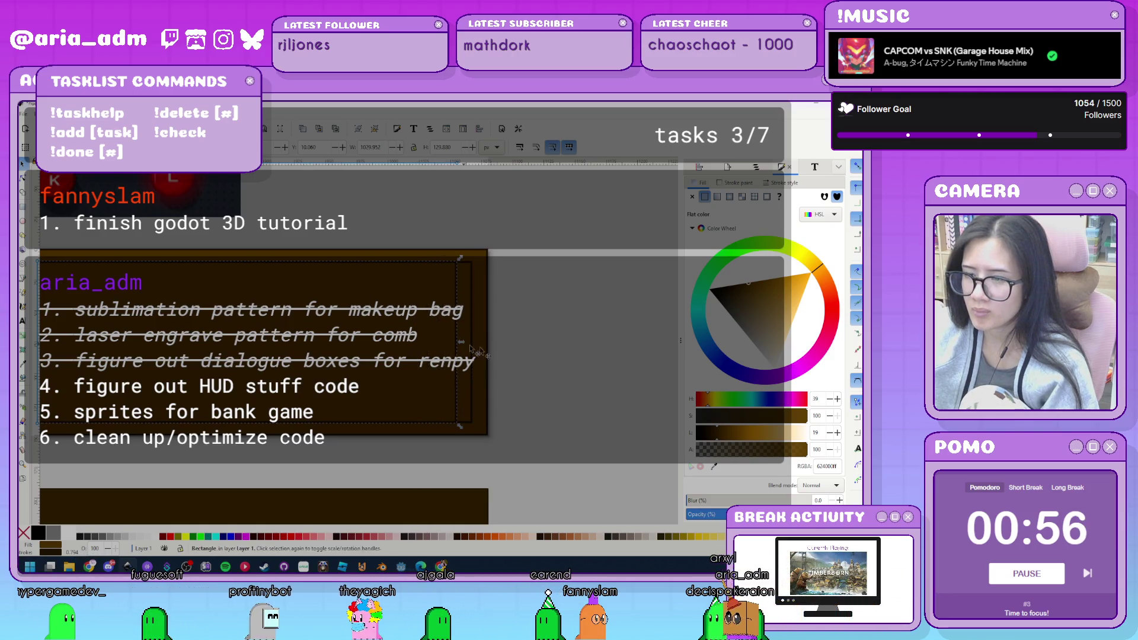
{"action": "scroll", "coordinate": [290, 349], "scroll_direction": "up", "scroll_amount": 3}
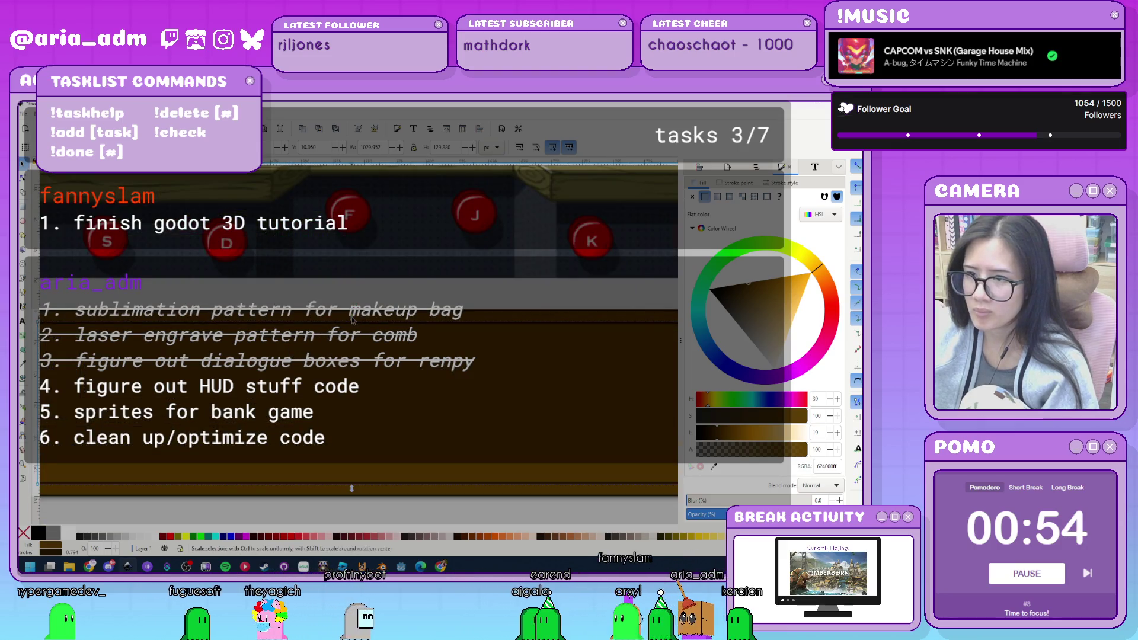
{"action": "left_click_drag", "start_coordinate": [358, 318], "coordinate": [361, 333]}
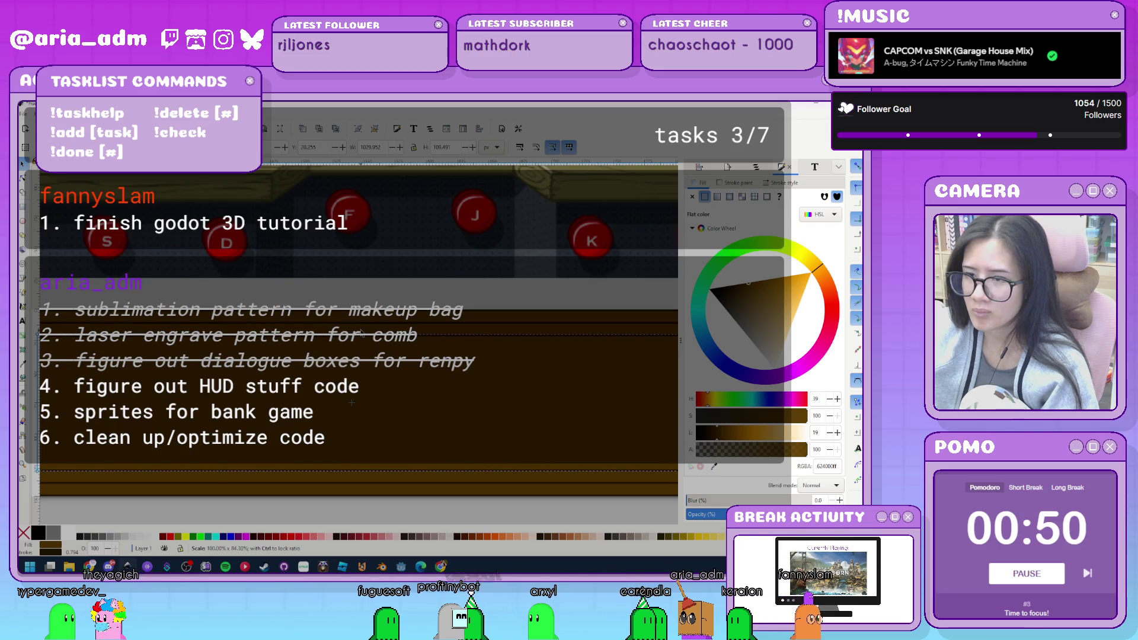
{"action": "scroll", "coordinate": [360, 347], "scroll_direction": "down", "scroll_amount": 2}
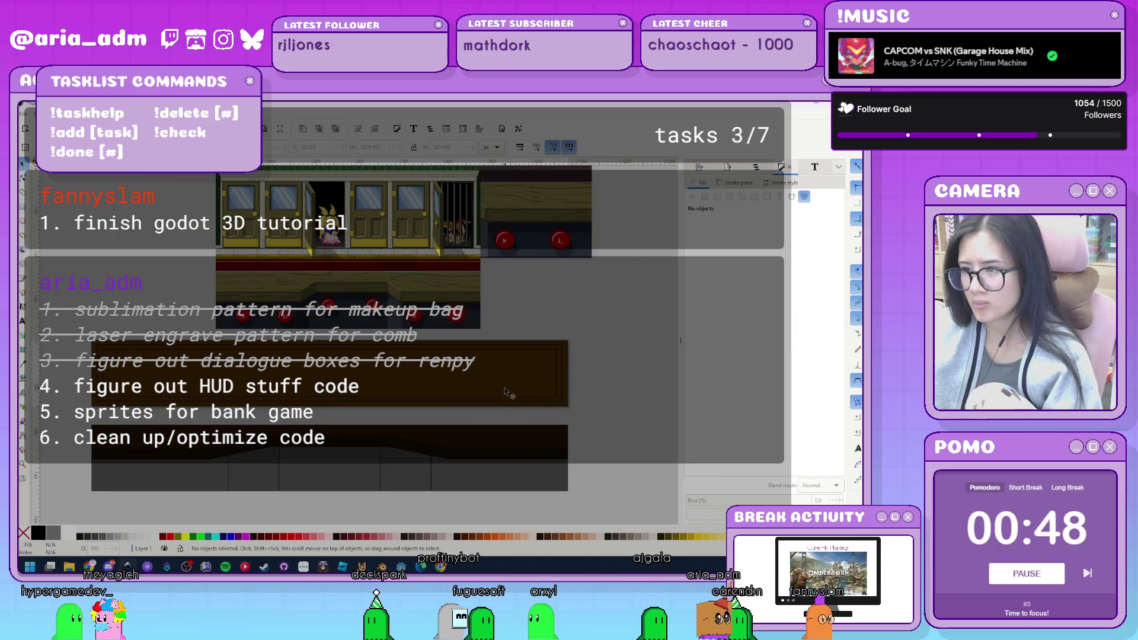
Change the inner rectangle's fill to the lighter tan 9c804bff.
{"action": "left_click", "coordinate": [759, 304]}
{"action": "left_click", "coordinate": [761, 308]}
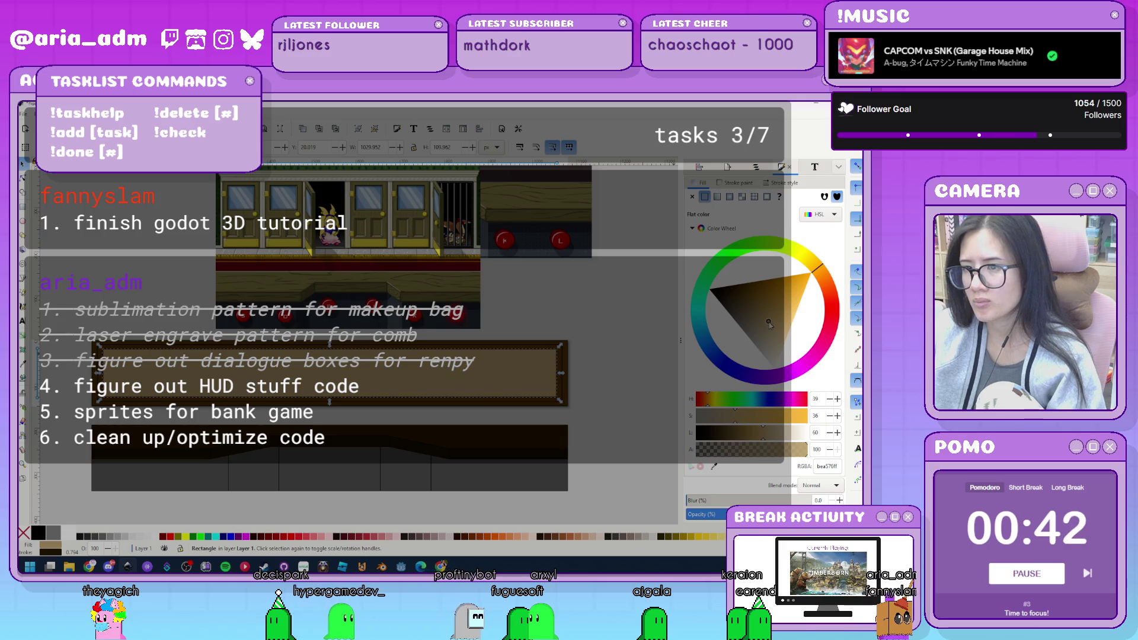
{"action": "left_click", "coordinate": [572, 370]}
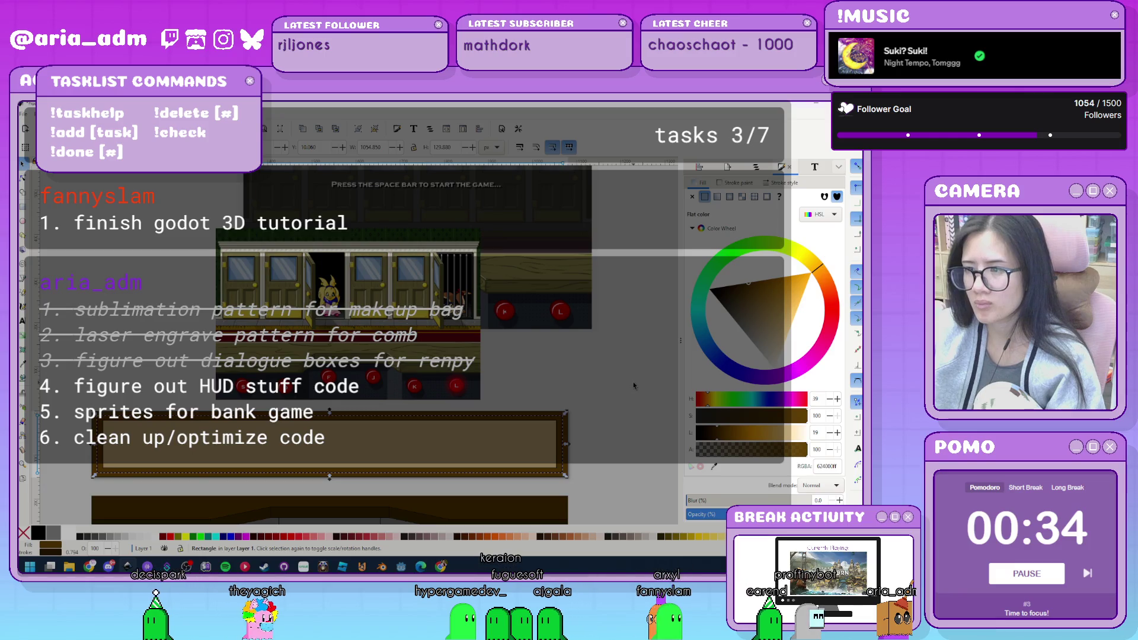
{"action": "left_click", "coordinate": [607, 448]}
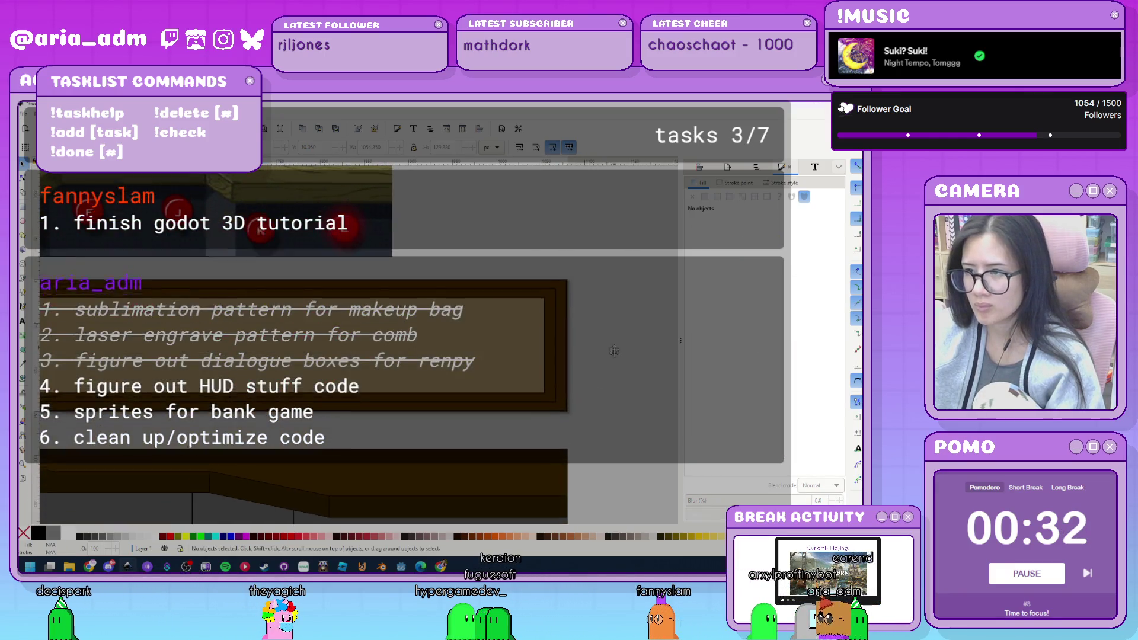
{"action": "key", "text": "b"}
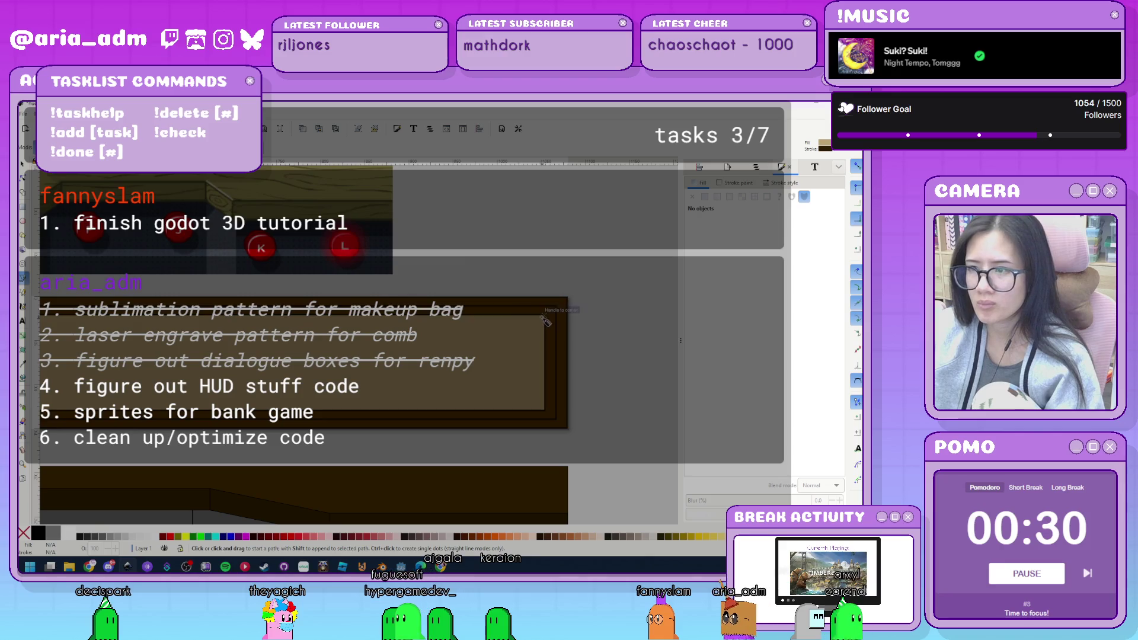
Draw diagonal lines at the top-right, bottom-right, bottom-left and remaining frame corners.
{"action": "double_click", "coordinate": [595, 330]}
{"action": "left_click", "coordinate": [550, 416]}
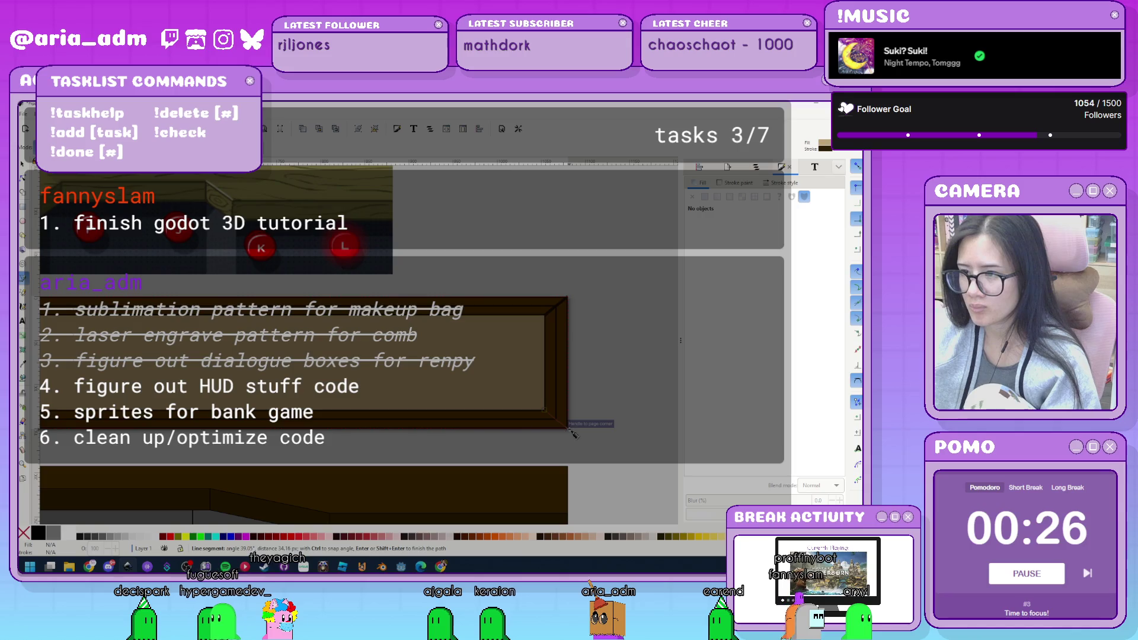
{"action": "double_click", "coordinate": [626, 453]}
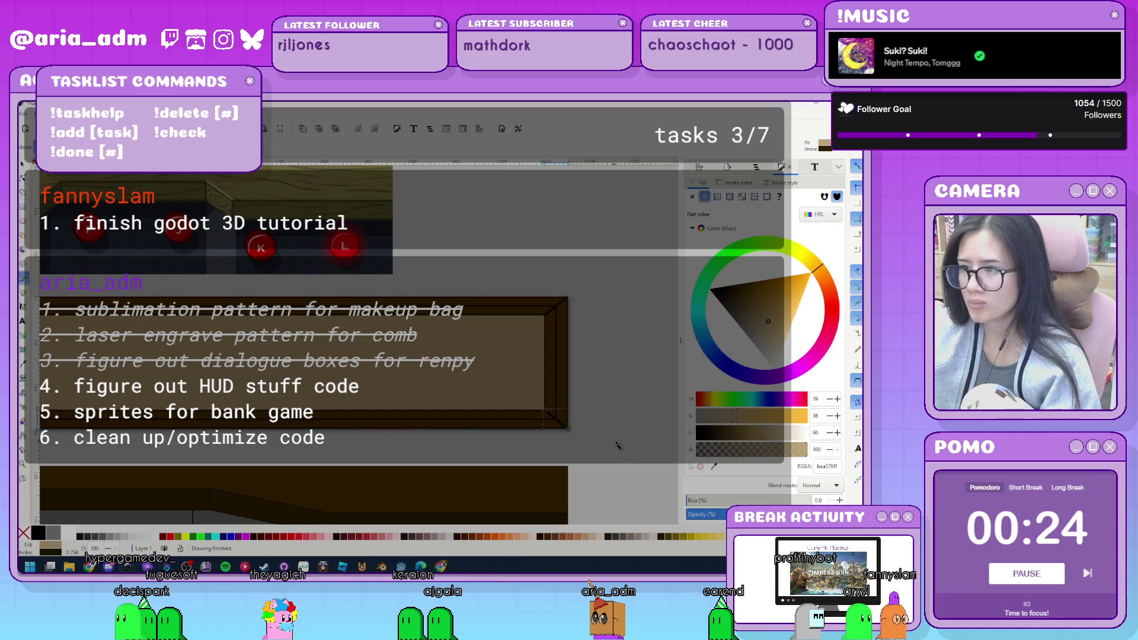
{"action": "scroll", "coordinate": [618, 446], "scroll_direction": "down", "scroll_amount": 3}
{"action": "scroll", "coordinate": [578, 415], "scroll_direction": "up", "scroll_amount": 5}
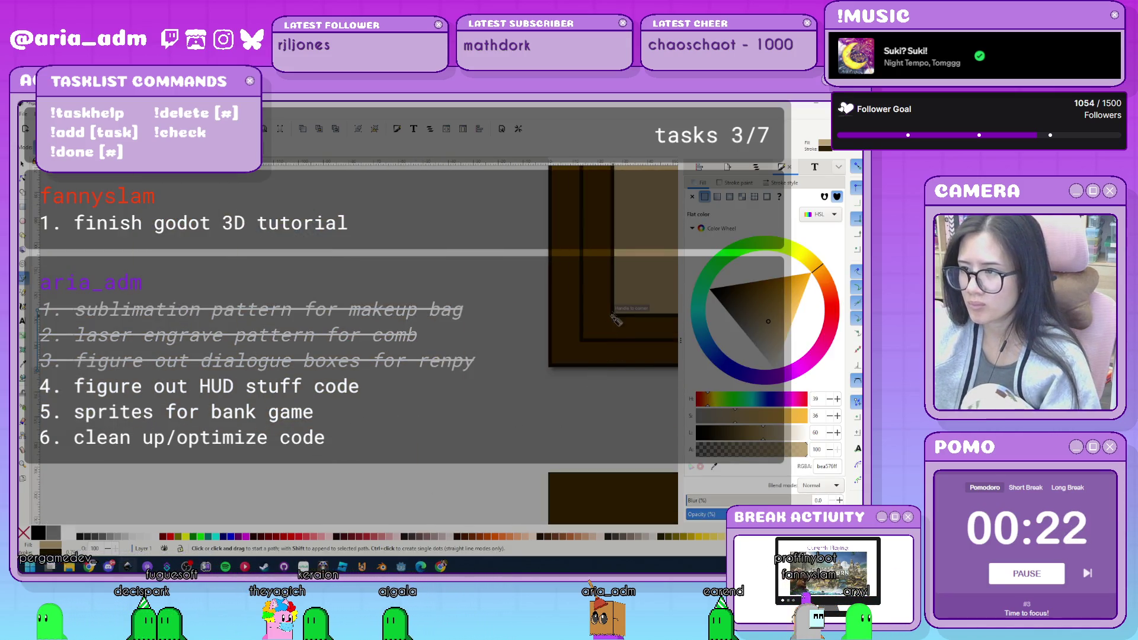
{"action": "left_click", "coordinate": [615, 315]}
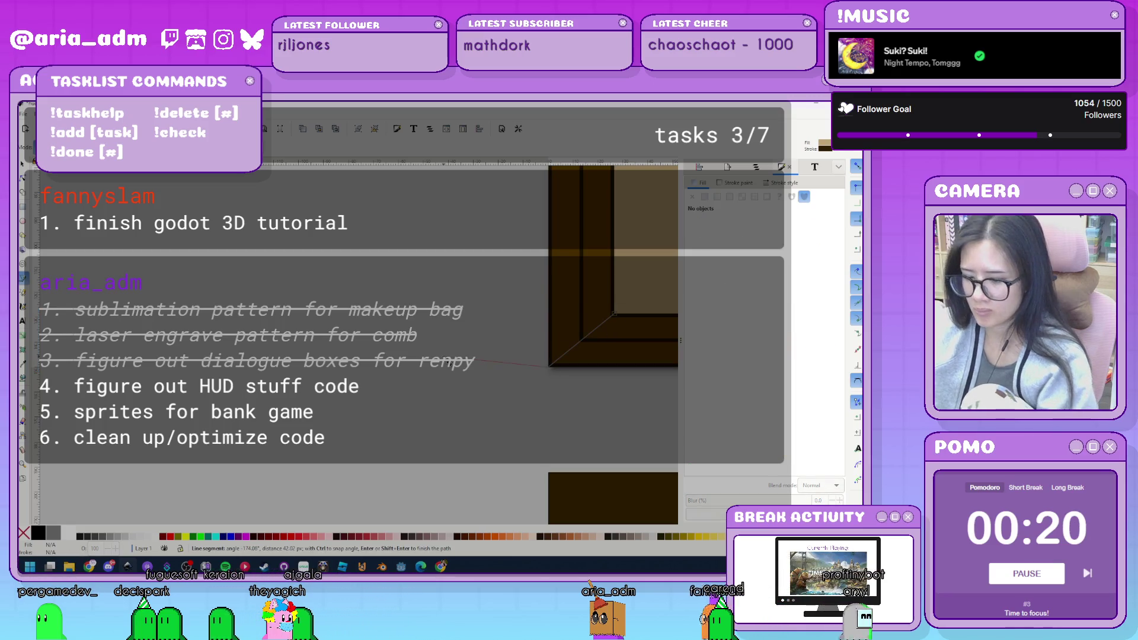
{"action": "double_click", "coordinate": [549, 366]}
{"action": "scroll", "coordinate": [347, 392], "scroll_direction": "up", "scroll_amount": 3}
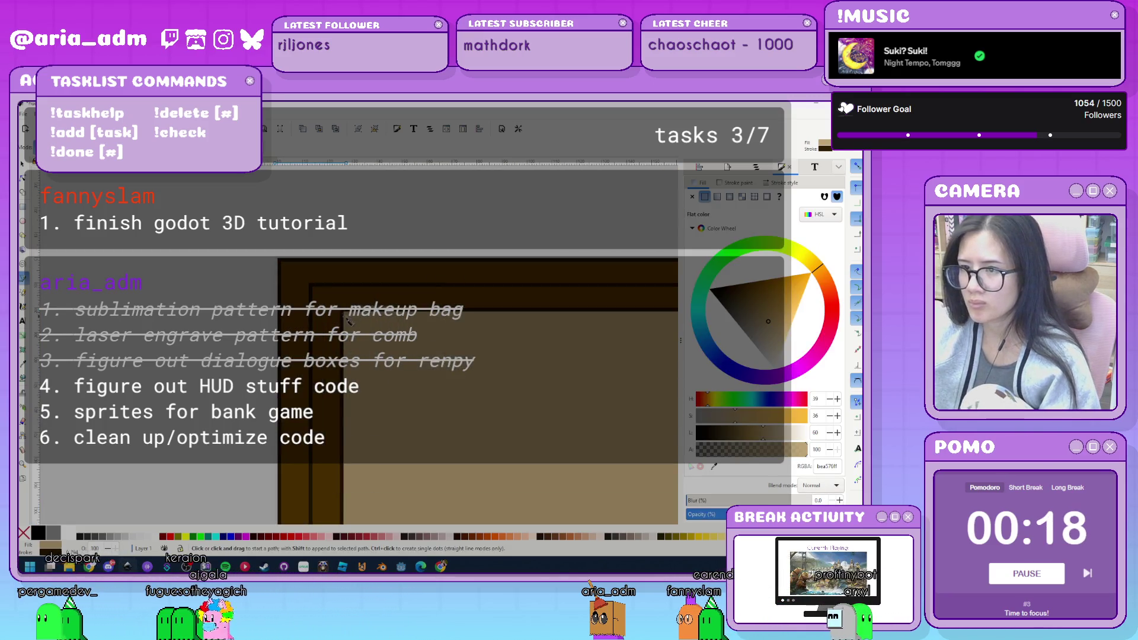
{"action": "left_click", "coordinate": [342, 311]}
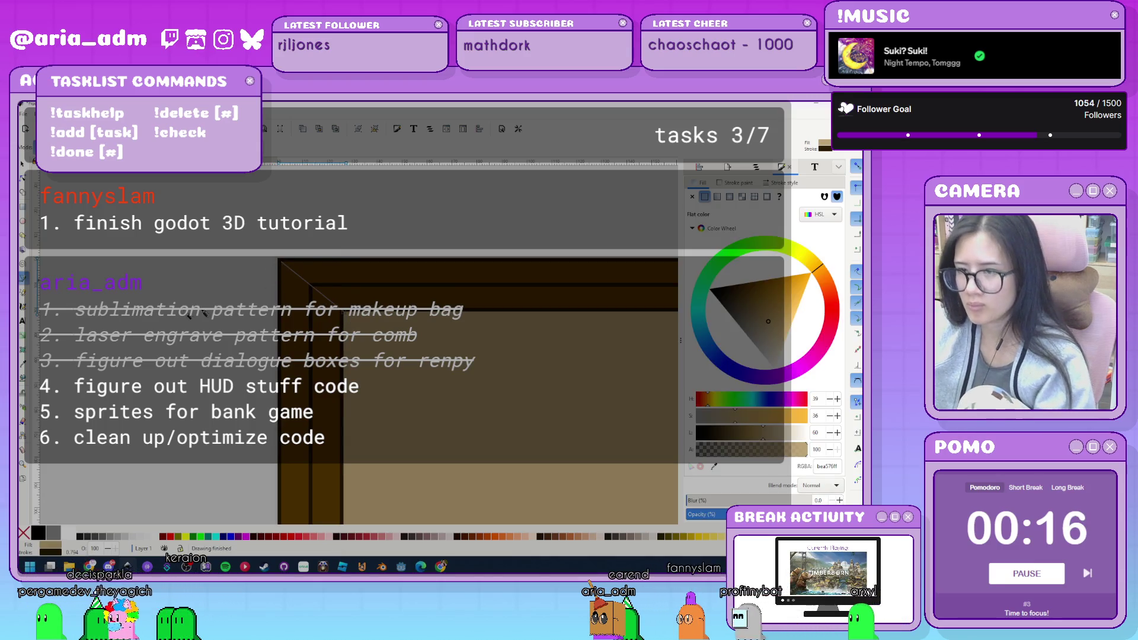
{"action": "left_click", "coordinate": [278, 261]}
Select all the corner lines and zoom in on the brown frame.
{"action": "key", "text": "s"}
{"action": "scroll", "coordinate": [377, 311], "scroll_direction": "down", "scroll_amount": 3}
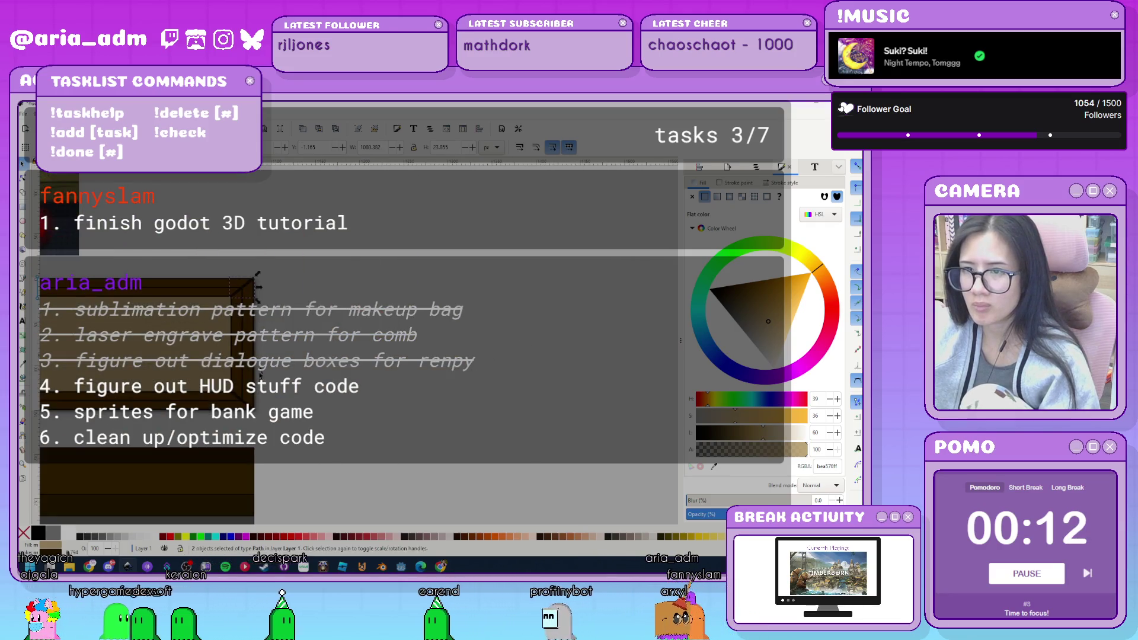
{"action": "key", "text": "ctrl+a"}
{"action": "key", "text": "3"}
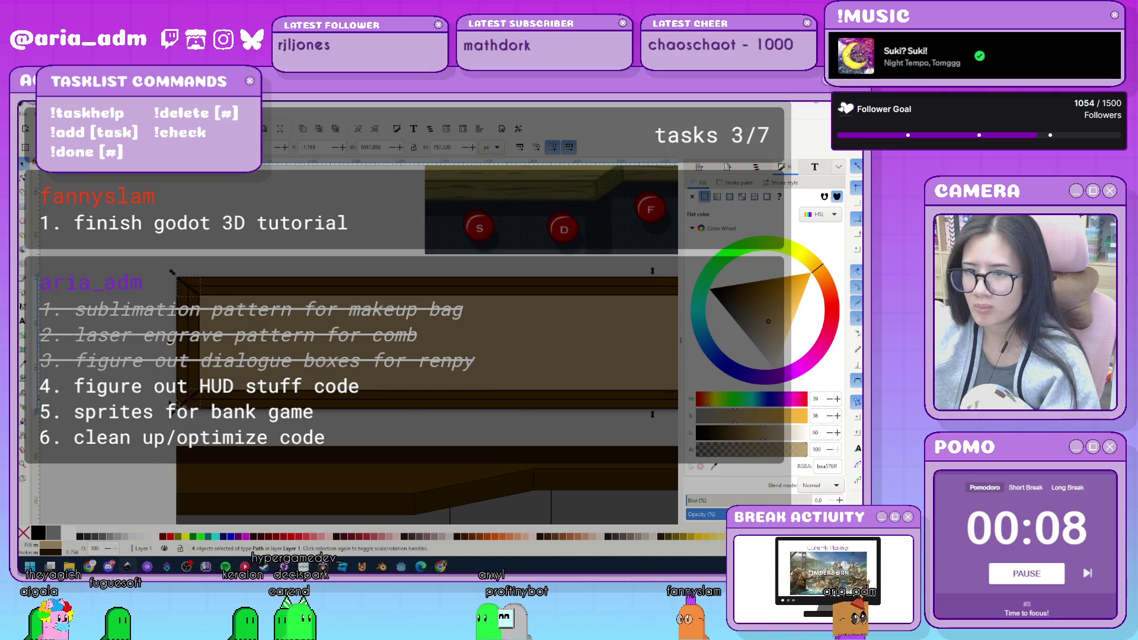
{"action": "scroll", "coordinate": [210, 242], "scroll_direction": "up", "scroll_amount": 3}
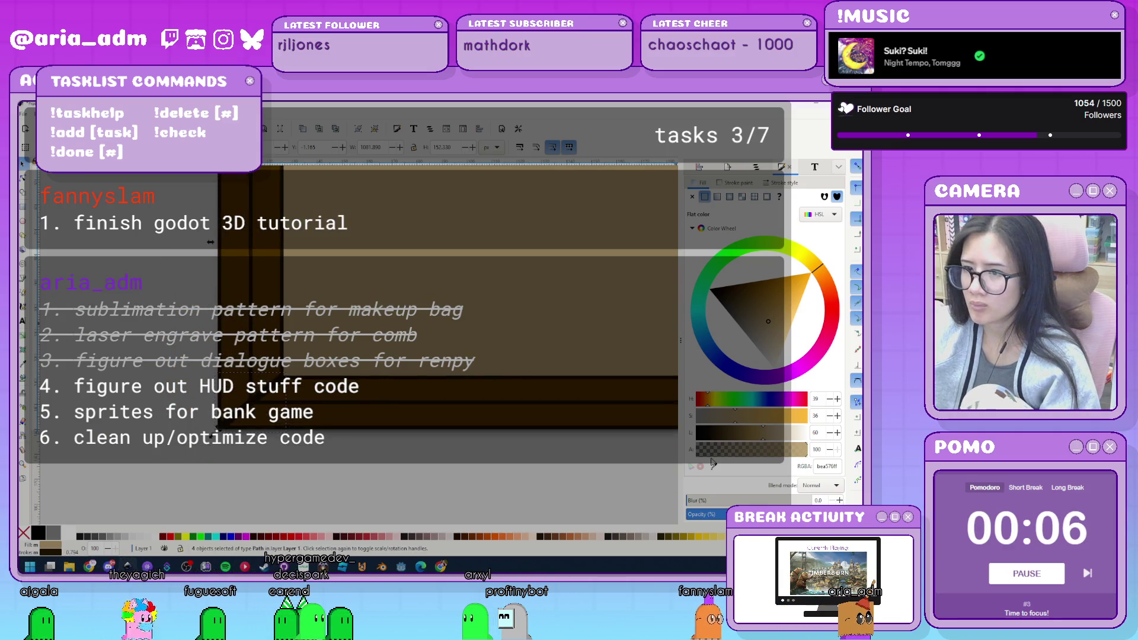
{"action": "left_click", "coordinate": [782, 183]}
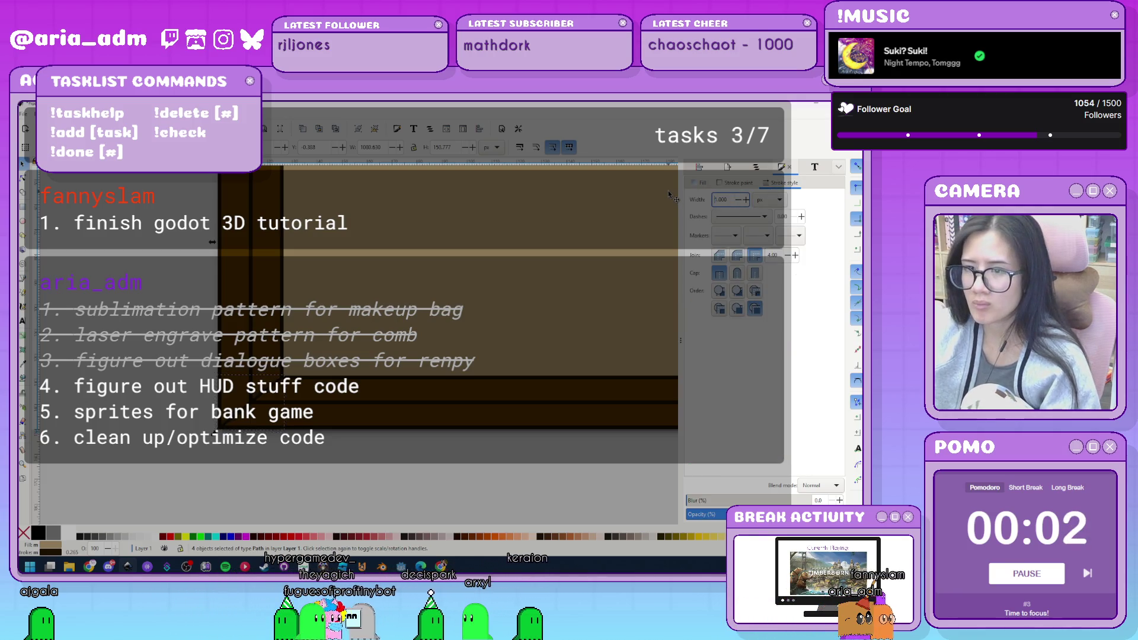
Give the diagonal corner line rounded ends, then deselect and review the framed panel.
{"action": "scroll", "coordinate": [242, 422], "scroll_direction": "up", "scroll_amount": 2}
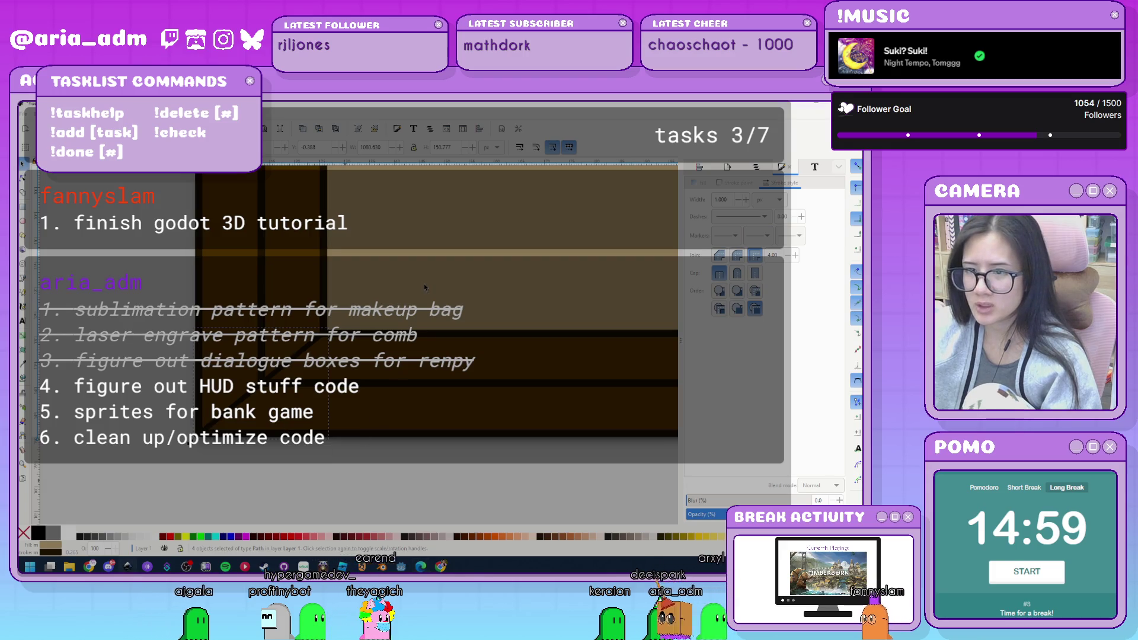
{"action": "left_click", "coordinate": [217, 422]}
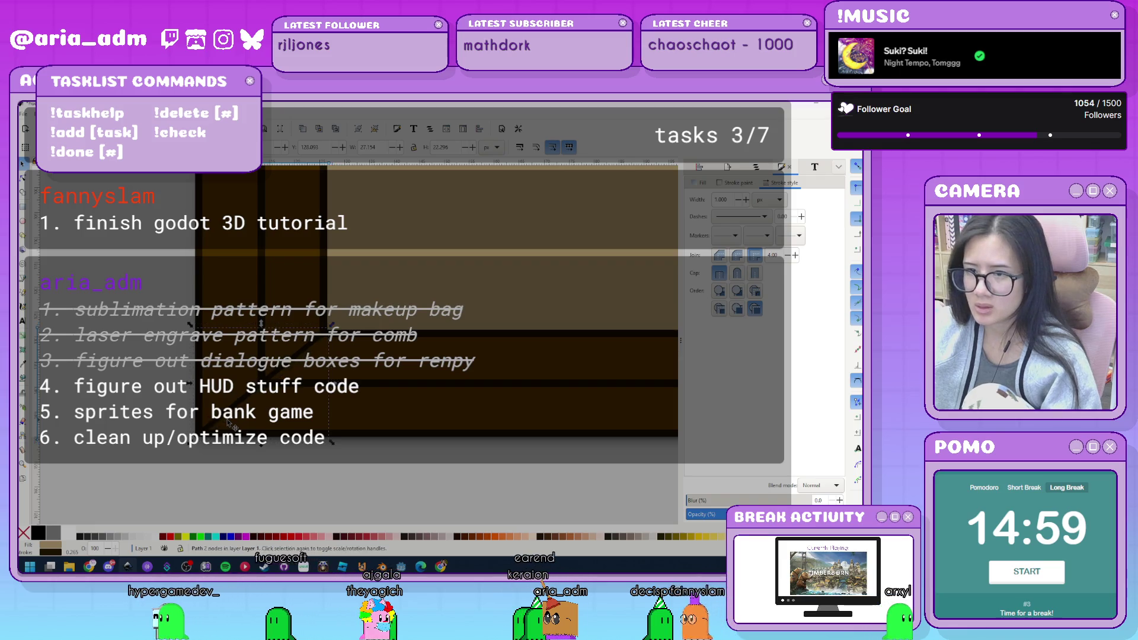
{"action": "left_click", "coordinate": [737, 261]}
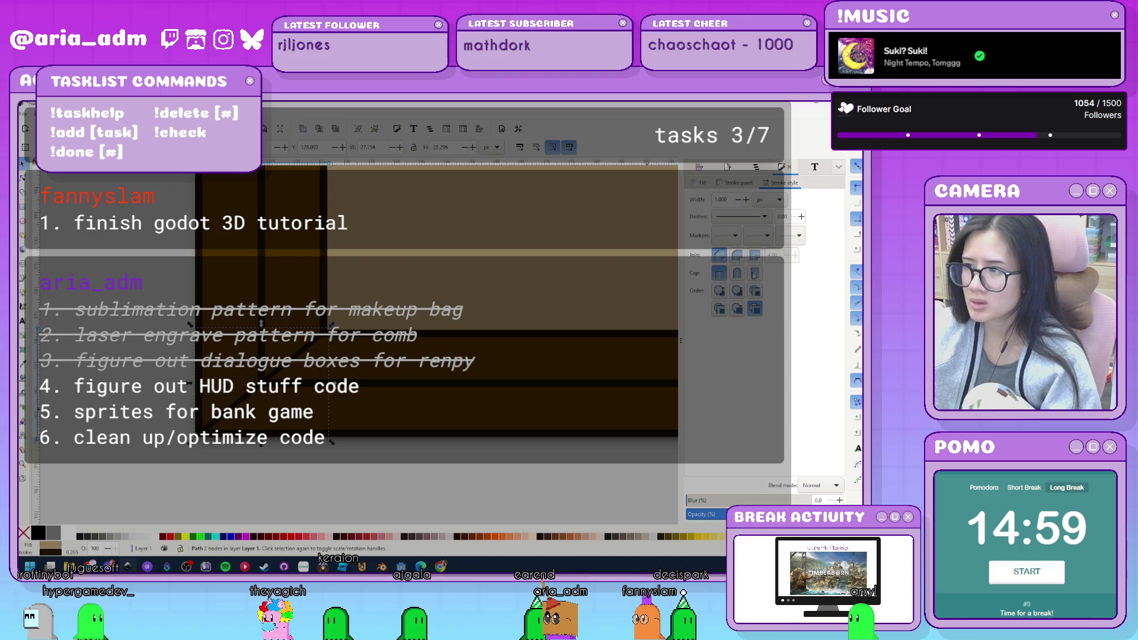
{"action": "left_click", "coordinate": [737, 274]}
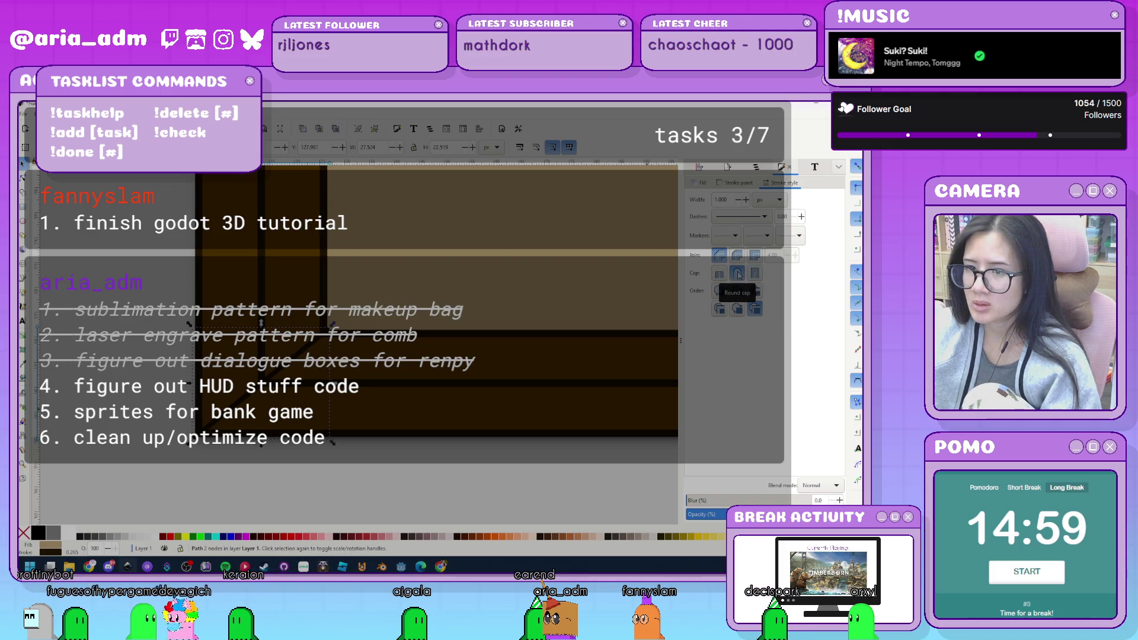
{"action": "left_click", "coordinate": [412, 473]}
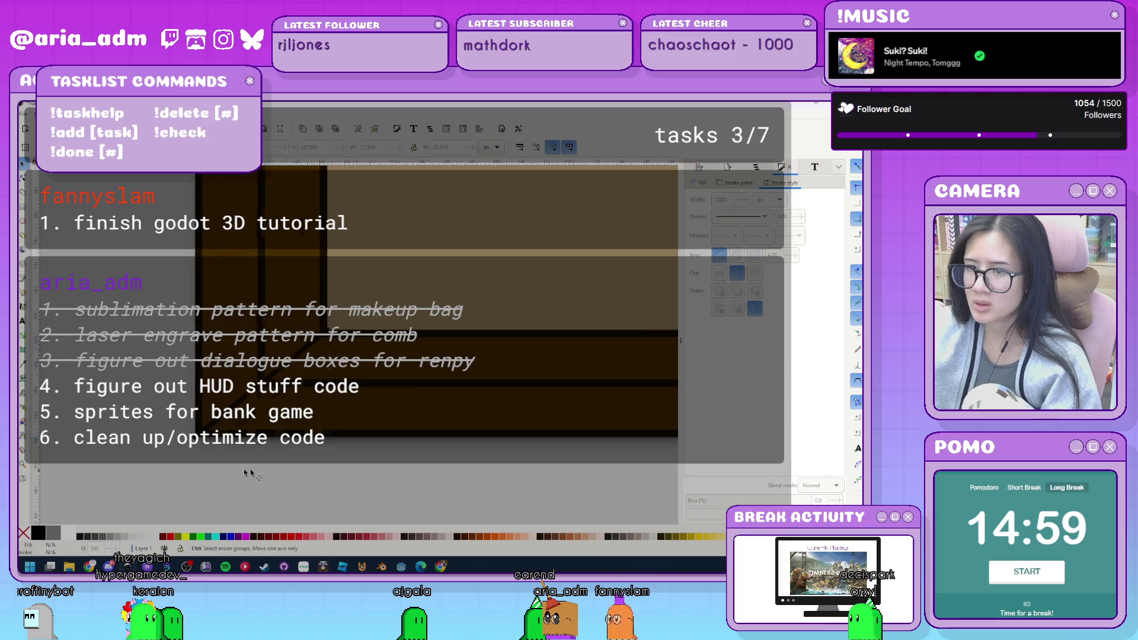
{"action": "scroll", "coordinate": [231, 464], "scroll_direction": "down", "scroll_amount": 3}
{"action": "scroll", "coordinate": [183, 447], "scroll_direction": "down", "scroll_amount": 4}
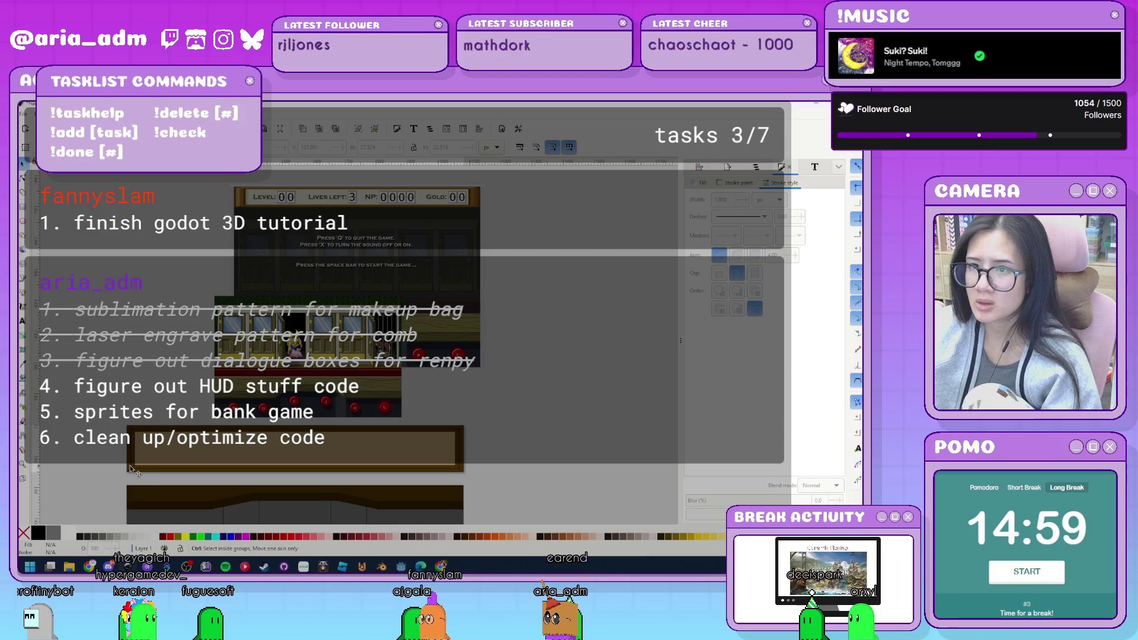
{"action": "scroll", "coordinate": [133, 465], "scroll_direction": "up", "scroll_amount": 6}
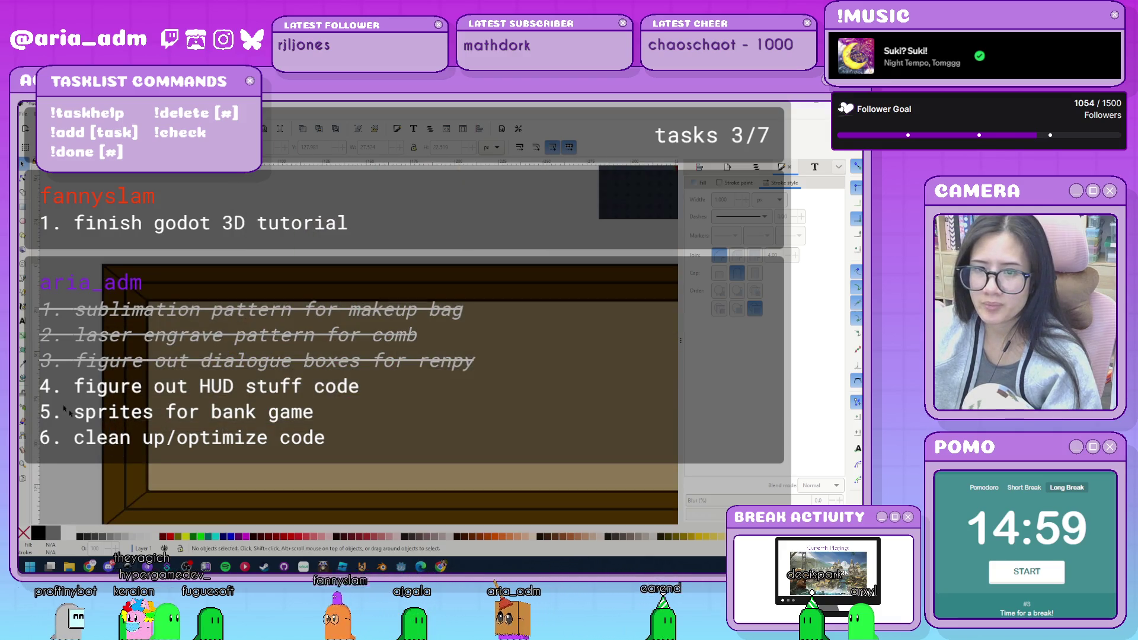
Fill the four enclosed bevel faces of the frame using the Paint Bucket.
{"action": "key", "text": "u"}
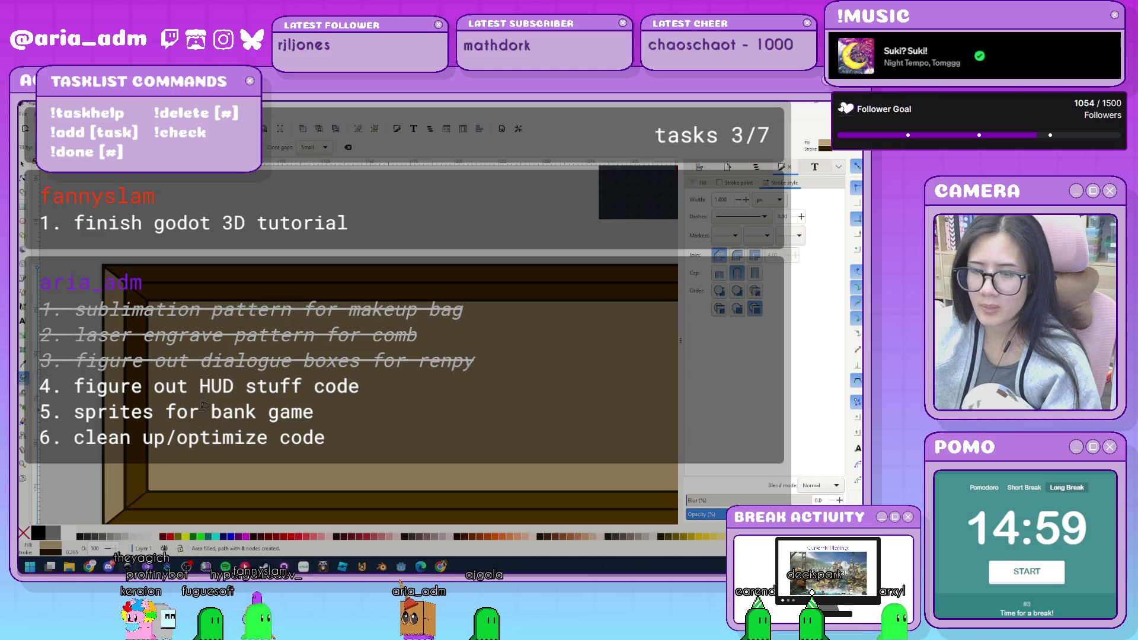
{"action": "scroll", "coordinate": [92, 396], "scroll_direction": "down", "scroll_amount": 3}
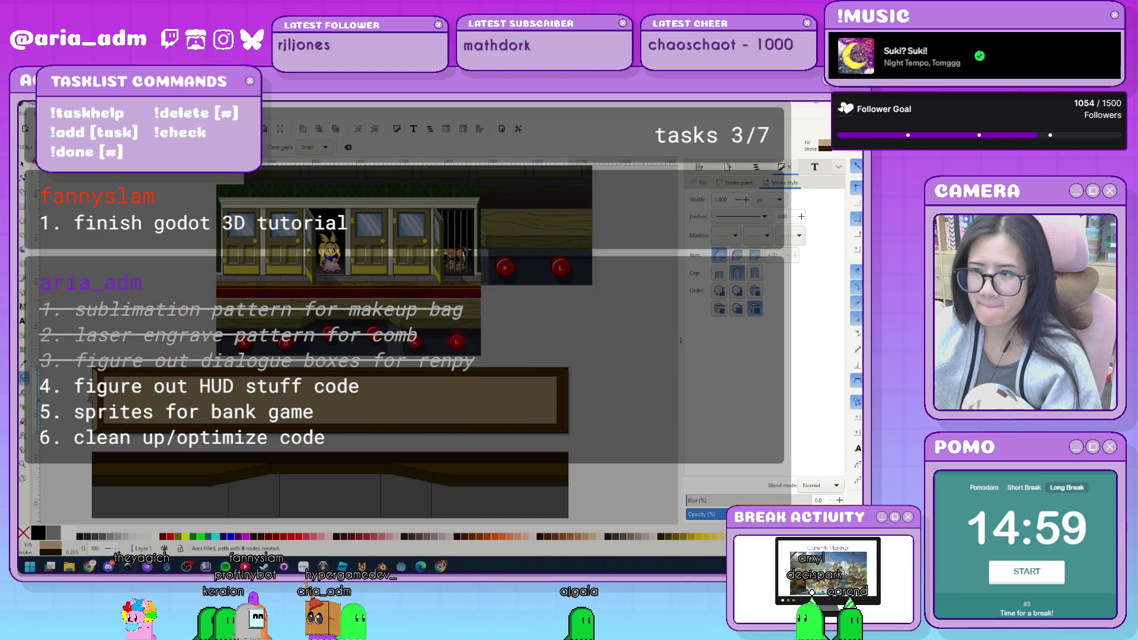
{"action": "left_click", "coordinate": [91, 396]}
{"action": "scroll", "coordinate": [92, 396], "scroll_direction": "up", "scroll_amount": 1}
{"action": "scroll", "coordinate": [92, 396], "scroll_direction": "up", "scroll_amount": 1}
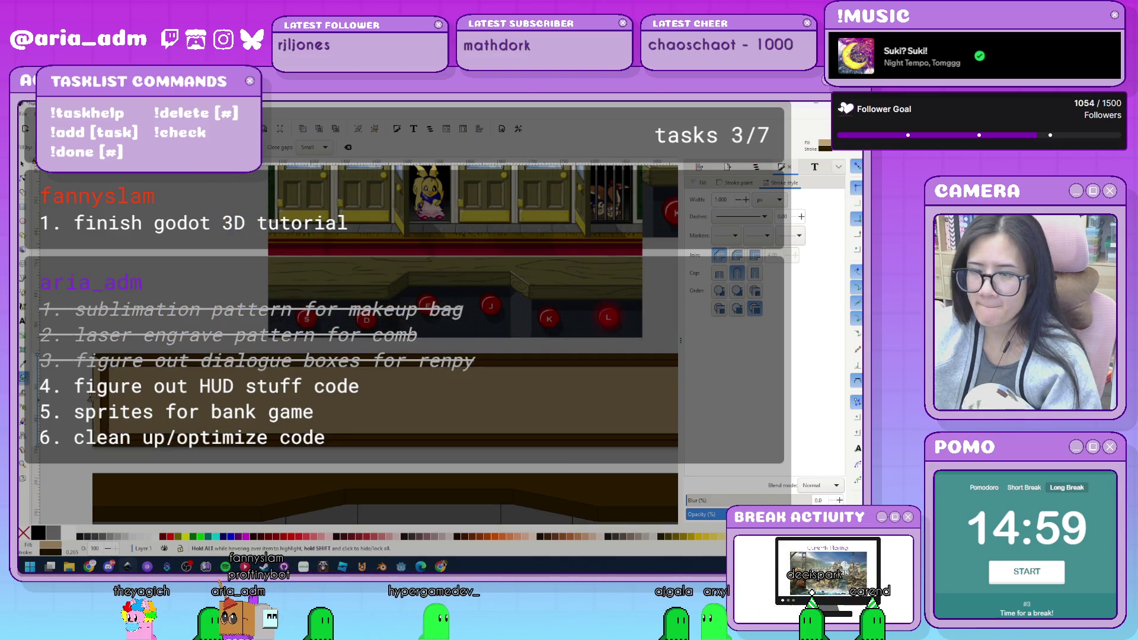
{"action": "scroll", "coordinate": [92, 396], "scroll_direction": "up", "scroll_amount": 5}
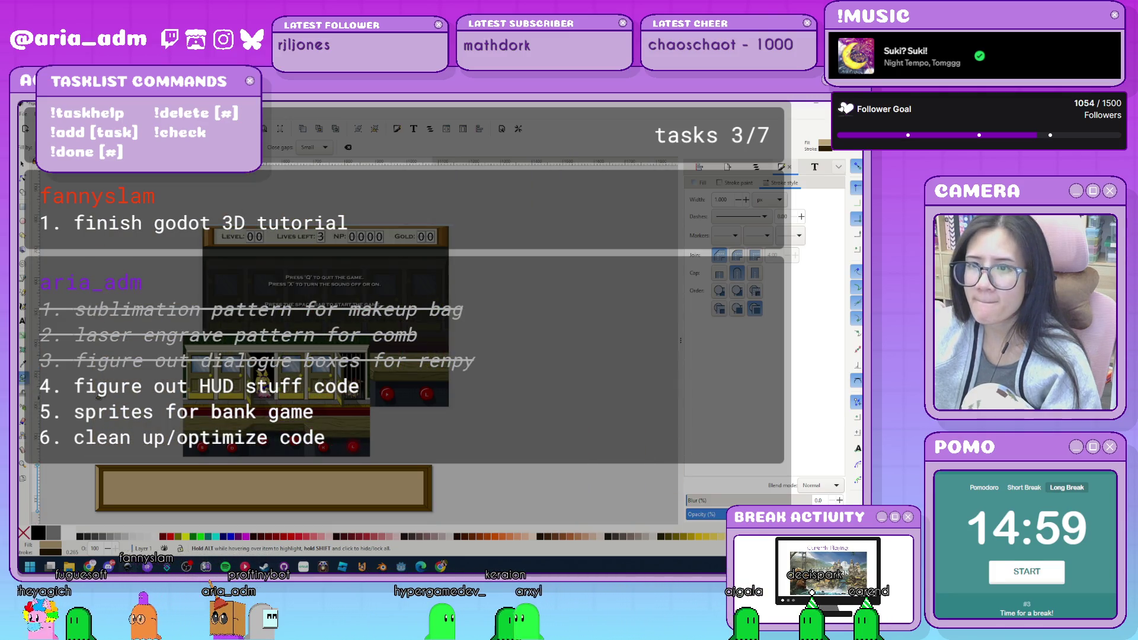
{"action": "scroll", "coordinate": [181, 478], "scroll_direction": "up", "scroll_amount": 2}
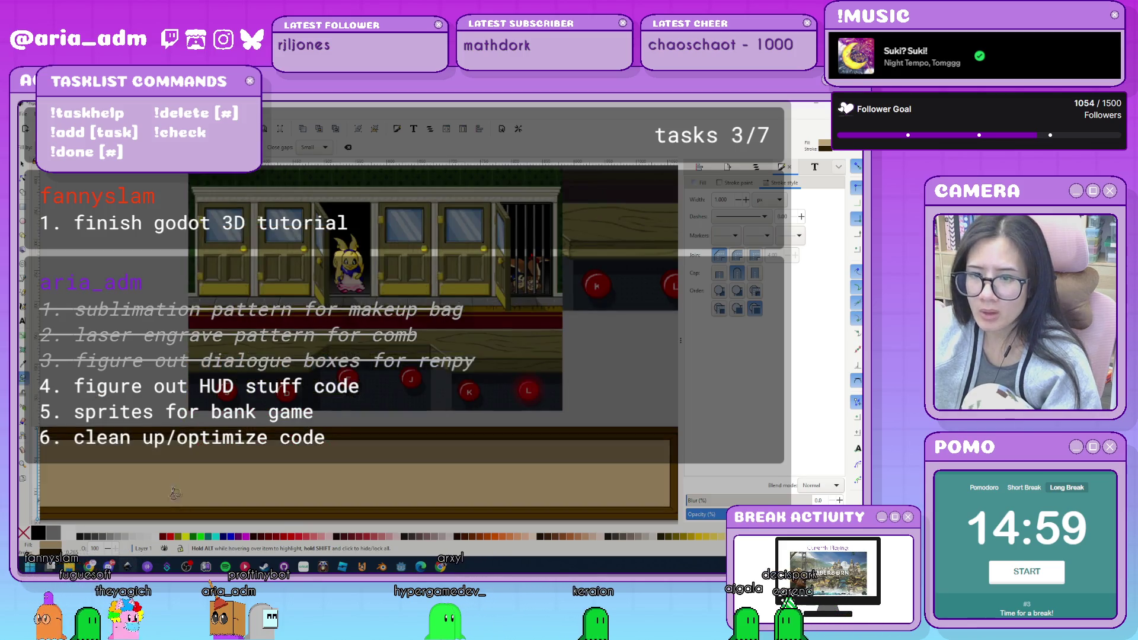
{"action": "left_click", "coordinate": [176, 423]}
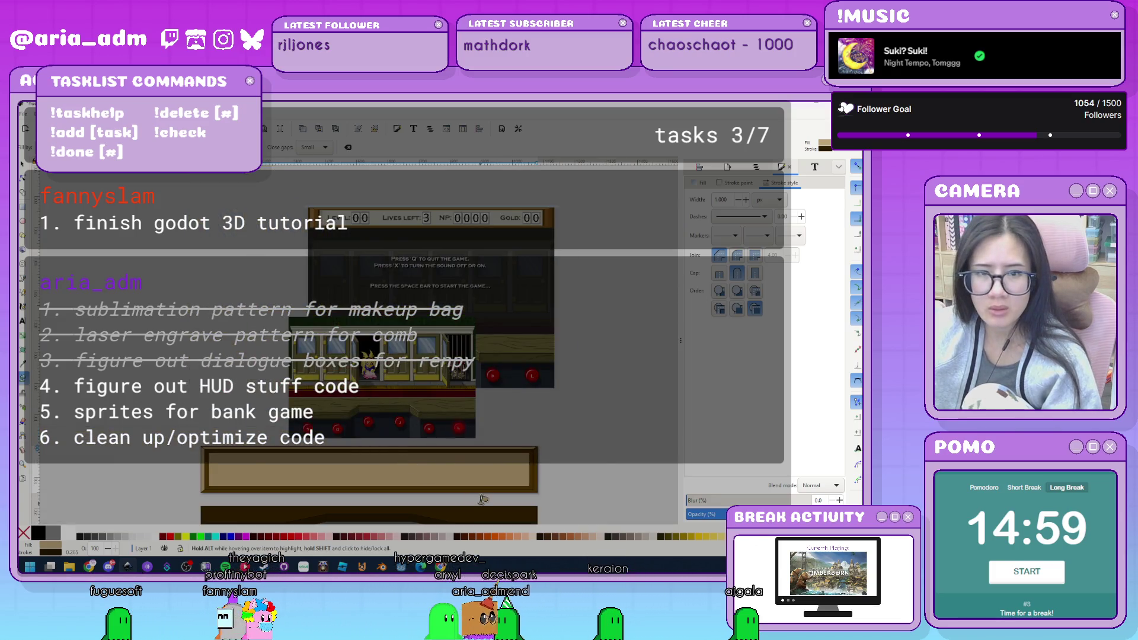
{"action": "scroll", "coordinate": [480, 493], "scroll_direction": "up", "scroll_amount": 1}
{"action": "scroll", "coordinate": [600, 455], "scroll_direction": "up", "scroll_amount": 1}
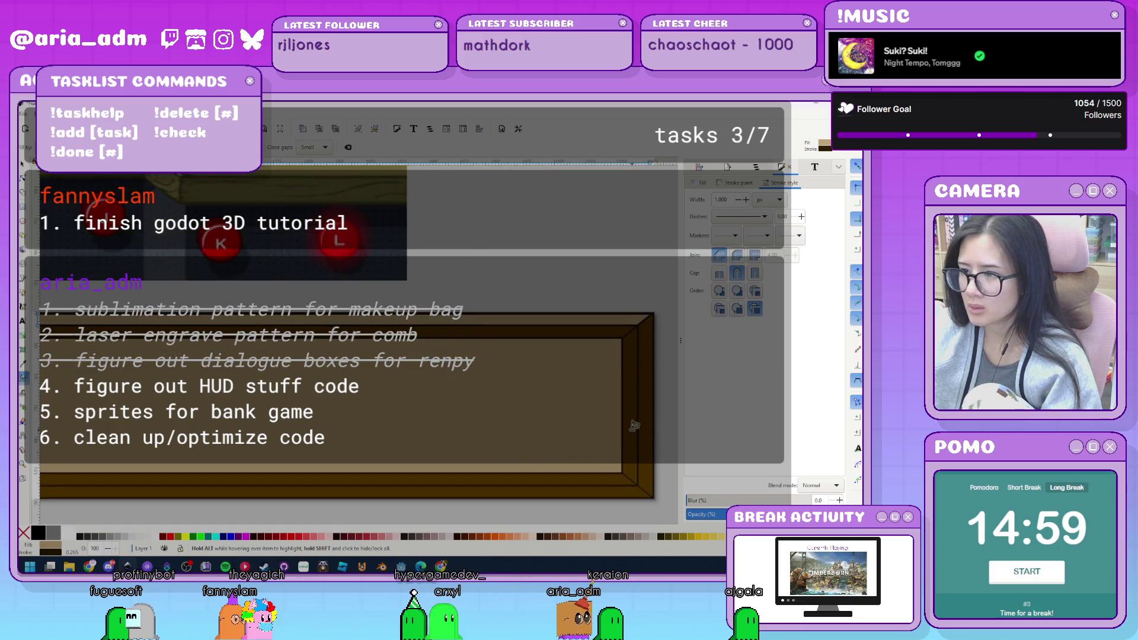
{"action": "left_click", "coordinate": [608, 477]}
{"action": "left_click", "coordinate": [606, 476]}
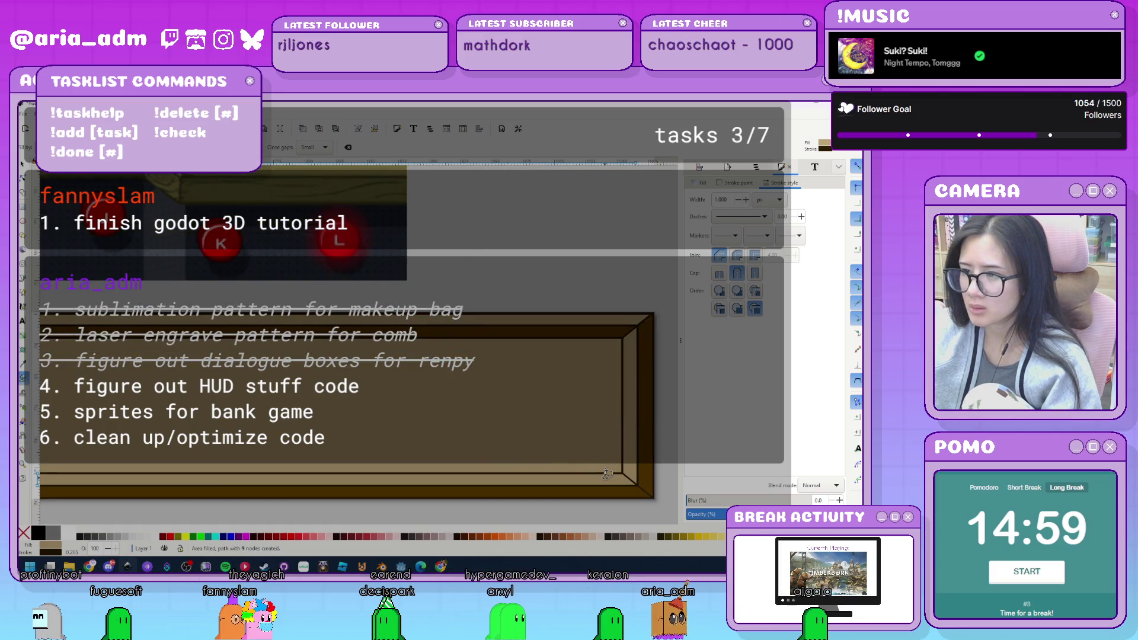
{"action": "scroll", "coordinate": [592, 473], "scroll_direction": "down", "scroll_amount": 2}
Select all four bevel fill pieces together.
{"action": "key", "text": "Escape"}
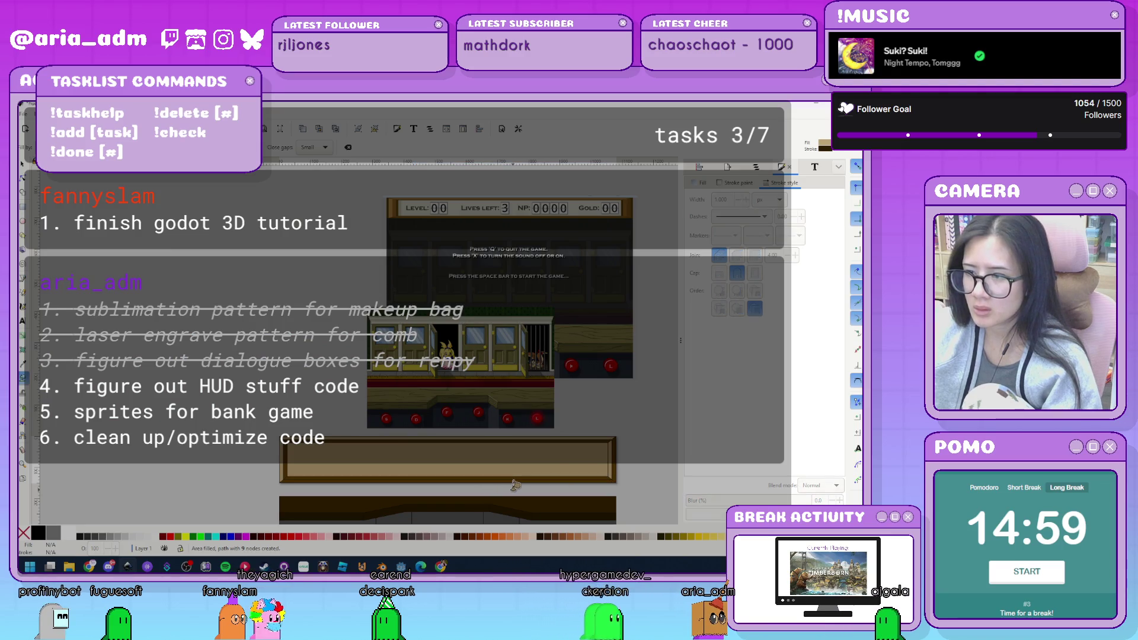
{"action": "scroll", "coordinate": [510, 487], "scroll_direction": "up", "scroll_amount": 1}
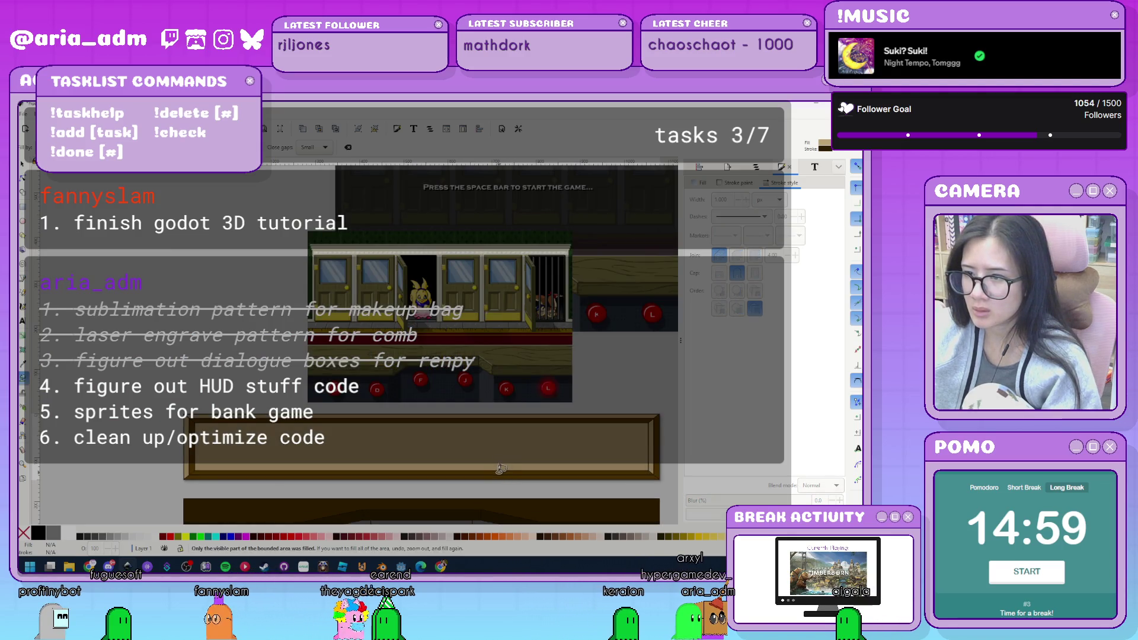
{"action": "left_click", "coordinate": [386, 406]}
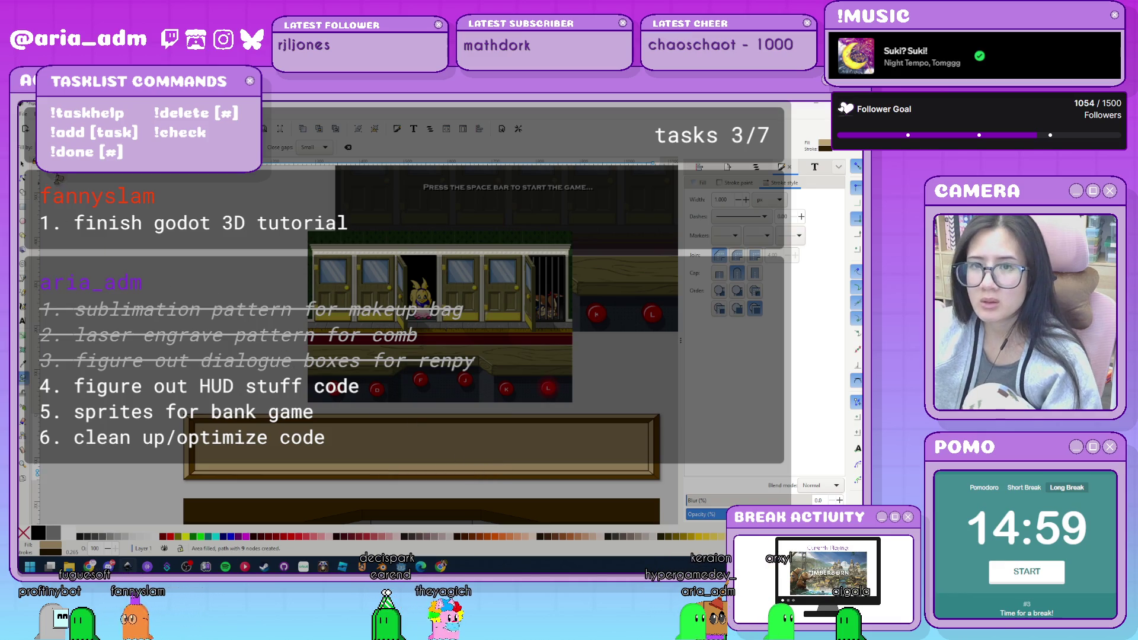
{"action": "key", "text": "s"}
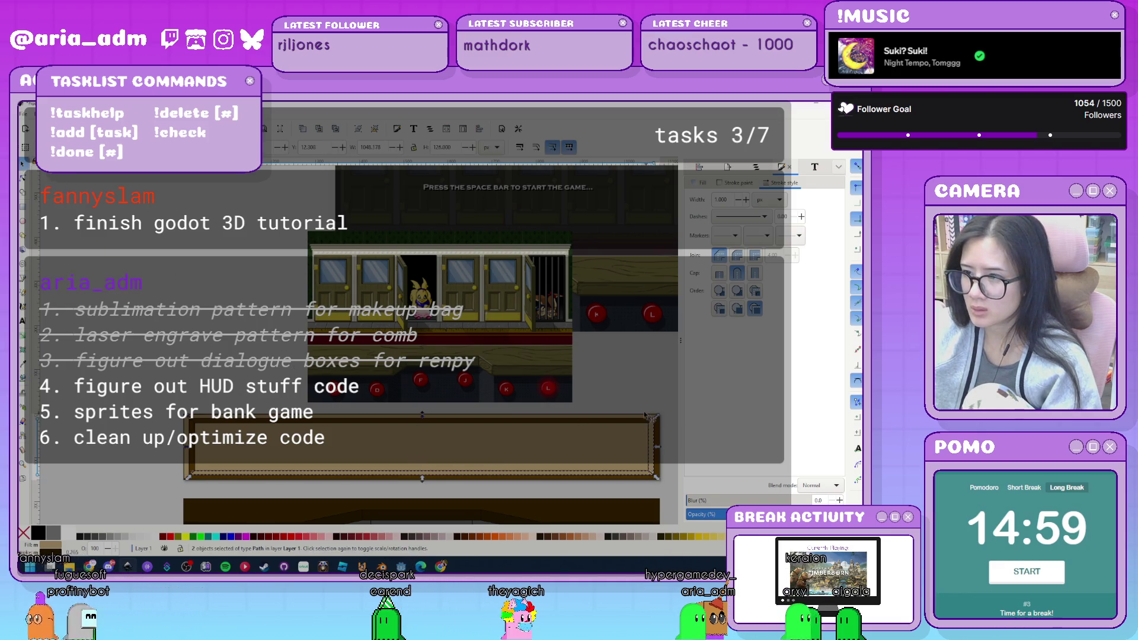
{"action": "left_click", "coordinate": [207, 446], "text": "shift"}
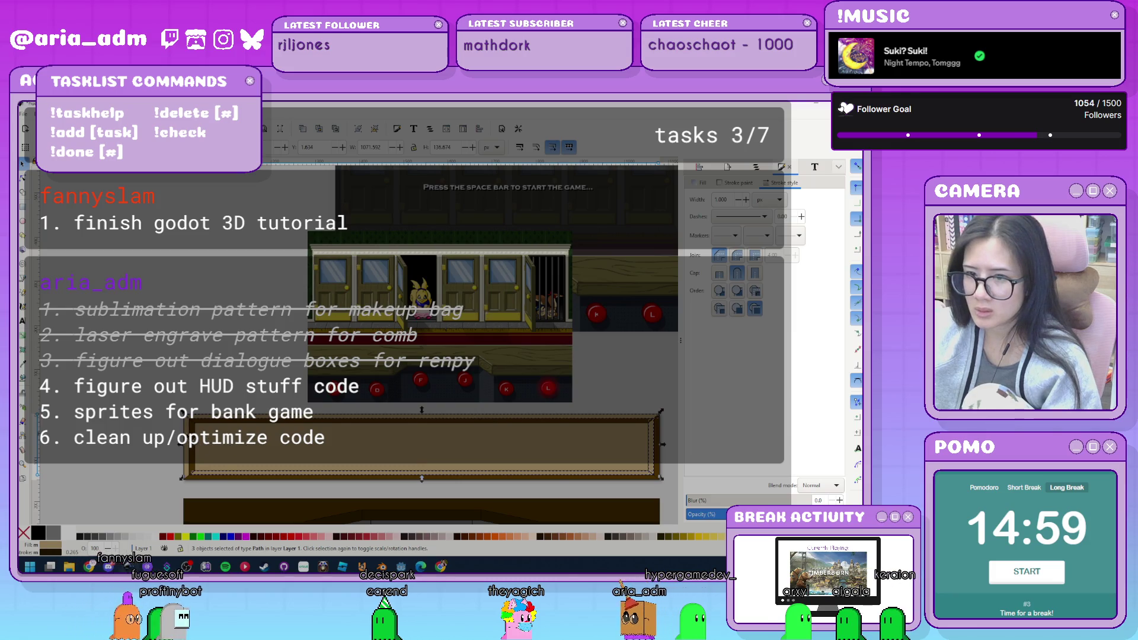
{"action": "left_click", "coordinate": [546, 369], "text": "shift"}
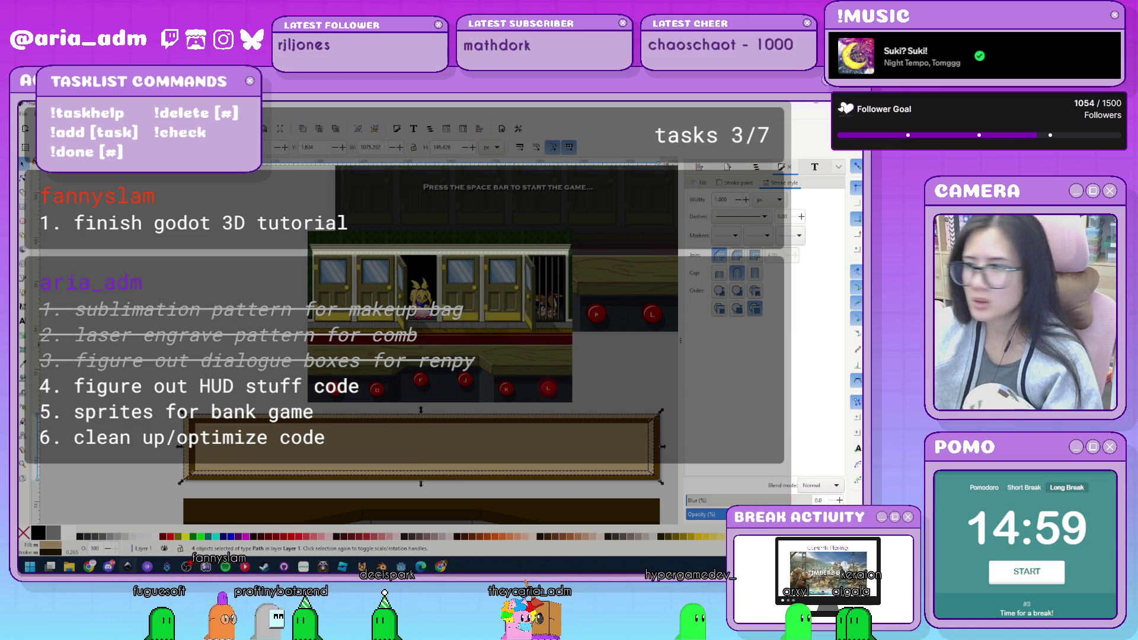
{"action": "left_click", "coordinate": [700, 183]}
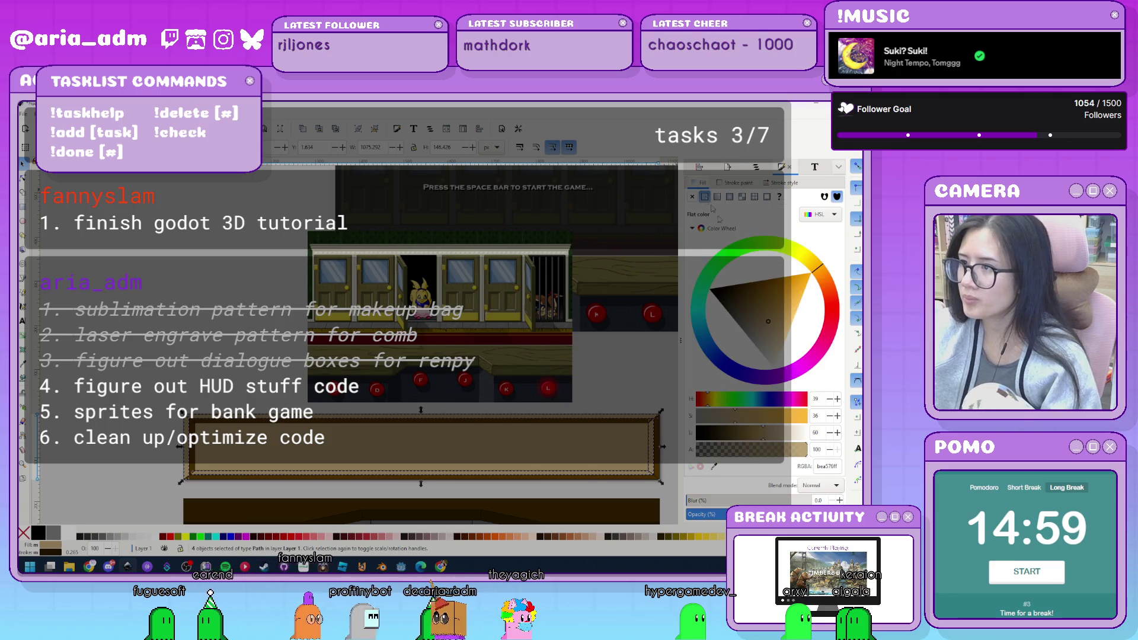
Lower the bevel fills' opacity from 73 to 38 and deselect them.
{"action": "left_click_drag", "start_coordinate": [778, 458], "coordinate": [739, 456]}
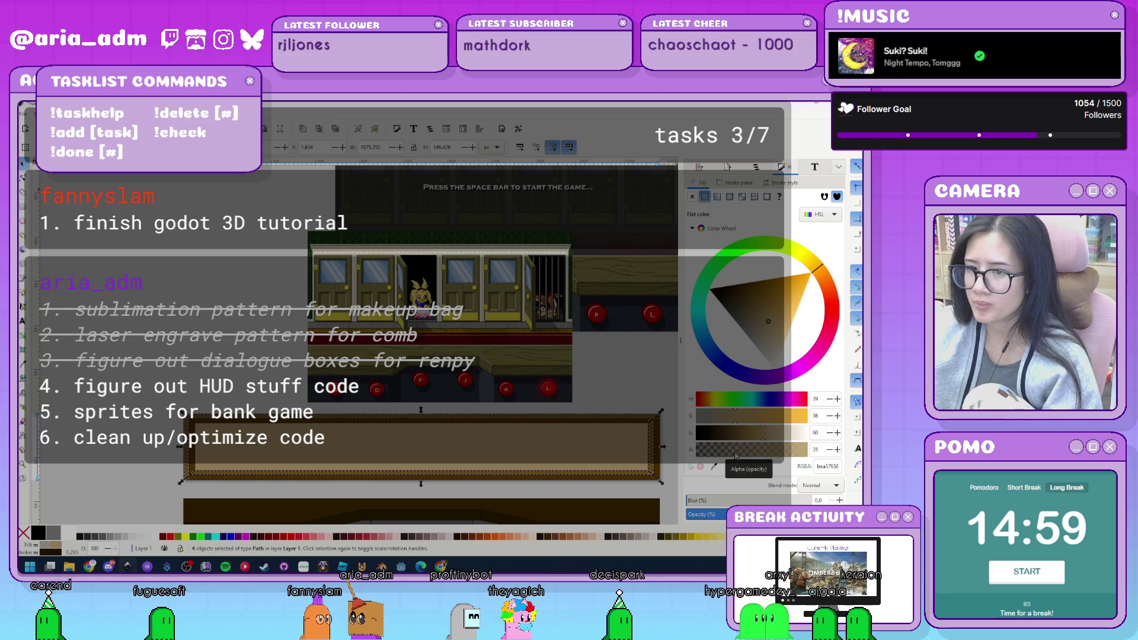
{"action": "key", "text": "Escape"}
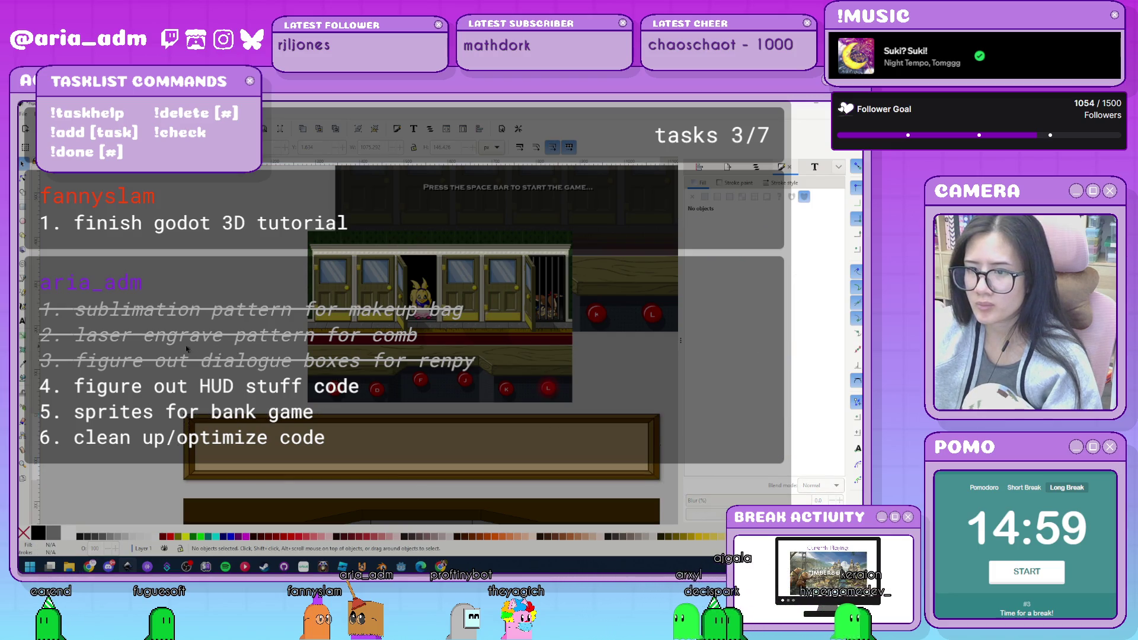
{"action": "scroll", "coordinate": [183, 350], "scroll_direction": "down", "scroll_amount": 1, "text": "ctrl"}
{"action": "scroll", "coordinate": [177, 350], "scroll_direction": "up", "scroll_amount": 1, "text": "ctrl"}
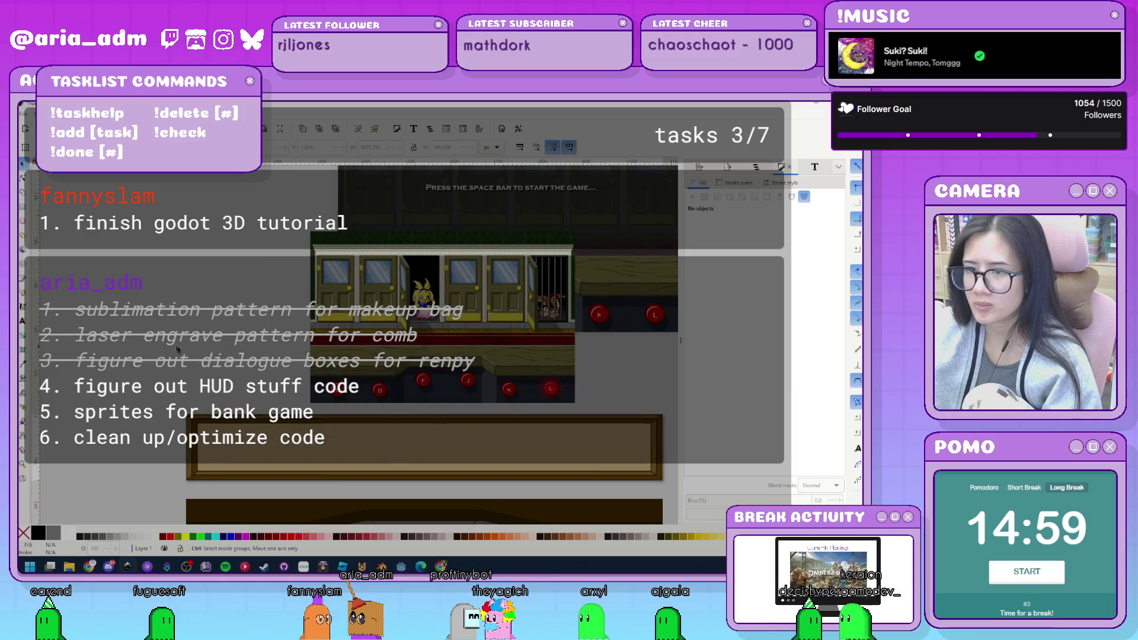
Turn four frame pieces into a translucent white highlight at alpha 35.
{"action": "left_click", "coordinate": [657, 464]}
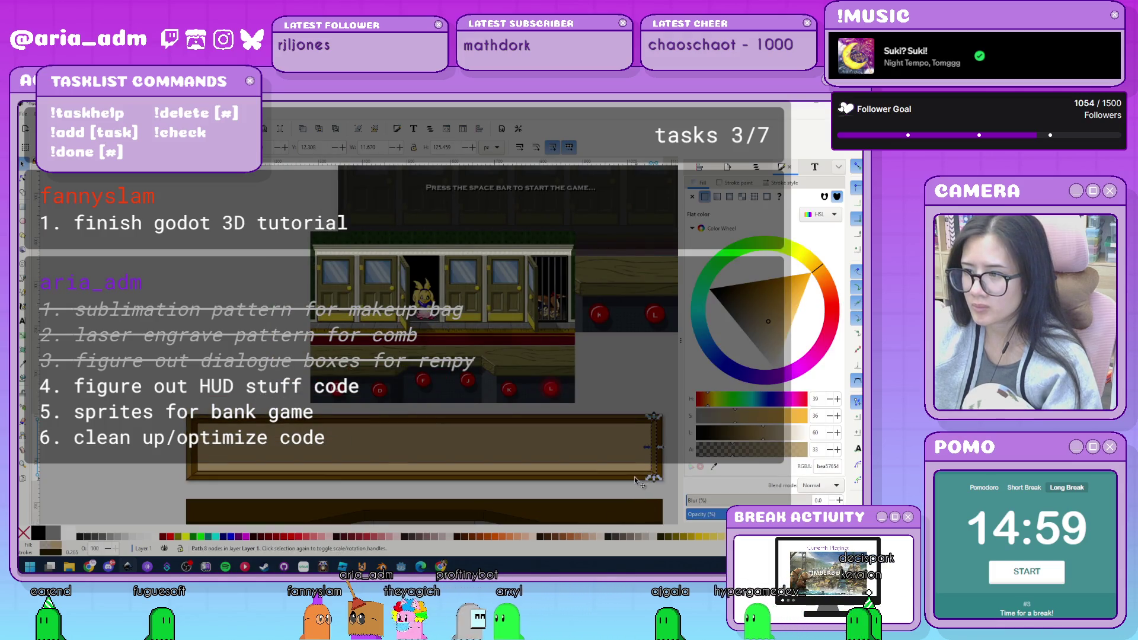
{"action": "left_click", "coordinate": [598, 425], "text": "shift"}
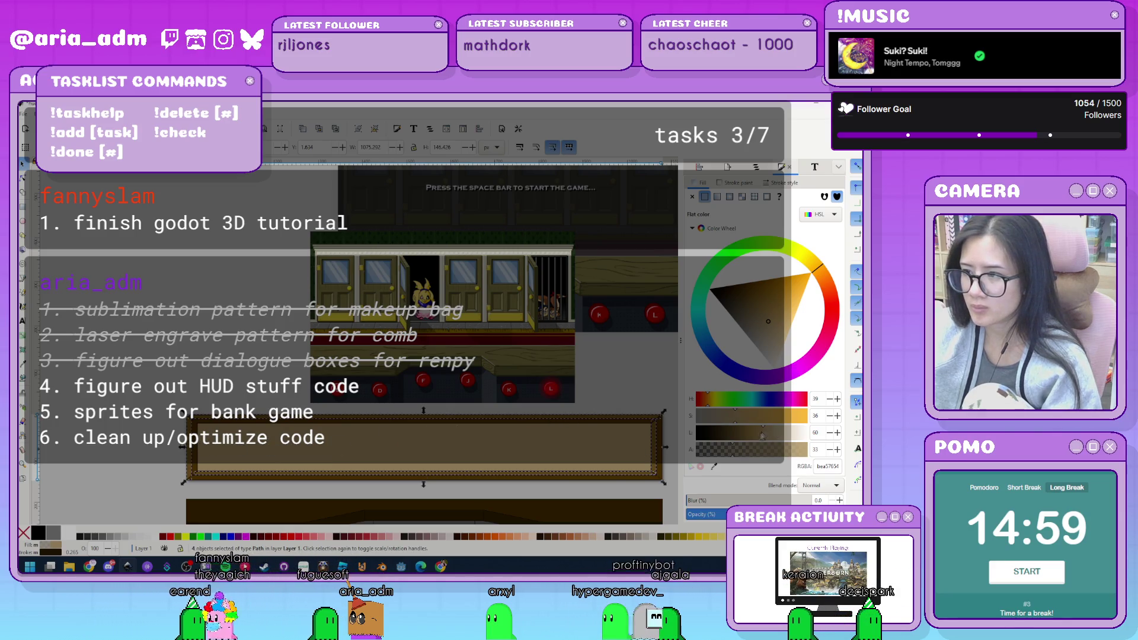
{"action": "left_click_drag", "start_coordinate": [713, 452], "coordinate": [737, 452]}
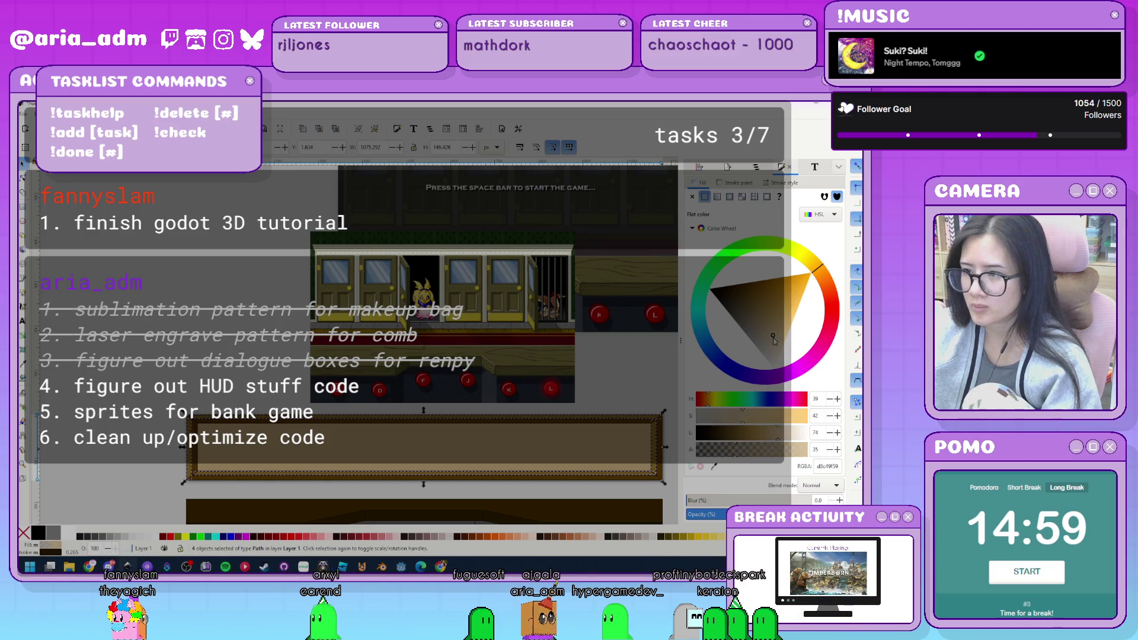
{"action": "left_click_drag", "start_coordinate": [772, 334], "coordinate": [775, 369]}
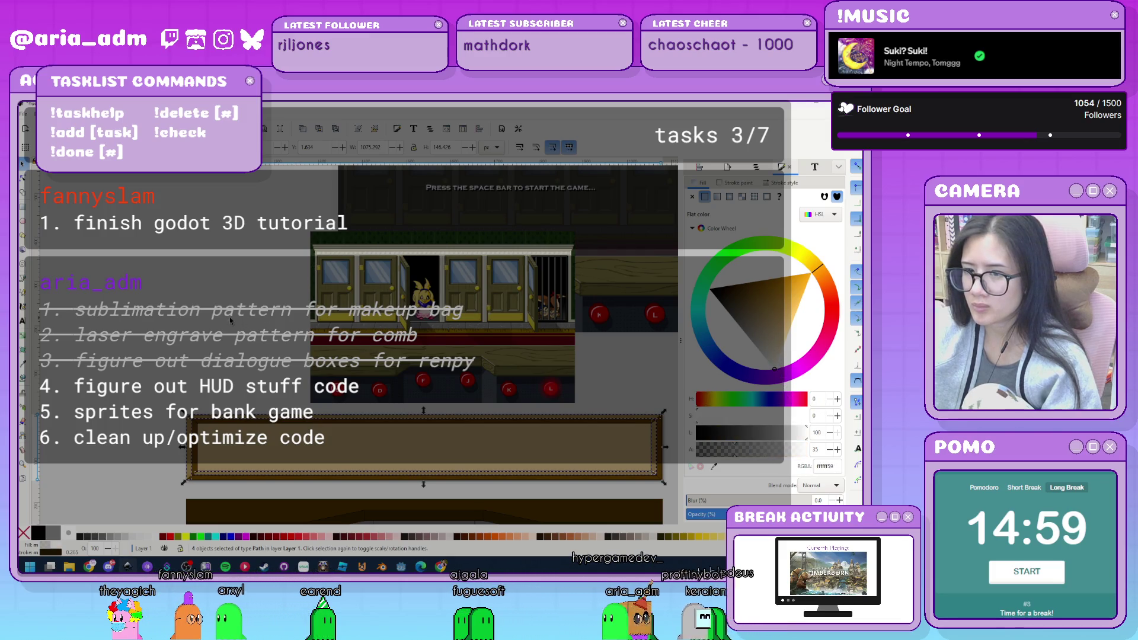
{"action": "left_click", "coordinate": [224, 330]}
{"action": "scroll", "coordinate": [223, 342], "scroll_direction": "down", "scroll_amount": 1}
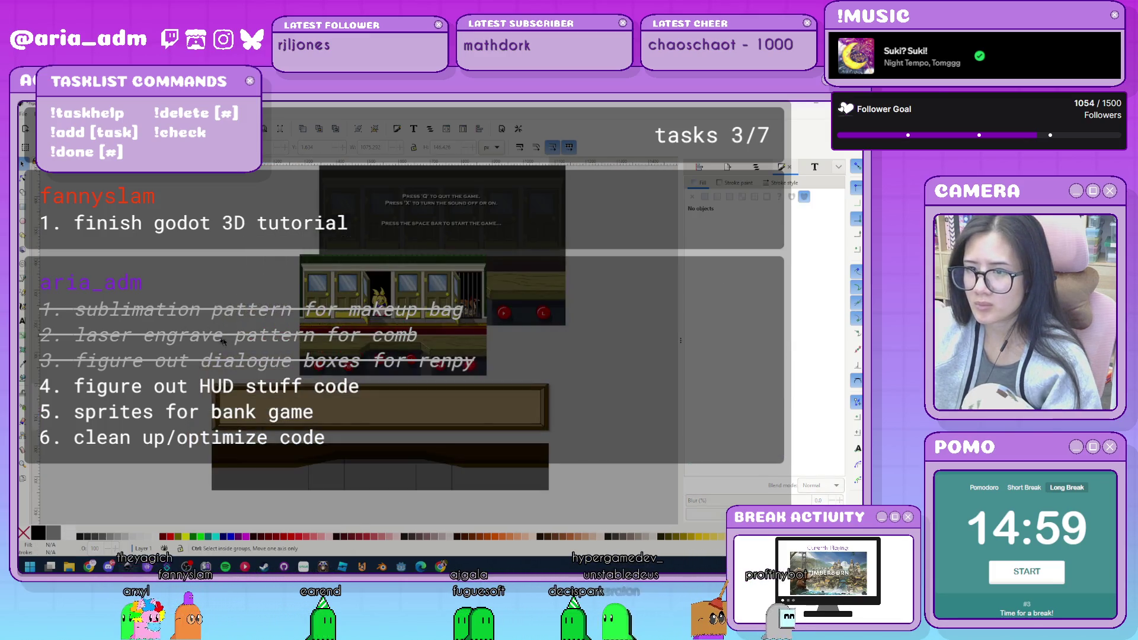
Reposition the canvas view and clear the selection around the HUD panel.
{"action": "left_click_drag", "start_coordinate": [243, 290], "coordinate": [228, 322]}
{"action": "scroll", "coordinate": [237, 320], "scroll_direction": "up", "scroll_amount": 1}
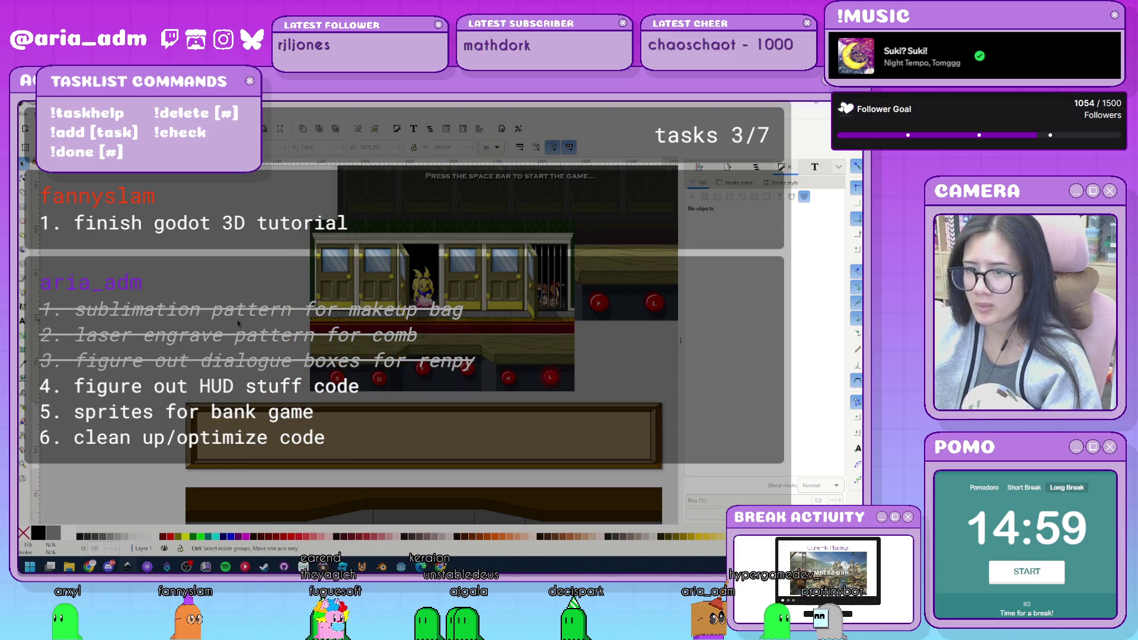
{"action": "scroll", "coordinate": [245, 342], "scroll_direction": "down", "scroll_amount": 2}
{"action": "scroll", "coordinate": [363, 374], "scroll_direction": "right", "scroll_amount": 3}
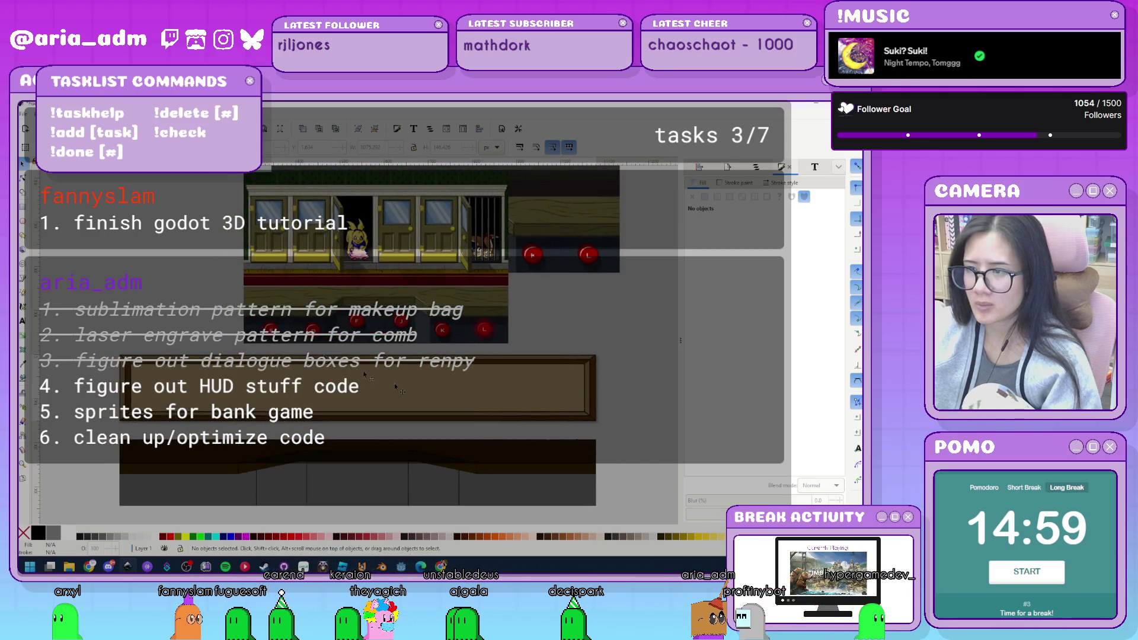
{"action": "left_click", "coordinate": [91, 350]}
{"action": "left_click", "coordinate": [93, 427]}
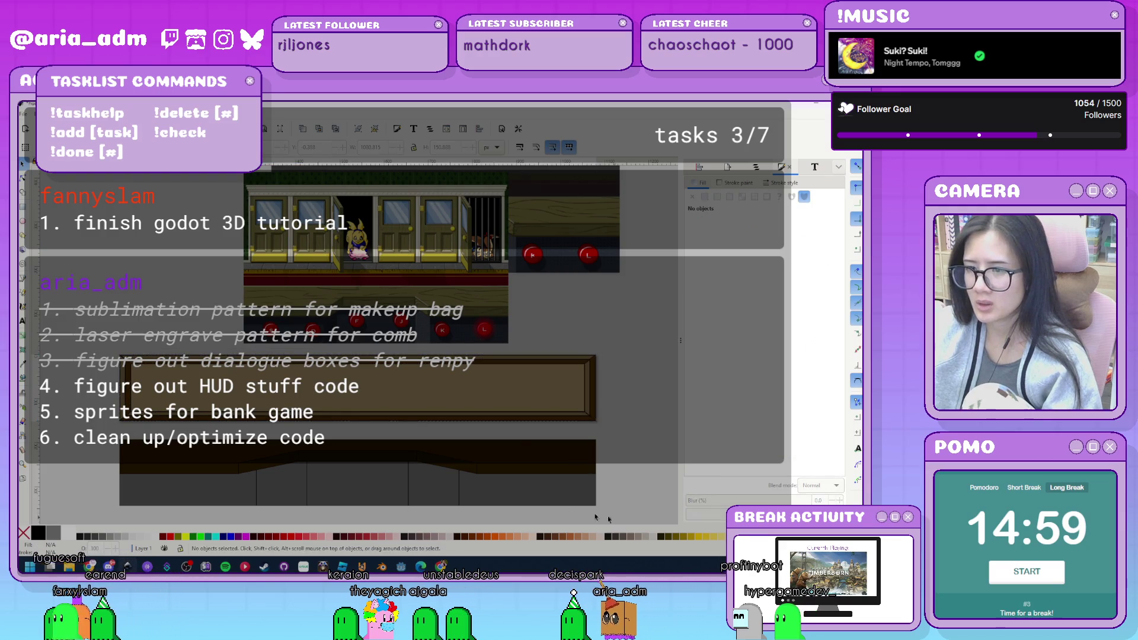
Save the drawing as hud.svg and switch back to the Godot editor.
{"action": "scroll", "coordinate": [93, 428], "scroll_direction": "down", "scroll_amount": 2}
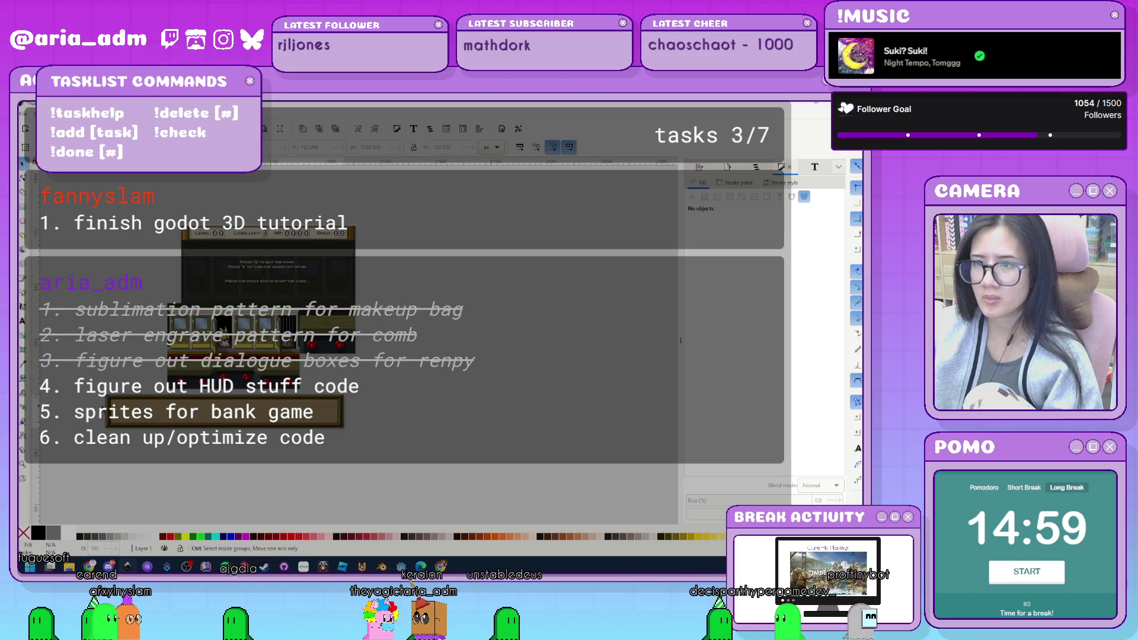
{"action": "scroll", "coordinate": [97, 427], "scroll_direction": "up", "scroll_amount": 2}
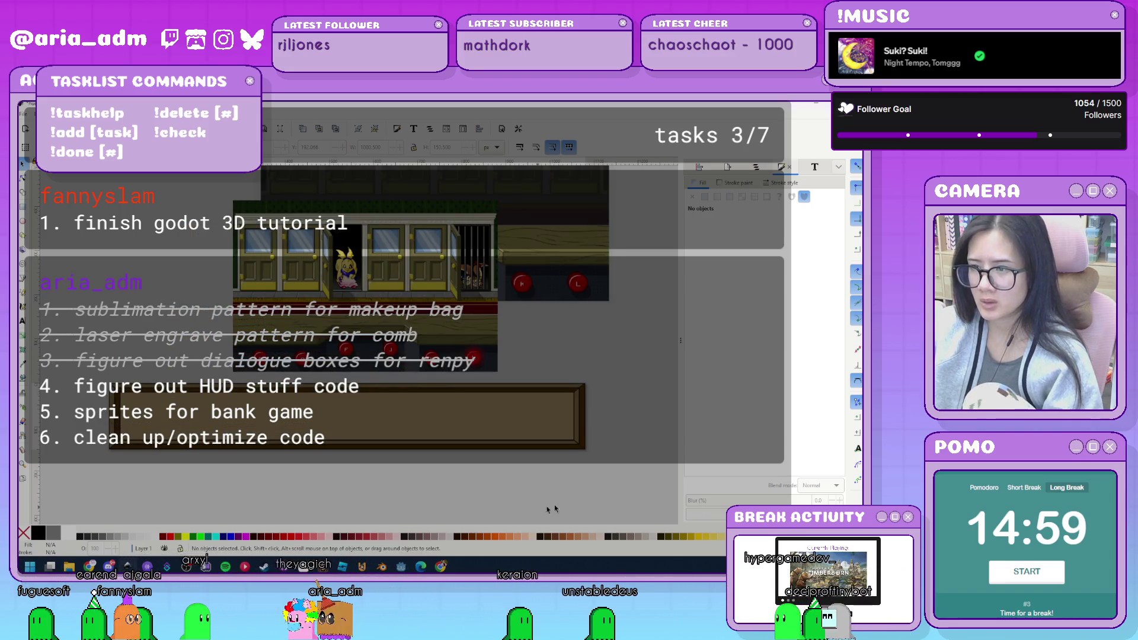
{"action": "key", "text": "ctrl+s"}
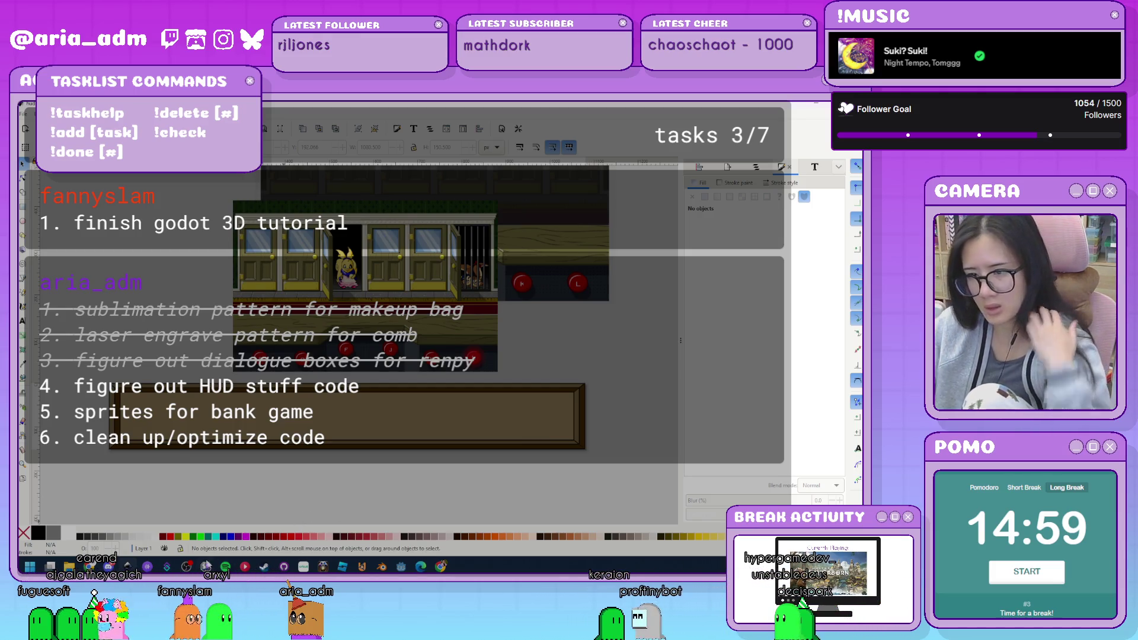
{"action": "key", "text": "alt+Tab"}
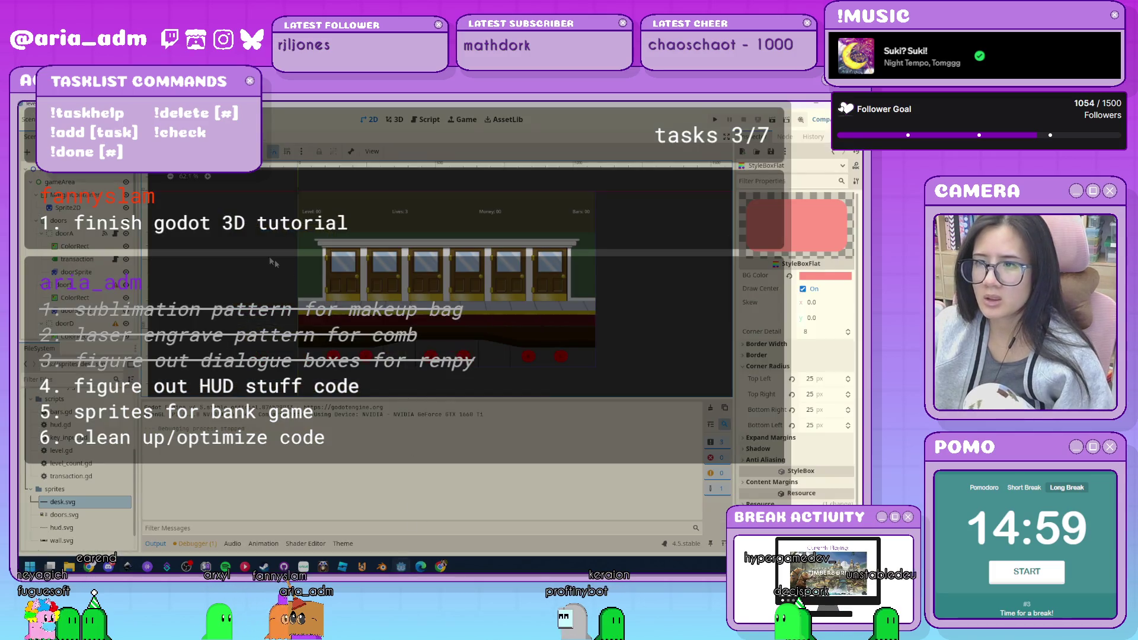
Add a Sprite2D child node under the hud's MarginContainer in the Scene dock.
{"action": "left_click", "coordinate": [59, 182]}
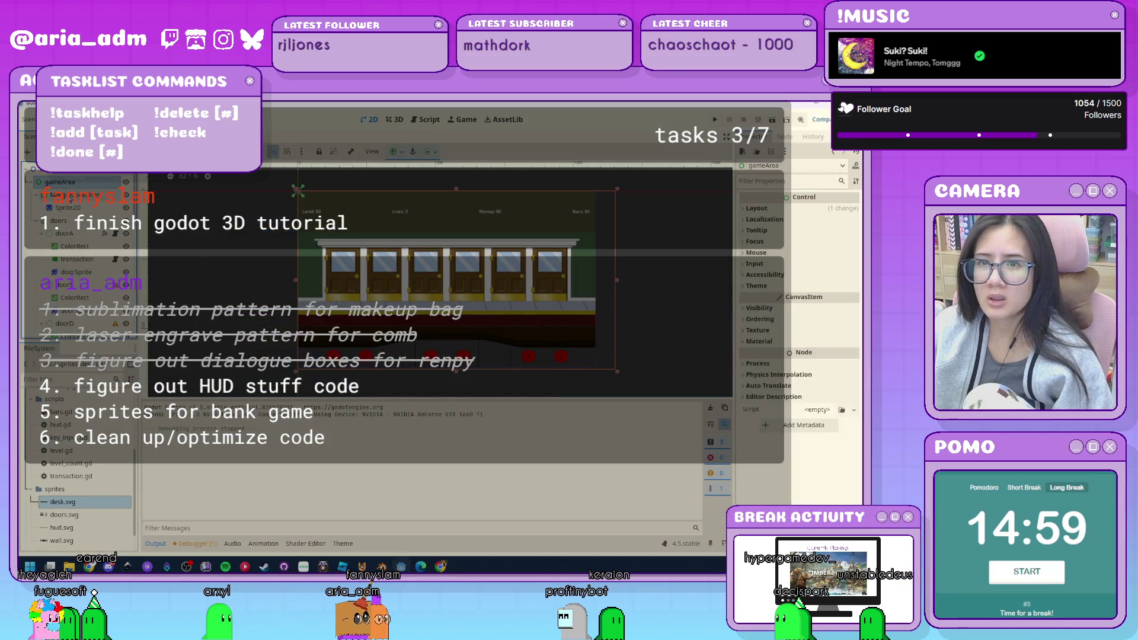
{"action": "scroll", "coordinate": [72, 255], "scroll_direction": "down", "scroll_amount": 10}
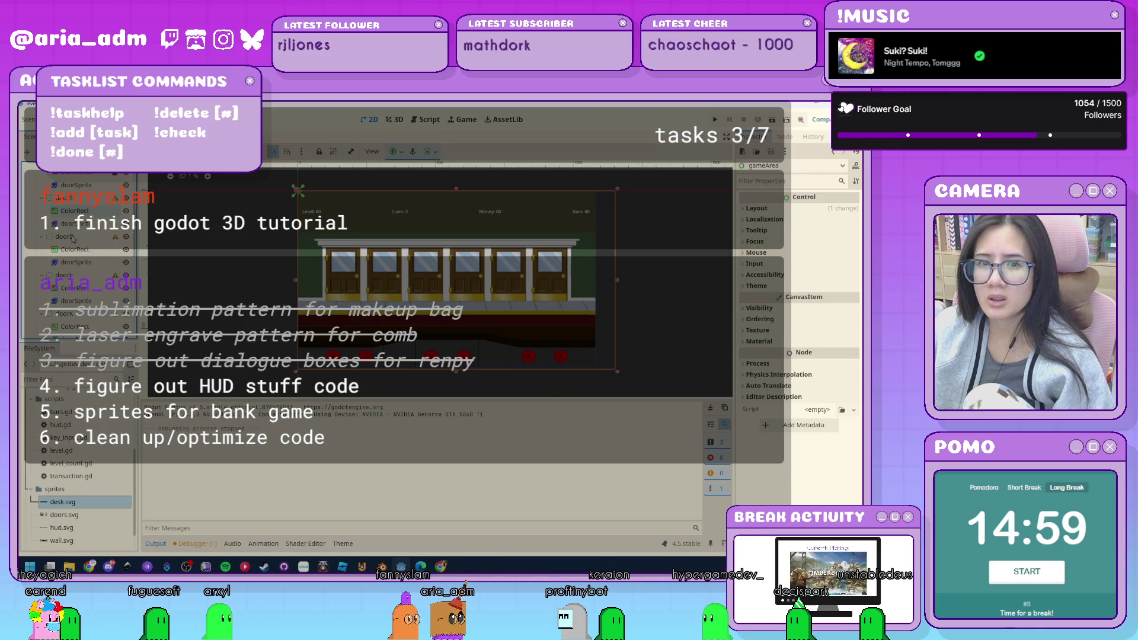
{"action": "scroll", "coordinate": [70, 267], "scroll_direction": "down", "scroll_amount": 5}
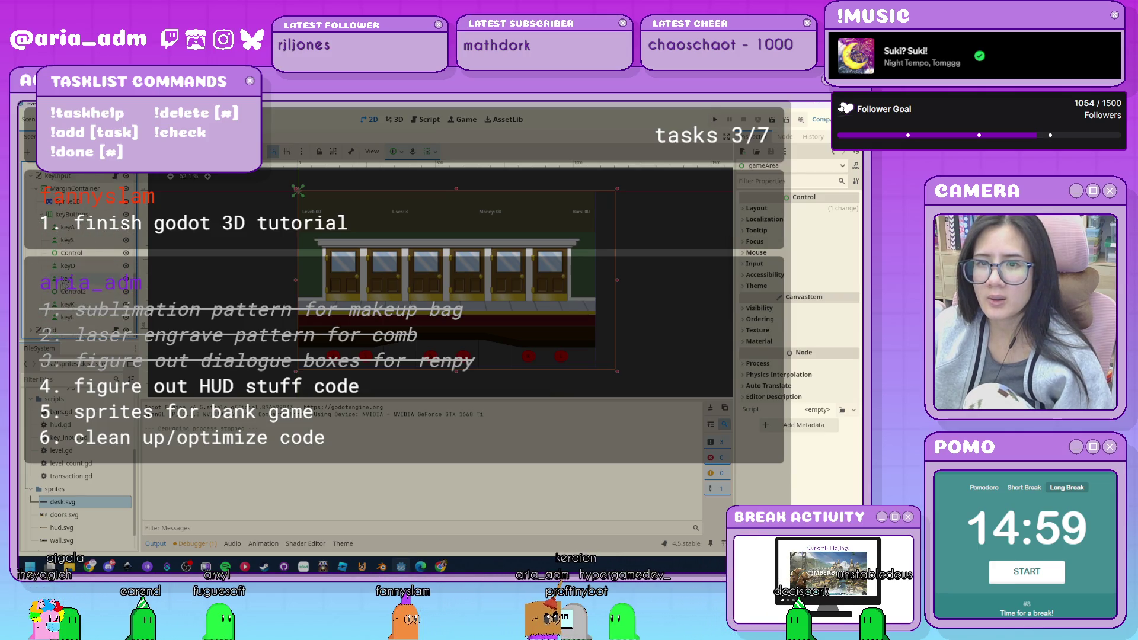
{"action": "scroll", "coordinate": [70, 267], "scroll_direction": "down", "scroll_amount": 5}
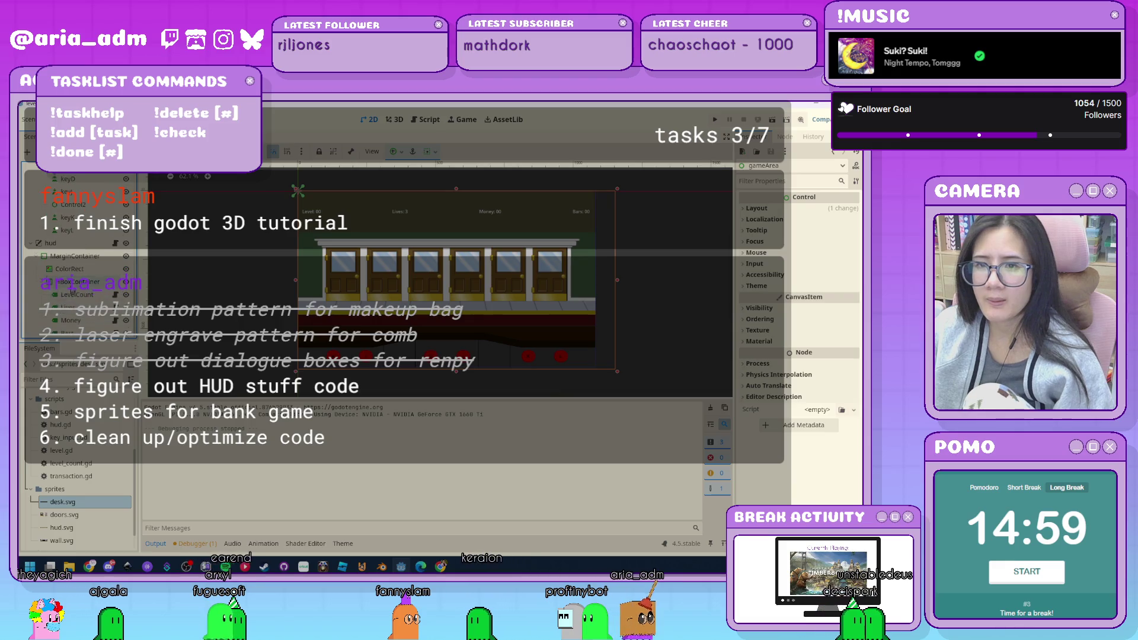
{"action": "left_click", "coordinate": [71, 253]}
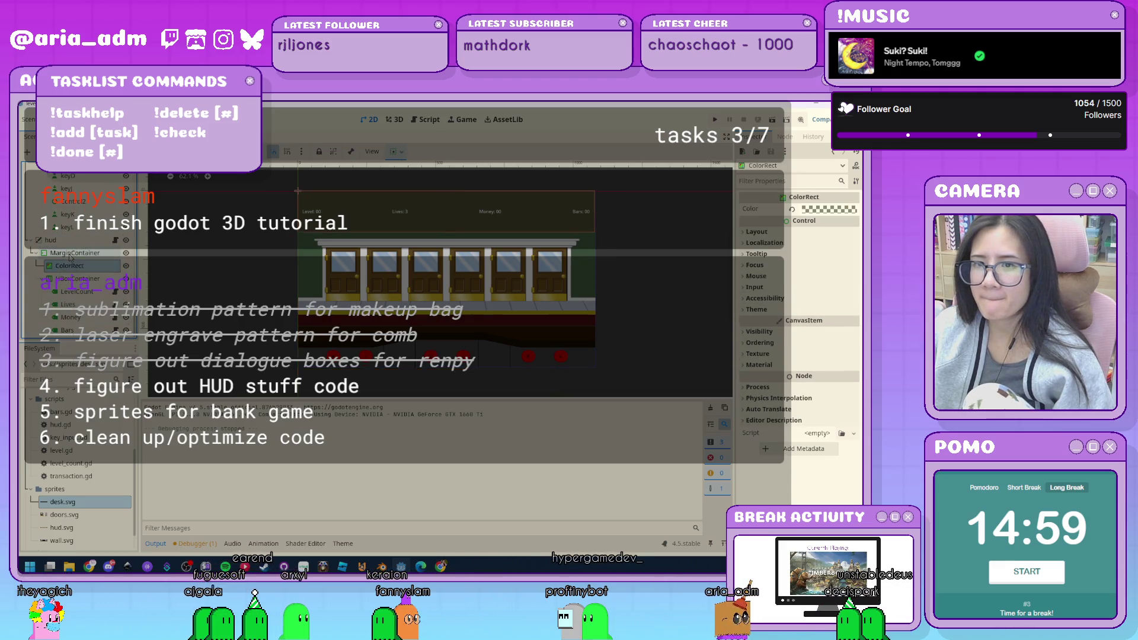
{"action": "key", "text": "ctrl+a"}
{"action": "type", "text": "sprite2d"}
{"action": "key", "text": "Return"}
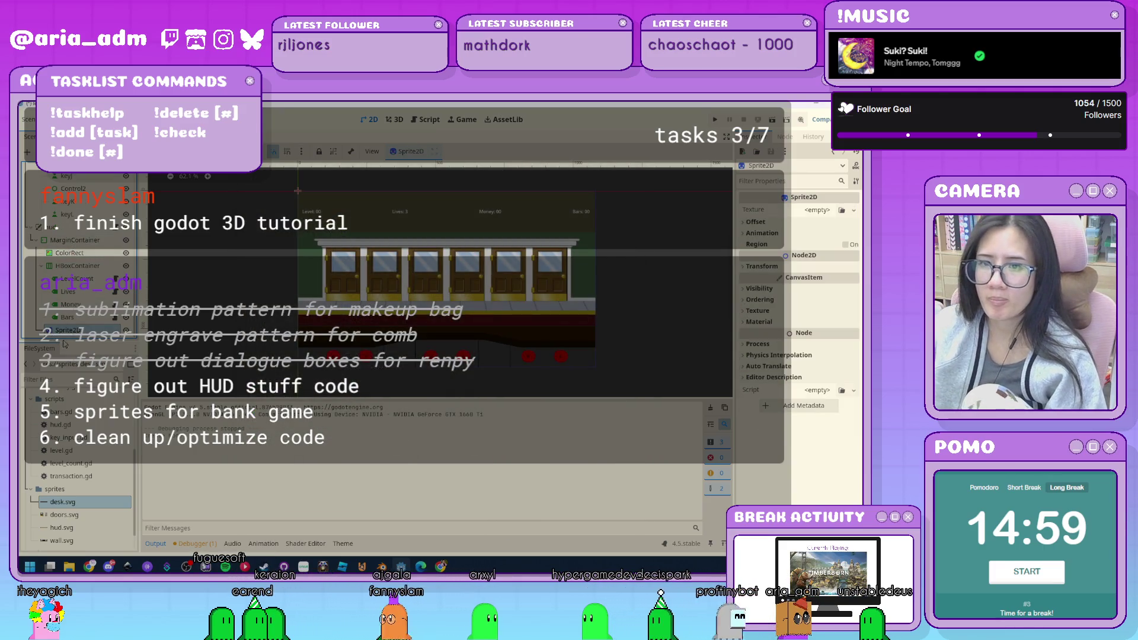
Move Sprite2D above ColorRect, give it the hud.svg texture, and enable Centered.
{"action": "left_click_drag", "start_coordinate": [68, 329], "coordinate": [72, 249]}
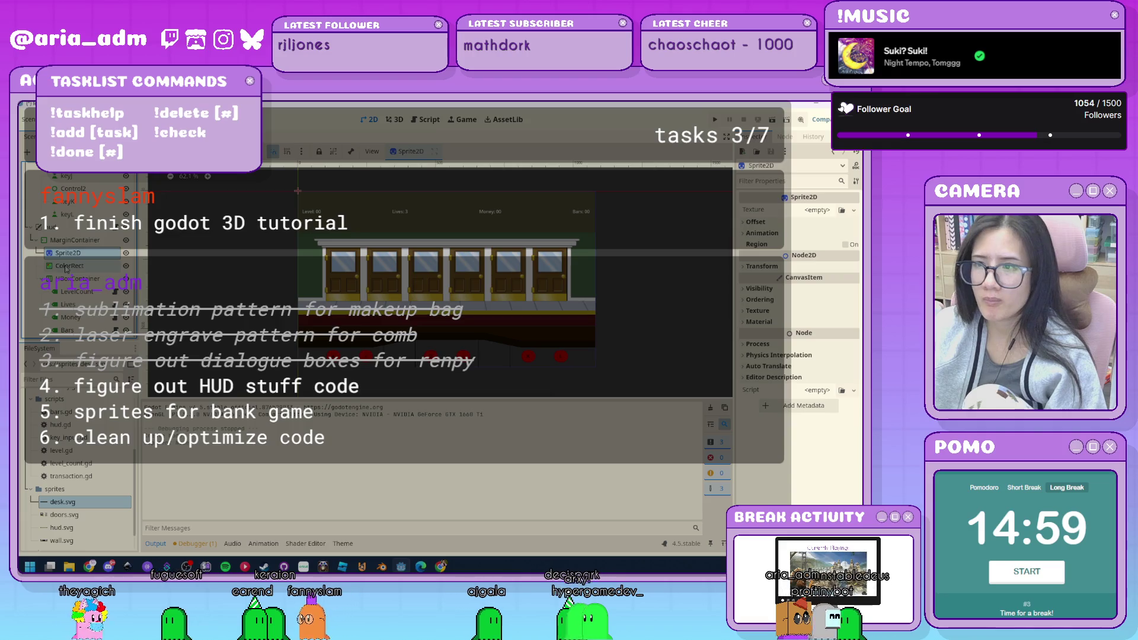
{"action": "scroll", "coordinate": [80, 492], "scroll_direction": "down", "scroll_amount": 1}
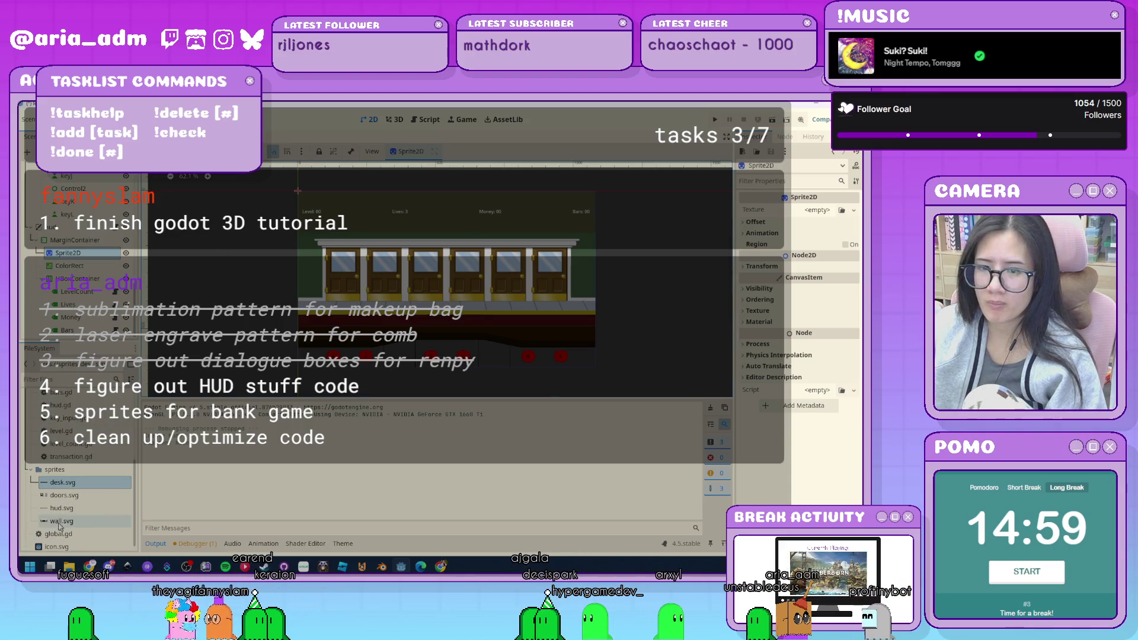
{"action": "mouse_move", "coordinate": [61, 508]}
{"action": "left_mouse_down"}
{"action": "mouse_move", "coordinate": [779, 241]}
{"action": "mouse_move", "coordinate": [821, 214]}
{"action": "left_mouse_up"}
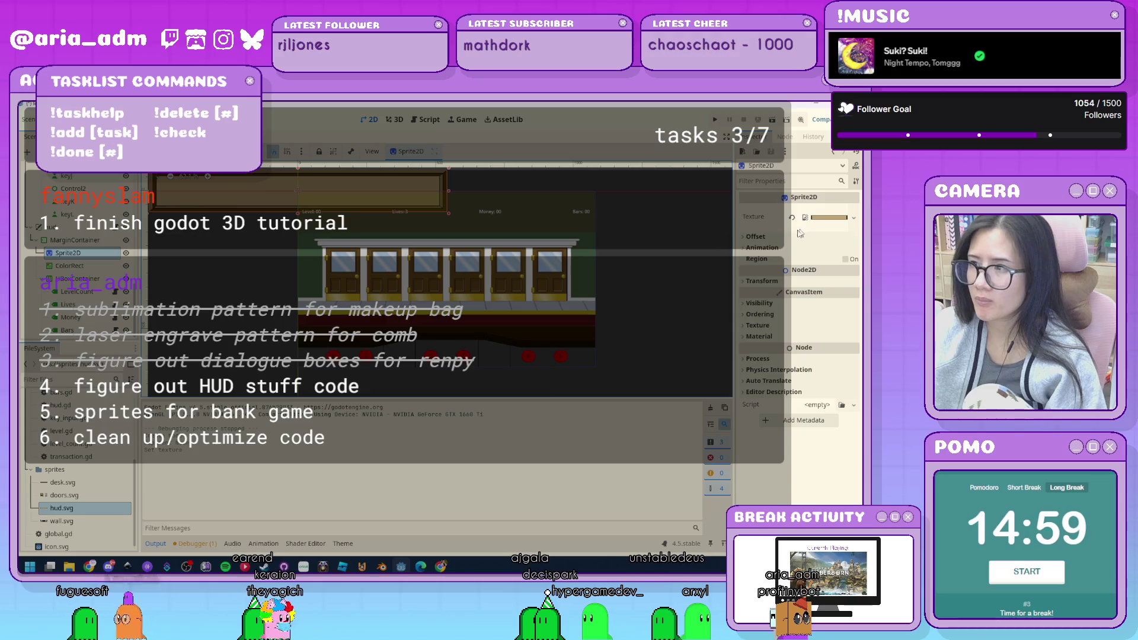
{"action": "left_click", "coordinate": [785, 239]}
{"action": "left_click", "coordinate": [653, 269]}
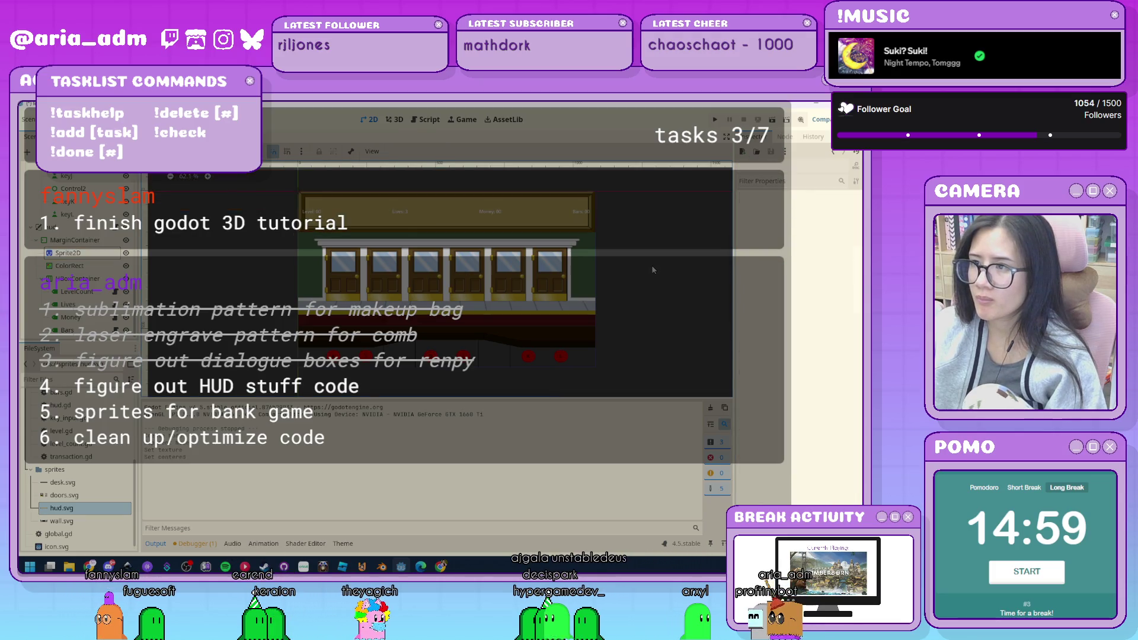
Delete the old ColorRect node and confirm its removal.
{"action": "left_click", "coordinate": [74, 265]}
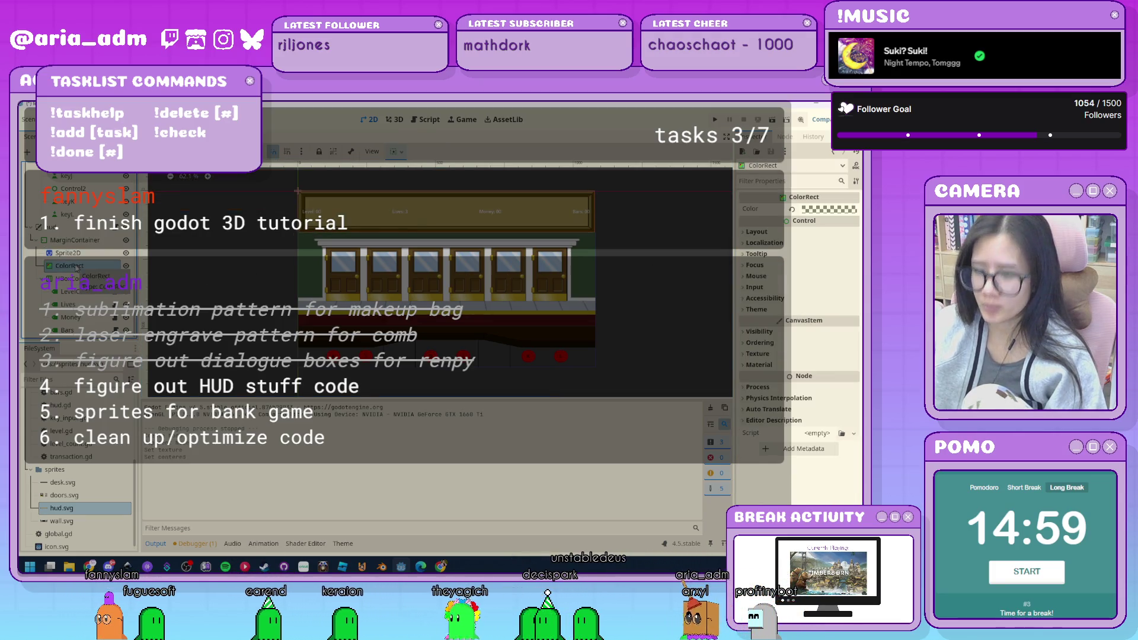
{"action": "key", "text": "Delete"}
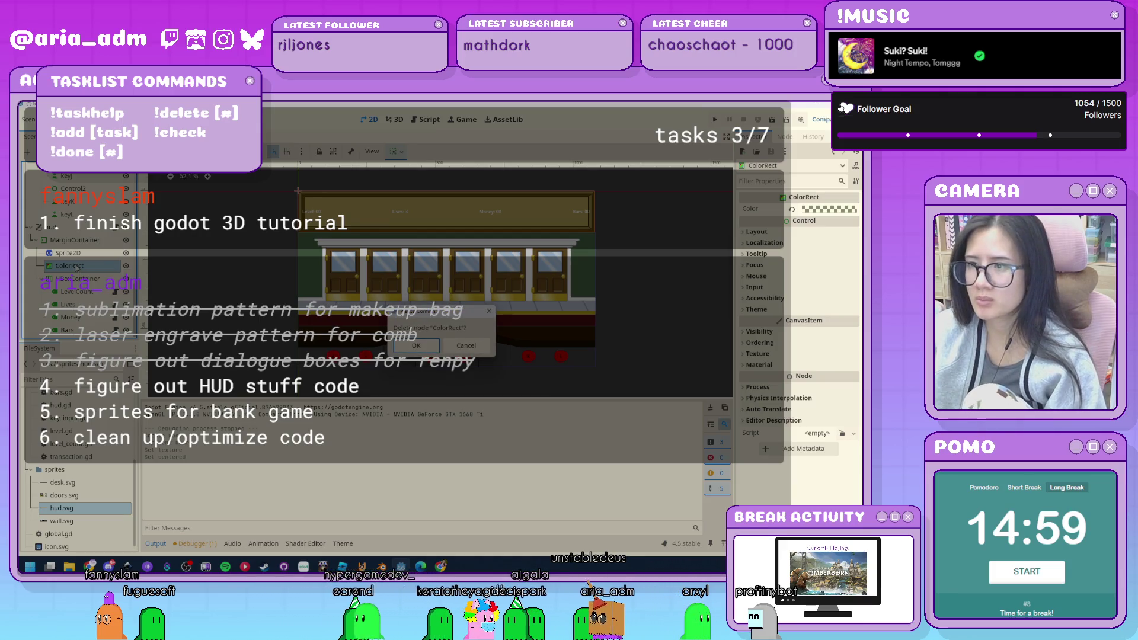
{"action": "left_click", "coordinate": [418, 346]}
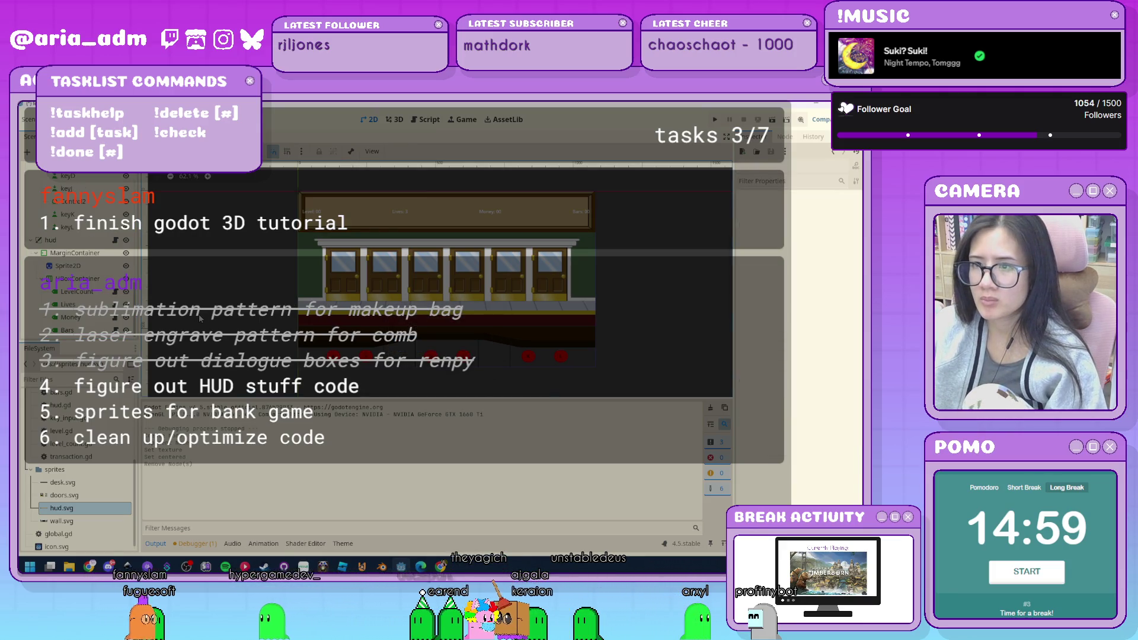
Override the HBoxContainer's Separation constant to 209, after first trying 224.
{"action": "left_click", "coordinate": [83, 279]}
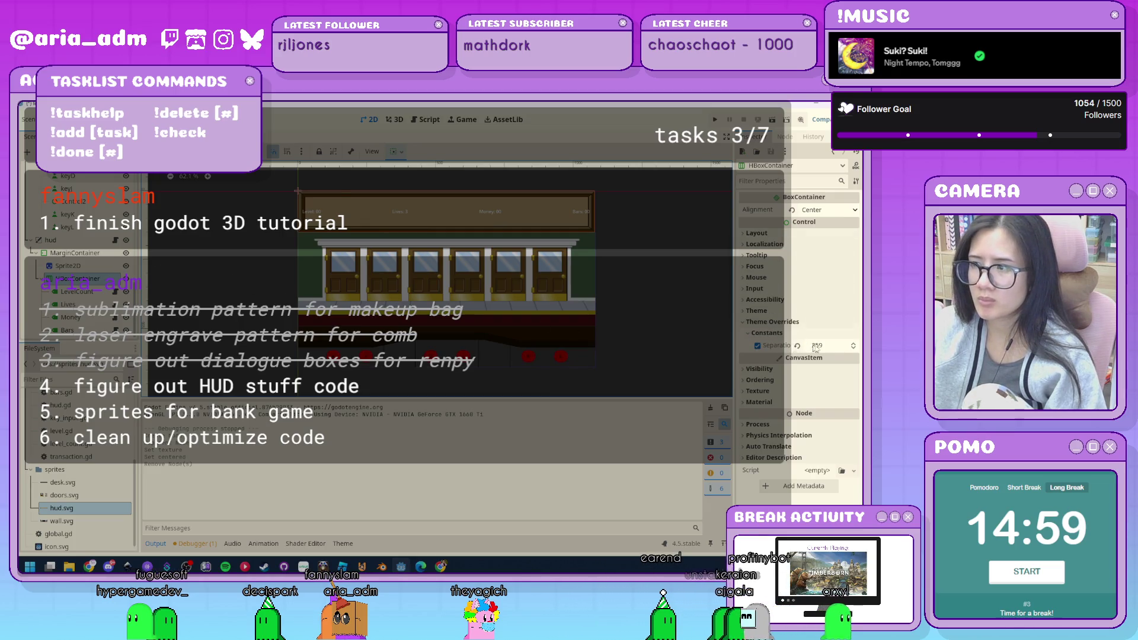
{"action": "left_click", "coordinate": [833, 350]}
{"action": "type", "text": "224"}
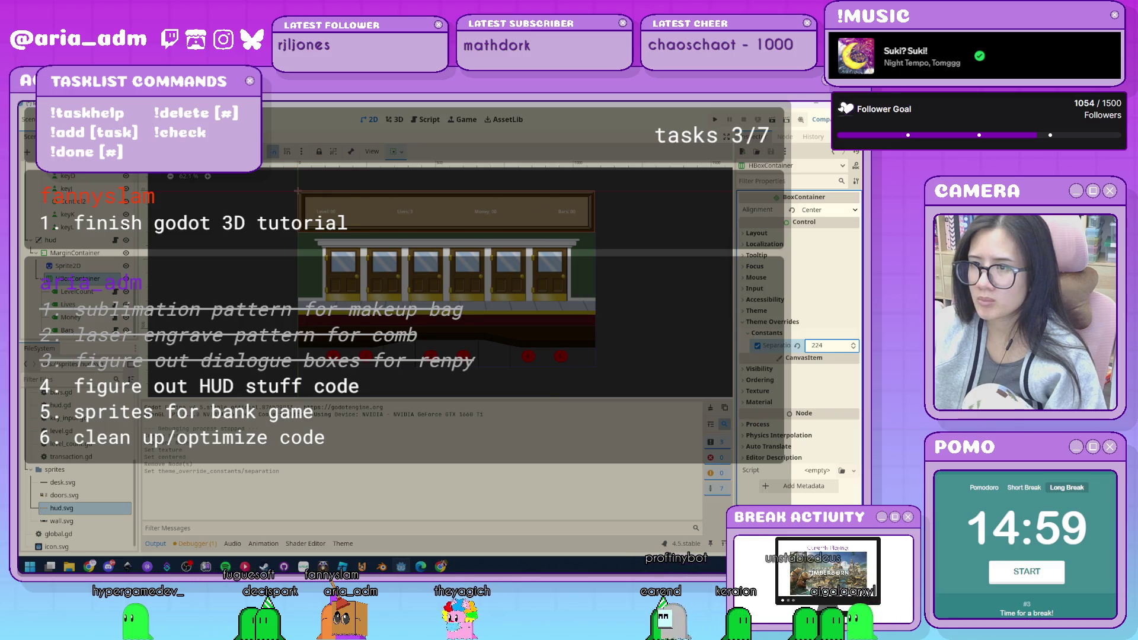
{"action": "key", "text": "Return"}
{"action": "type", "text": "209"}
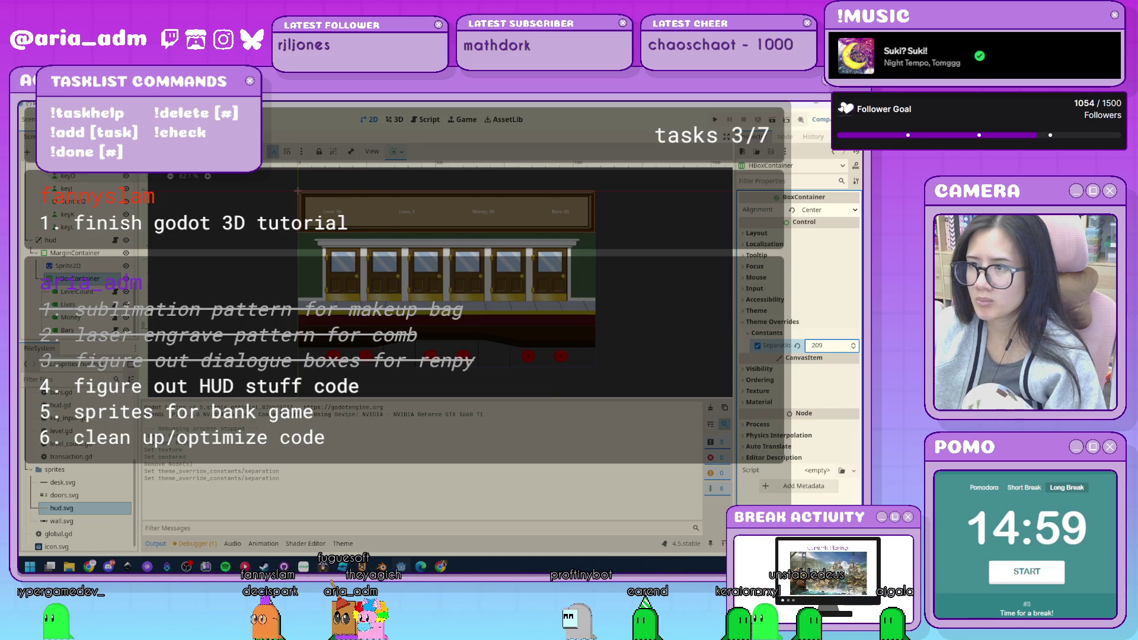
{"action": "key", "text": "Return"}
{"action": "left_click", "coordinate": [671, 312]}
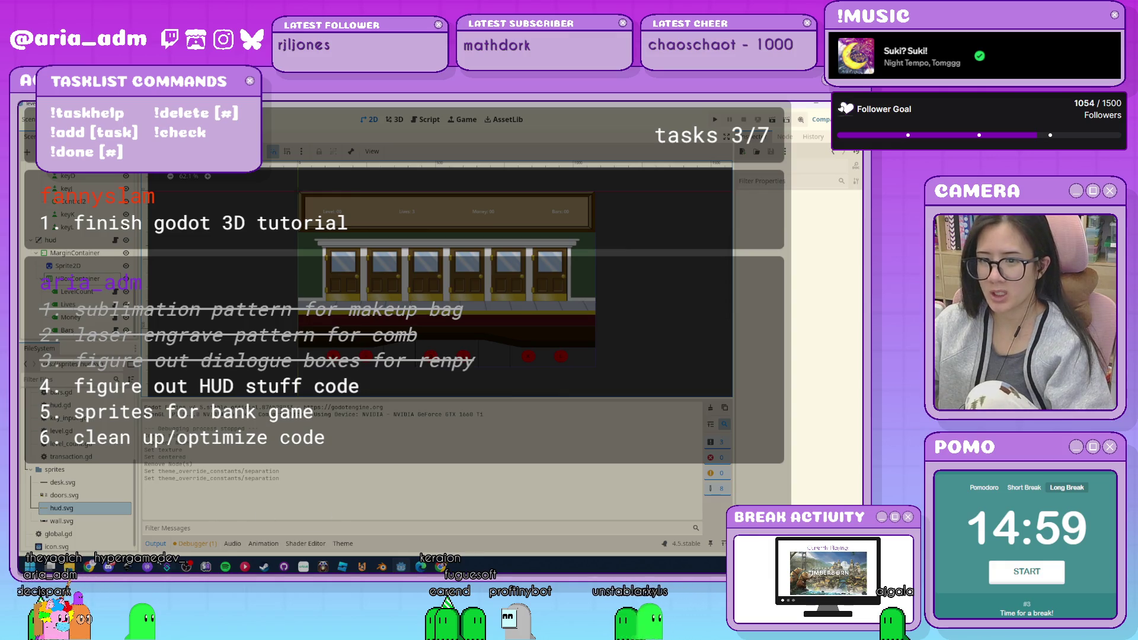
Collapse the Output panel, then zoom and pan to centre the brown HUD panel.
{"action": "left_click", "coordinate": [156, 544]}
{"action": "scroll", "coordinate": [622, 362], "scroll_direction": "up", "scroll_amount": 2}
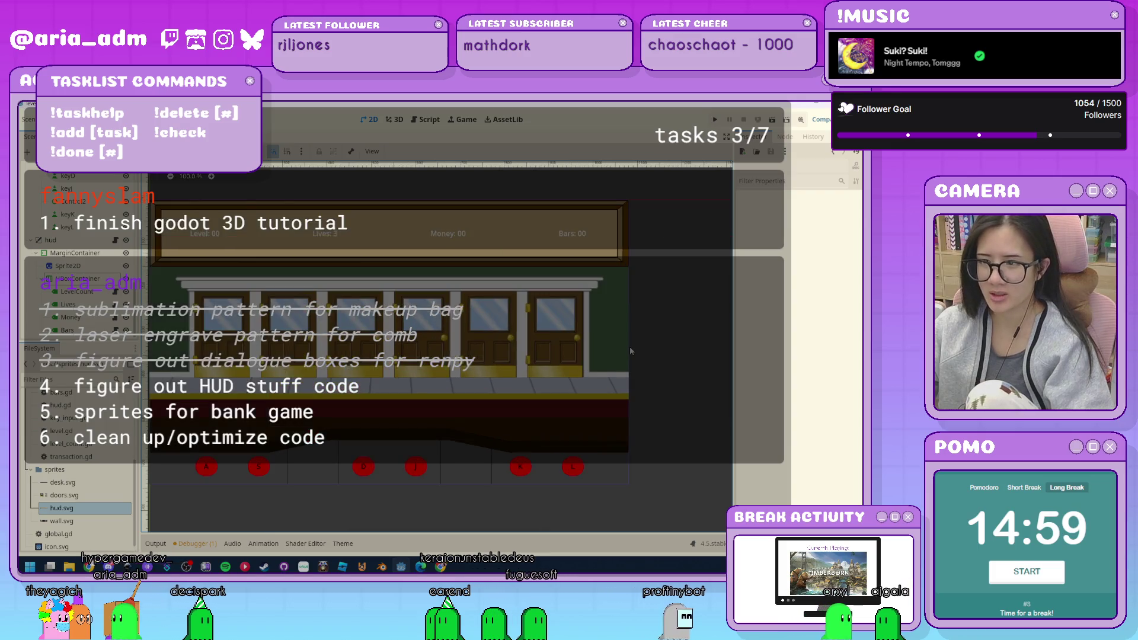
{"action": "scroll", "coordinate": [508, 335], "scroll_direction": "up", "scroll_amount": 2}
{"action": "left_click_drag", "start_coordinate": [508, 335], "coordinate": [495, 335]}
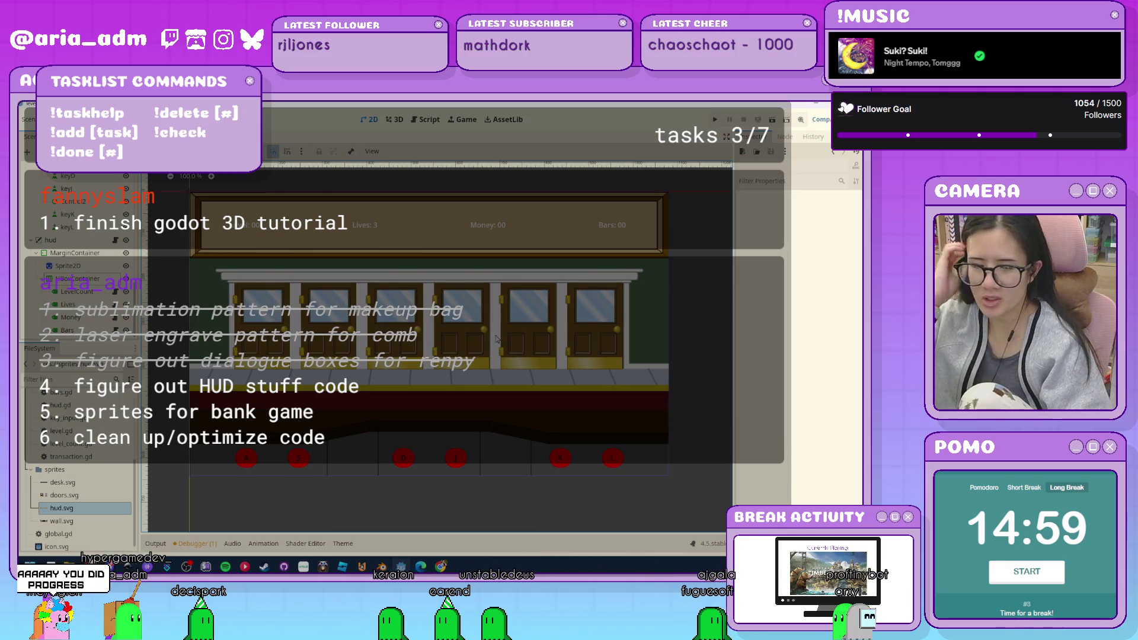